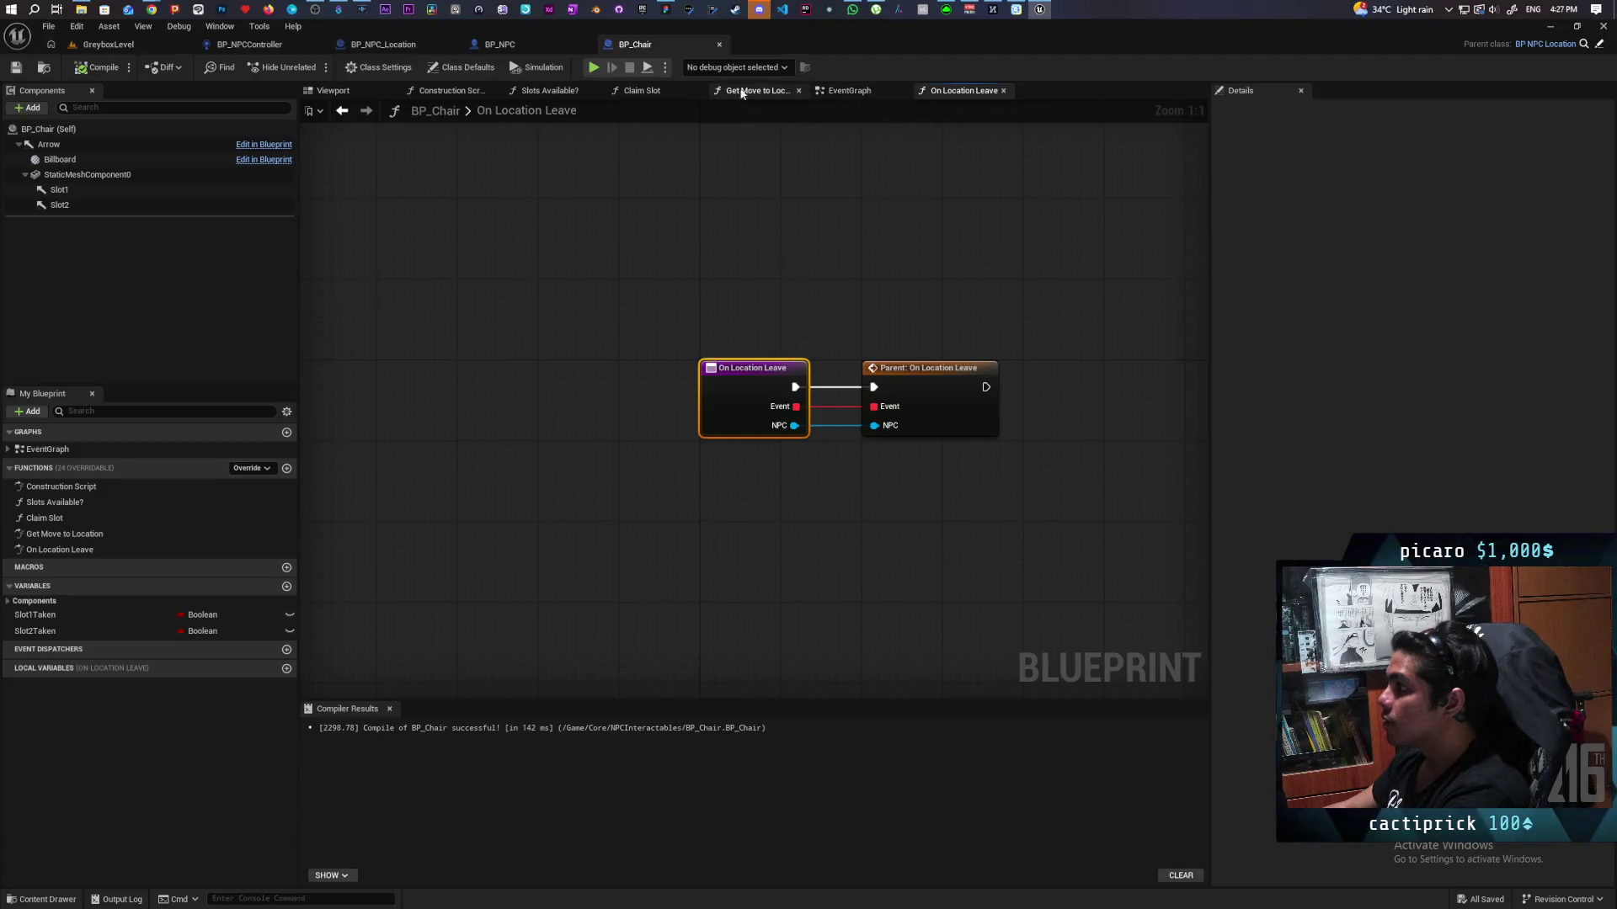
Step: Review BP_Chair's EventGraph and its Get Move to Location, Claim Slot, Slots Available? and On Location Leave graphs
left_click(853, 92)
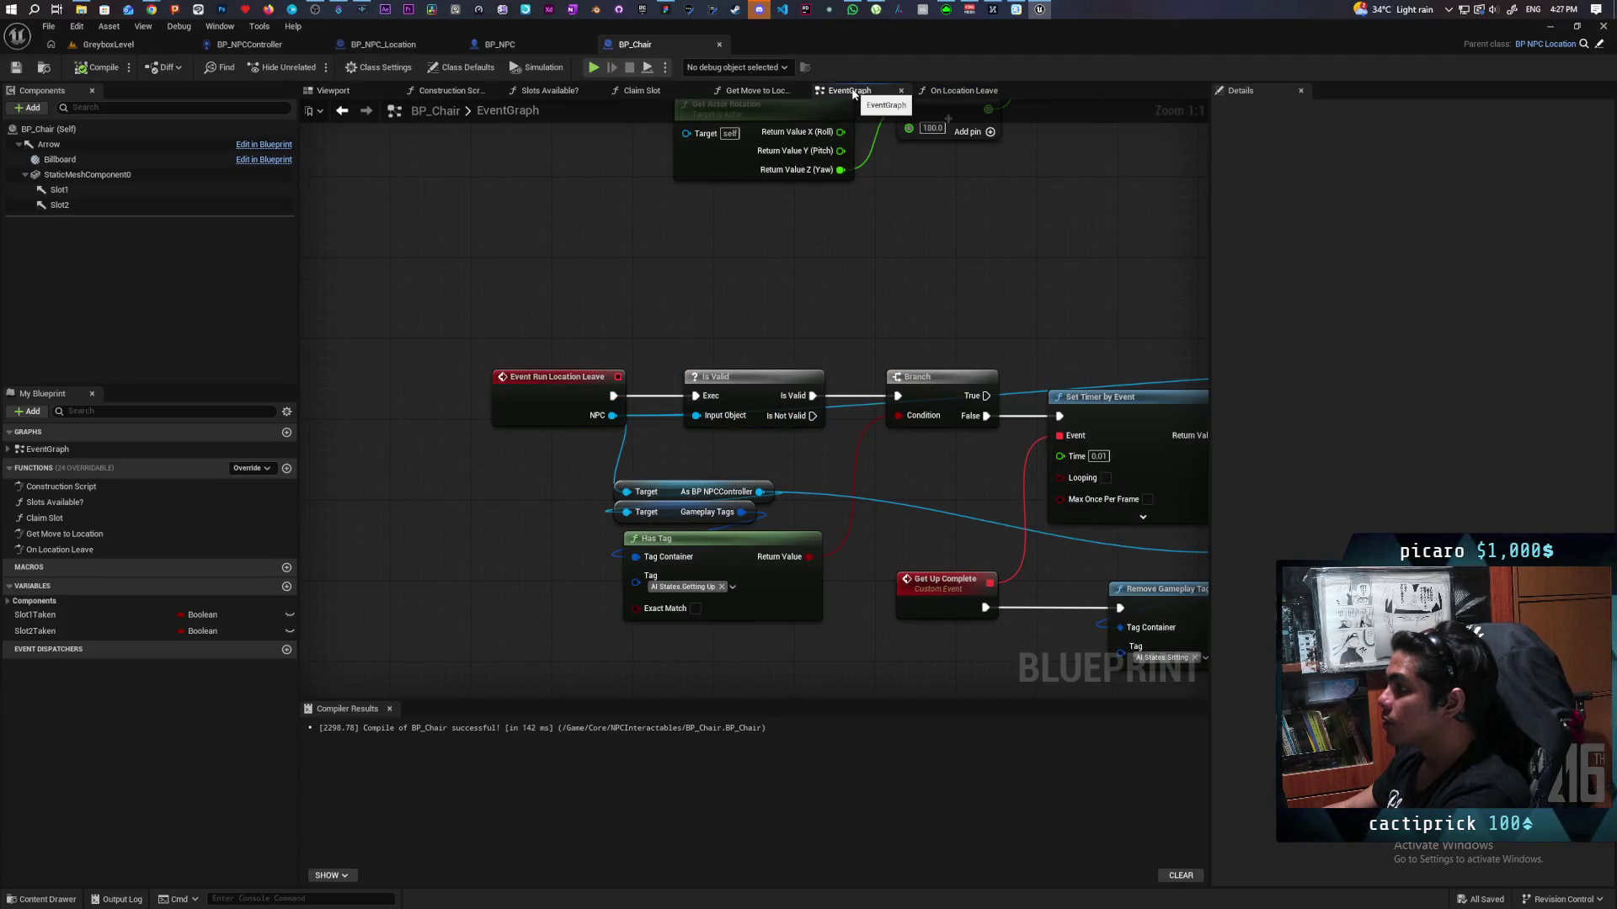
left_click(753, 91)
left_click(642, 93)
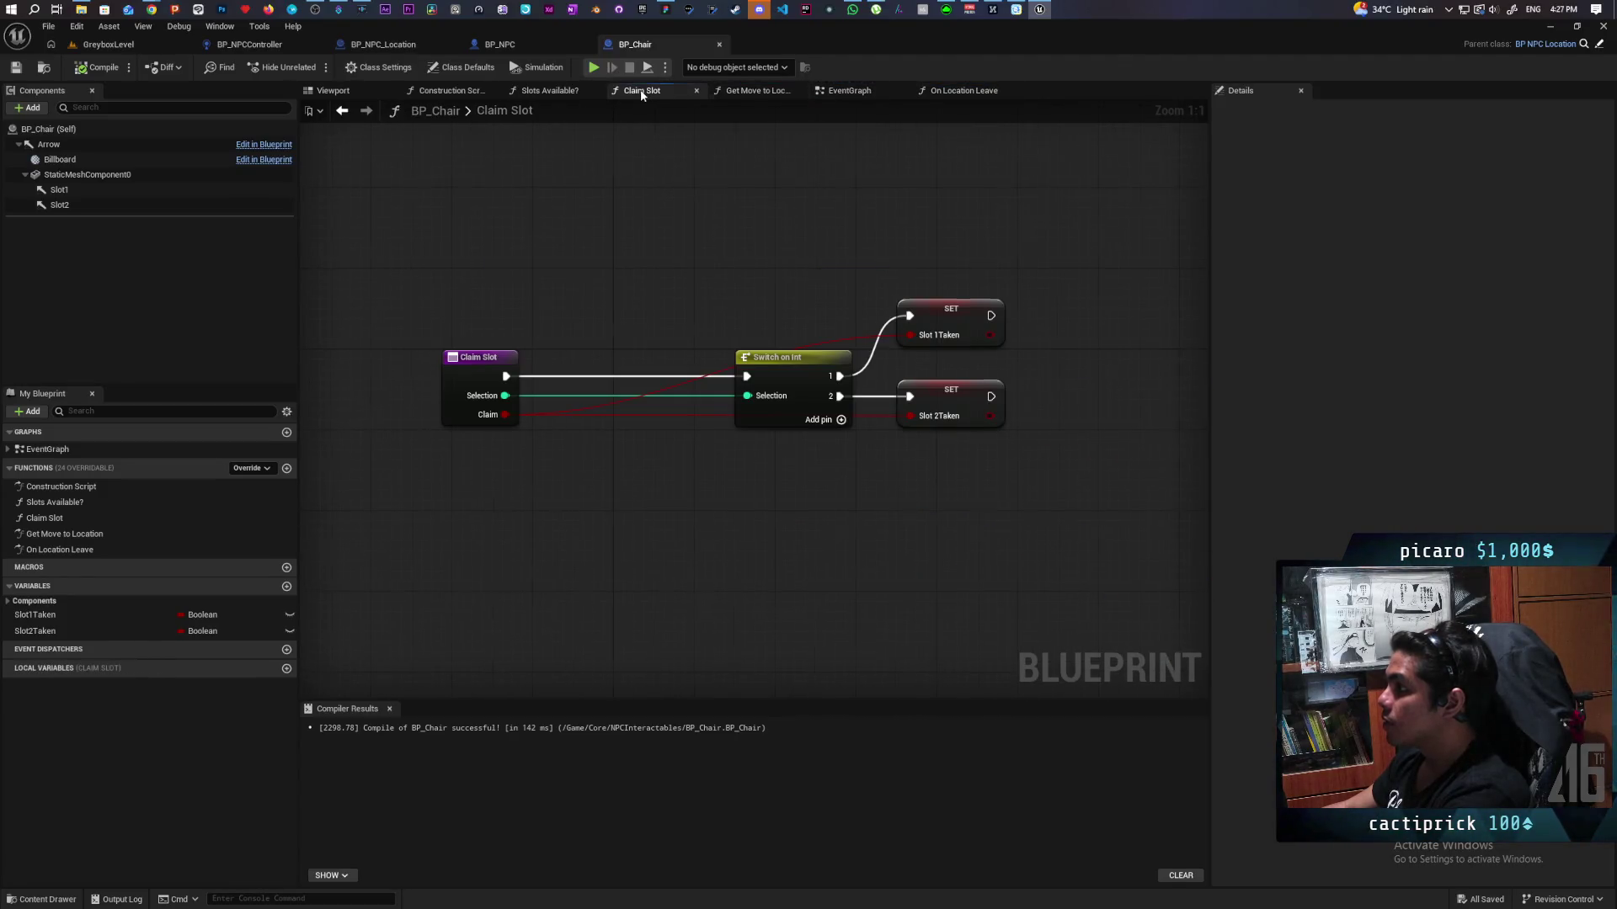
left_click(547, 91)
left_click(971, 92)
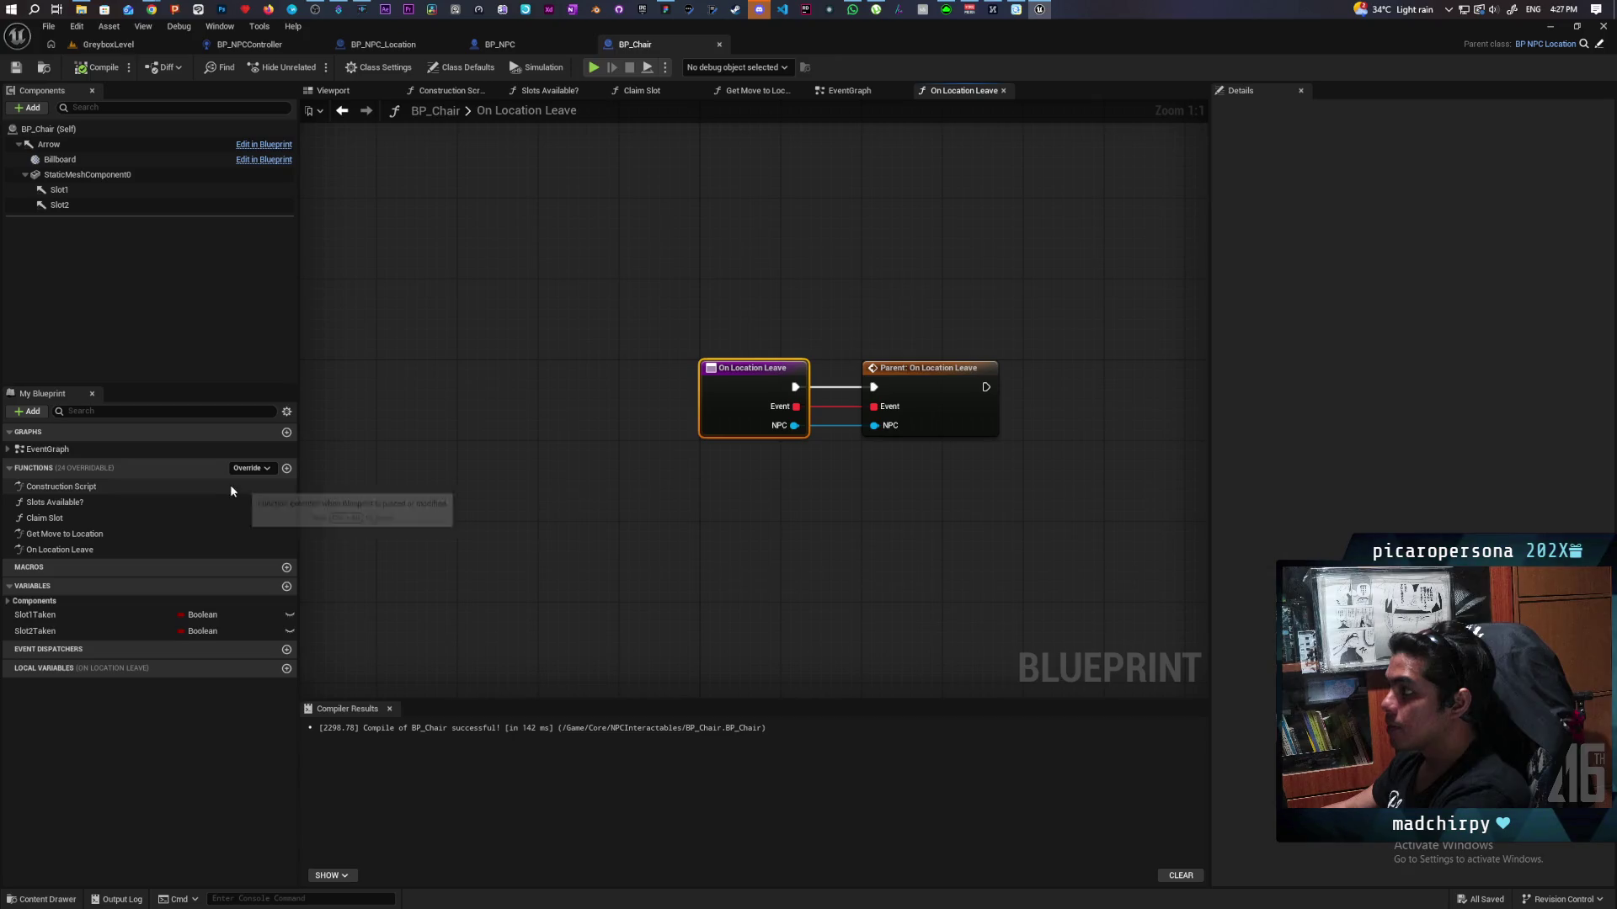
Step: Delete BP_Chair's On Location Leave override, then compile and save the blueprint
left_click(249, 471)
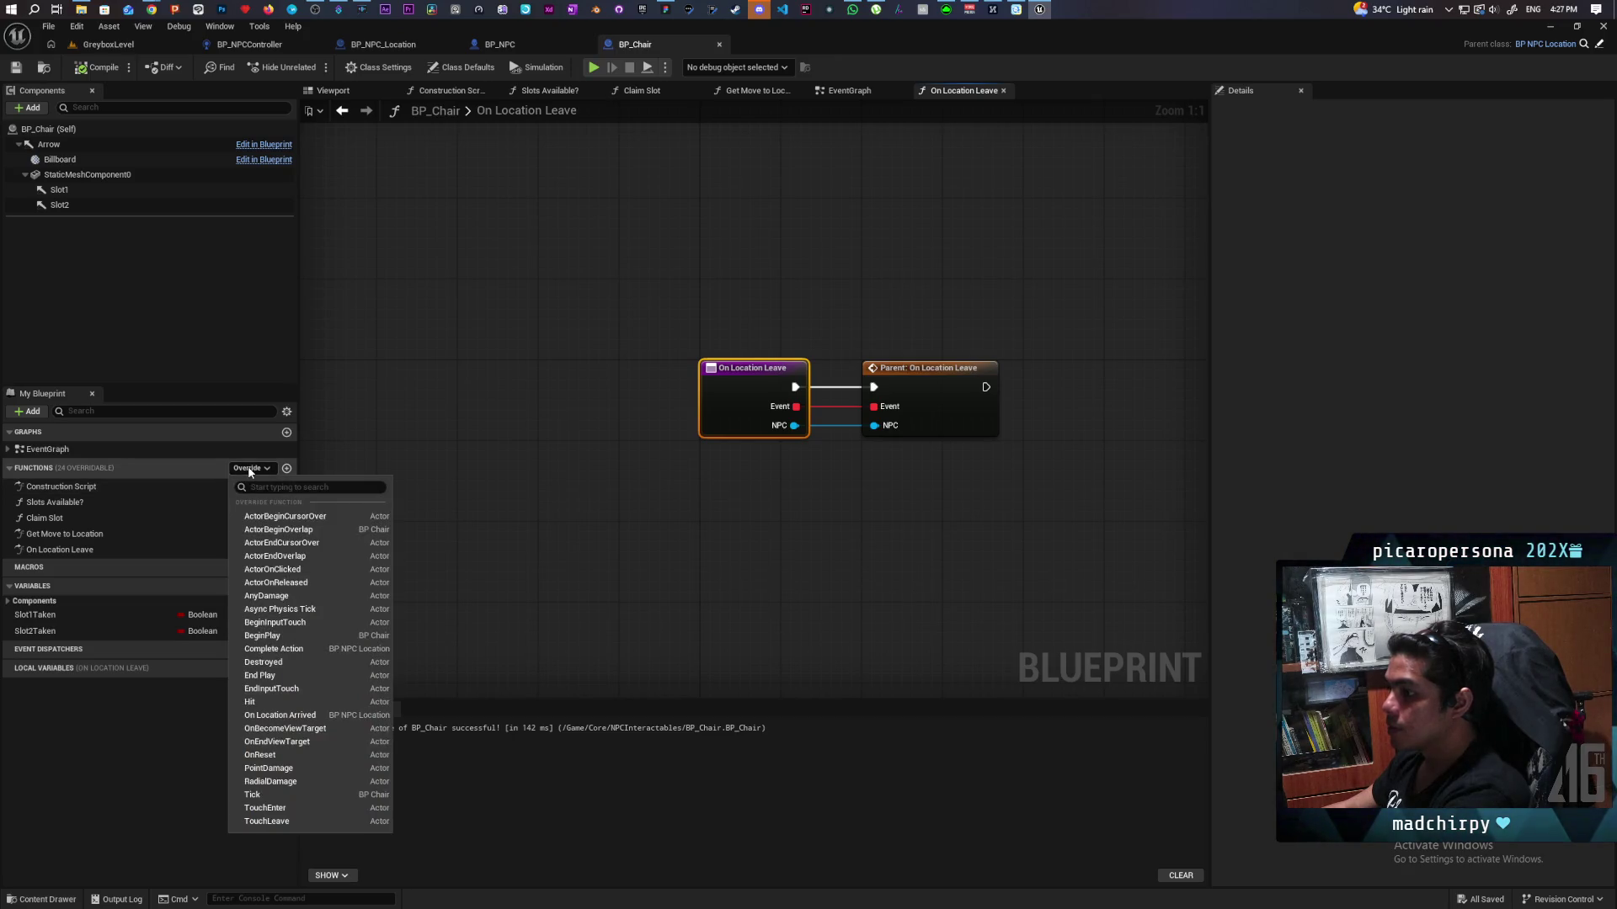
left_click(98, 551)
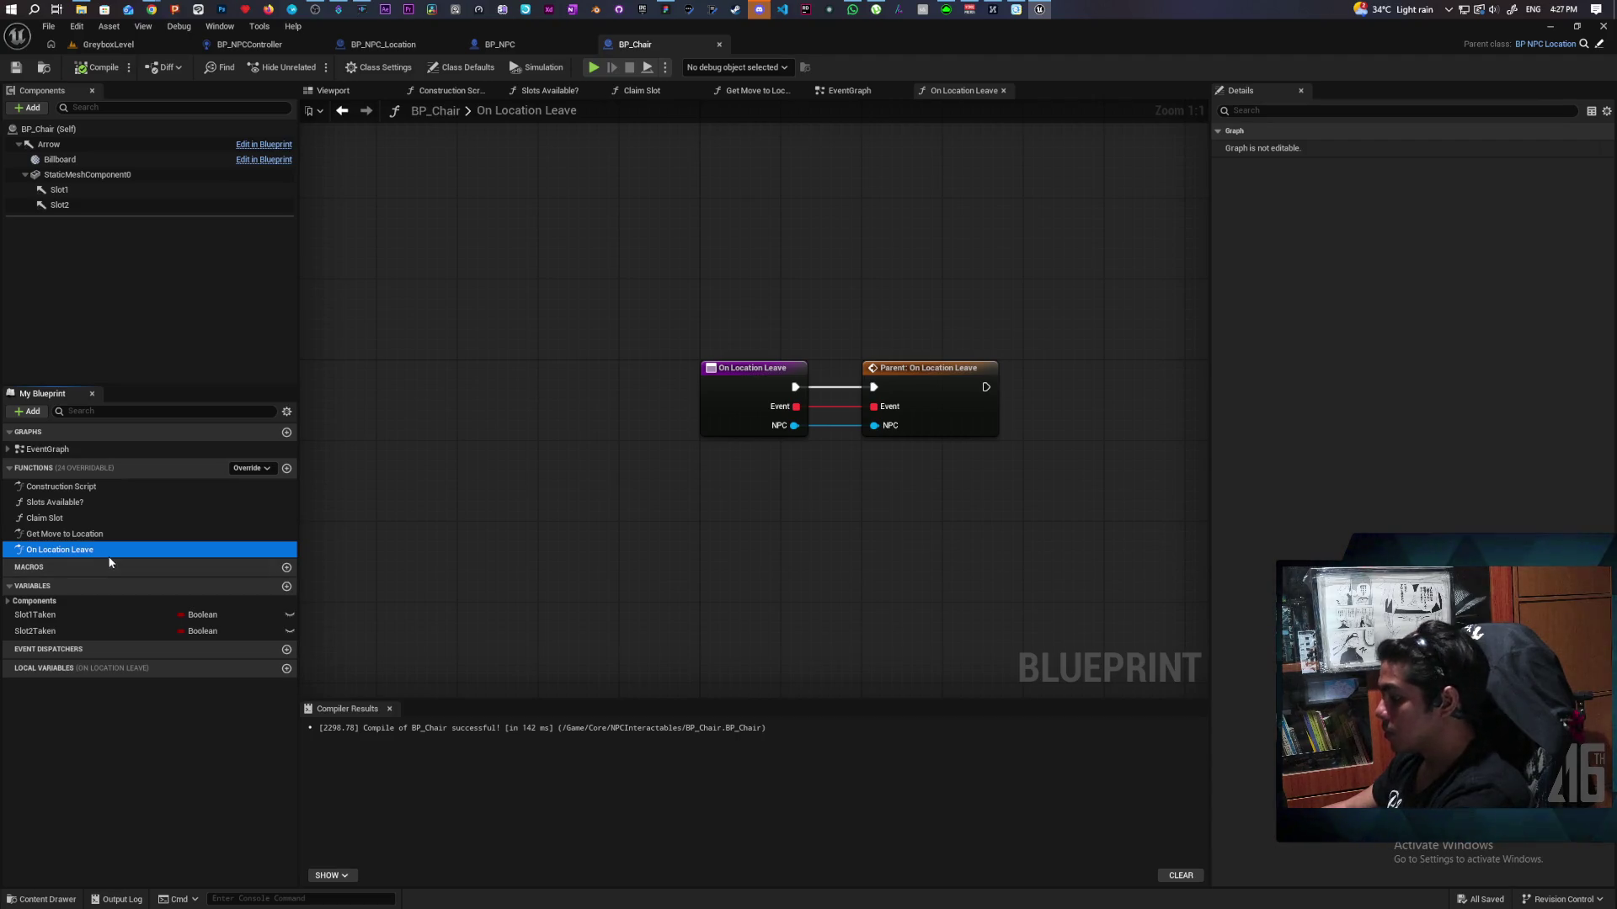
right_click(82, 551)
left_click(109, 566)
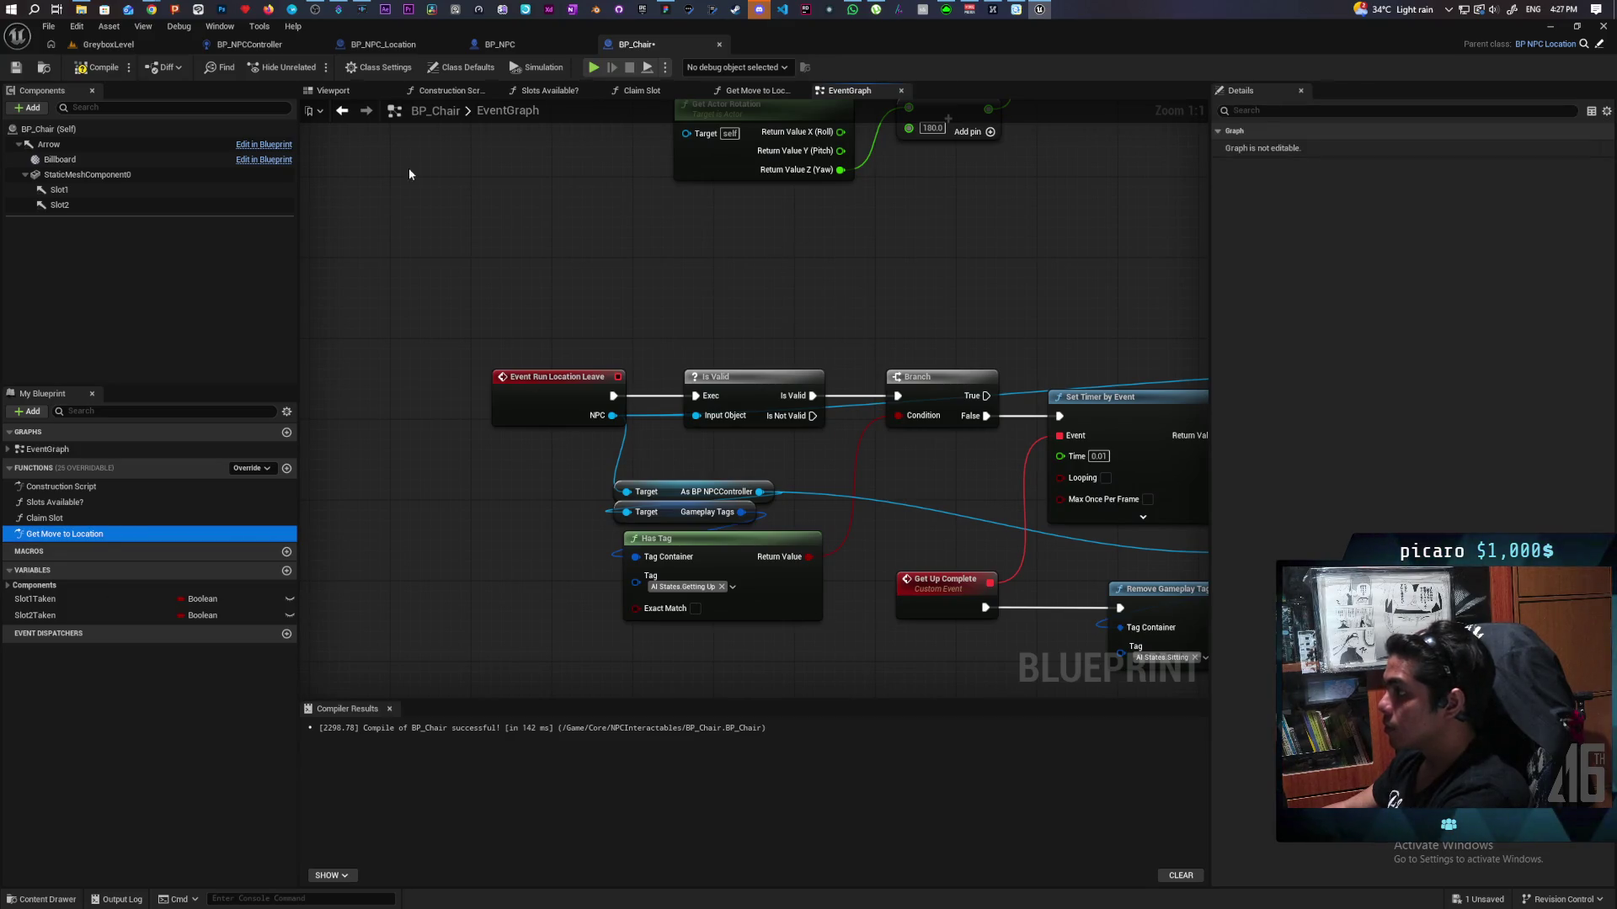
left_click(87, 69)
left_click(108, 44)
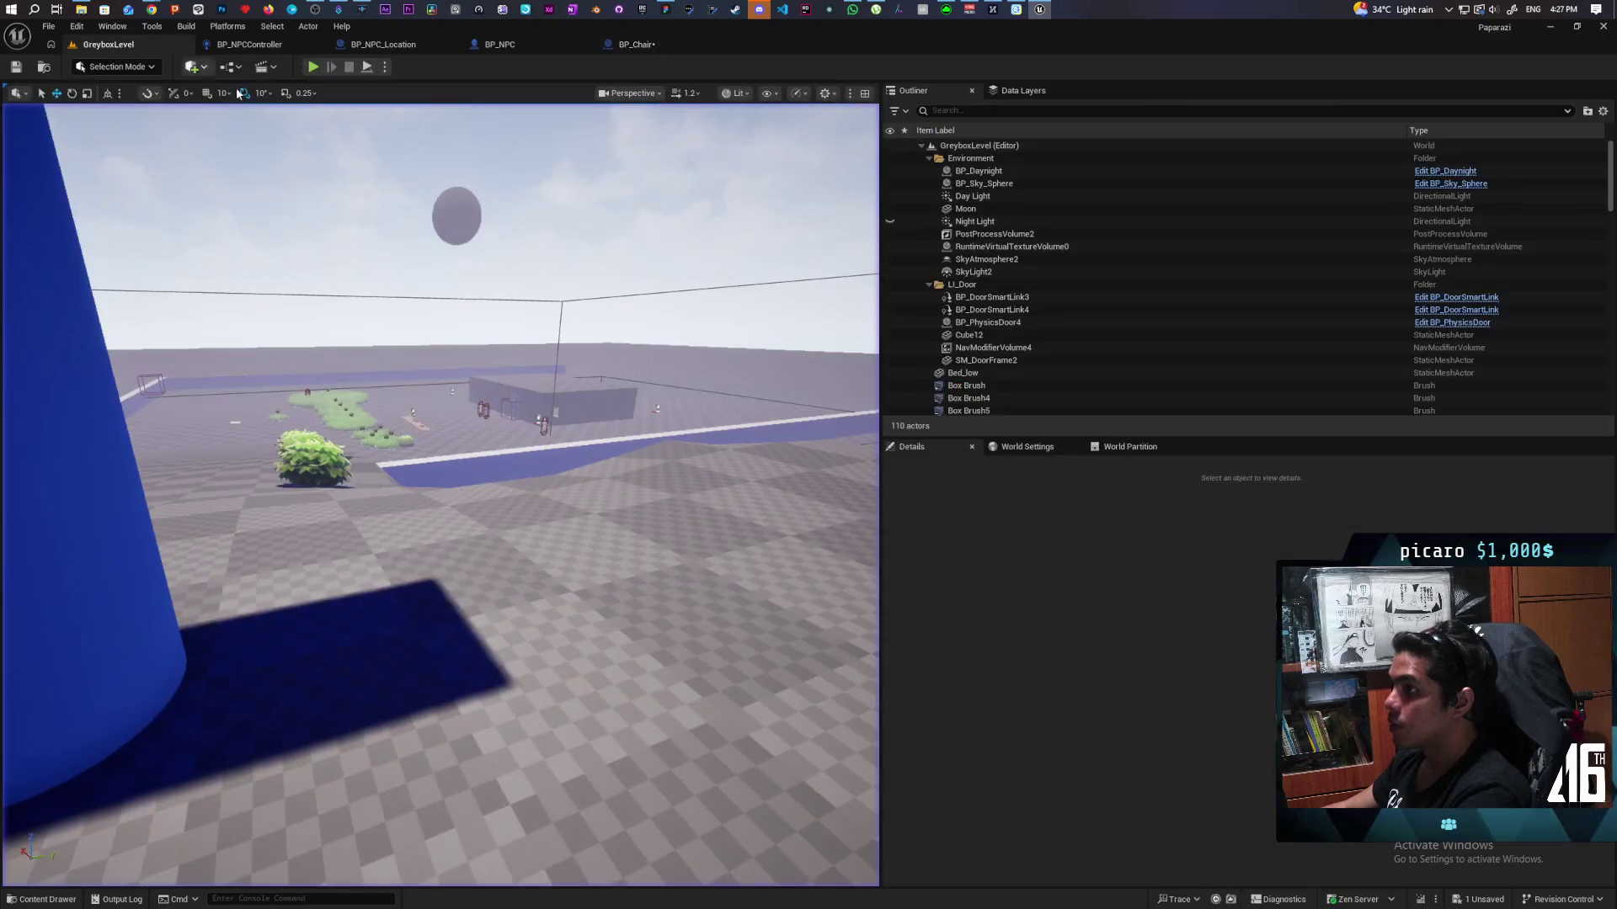
Step: Check BP_NPCController, then start a Play-in-Editor test of GreyboxLevel
left_click(249, 43)
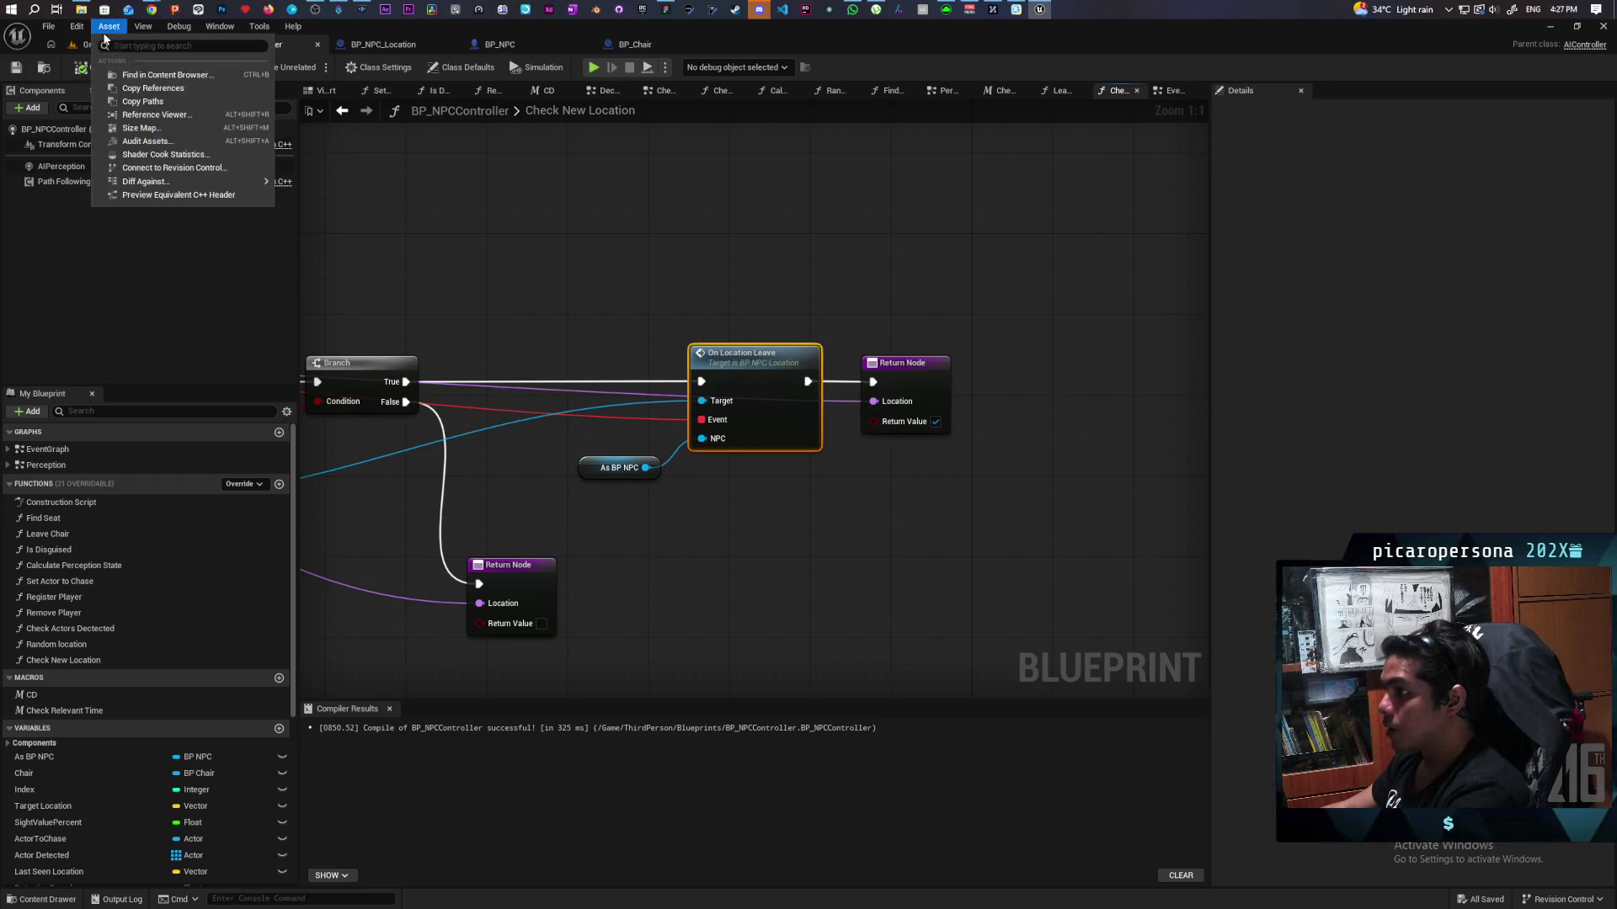
left_click(85, 51)
left_click(313, 67)
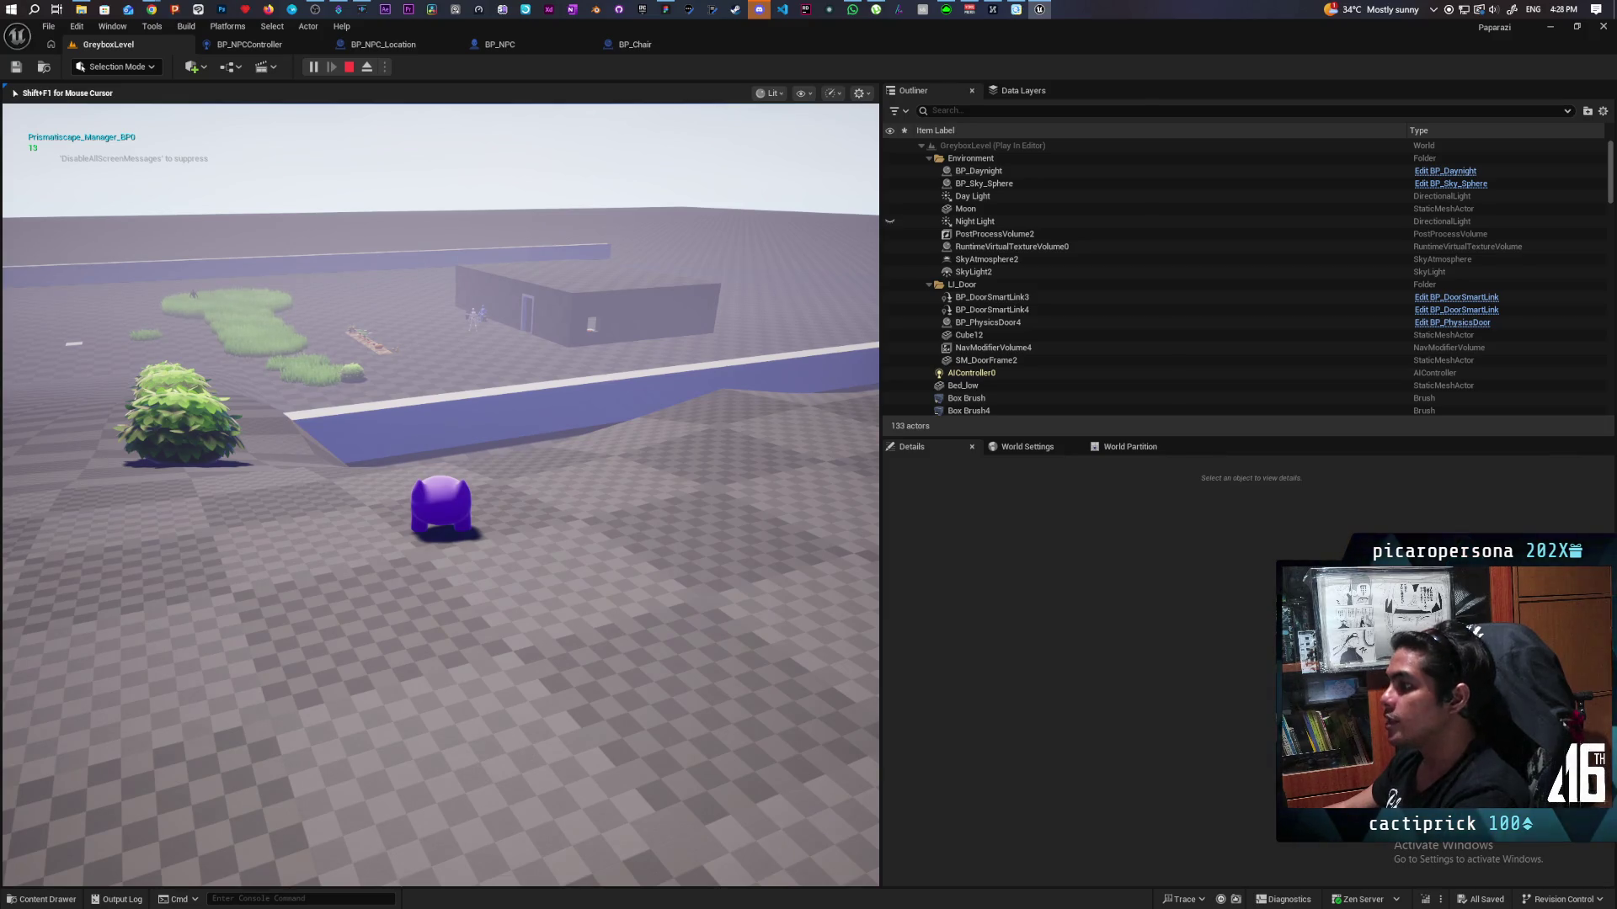
Step: Stop the play session with Esc and bring up BP_Chair's EventGraph
key("Escape")
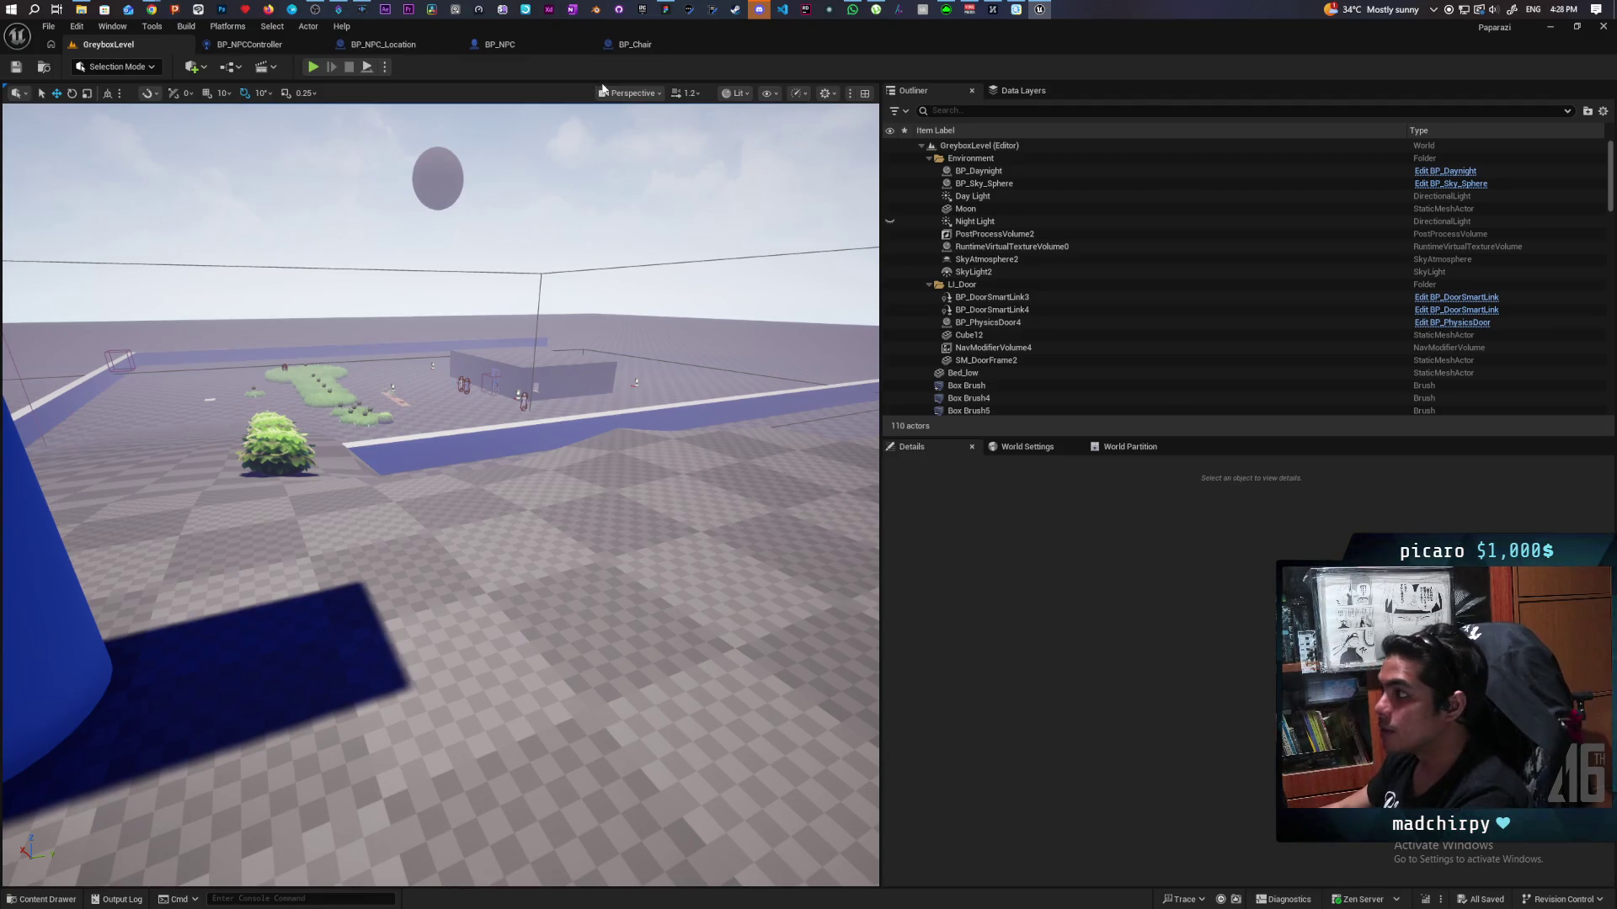
left_click(639, 45)
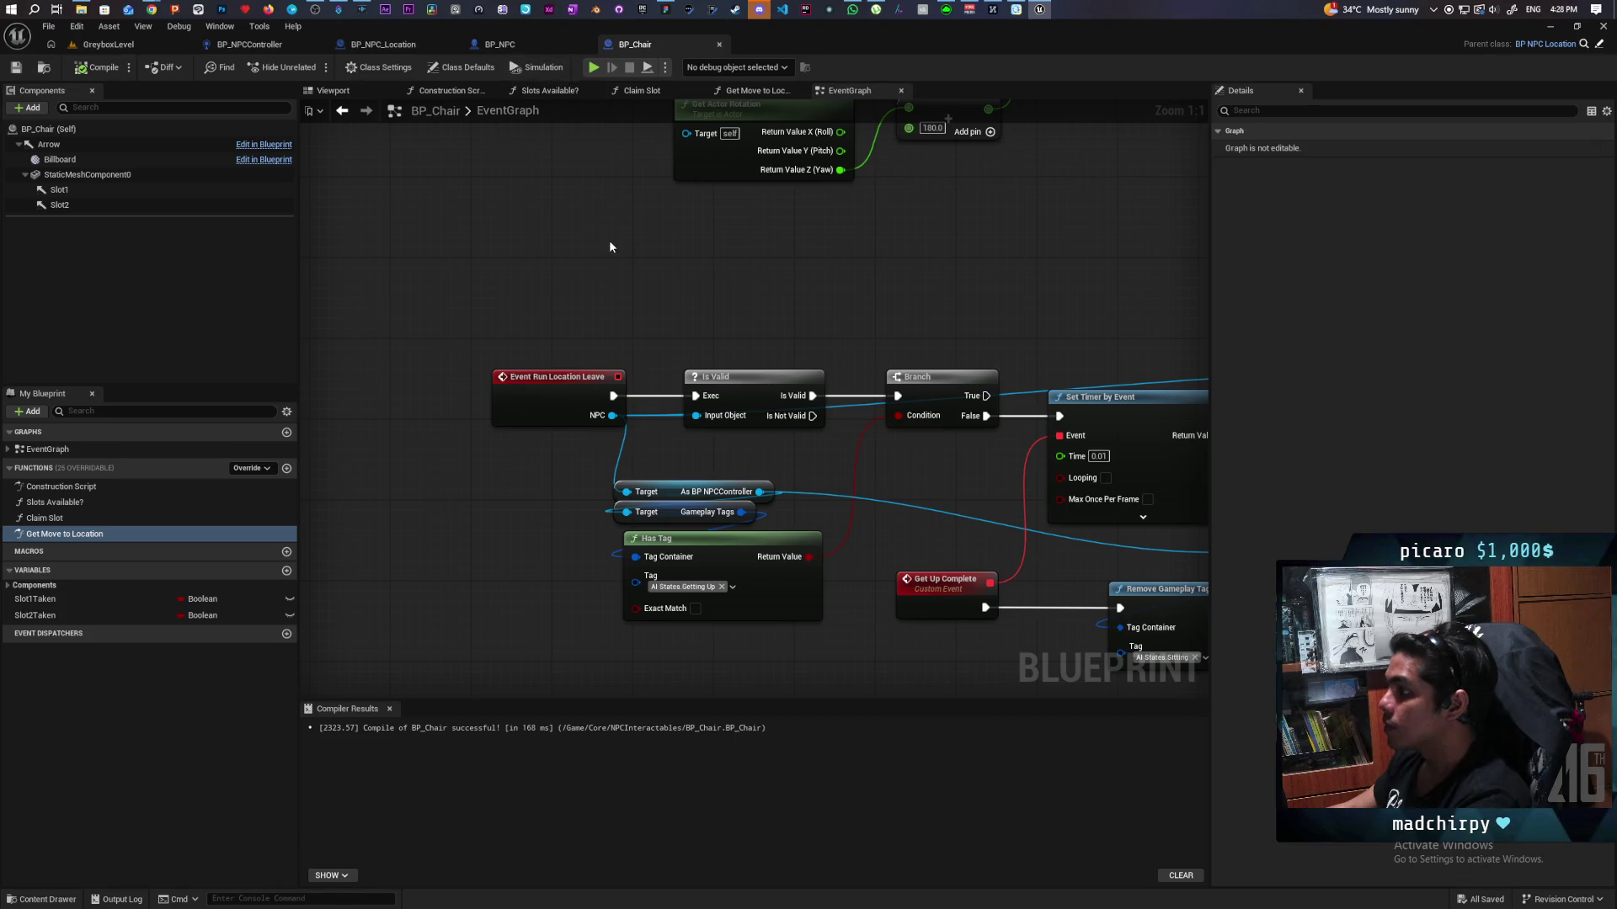
Step: Center BP_Chair's graph on the Event Run Location Leave node and select it, then return to GreyboxLevel
scroll(610, 242, "down", 4)
scroll(608, 237, "up", 3)
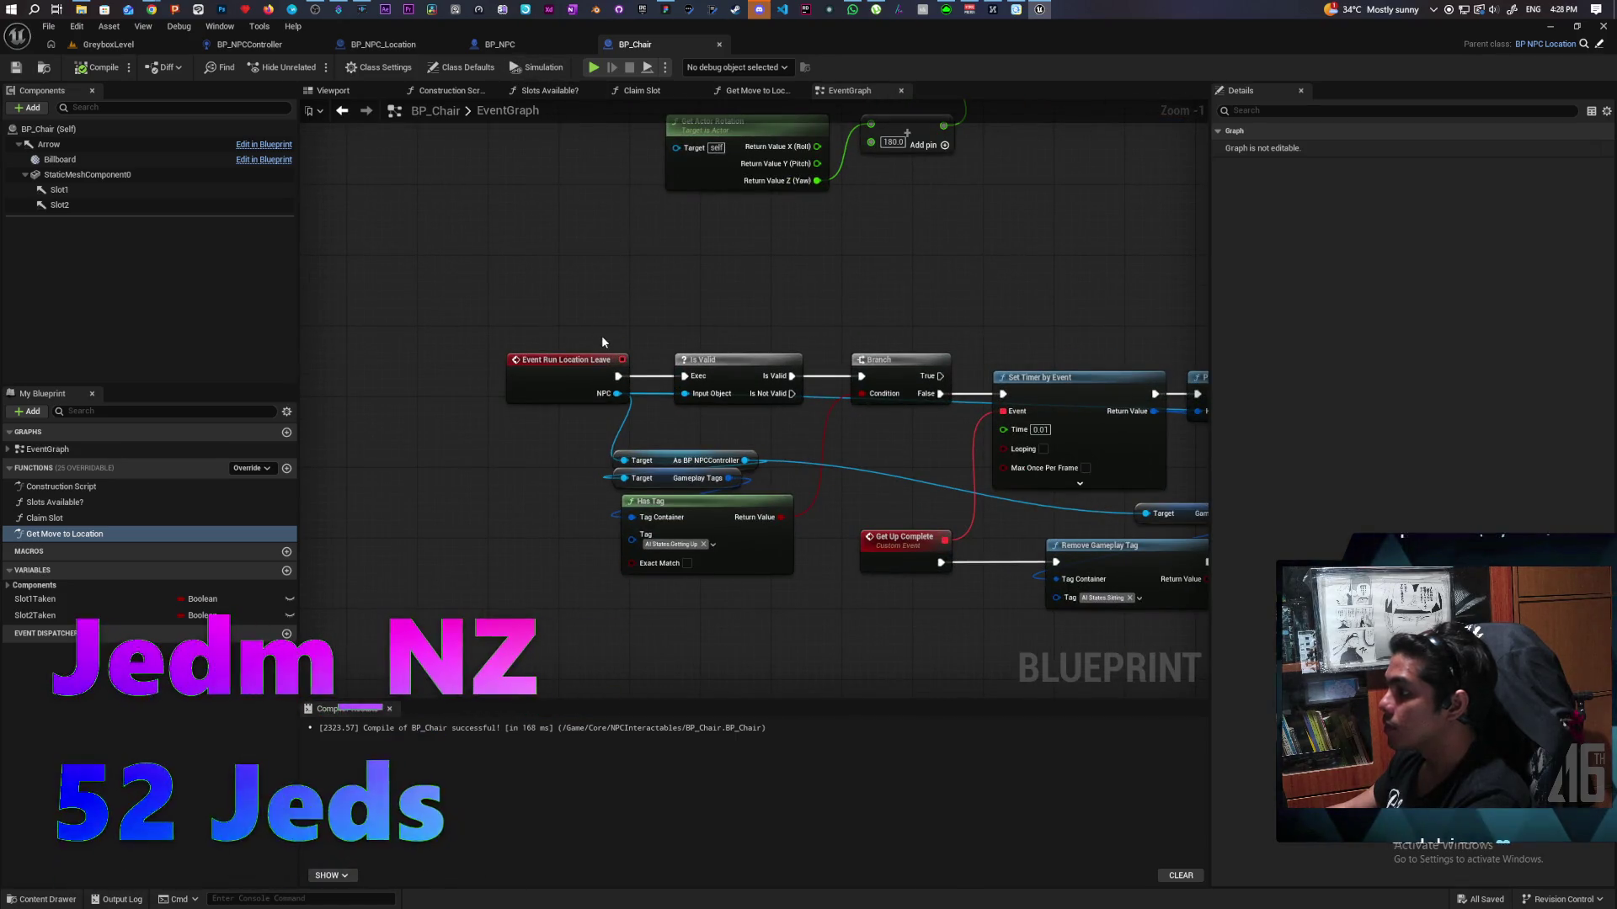
left_click_drag(730, 294, 691, 265)
left_click(527, 331)
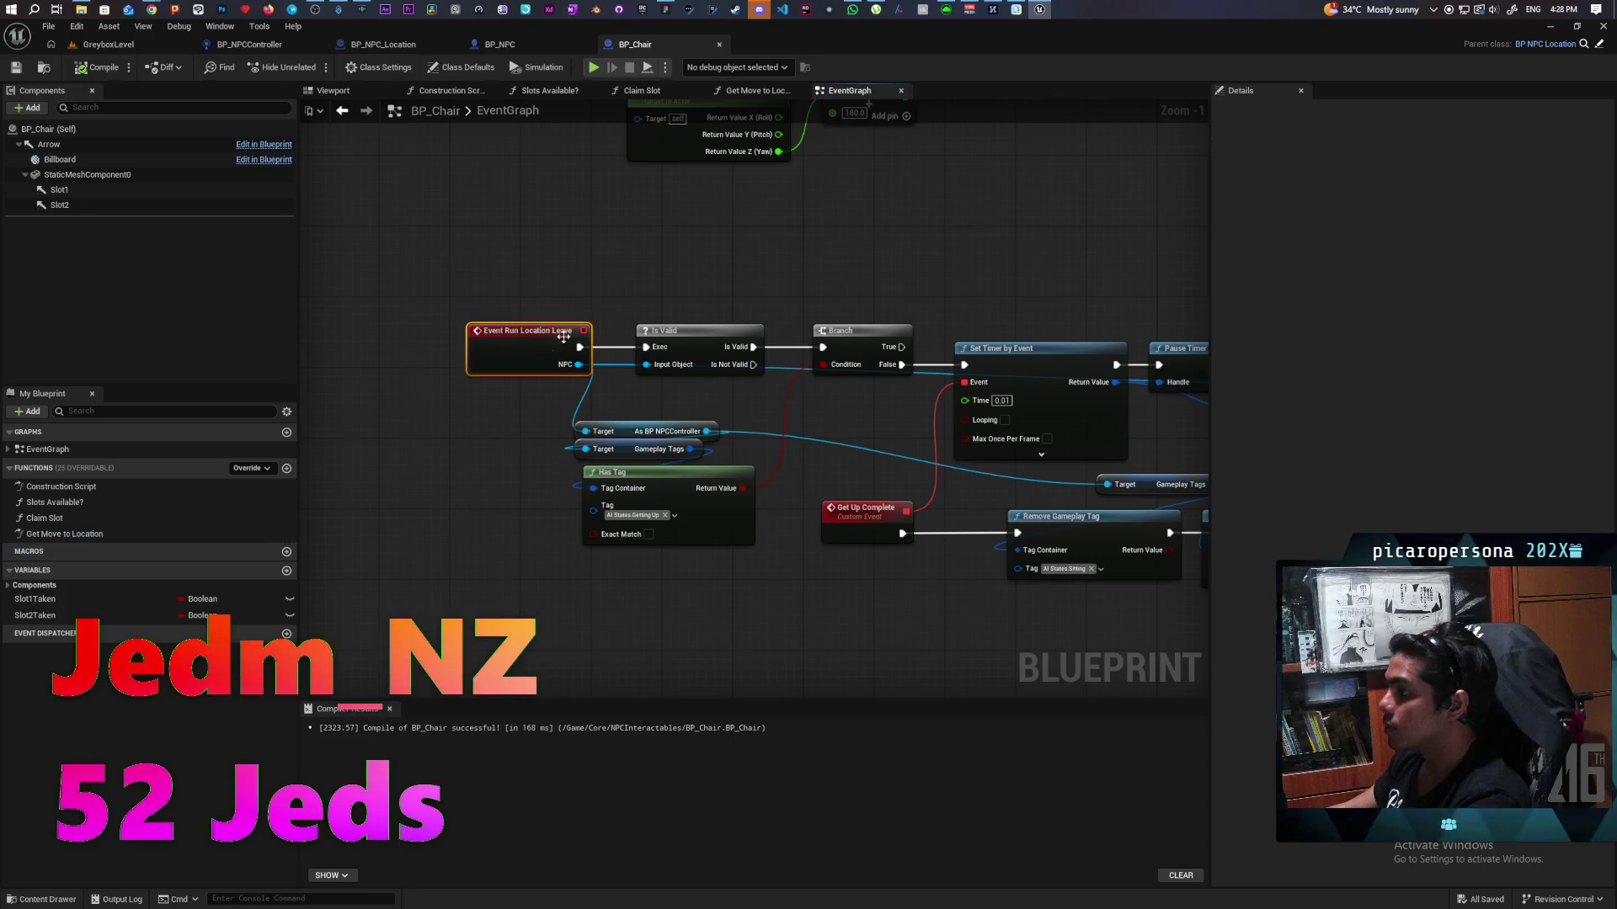
left_click(108, 43)
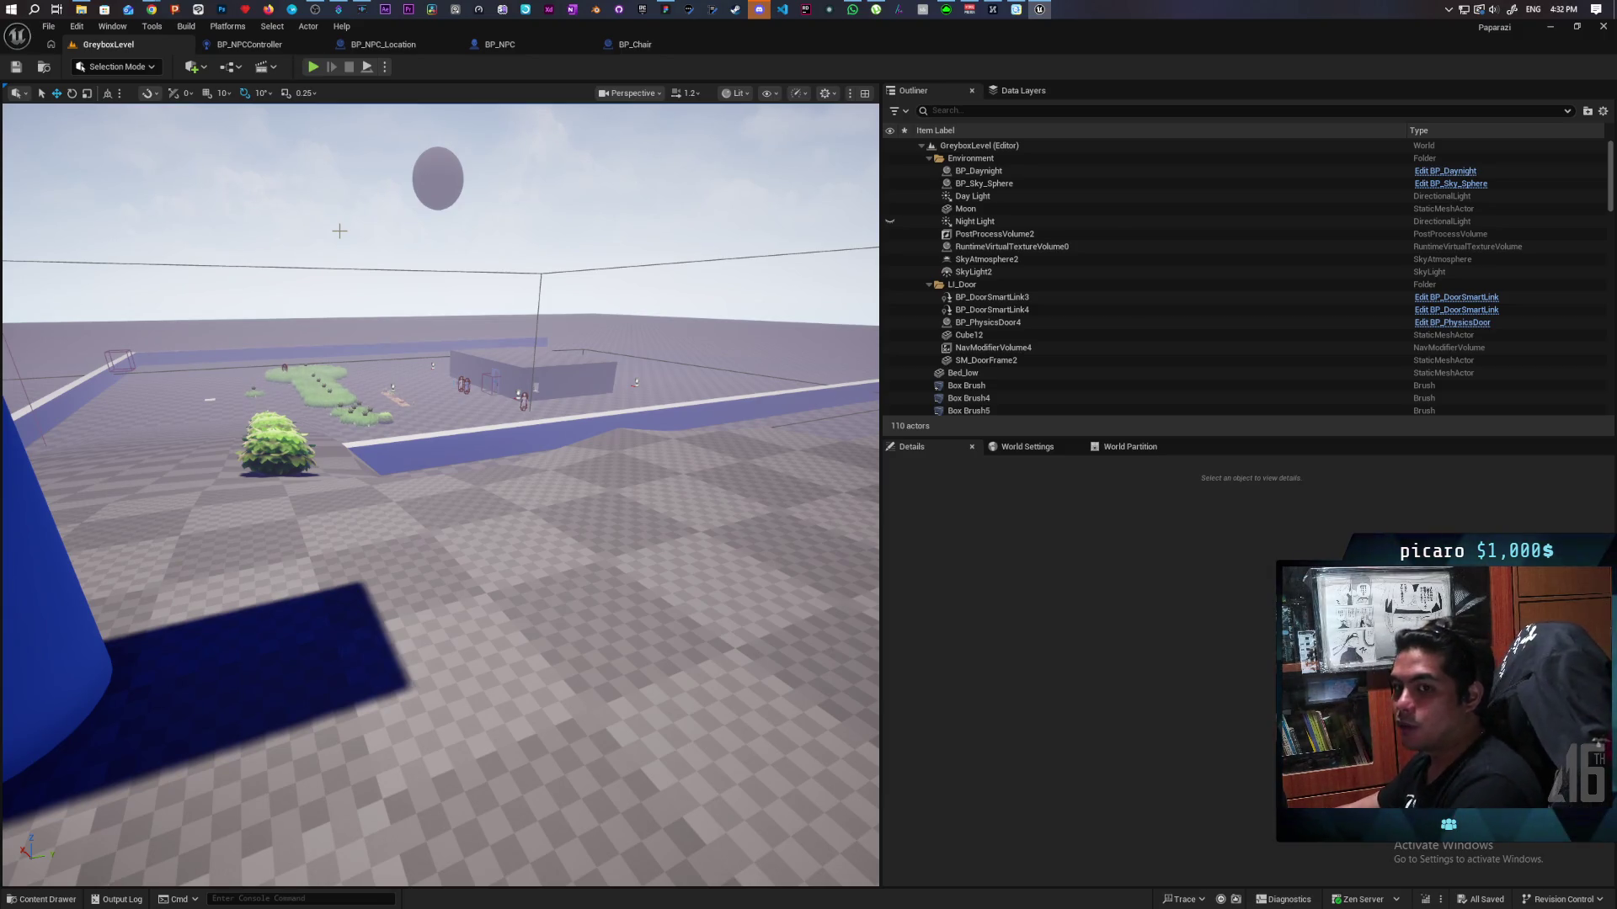
Step: Check BP_Chair's Run Location Leave chain, then play GreyboxLevel and walk until the breakpoint hits
left_click(651, 45)
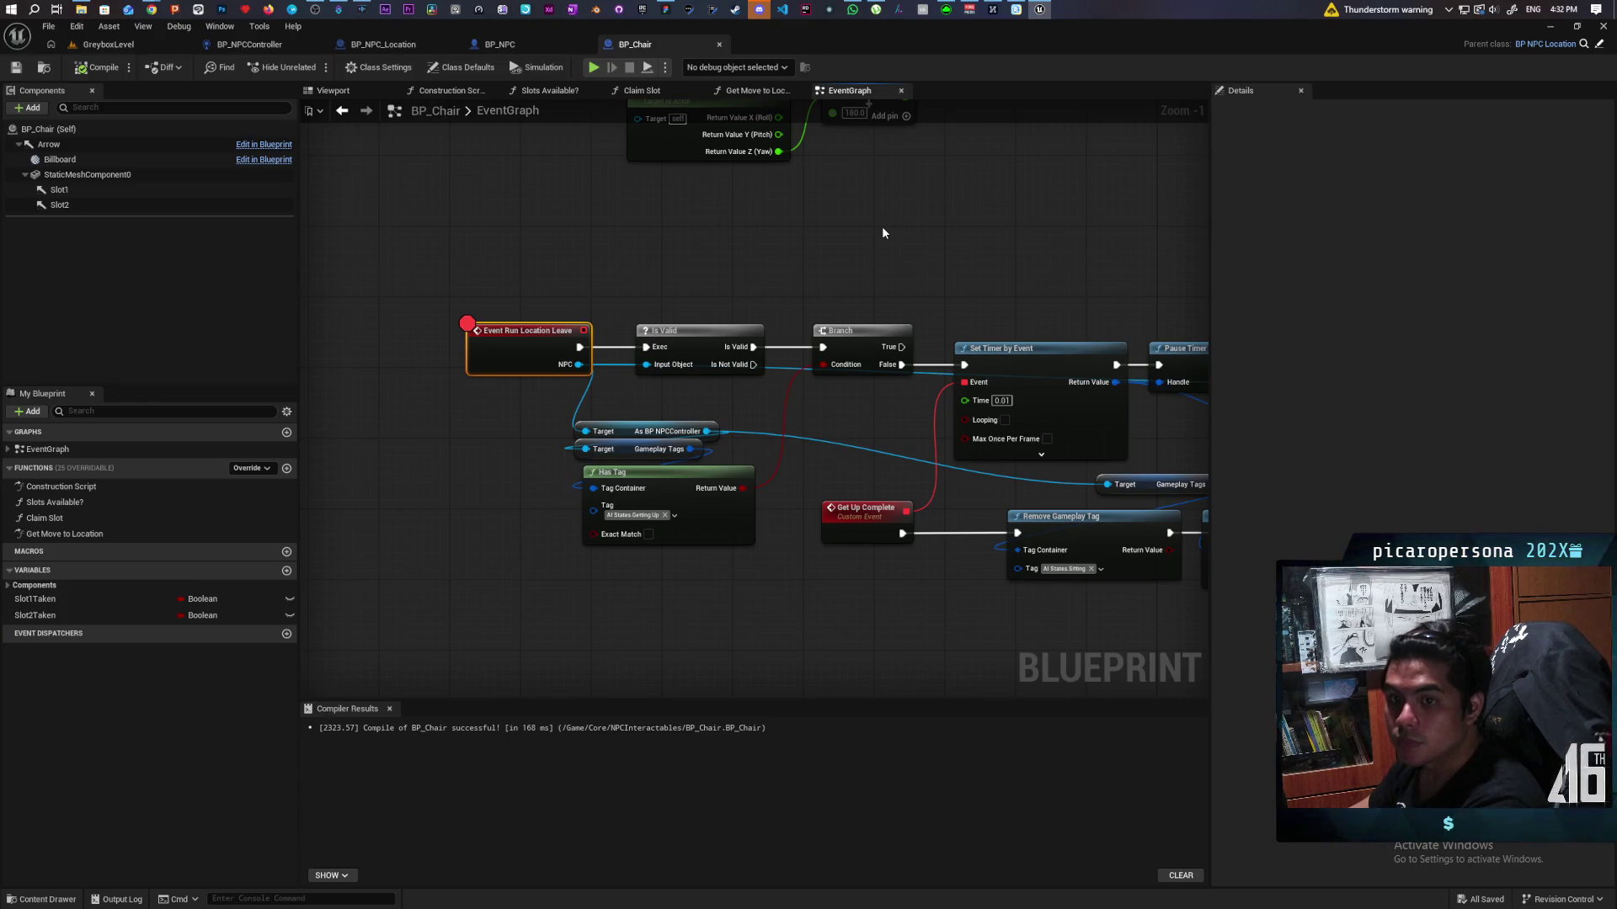
scroll(998, 286, "down", 2)
mouse_move(998, 285)
left_mouse_down()
mouse_move(767, 279)
mouse_move(785, 273)
left_mouse_up()
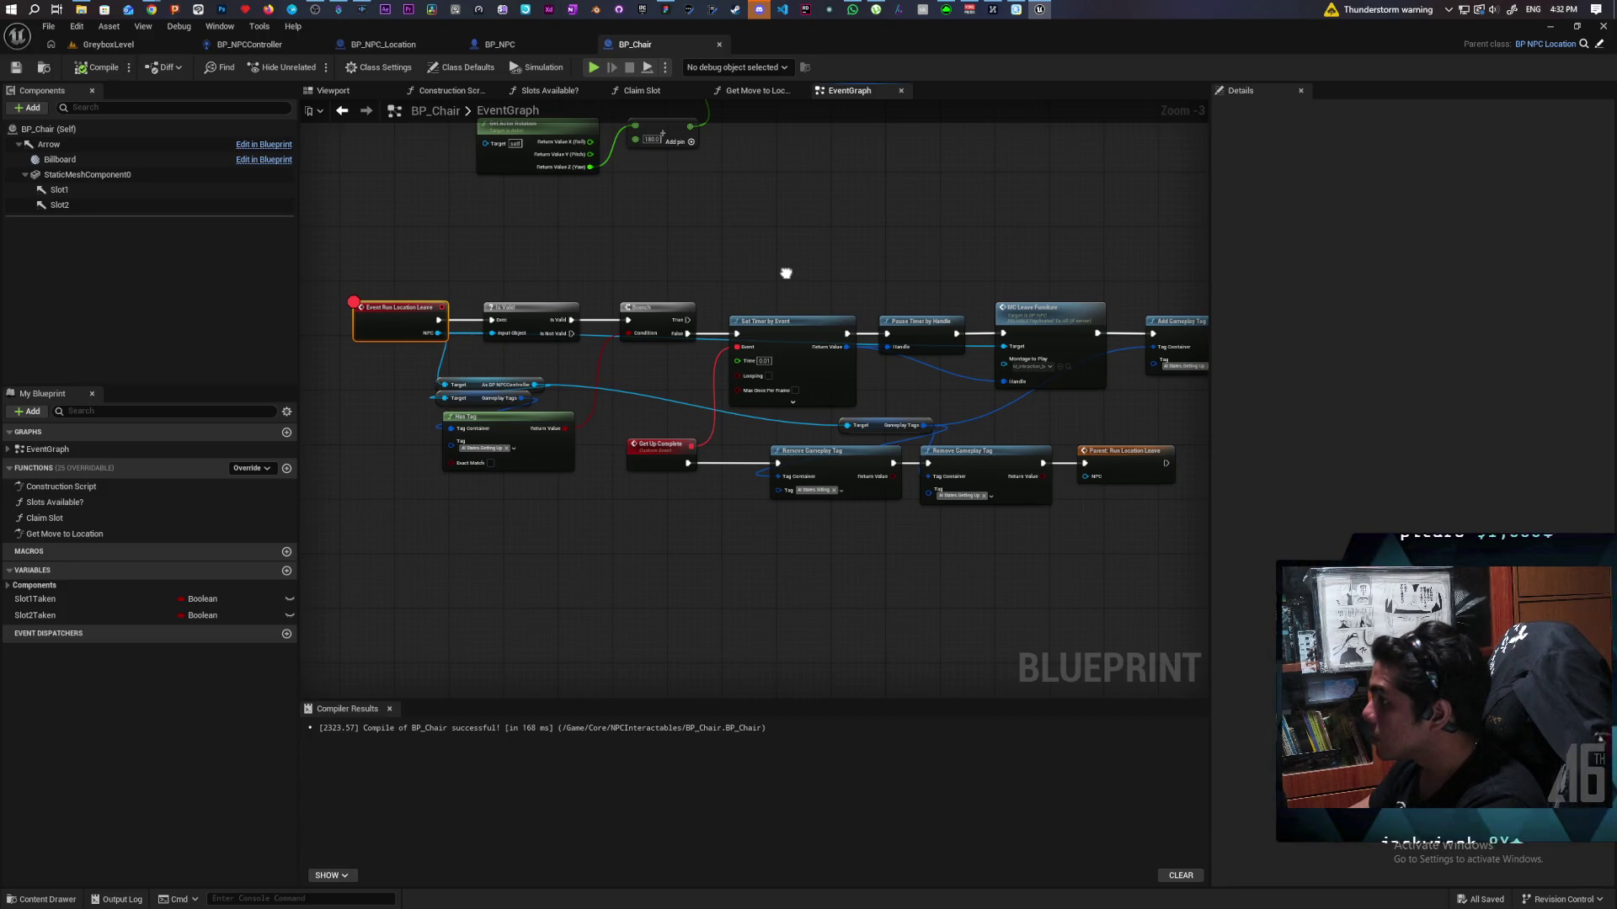
left_click(108, 44)
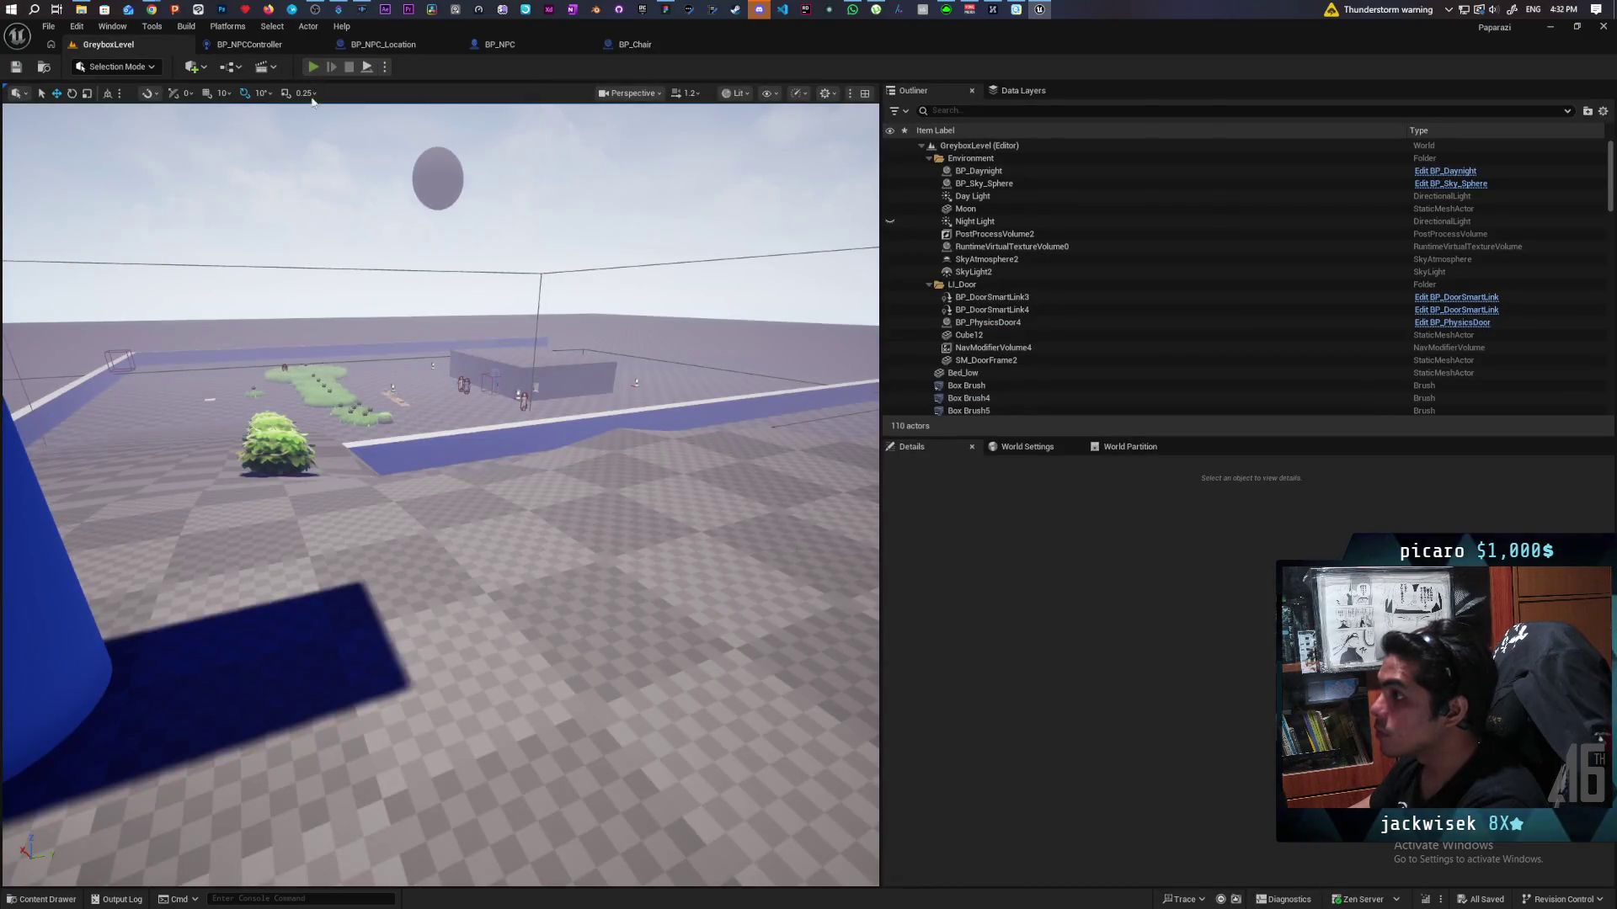
left_click(313, 67)
key("w")
key("w")
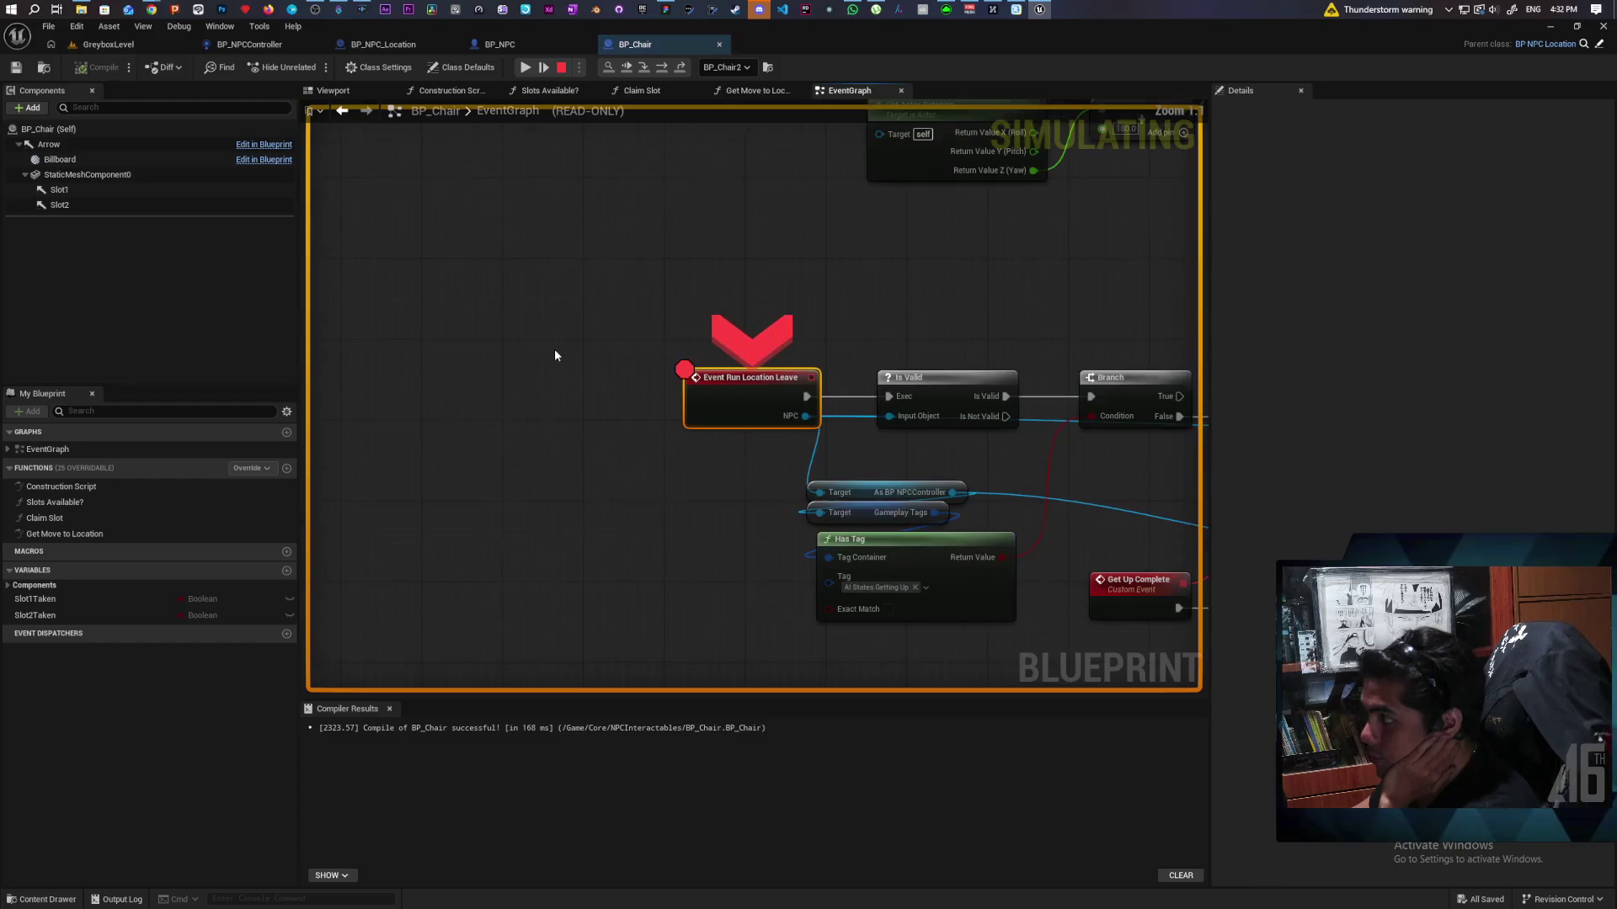
Step: Confirm the NPC pin reads Unknown at the breakpoint, then resume and stop the simulation
mouse_move(802, 419)
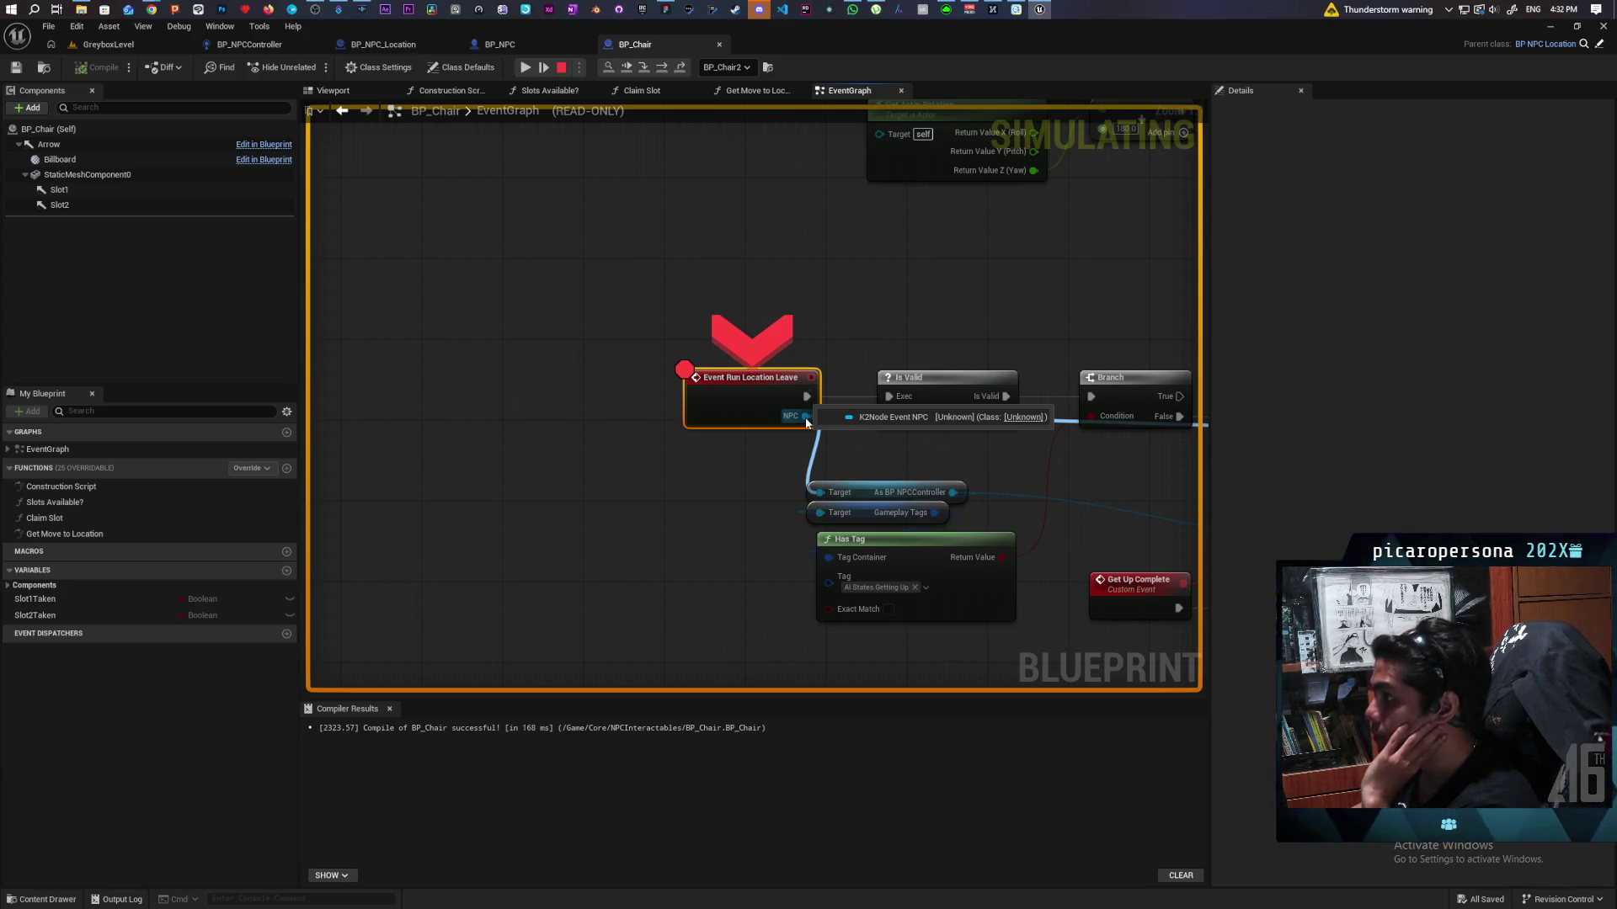
left_click(525, 67)
left_click(562, 67)
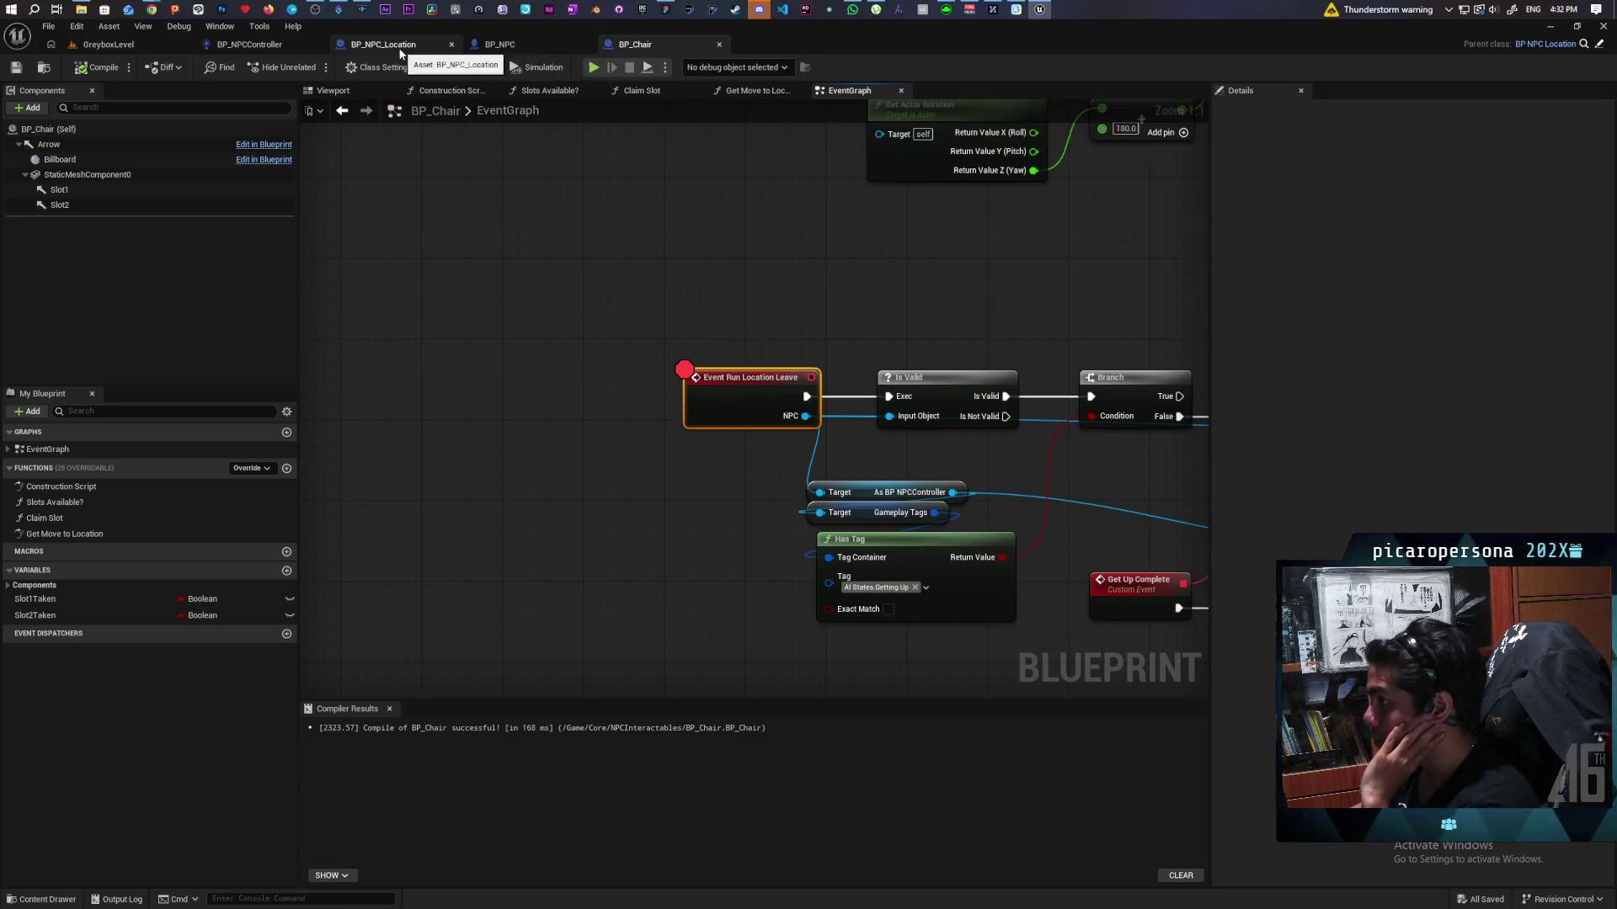
Step: Inspect BP_NPC_Location's On Location Leave graph, then recompile and save BP_Chair with Ctrl+S
left_click(401, 50)
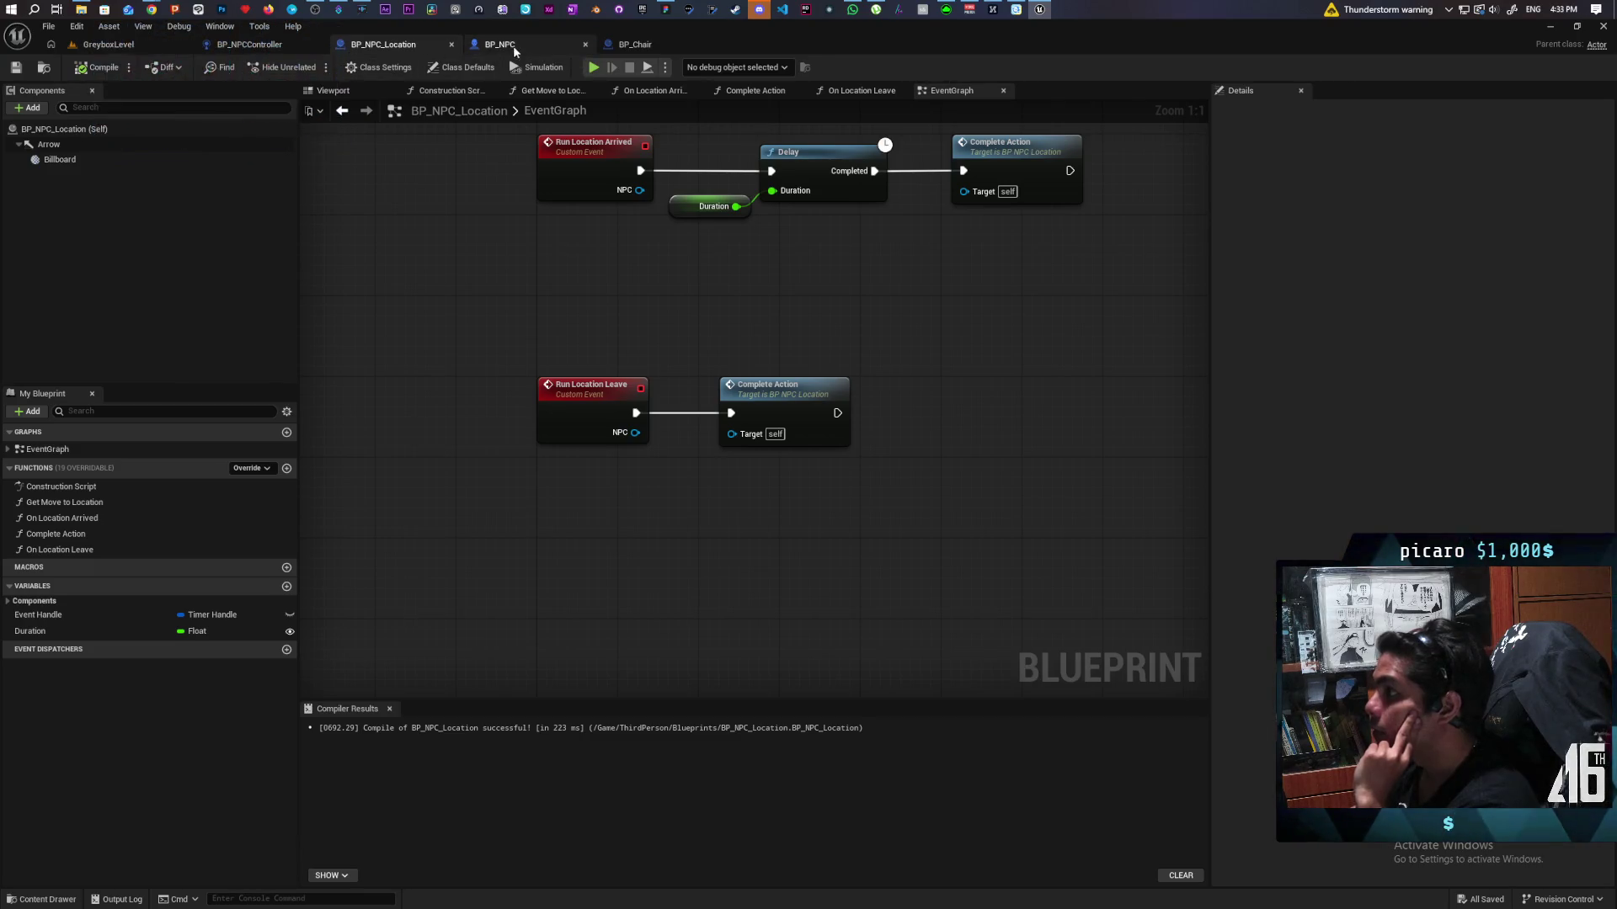
left_click(627, 46)
left_click(383, 44)
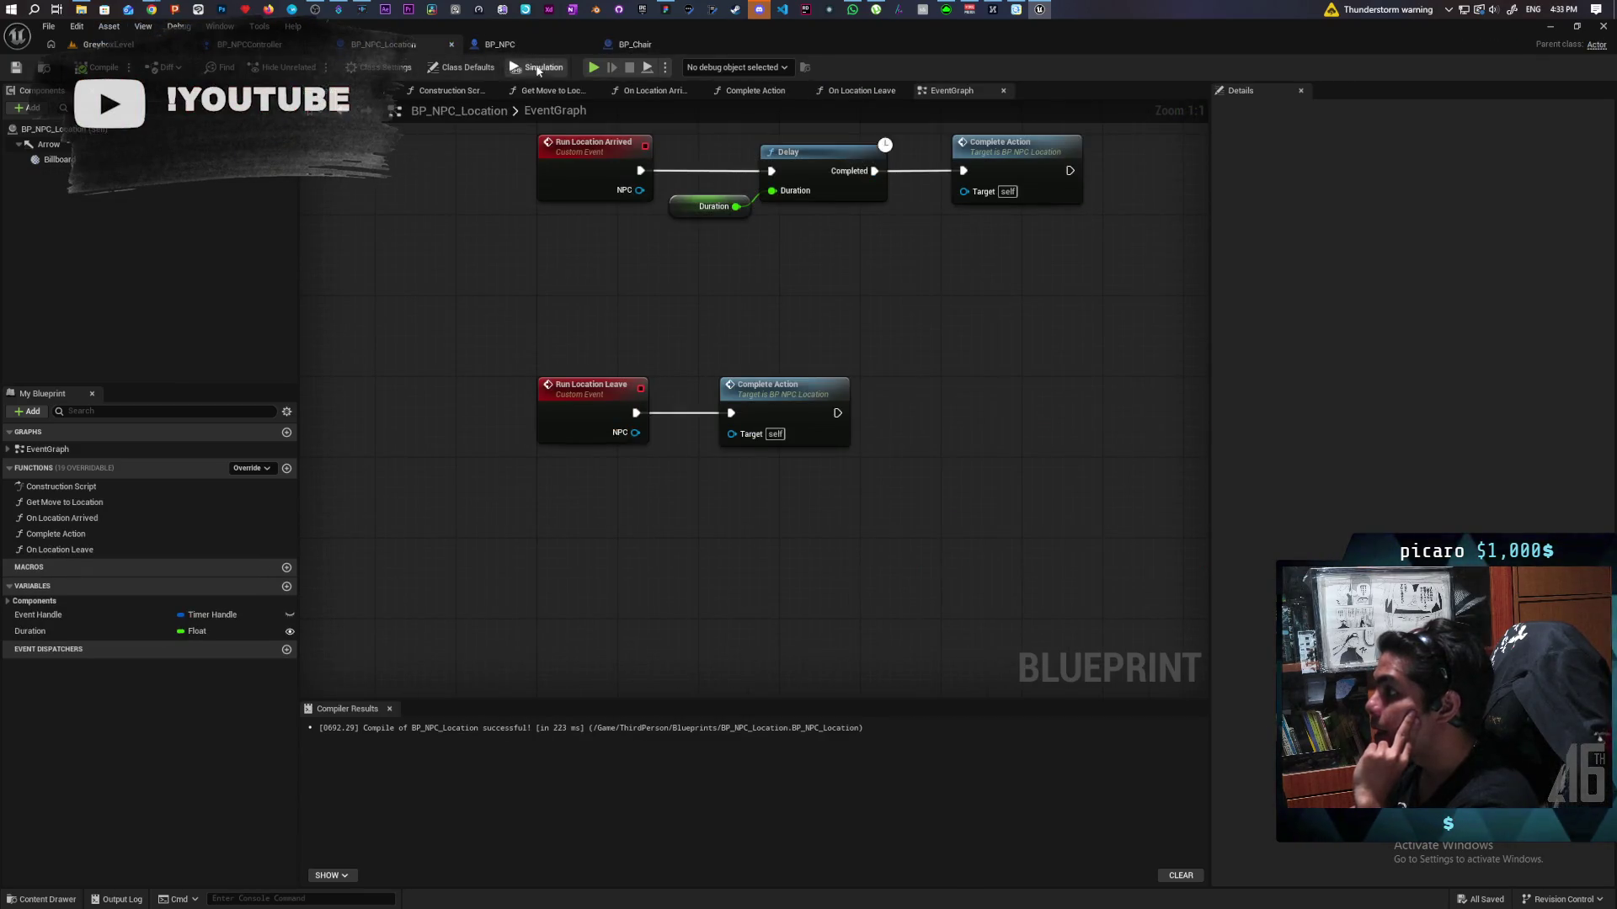
left_click(882, 93)
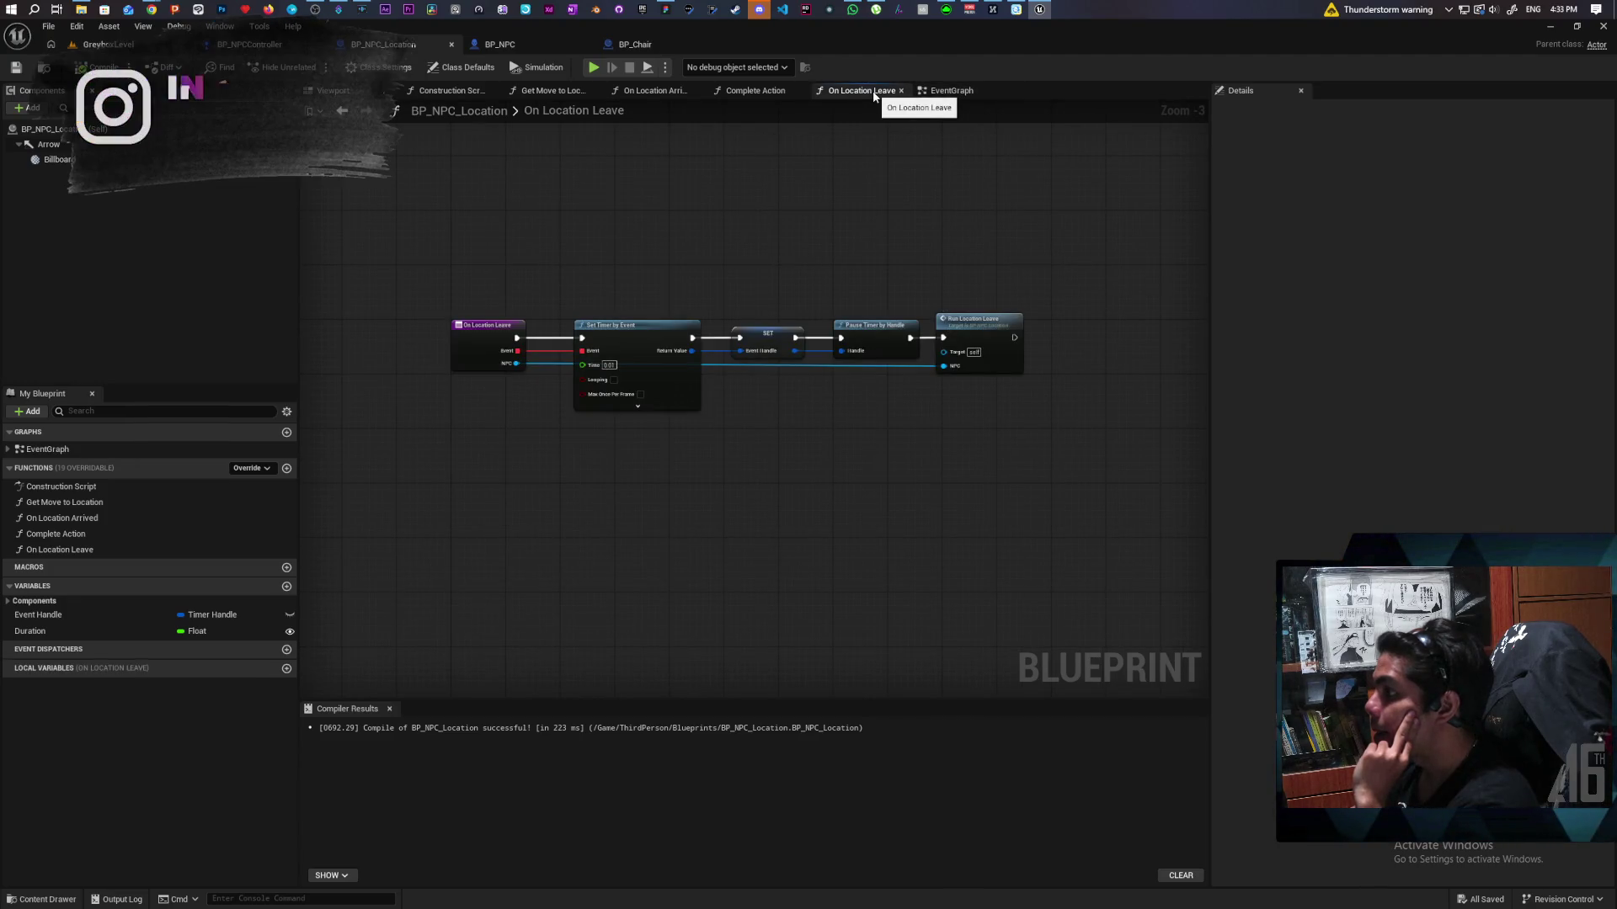
left_click(635, 45)
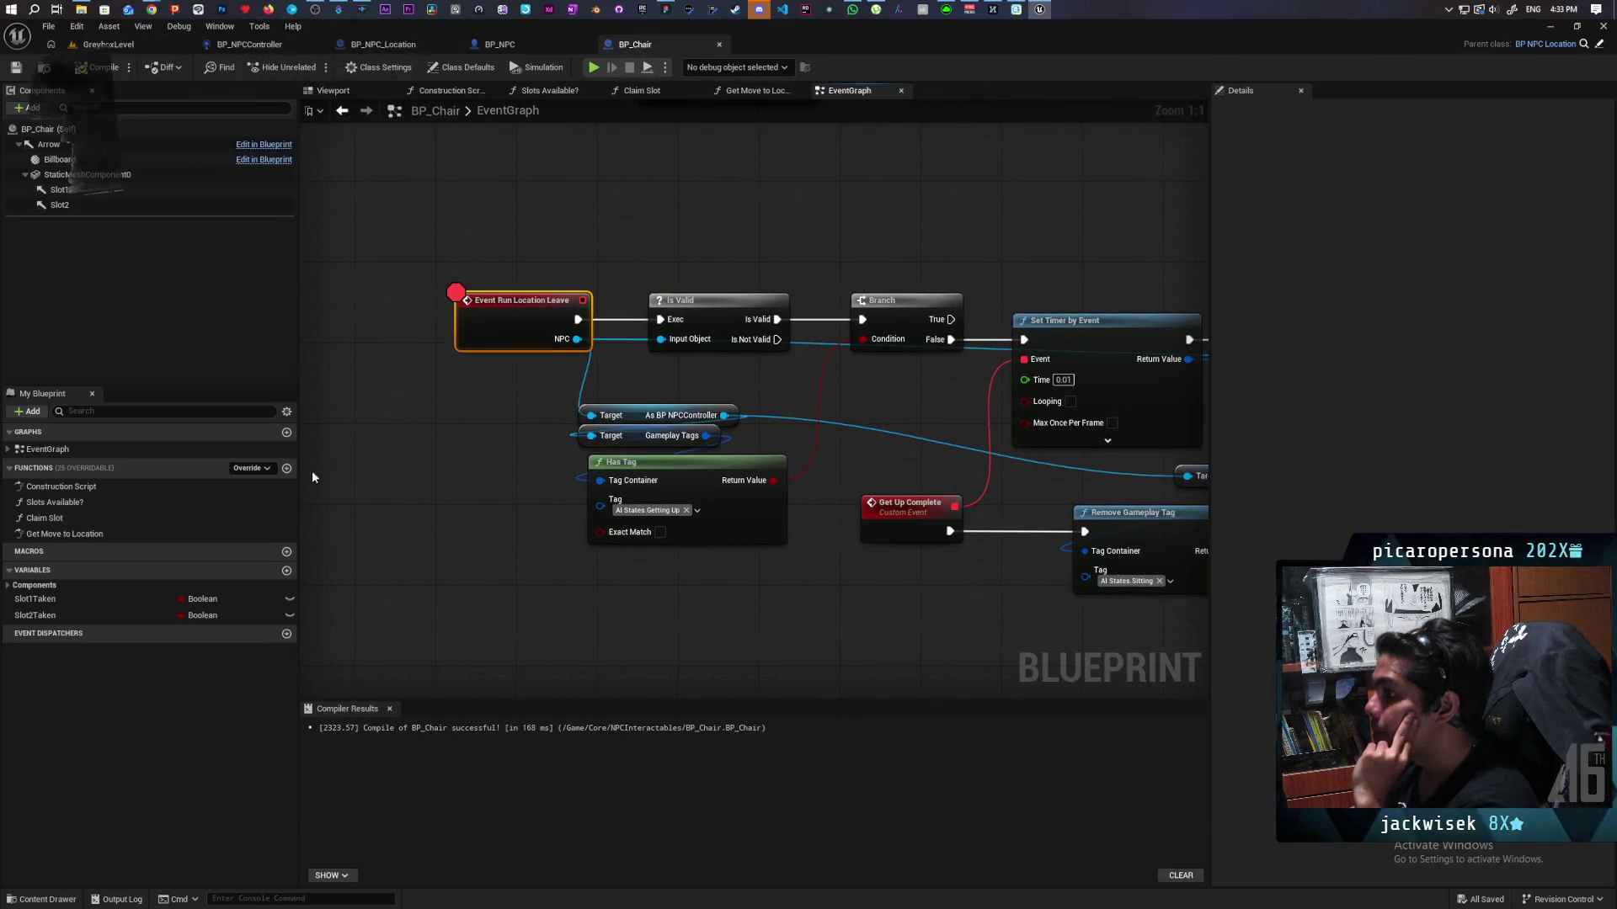
key("ctrl+s")
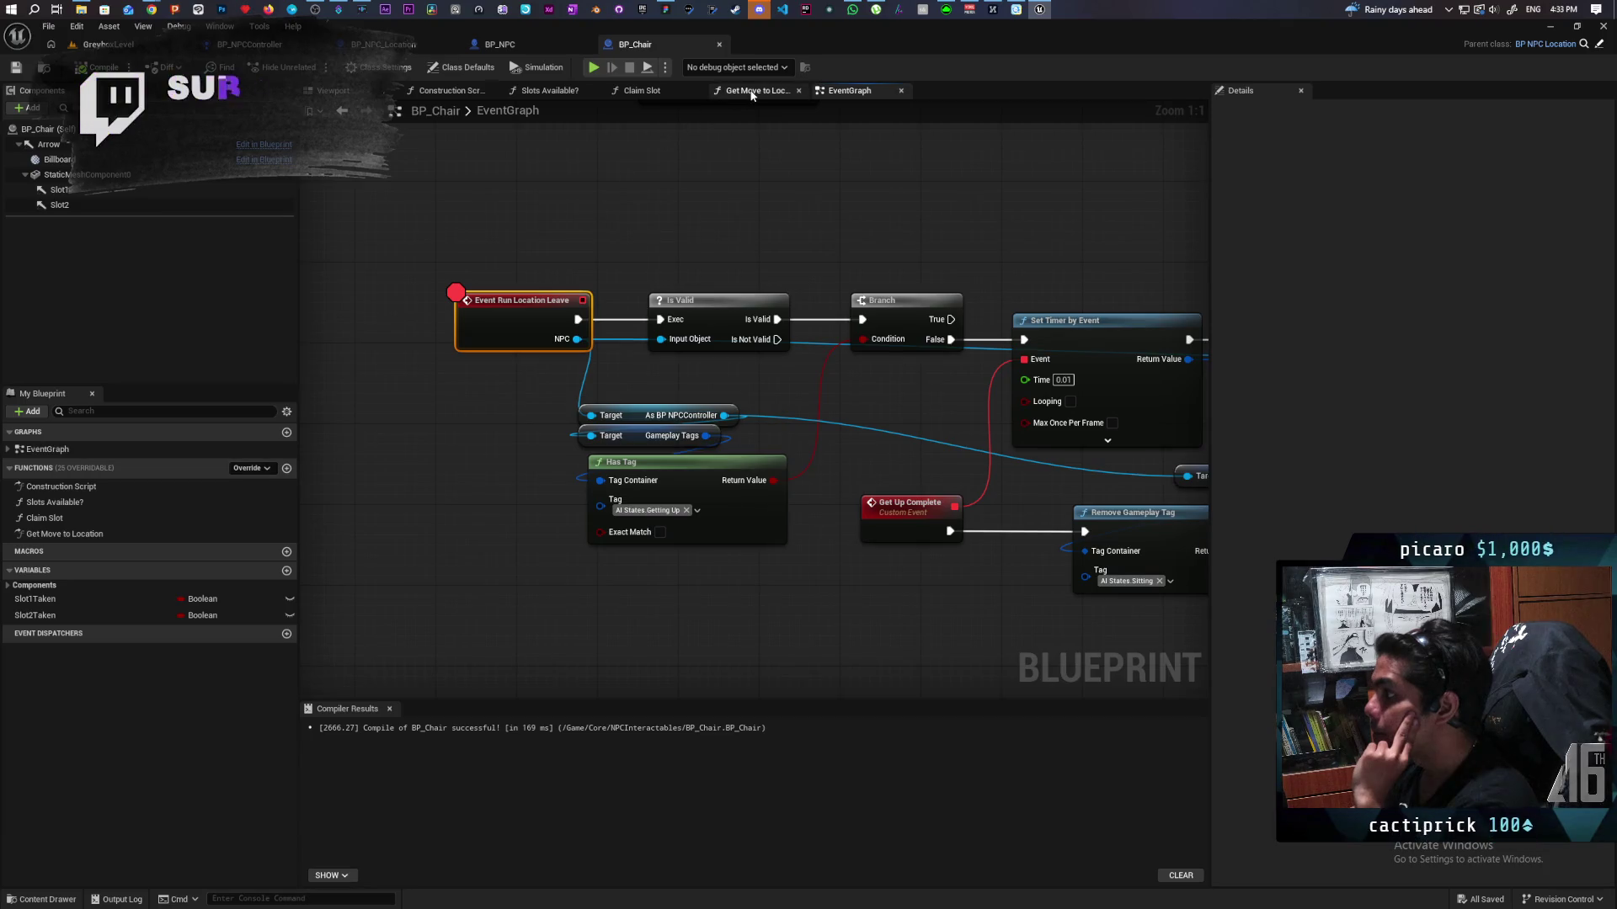
Step: Flip through BP_Chair's function, Construction Script and Viewport tabs, then open the Functions Override list
left_click(755, 91)
left_click(674, 92)
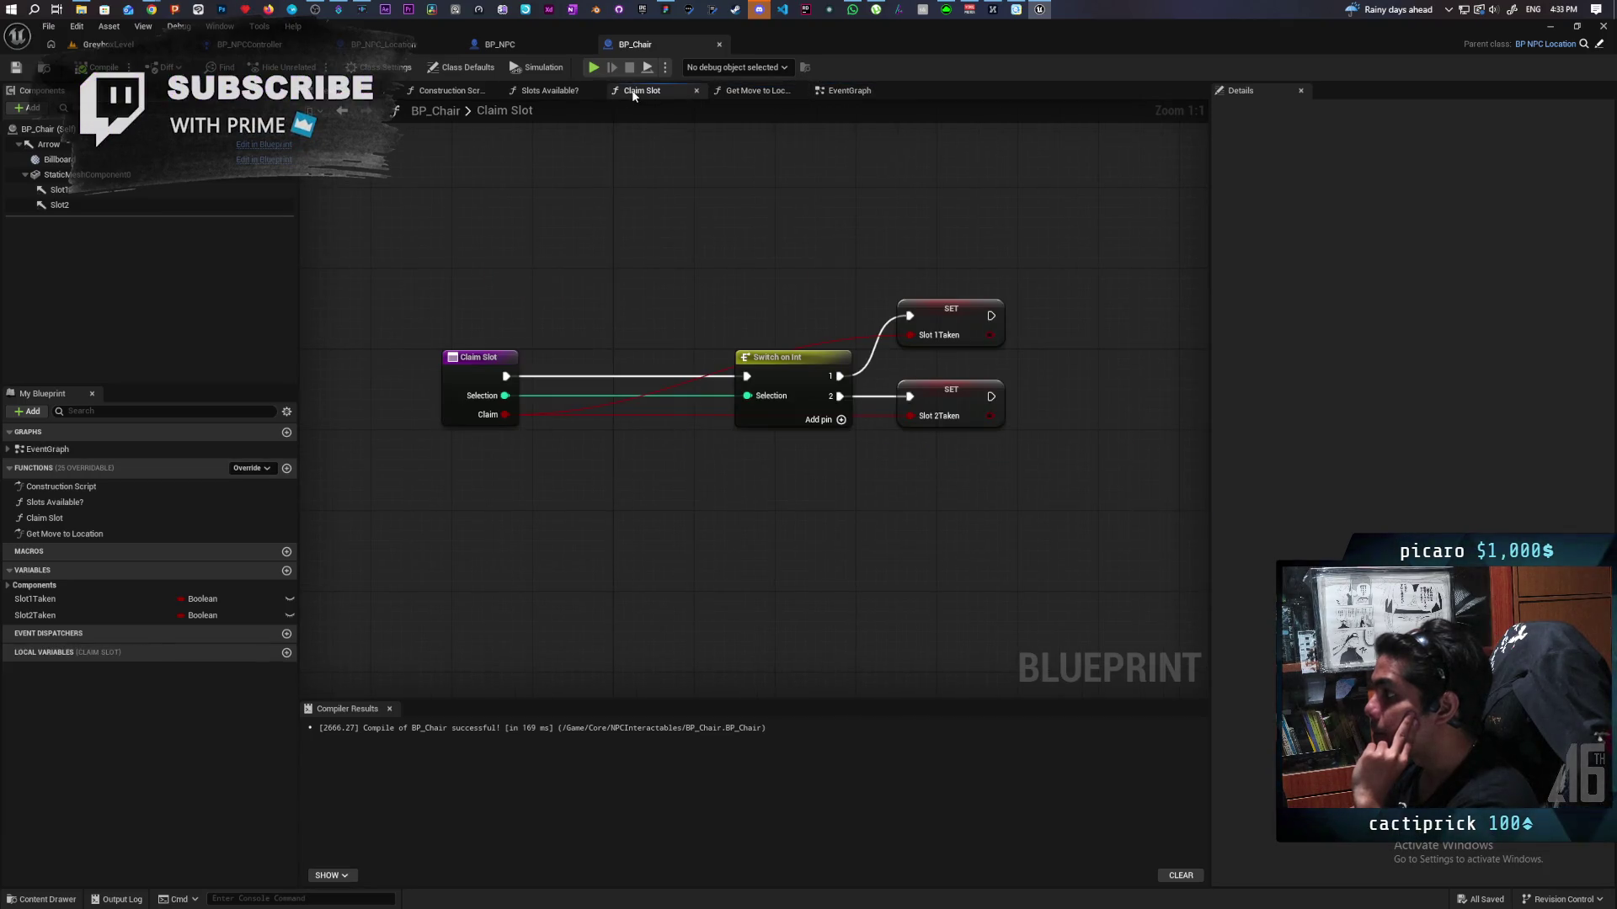
left_click(552, 91)
left_click(451, 91)
left_click(333, 91)
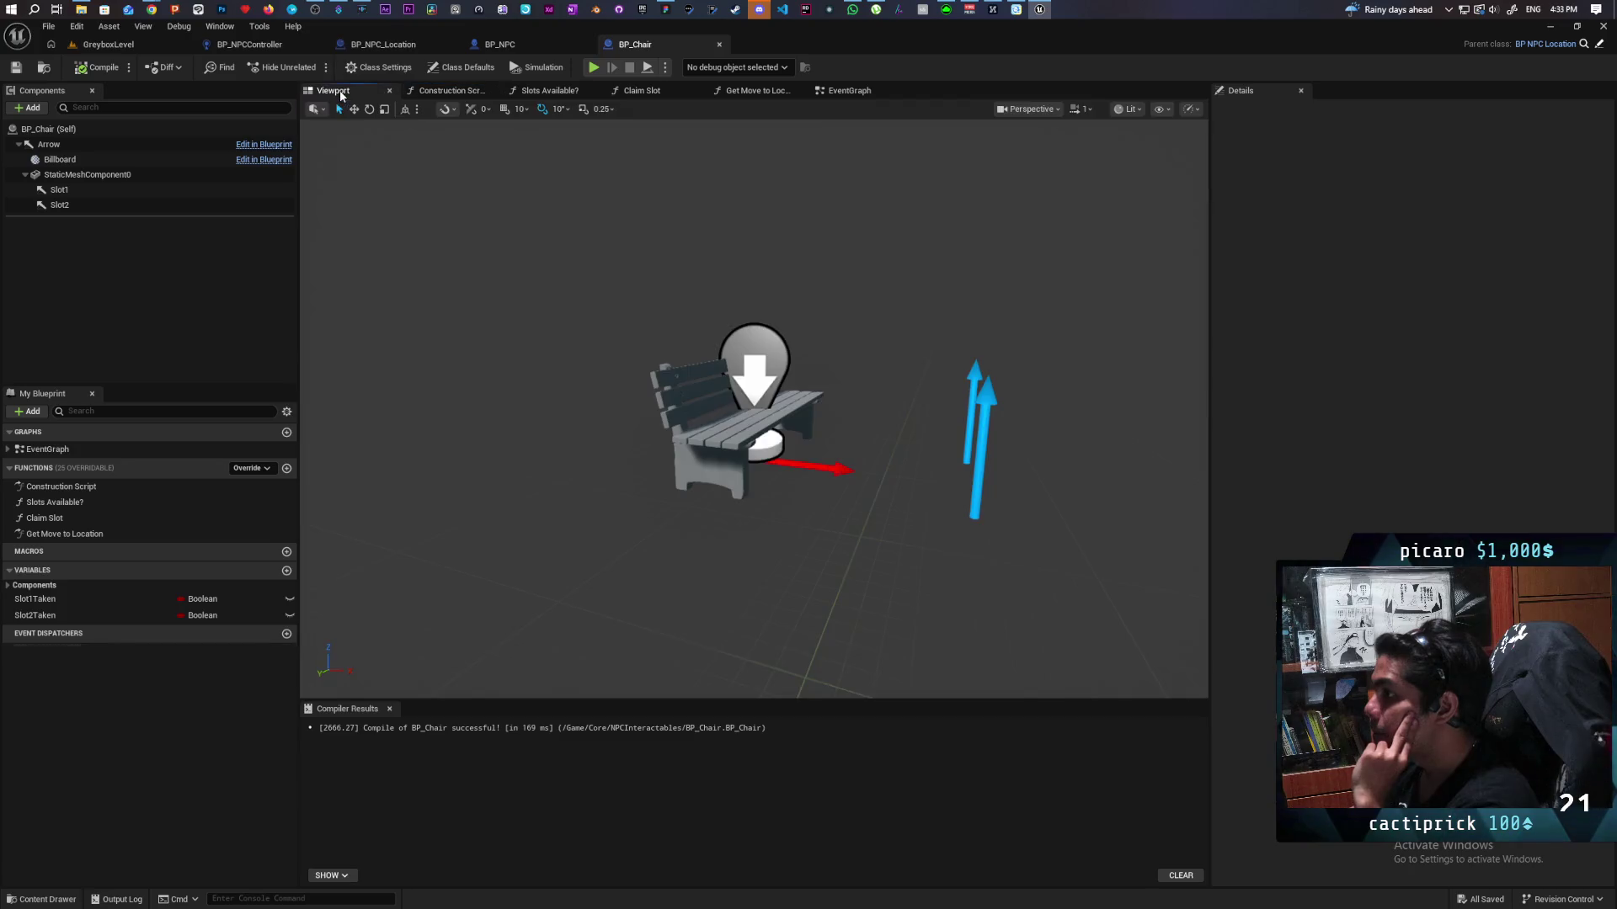
left_click(863, 91)
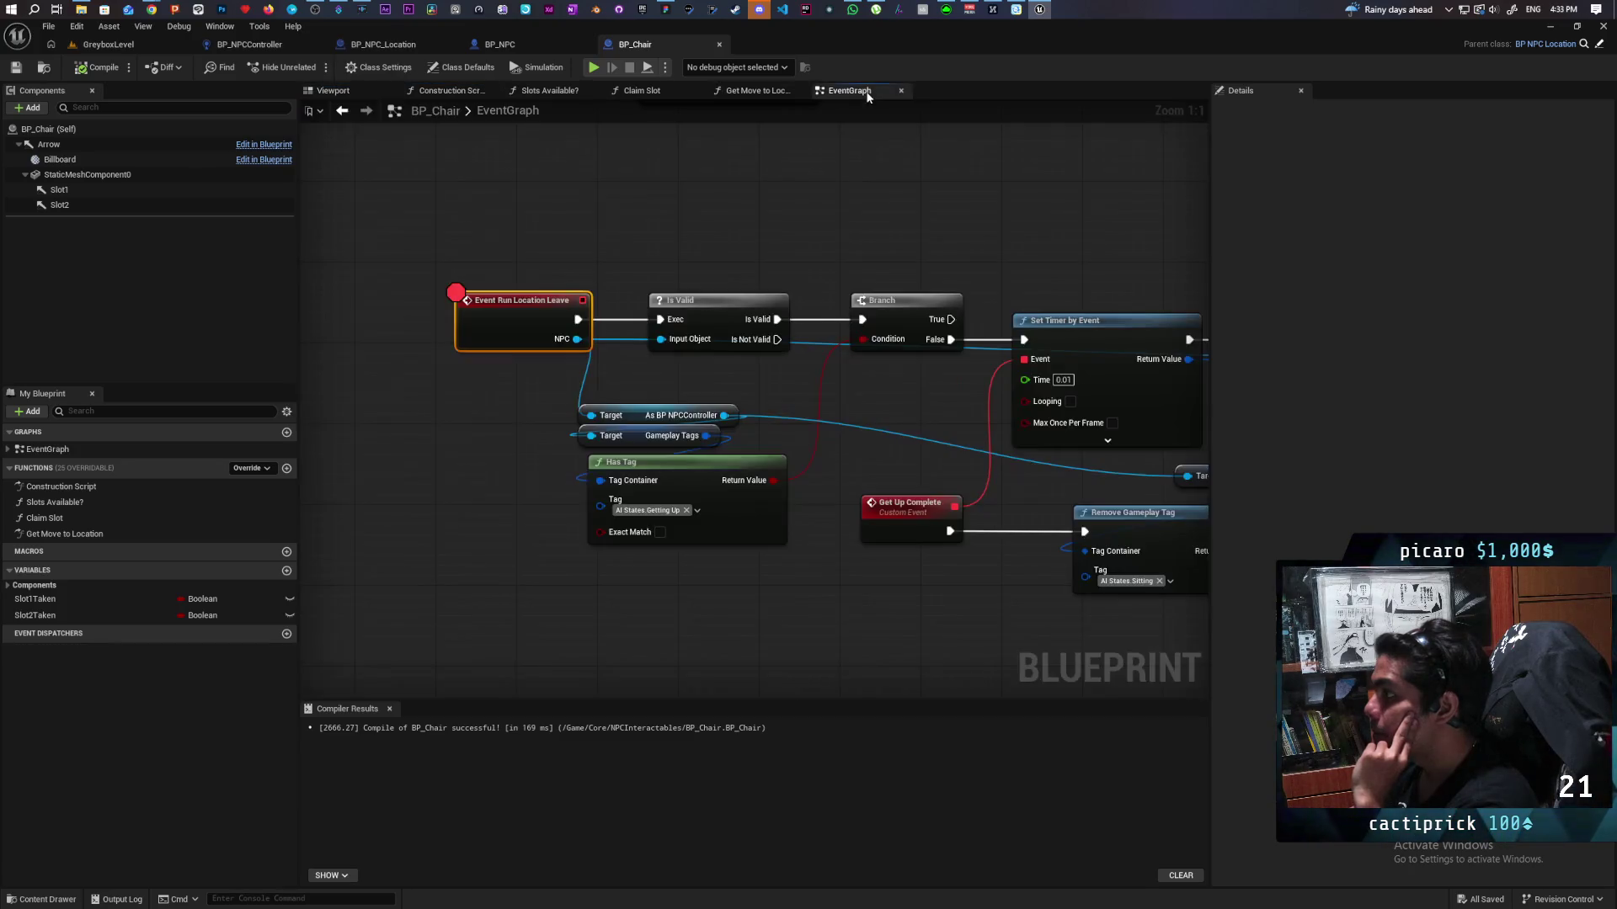
left_click(251, 468)
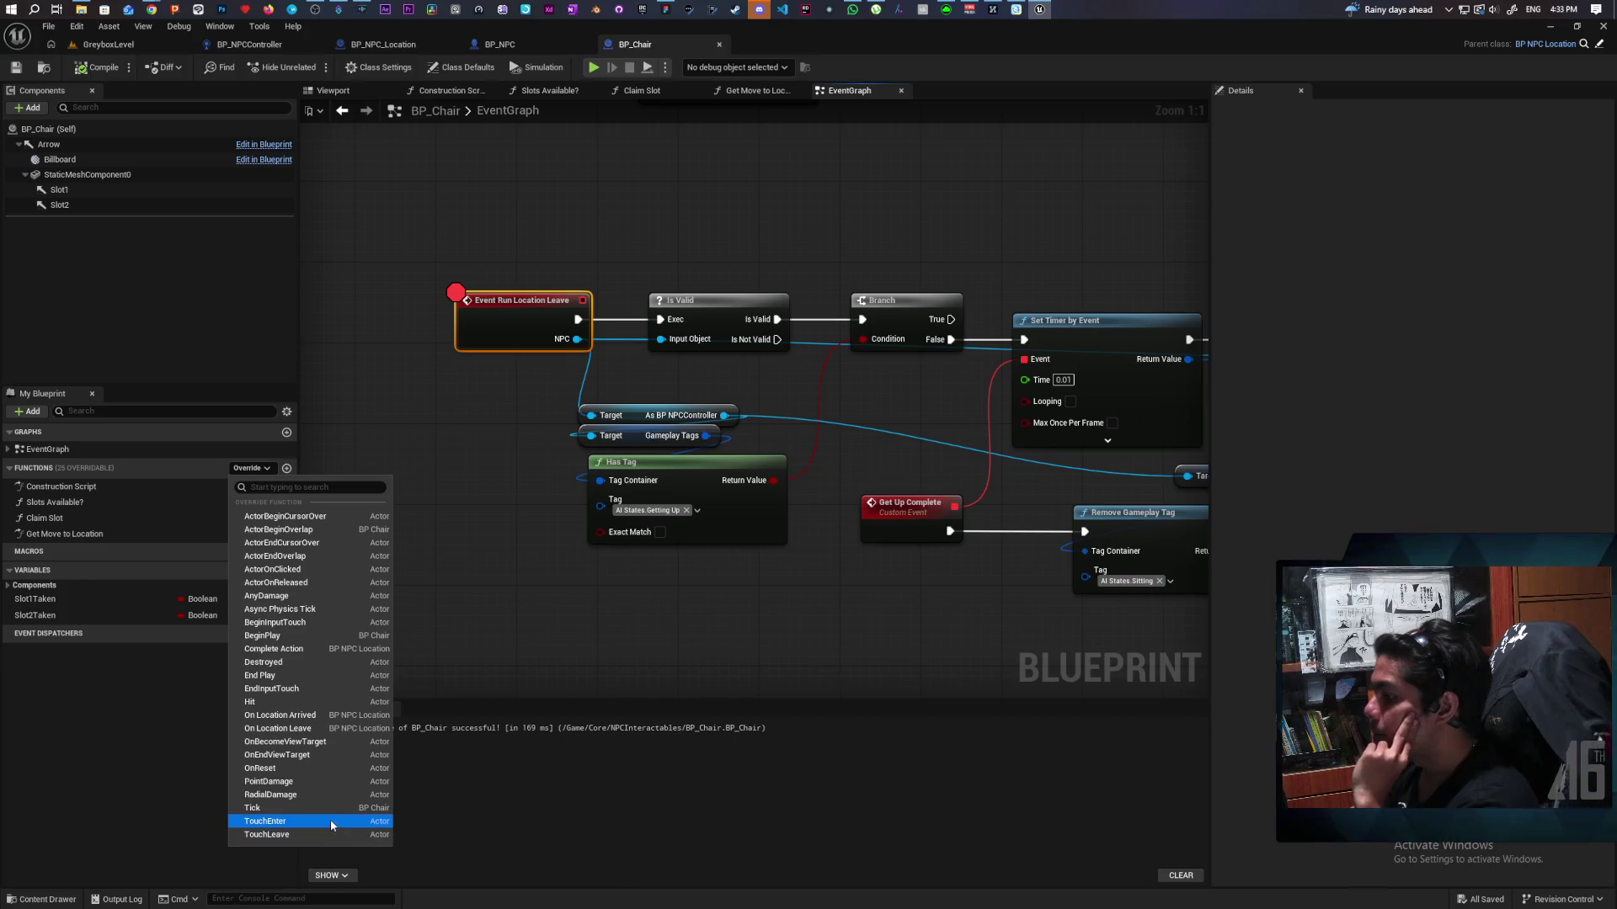
Step: Add an On Location Leave override to BP_Chair that calls its parent, then compile and save
left_click(318, 730)
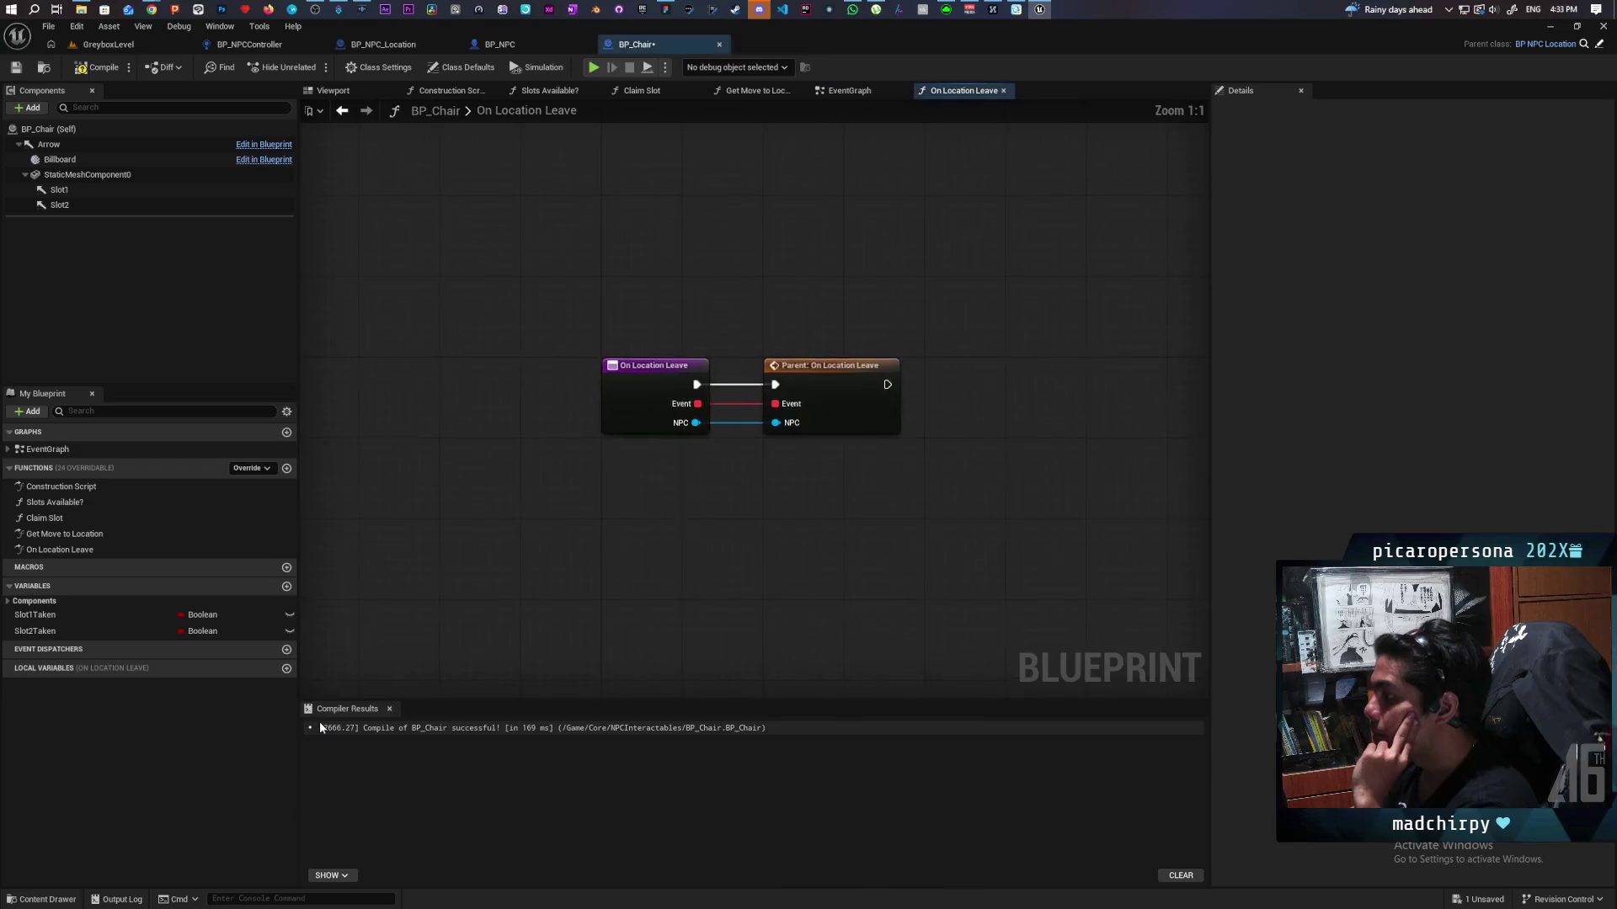
left_click(98, 68)
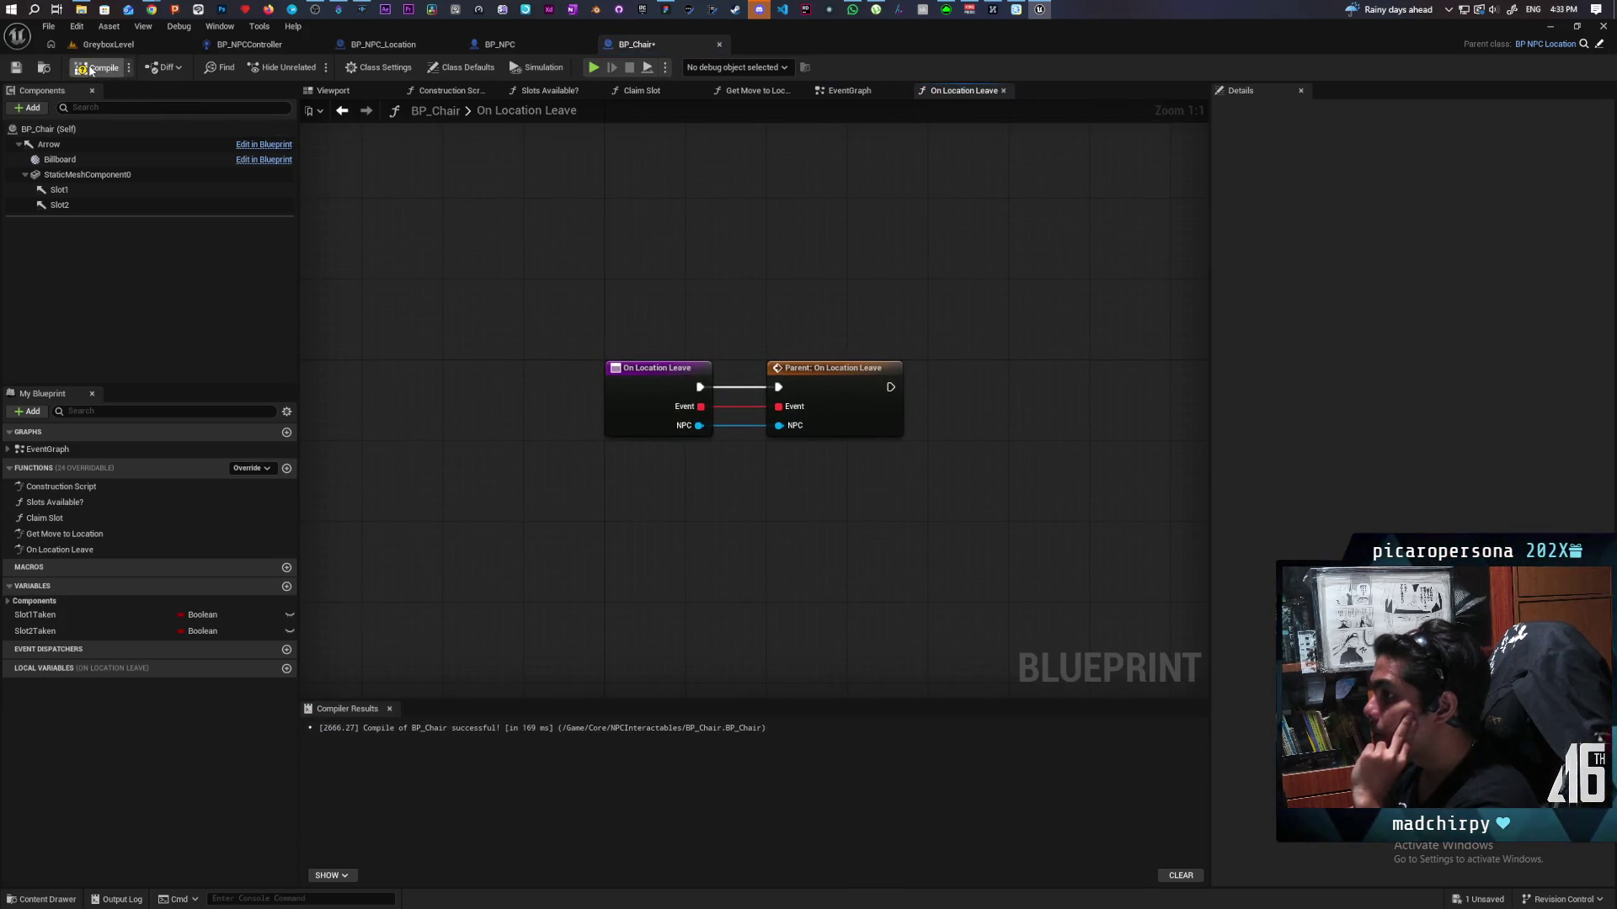
left_click(16, 68)
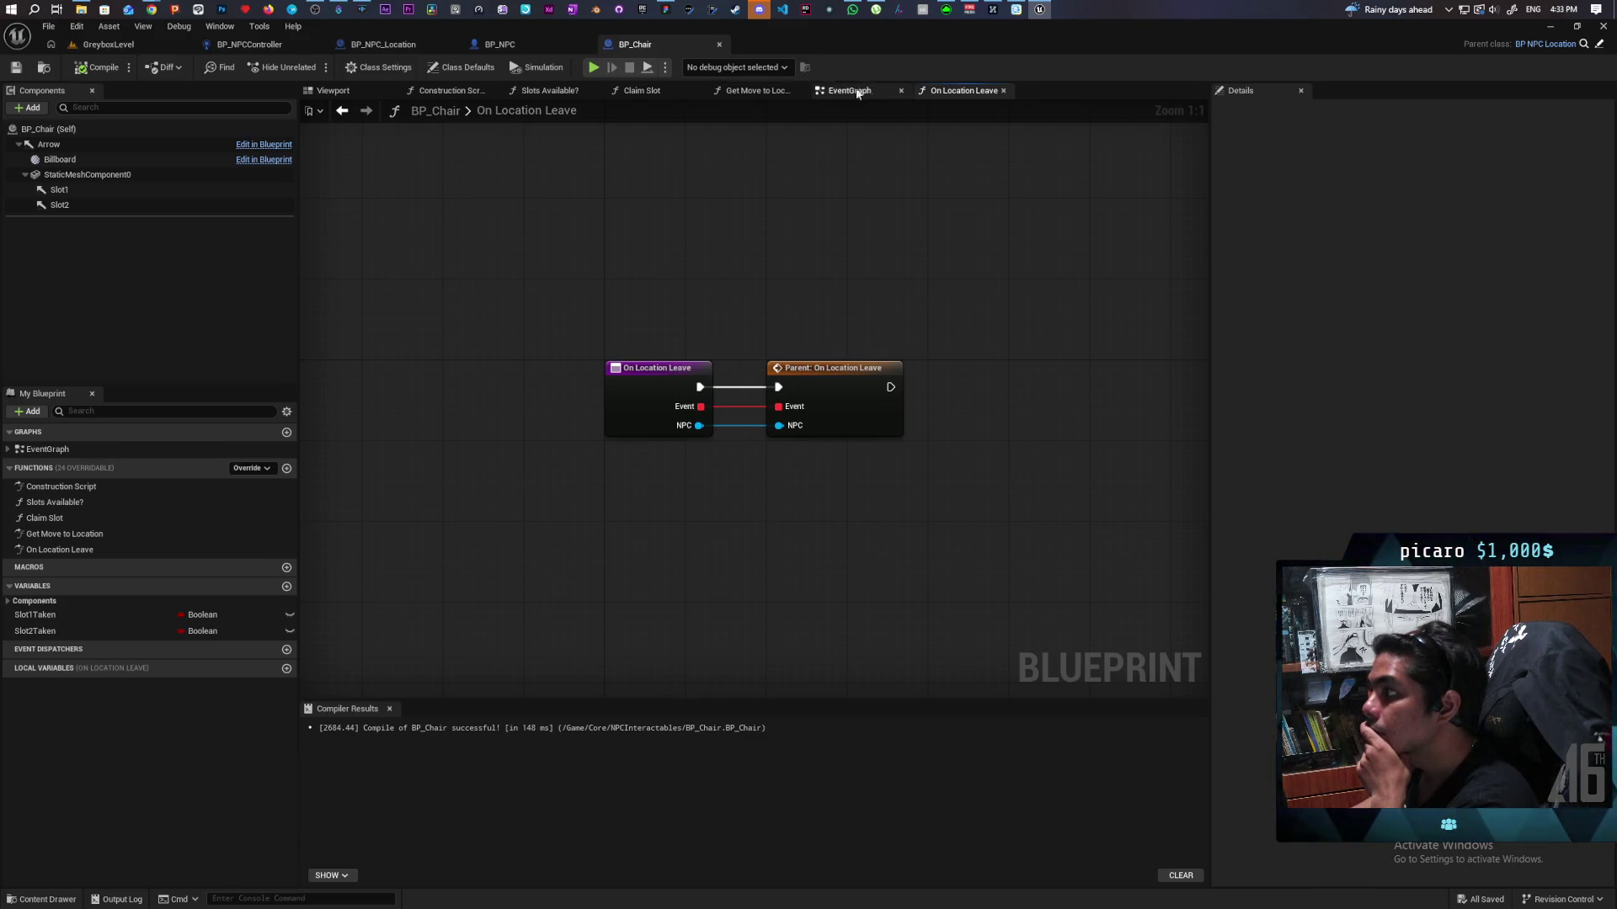
left_click(107, 44)
Step: Play GreyboxLevel with Alt+P, moving and jumping the character toward the pillar
key("alt+p")
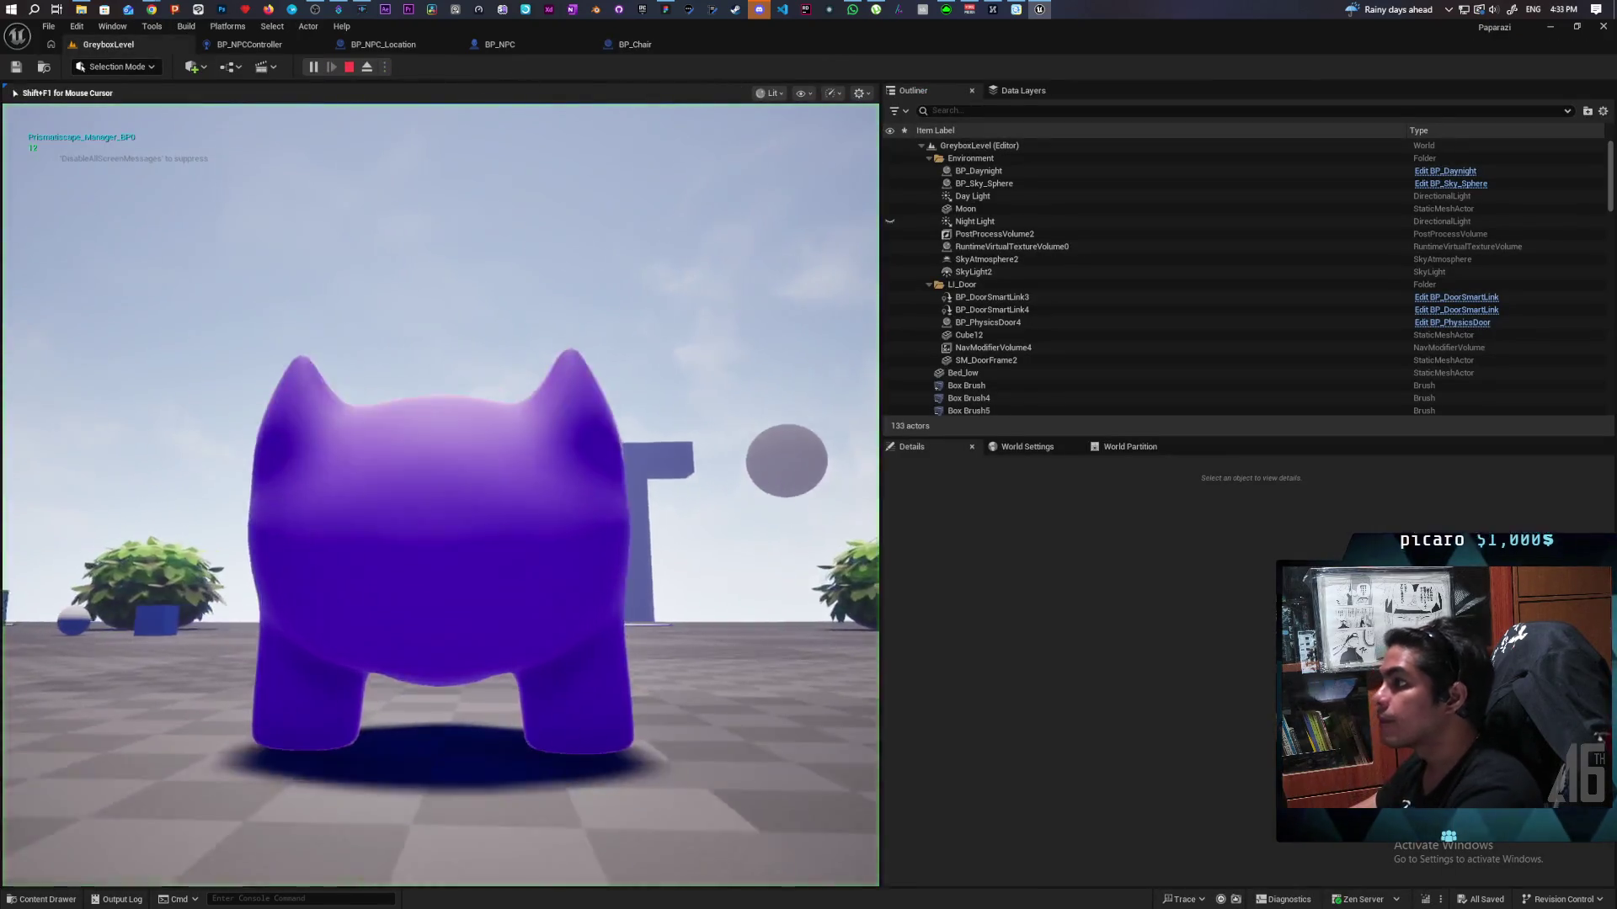
key("w")
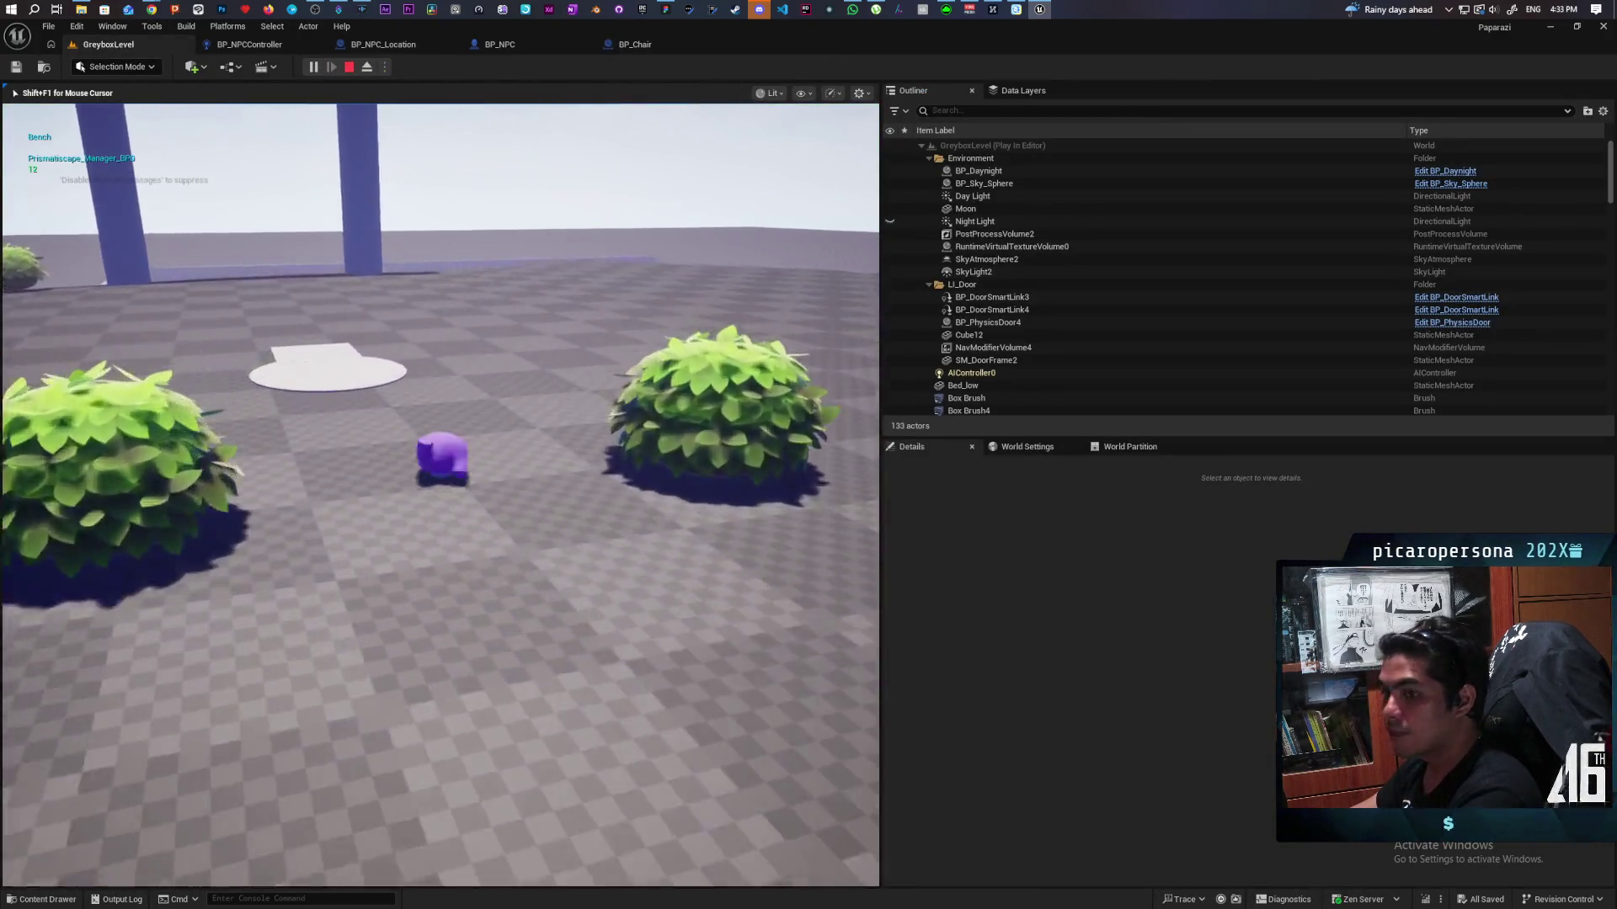
key("space")
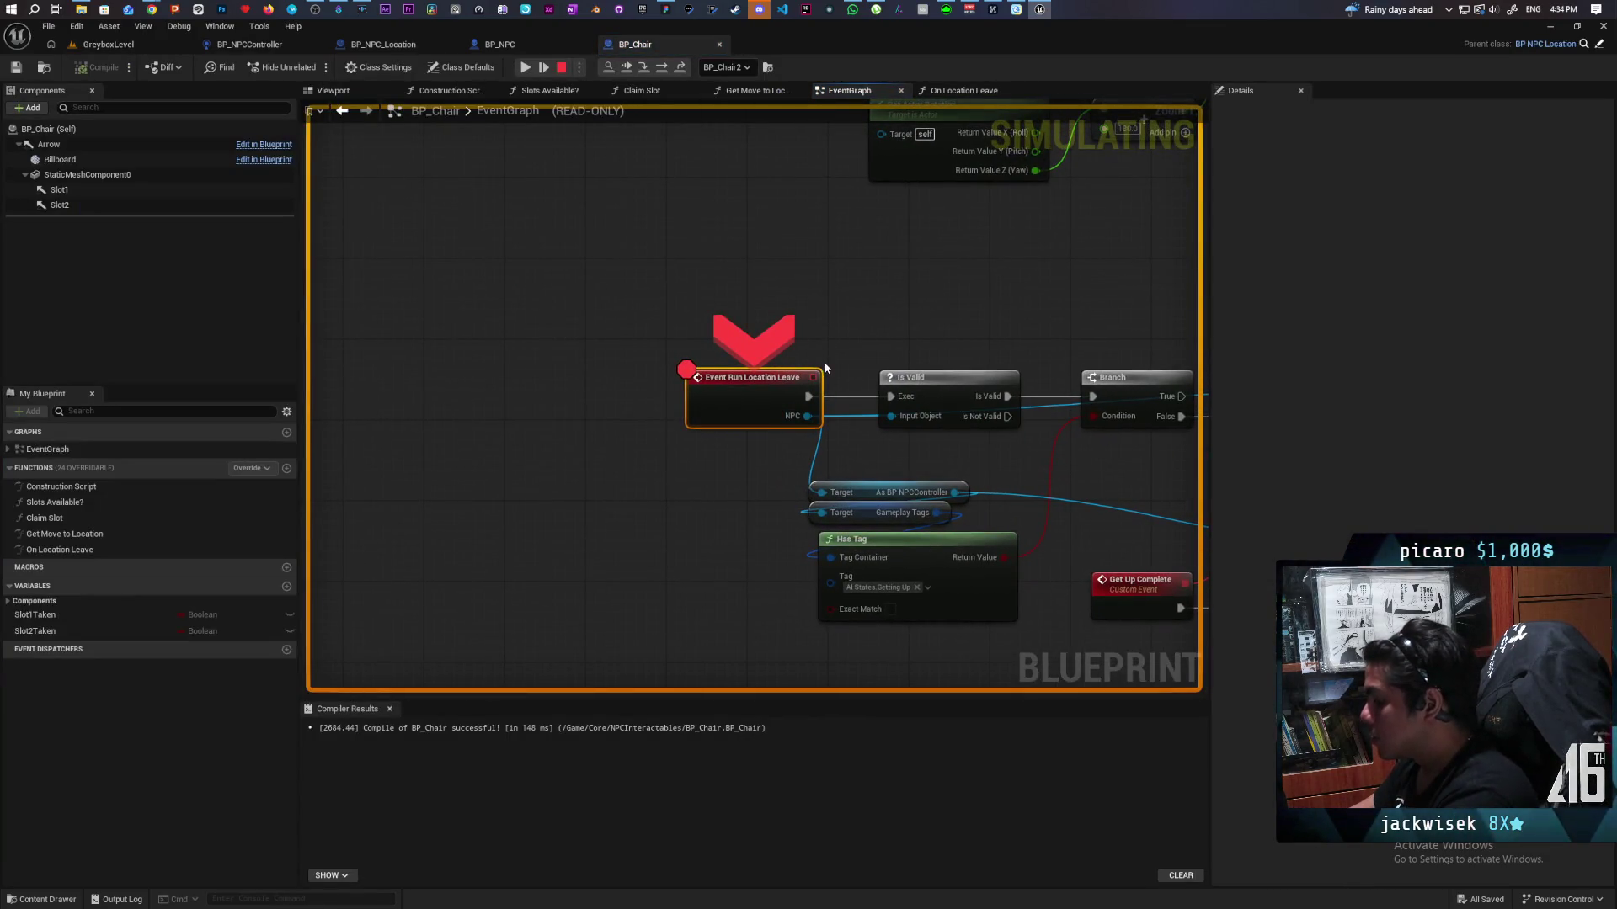
Step: Step from the Run Location Leave breakpoint through Is Valid and Branch into Check New Location, then return to BP_Chair
key("F10")
mouse_move(614, 424)
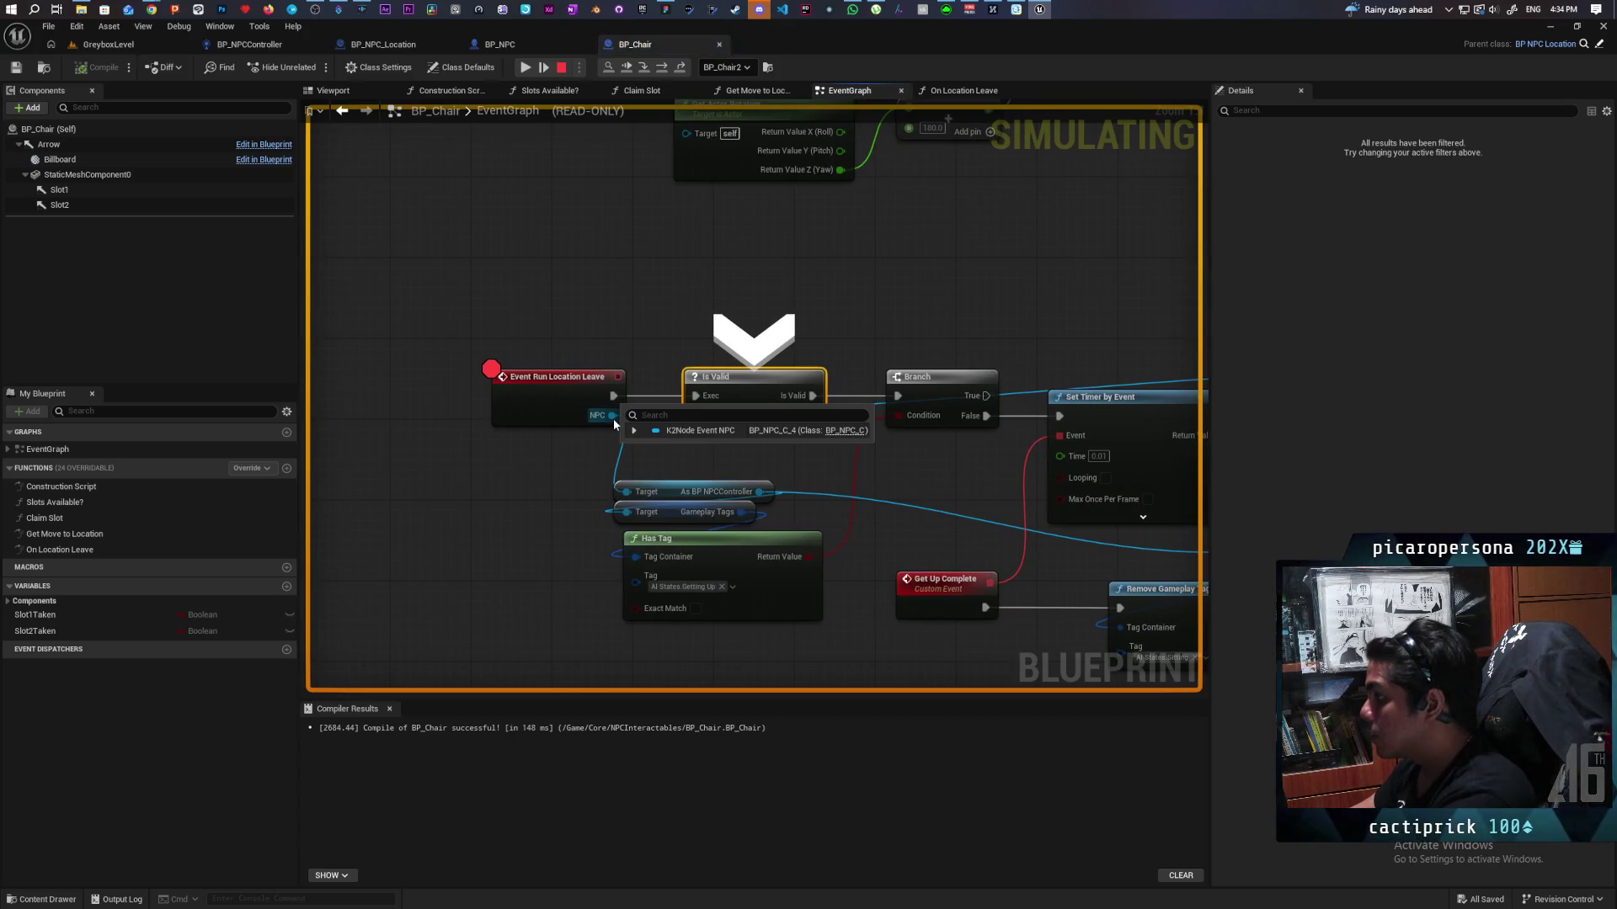
key("F10")
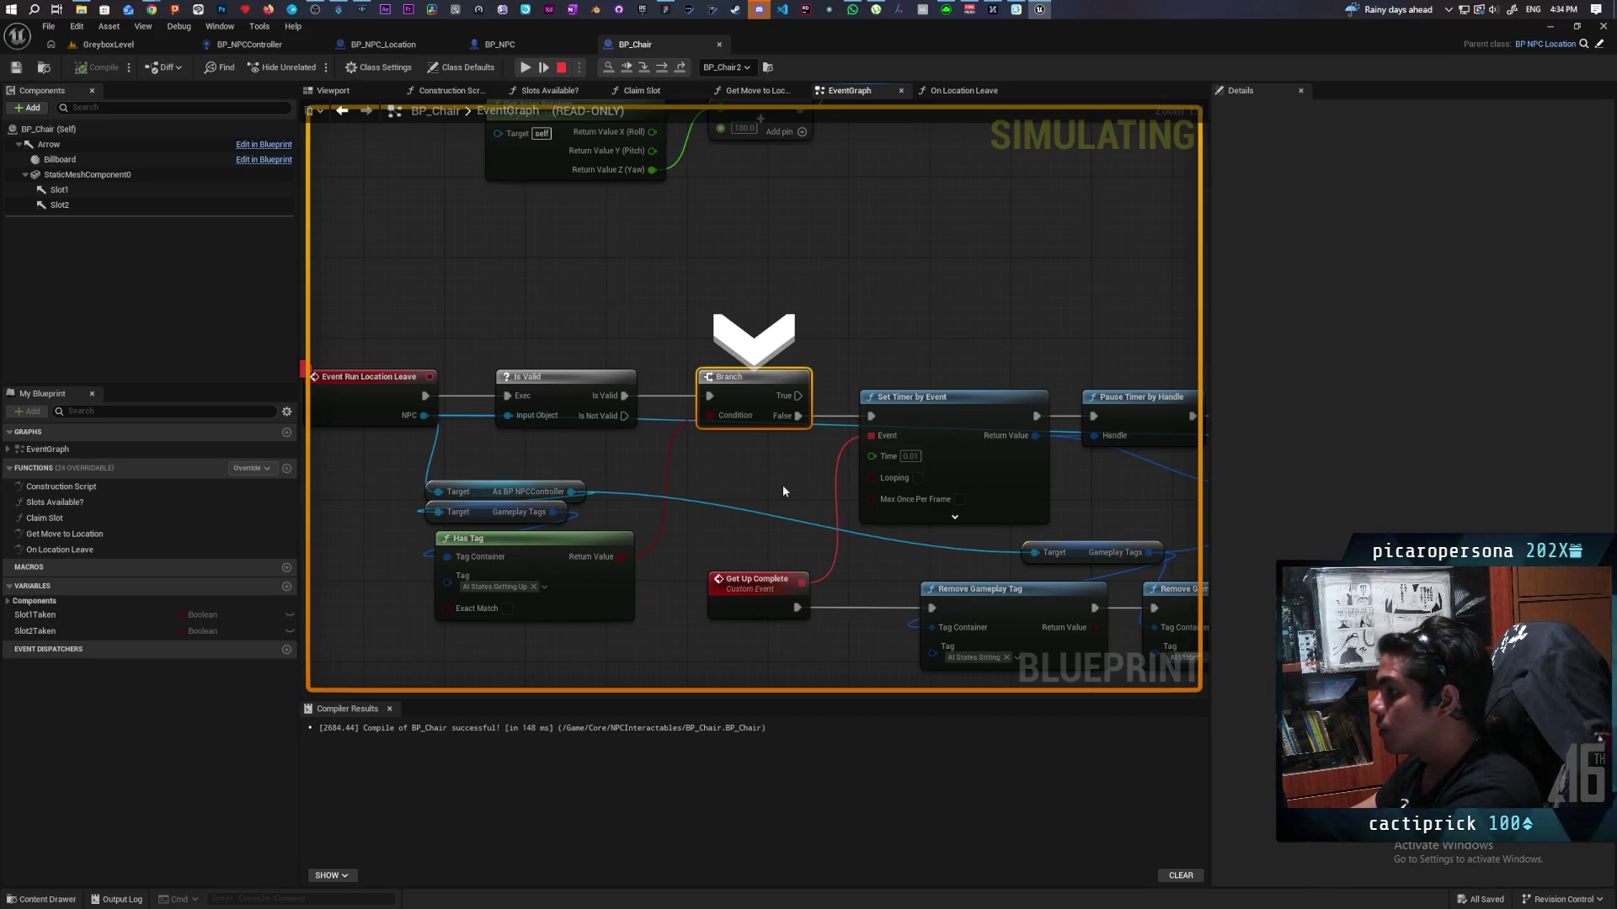
key("F10")
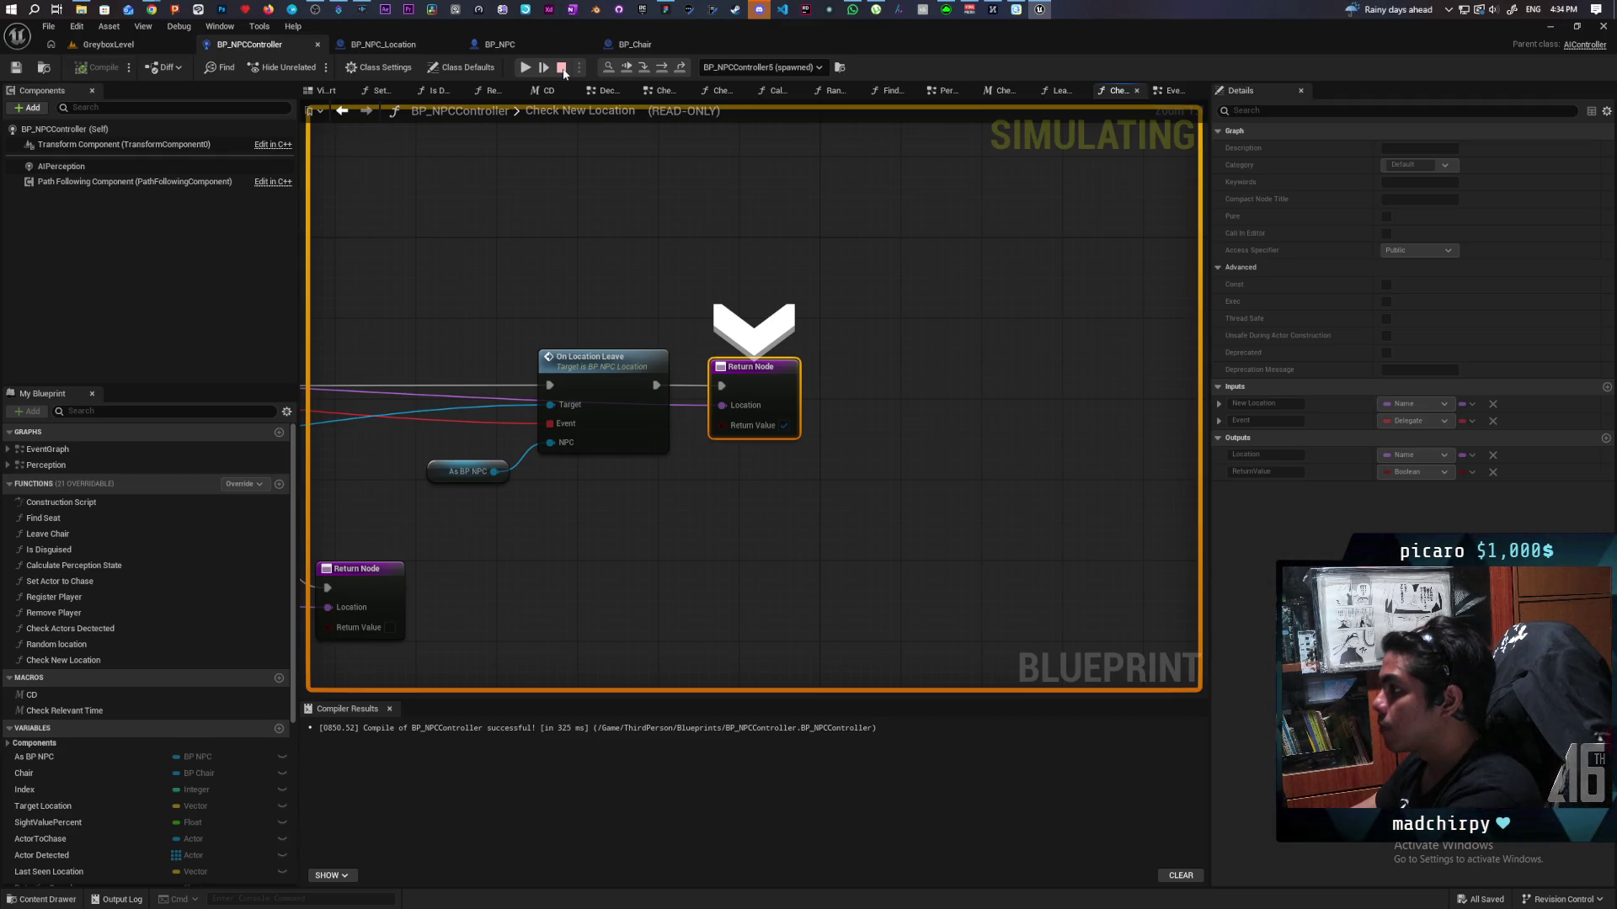
left_click(615, 47)
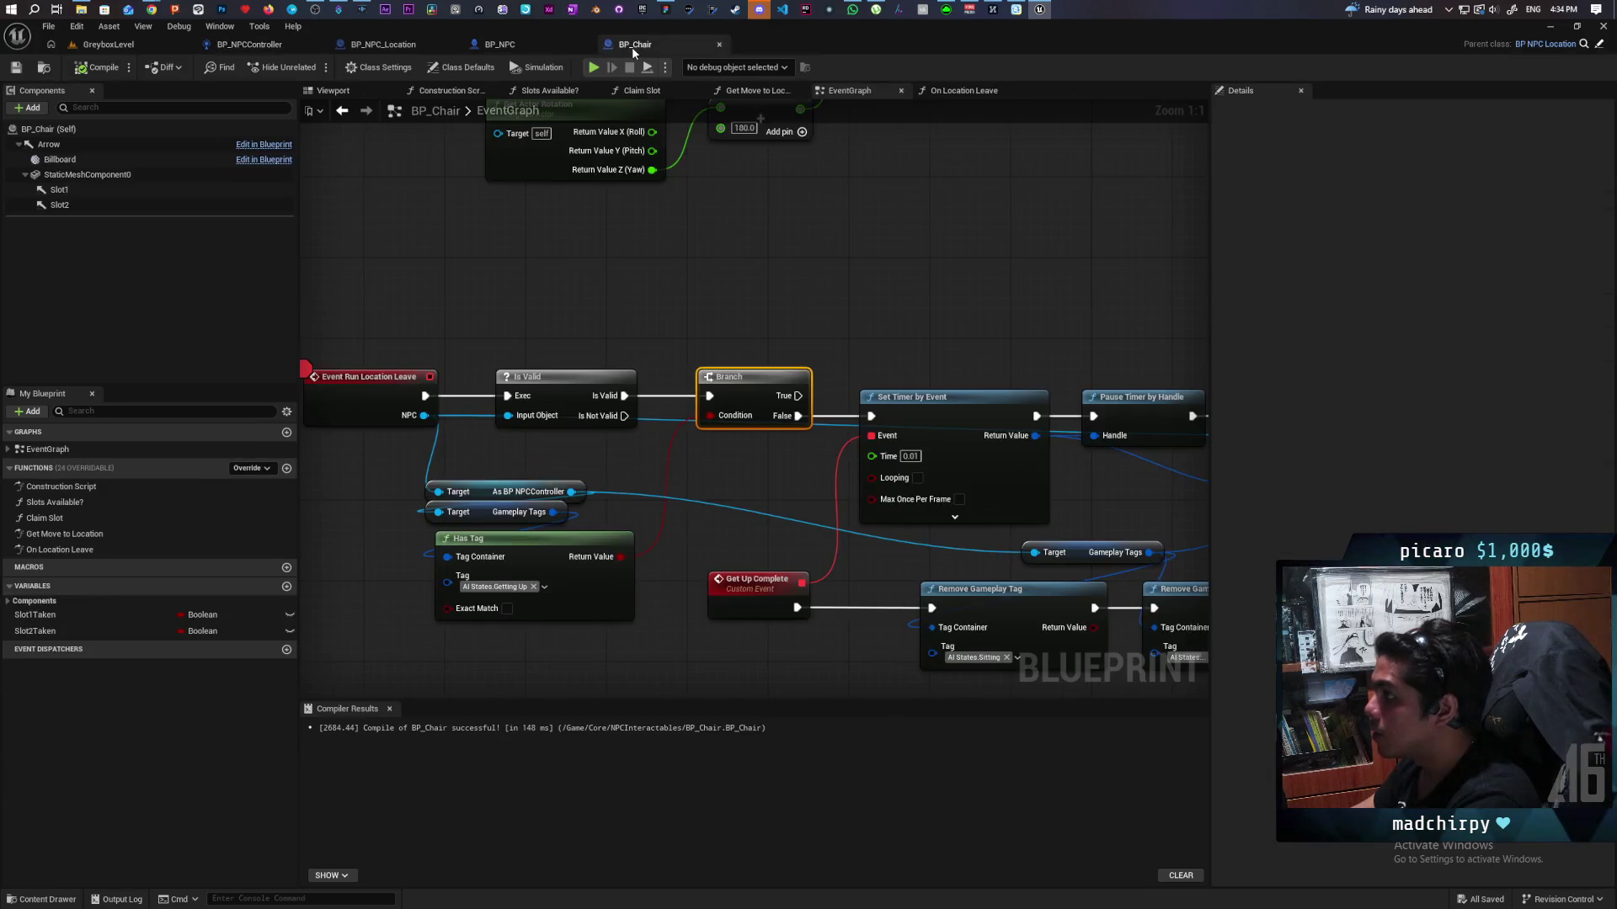
Step: Delete BP_Chair's own On Location Leave function override
left_click(1004, 92)
left_click(93, 549)
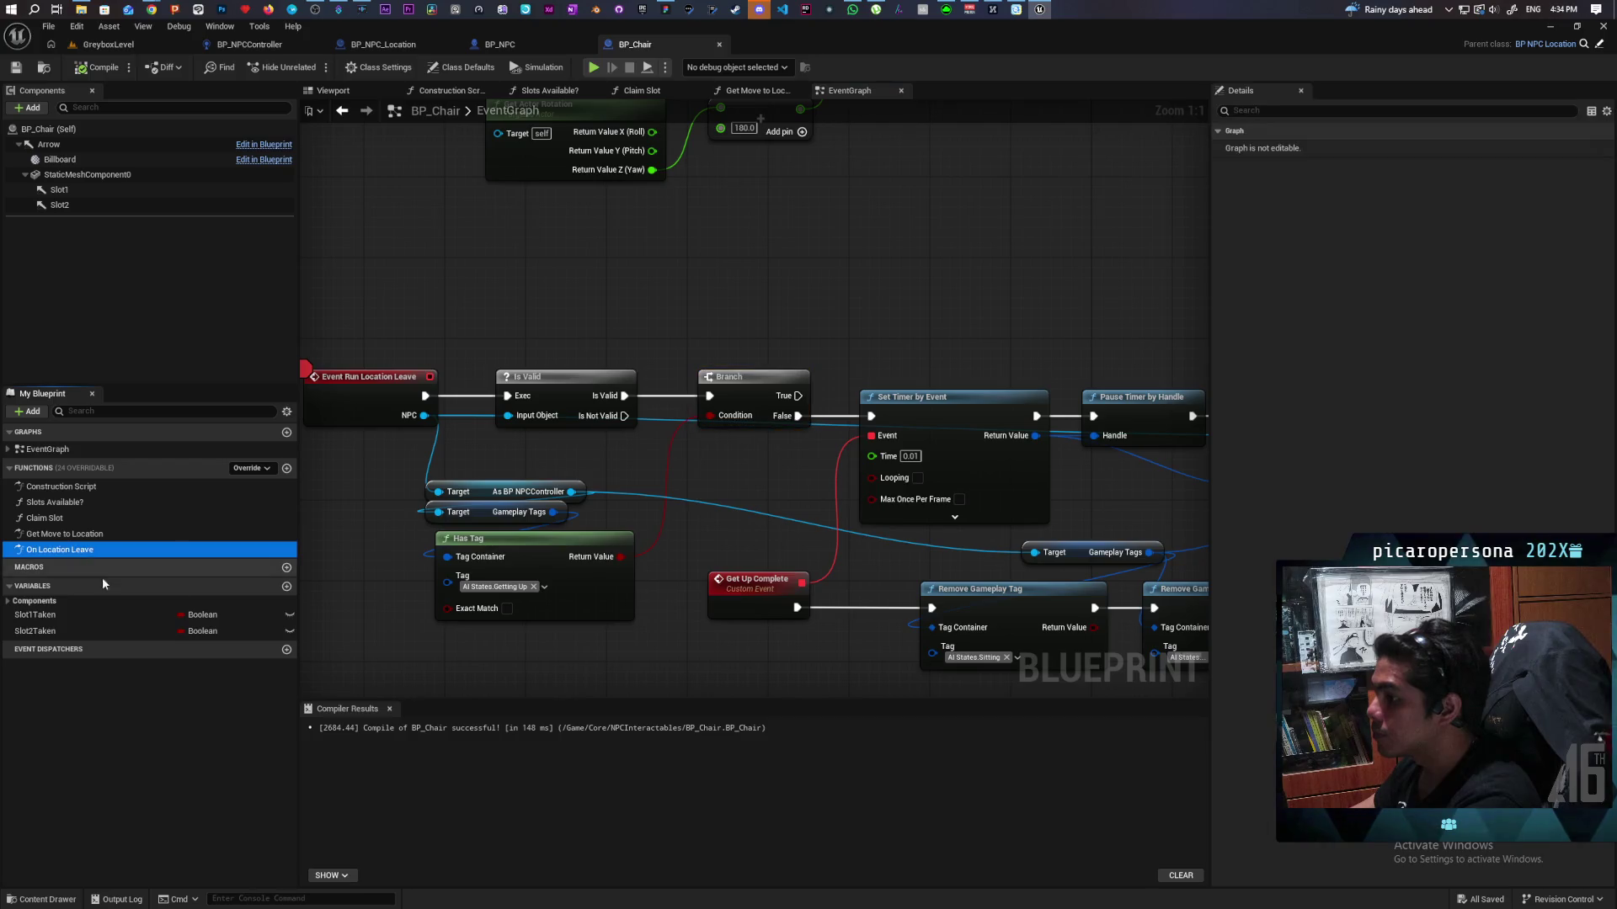
key("Delete")
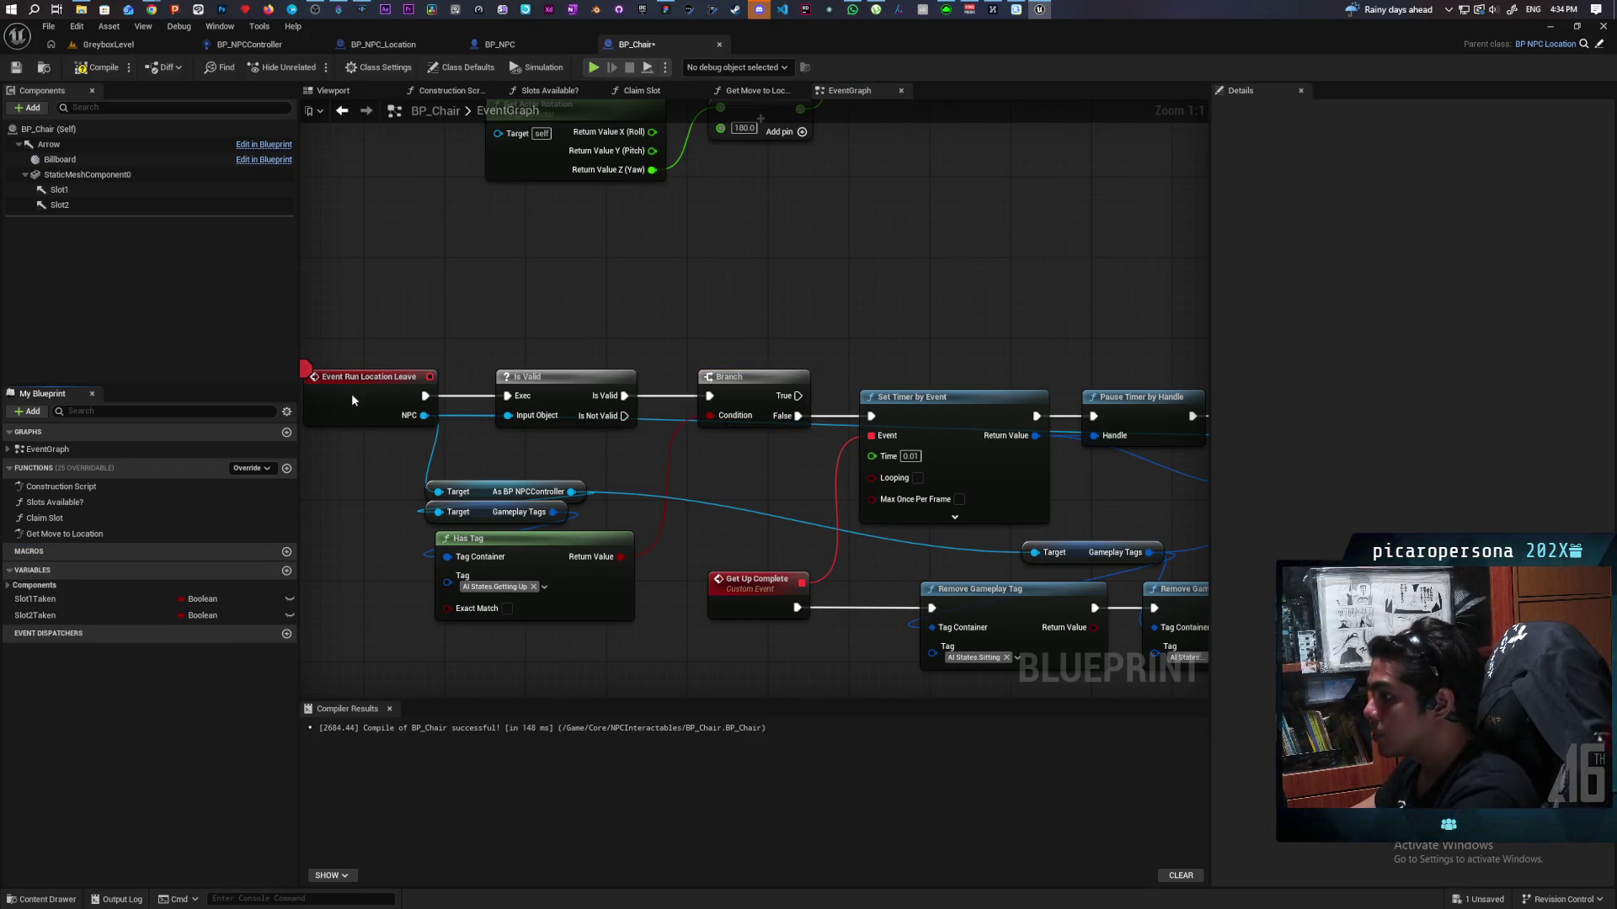
Step: Review BP_Chair's event graph up to MC Enter Furniture, then view BP_NPC_Location's On Location Leave logic
left_click_drag(352, 427, 782, 401)
mouse_move(426, 342)
left_mouse_down()
mouse_move(640, 554)
mouse_move(446, 581)
mouse_move(346, 569)
mouse_move(801, 534)
mouse_move(662, 543)
mouse_move(643, 588)
mouse_move(657, 573)
mouse_move(578, 620)
mouse_move(569, 690)
left_mouse_up()
scroll(648, 581, "down", 2)
mouse_move(735, 503)
left_mouse_down()
mouse_move(471, 566)
mouse_move(267, 577)
left_mouse_up()
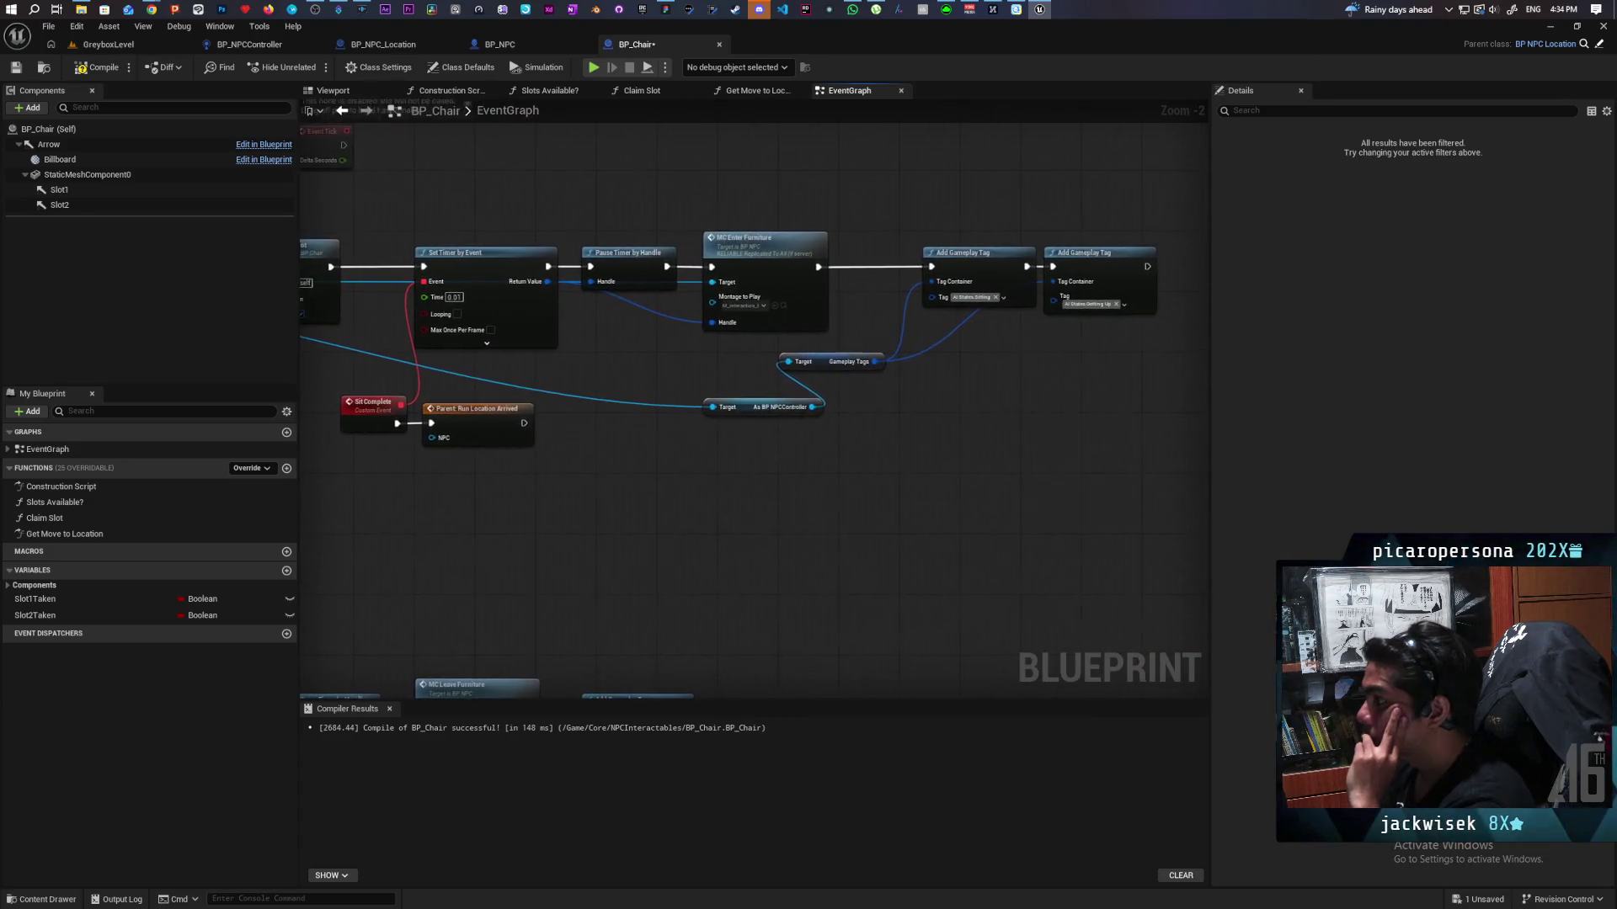
left_click(388, 45)
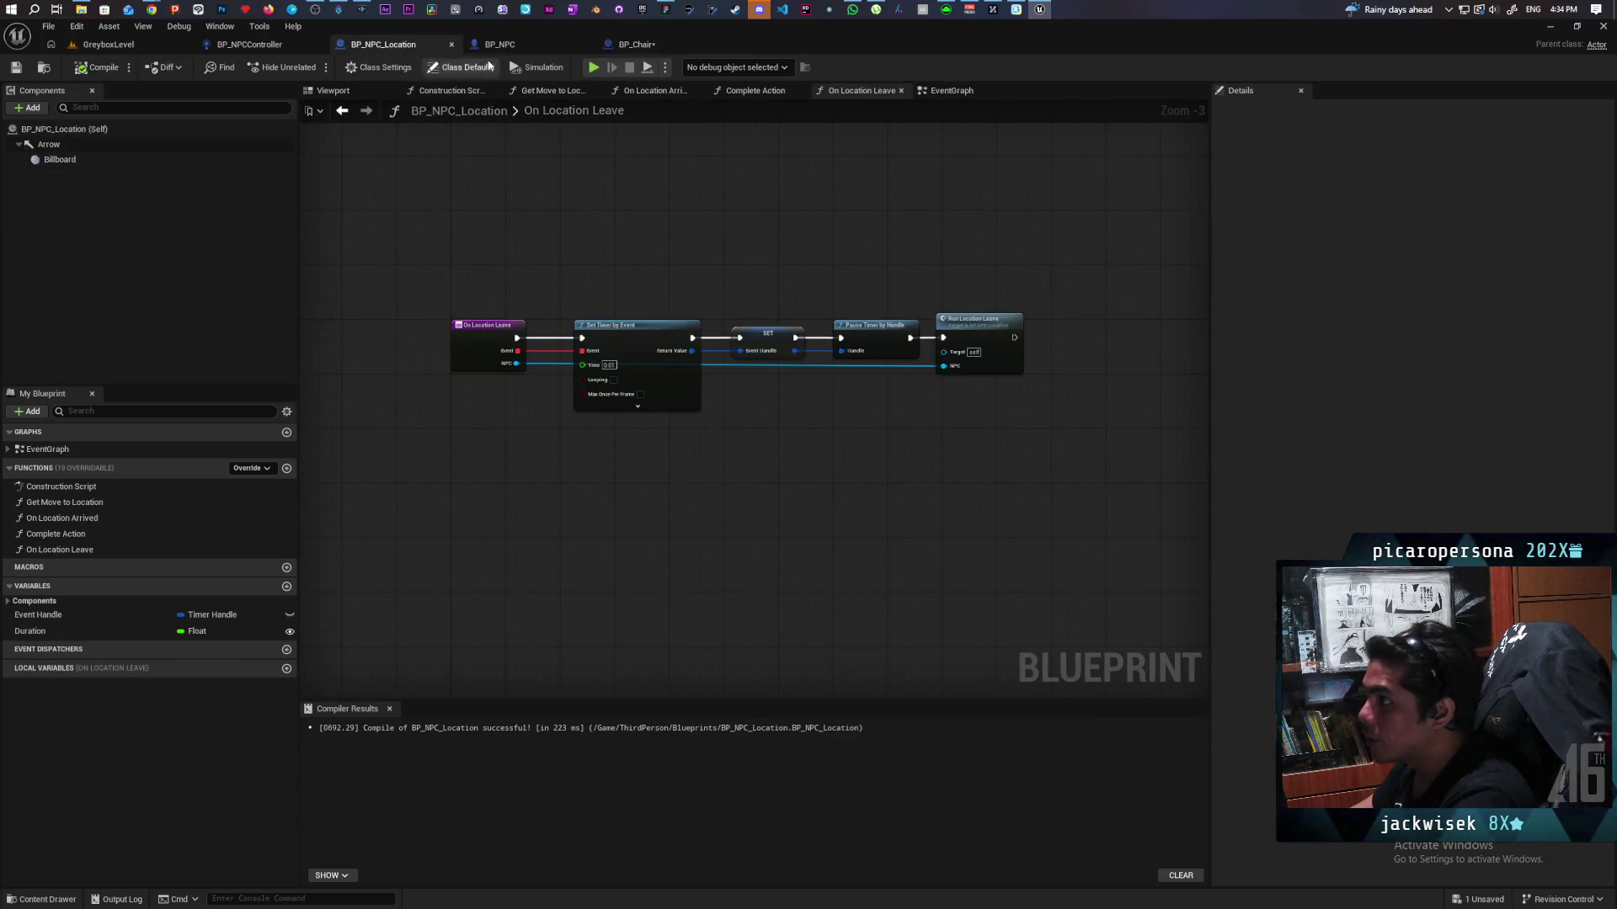
Step: Delete the Print String node from BP_NPC's Play Montage chain and nudge Remove Gameplay Tag into place
left_click(499, 43)
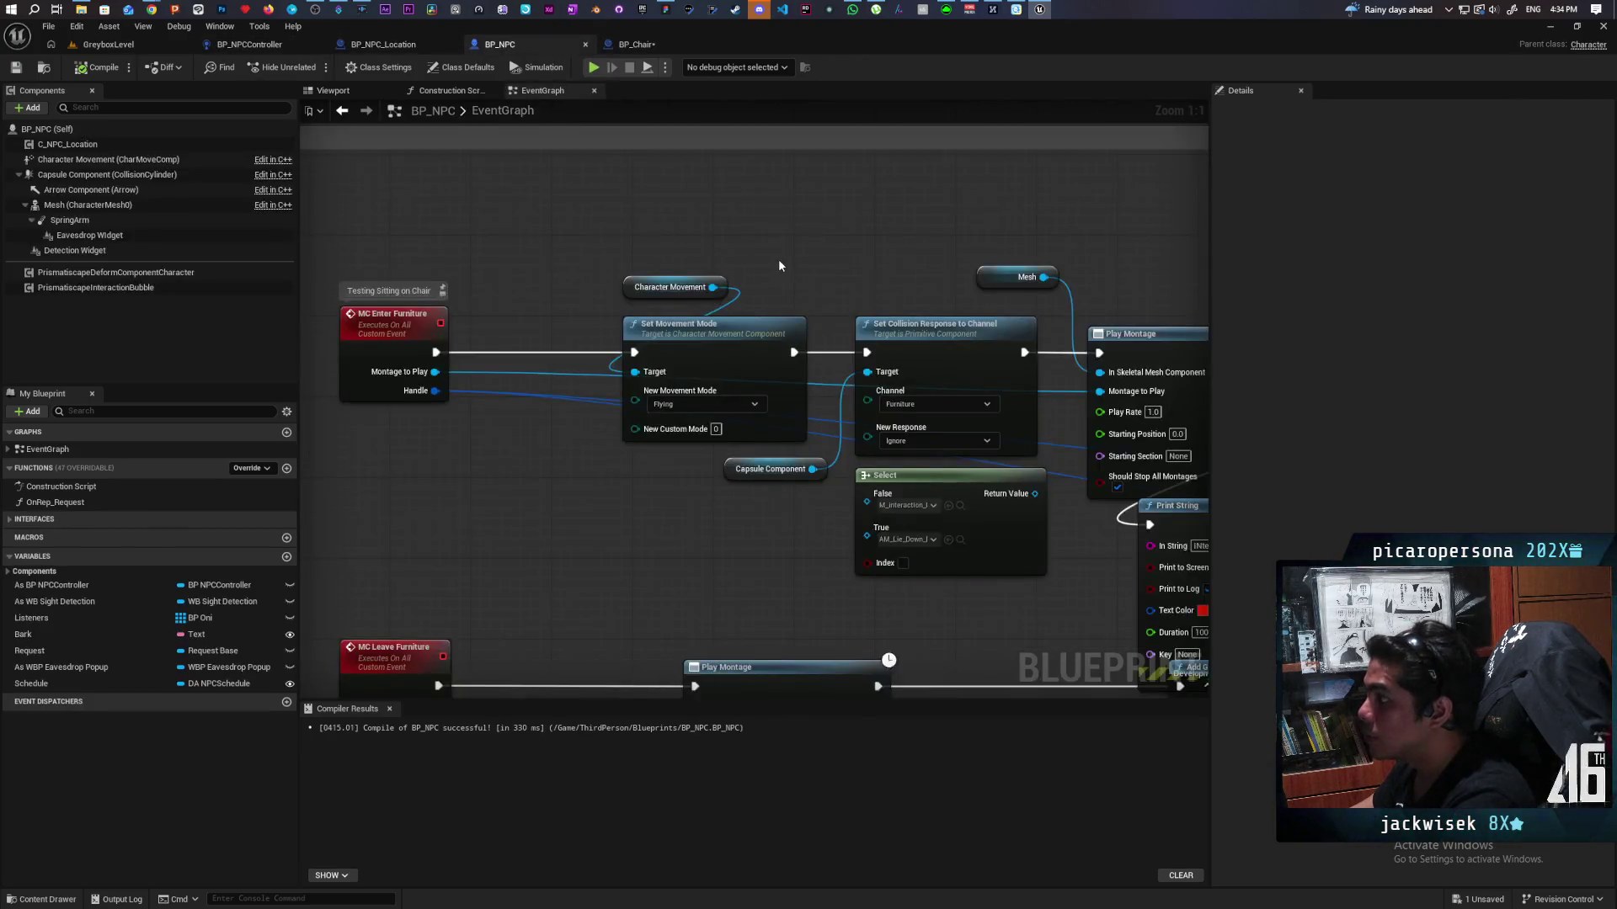
left_click_drag(709, 435, 826, 435)
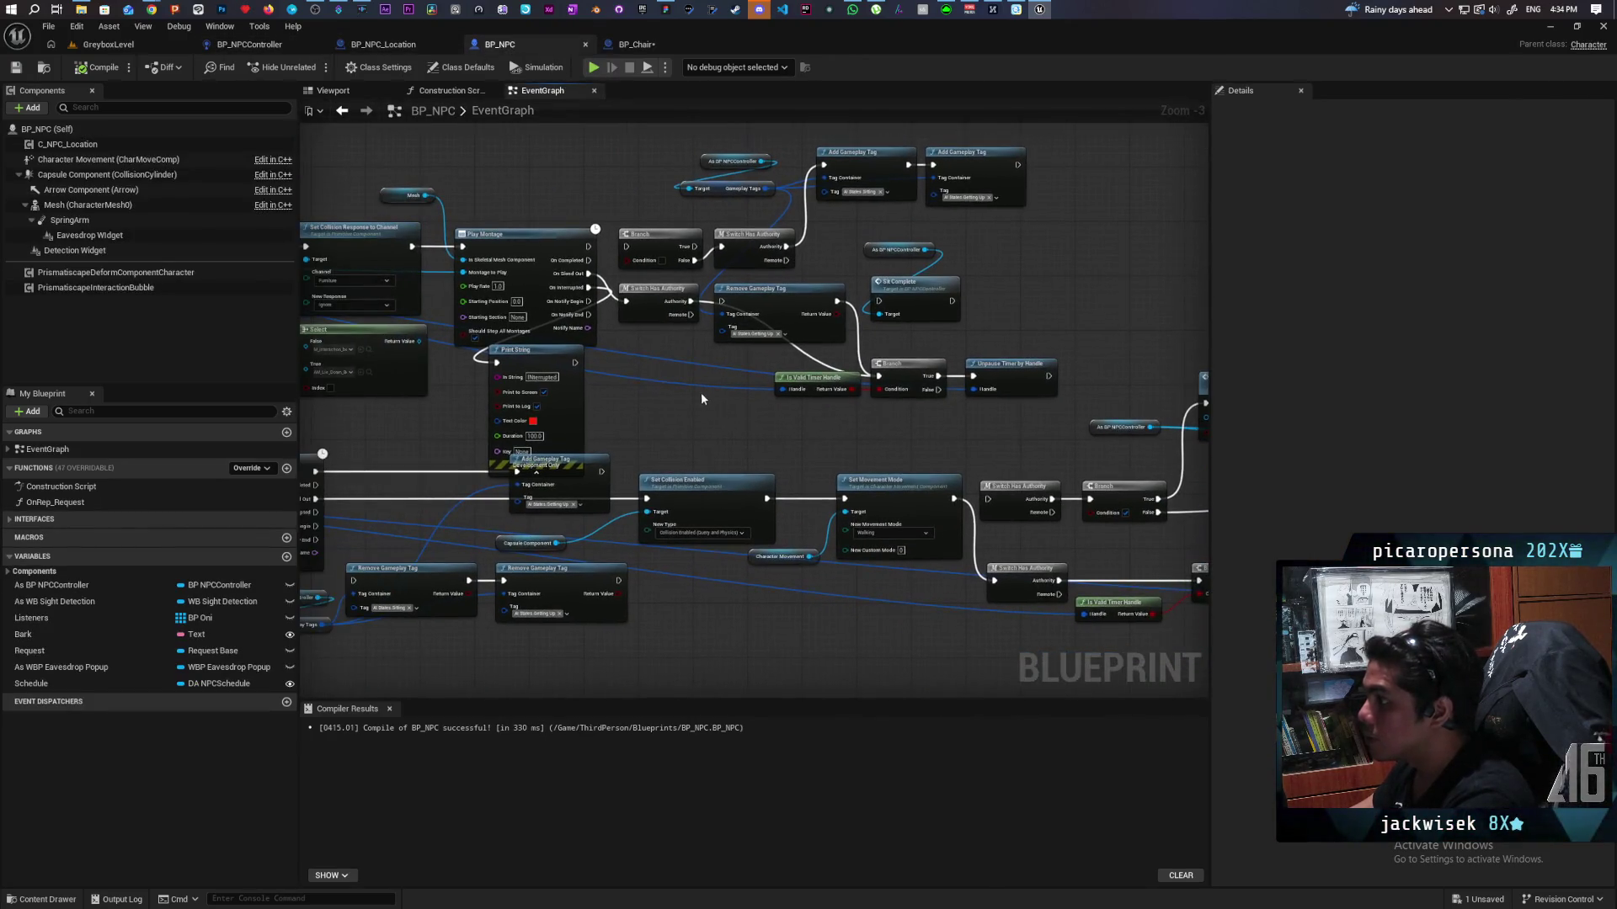
scroll(691, 393, "up", 1)
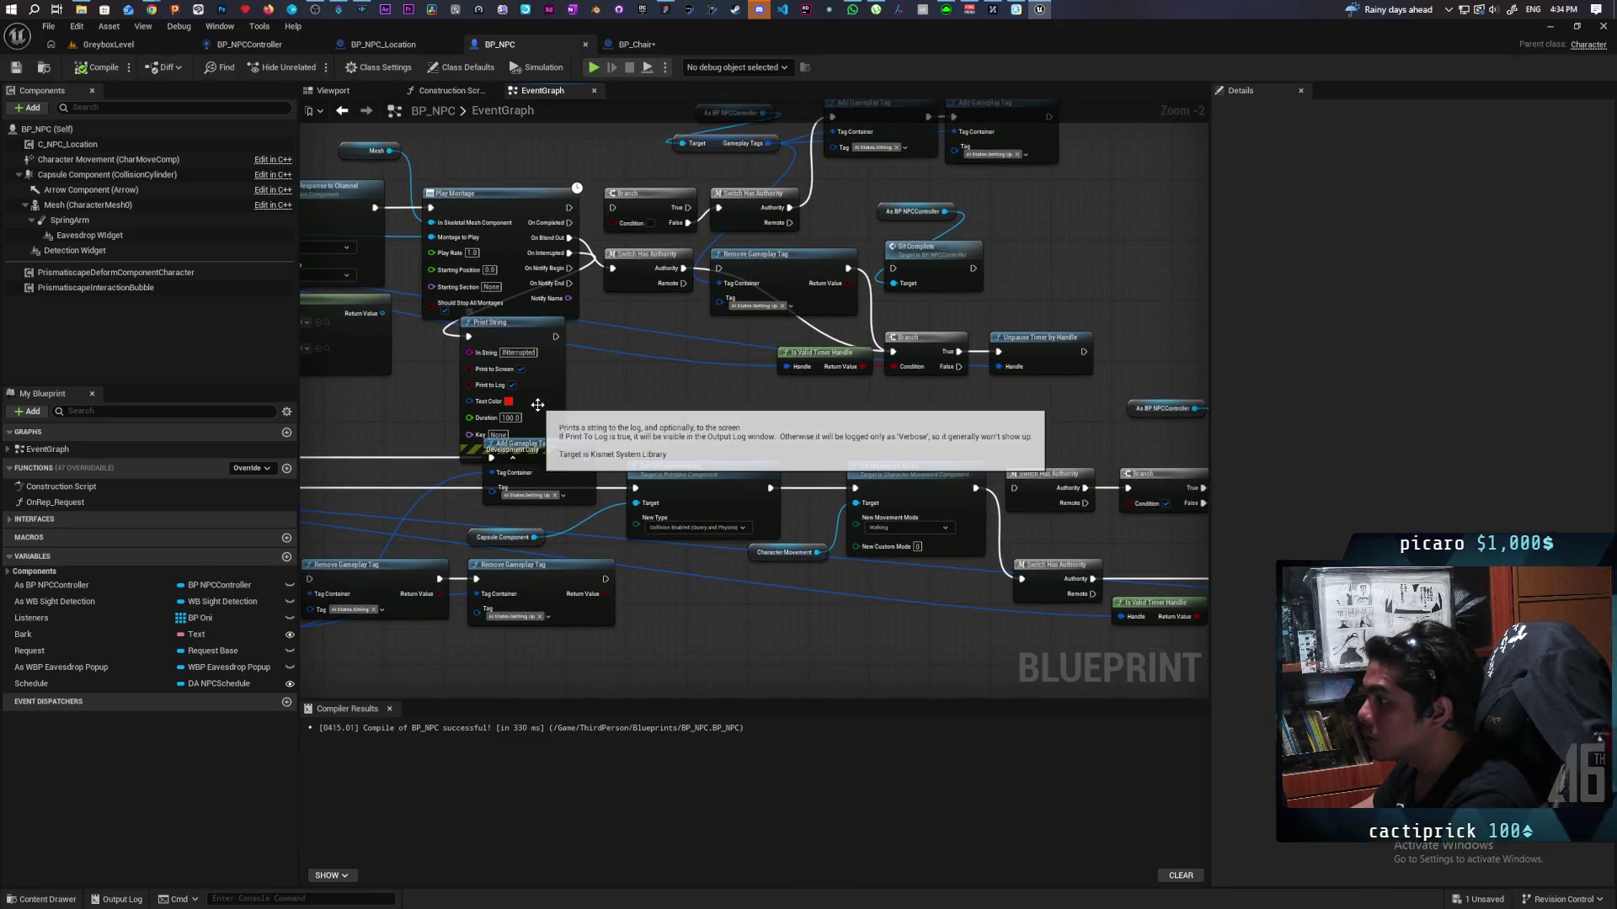
left_click(543, 411)
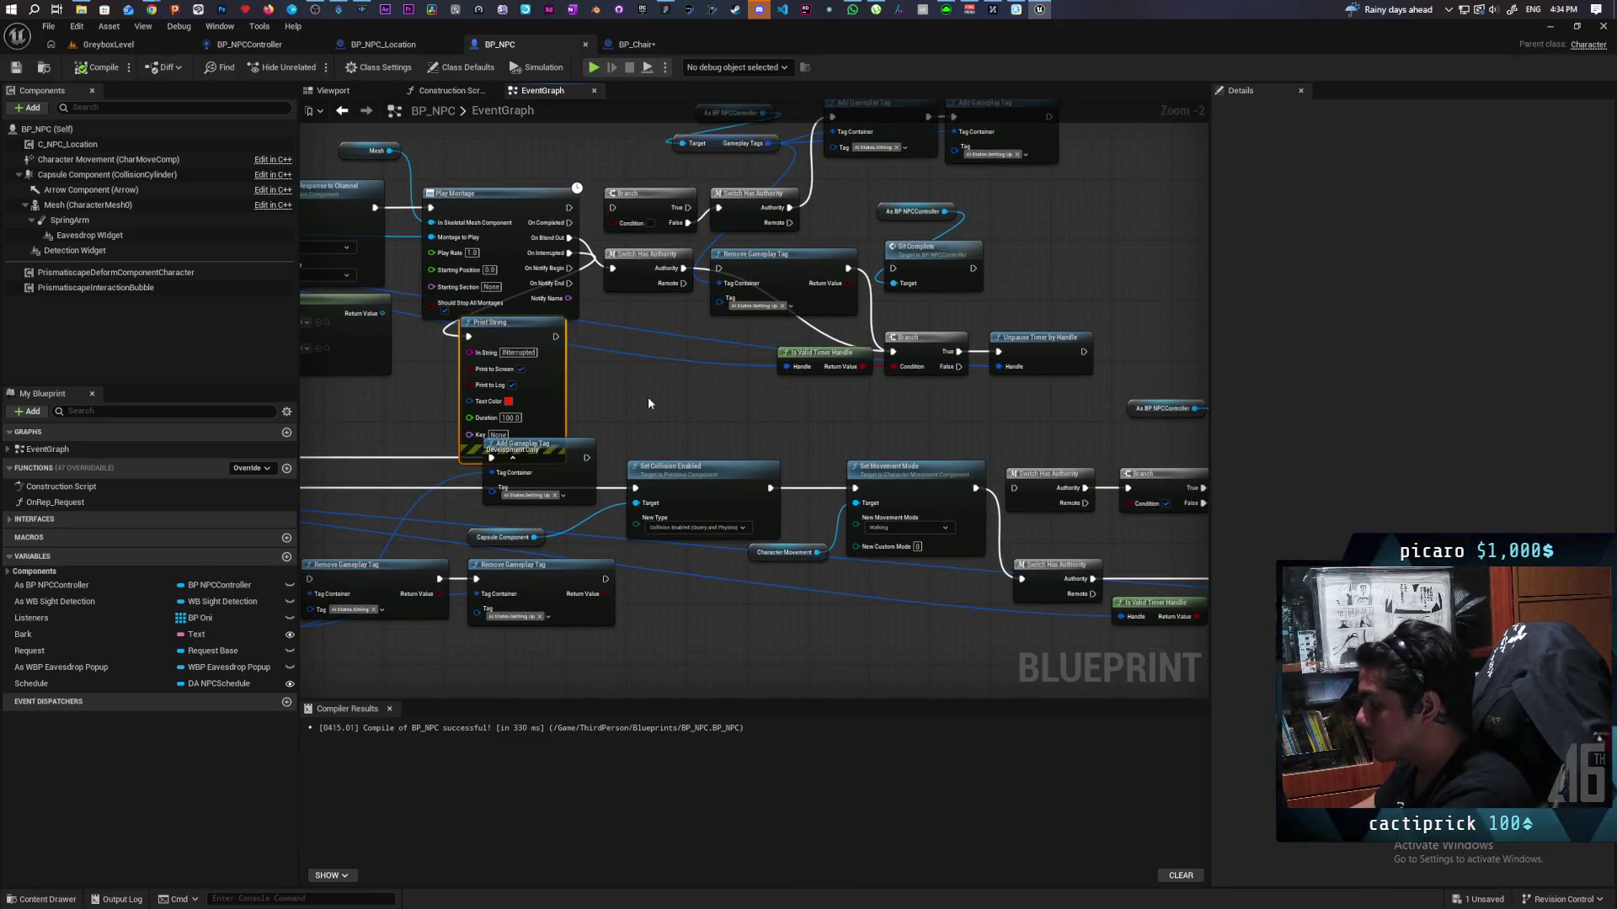
key("Delete")
mouse_move(660, 401)
left_mouse_down()
mouse_move(660, 422)
mouse_move(764, 422)
mouse_move(656, 416)
left_mouse_up()
mouse_move(787, 275)
left_mouse_down()
mouse_move(768, 310)
mouse_move(794, 290)
left_mouse_up()
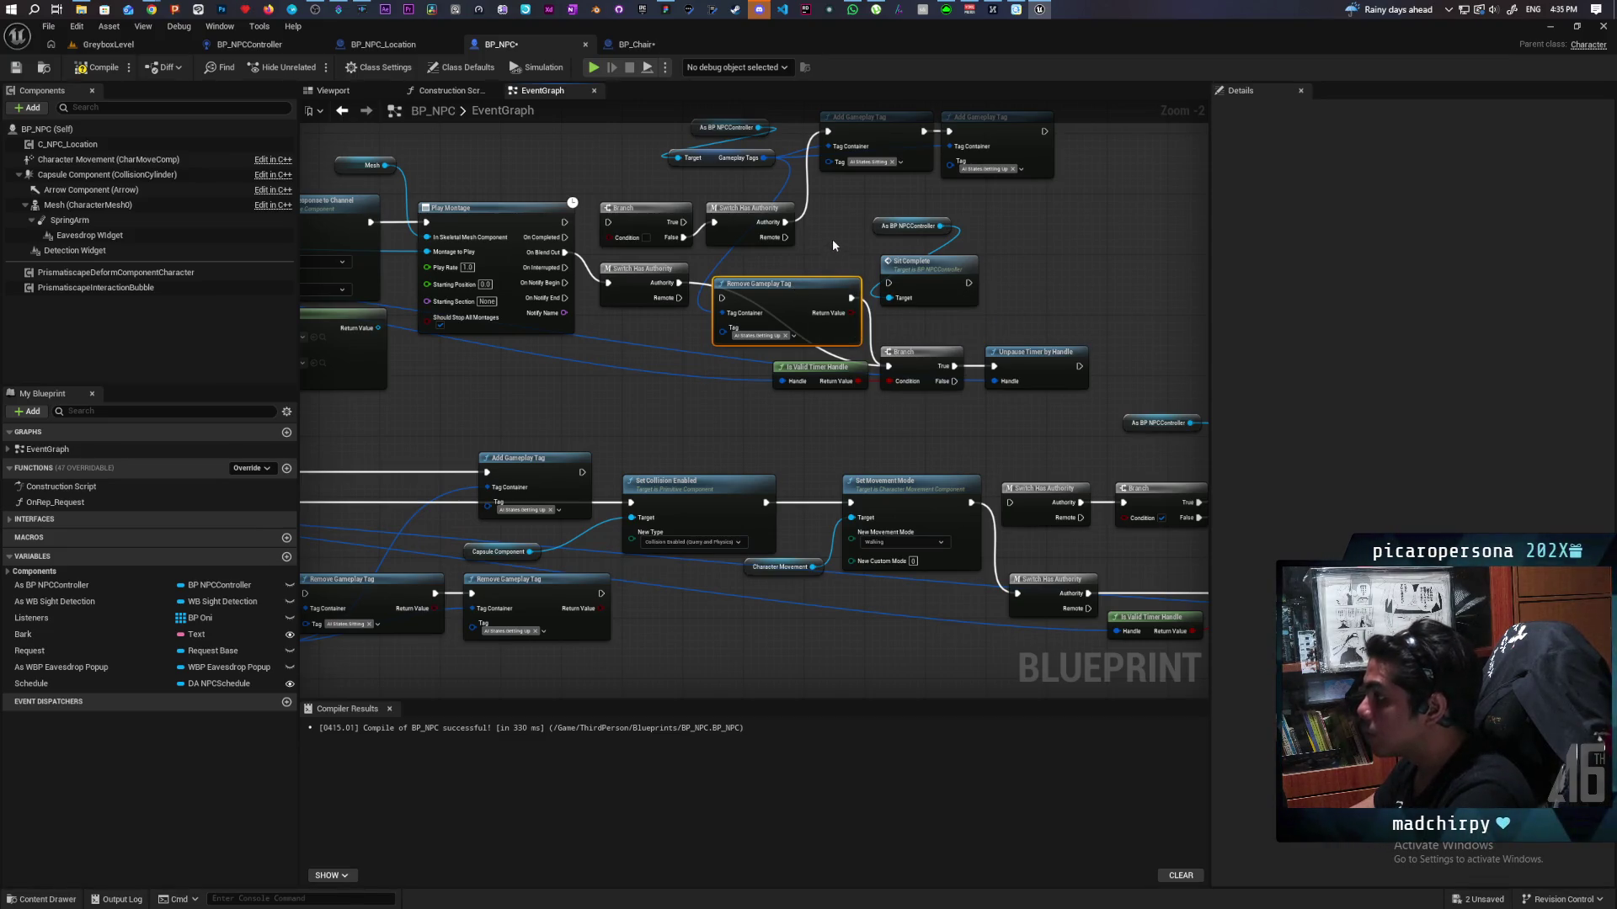
Step: Paste a Remove Gameplay Tag node into BP_Chair and feed it the NPC's gameplay tags
left_click(645, 46)
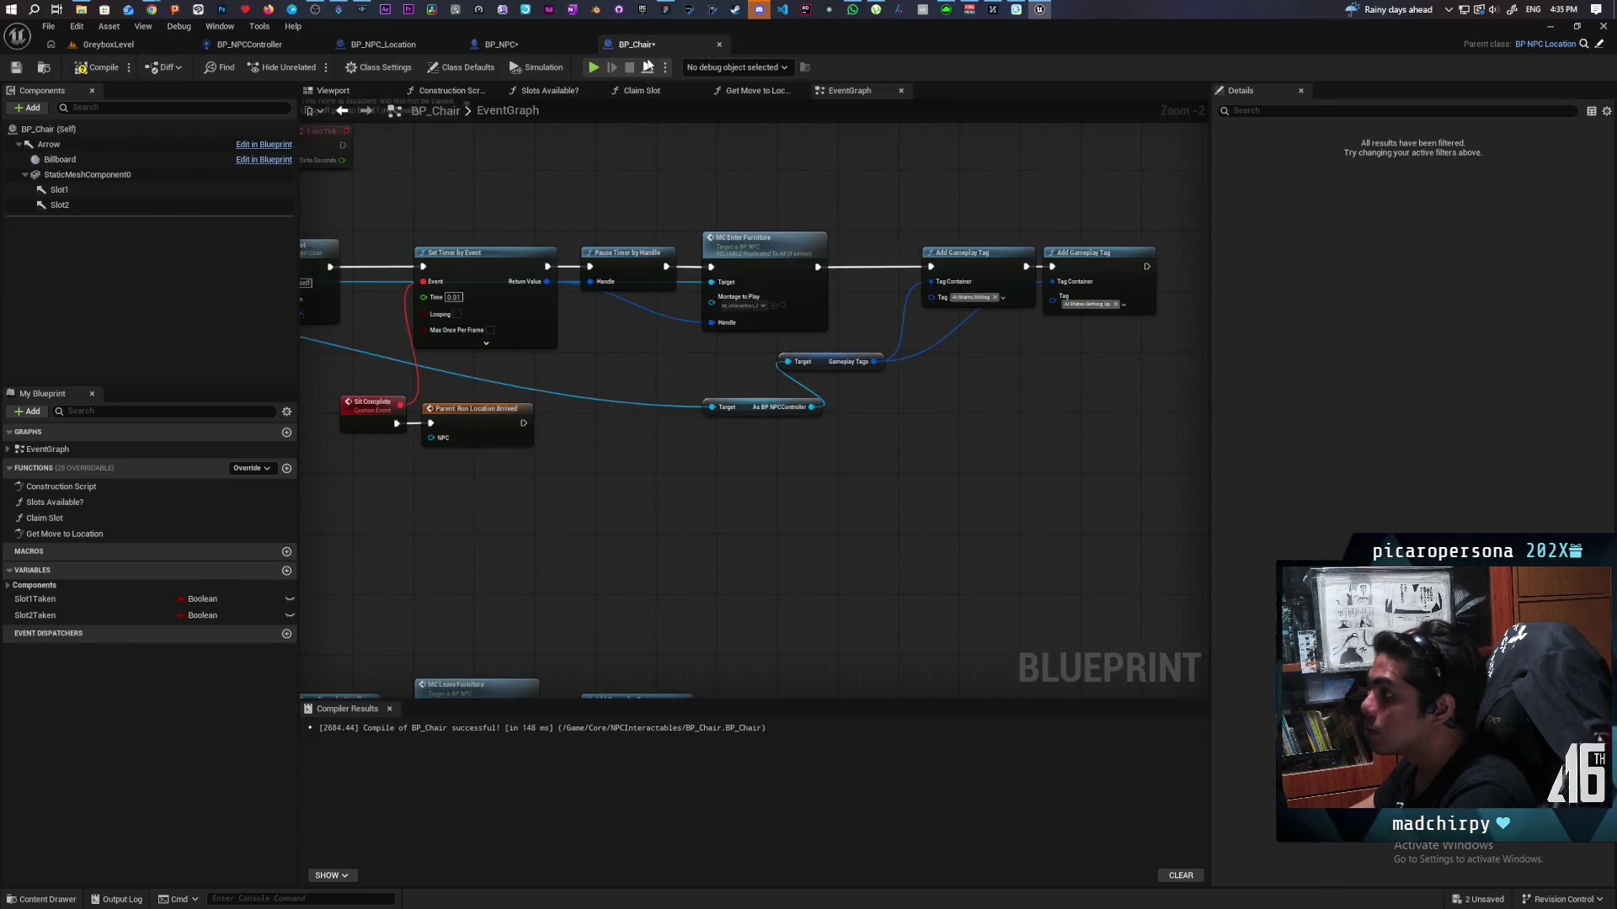
scroll(703, 272, "down", 5)
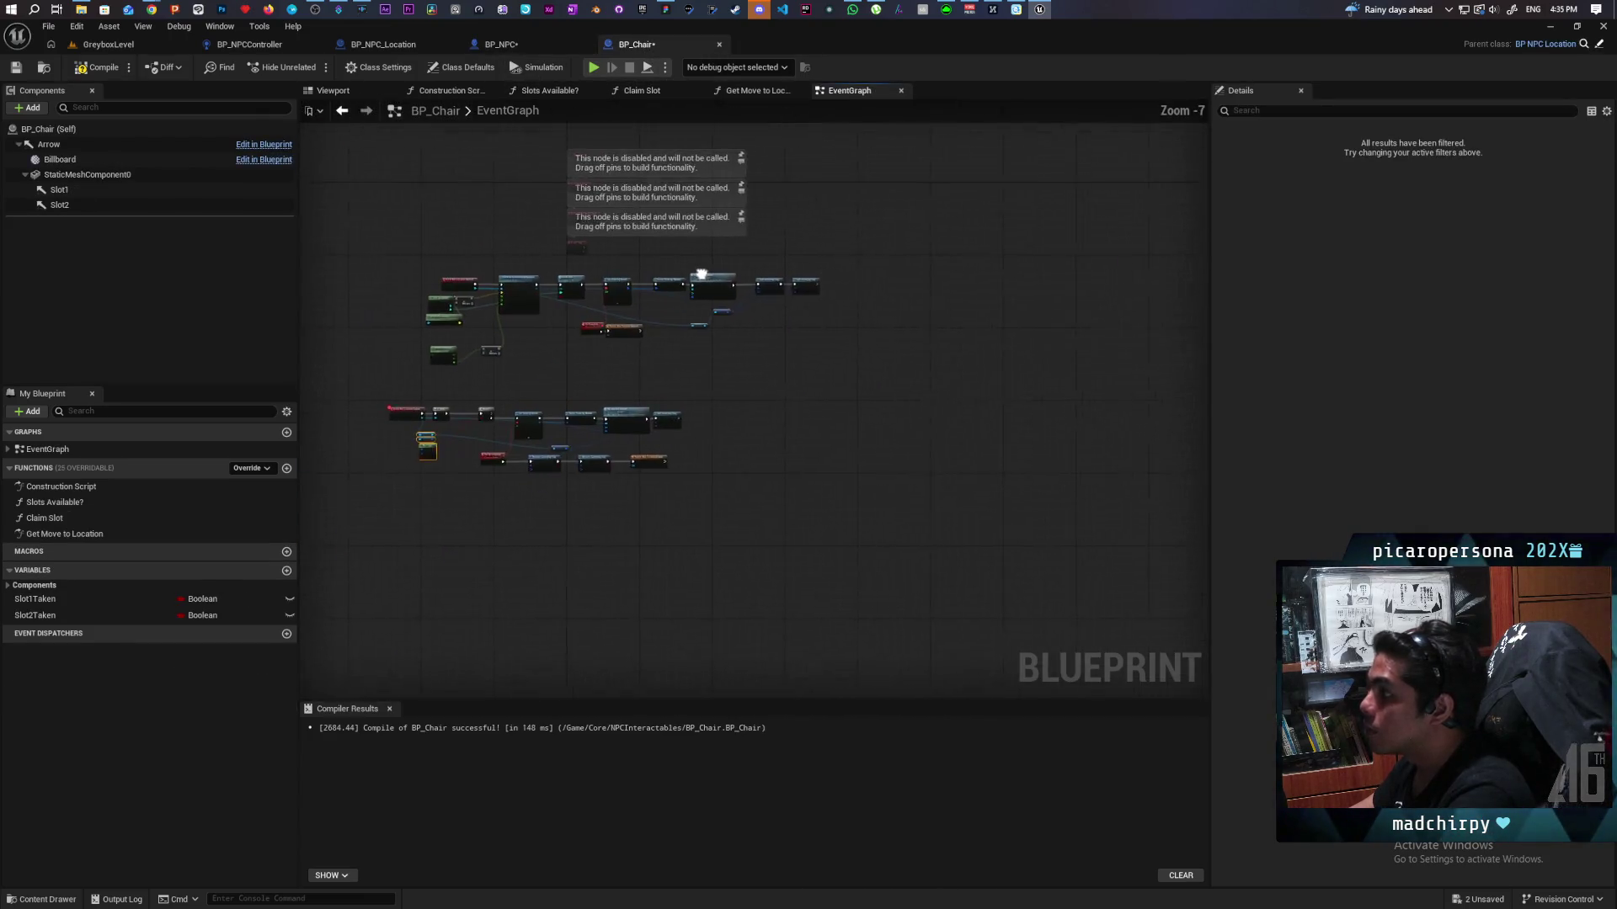
scroll(530, 426, "up", 4)
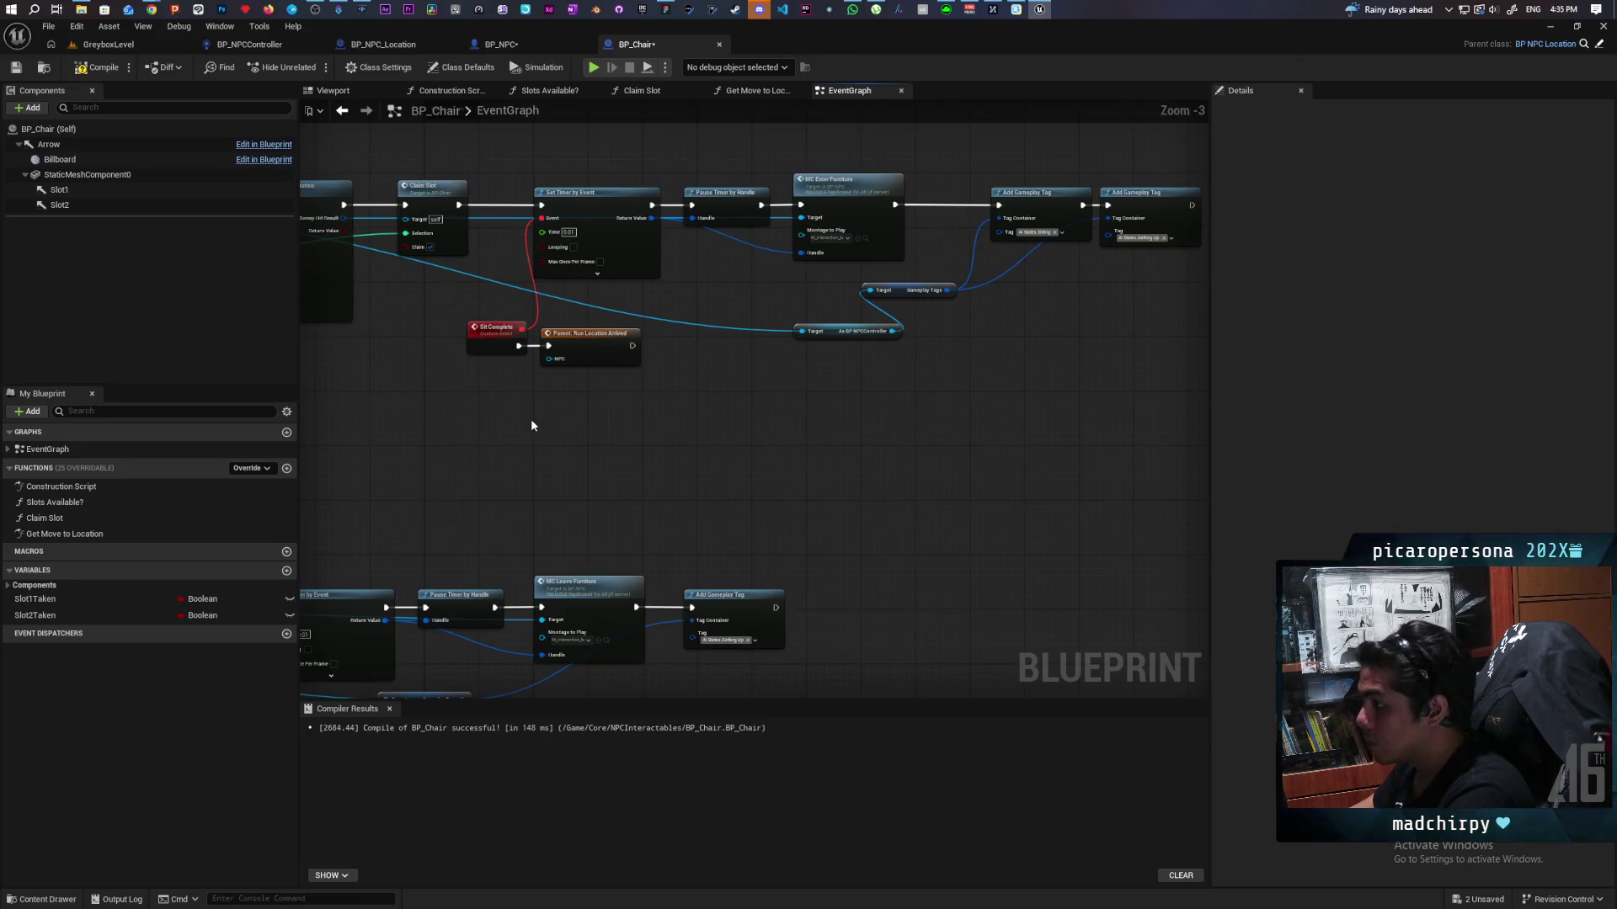
key("ctrl+v")
mouse_move(948, 291)
left_mouse_down()
mouse_move(758, 433)
mouse_move(523, 441)
mouse_move(535, 449)
left_mouse_up()
scroll(594, 320, "up", 3)
Step: Chain Remove Gameplay Tag between Sit Complete and Parent: Run Location Arrived
left_click_drag(594, 320, 768, 324)
mouse_move(590, 461)
left_mouse_down()
mouse_move(570, 307)
mouse_move(600, 341)
mouse_move(590, 310)
left_mouse_up()
left_click_drag(757, 310, 824, 310)
left_click_drag(697, 329, 776, 330)
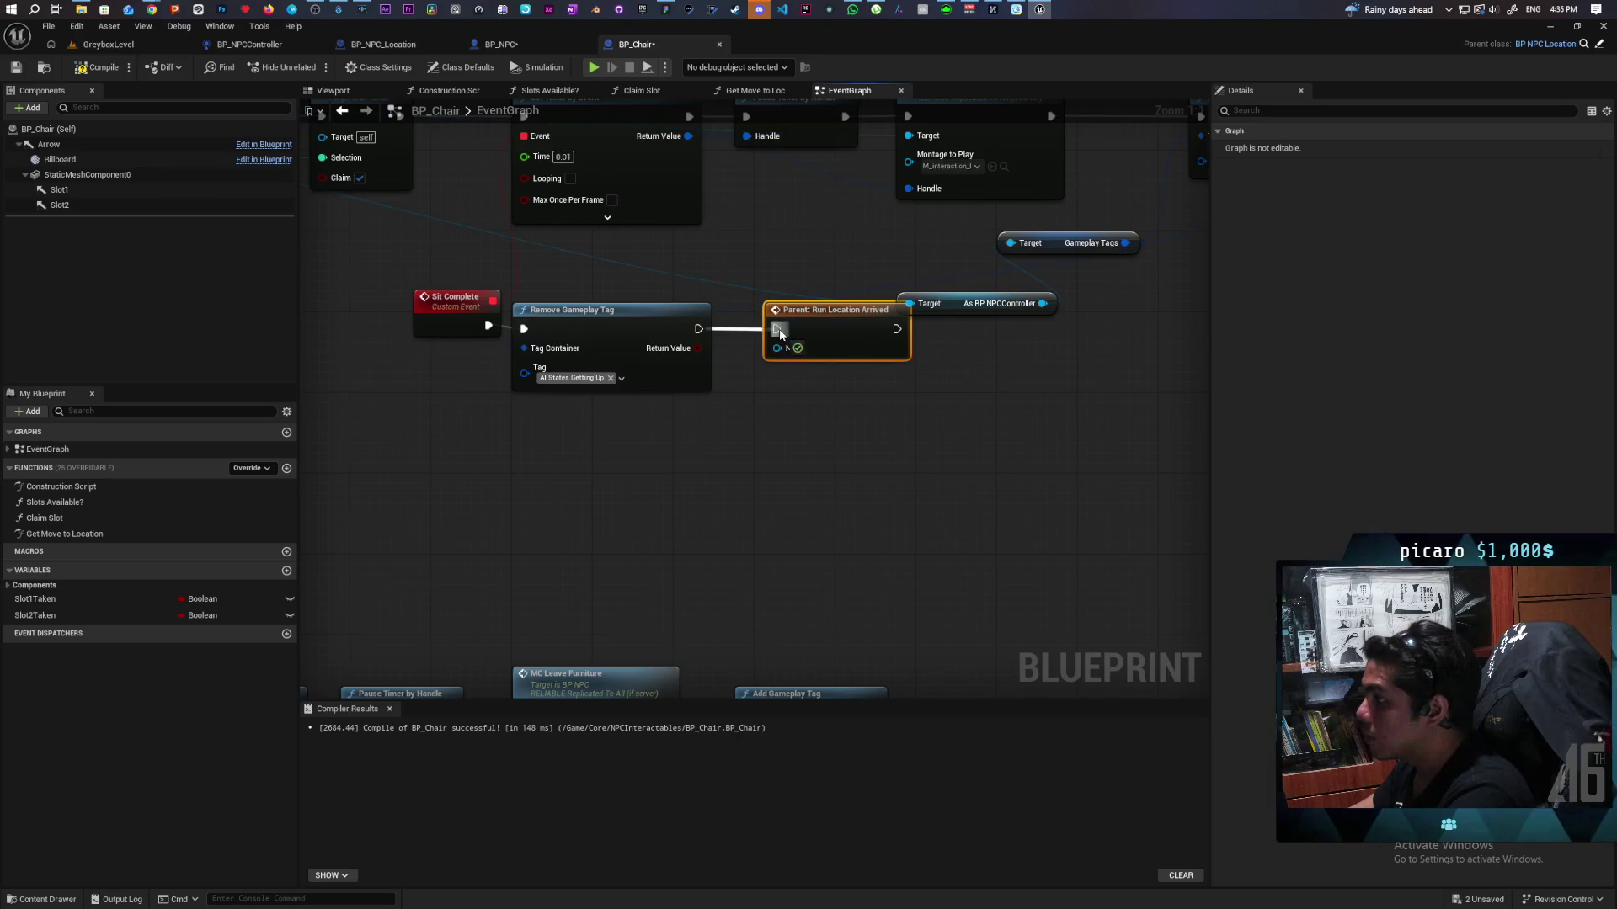
left_click_drag(589, 310, 599, 310)
Step: Straighten and align the rearranged nodes, then save all blueprints with Ctrl+Shift+S
left_click_drag(404, 392, 785, 320)
key("q")
left_click(811, 432)
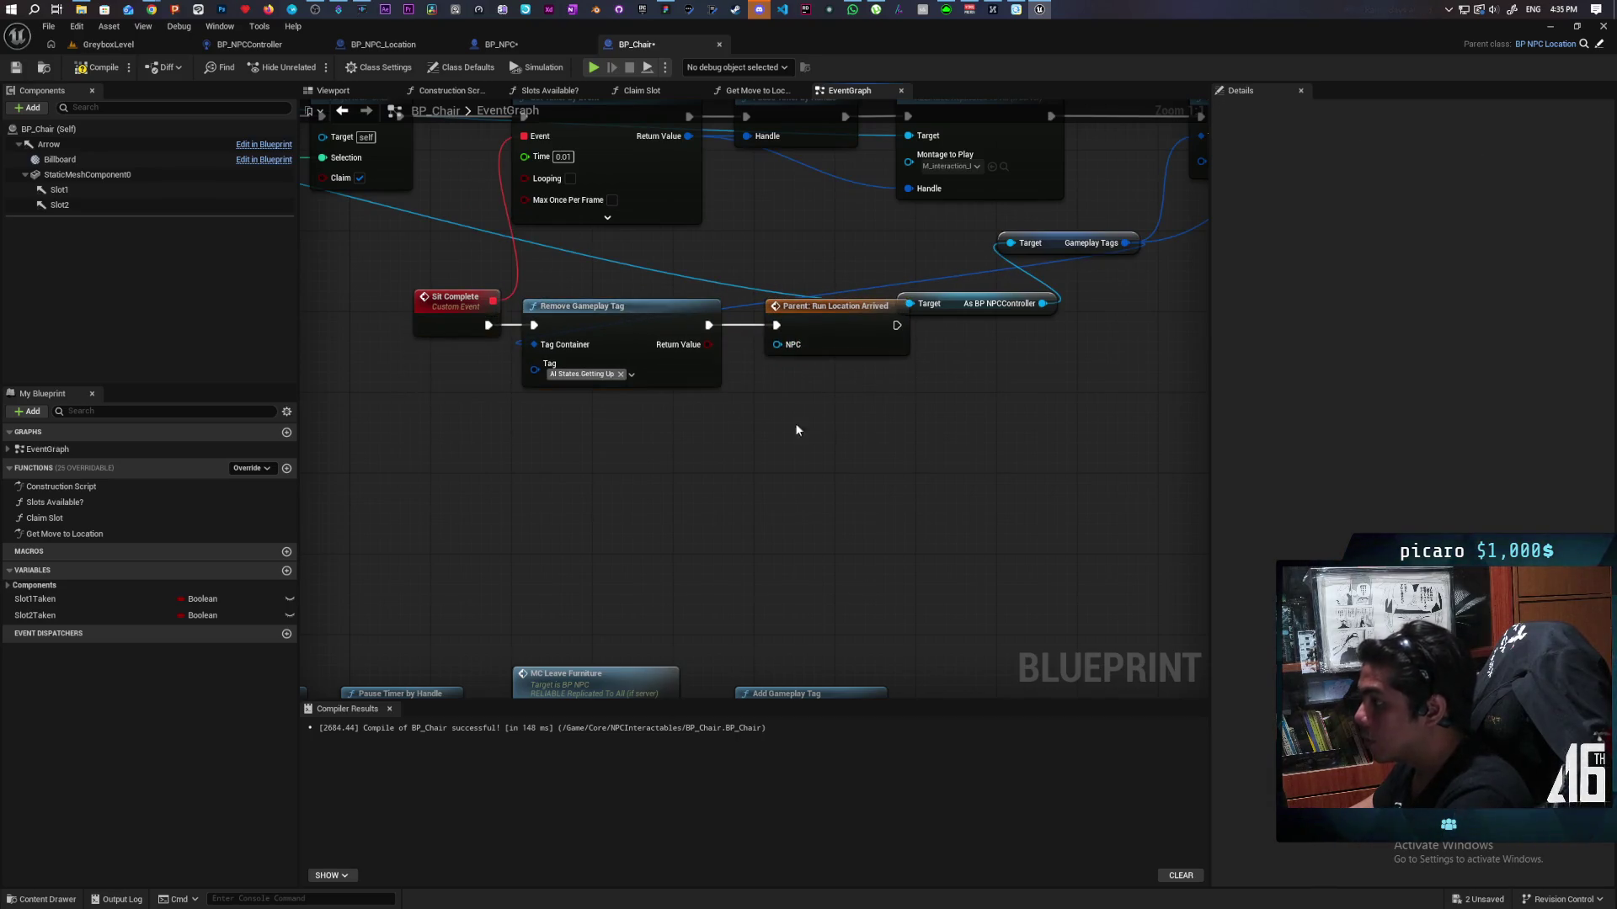
mouse_move(956, 310)
left_mouse_down()
mouse_move(815, 205)
mouse_move(809, 248)
mouse_move(814, 237)
left_mouse_up()
key("ctrl+shift+s")
scroll(386, 280, "down", 2)
left_click(424, 381)
Step: Play-test GreyboxLevel with Alt+P, walking past the bushes, building and roaming NPC, then stop with Esc
left_click(107, 44)
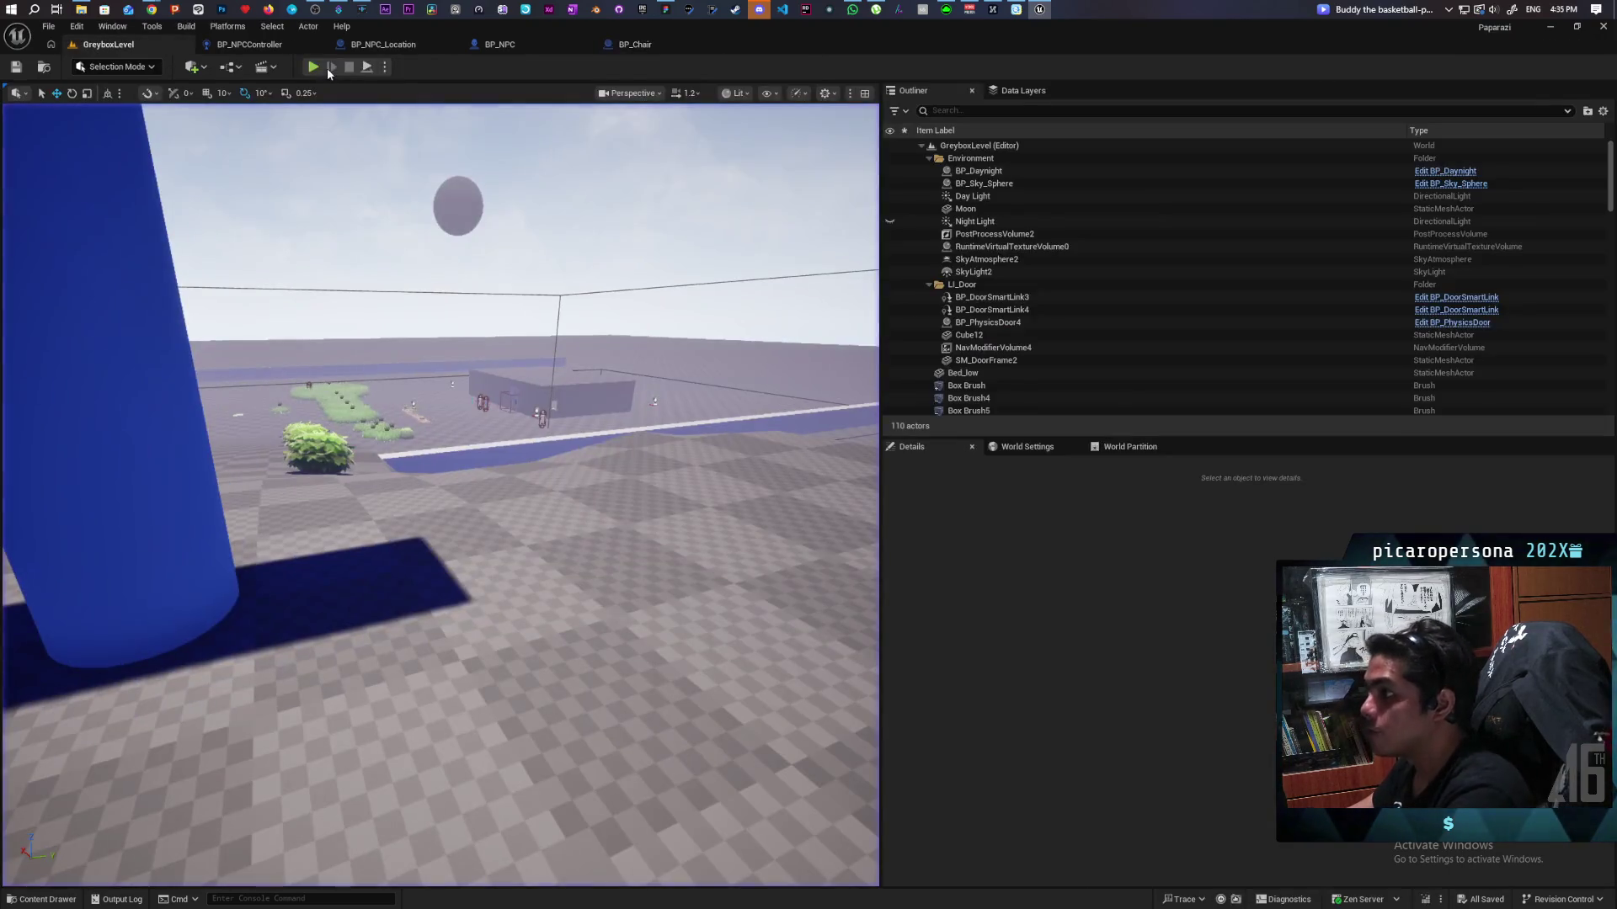
key("alt+p")
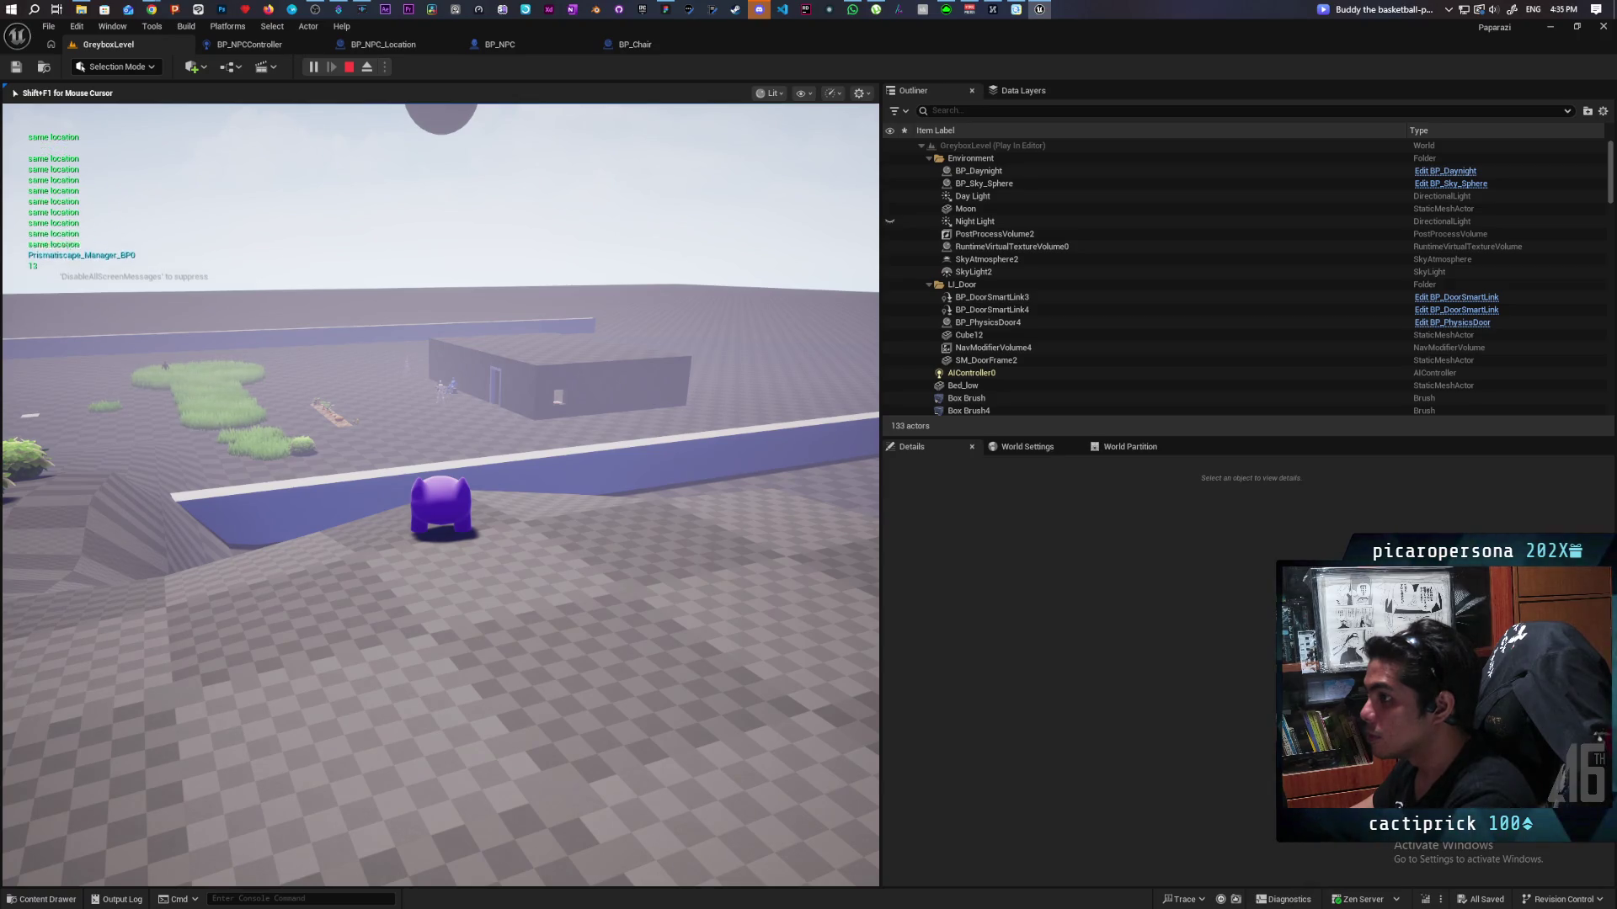
key("a")
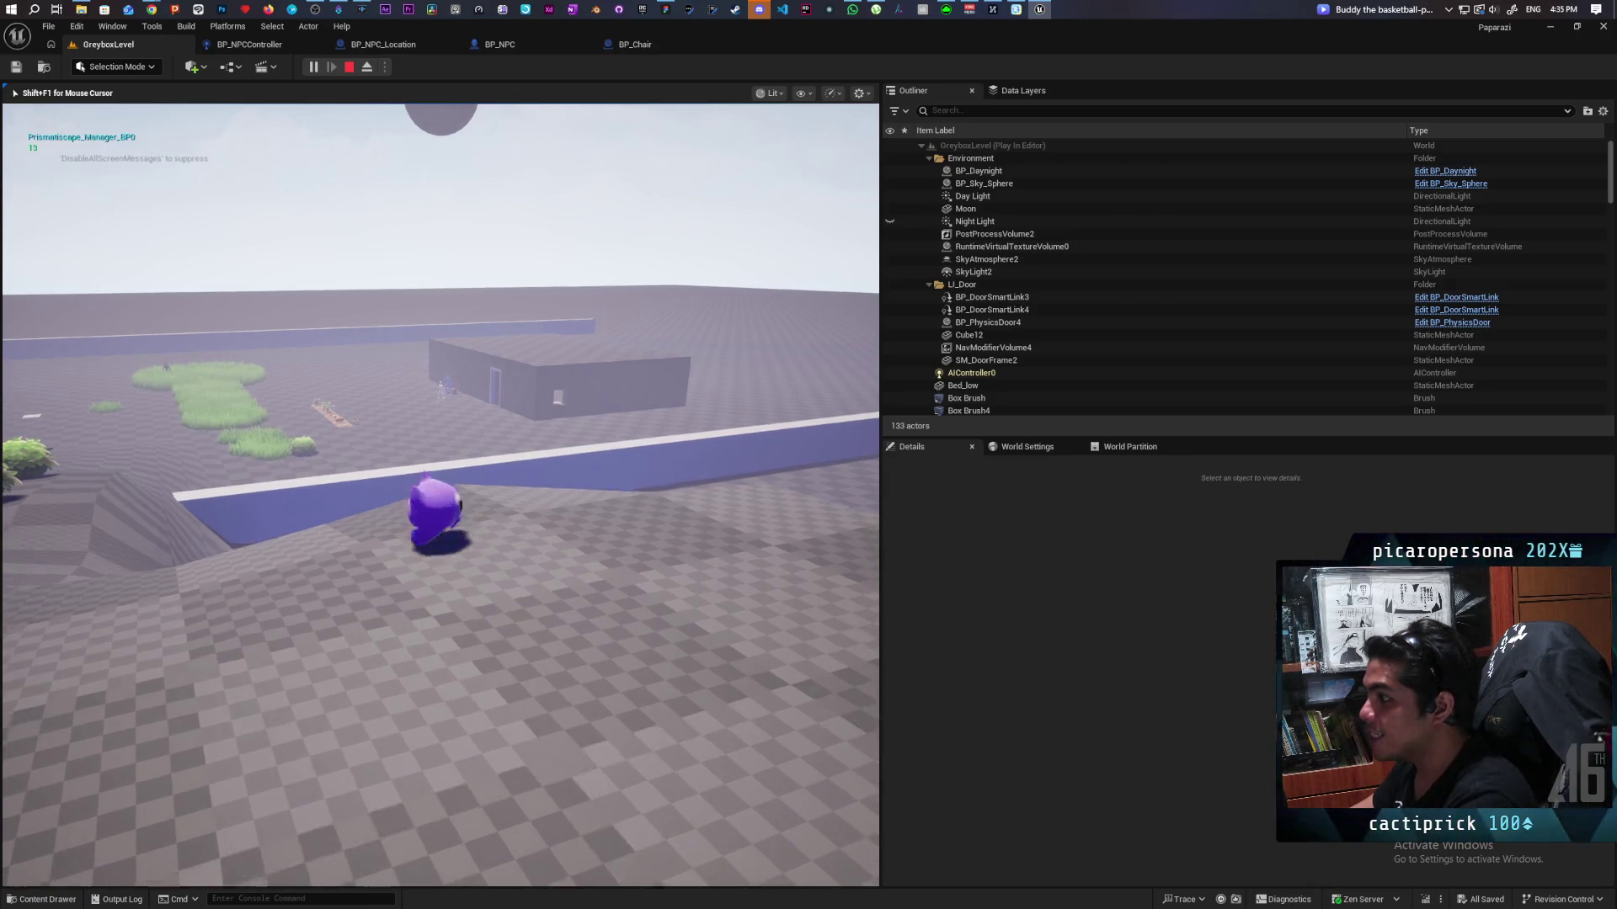
key("w")
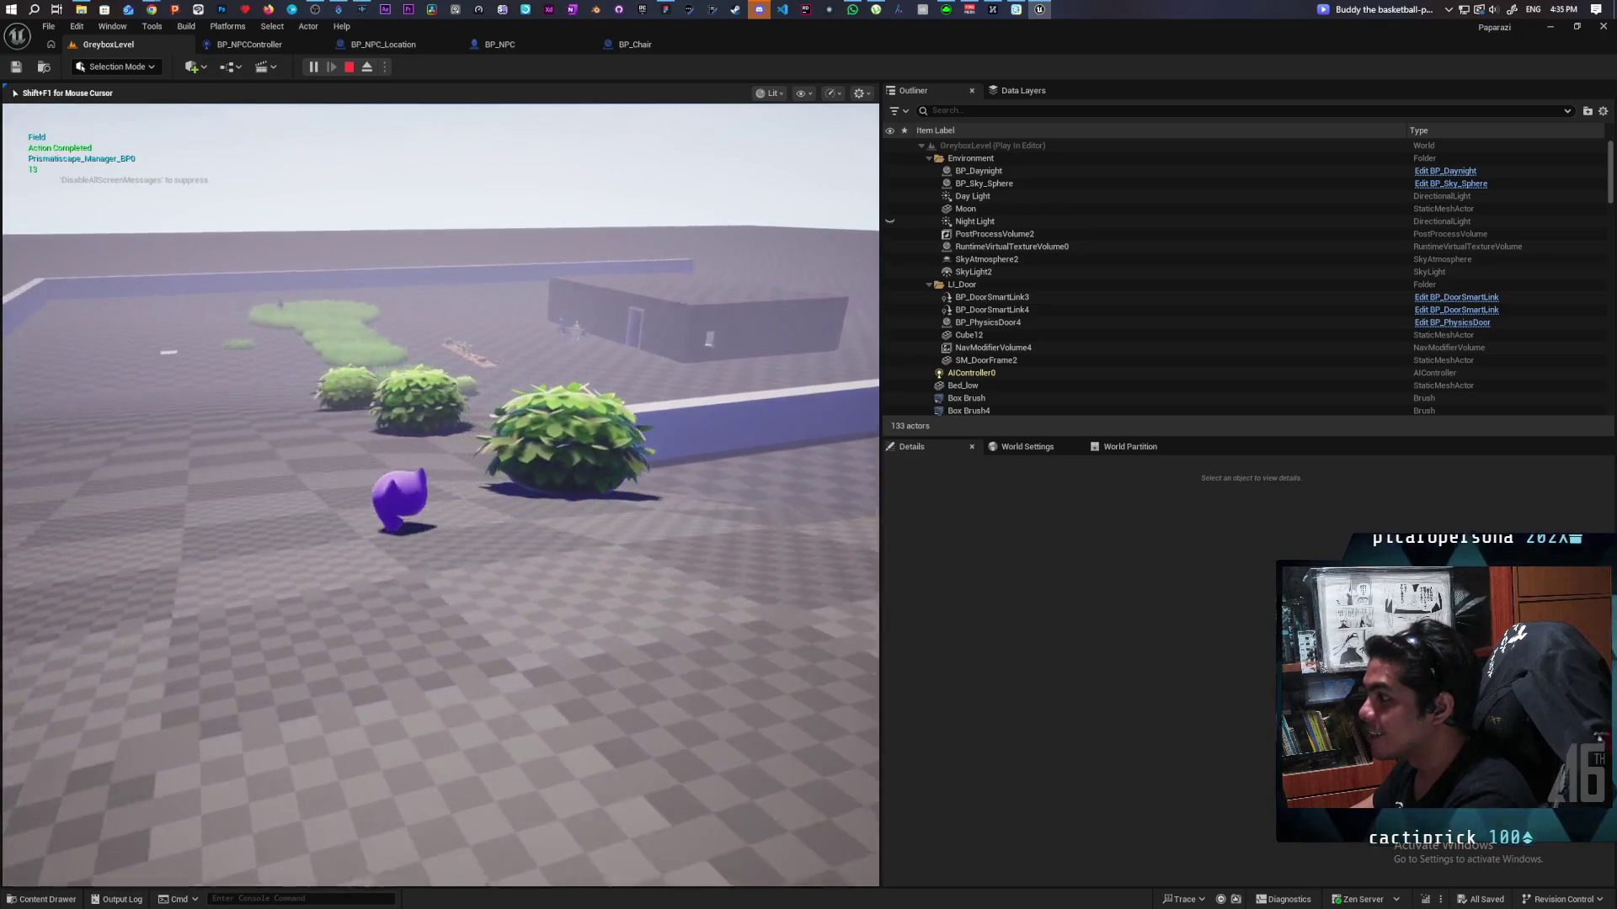
key("w")
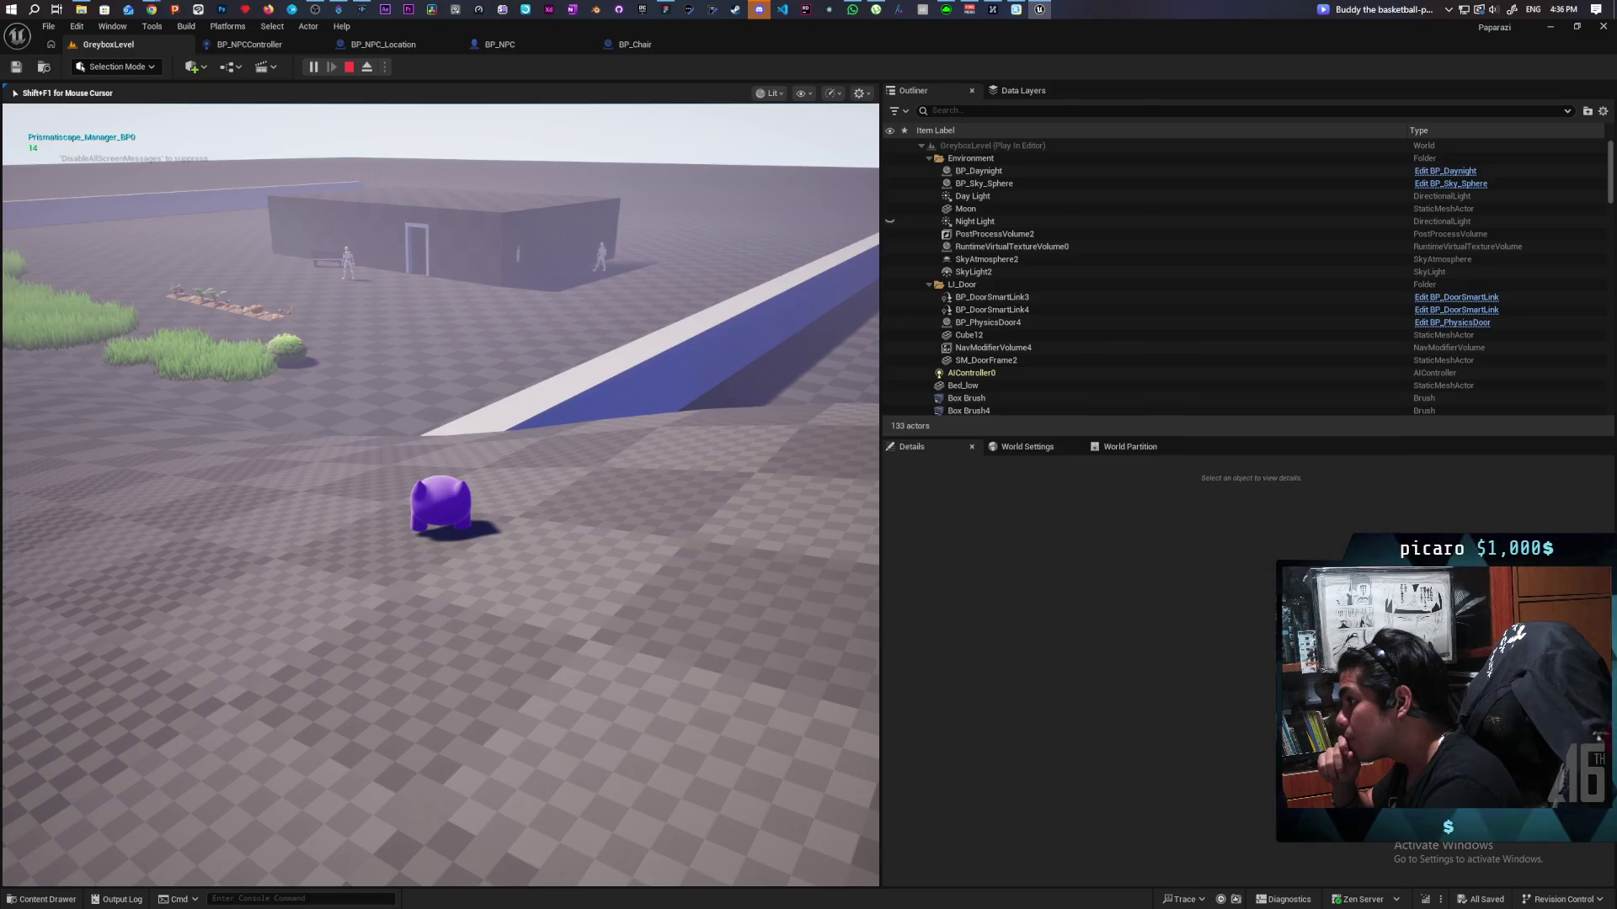
key("w")
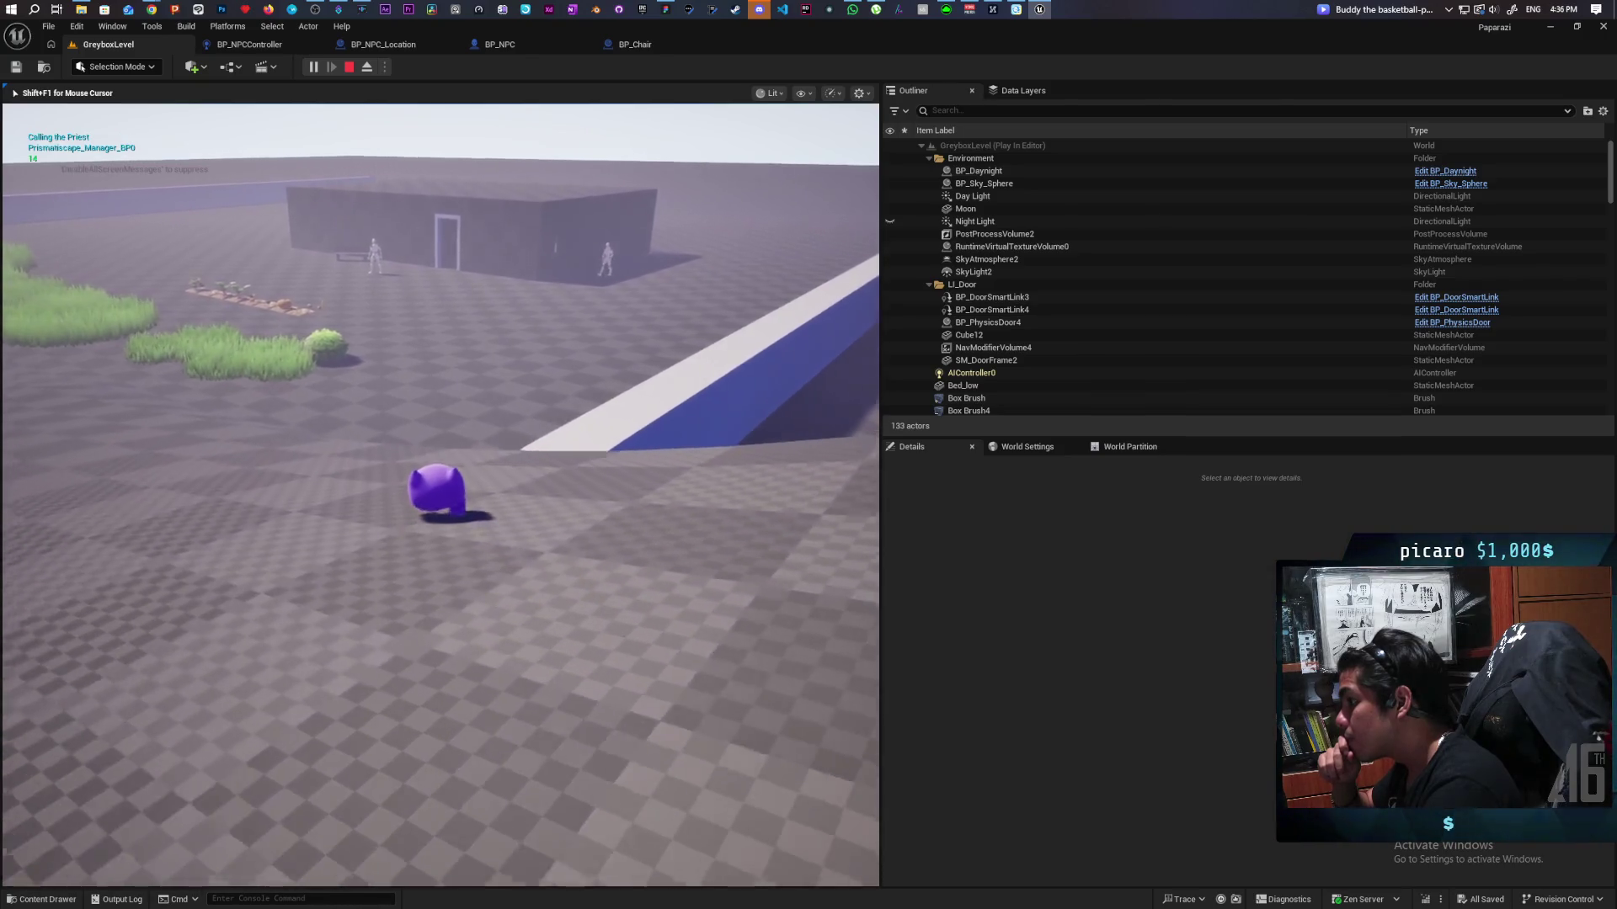
key("s")
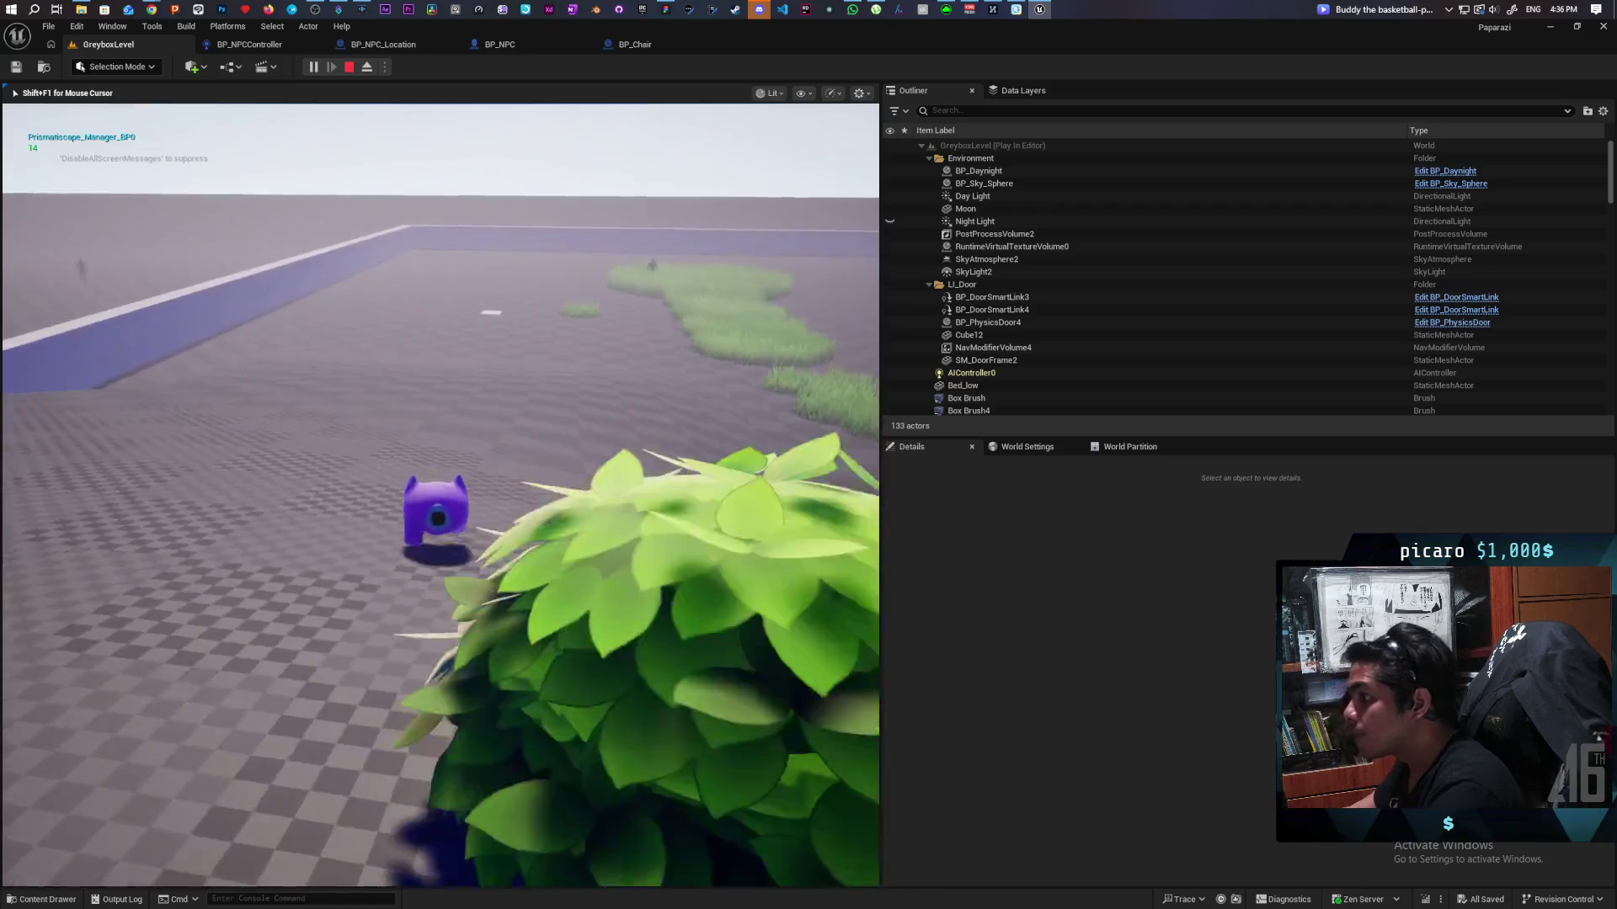
key("w")
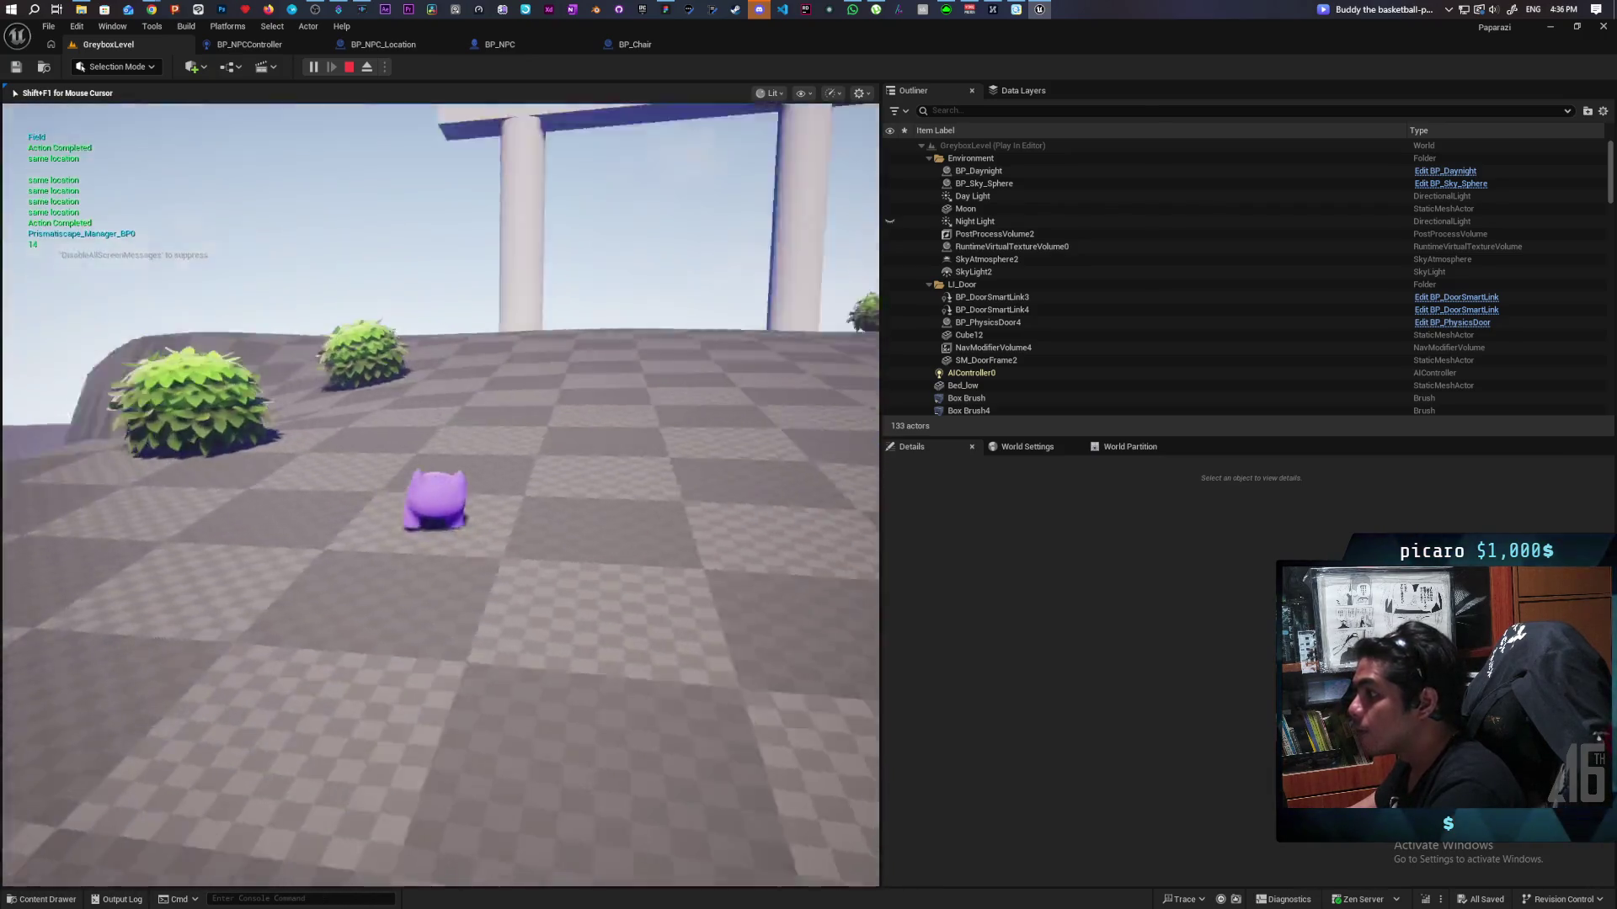
key("w")
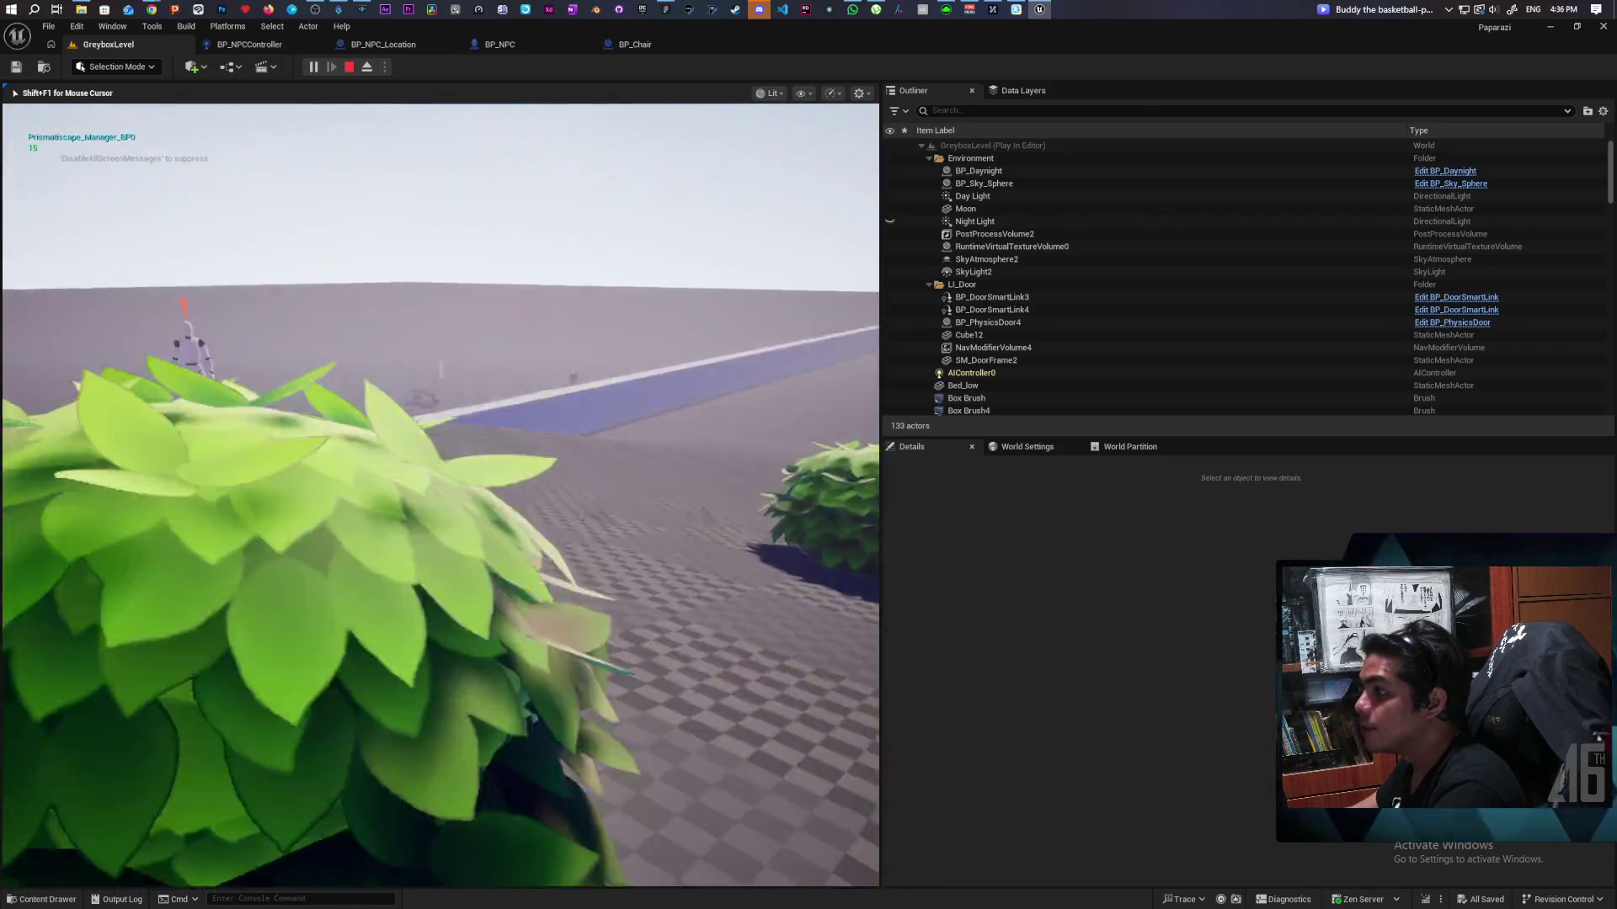
key("w")
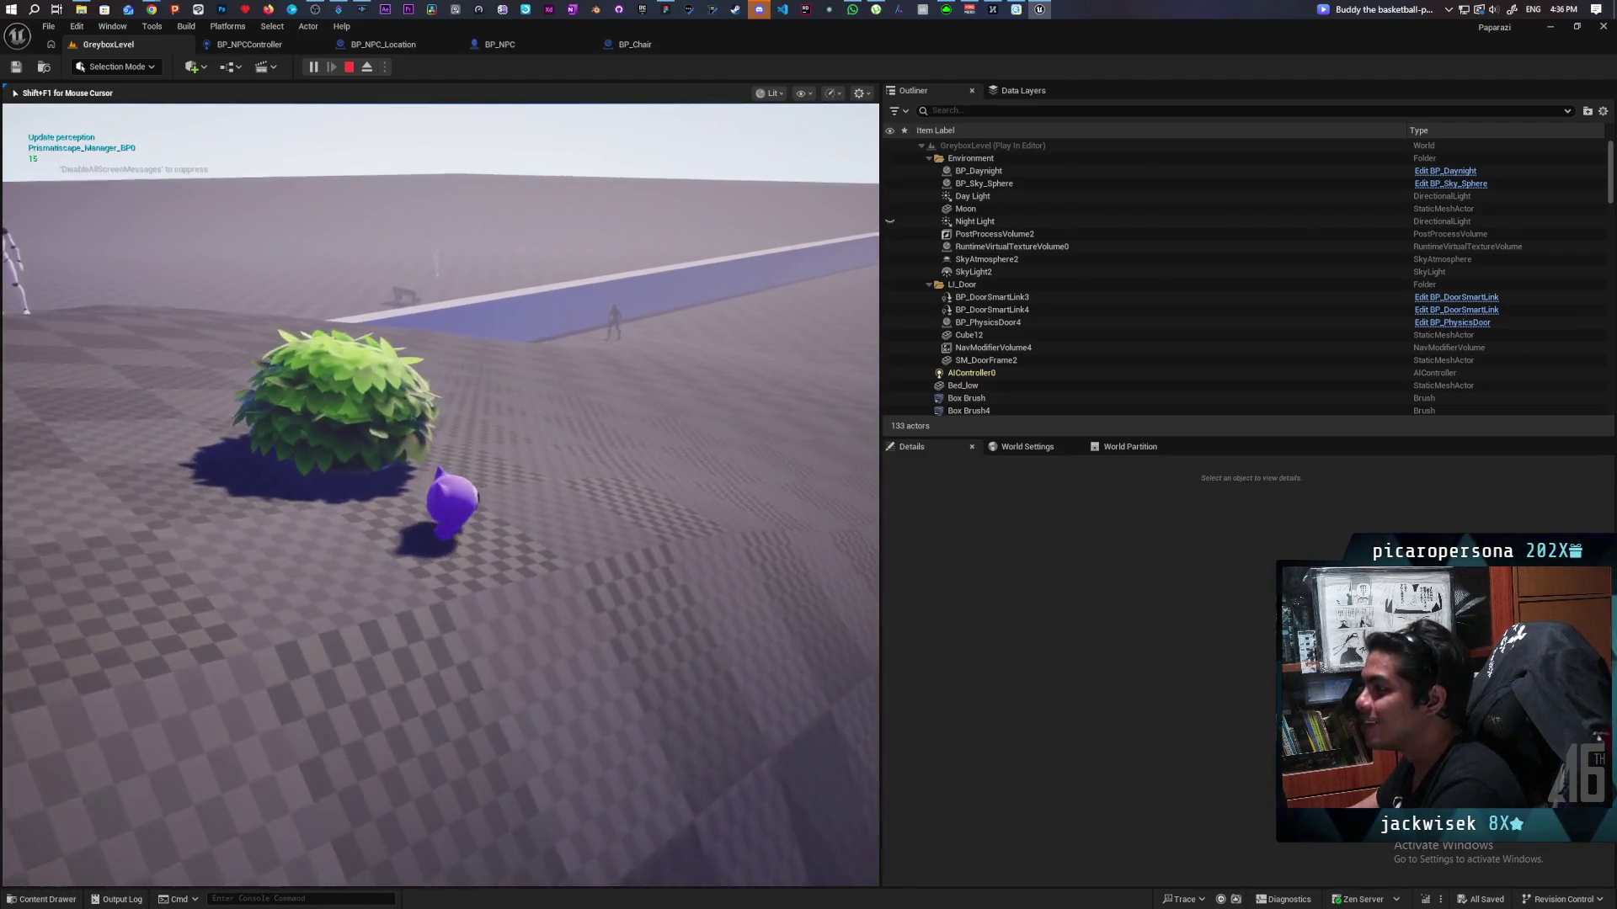
key("w")
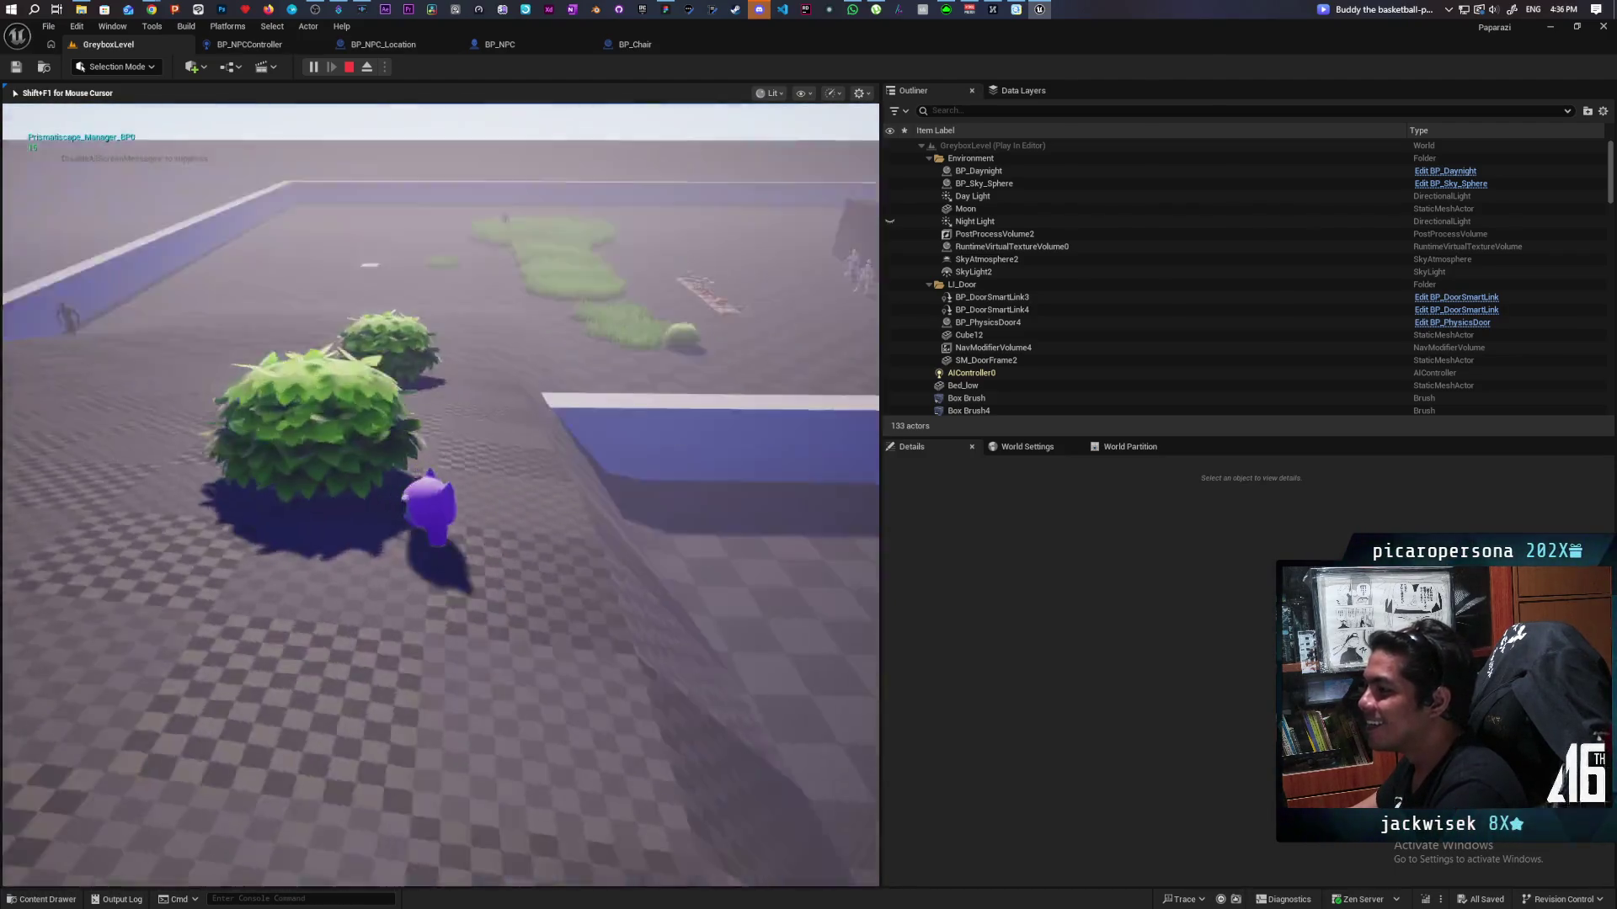
key("w")
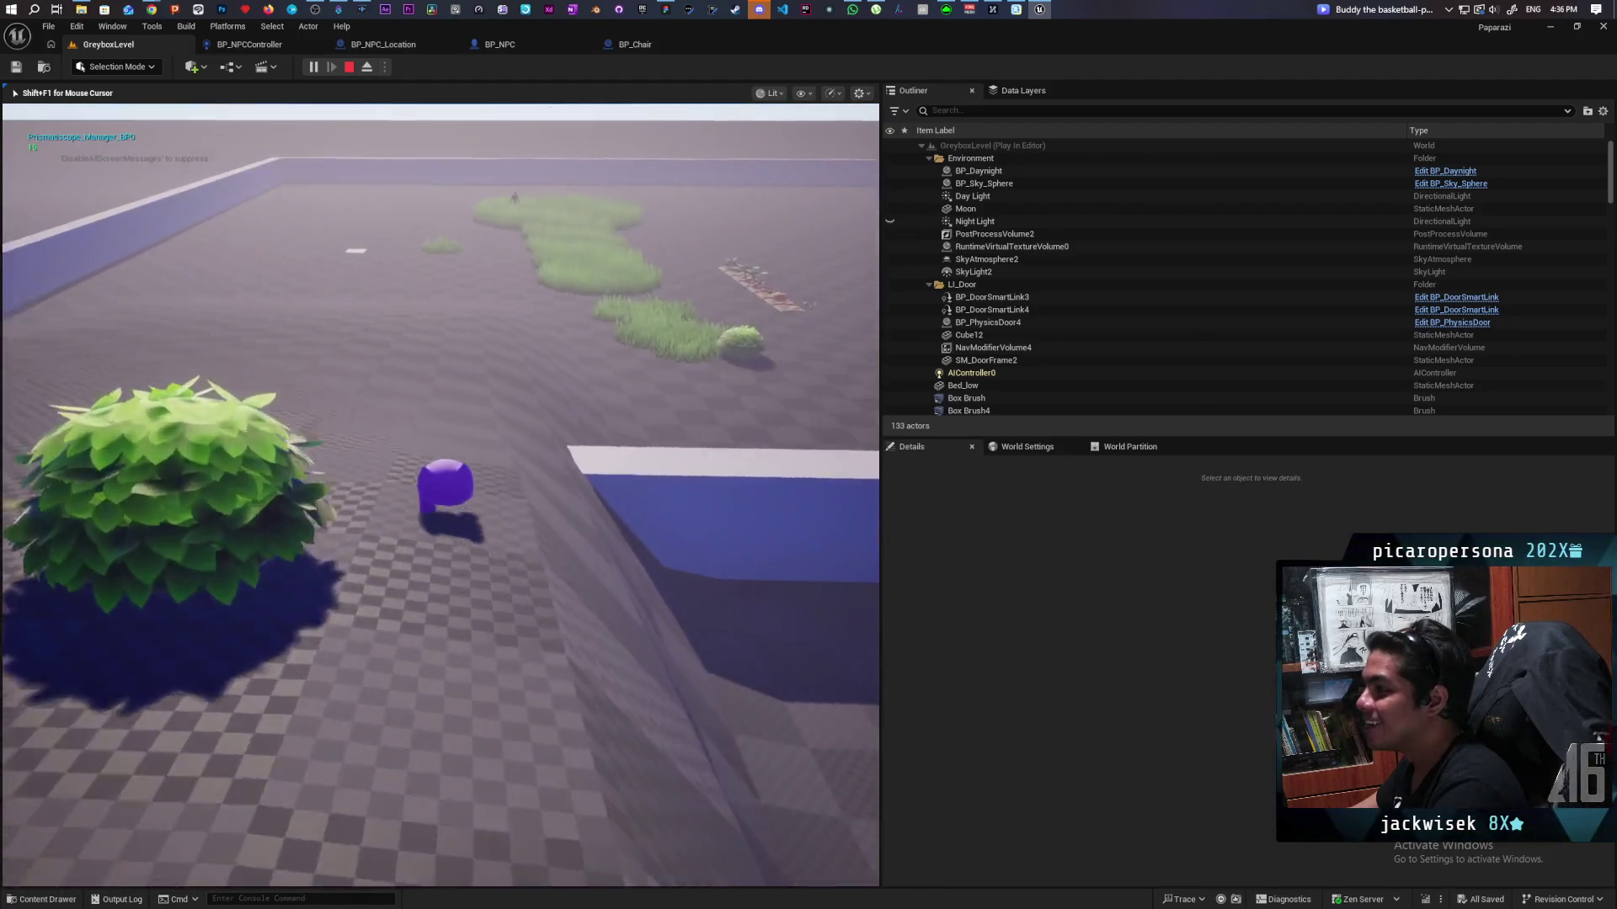
key("w")
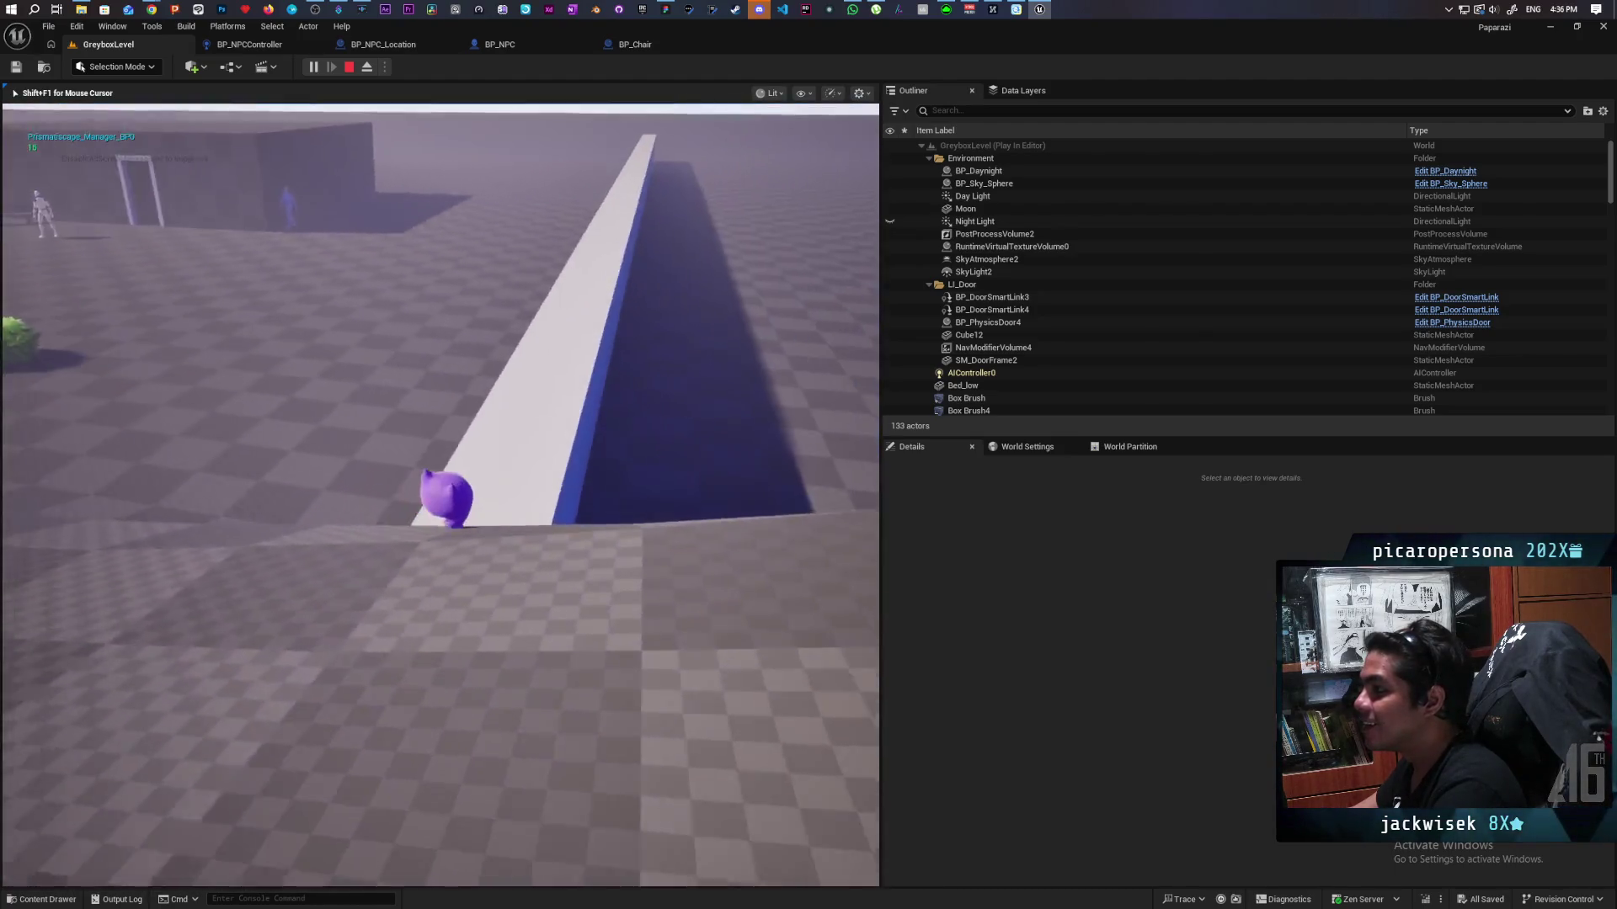
key("Escape")
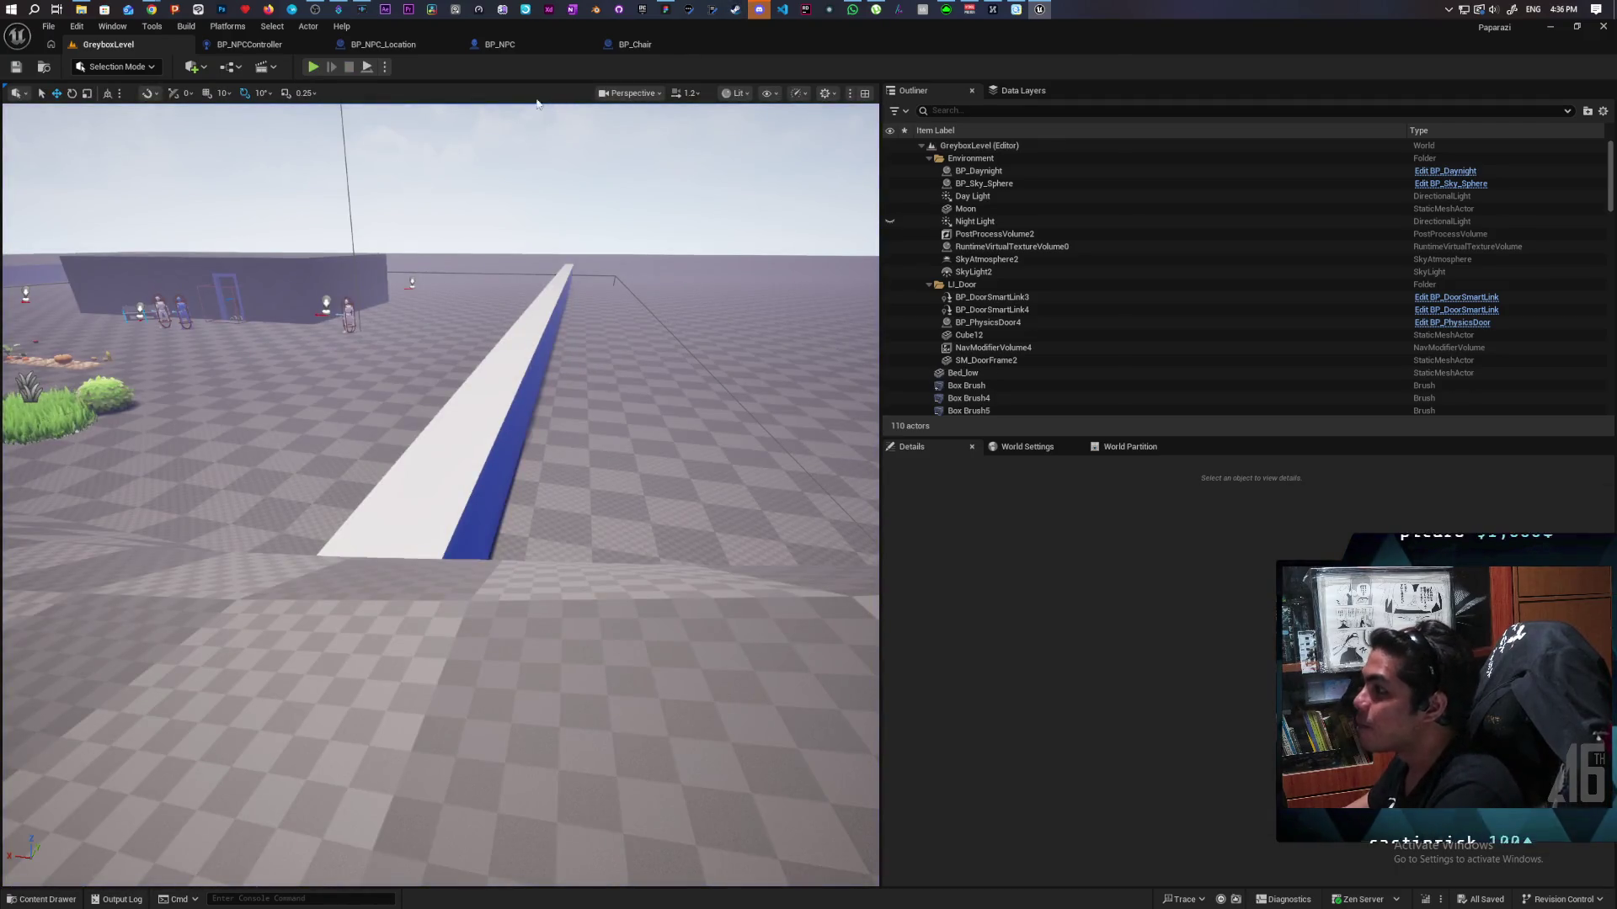
Step: Fly the viewport to the bed in the blue building, select it and open BP_Bed for editing
key("w")
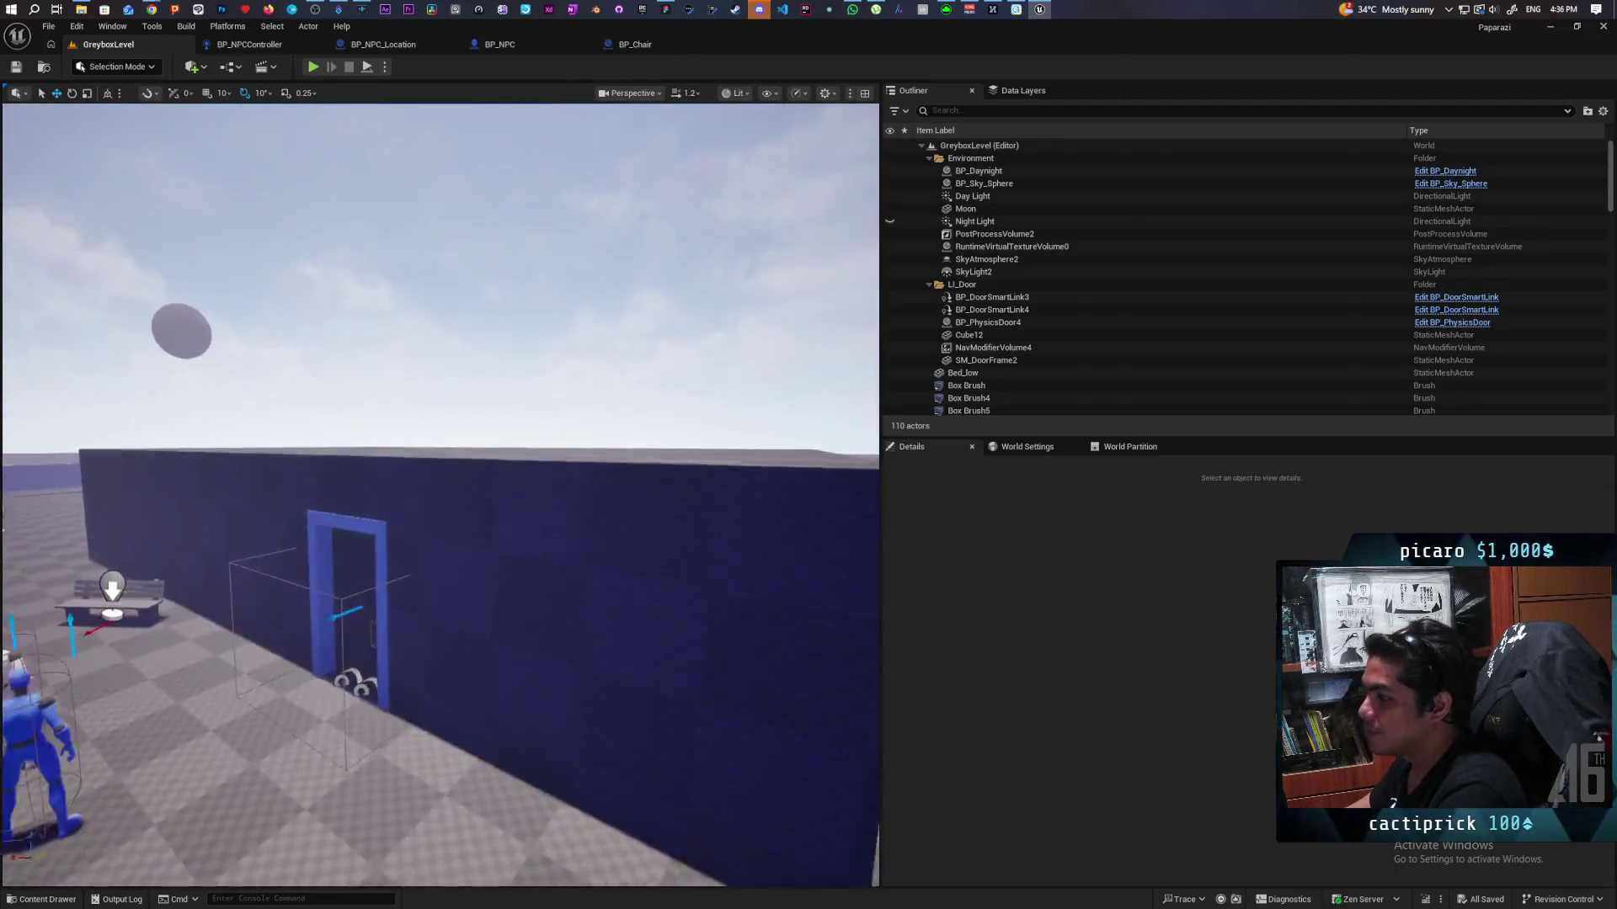
key("w")
key("w")
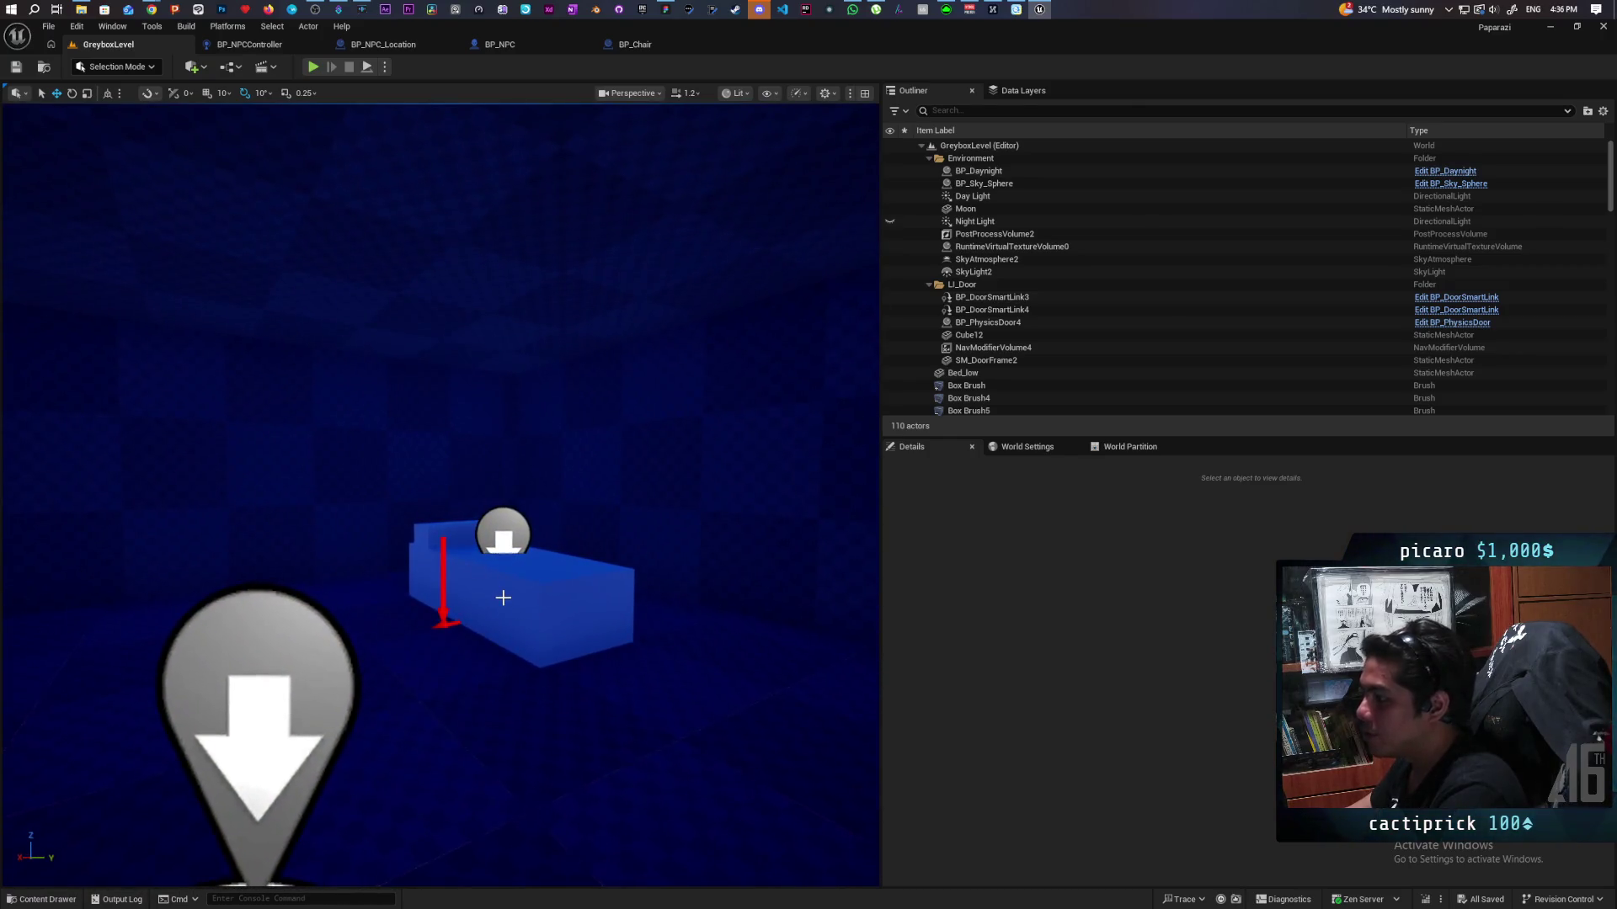
key("w")
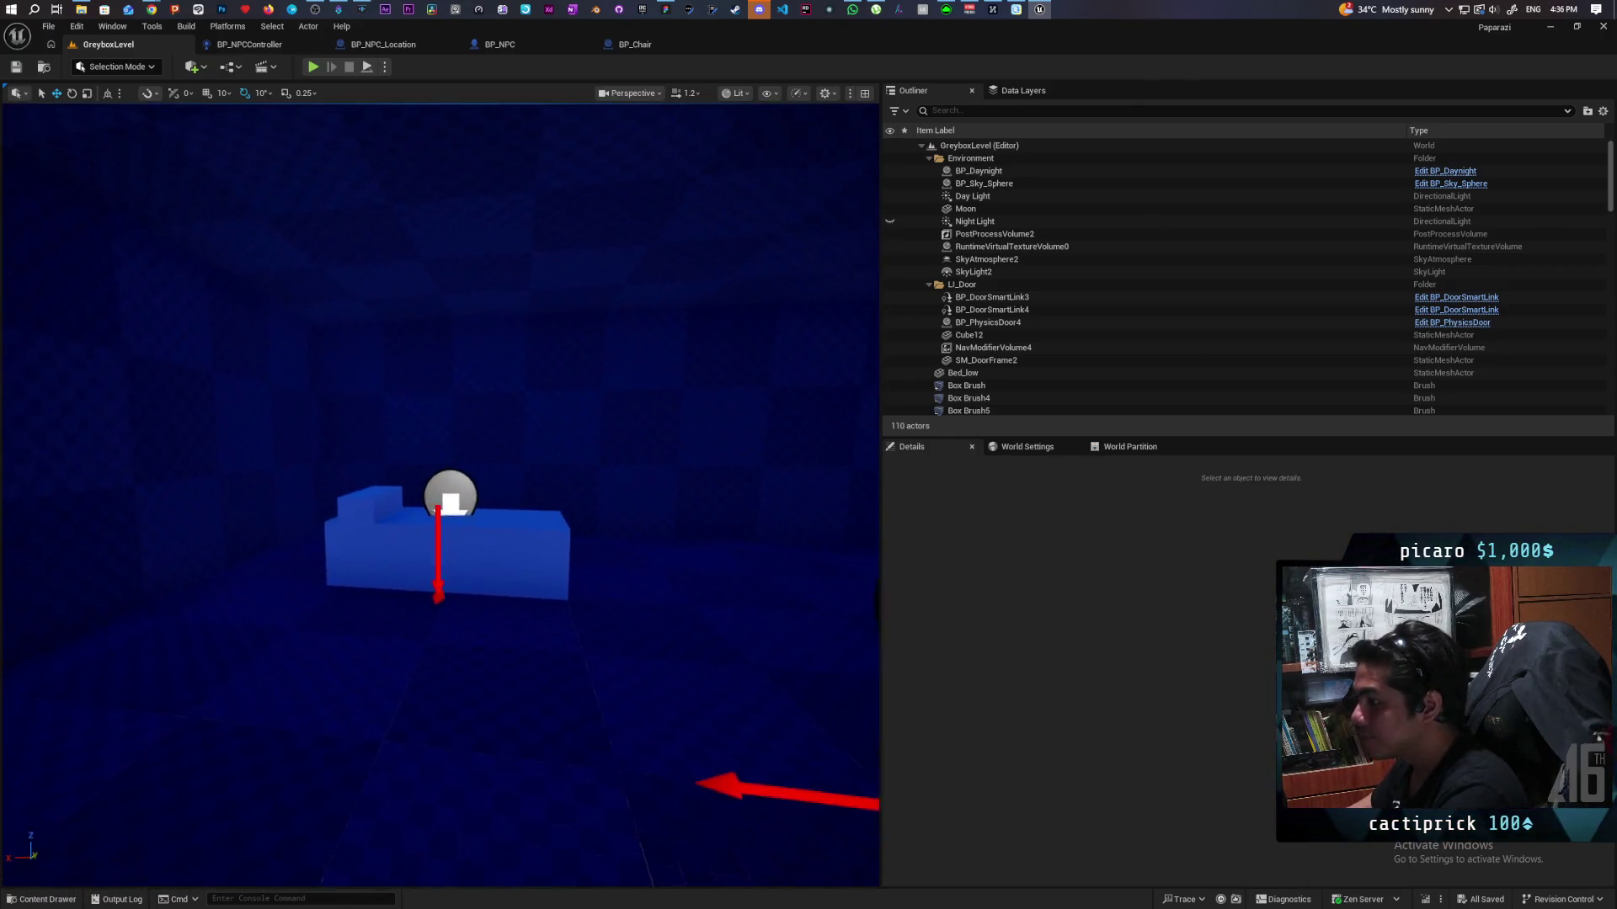
key("s")
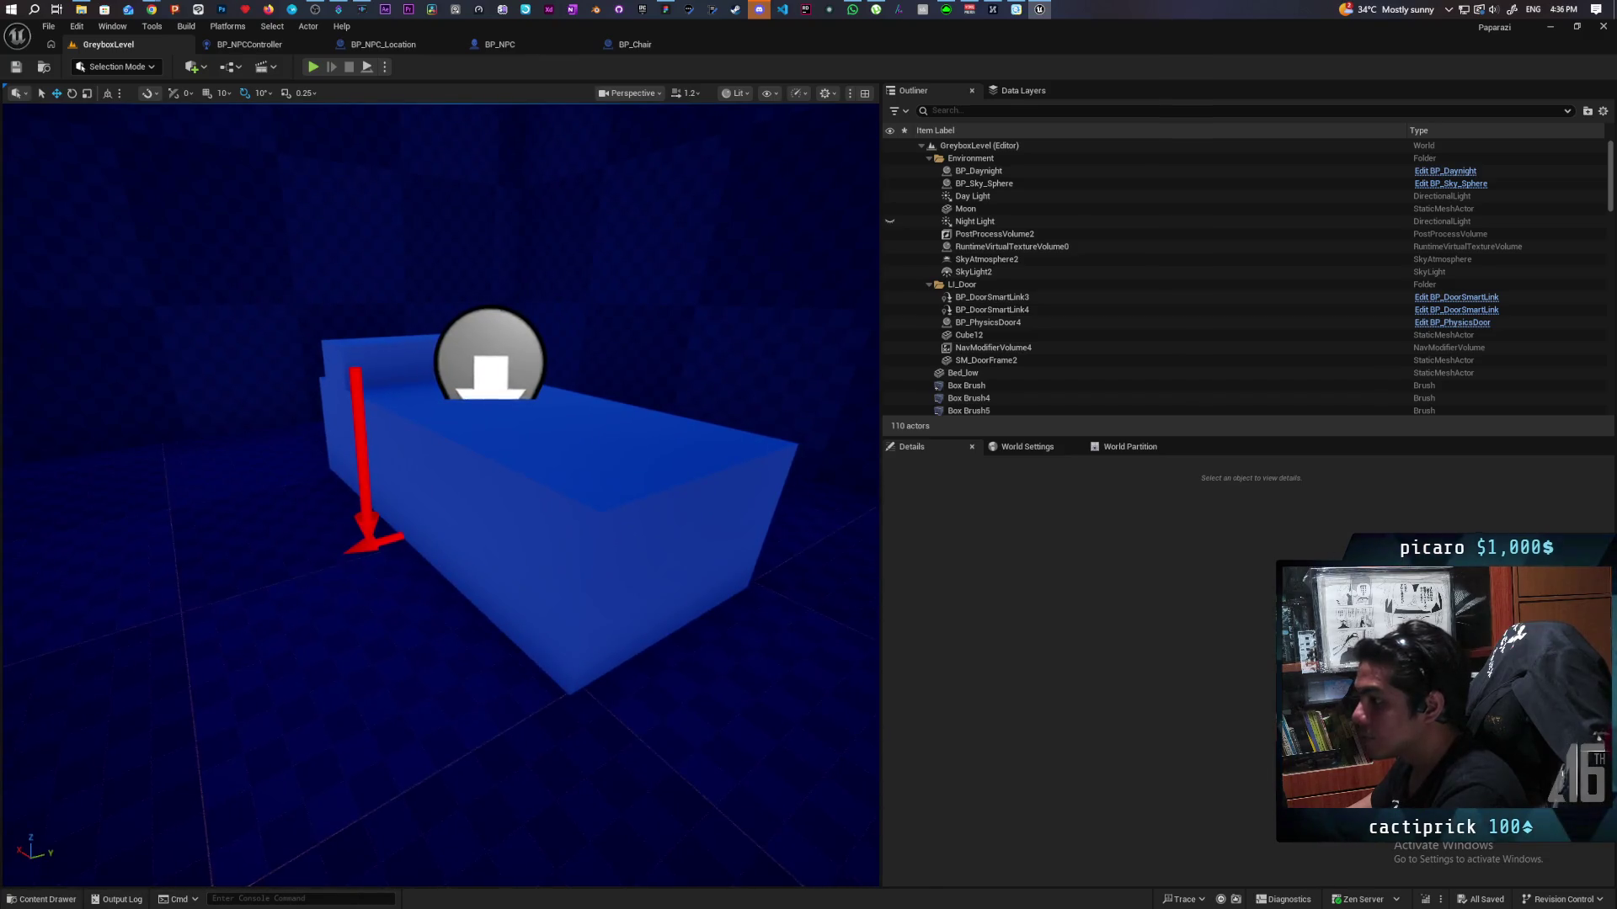
left_click(445, 518)
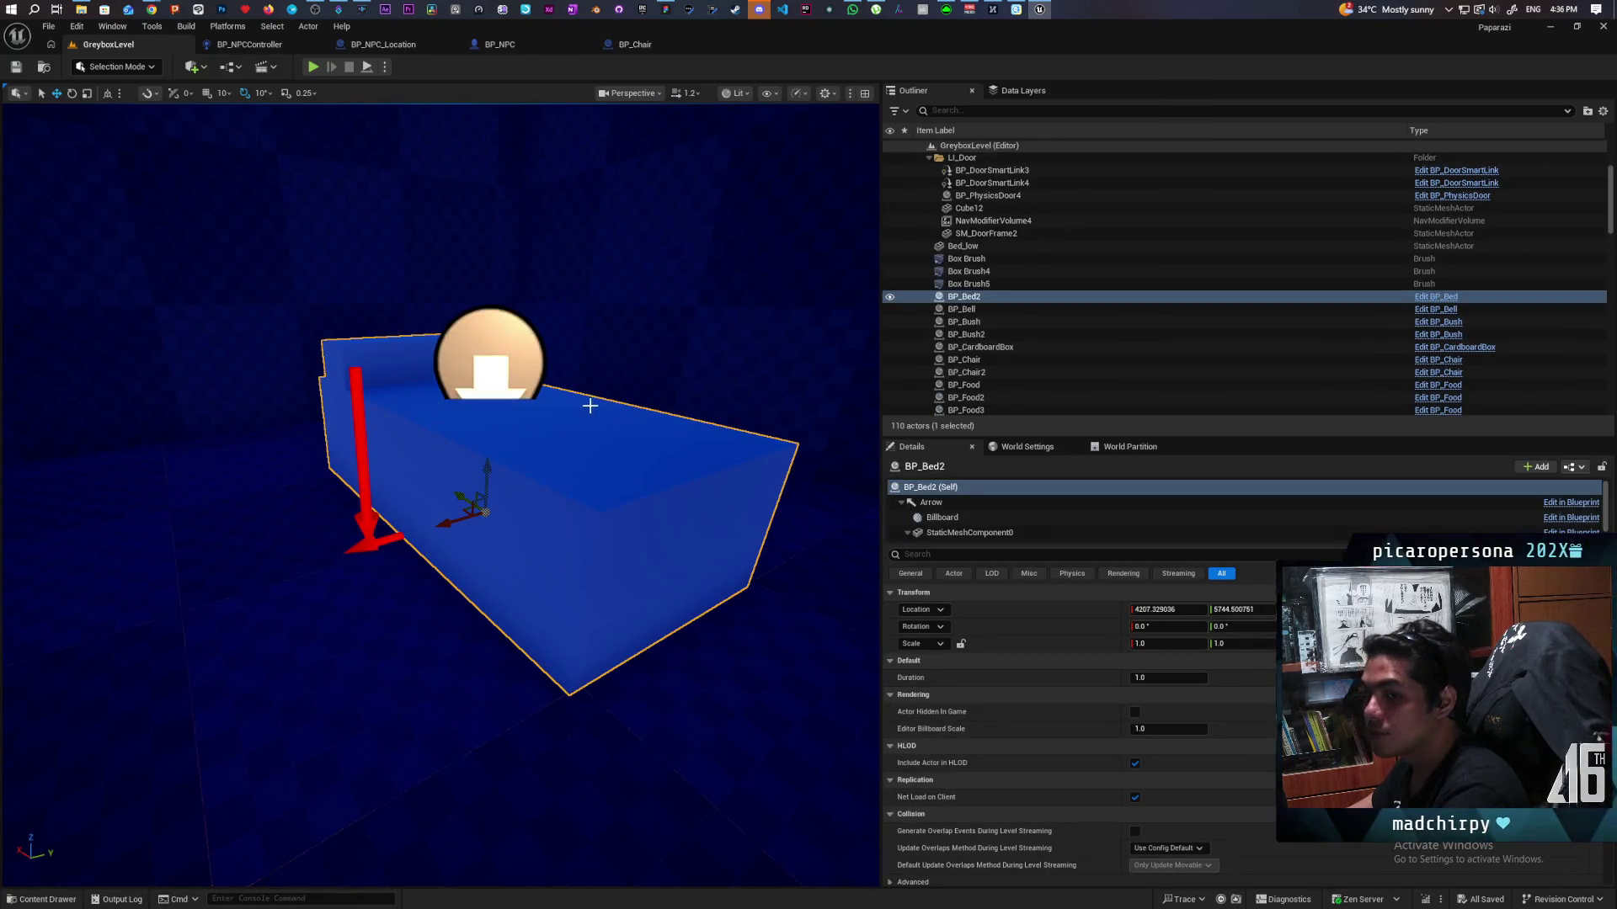
left_click(1440, 302)
Step: Show BP_Bed's event graph, then switch to BP_Chair's event graph
scroll(790, 390, "down", 3)
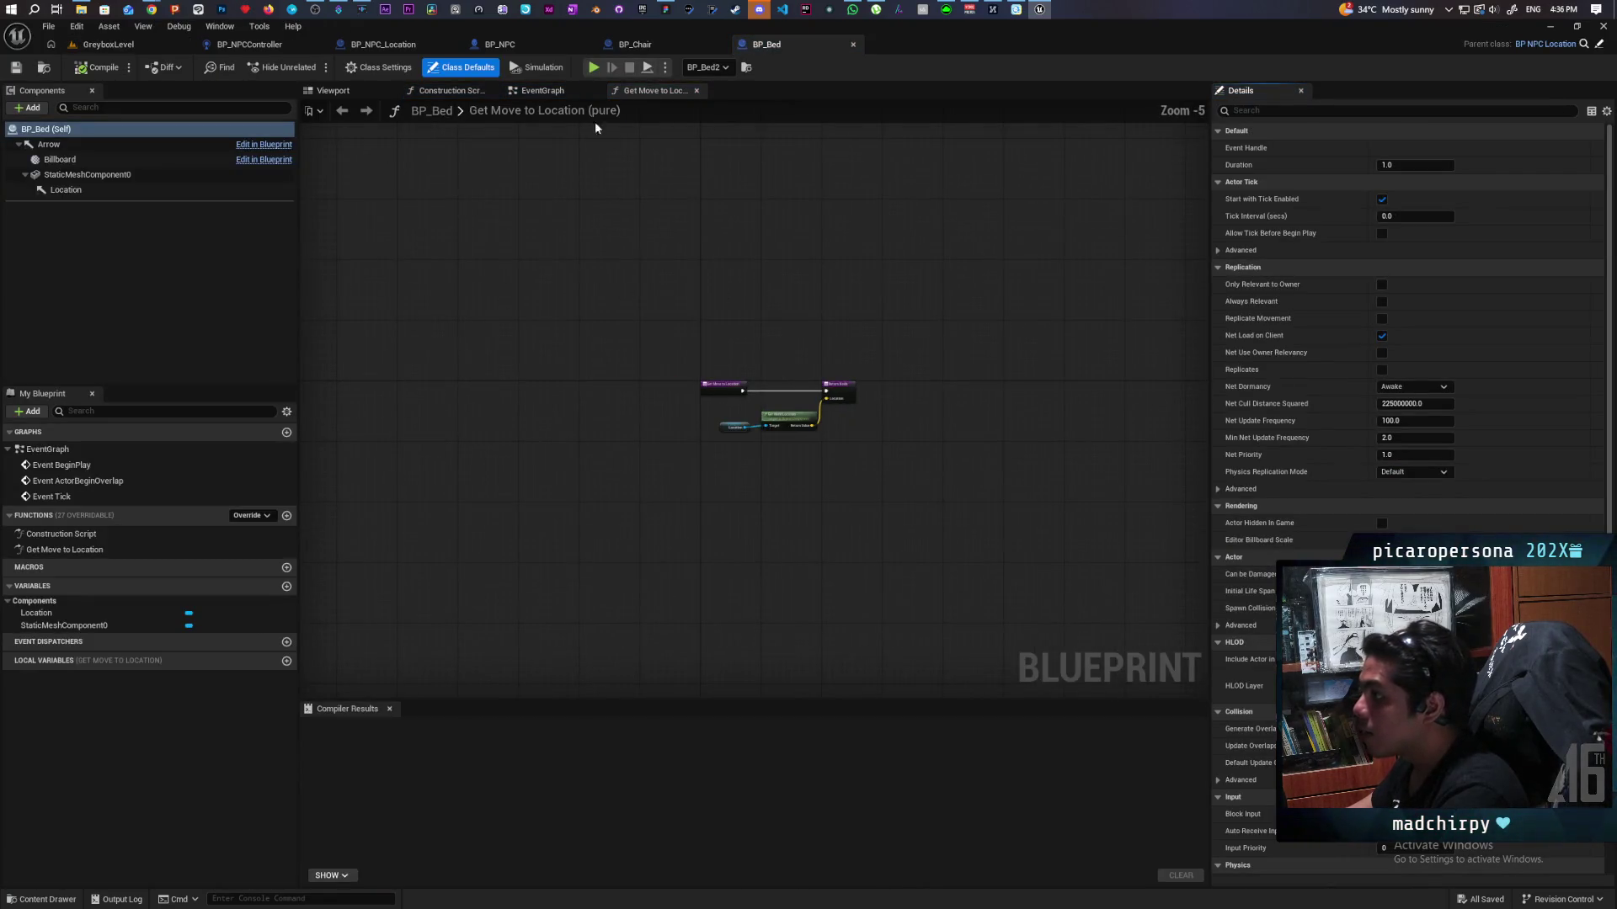
left_click(547, 92)
scroll(827, 301, "down", 1)
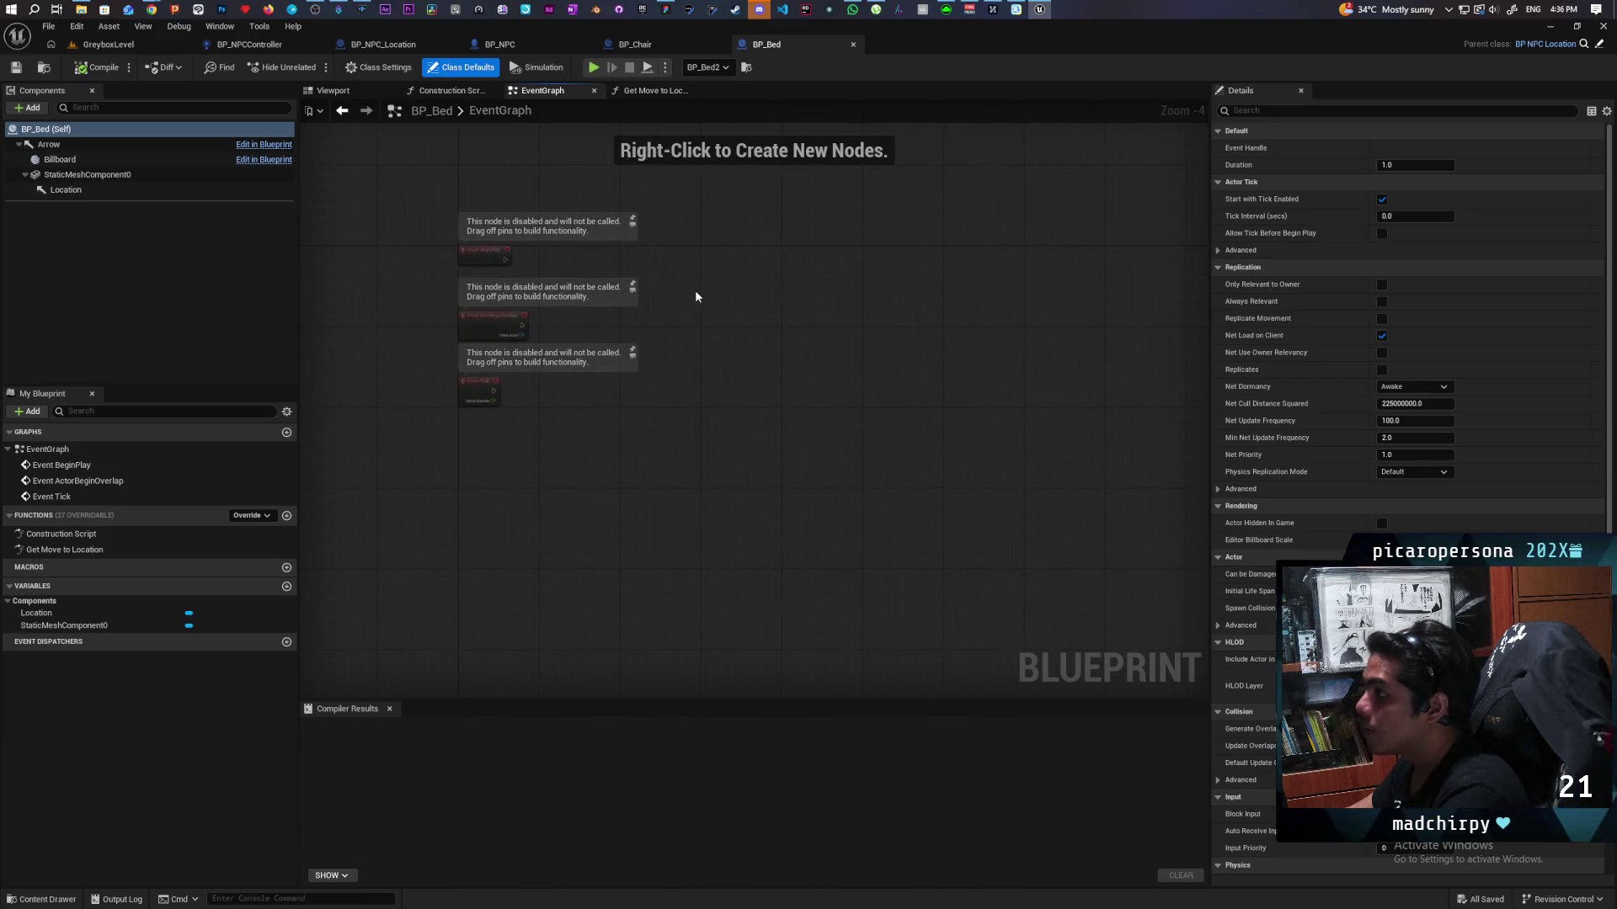
left_click(672, 45)
scroll(831, 318, "down", 5)
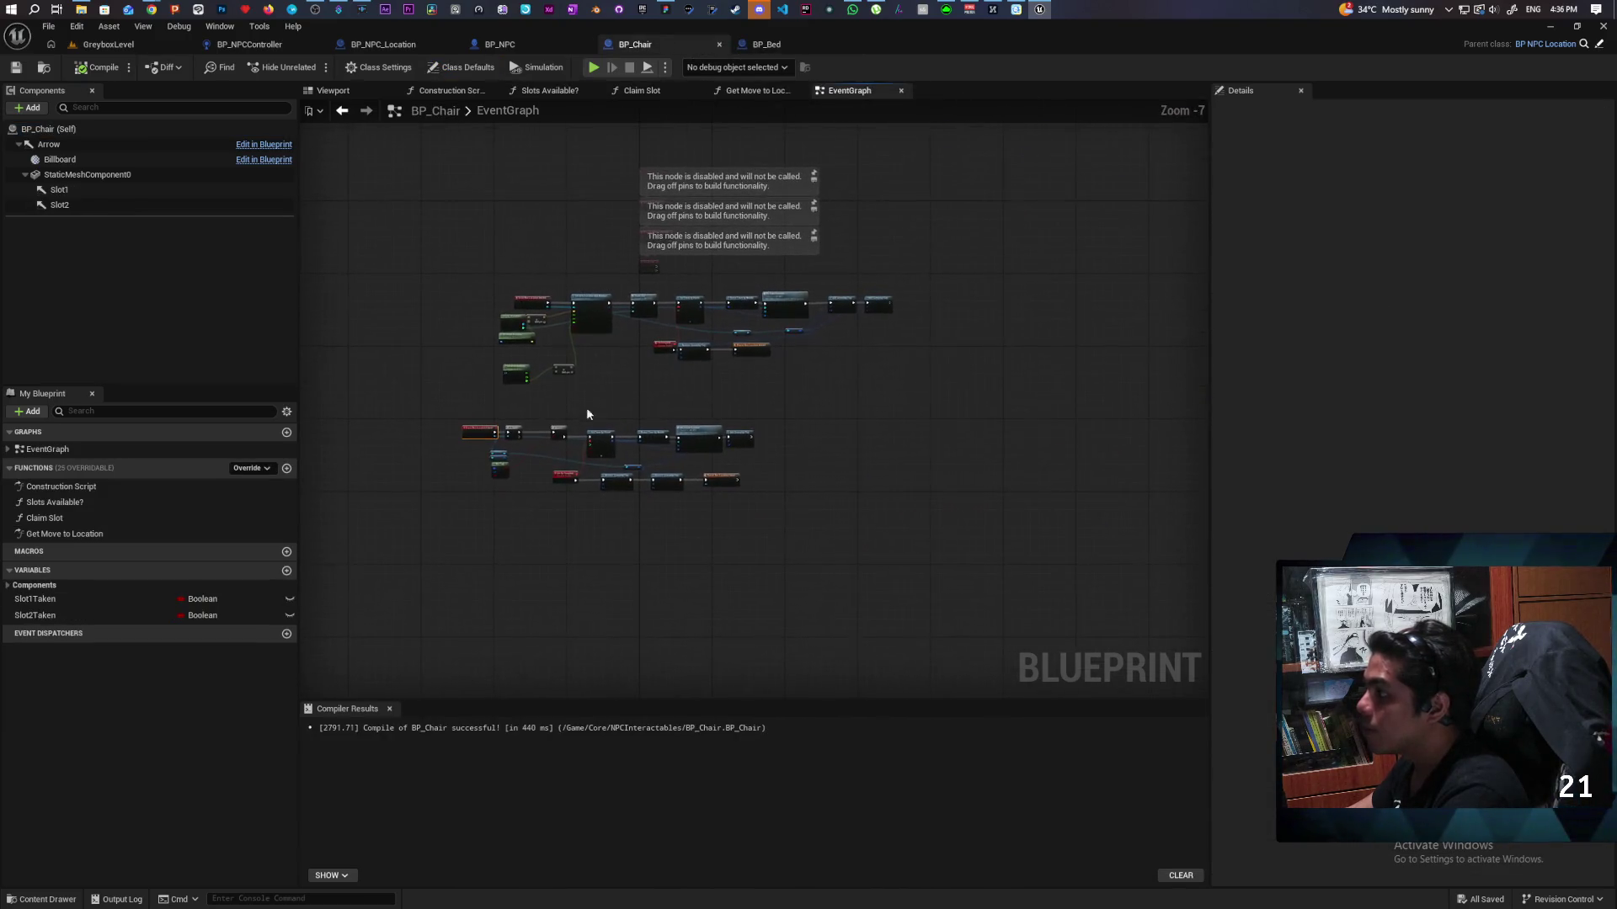
Step: Marquee-select BP_Chair's lower Run Location Leave node group and shift it about 60 px right
left_click_drag(459, 418, 837, 571)
left_click_drag(715, 449, 768, 449)
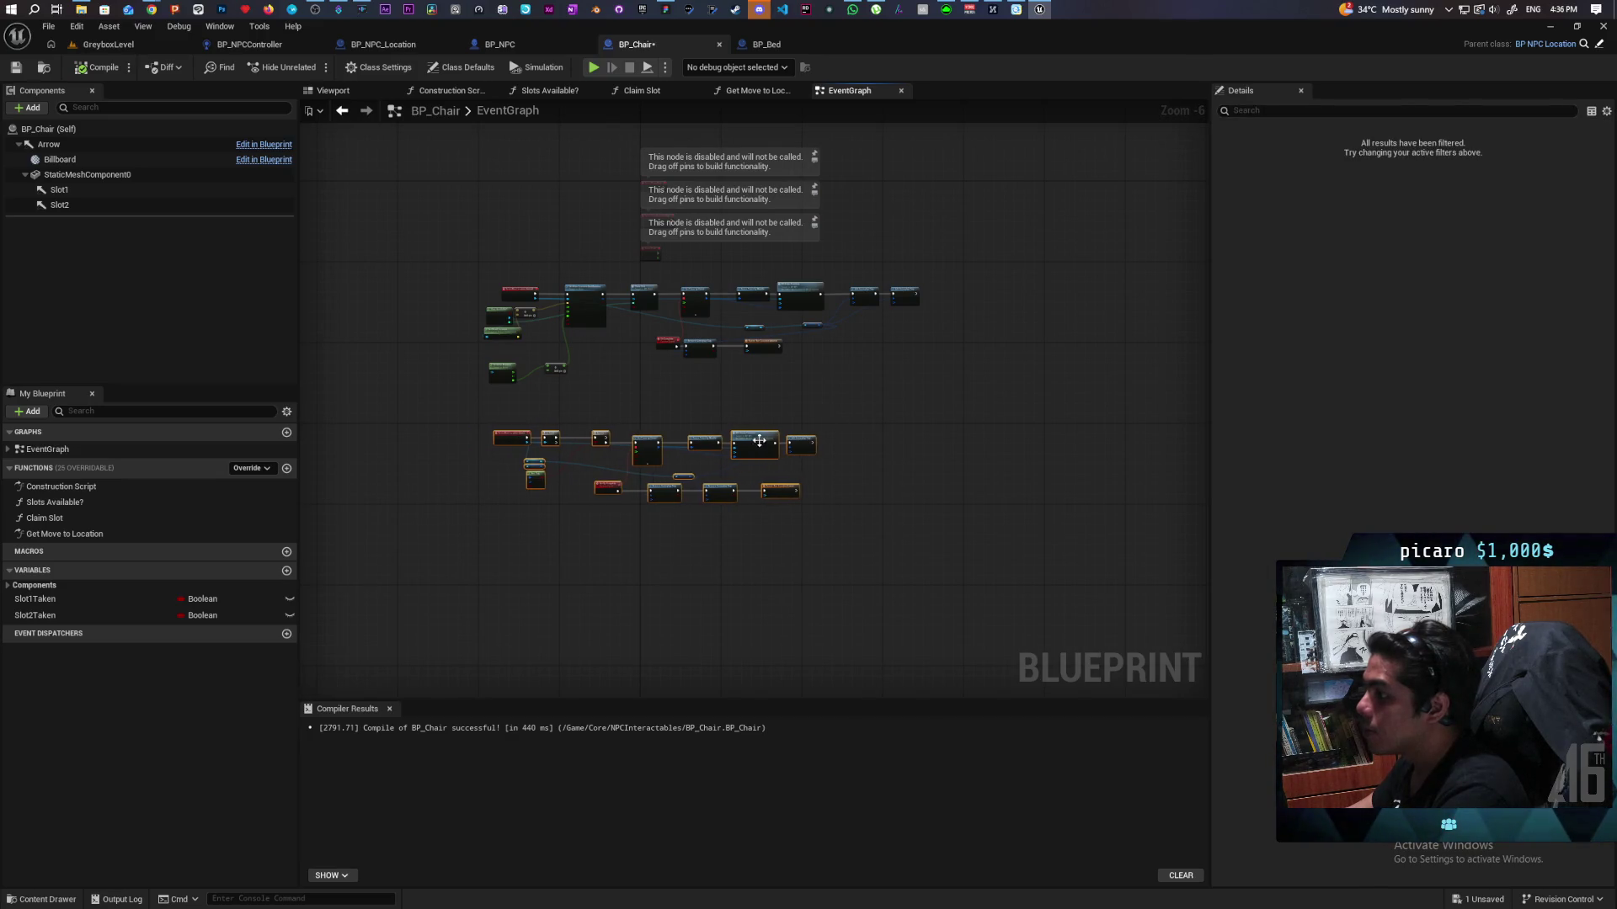
left_click(803, 412)
scroll(697, 396, "up", 3)
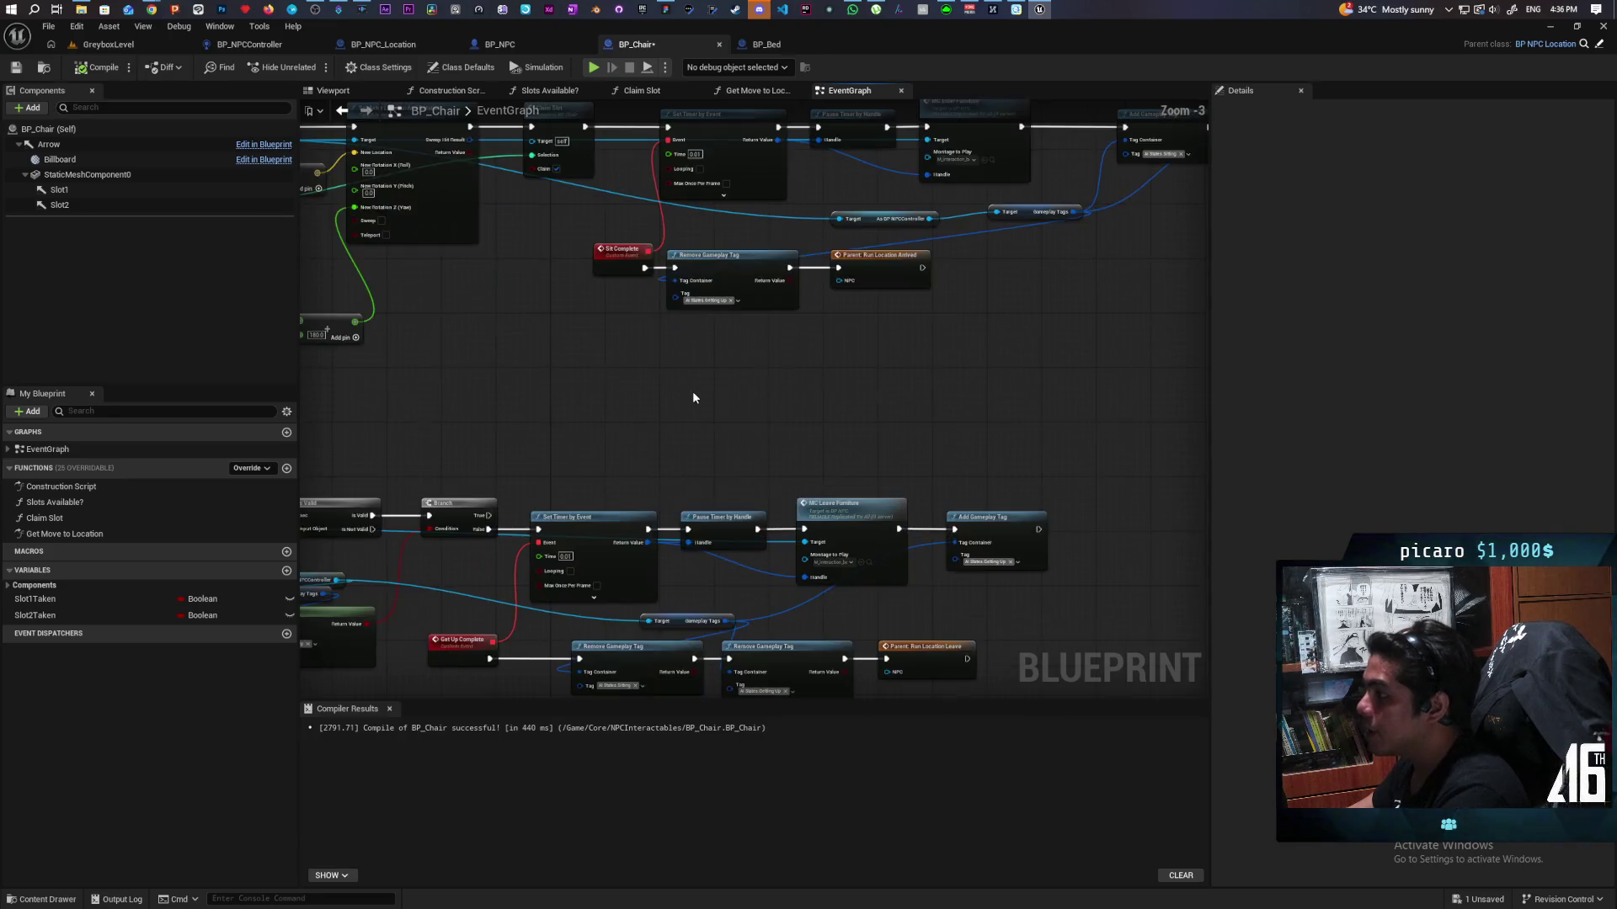
scroll(795, 368, "down", 1)
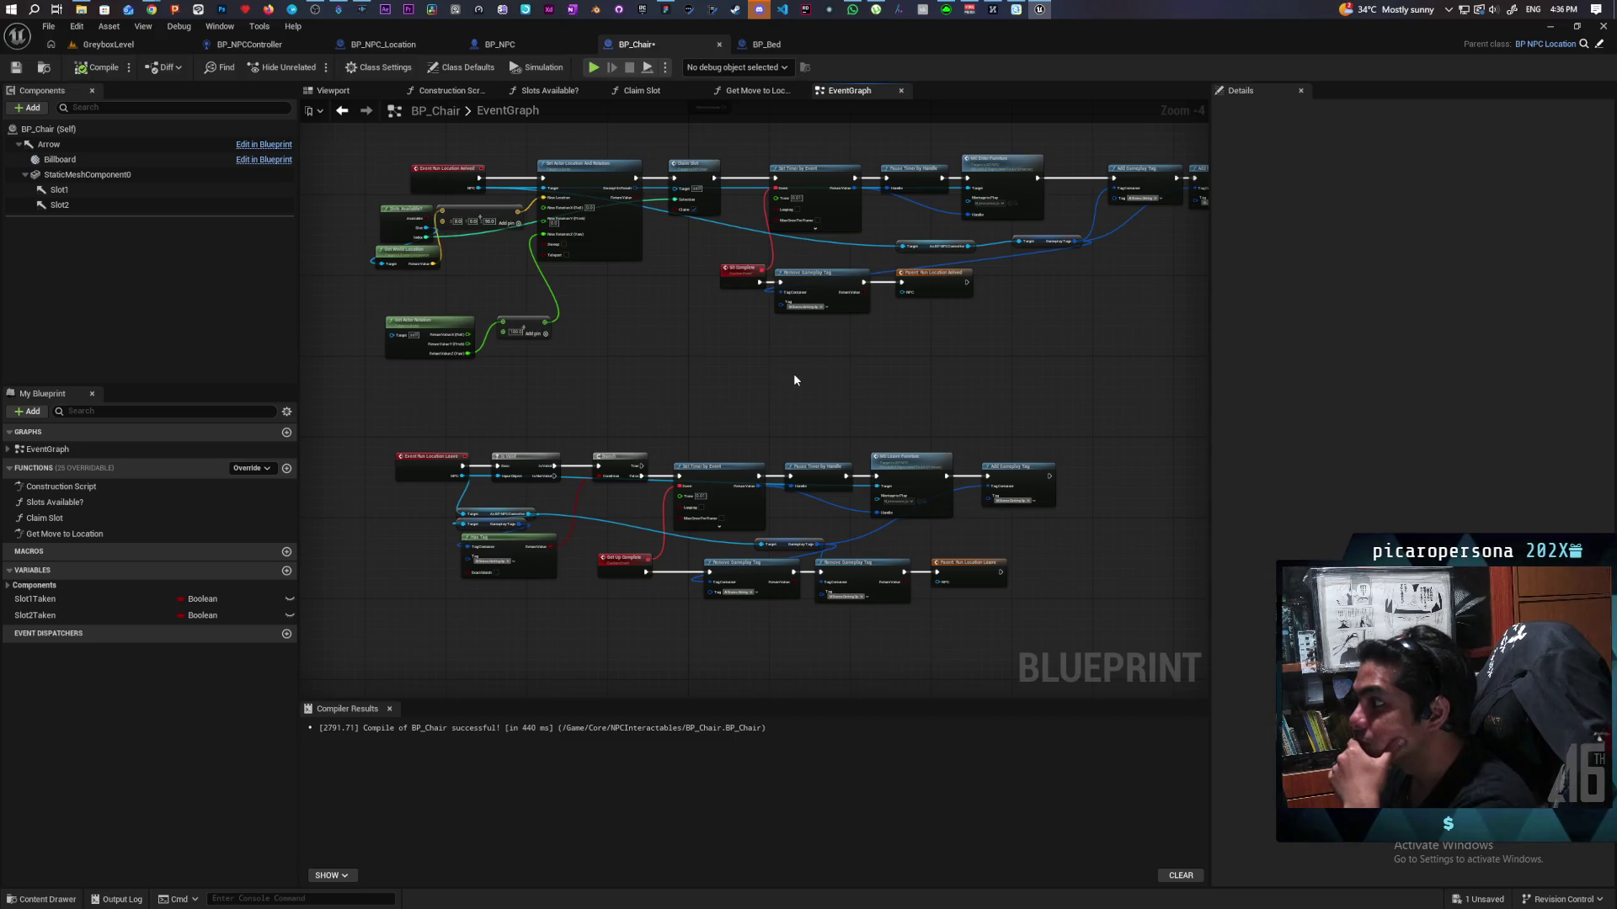
scroll(707, 387, "down", 1)
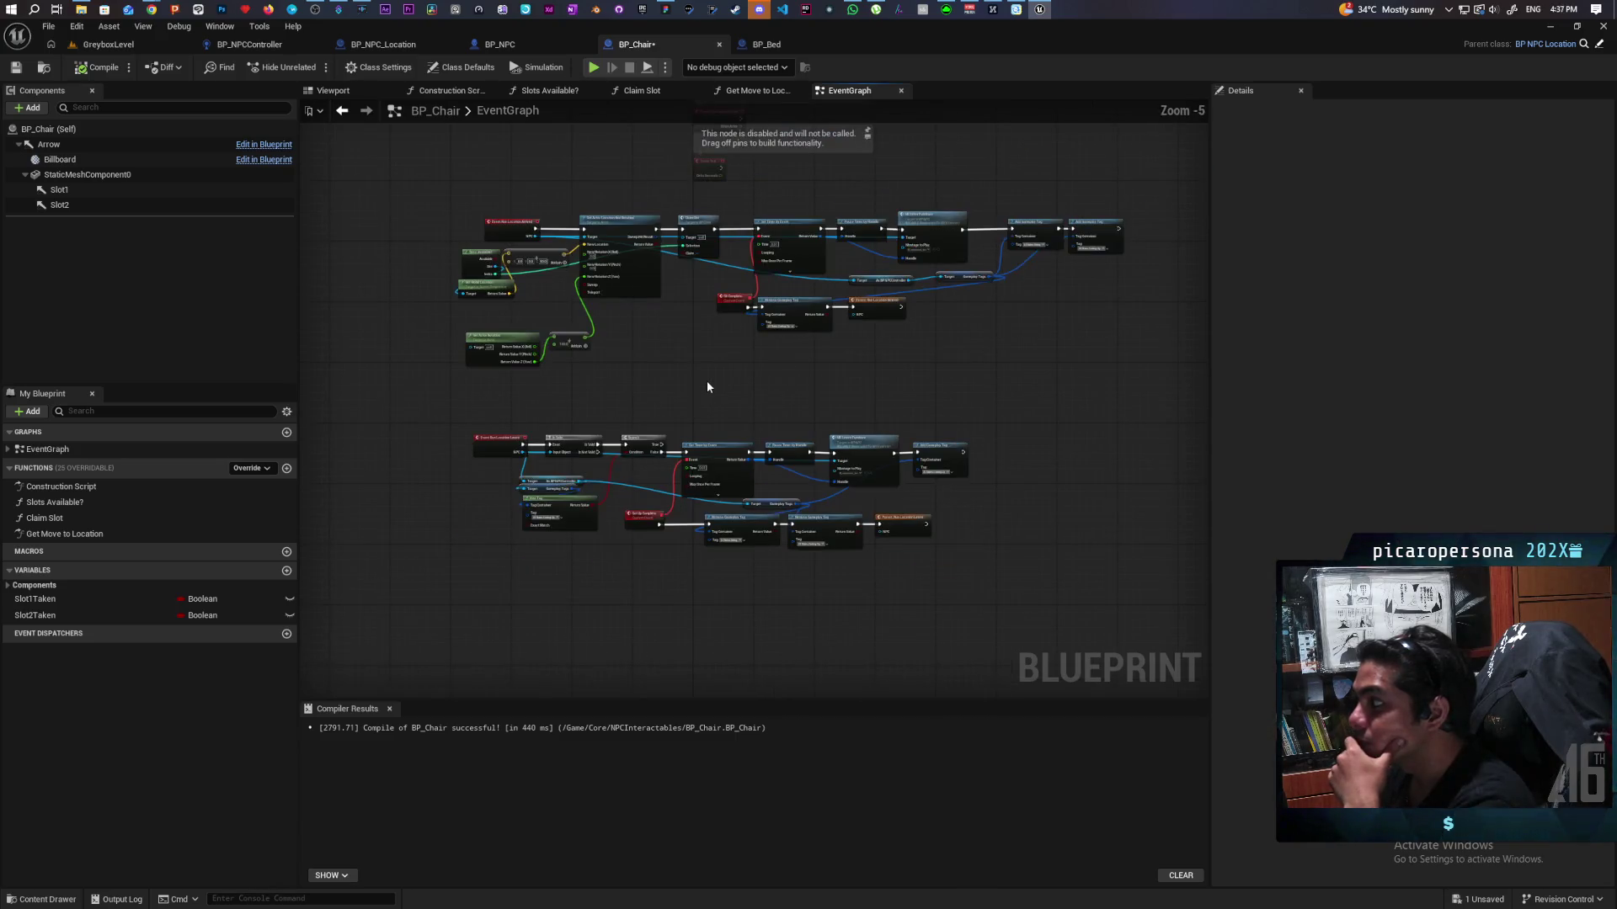
Step: Copy all of BP_Chair's nodes and paste them into BP_Bed's event graph, confirming the paste
left_click_drag(413, 224, 1131, 545)
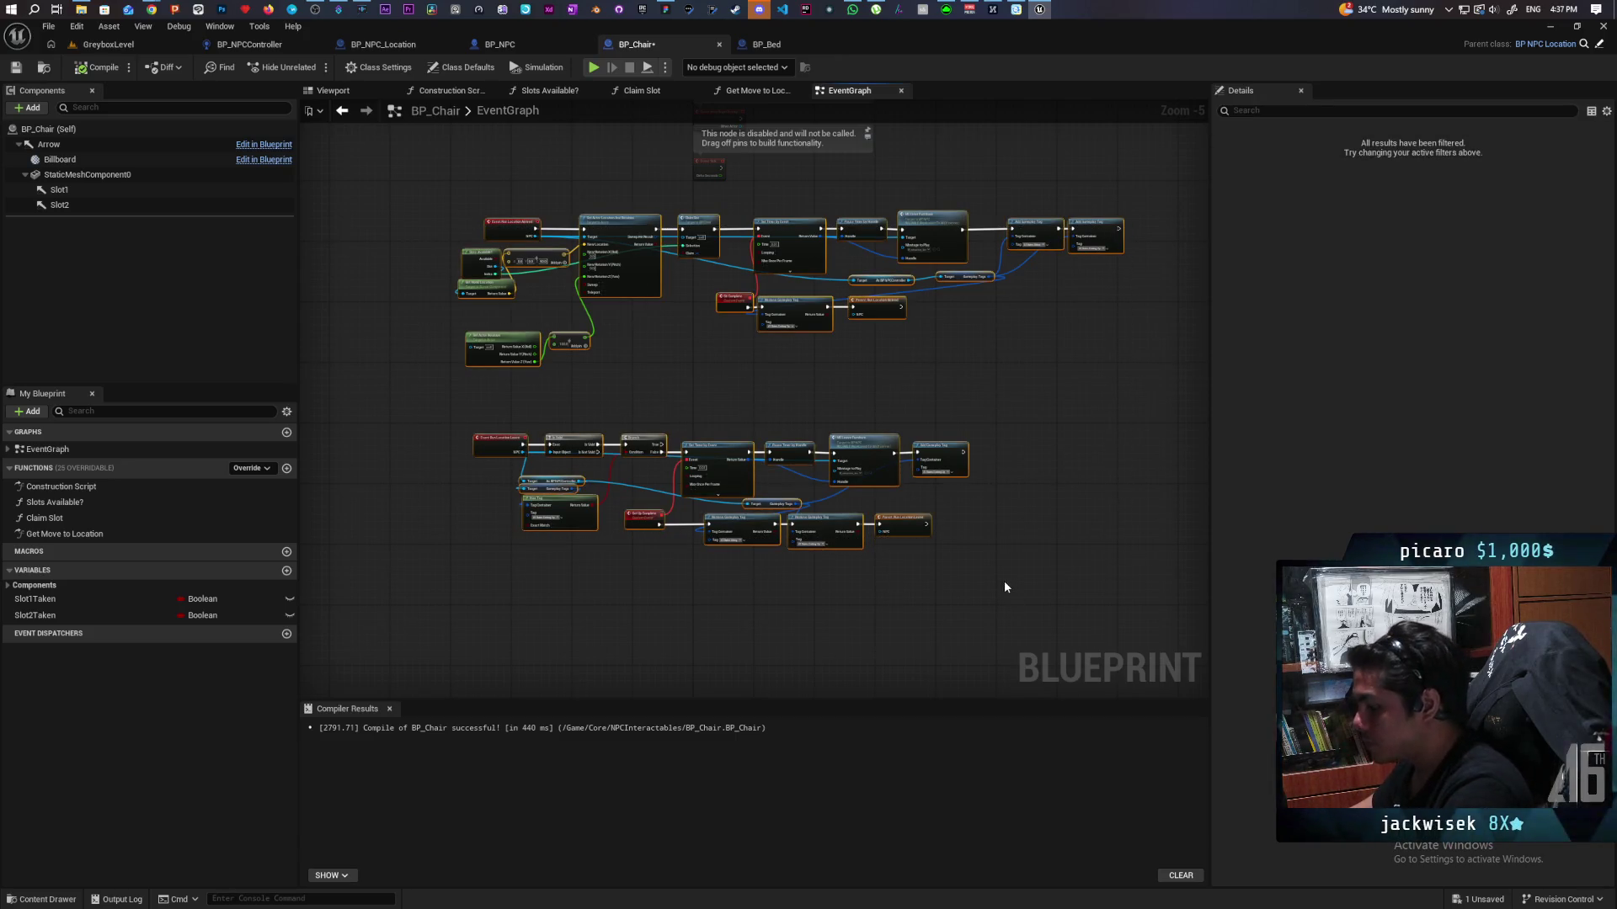
left_click(765, 44)
key("ctrl+v")
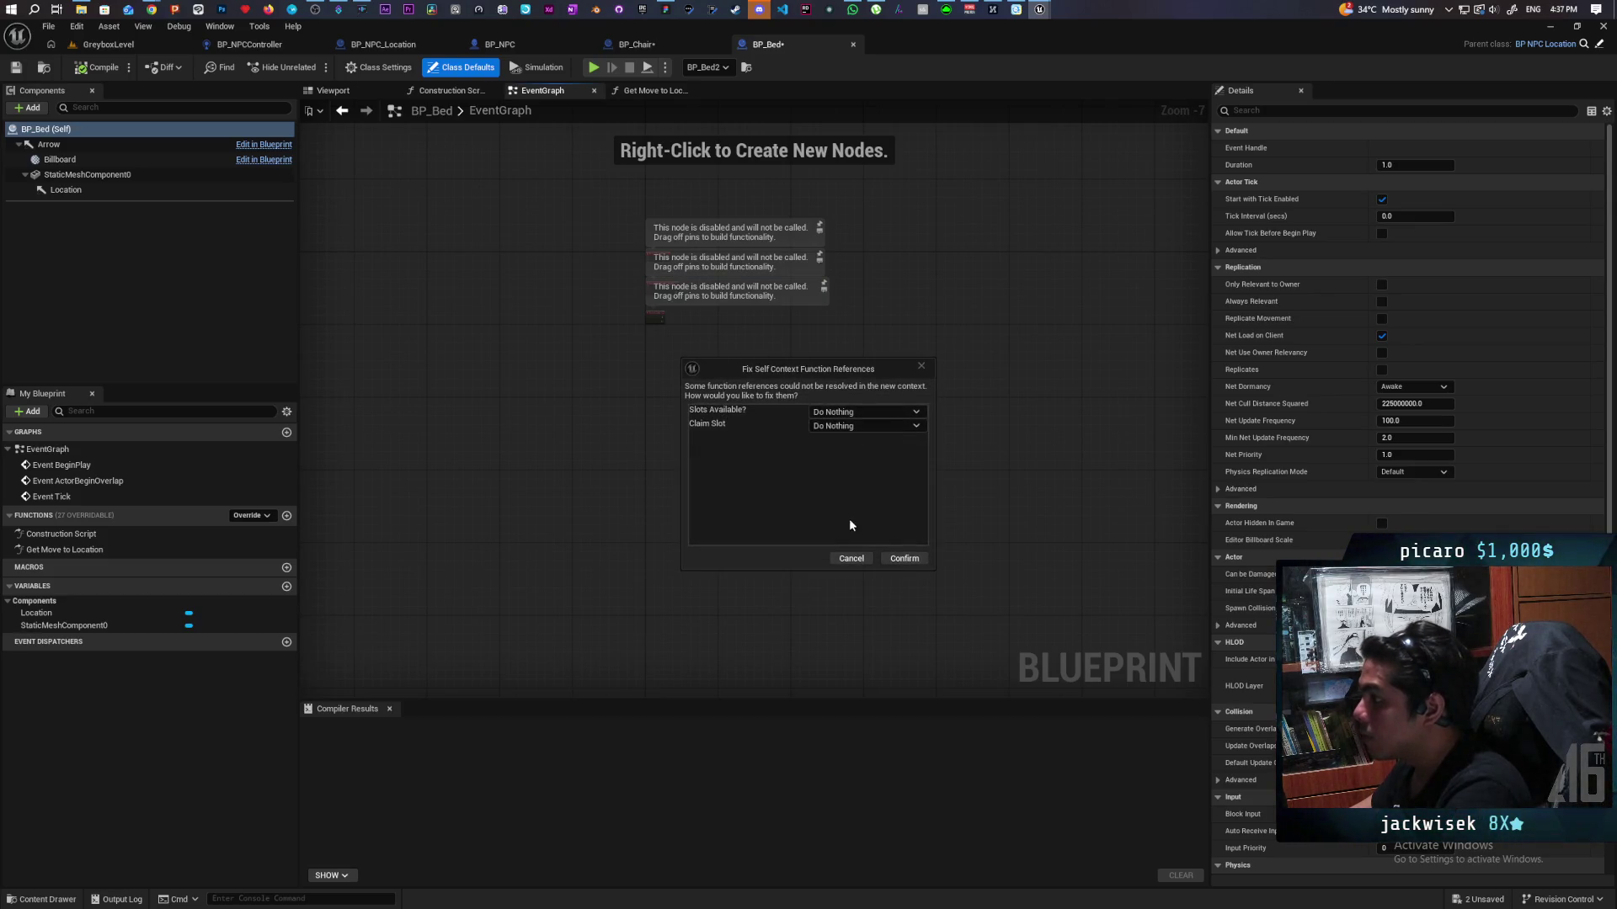
left_click(897, 560)
scroll(603, 397, "up", 4)
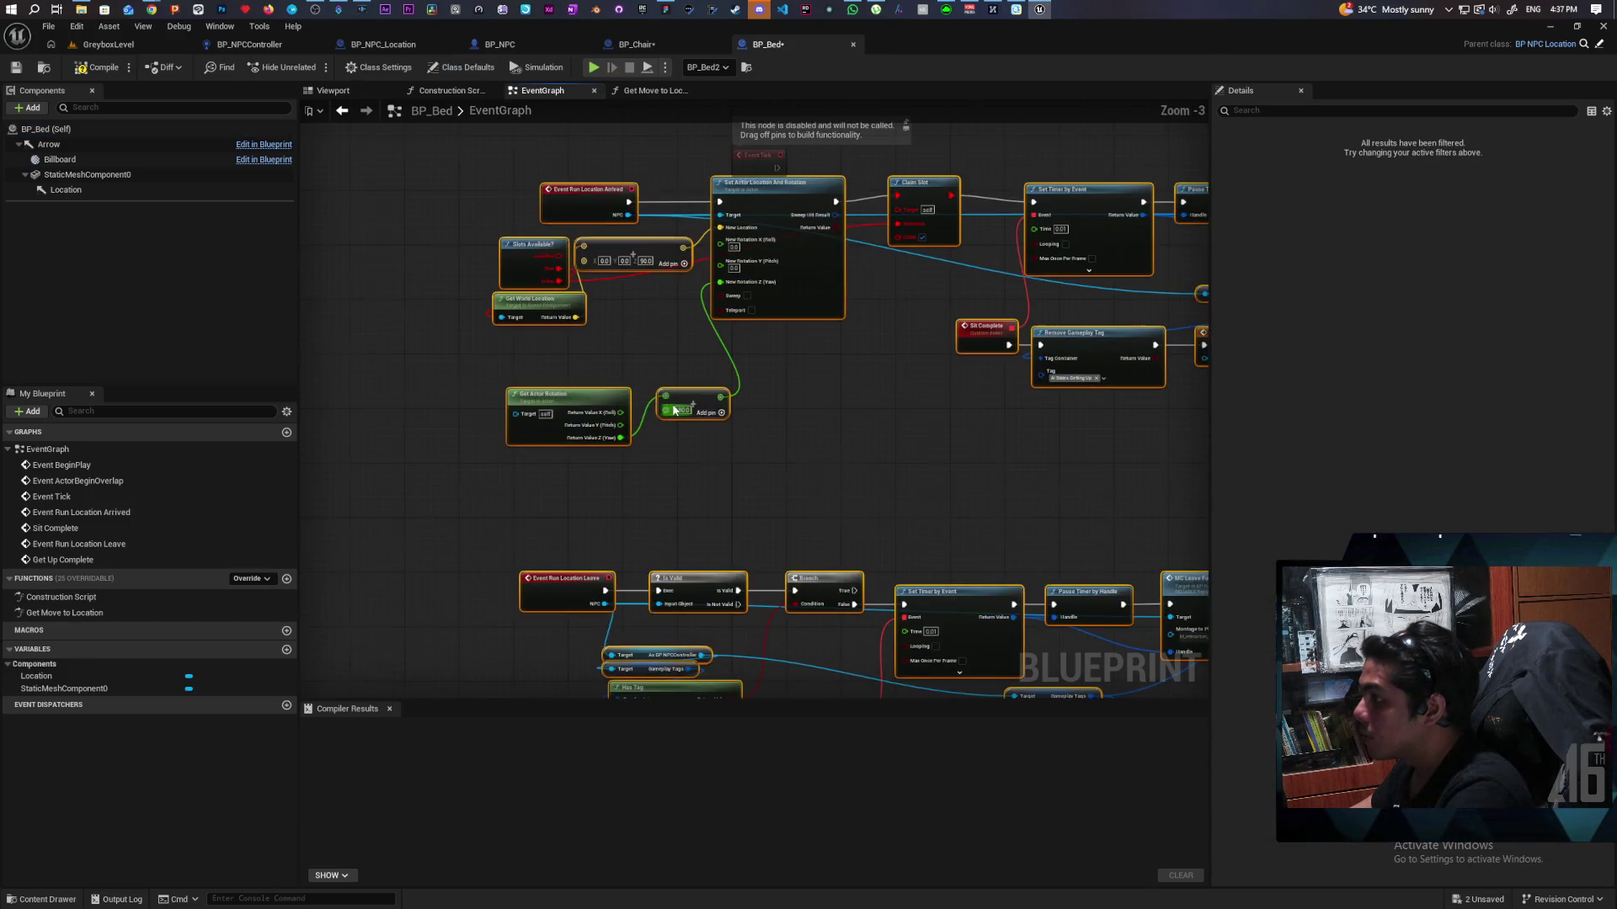
scroll(674, 410, "down", 1)
Step: Delete the Claim Slot node and wire Set Actor Location straight into Set Timer
mouse_move(831, 402)
left_mouse_down()
mouse_move(815, 443)
mouse_move(755, 418)
left_mouse_up()
left_click_drag(754, 419, 649, 336)
scroll(657, 311, "up", 1)
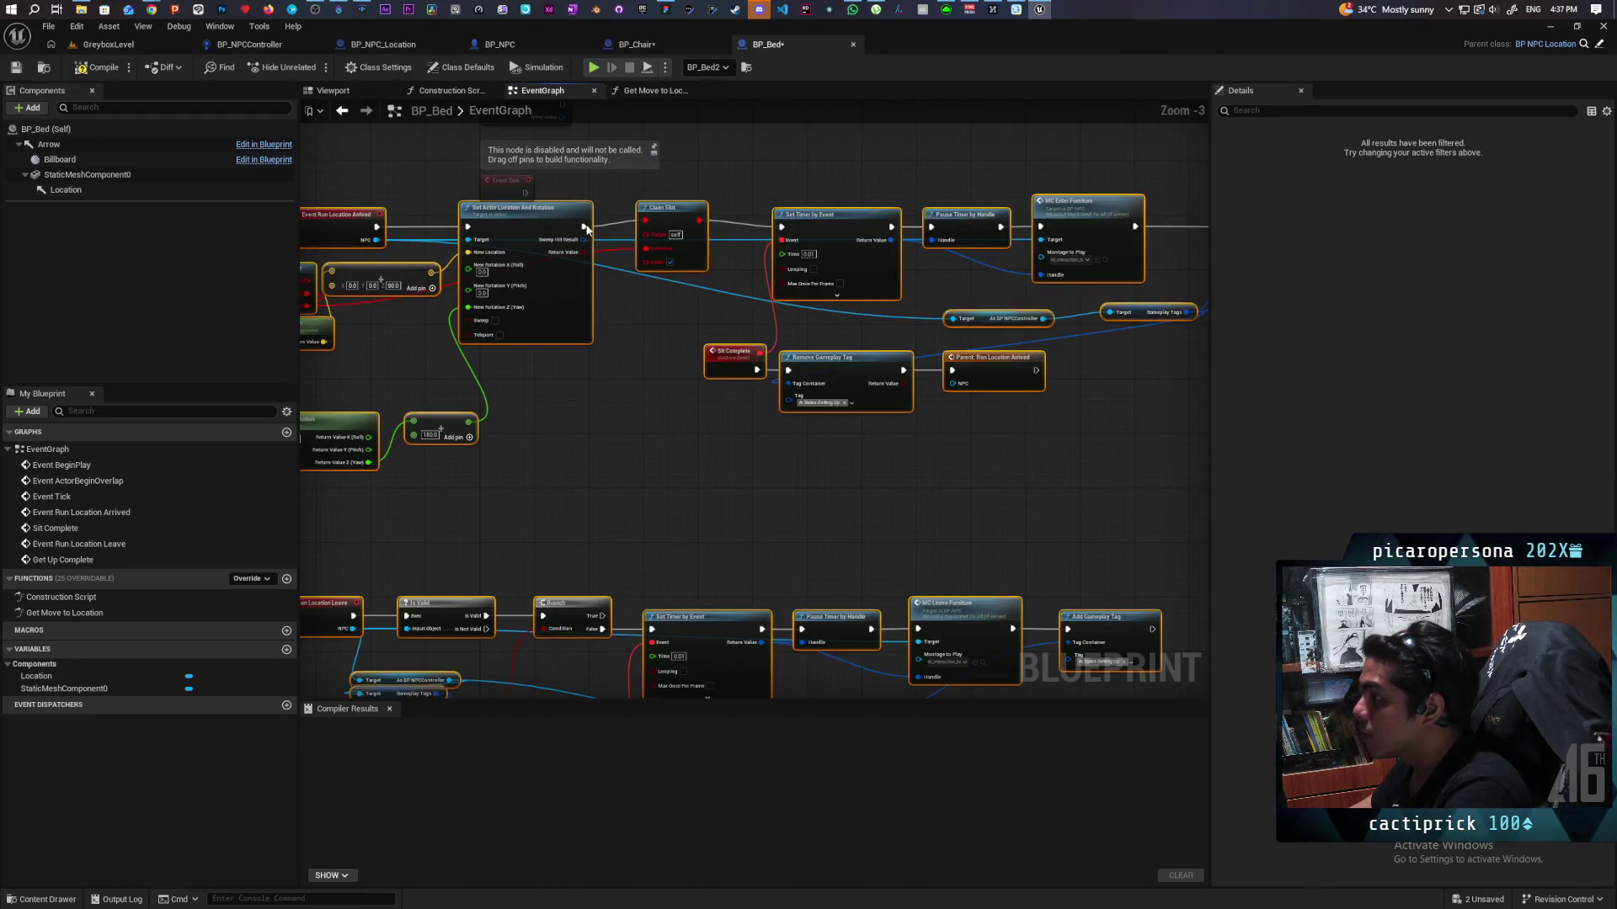
left_click_drag(581, 223, 782, 228)
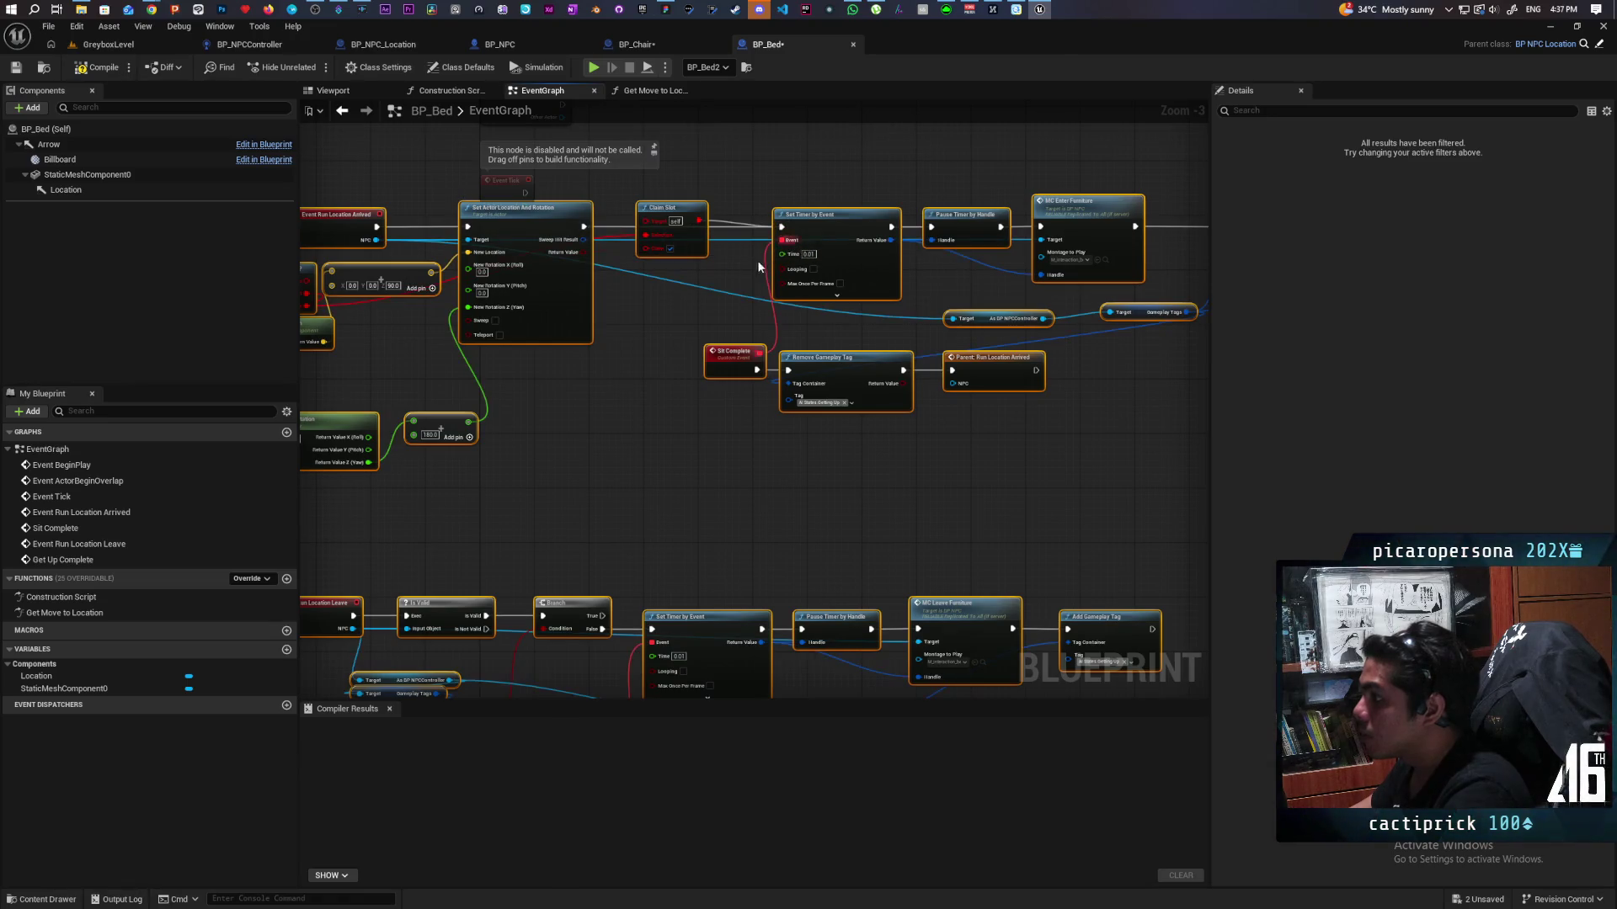
key("ctrl+a")
key("Delete")
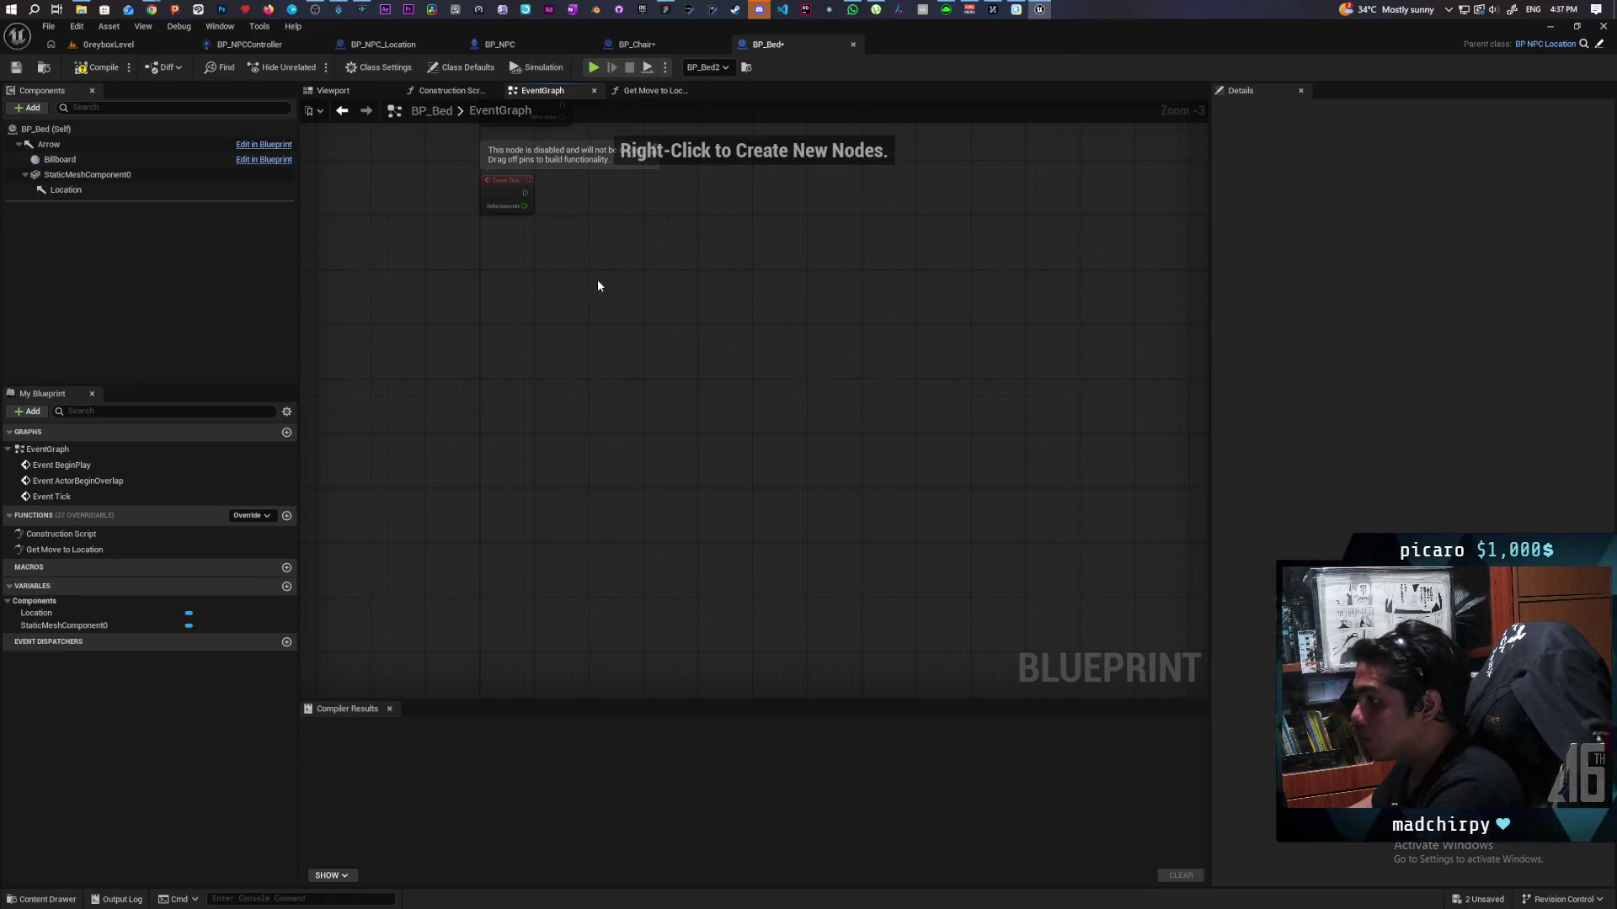
key("ctrl+z")
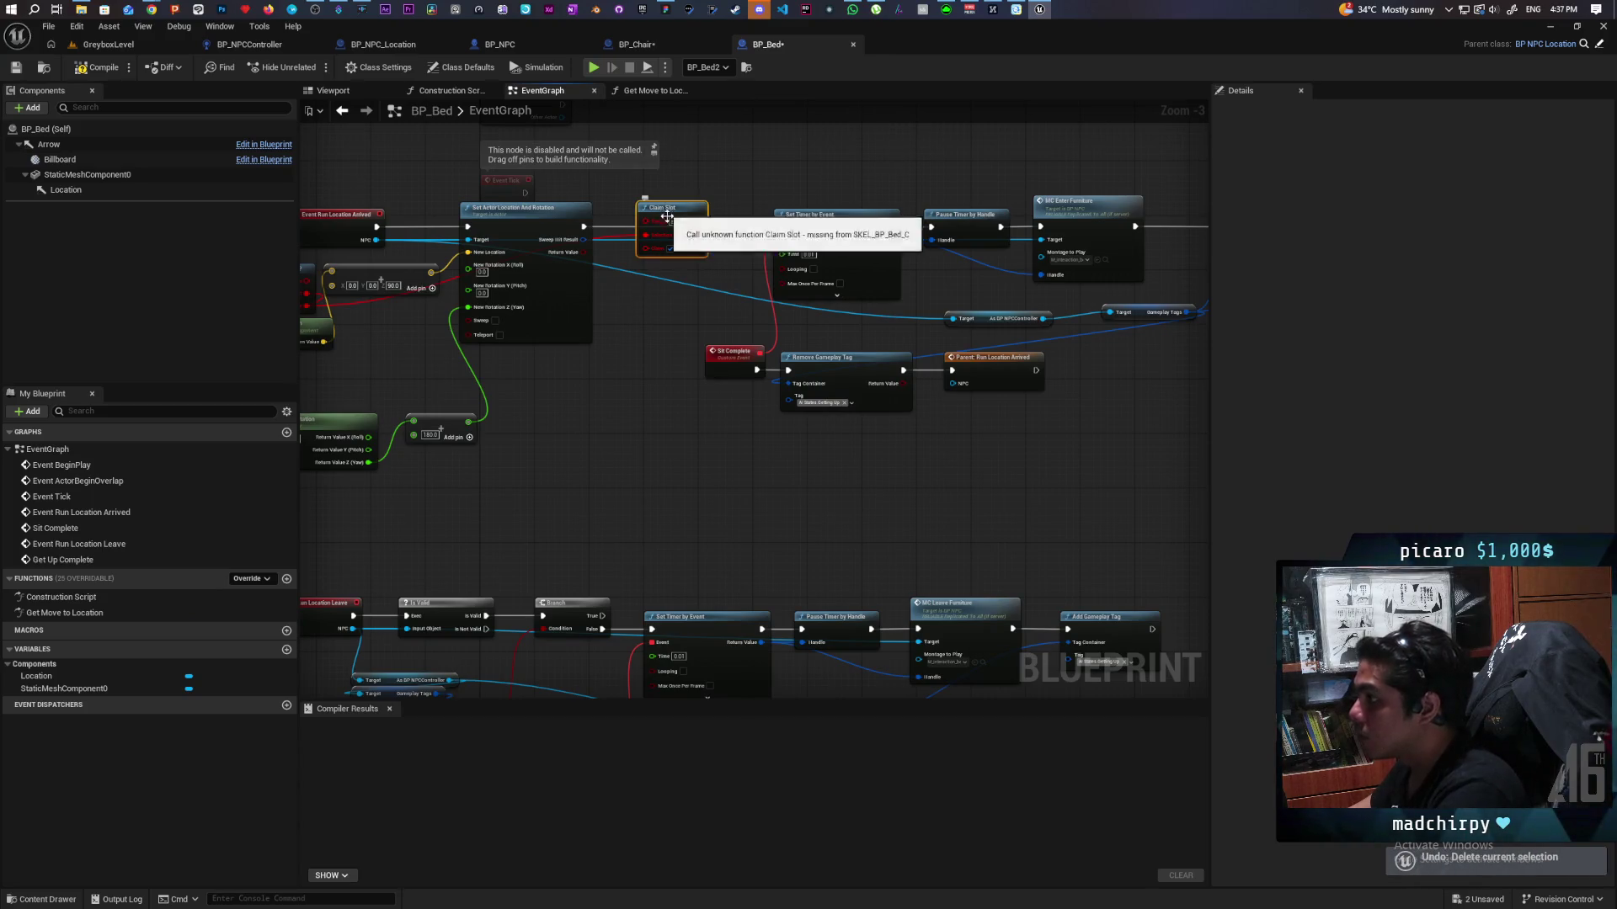
key("Delete")
left_click_drag(609, 244, 820, 342)
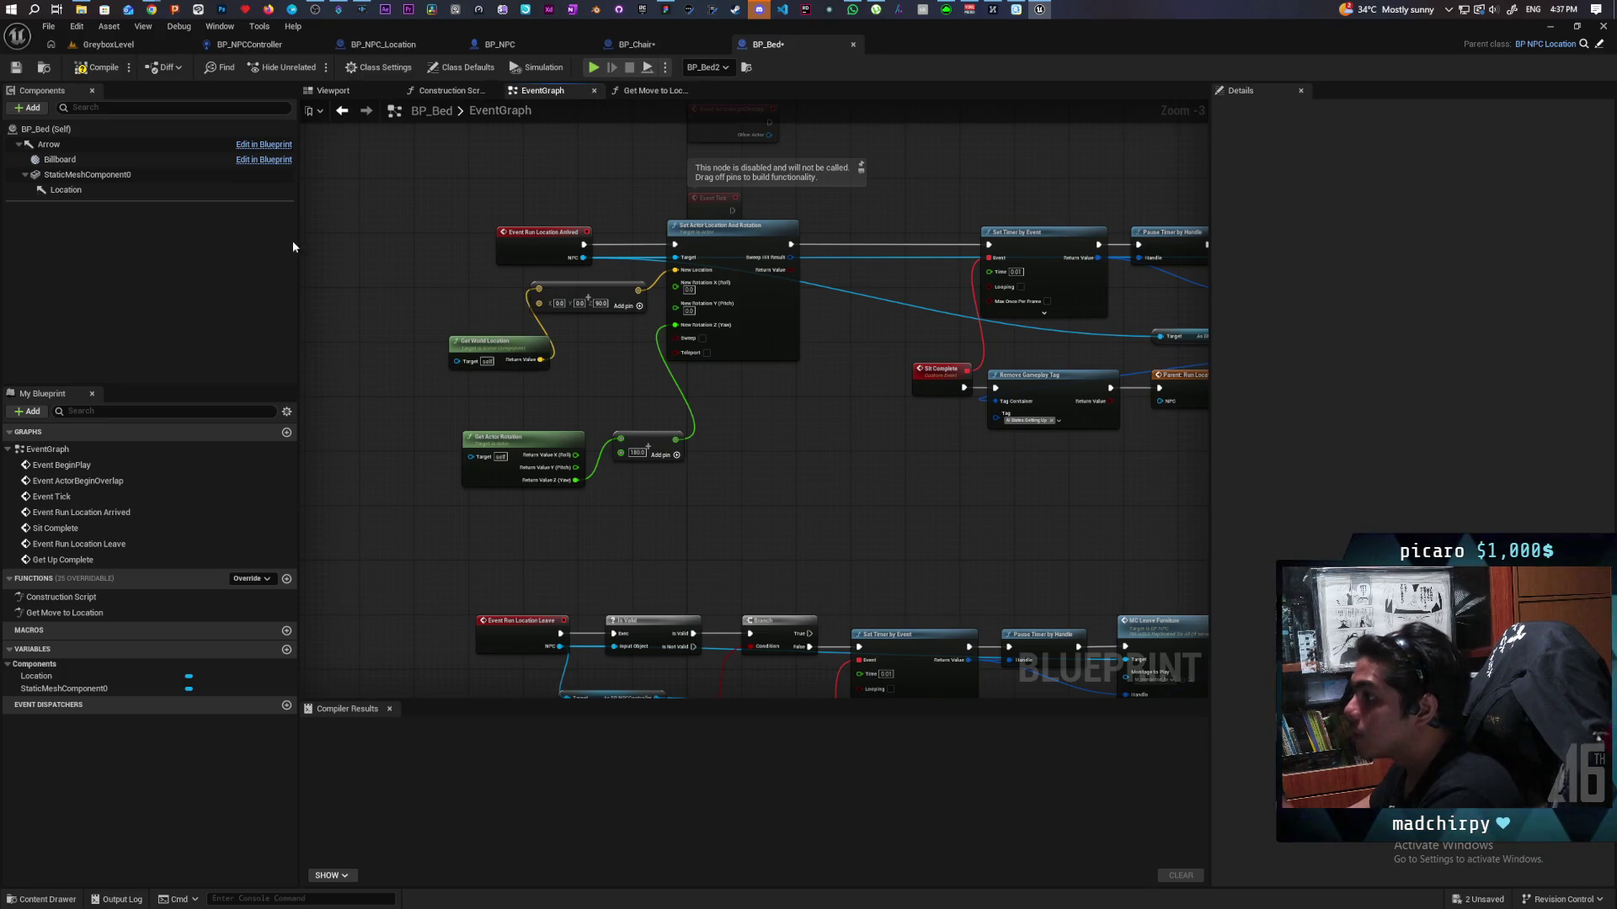
left_click(333, 90)
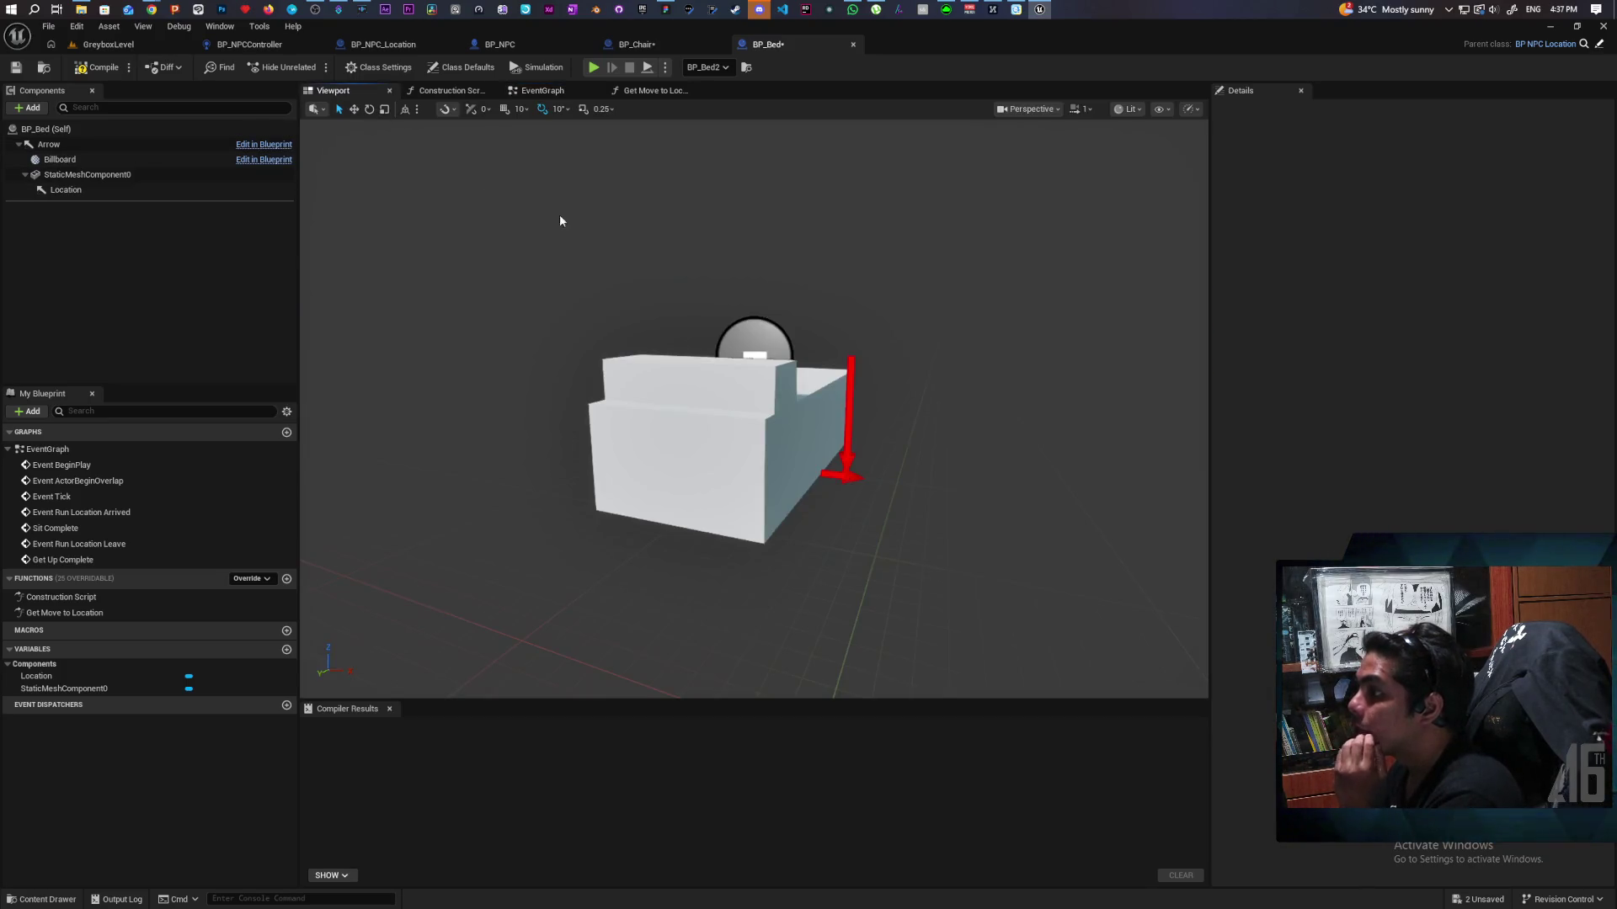
Step: Inspect BP_Bed's Location arrow component and drag a Location reference into its event graph
left_click(850, 375)
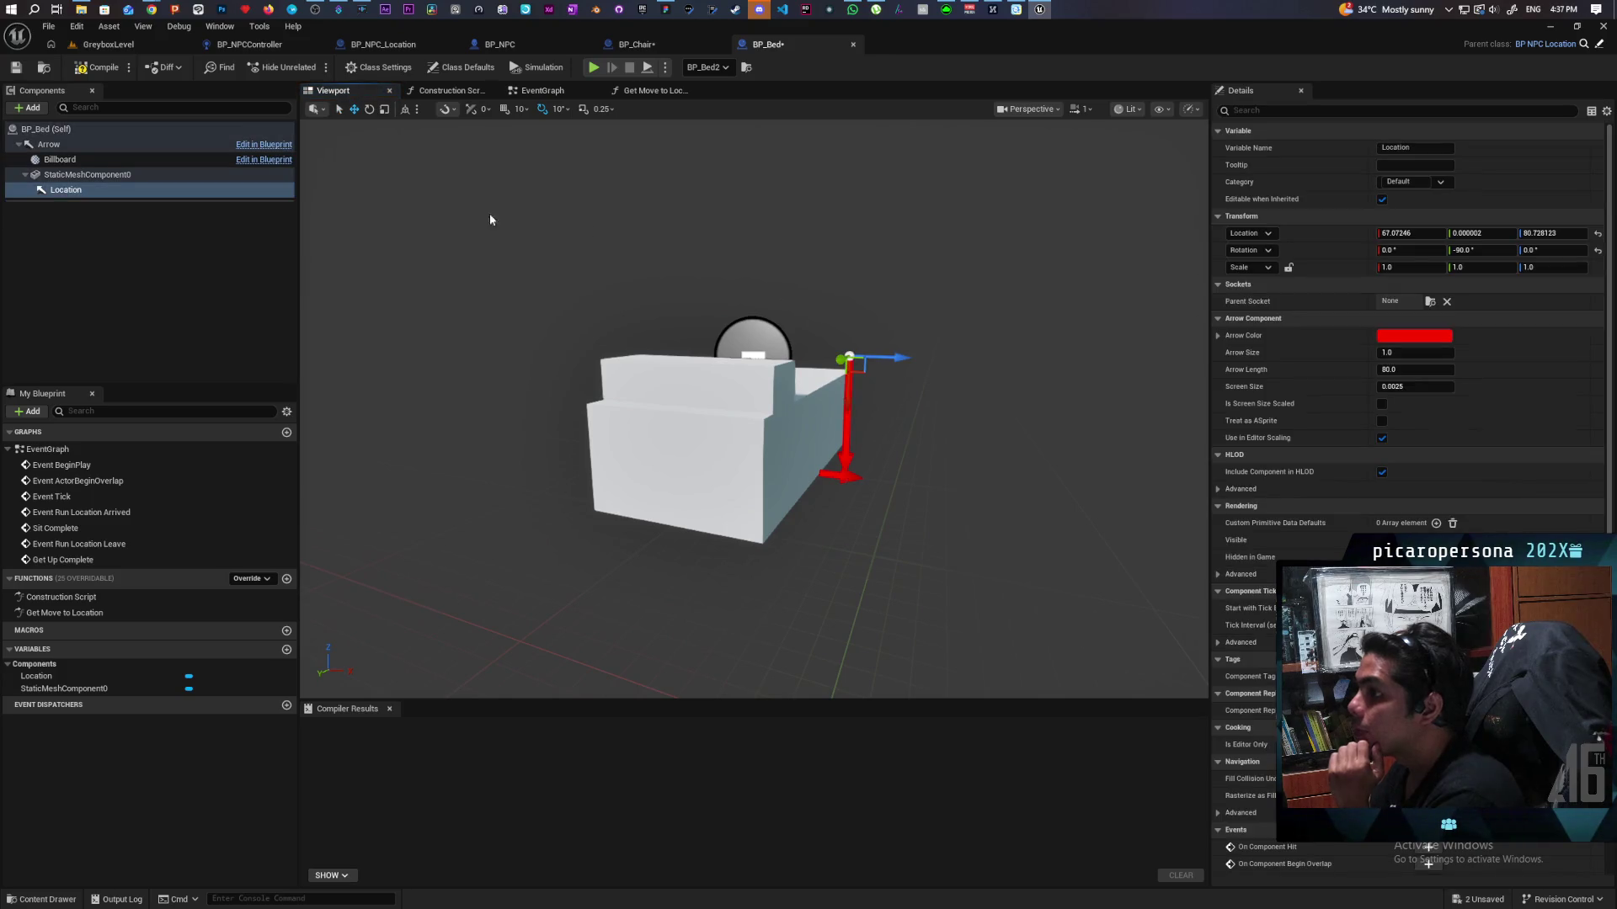
left_click(71, 175)
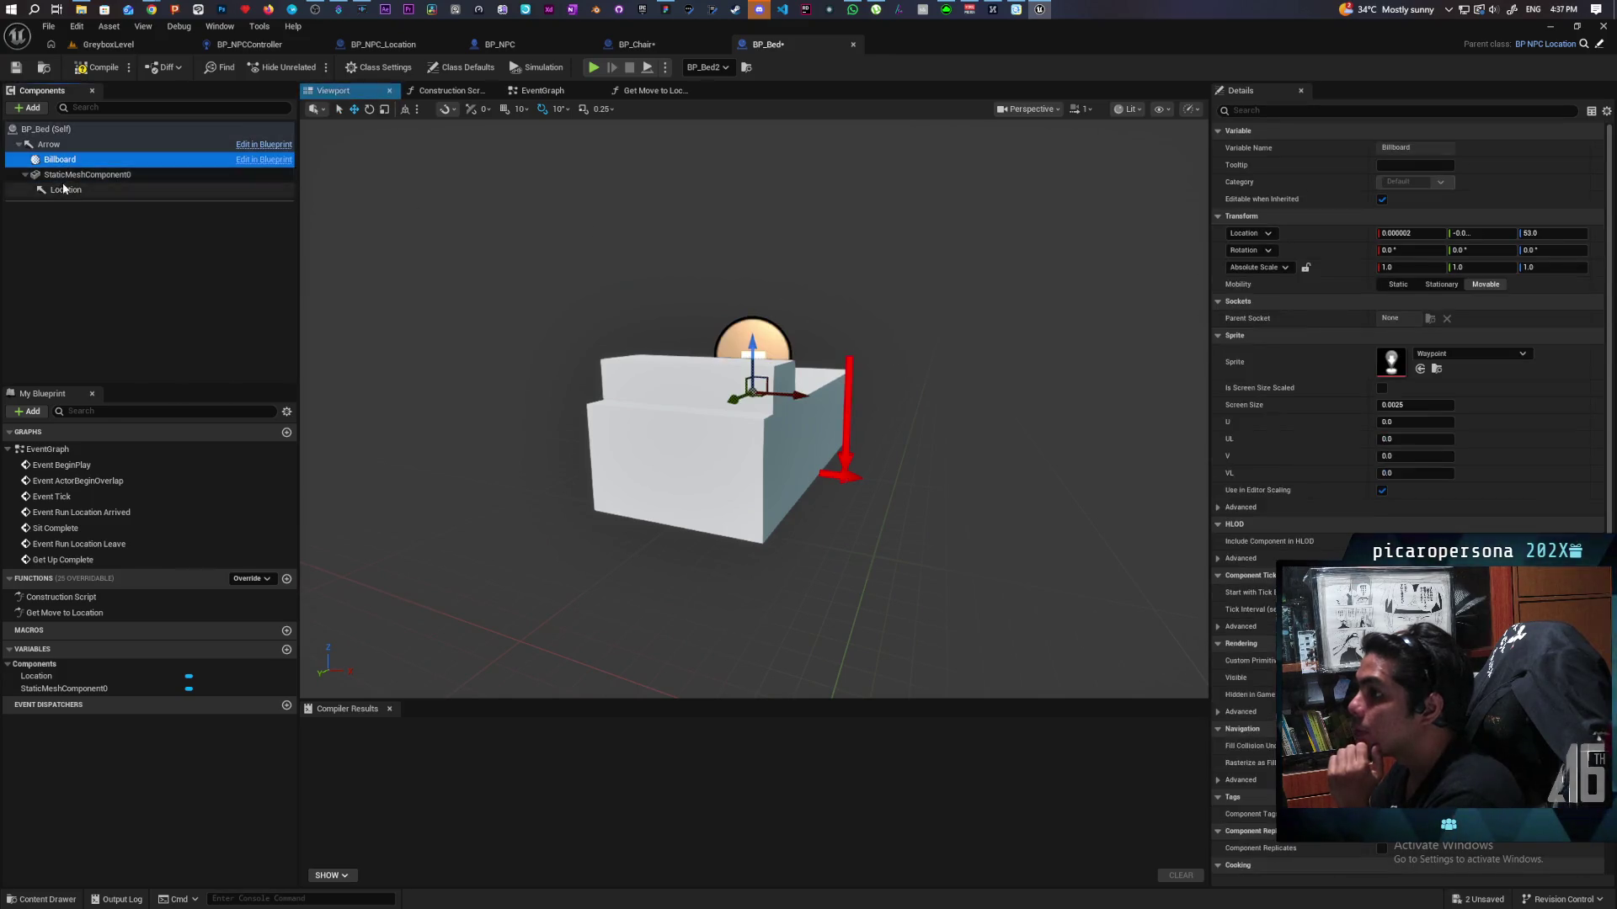
left_click(67, 190)
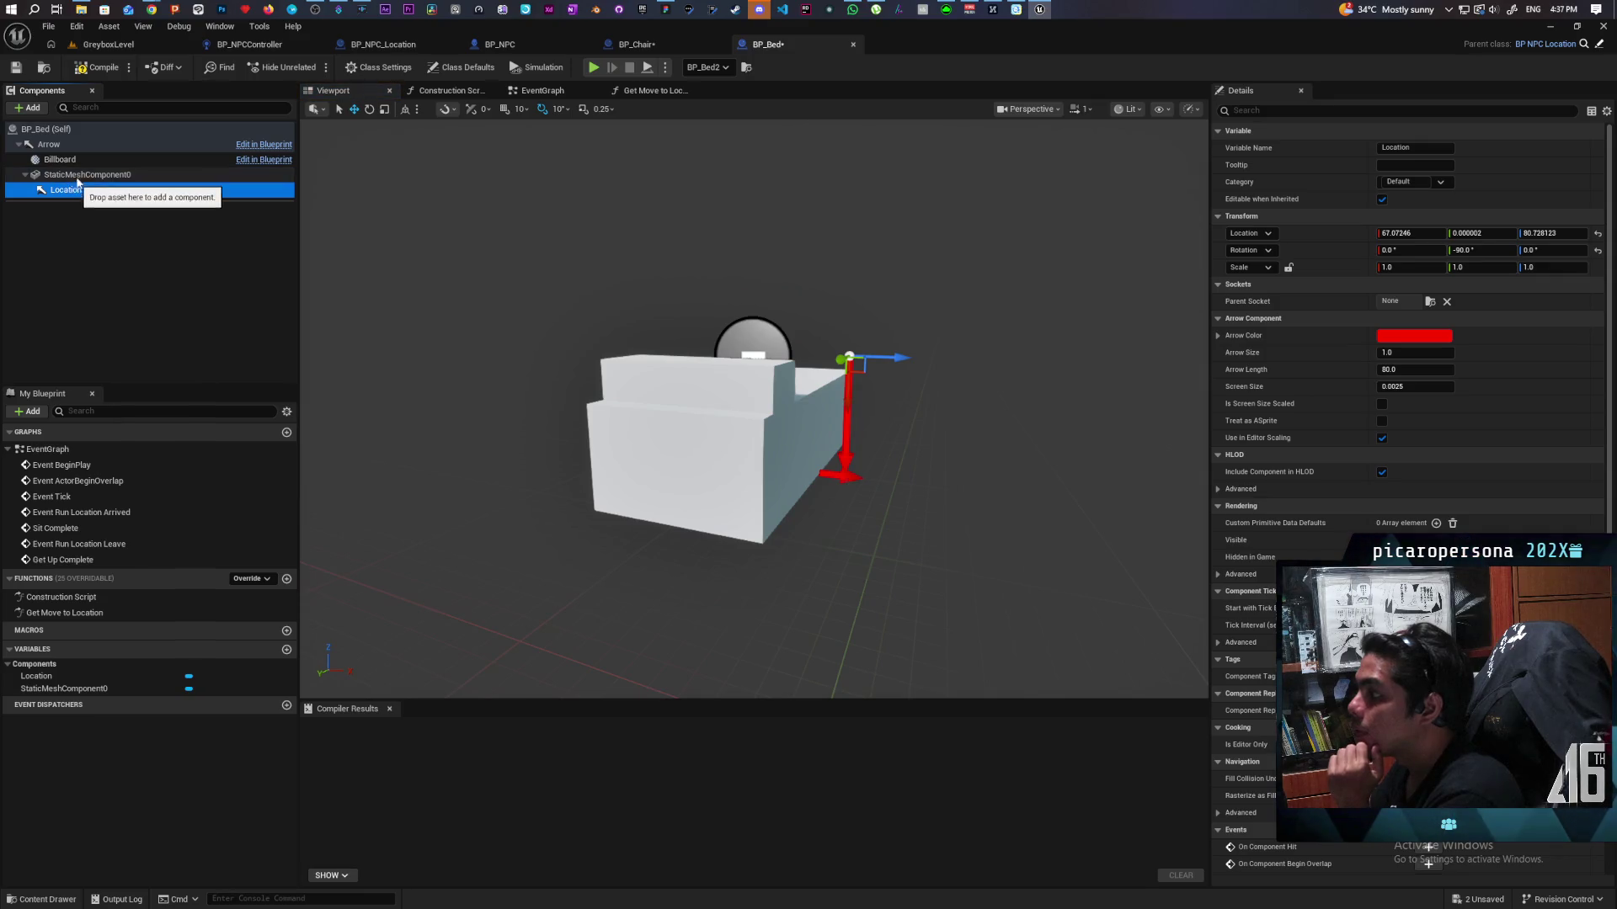
left_click(534, 93)
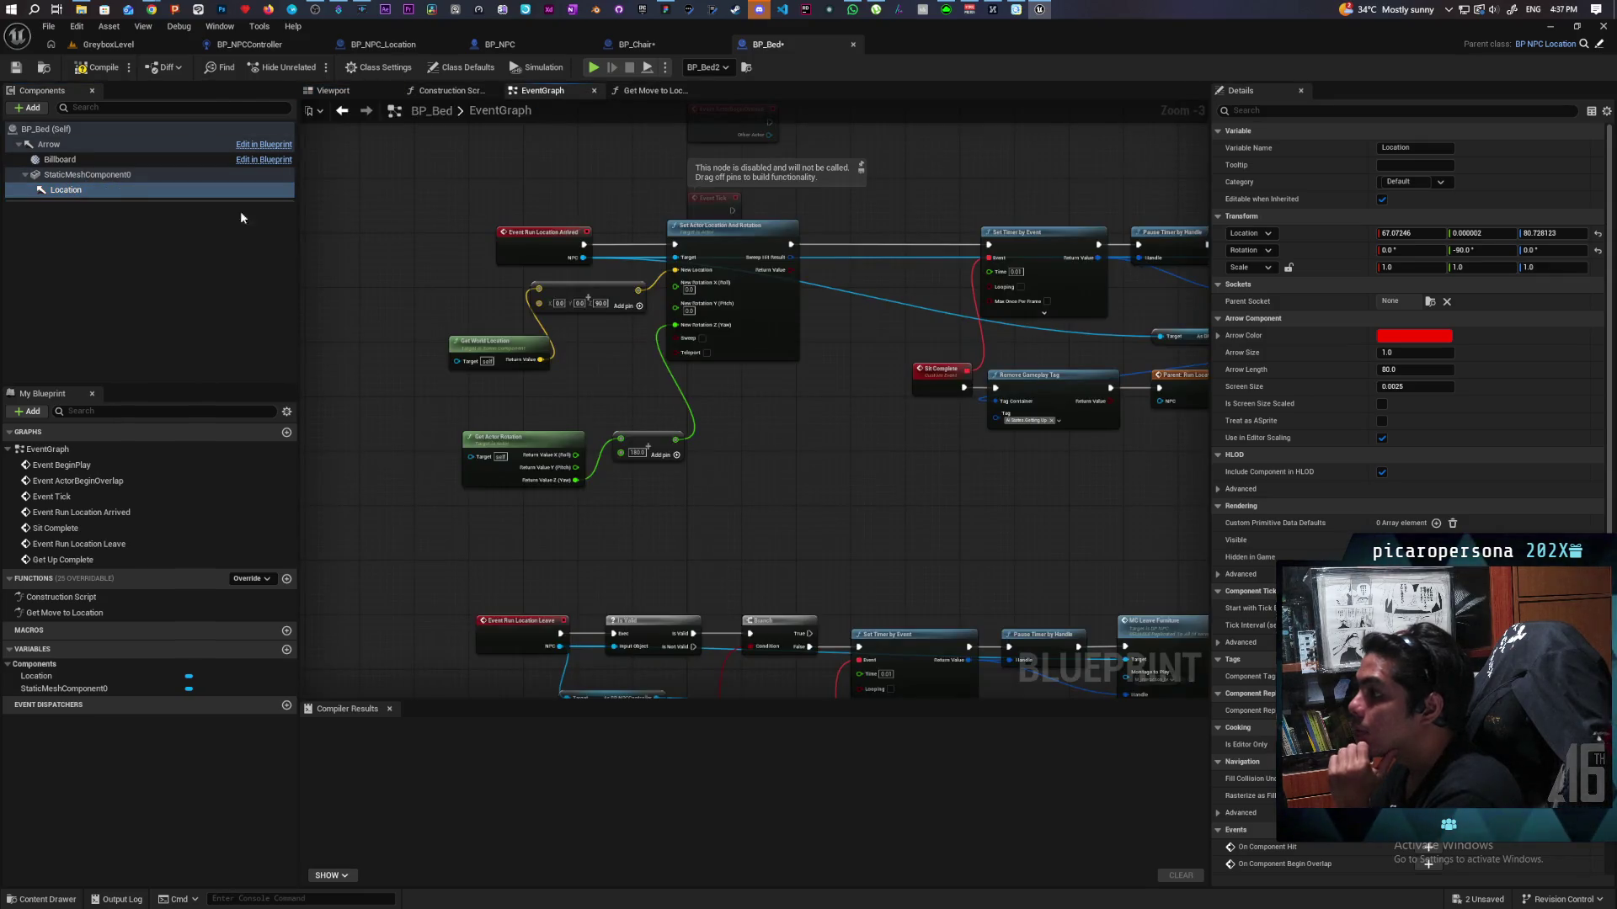
mouse_move(67, 190)
left_mouse_down()
mouse_move(657, 374)
mouse_move(439, 322)
mouse_move(456, 360)
left_mouse_up()
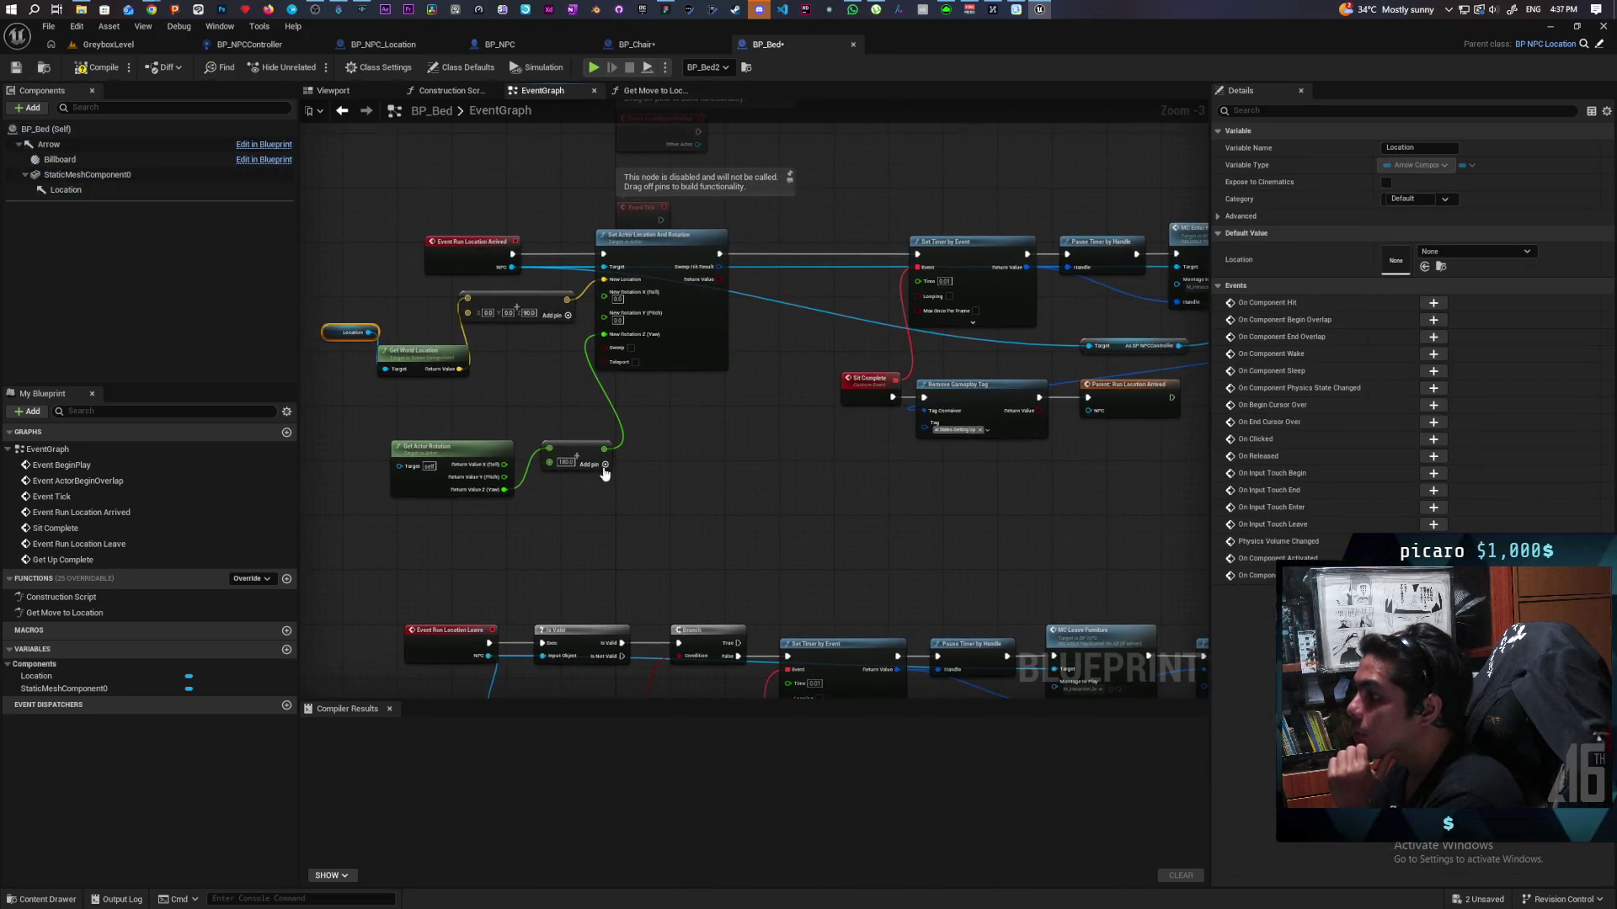
left_click_drag(774, 458, 625, 403)
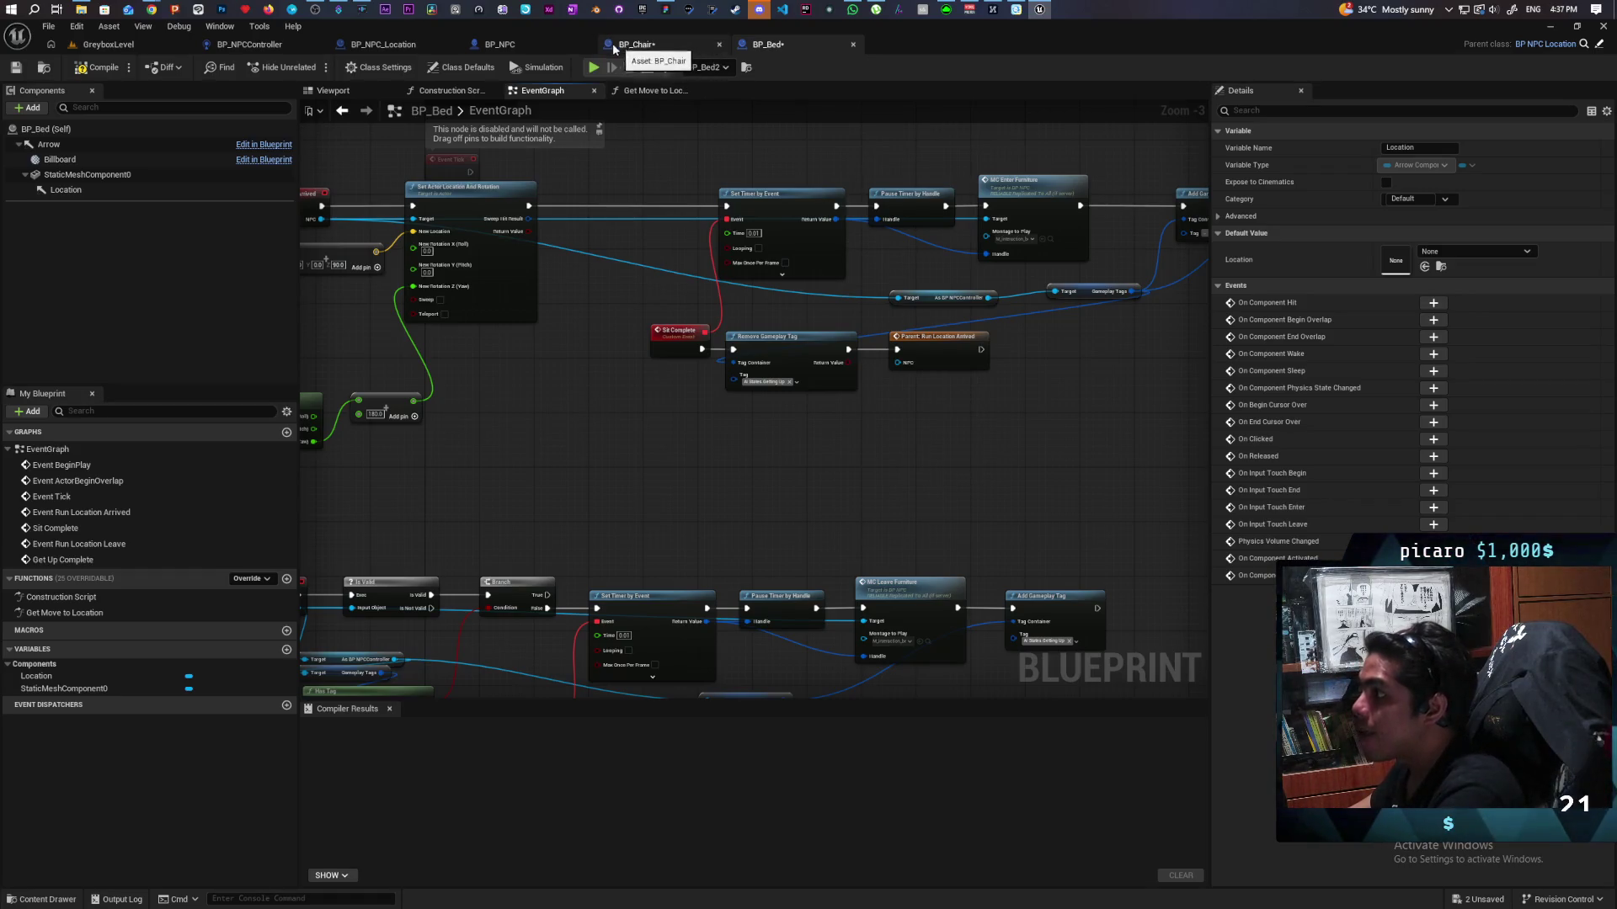
Step: Switch to BP_NPC's event graph and pan across it
left_click(531, 44)
scroll(634, 368, "down", 2)
mouse_move(898, 369)
left_mouse_down()
mouse_move(661, 330)
mouse_move(675, 330)
left_mouse_up()
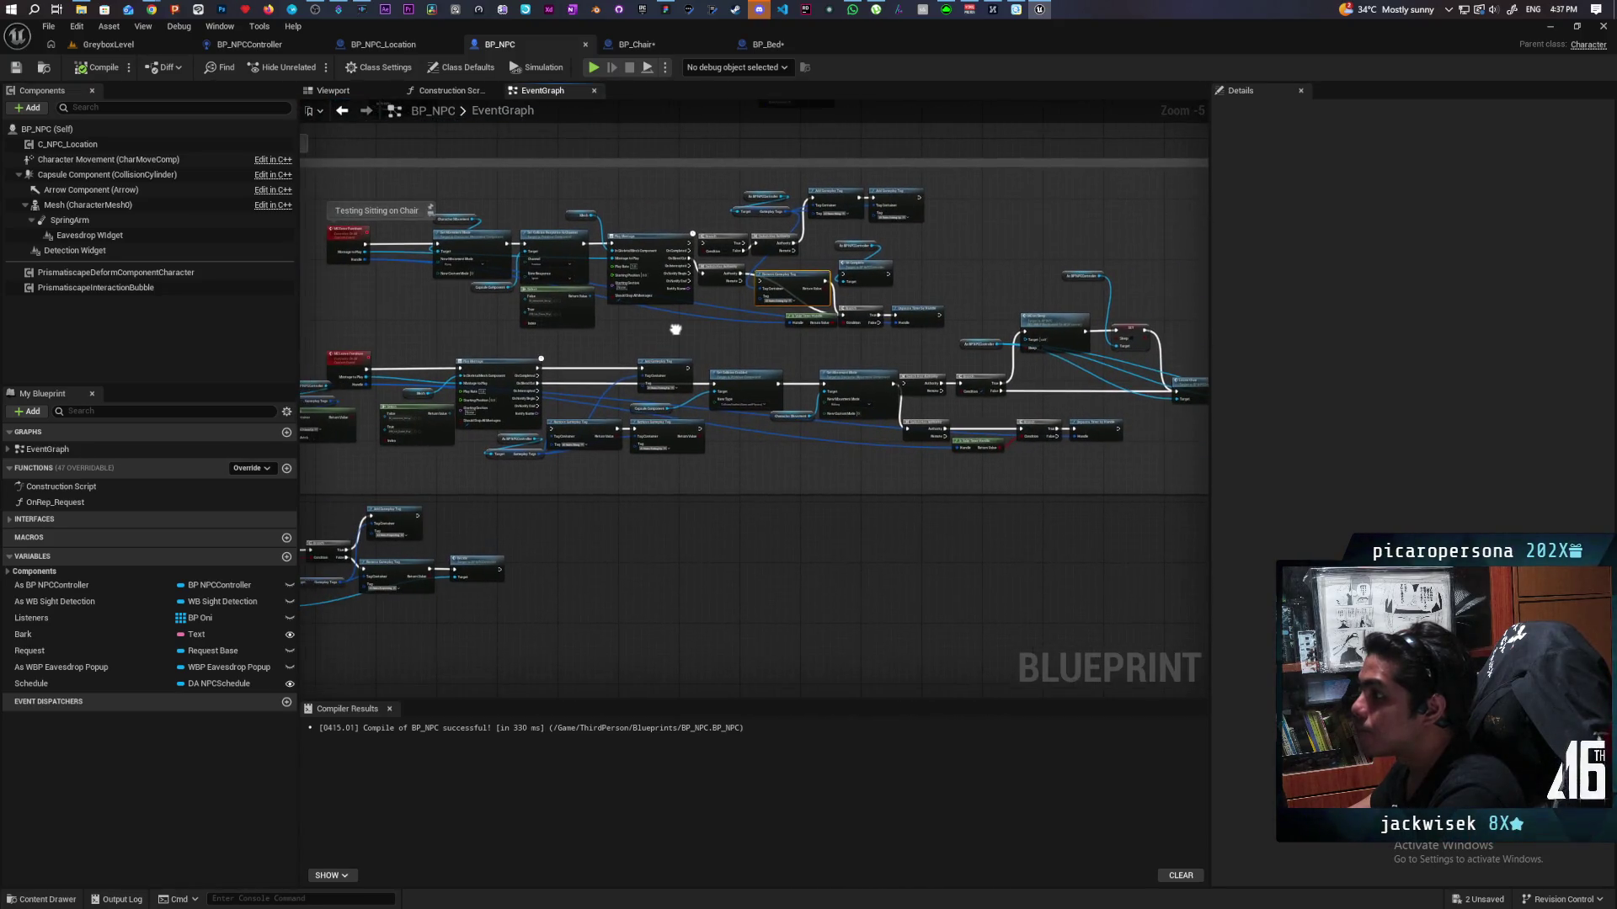
Step: Zoom and pan through BP_NPCController's main EventGraph to review its chair-and-bed check, then go to BP_Bed
left_click(392, 43)
left_click(250, 44)
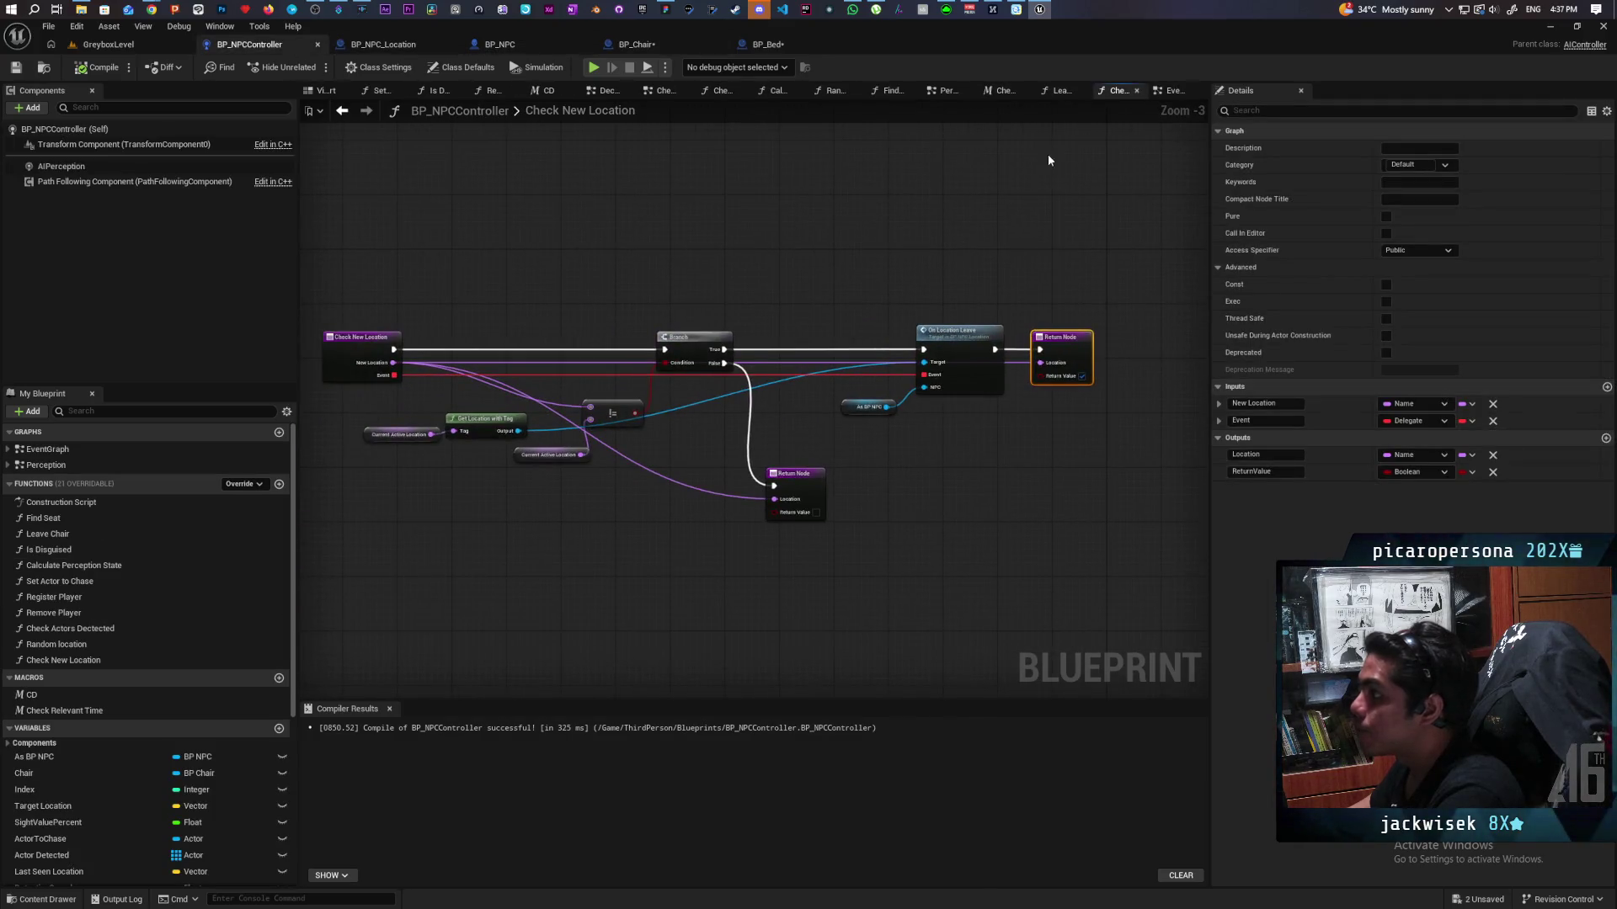
left_click(1166, 90)
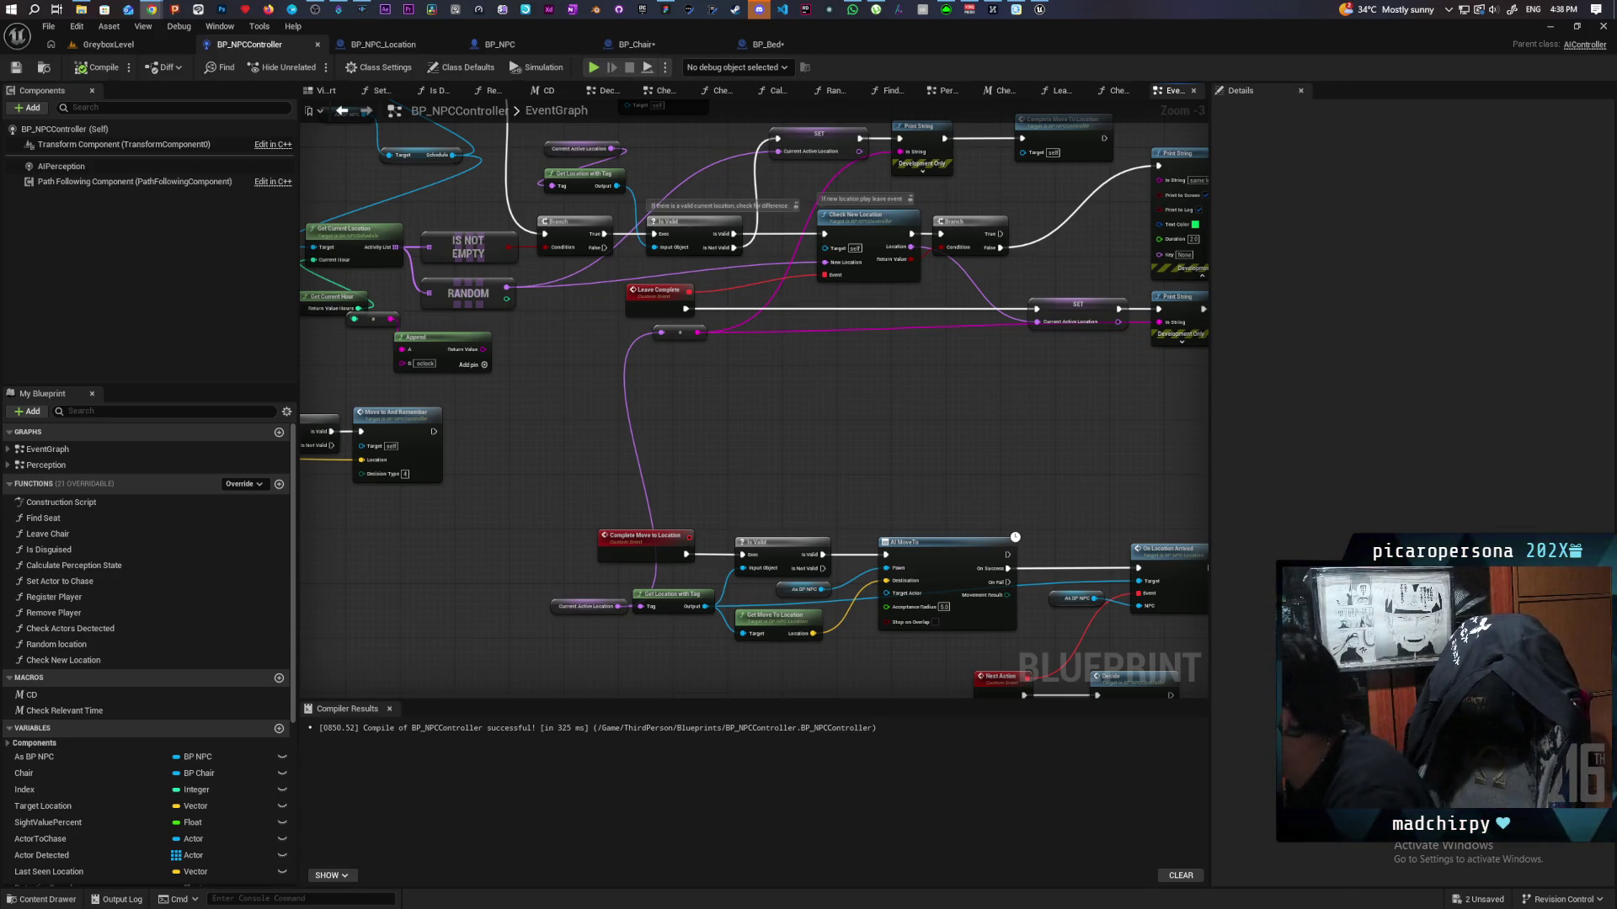
scroll(715, 256, "down", 6)
scroll(711, 368, "up", 2)
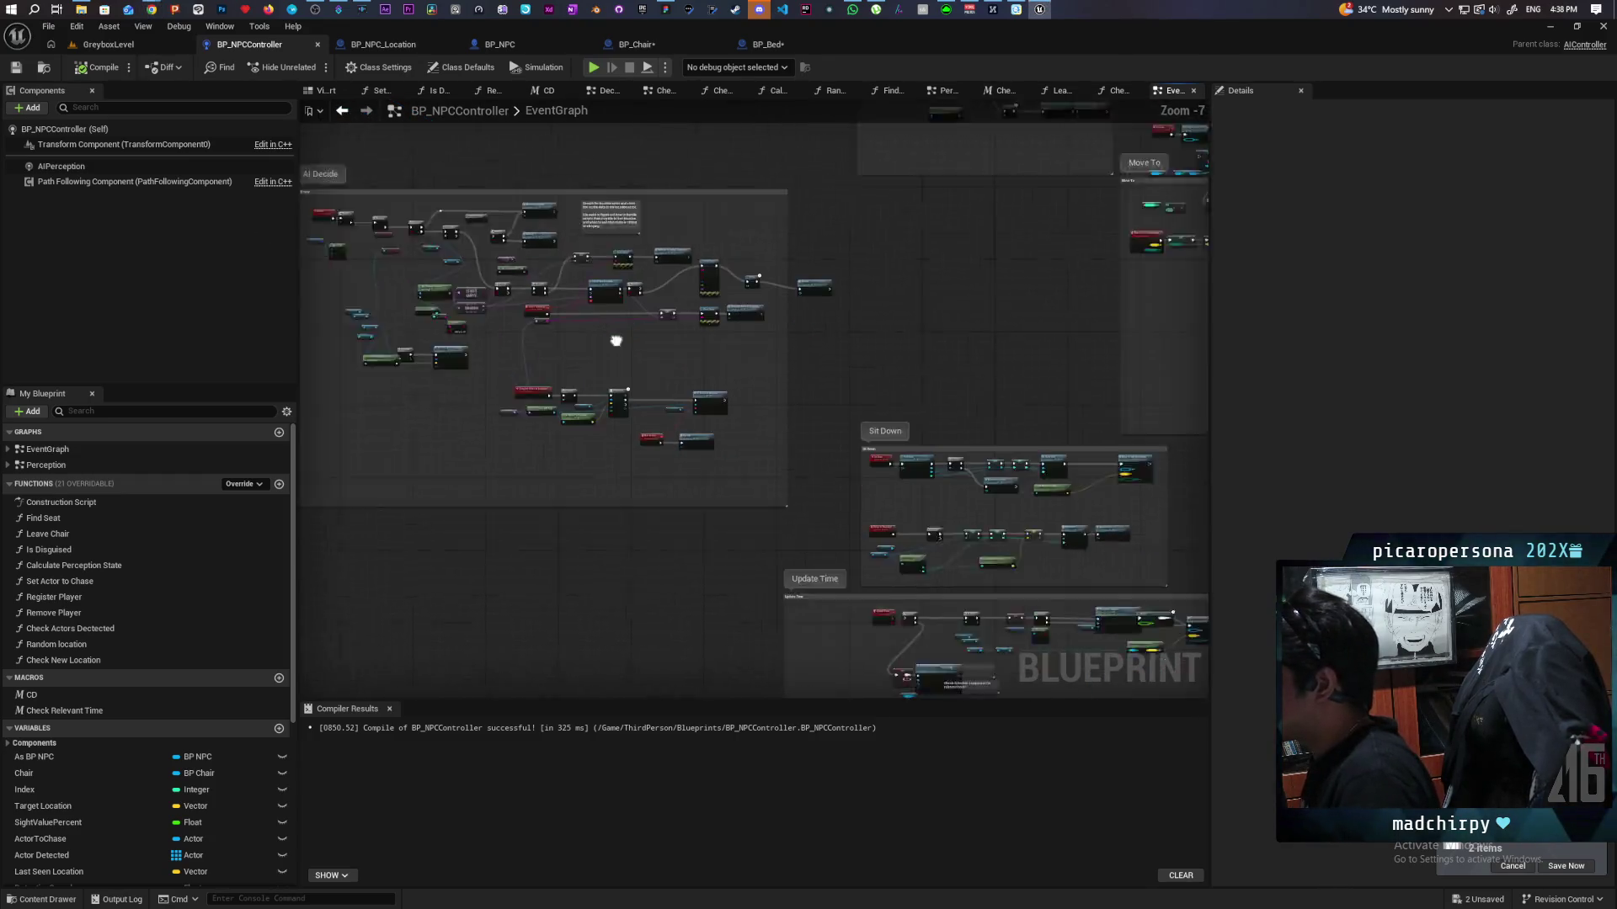
scroll(957, 383, "up", 4)
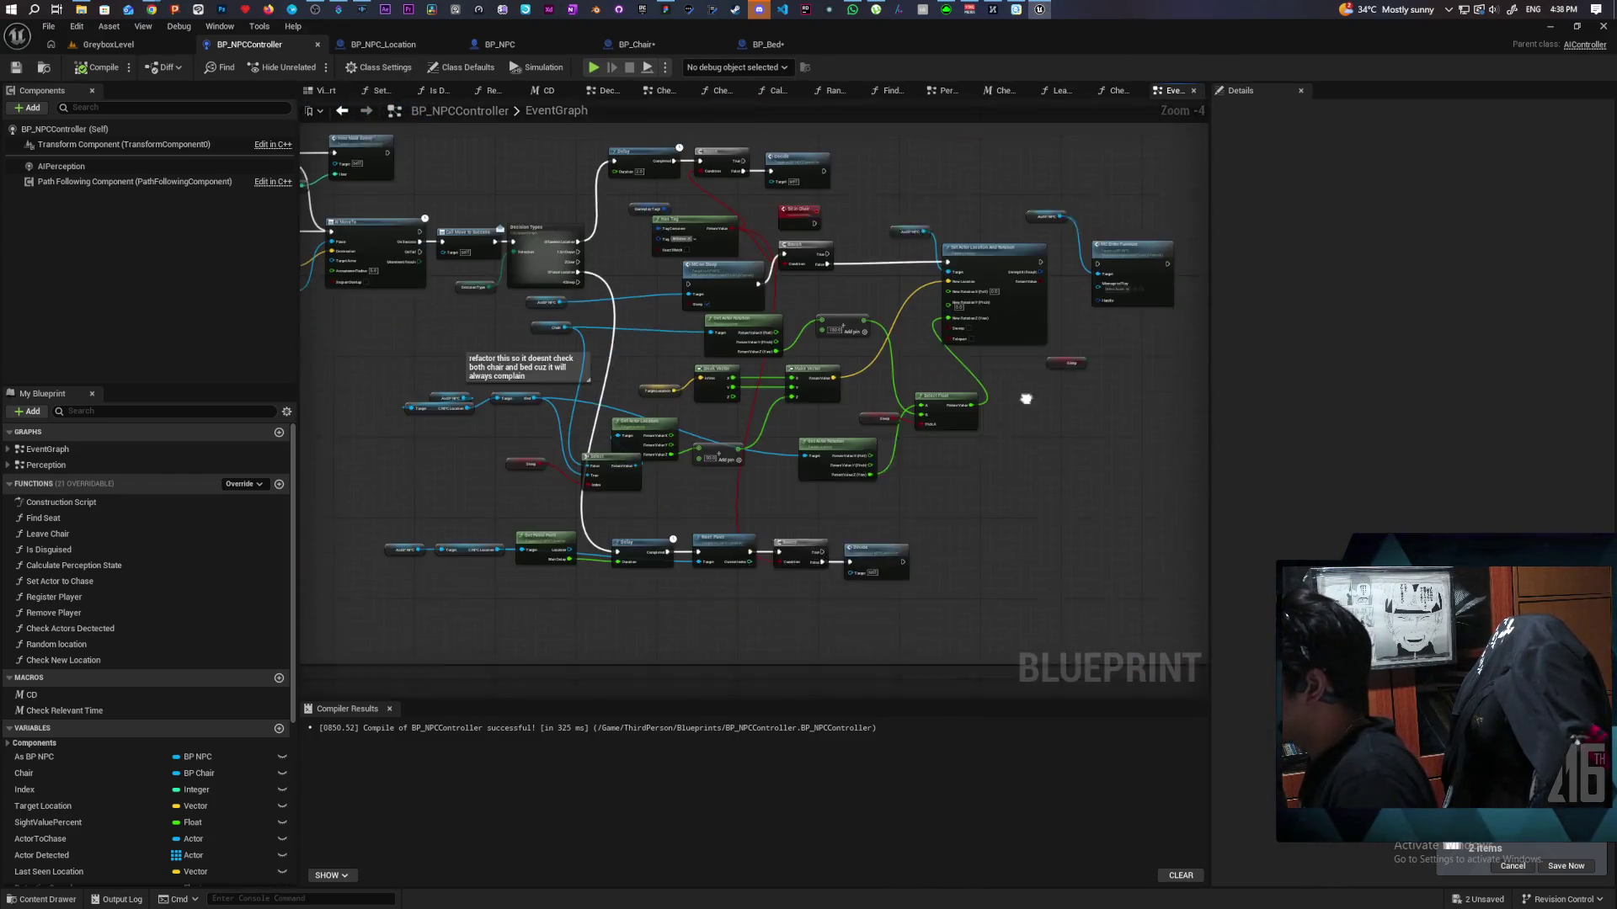
left_click_drag(994, 457, 1005, 394)
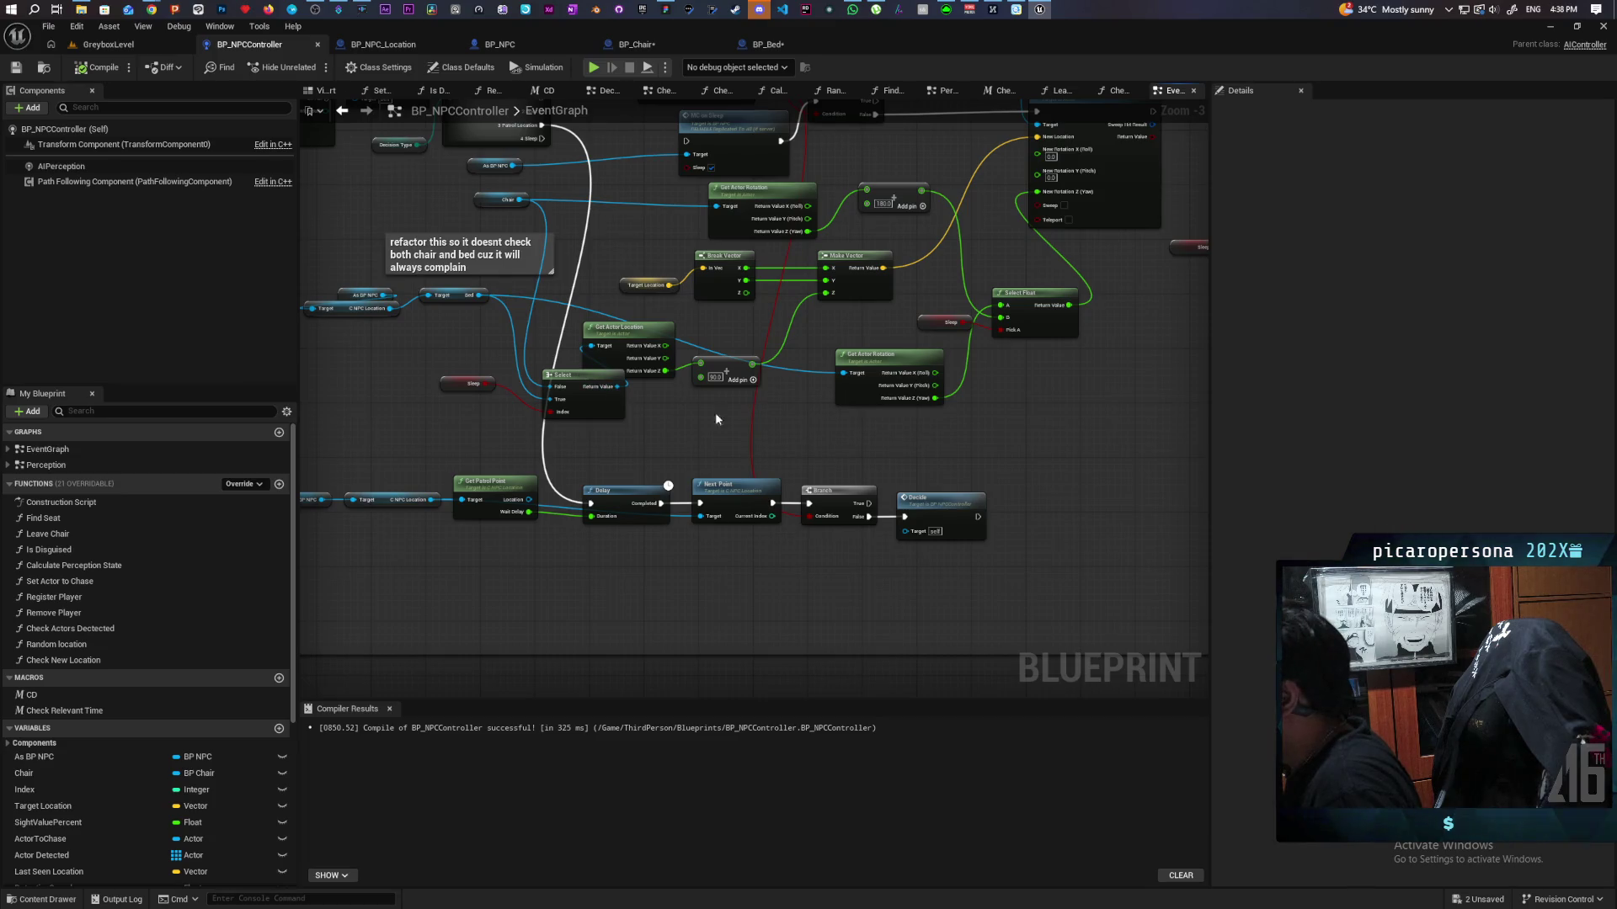
left_click_drag(956, 426, 997, 427)
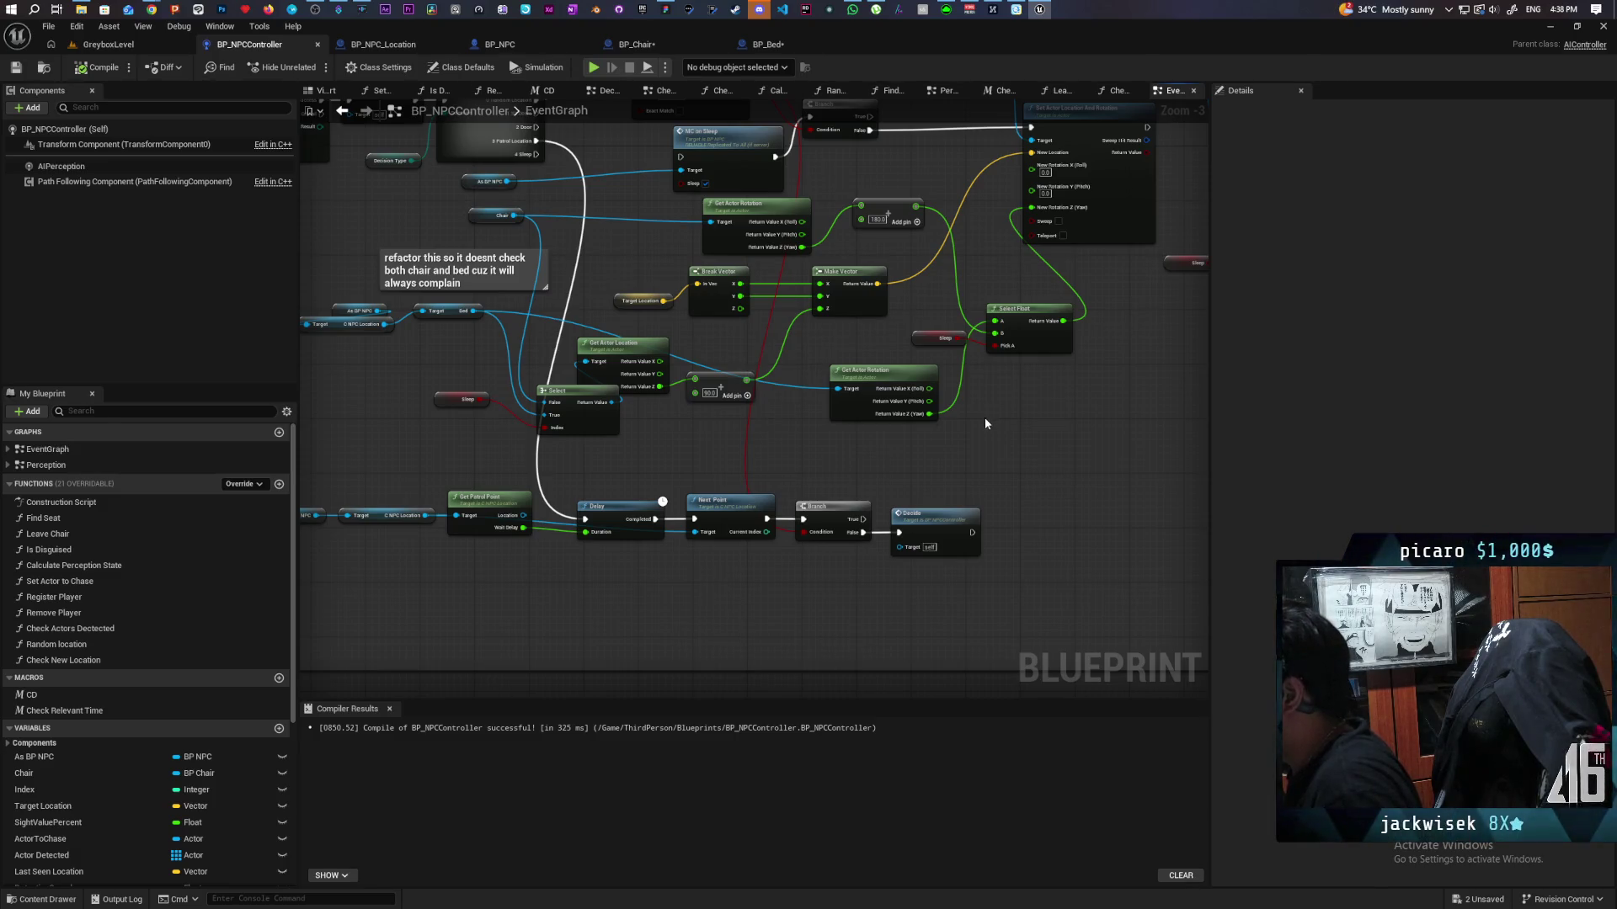
left_click(775, 45)
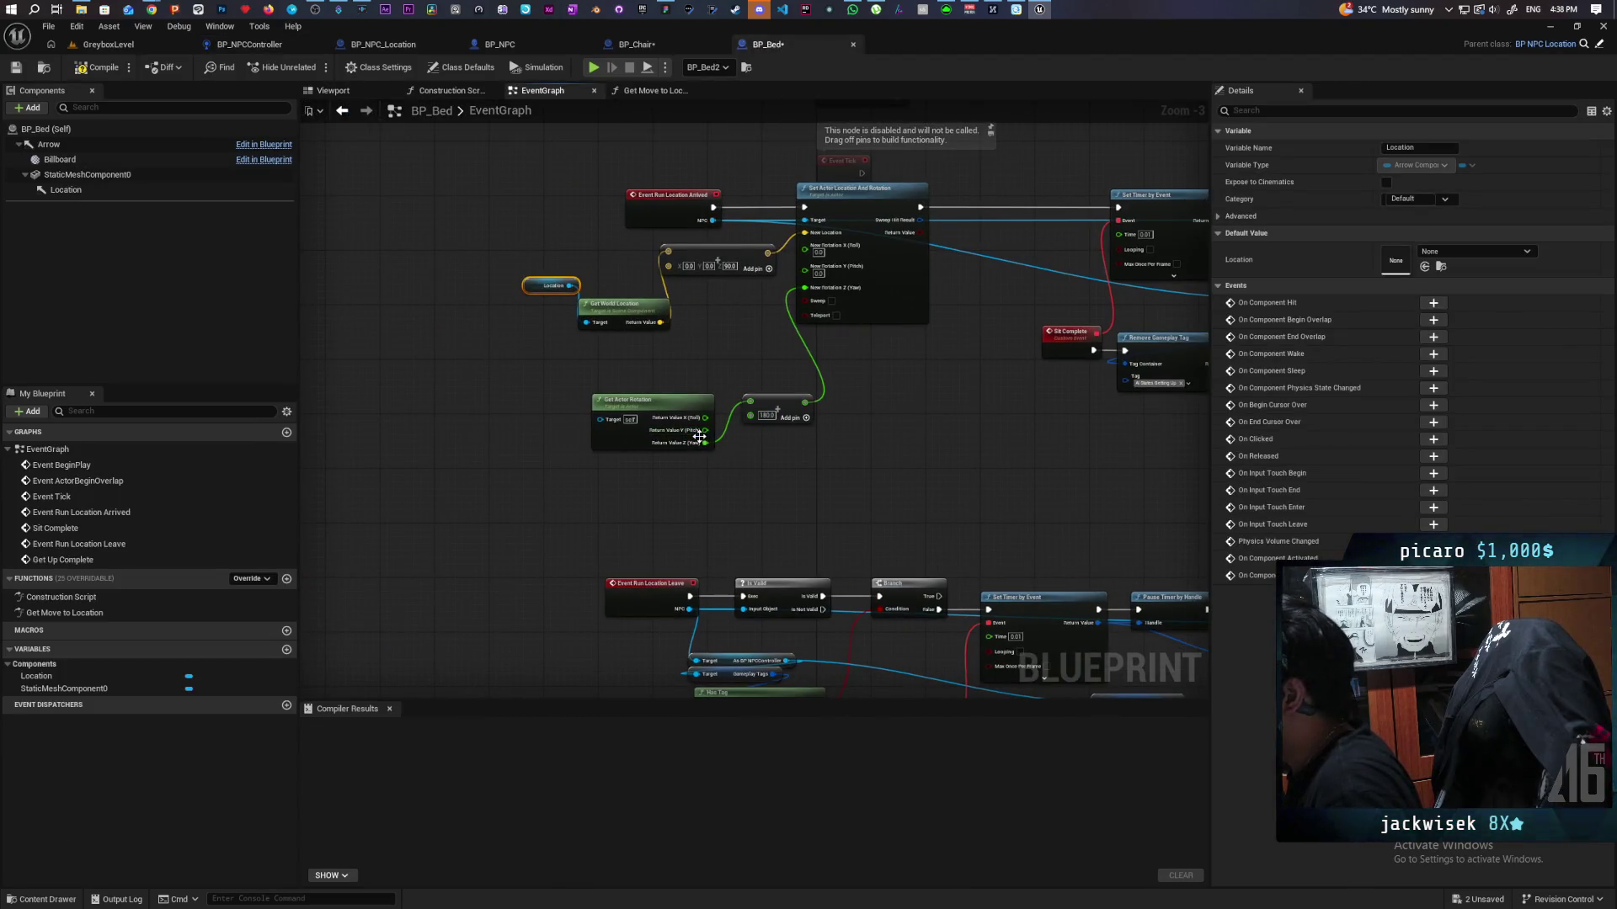
Step: Wire Get Actor Rotation's Yaw through the Add node into New Rotation Z
left_click_drag(705, 443, 750, 415)
left_click_drag(805, 287, 806, 402)
left_click(779, 406)
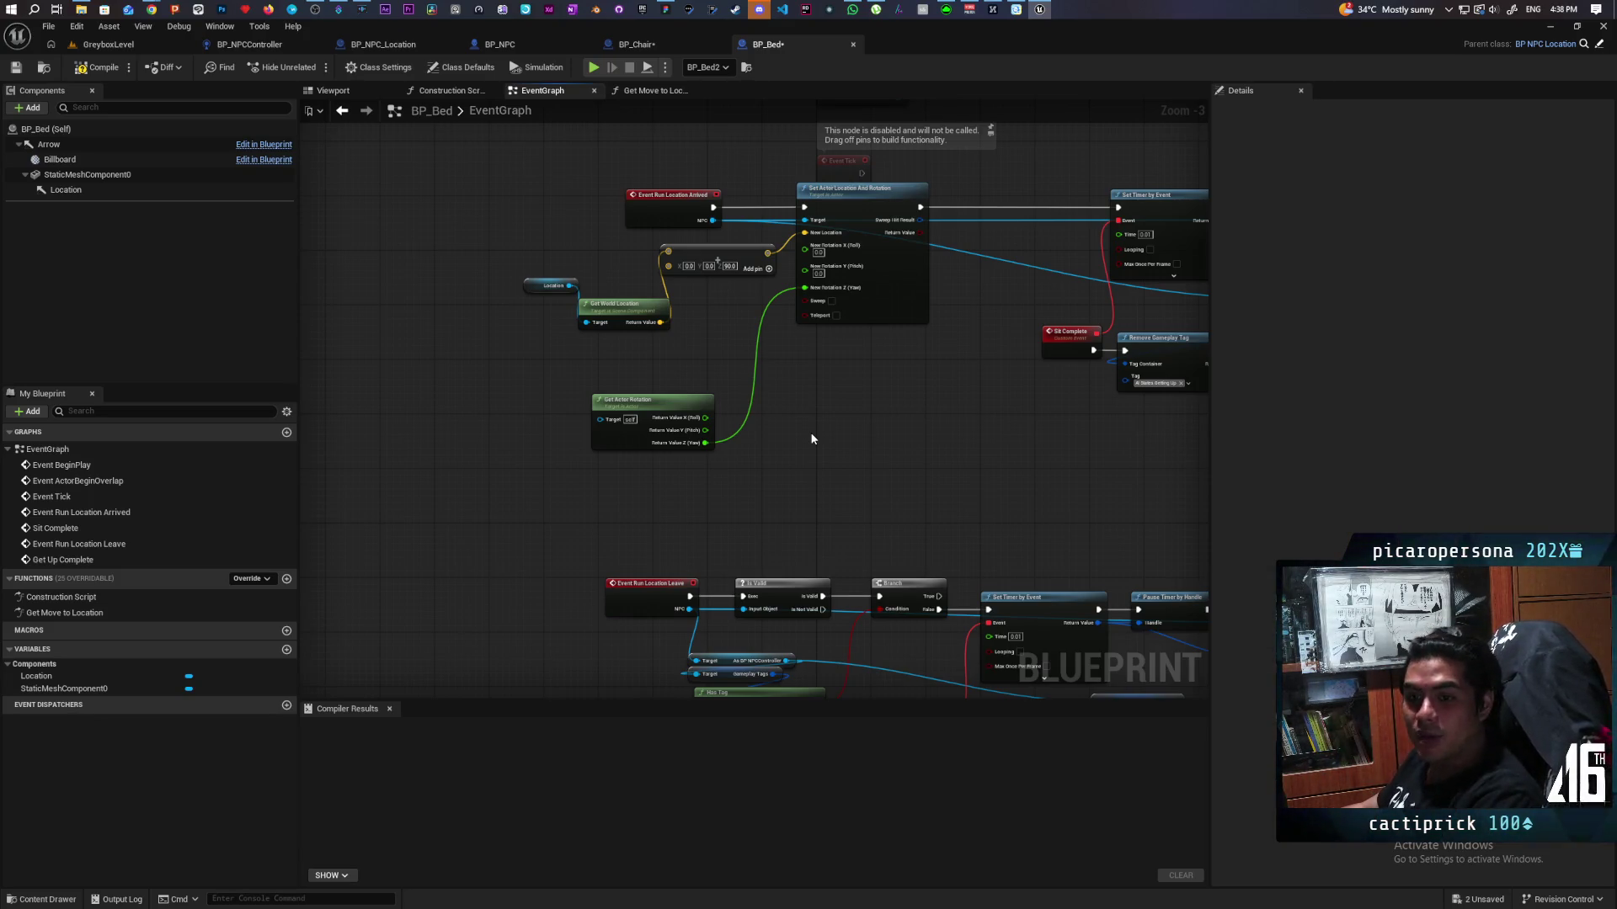
left_click_drag(688, 396, 753, 354)
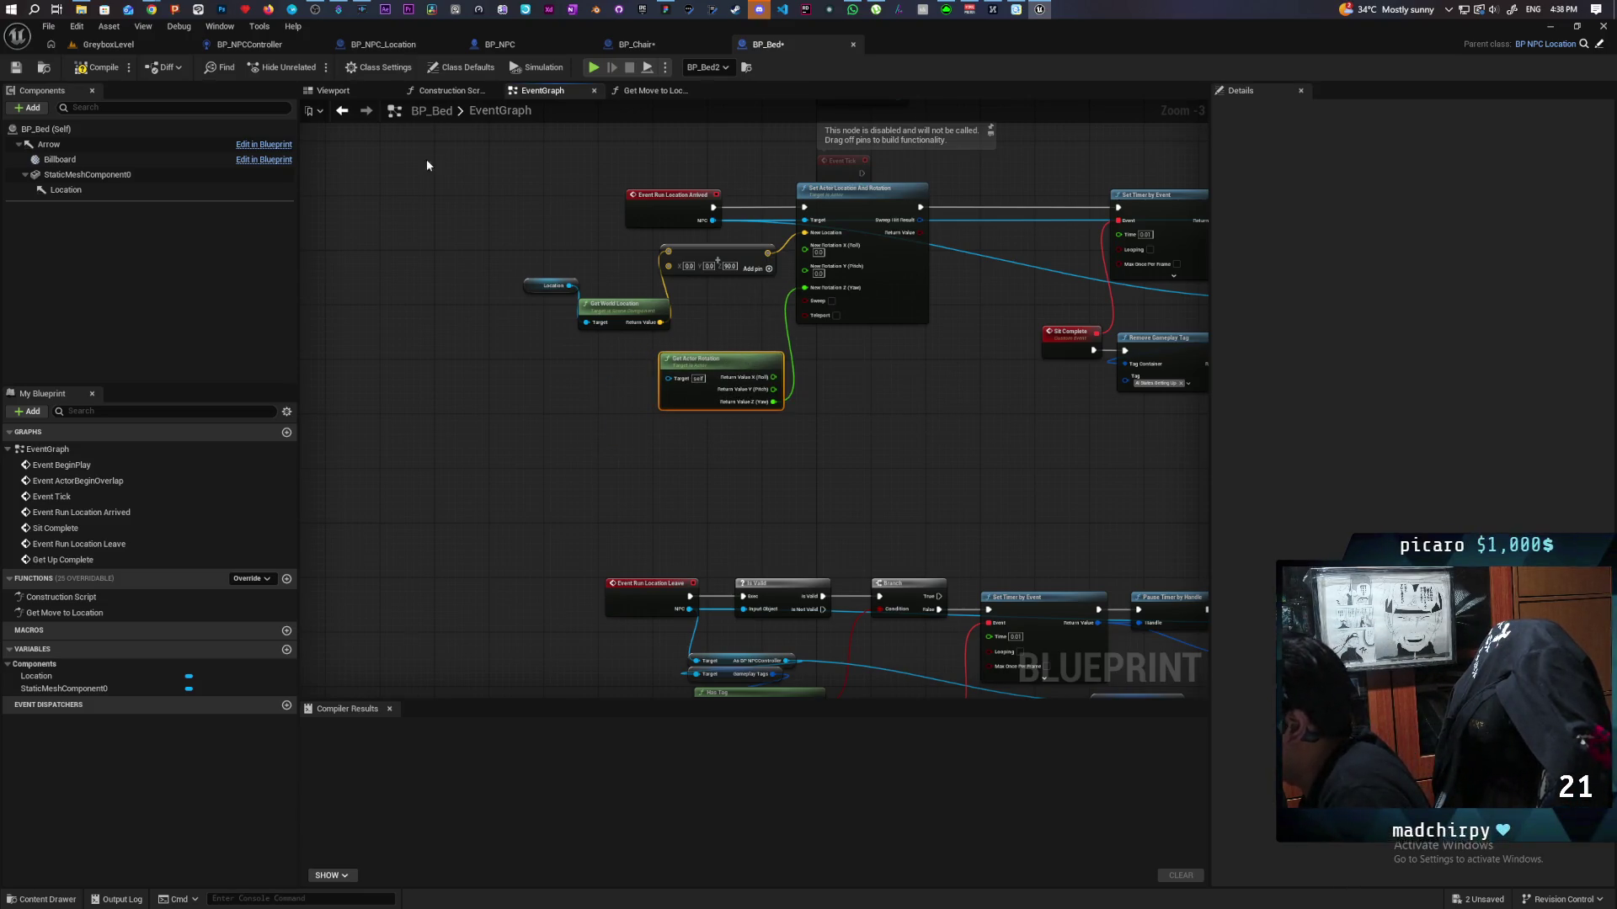
Step: Compile BP_Bed and save all modified blueprints
left_click(97, 67)
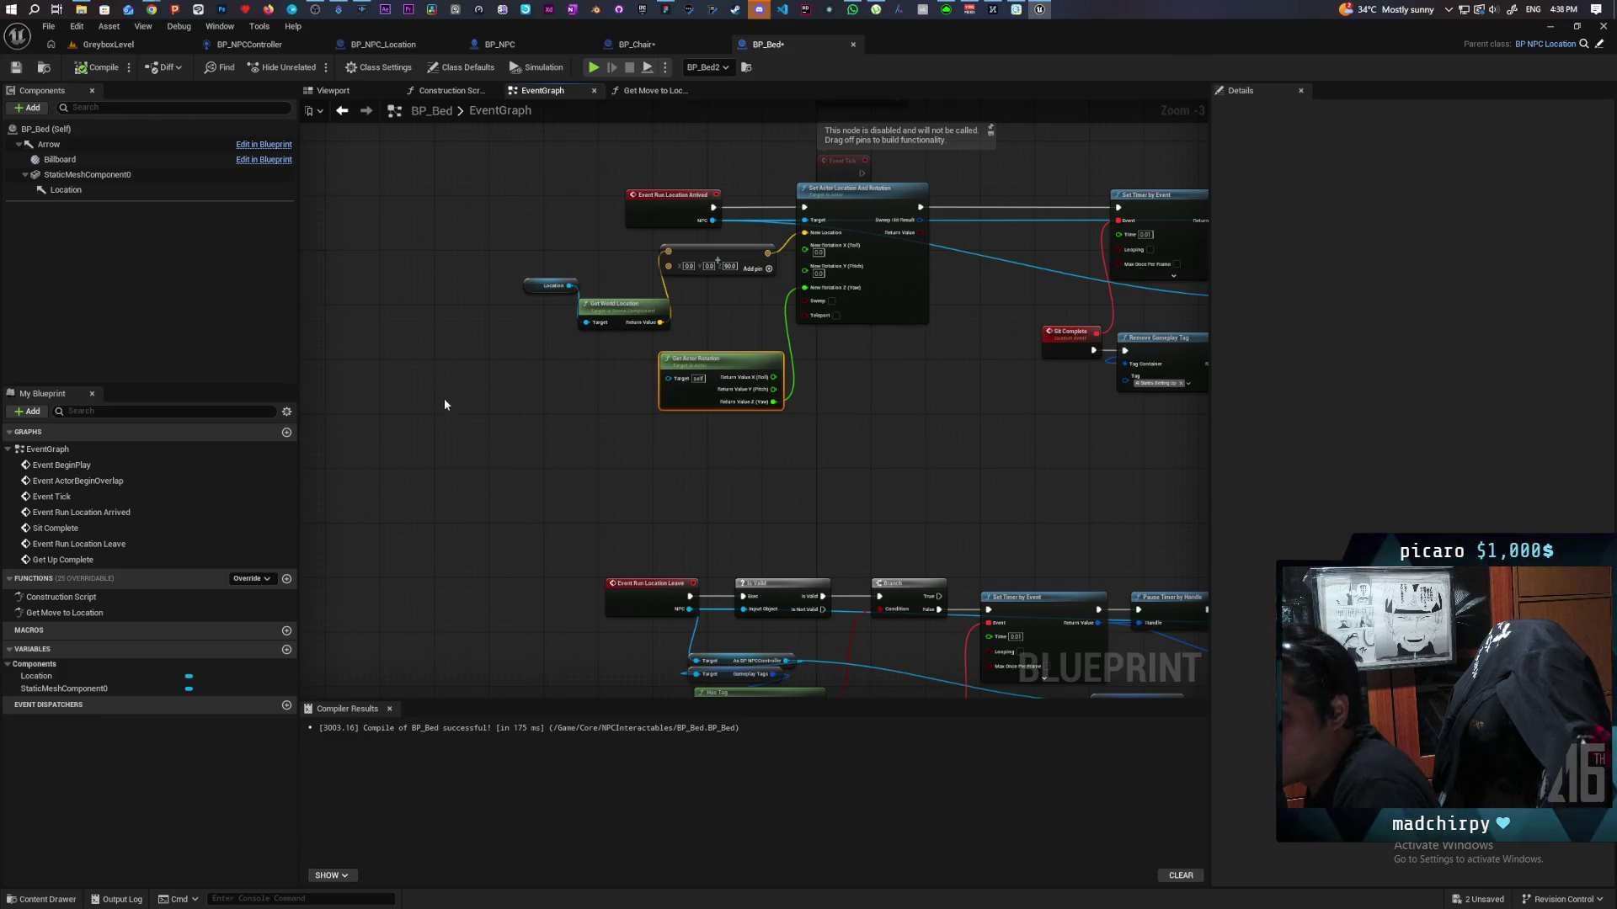
scroll(775, 521, "down", 2)
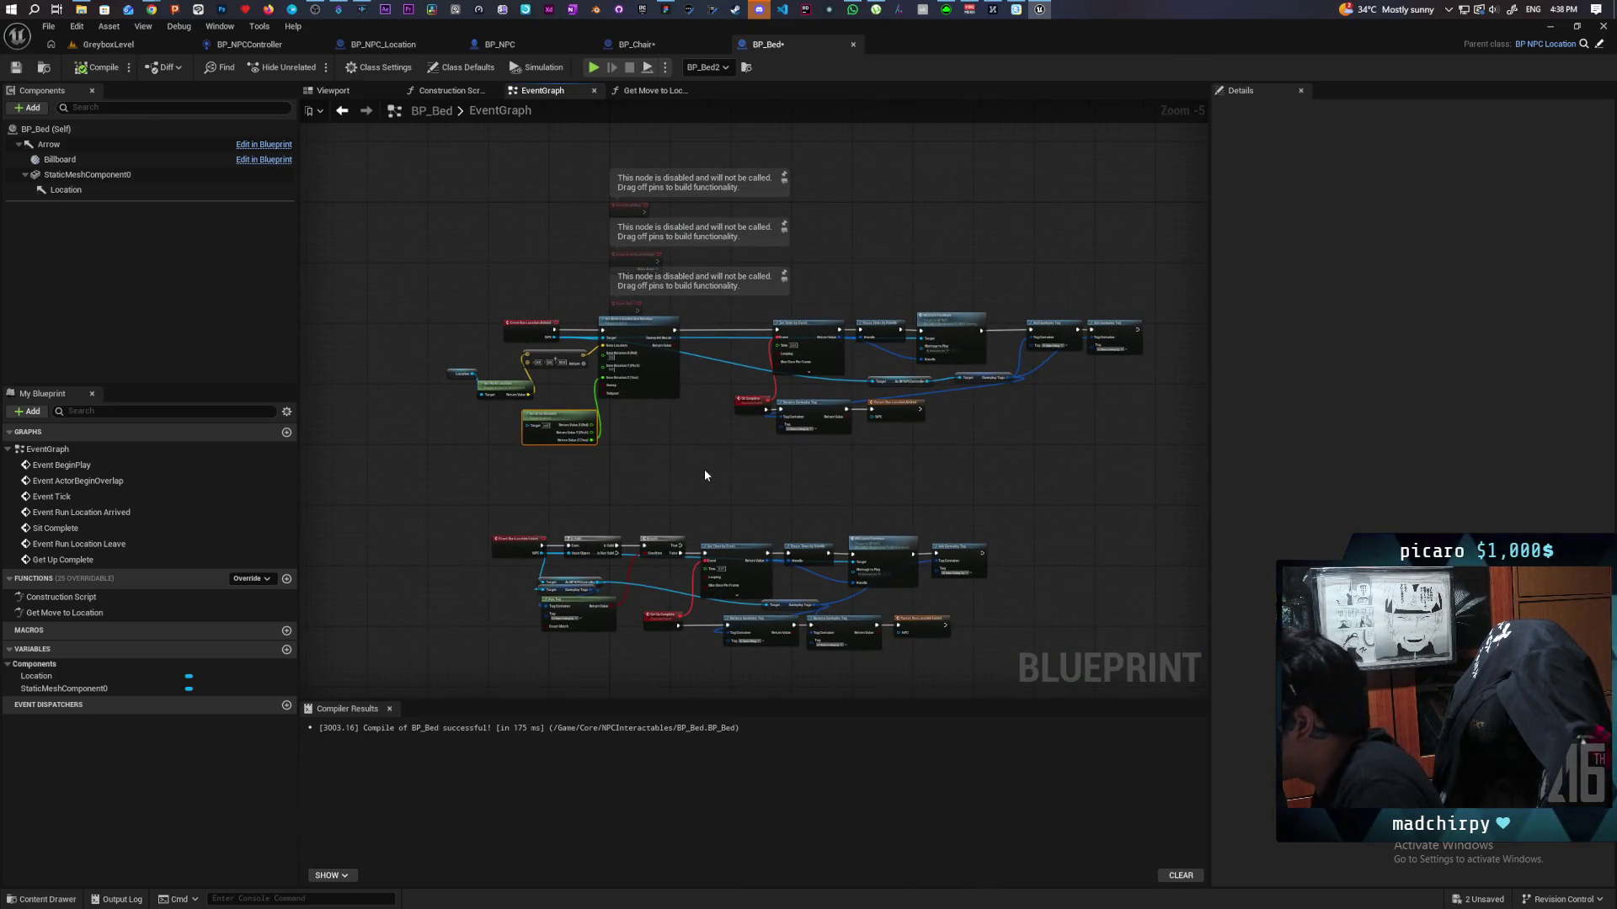
key("ctrl+shift+s")
scroll(699, 452, "up", 1)
mouse_move(694, 470)
left_mouse_down()
mouse_move(704, 372)
mouse_move(686, 307)
mouse_move(739, 434)
mouse_move(737, 399)
left_mouse_up()
left_click(650, 44)
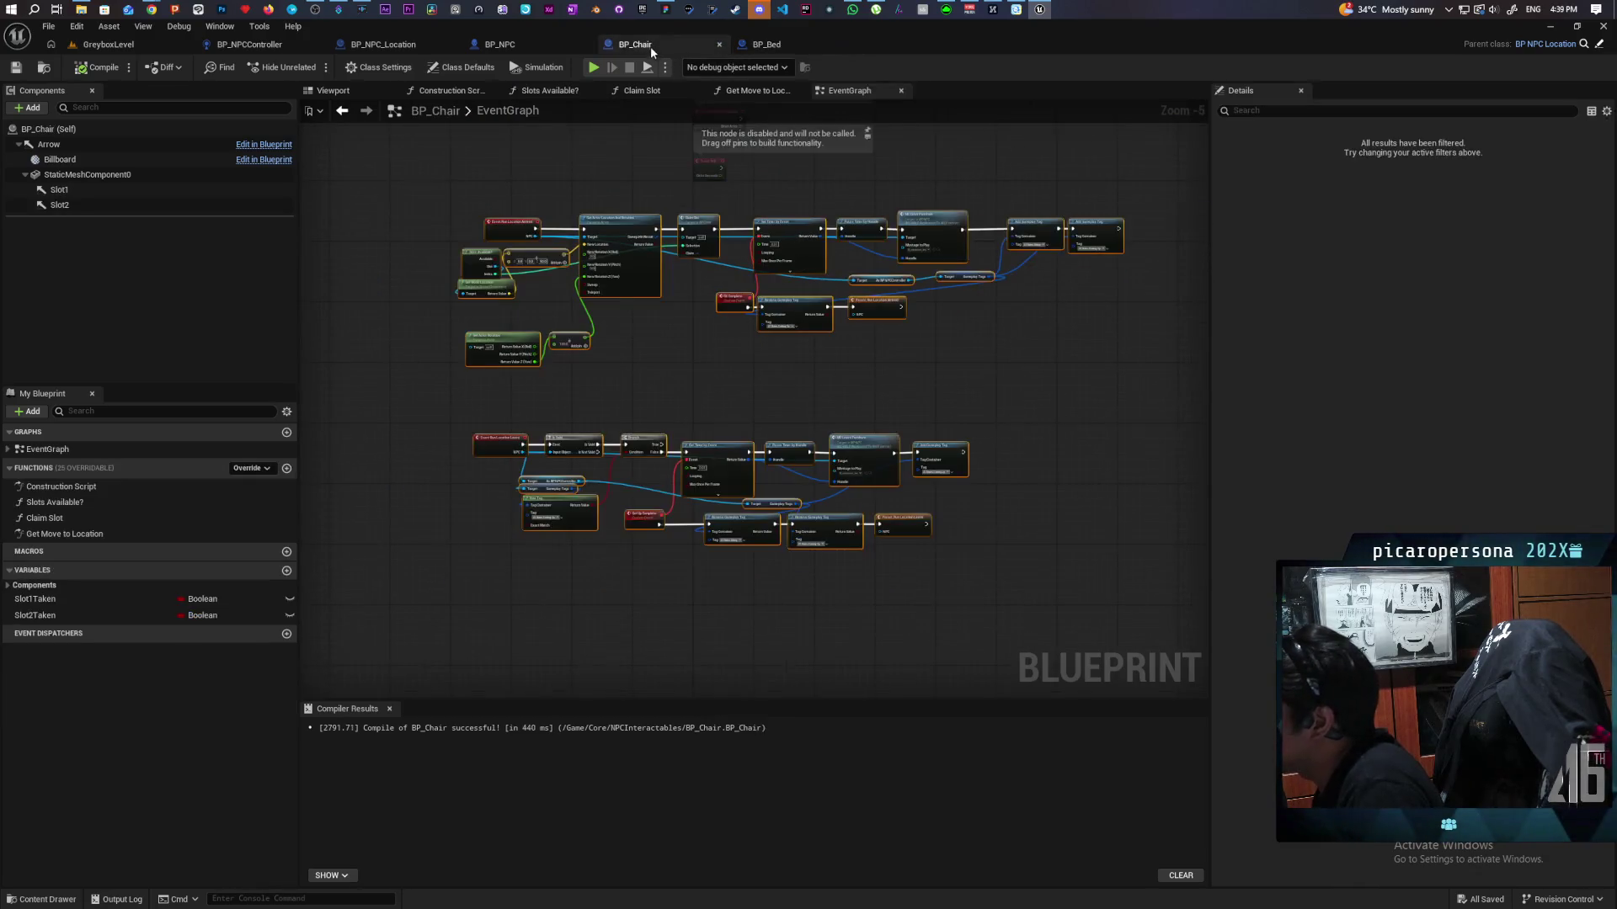
Step: Check Claim Slot's inputs, then add an 'Add unclaim slot here' comment by Run Location Leave
scroll(785, 328, "up", 1)
left_click(804, 225)
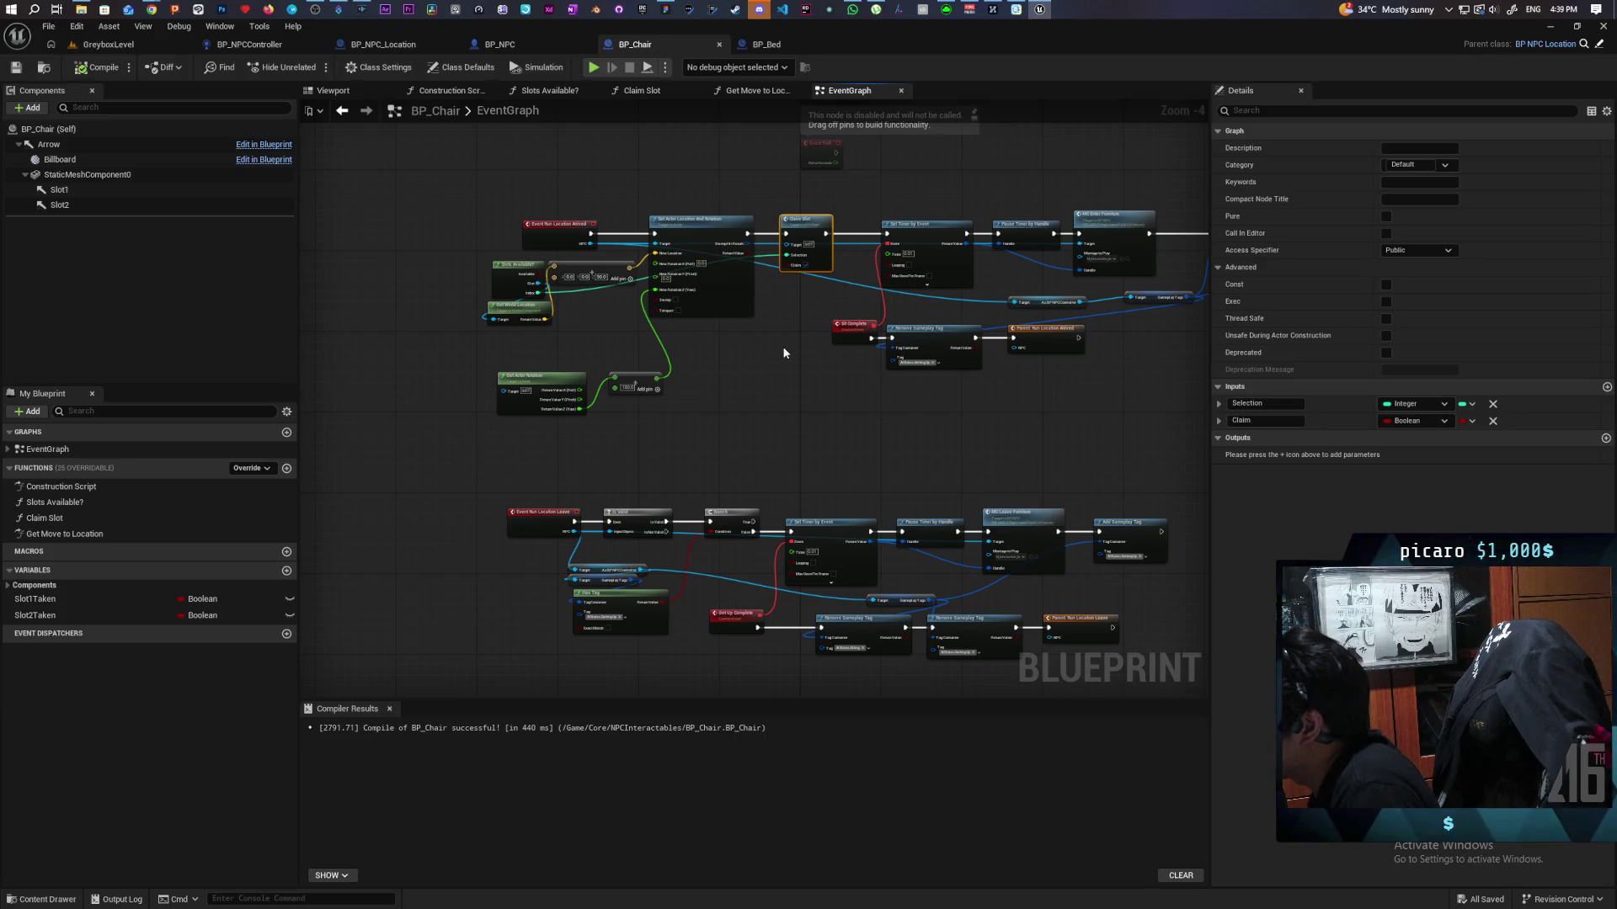
mouse_move(862, 443)
left_mouse_down()
mouse_move(729, 392)
mouse_move(603, 397)
mouse_move(755, 357)
mouse_move(732, 354)
mouse_move(899, 297)
mouse_move(923, 268)
left_mouse_up()
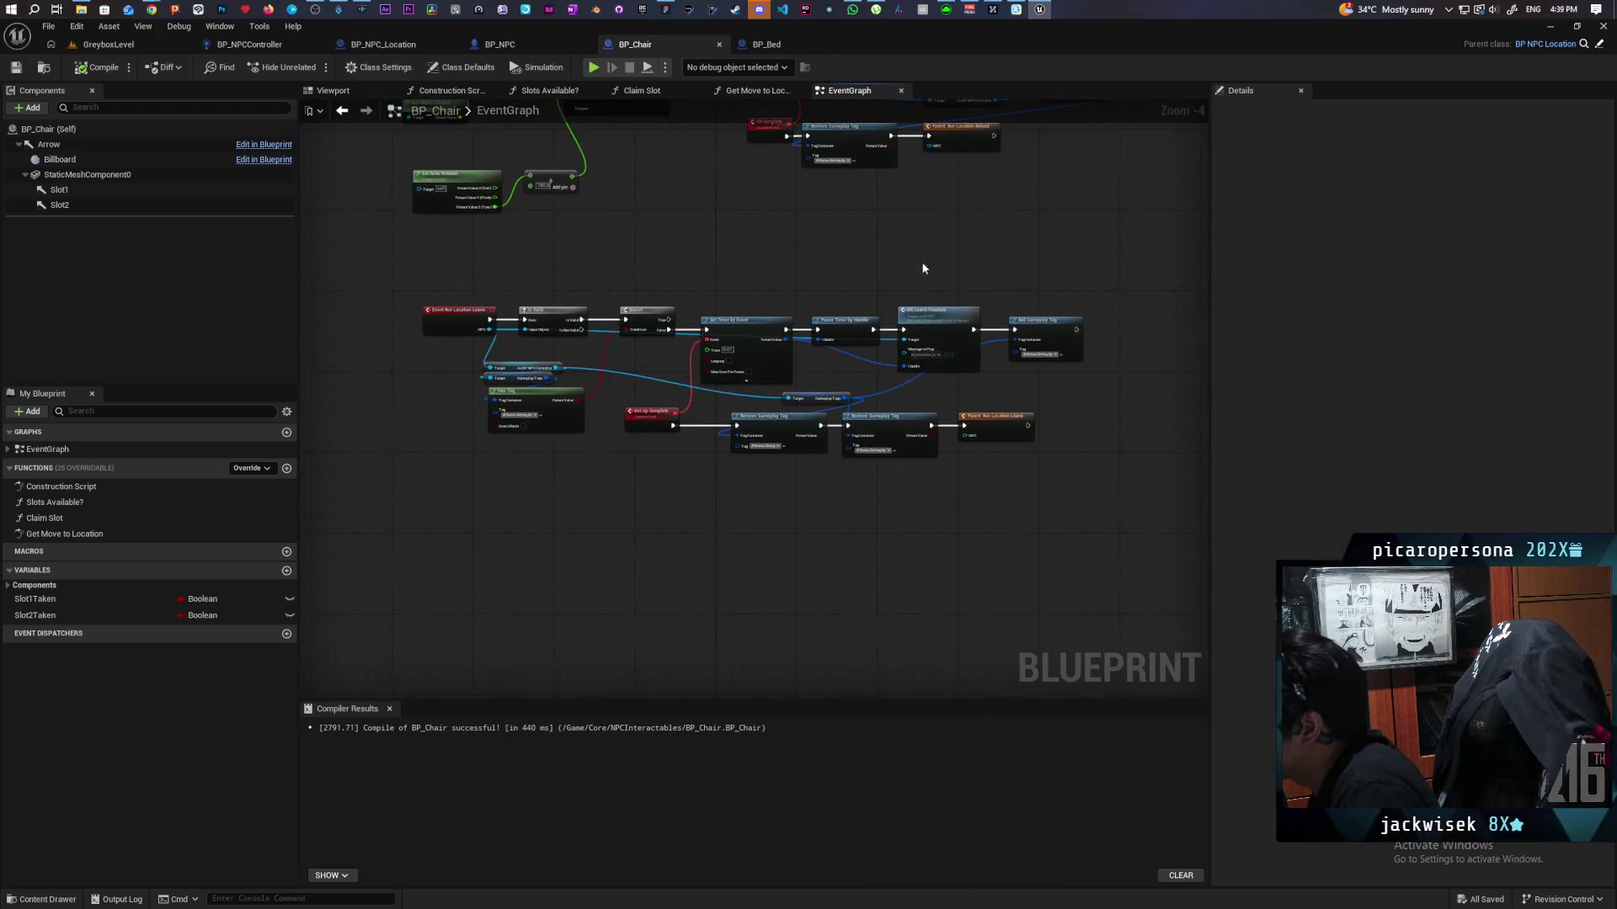
left_click_drag(874, 501, 809, 527)
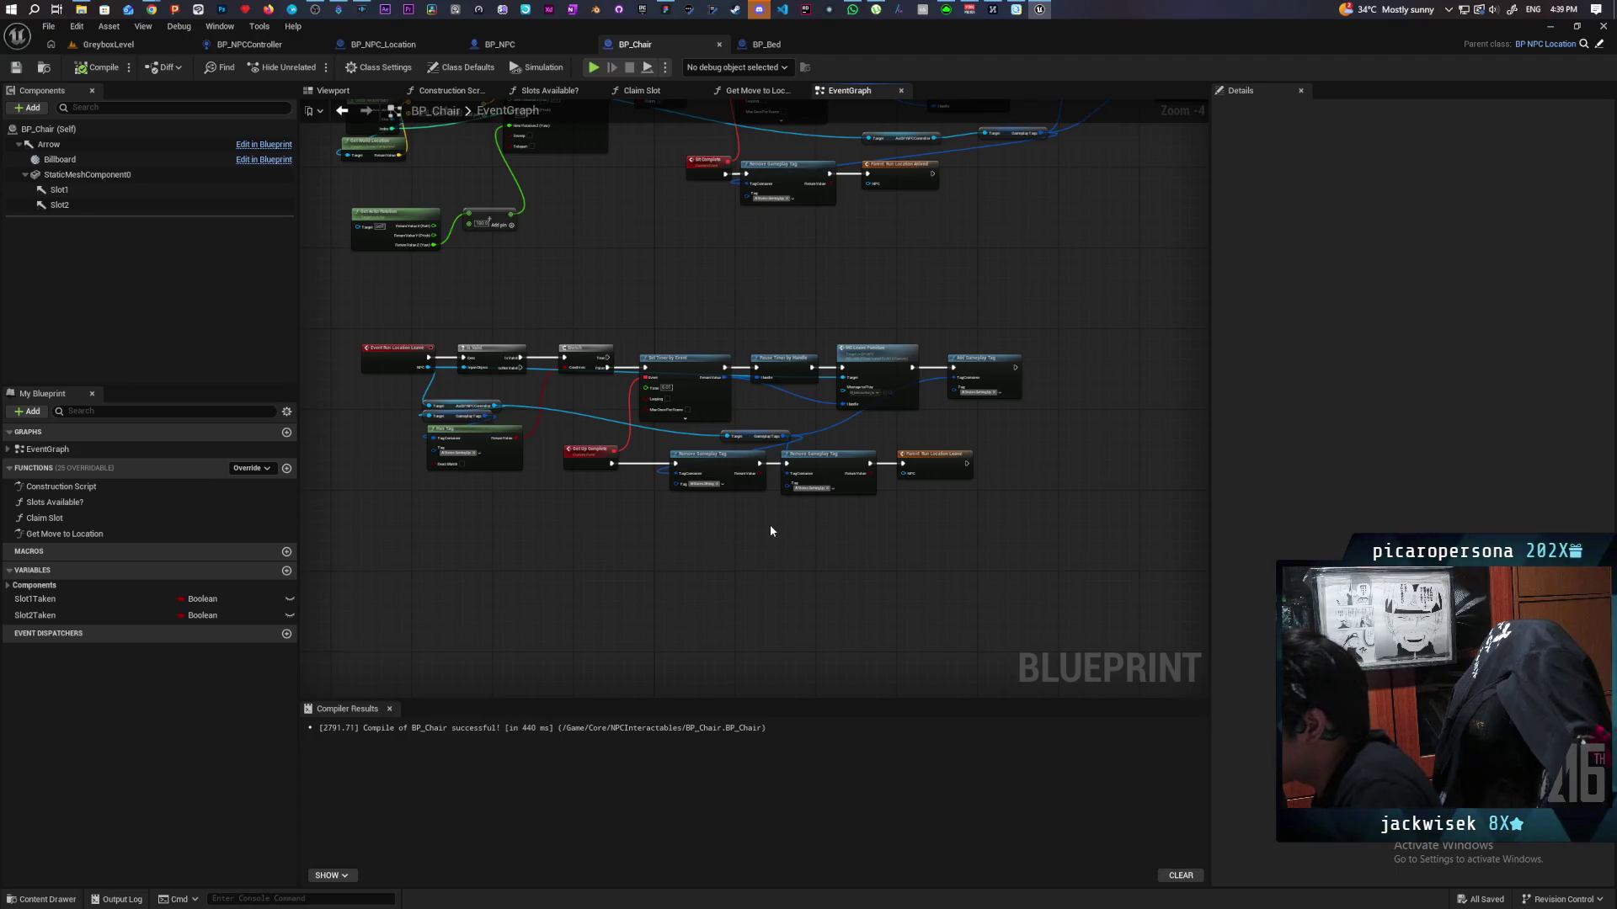
type("cAdd un")
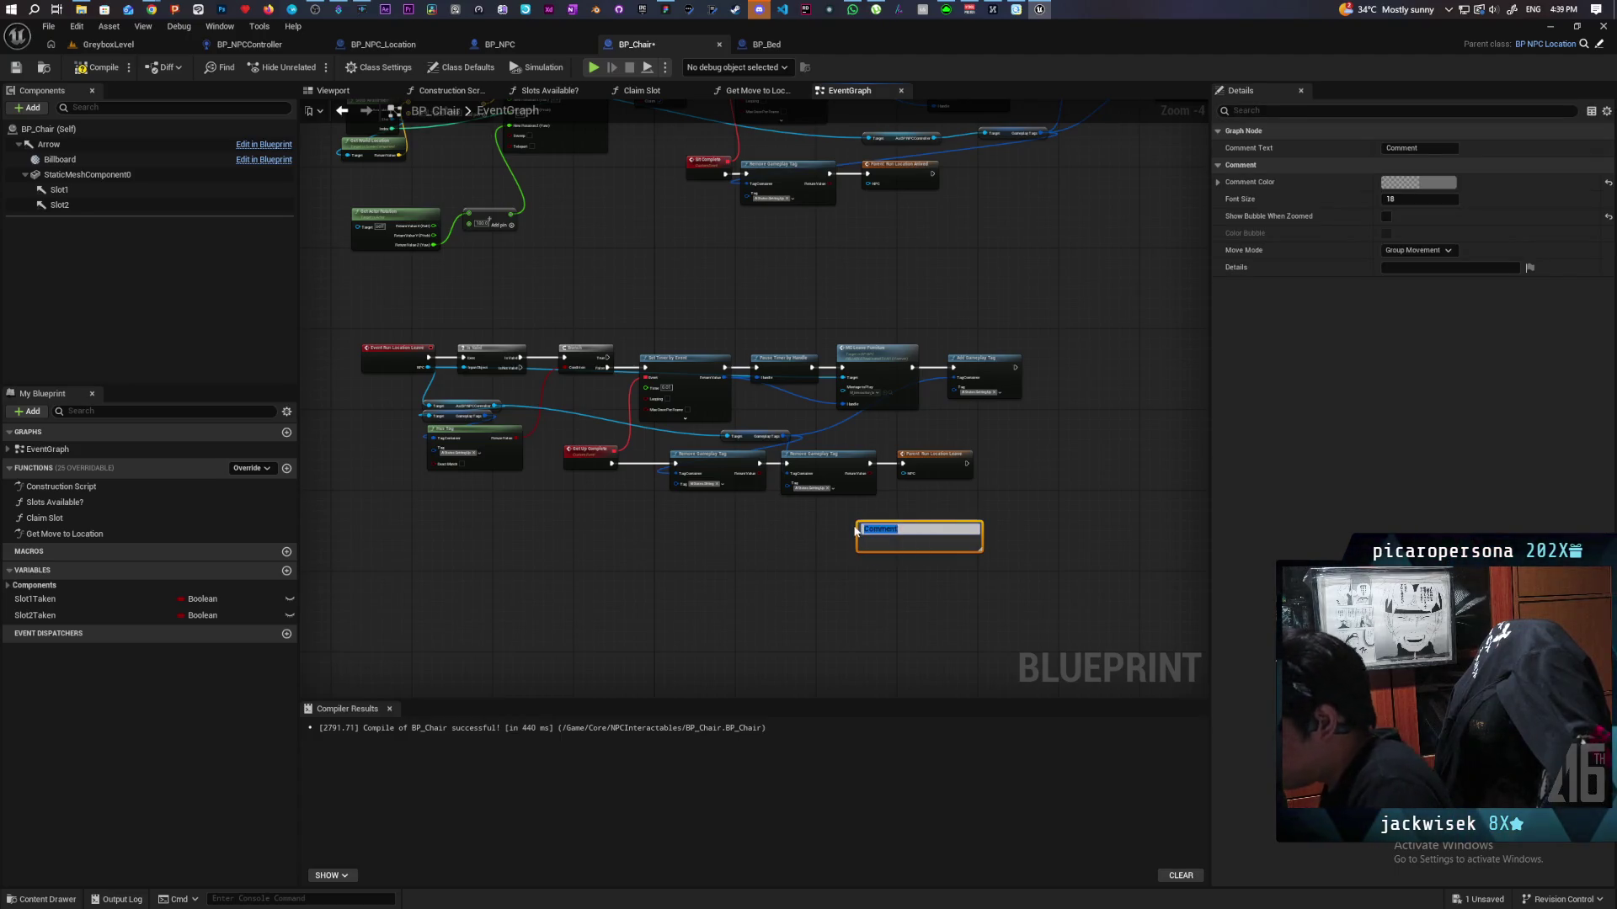
type(" slot here")
left_click(782, 569)
Step: Set the comment colour to bright red and save BP_Chair
left_click(941, 528)
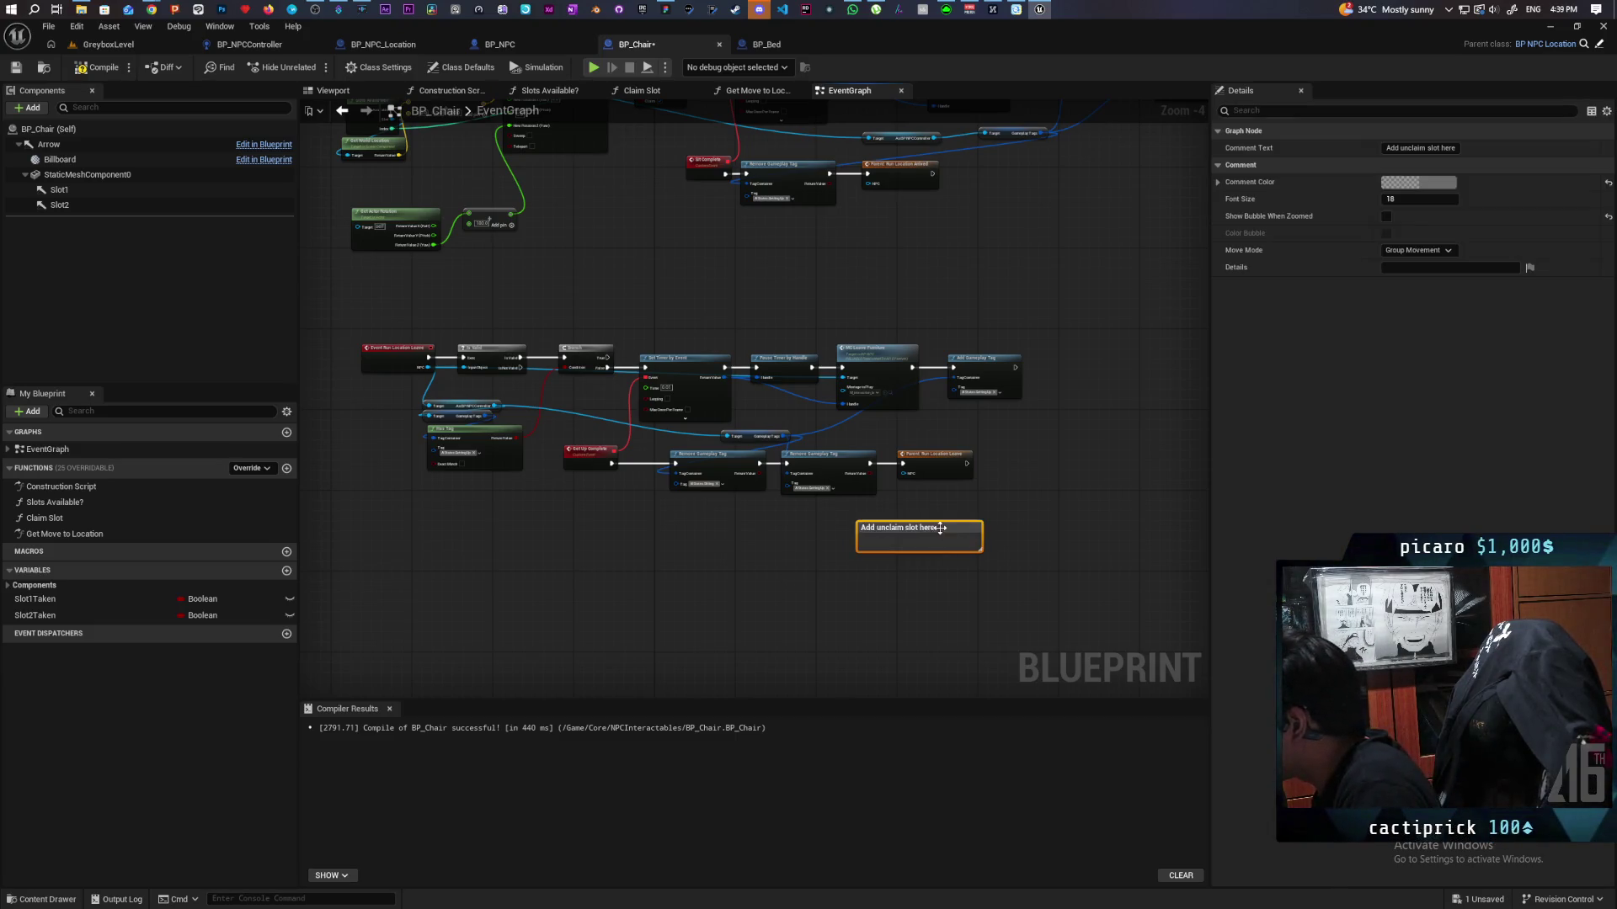
left_click(1419, 181)
left_click(1287, 272)
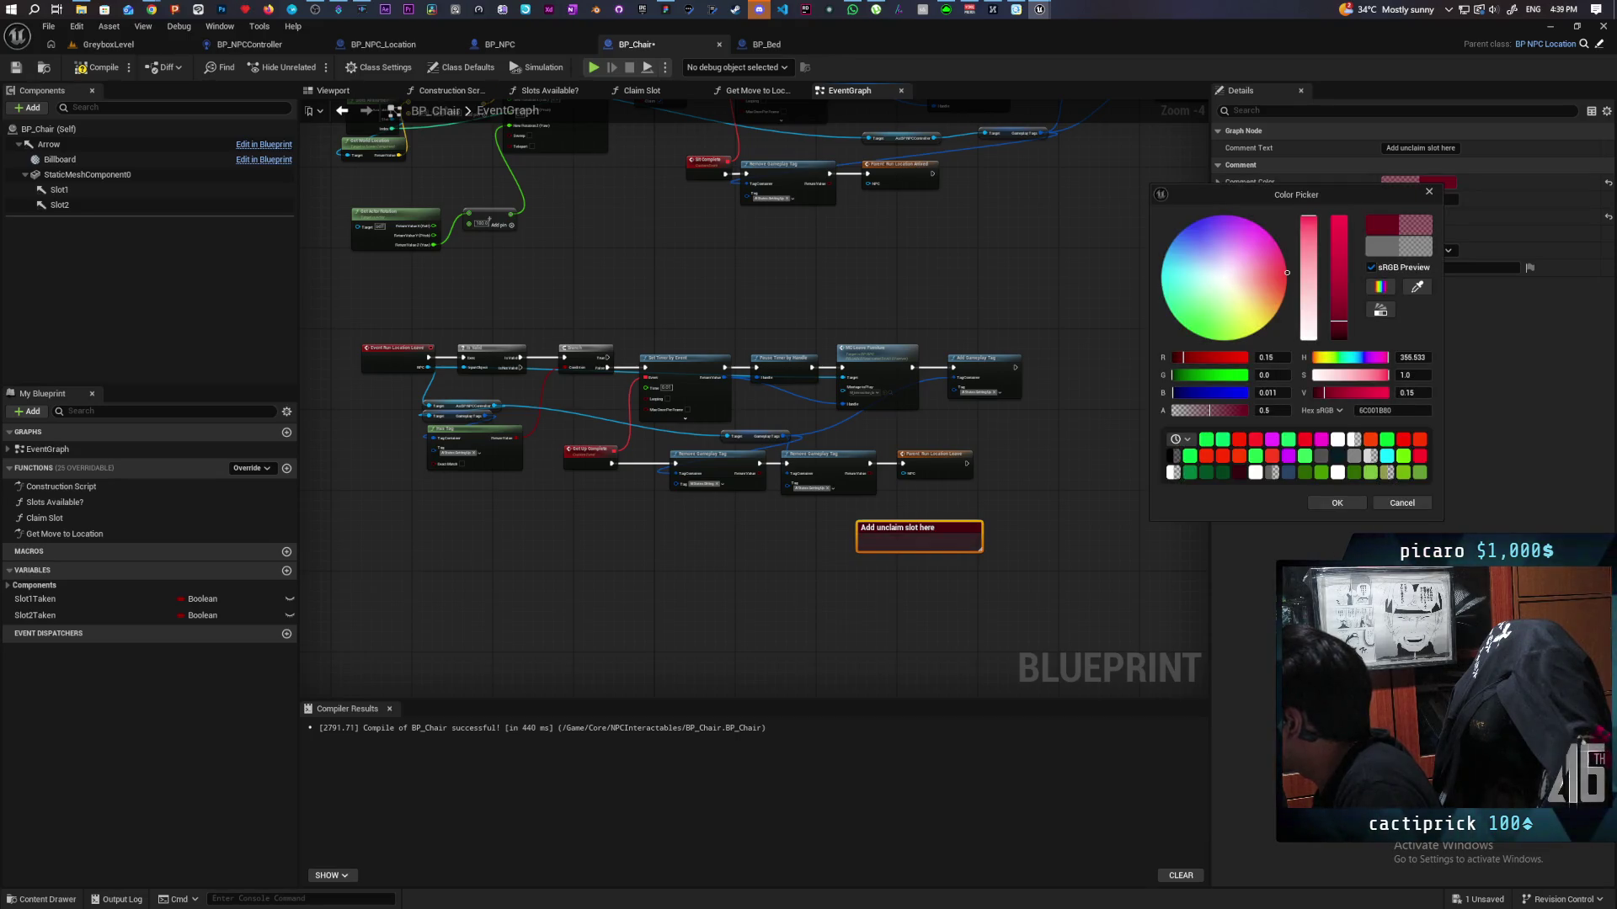
left_click_drag(1345, 284, 1339, 221)
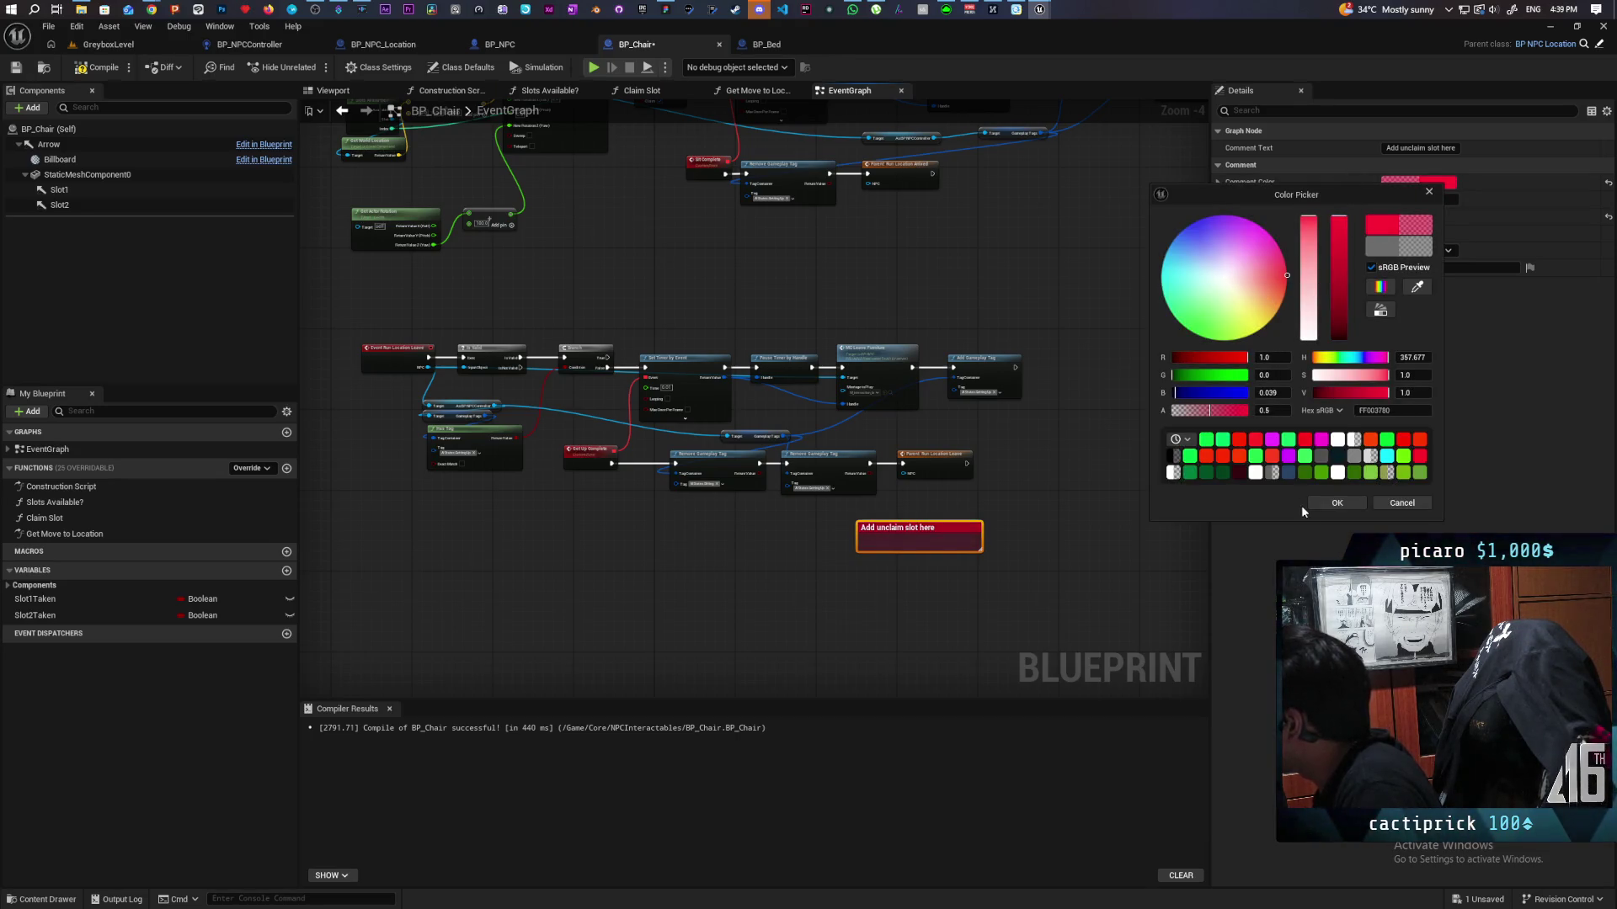
left_click(1336, 503)
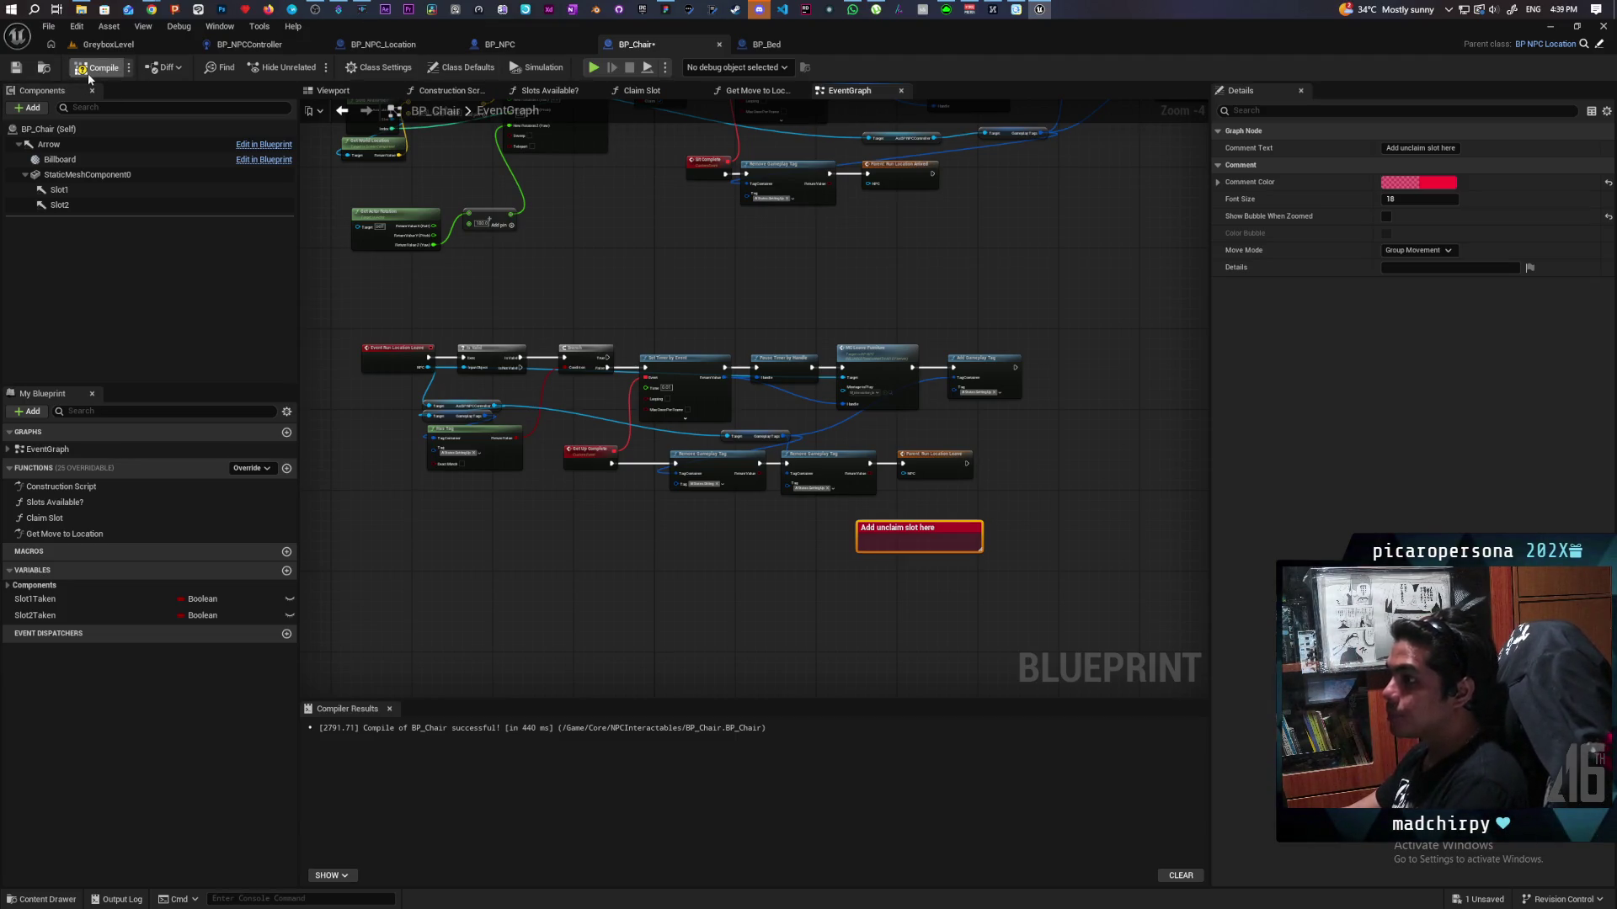
key("ctrl+s")
left_click(777, 51)
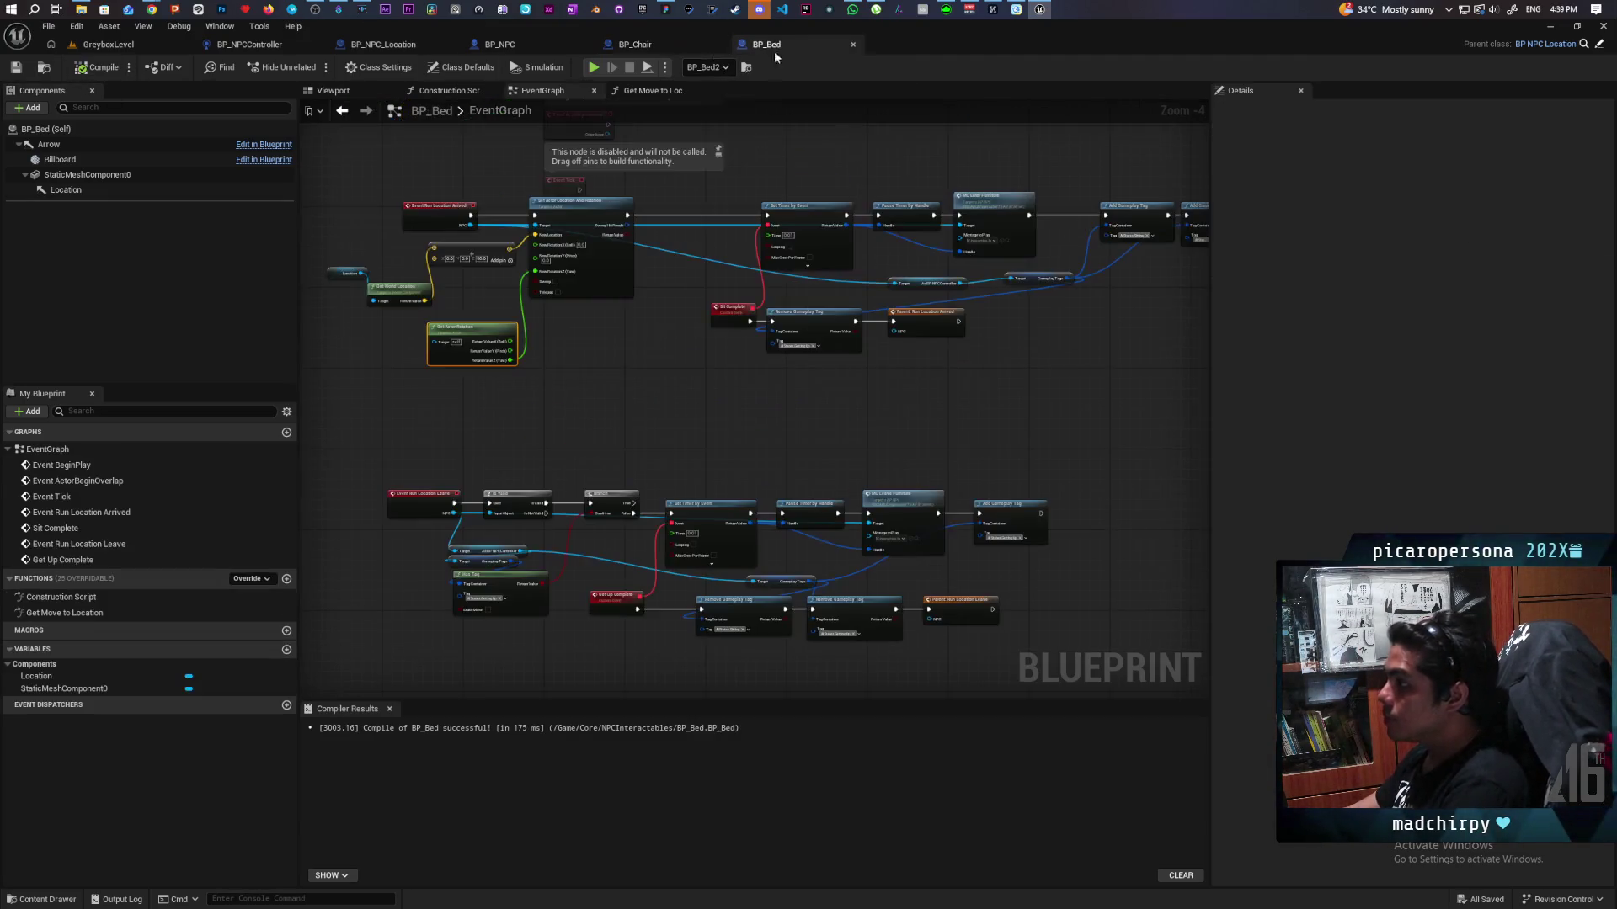
Step: Pan BP_Bed's graph to review the Run Location Leave and leave-event nodes
mouse_move(668, 388)
left_mouse_down()
mouse_move(697, 373)
mouse_move(644, 404)
left_mouse_up()
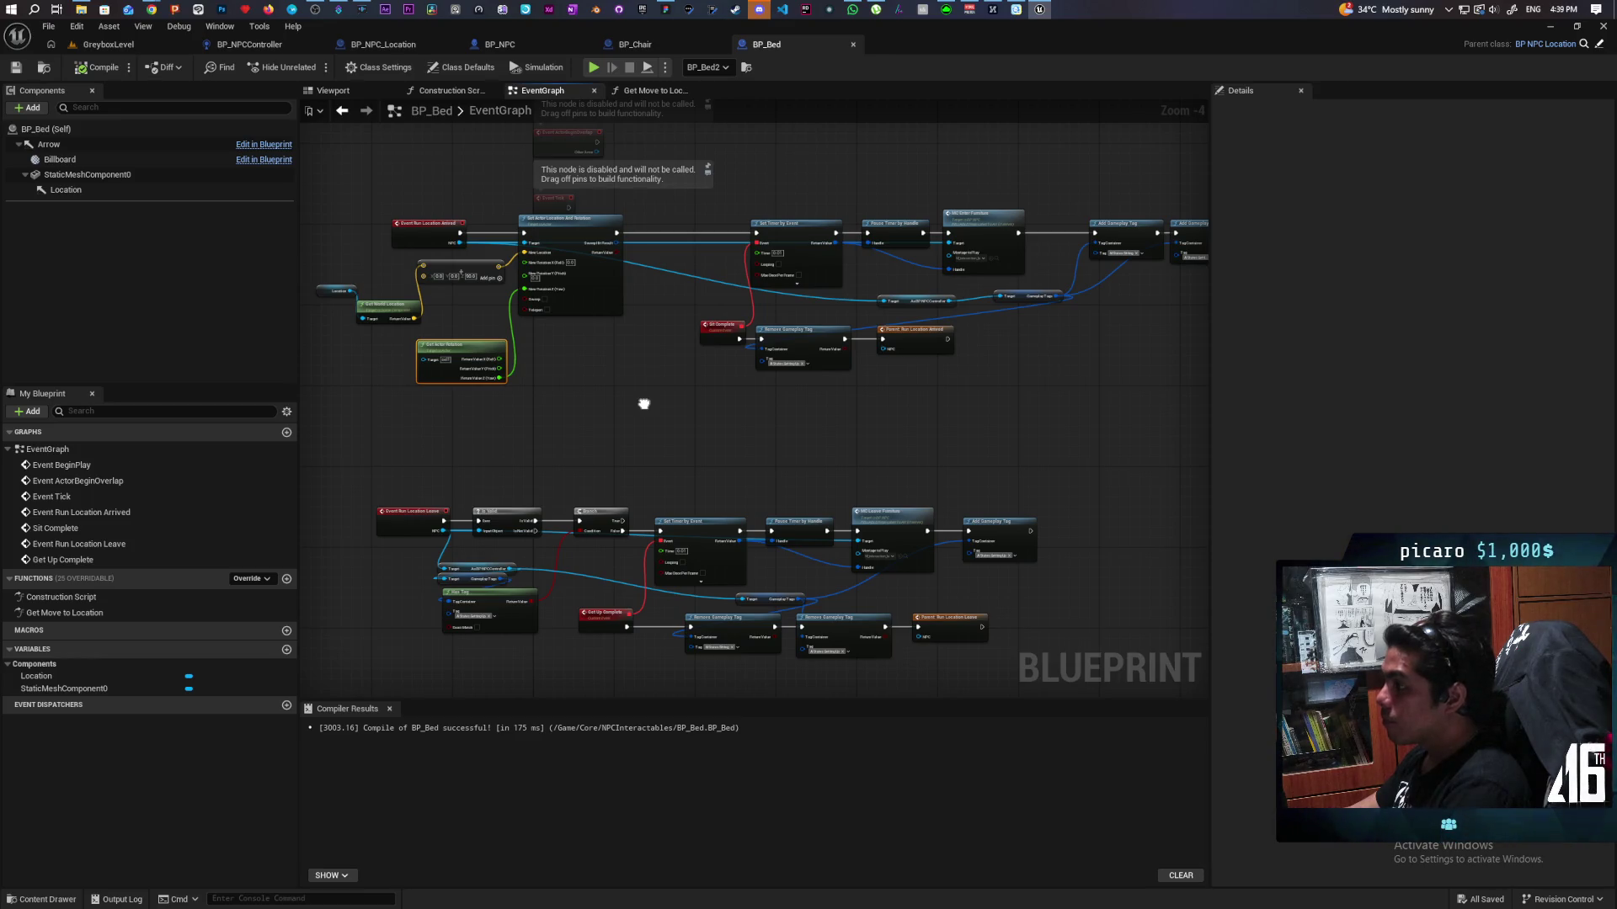
mouse_move(644, 405)
left_mouse_down()
mouse_move(614, 270)
mouse_move(611, 303)
left_mouse_up()
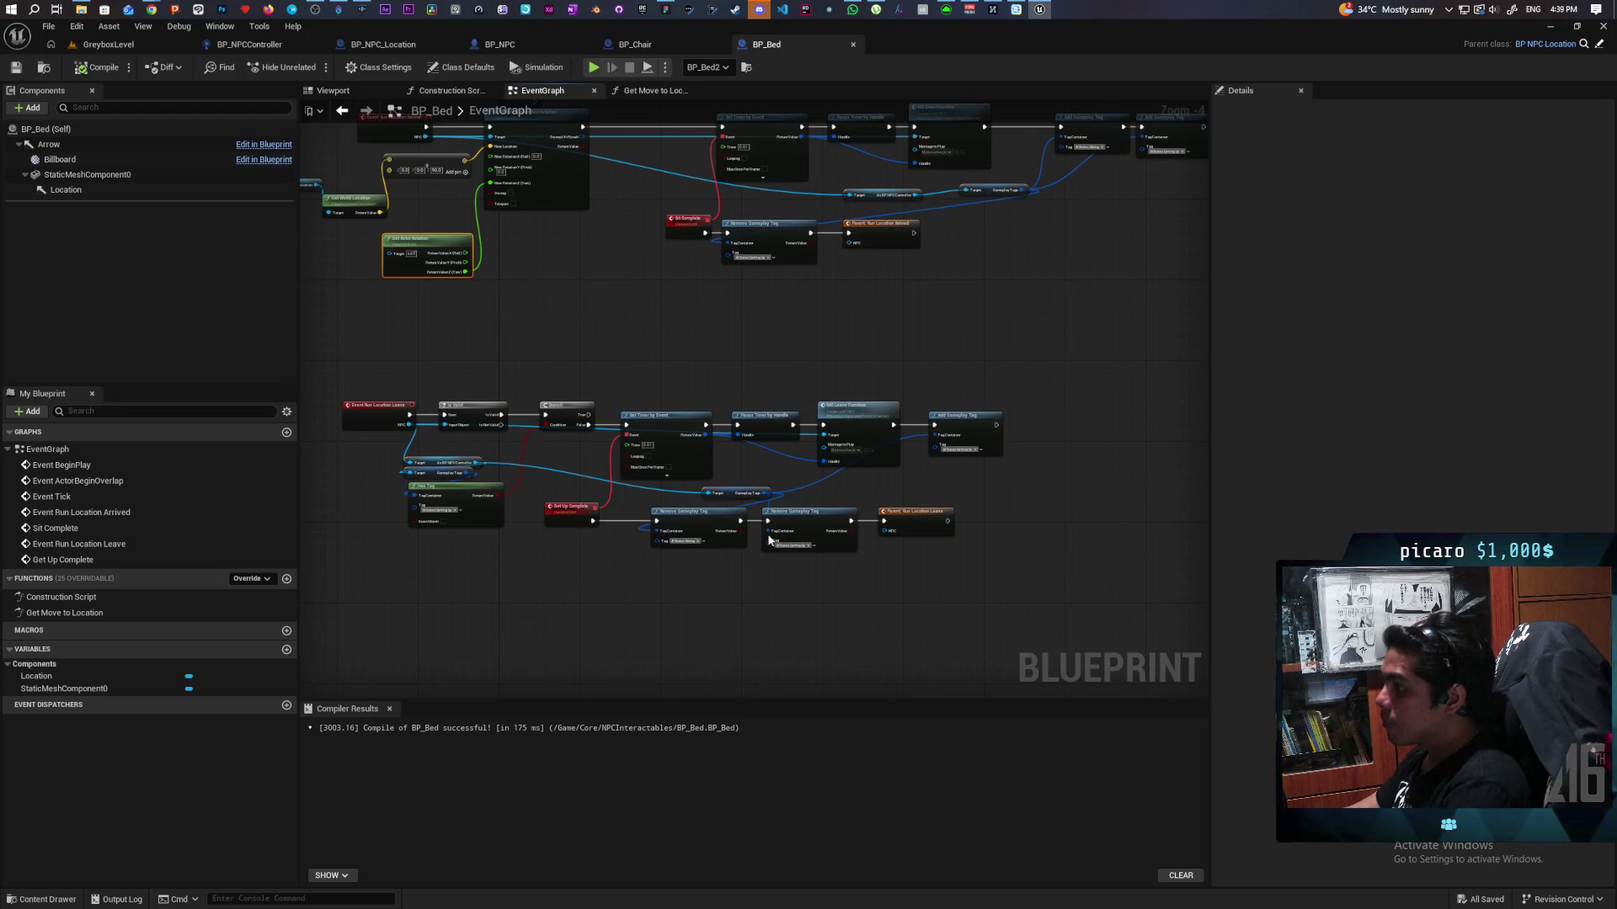
scroll(757, 515, "up", 4)
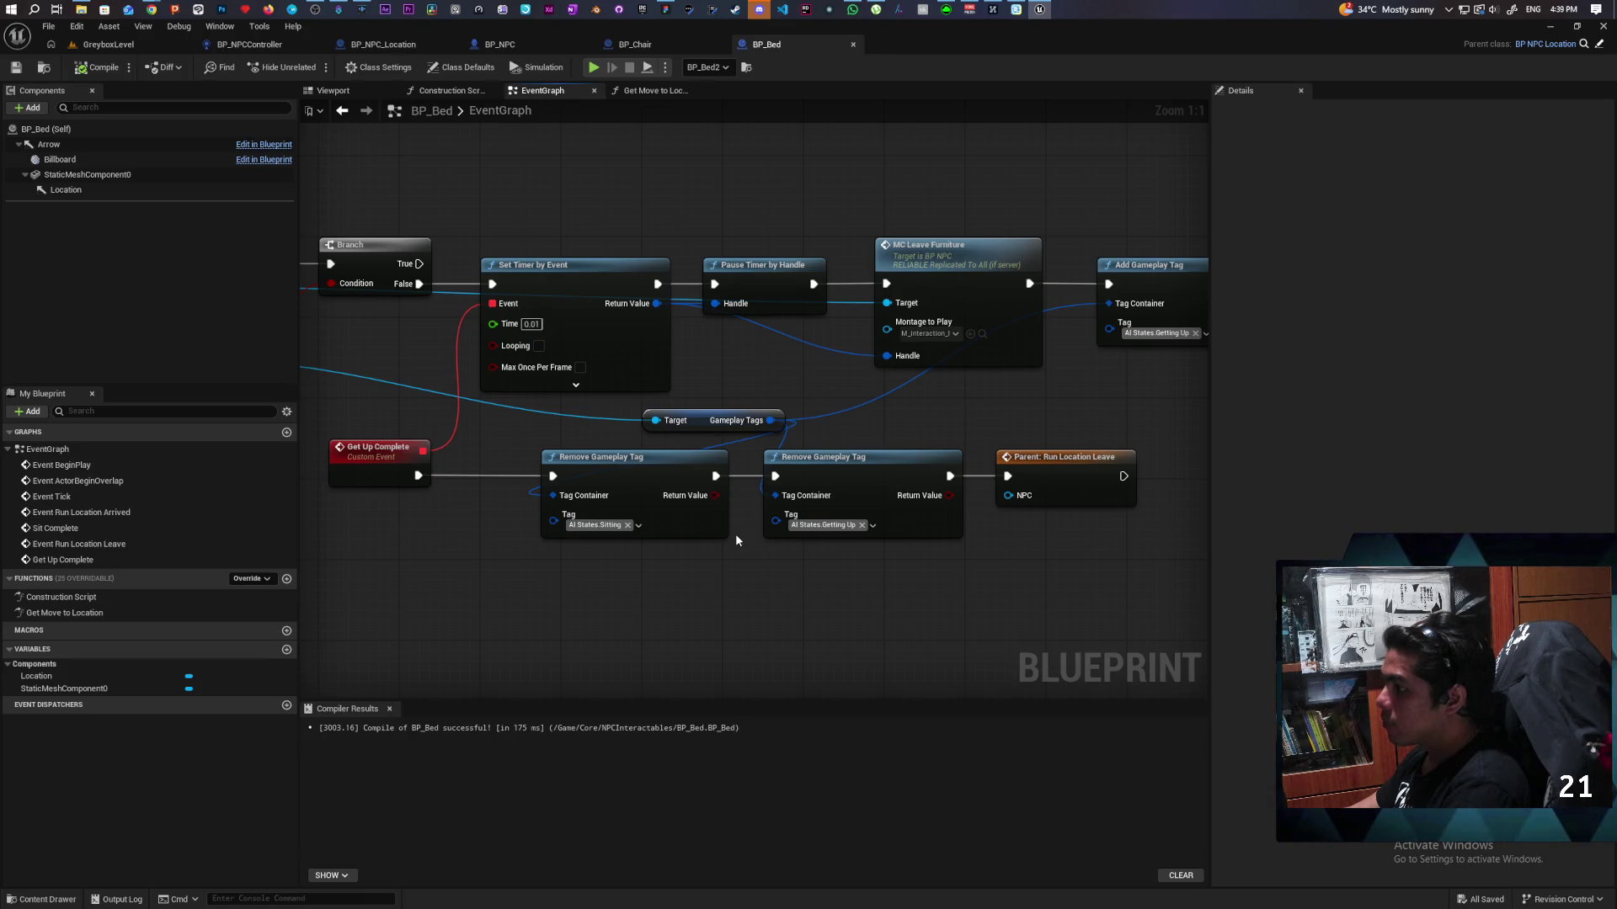
scroll(736, 535, "down", 2)
mouse_move(678, 558)
left_mouse_down()
mouse_move(904, 566)
mouse_move(860, 571)
left_mouse_up()
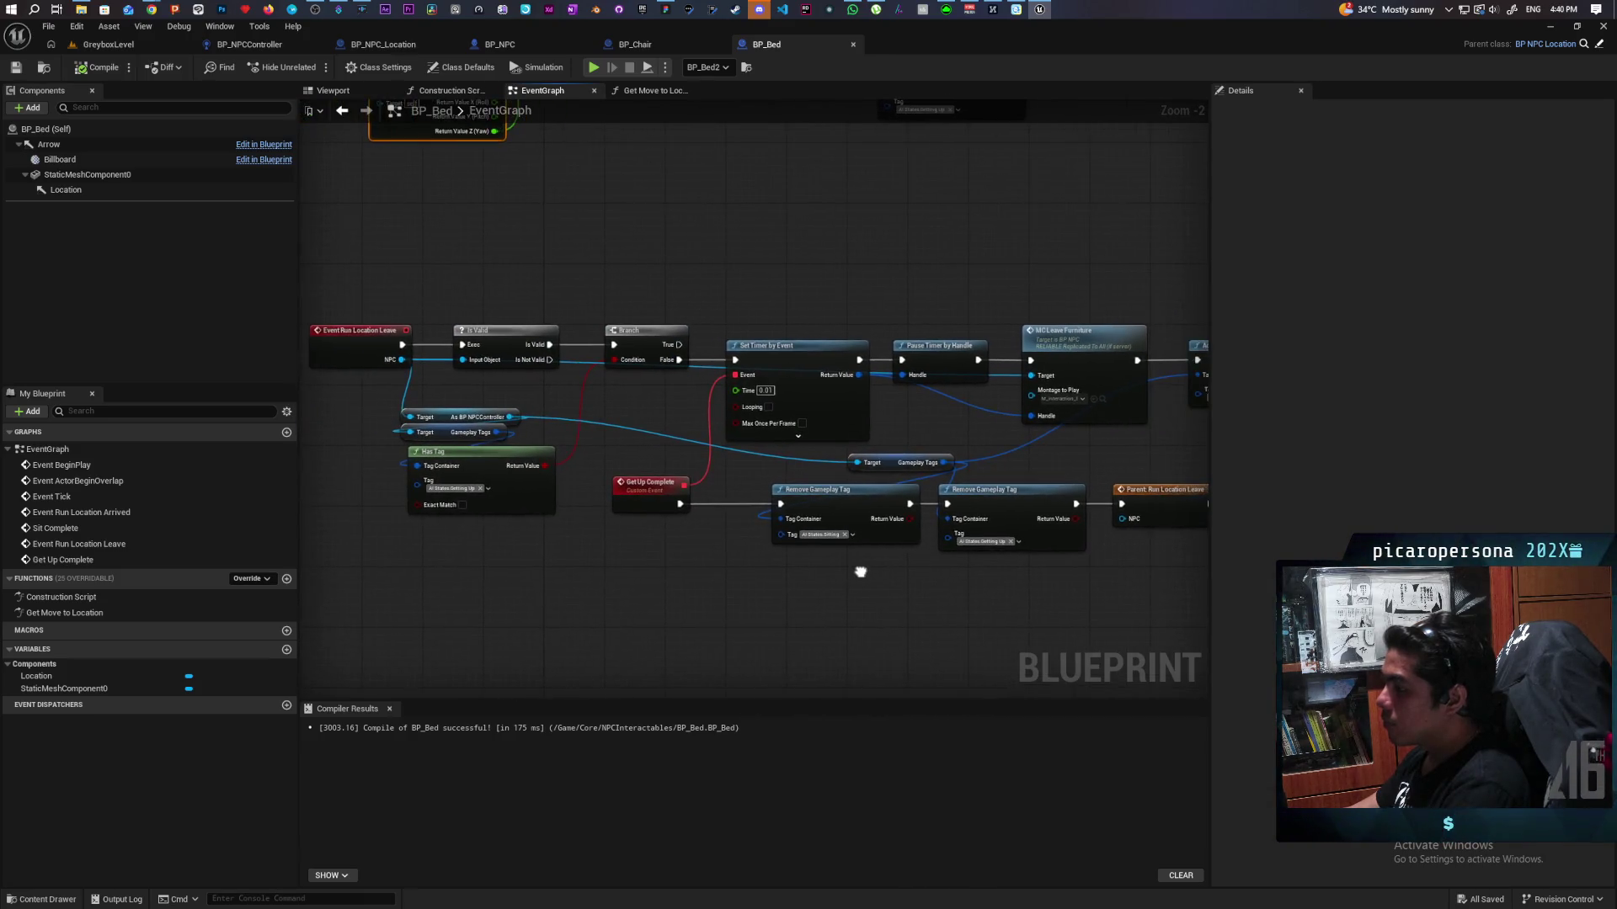
scroll(805, 578, "down", 3)
mouse_move(820, 451)
left_mouse_down()
mouse_move(818, 474)
mouse_move(822, 454)
left_mouse_up()
scroll(620, 428, "up", 1)
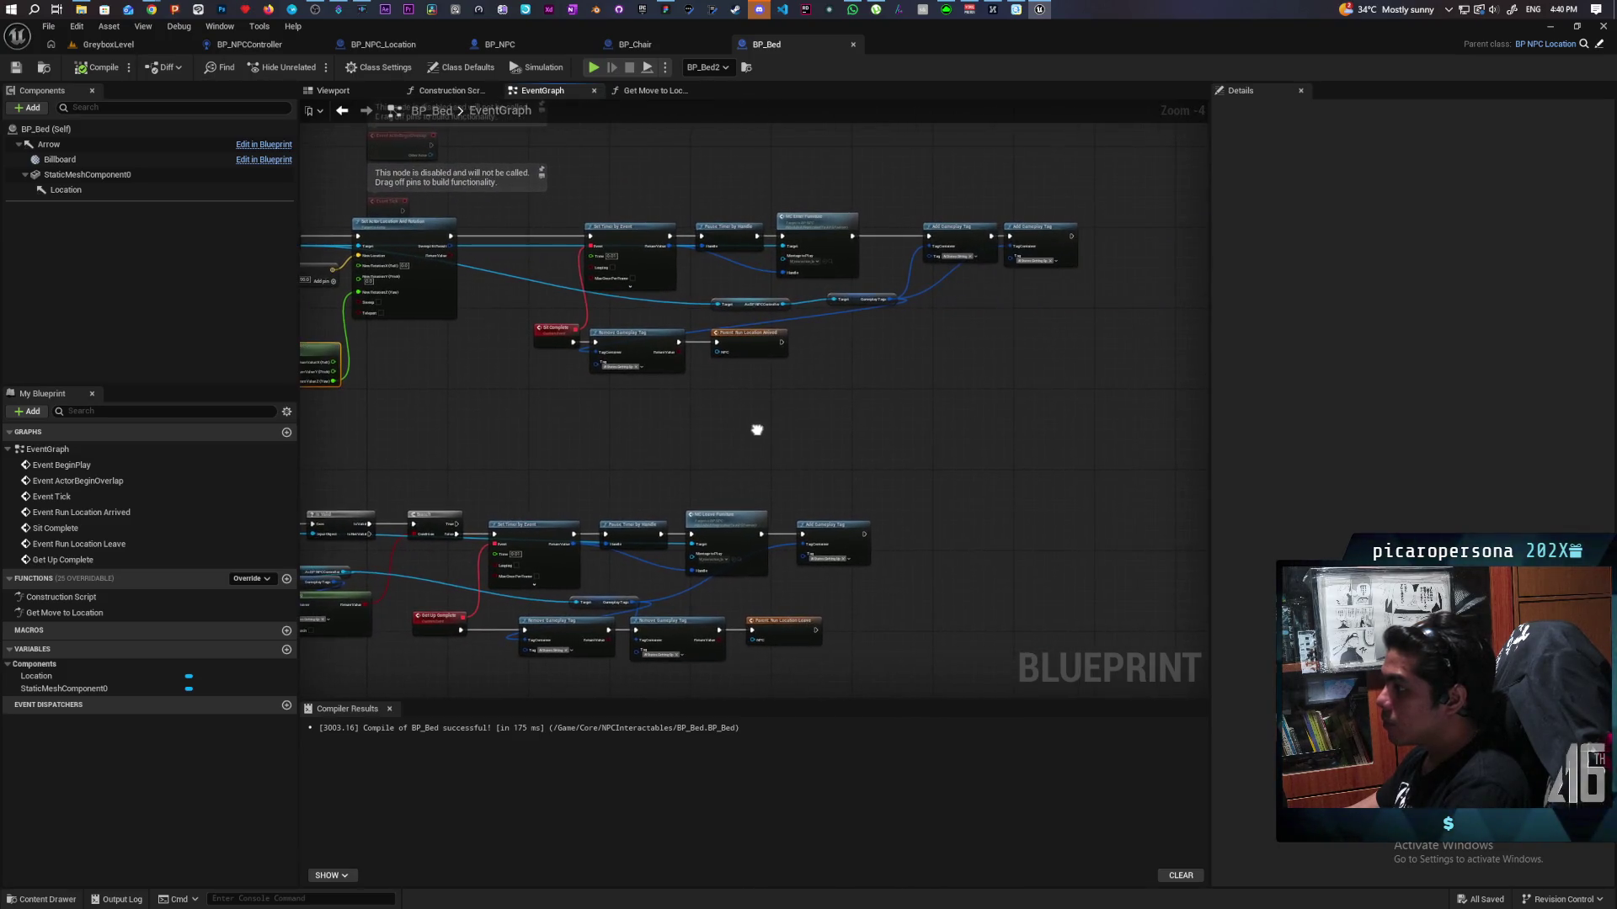
scroll(640, 387, "up", 1)
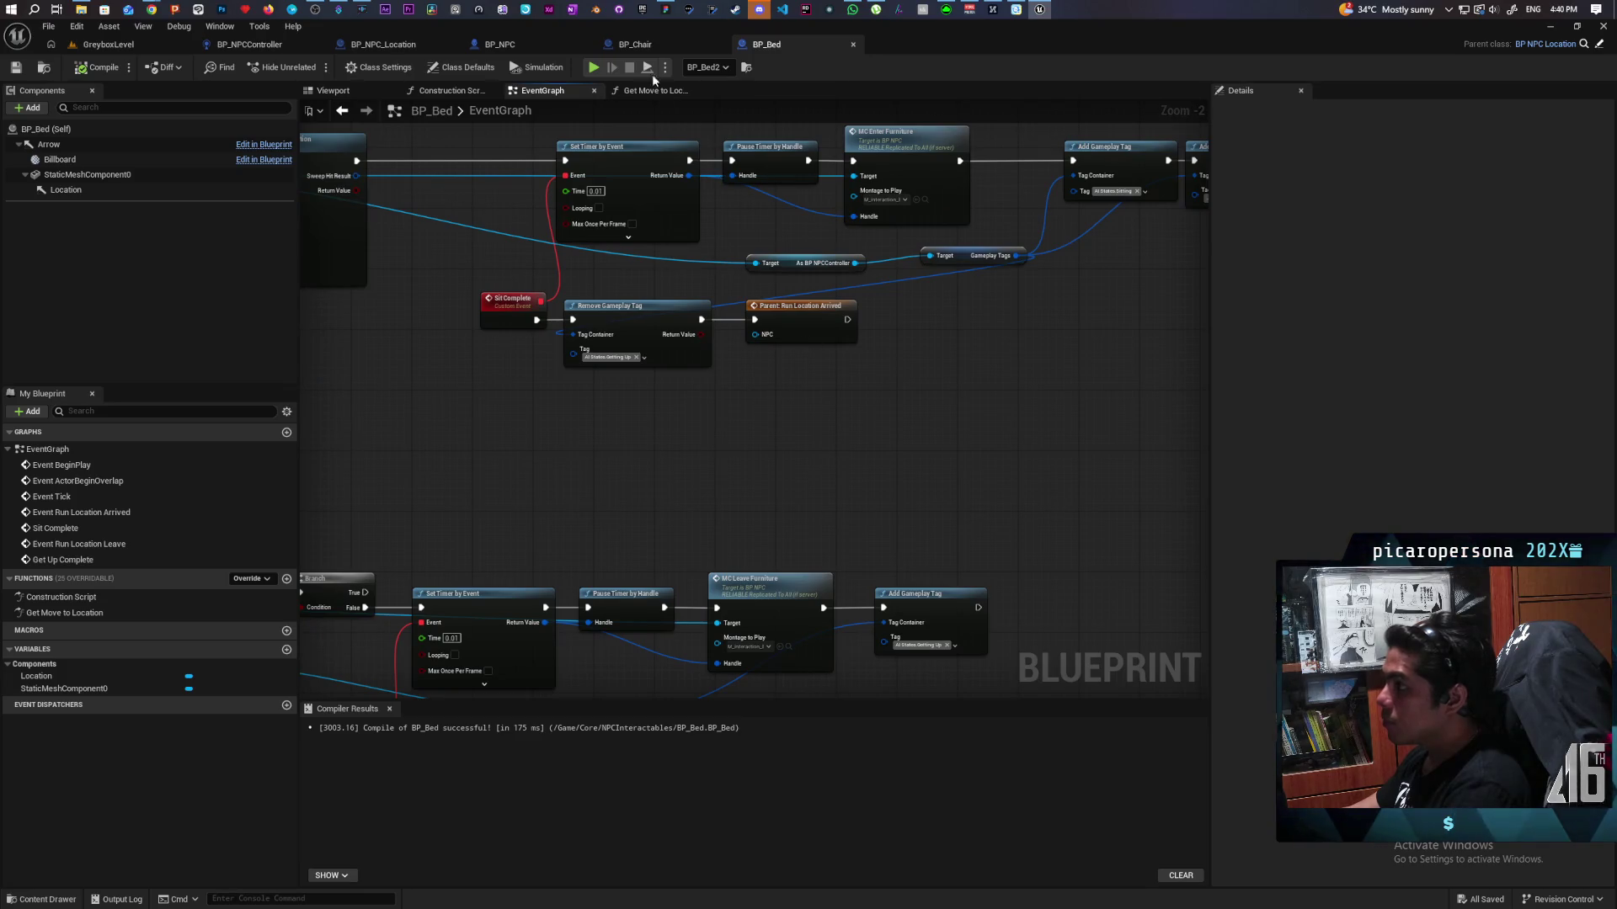
Step: Locate the AM_Lie_Down_Bed_Reversed montage and compare it with BP_Bed's enter-furniture montage
left_click(490, 44)
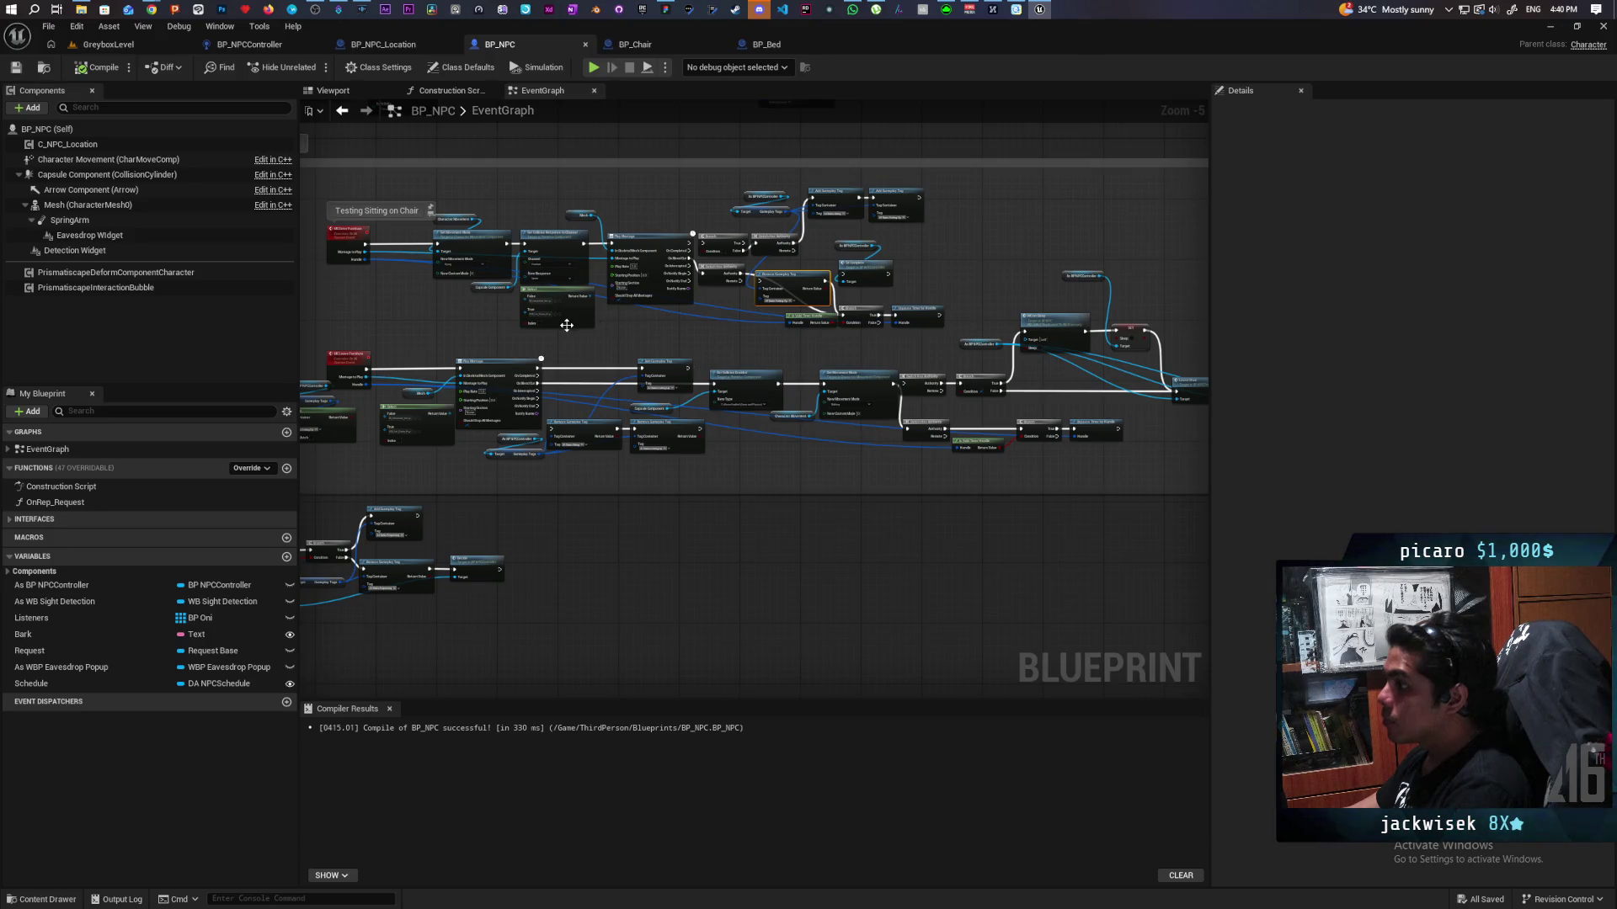
scroll(566, 325, "up", 5)
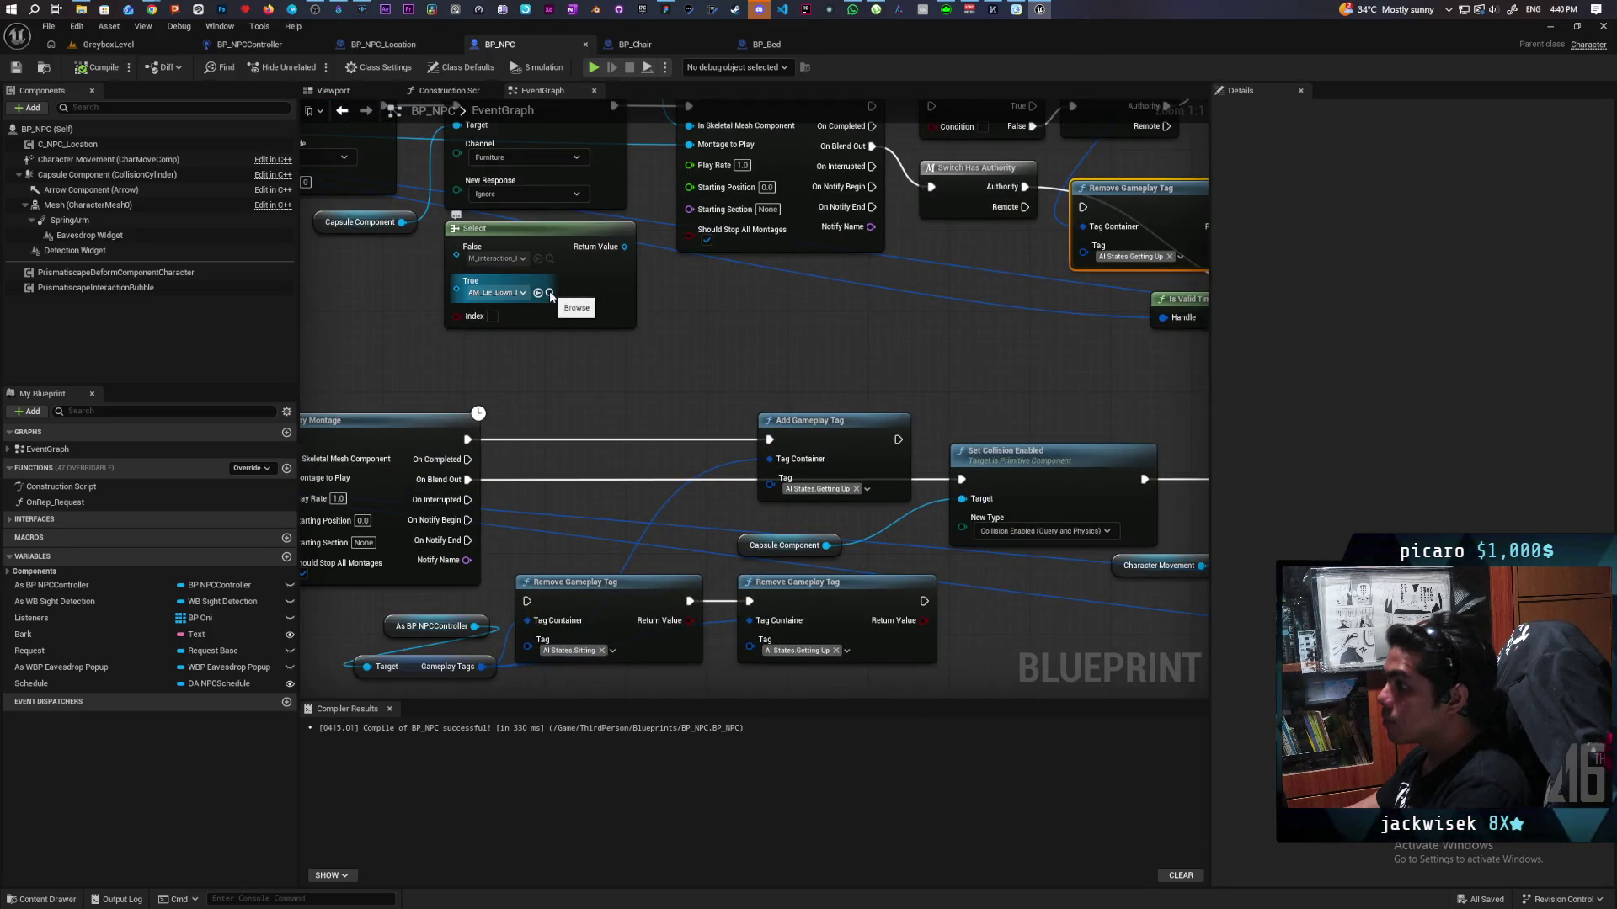
left_click(550, 293)
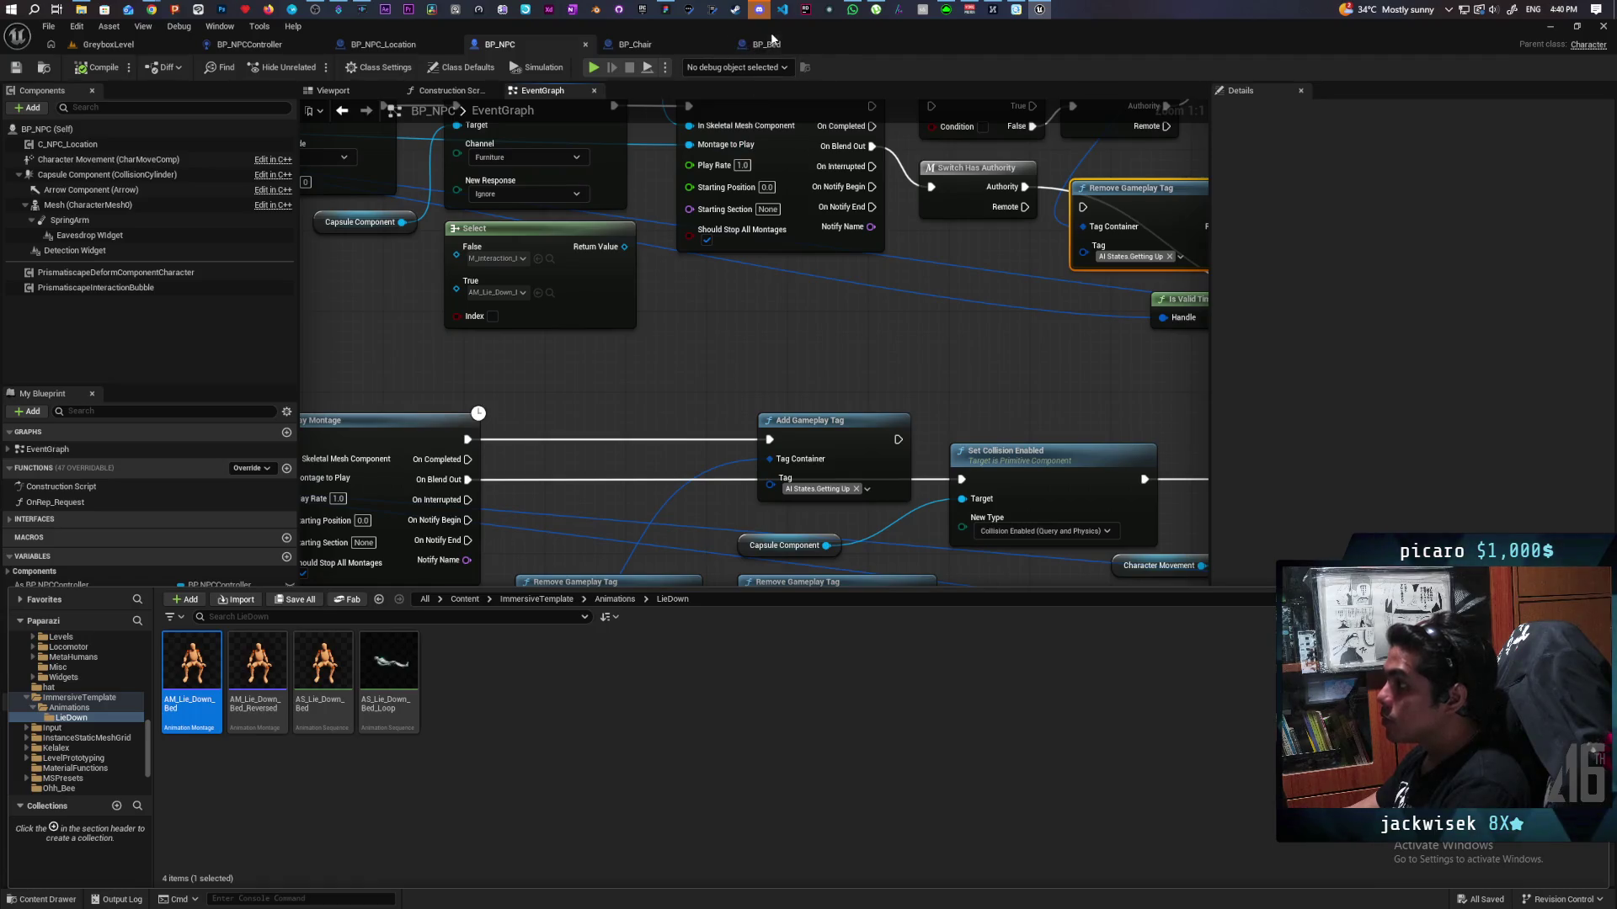
left_click(766, 45)
left_click(917, 199)
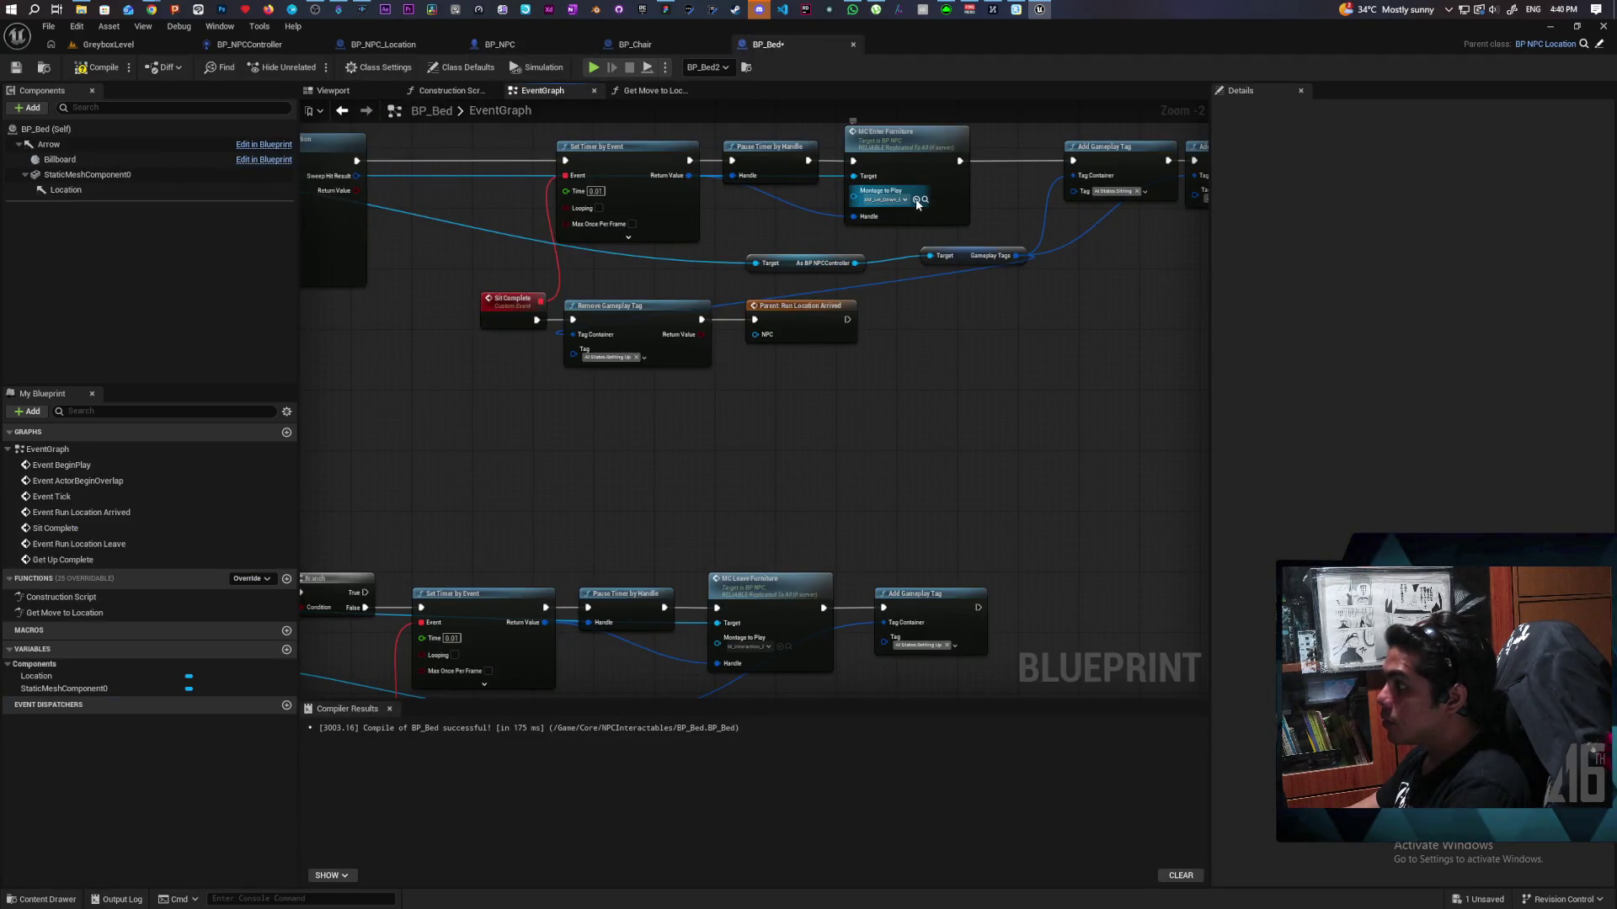
left_click(531, 52)
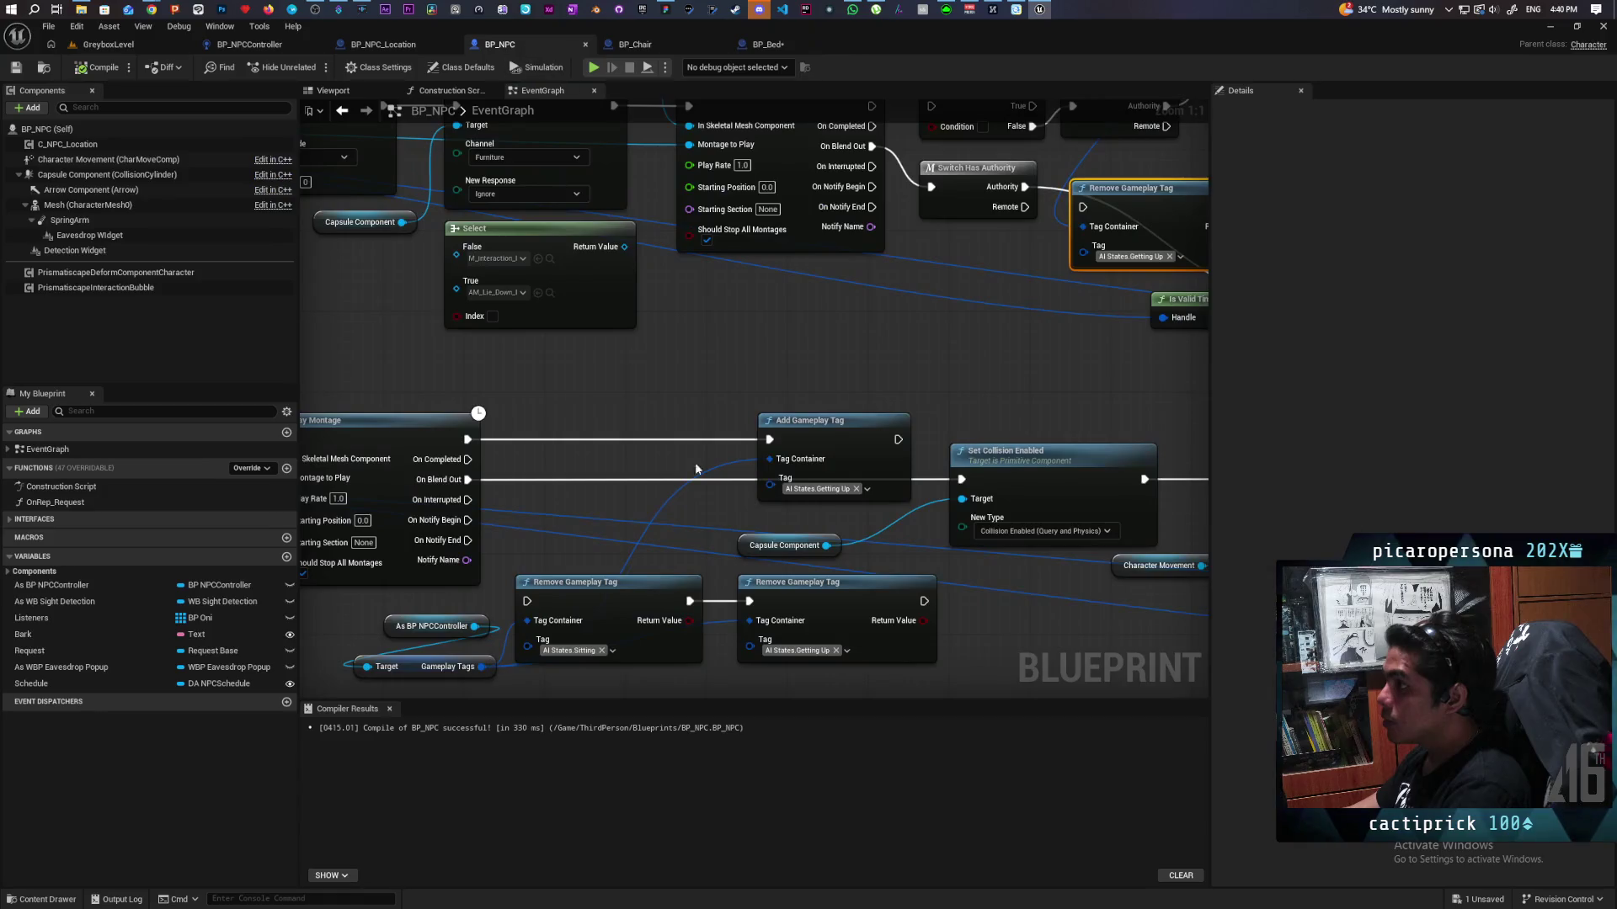
left_click_drag(794, 327, 908, 316)
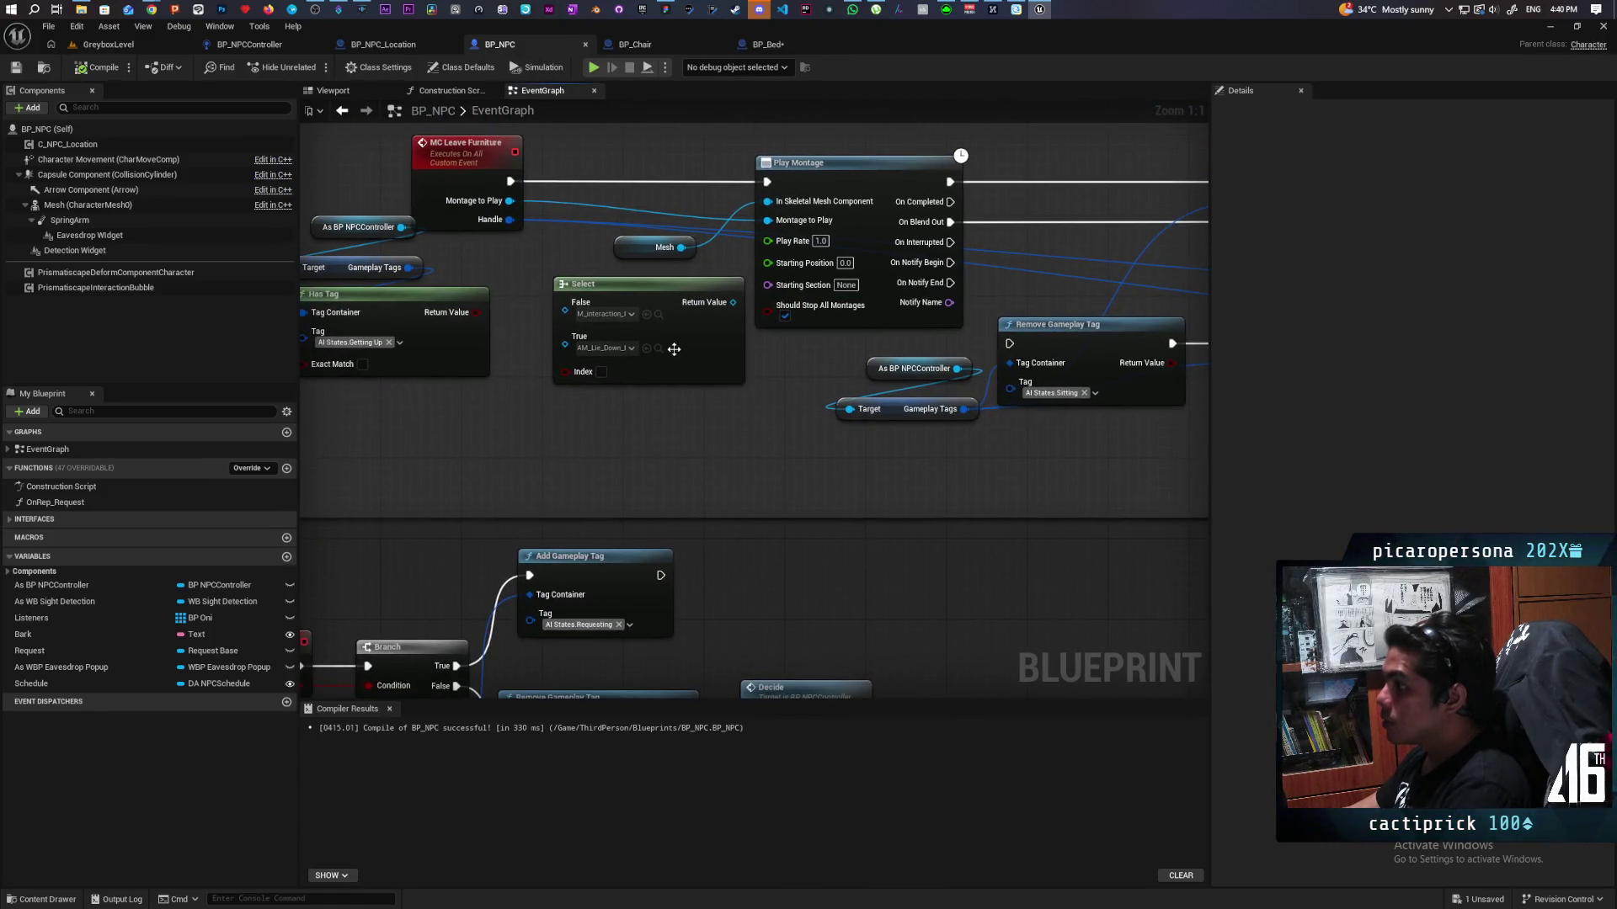
left_click(659, 347)
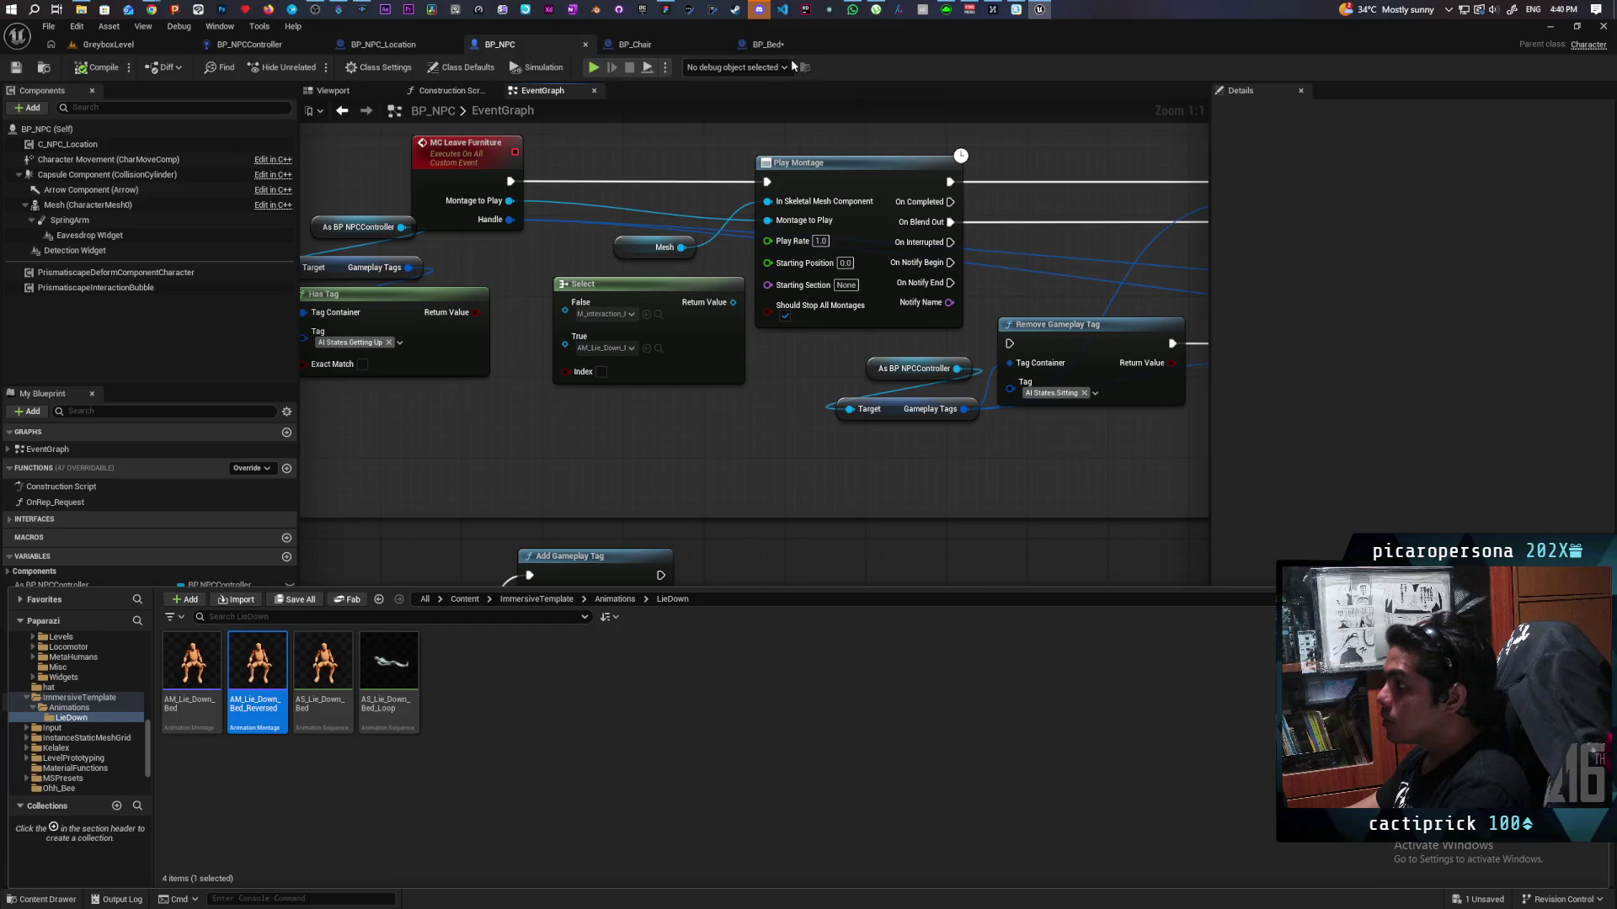
left_click(768, 45)
Step: Pan across BP_Bed's node rows and upper event chain
scroll(872, 373, "down", 2)
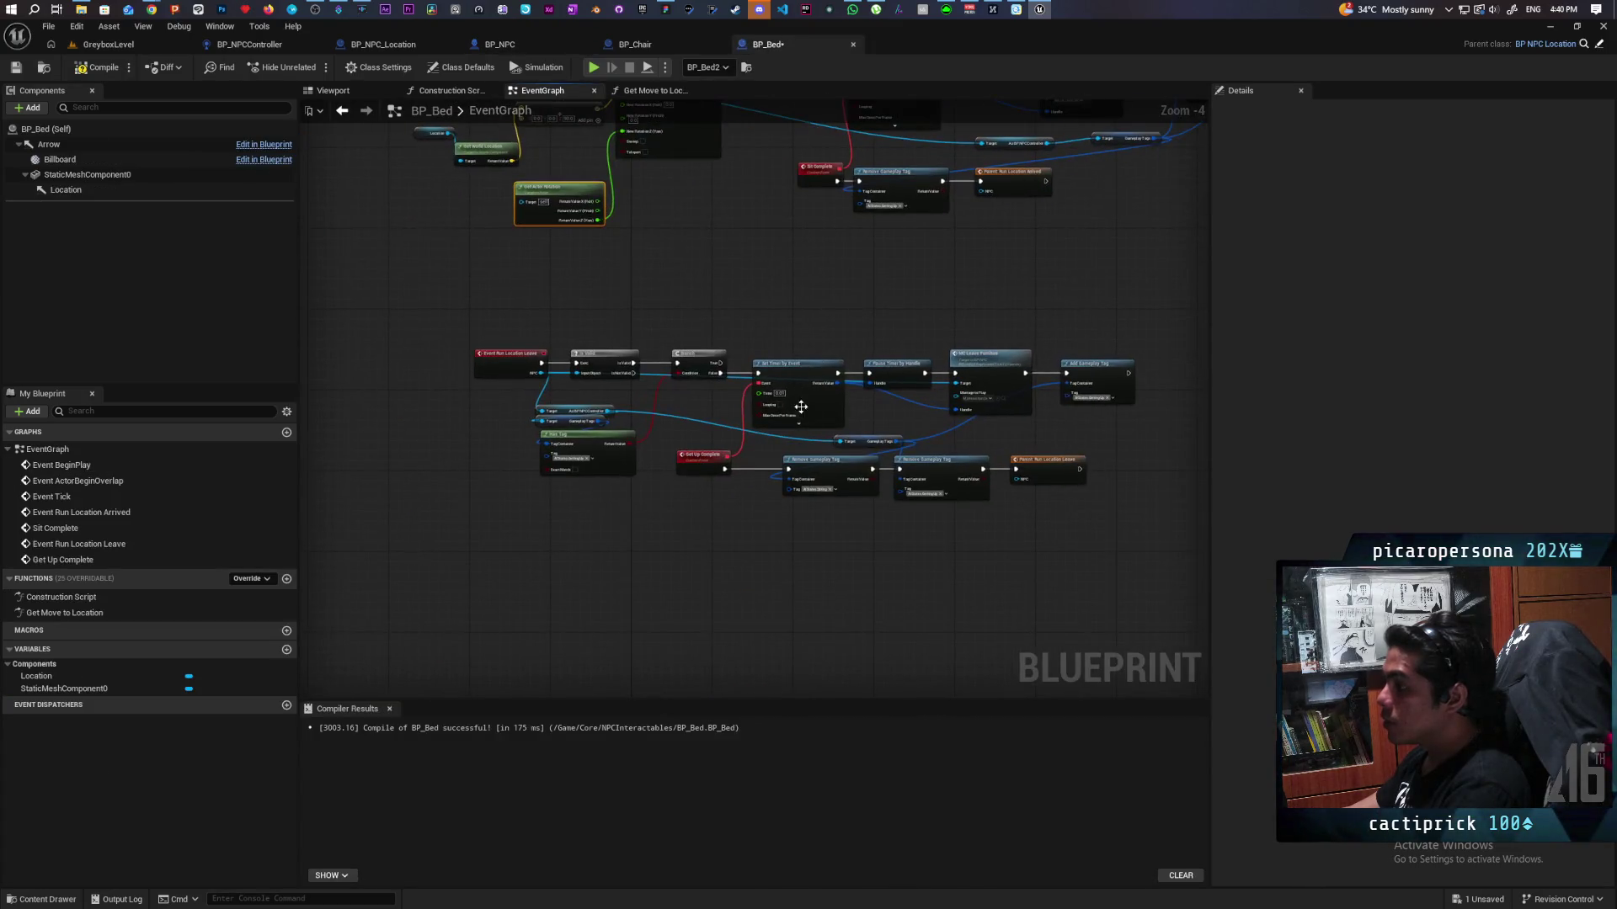
scroll(1047, 393, "up", 3)
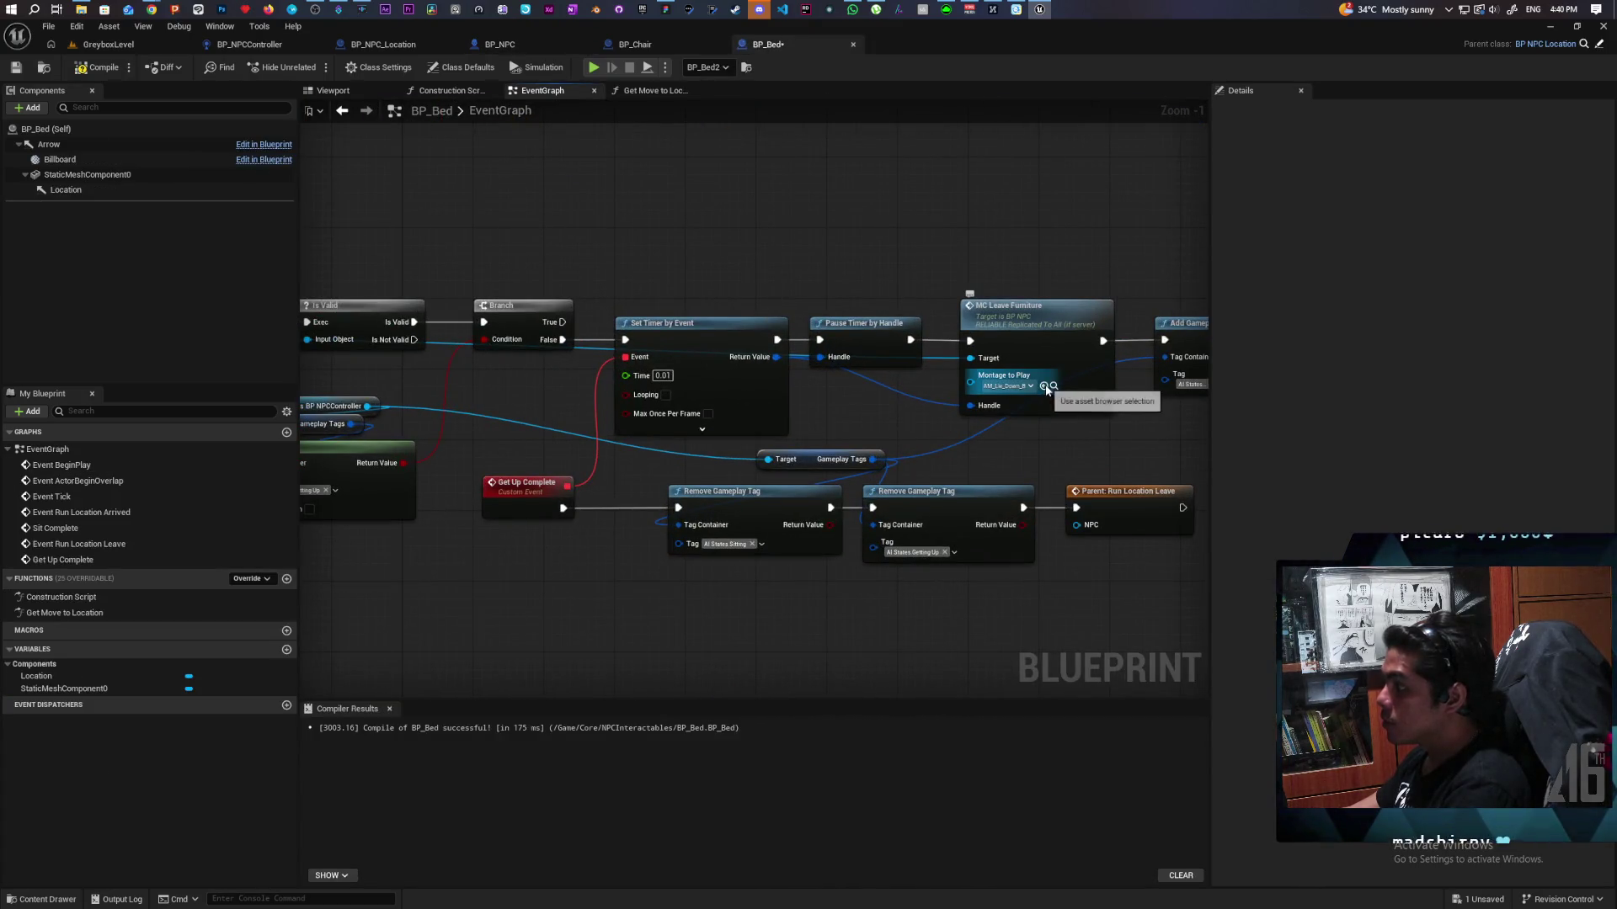
scroll(952, 263, "down", 4)
mouse_move(952, 263)
left_mouse_down()
mouse_move(741, 459)
mouse_move(828, 429)
left_mouse_up()
scroll(897, 366, "up", 3)
mouse_move(892, 357)
left_mouse_down()
mouse_move(814, 426)
mouse_move(908, 372)
left_mouse_up()
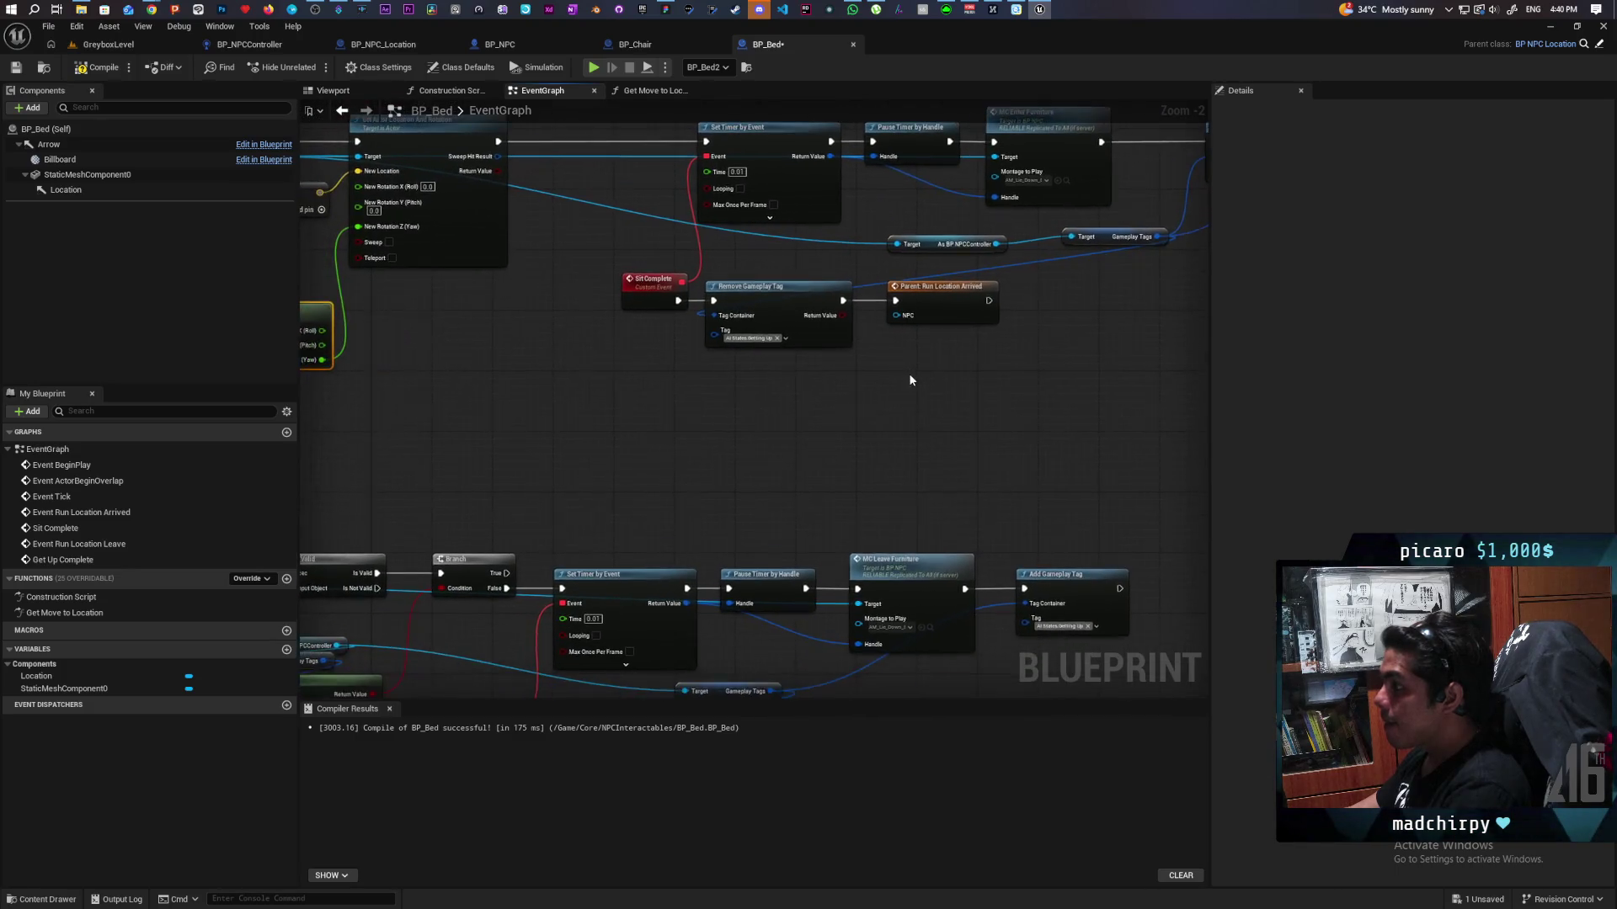
scroll(908, 373, "down", 1)
scroll(897, 413, "down", 1)
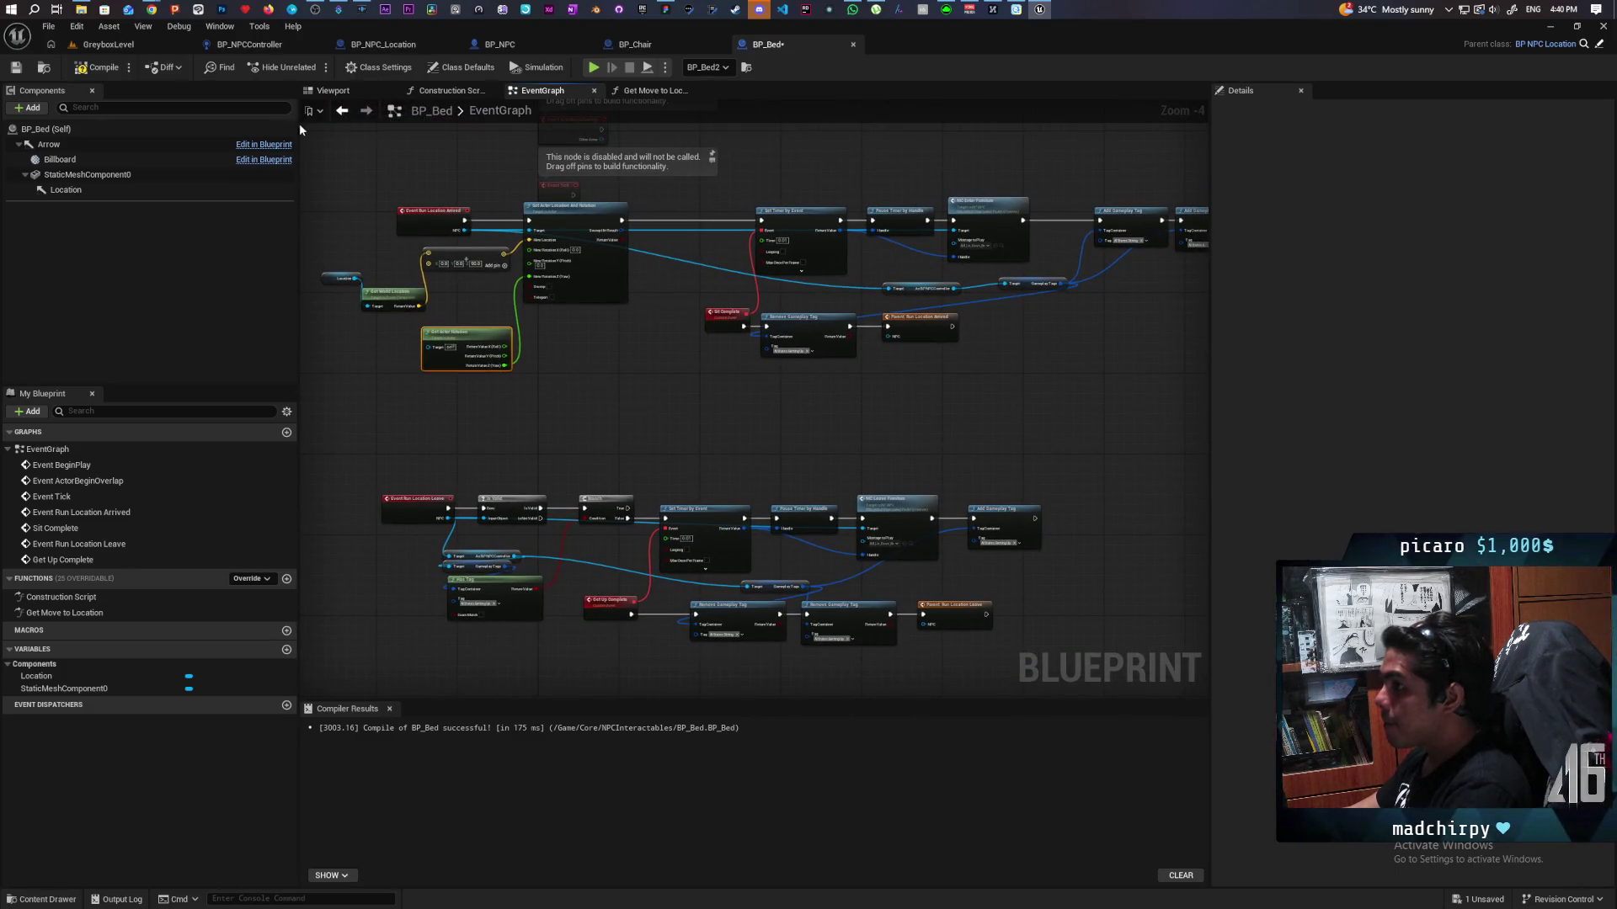
left_click(635, 44)
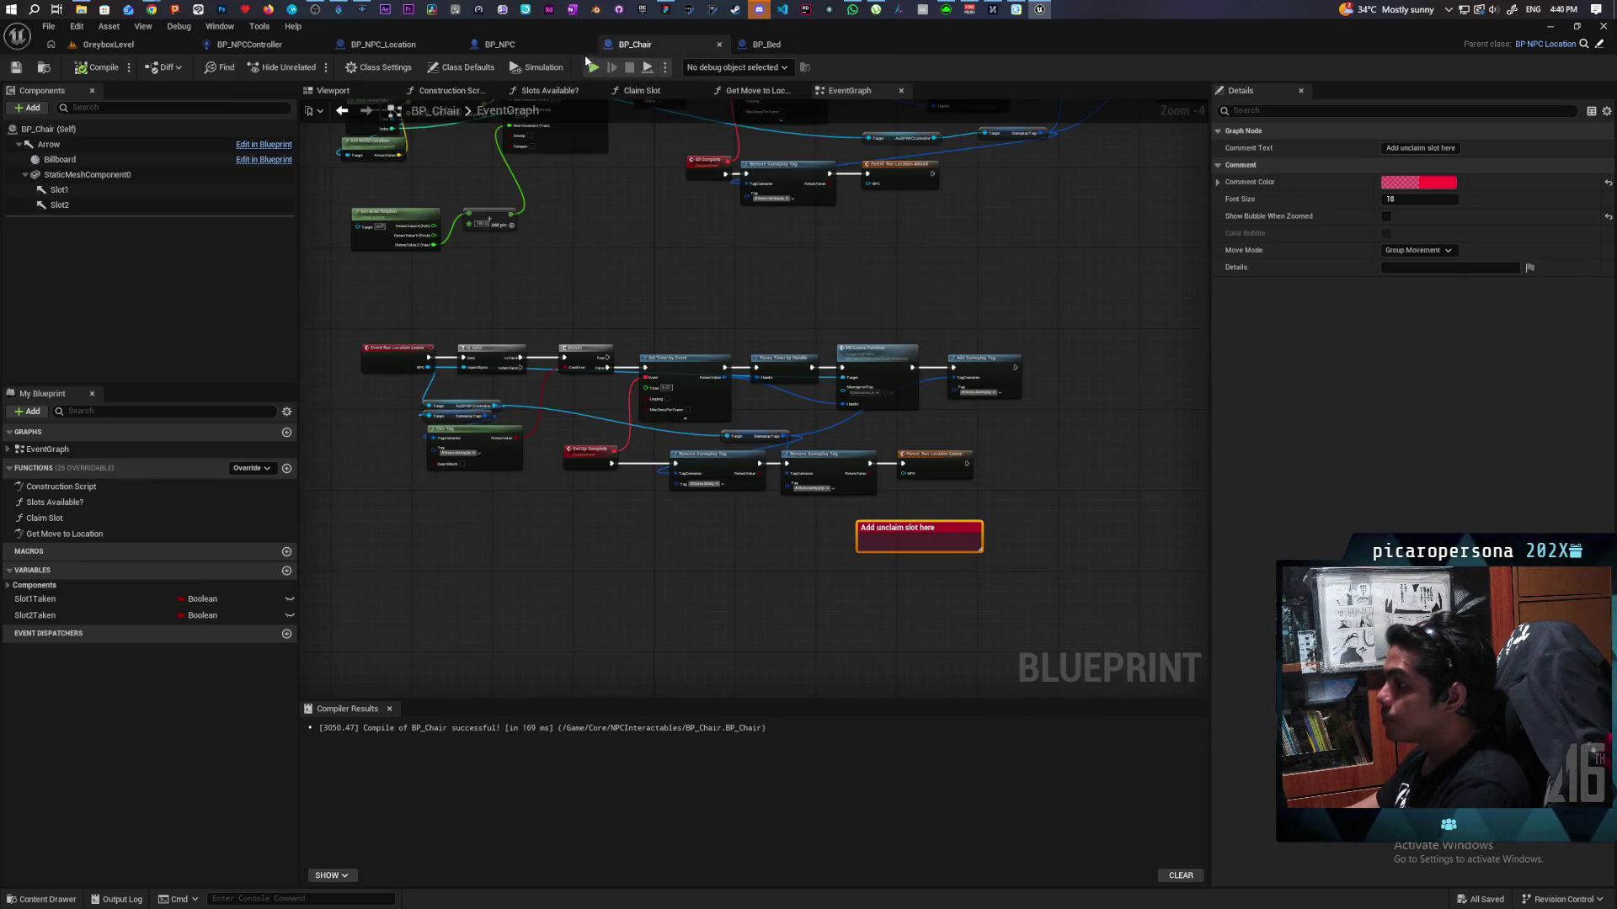
Step: Pan BP_NPC's graph to the MC on Sleep call beside Leave Chair and select it
left_click(384, 43)
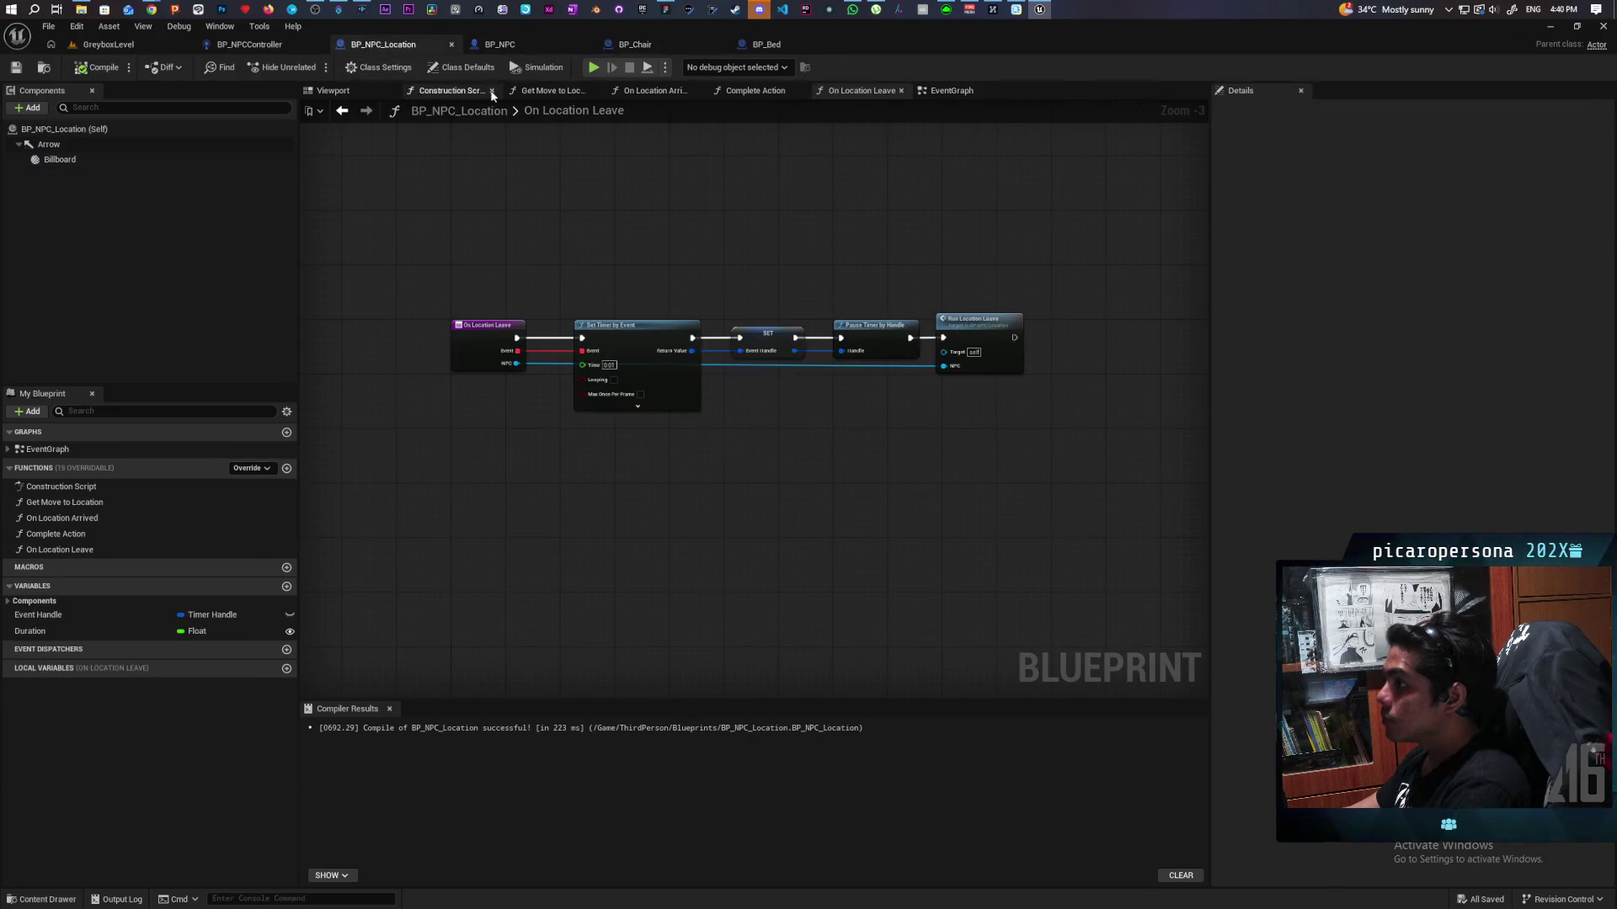
left_click(500, 44)
left_click_drag(756, 350, 472, 379)
mouse_move(756, 350)
left_mouse_down()
mouse_move(677, 325)
mouse_move(1002, 358)
mouse_move(1001, 438)
mouse_move(1048, 416)
left_mouse_up()
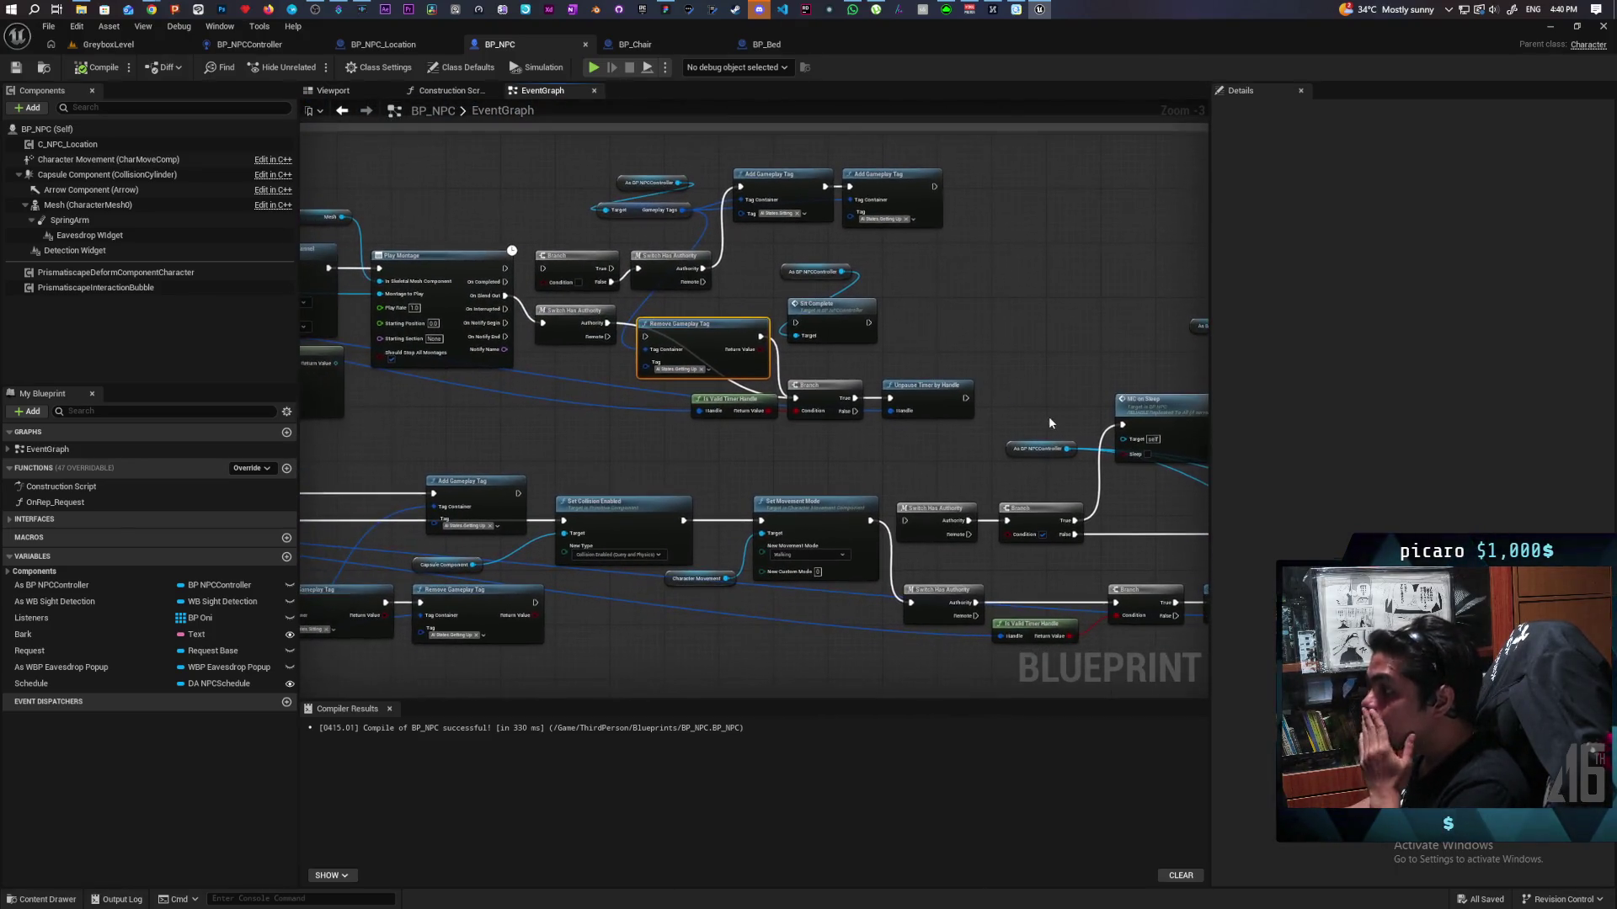
mouse_move(591, 452)
left_mouse_down()
mouse_move(1134, 416)
mouse_move(866, 344)
mouse_move(520, 289)
left_mouse_up()
mouse_move(820, 300)
left_mouse_down()
mouse_move(750, 300)
mouse_move(661, 362)
mouse_move(649, 347)
left_mouse_up()
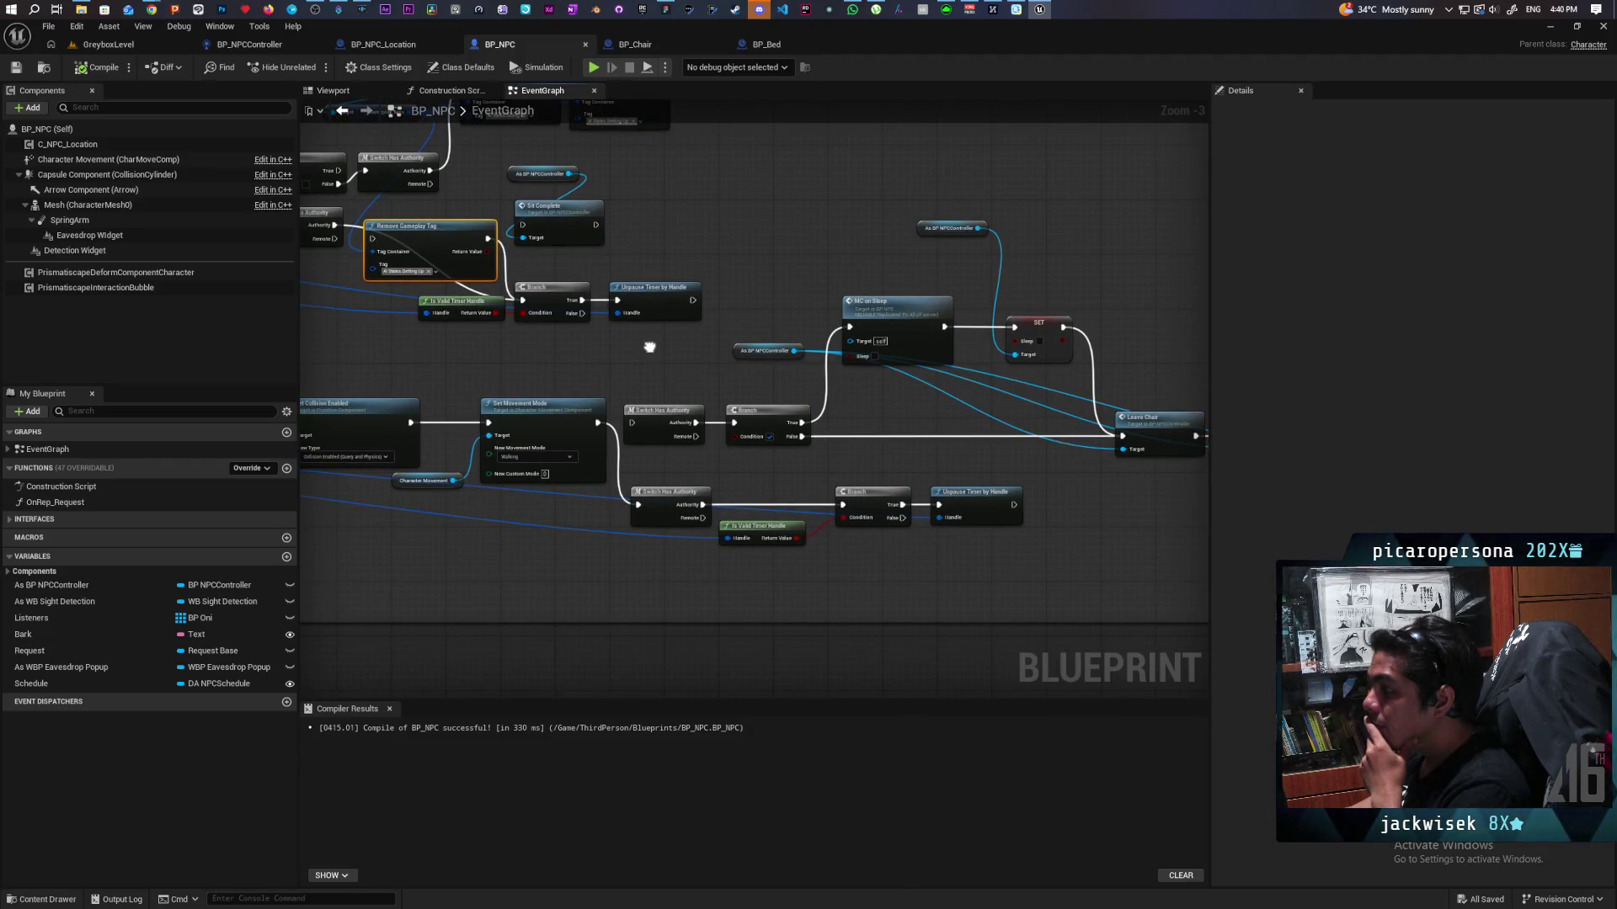
mouse_move(890, 314)
left_mouse_down()
mouse_move(892, 285)
mouse_move(899, 321)
left_mouse_up()
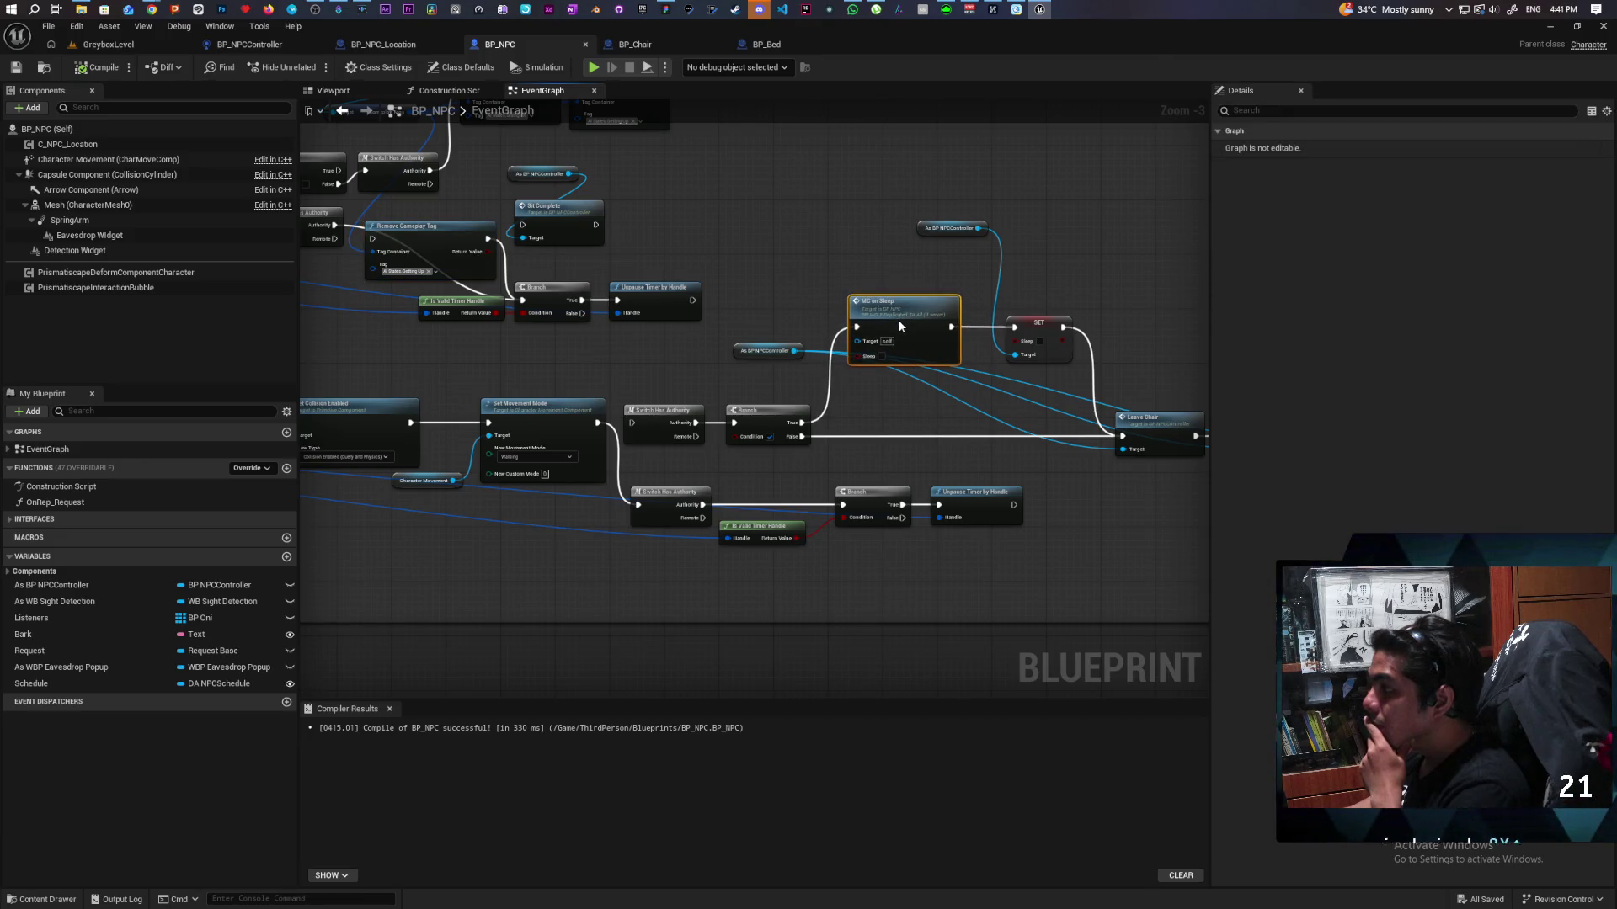
mouse_move(897, 320)
left_mouse_down()
mouse_move(894, 402)
mouse_move(1047, 360)
mouse_move(1062, 383)
mouse_move(1069, 368)
mouse_move(438, 371)
left_mouse_up()
left_click_drag(779, 404, 475, 386)
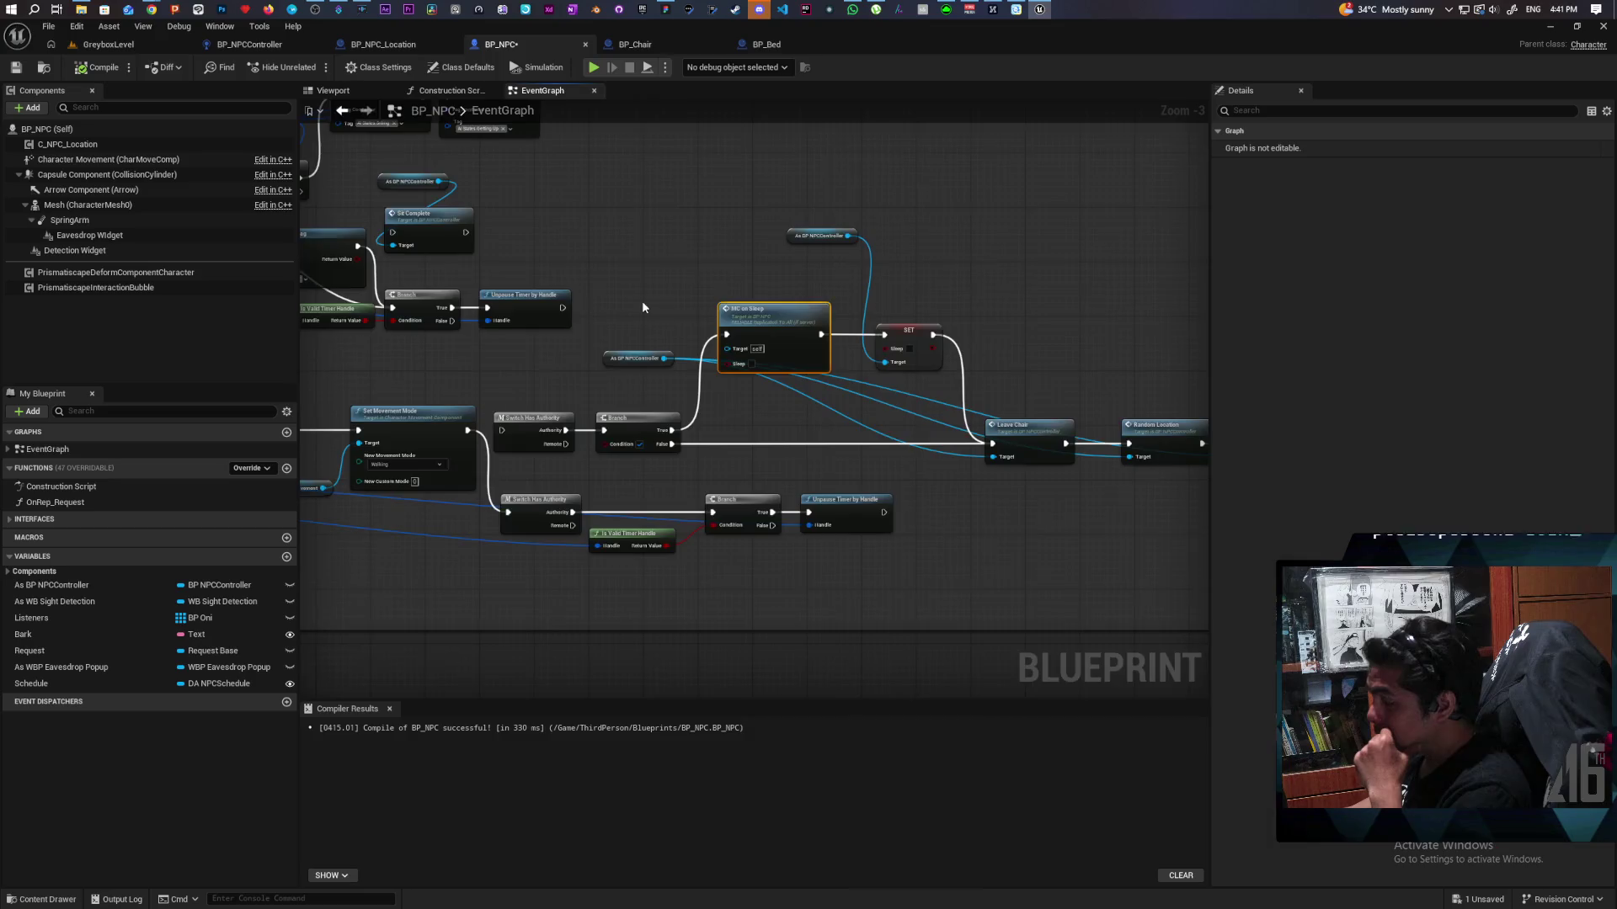
left_click_drag(642, 307, 718, 349)
Step: Jump to the MC On Sleep event definition in BP_NPC's graph
double_click(804, 366)
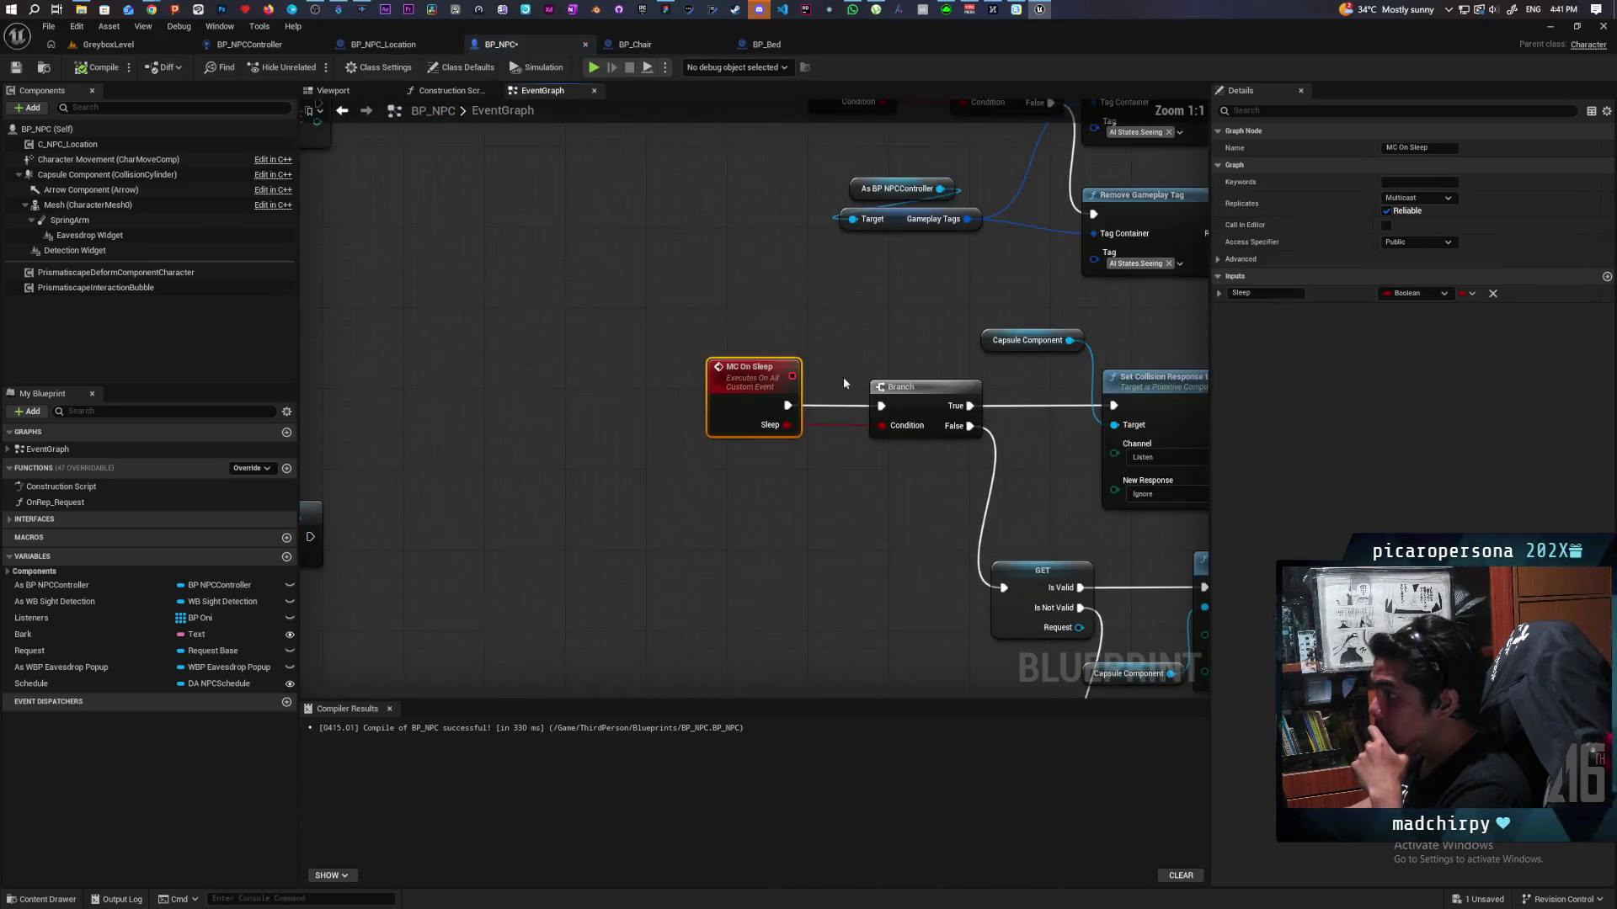
scroll(778, 355, "down", 5)
scroll(811, 339, "down", 5)
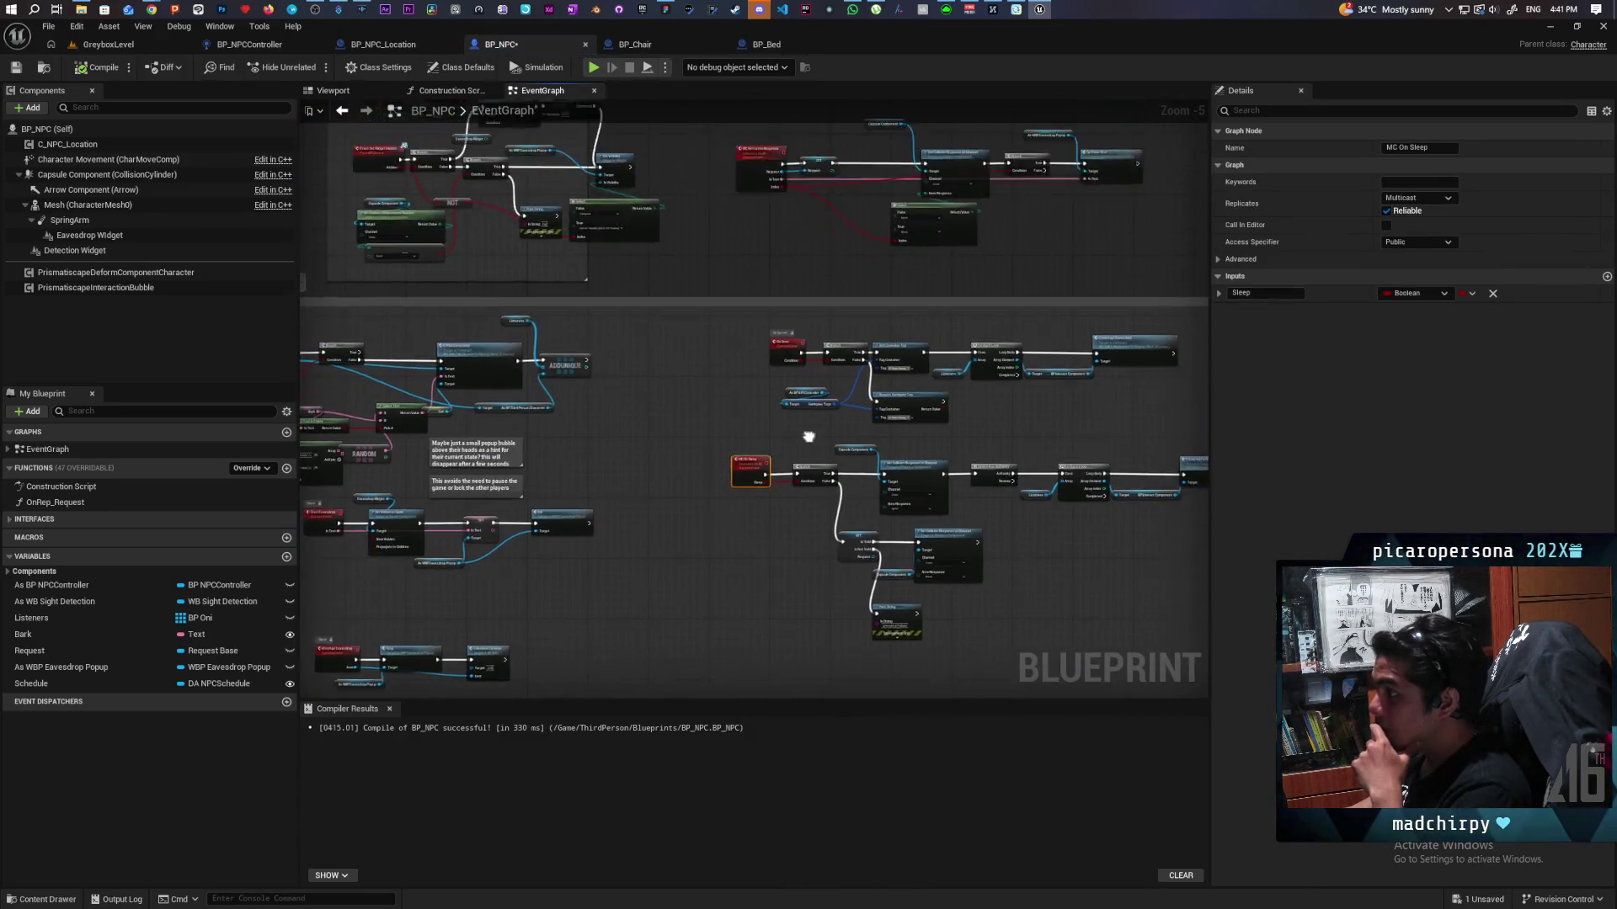
left_click_drag(811, 339, 831, 581)
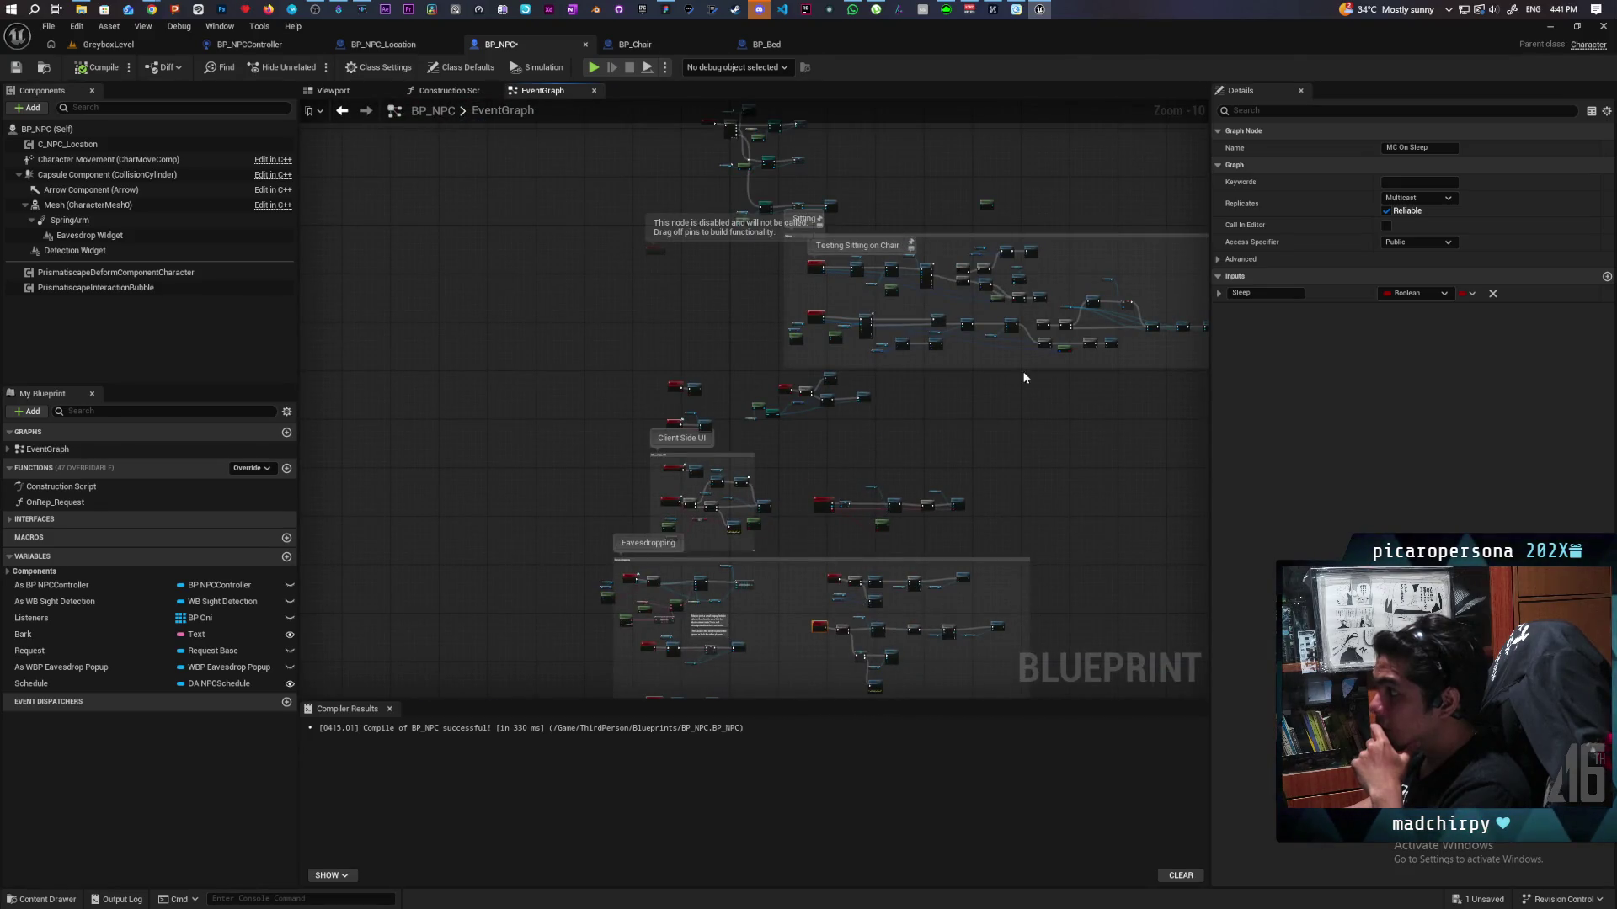
left_click_drag(1022, 371, 931, 216)
scroll(769, 457, "up", 3)
scroll(769, 458, "up", 5)
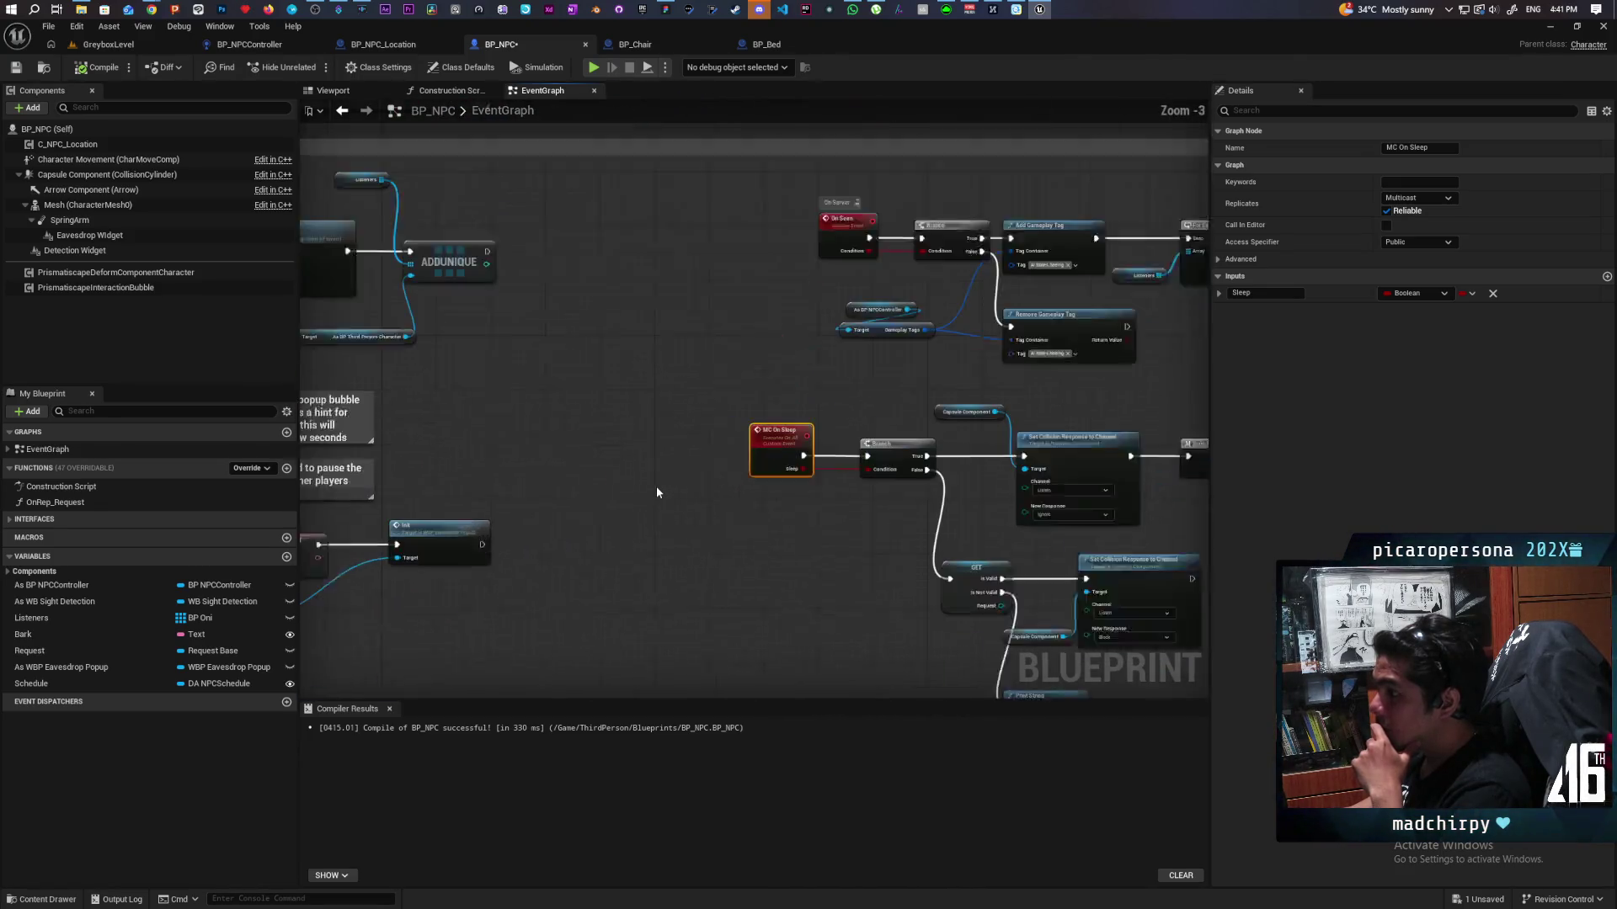
mouse_move(963, 382)
left_mouse_down()
mouse_move(673, 331)
mouse_move(588, 336)
mouse_move(570, 426)
mouse_move(596, 419)
mouse_move(638, 359)
left_mouse_up()
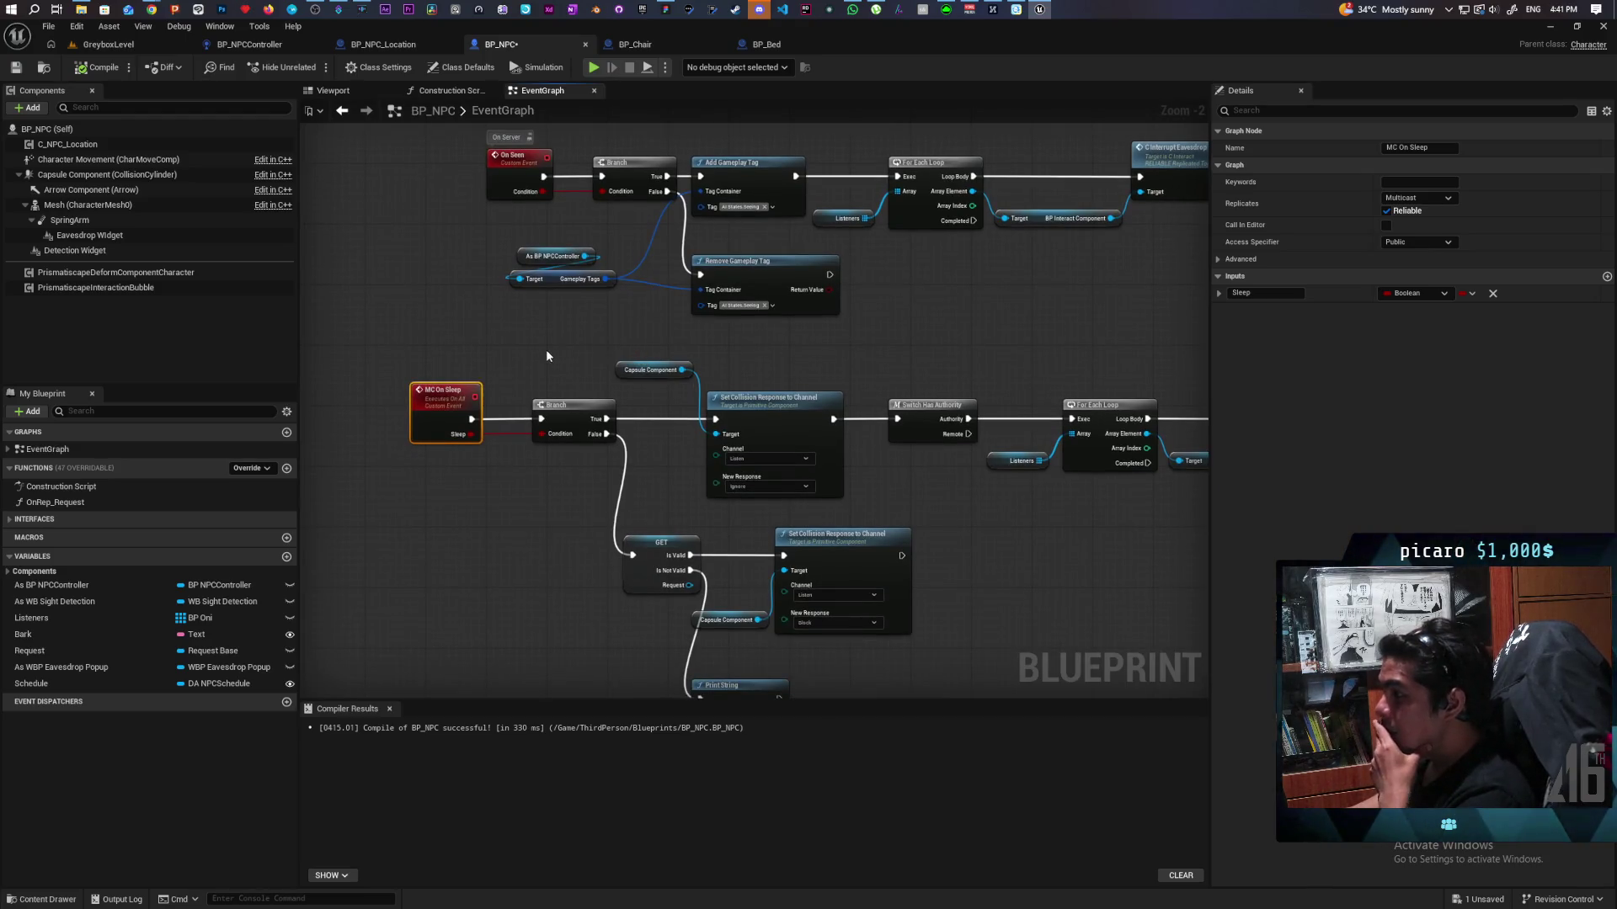
Step: Find class-member references to MC On Sleep and open the BP_NPCController call
right_click(430, 408)
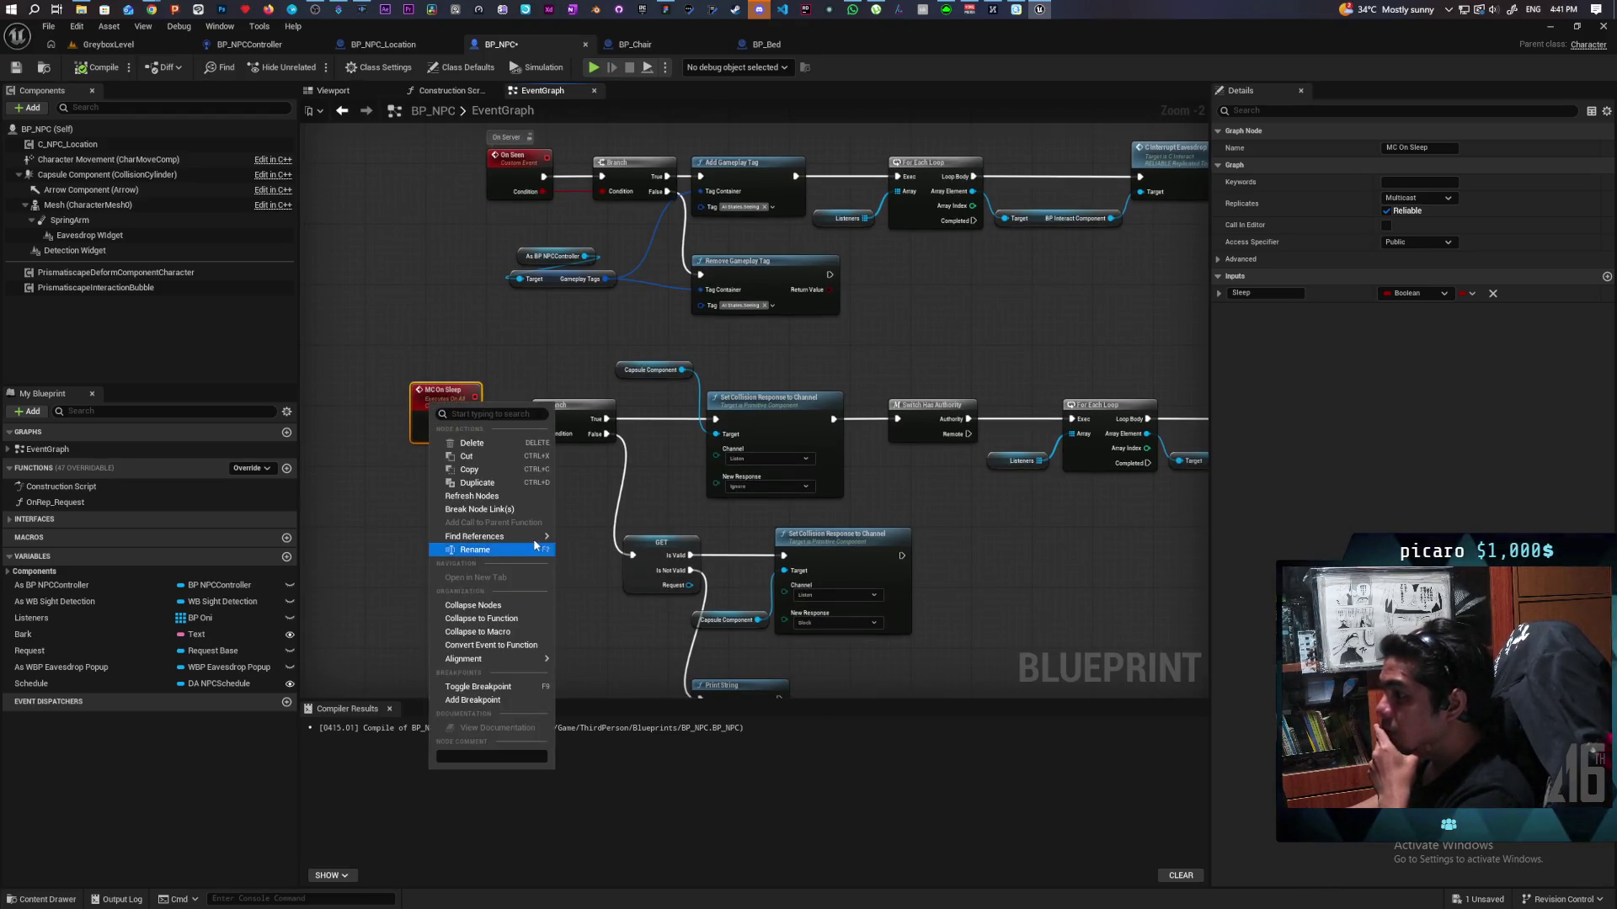
mouse_move(523, 536)
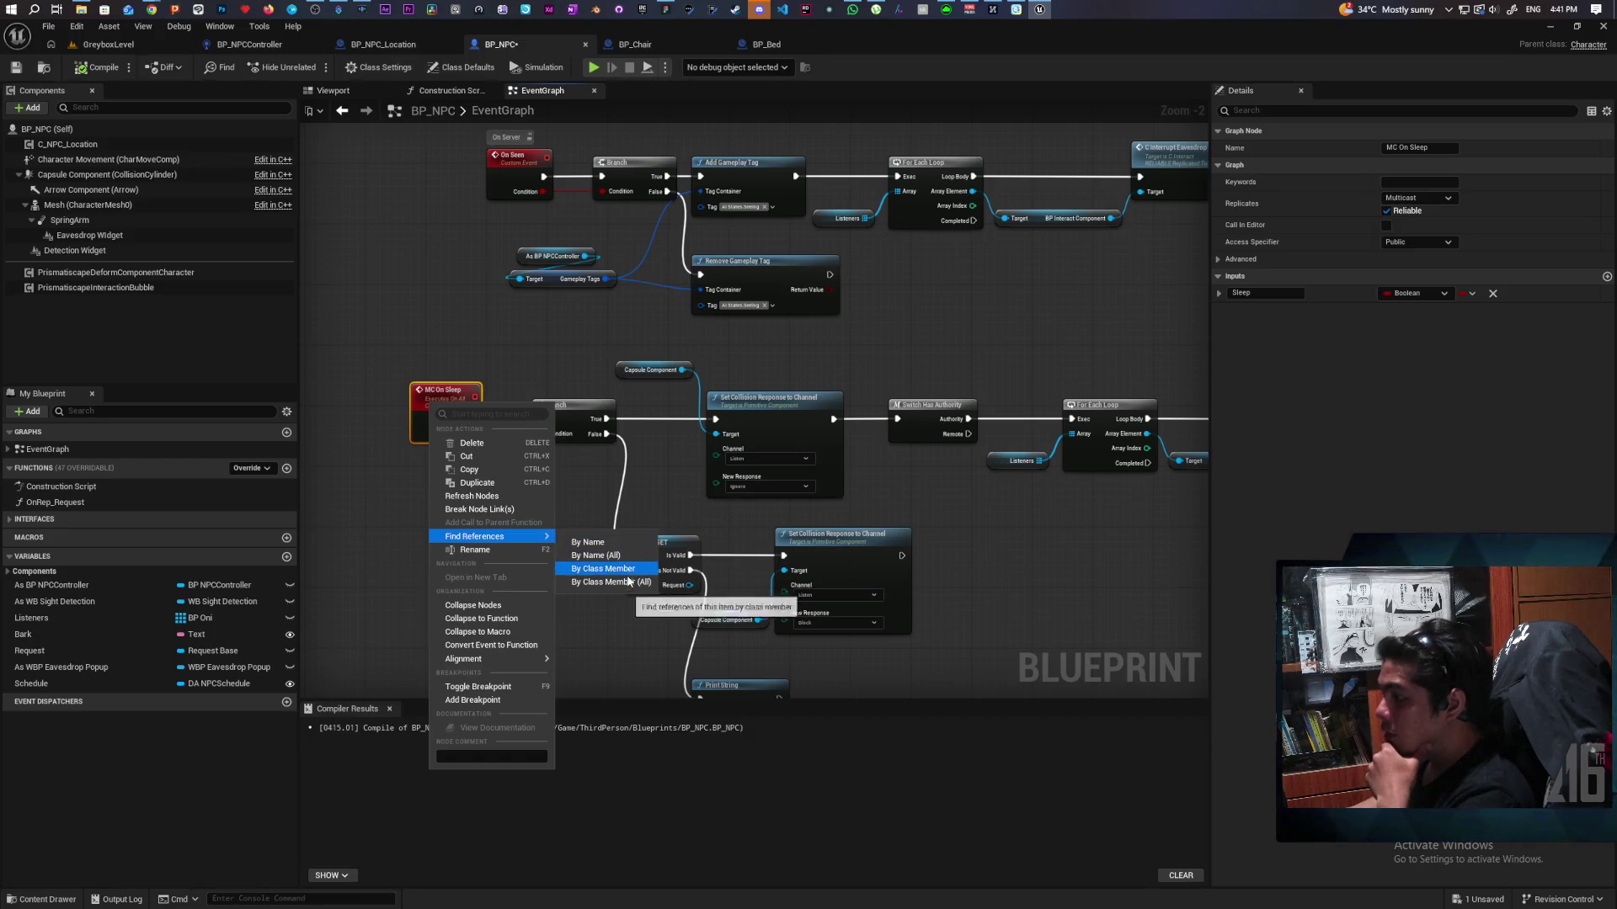
left_click(627, 578)
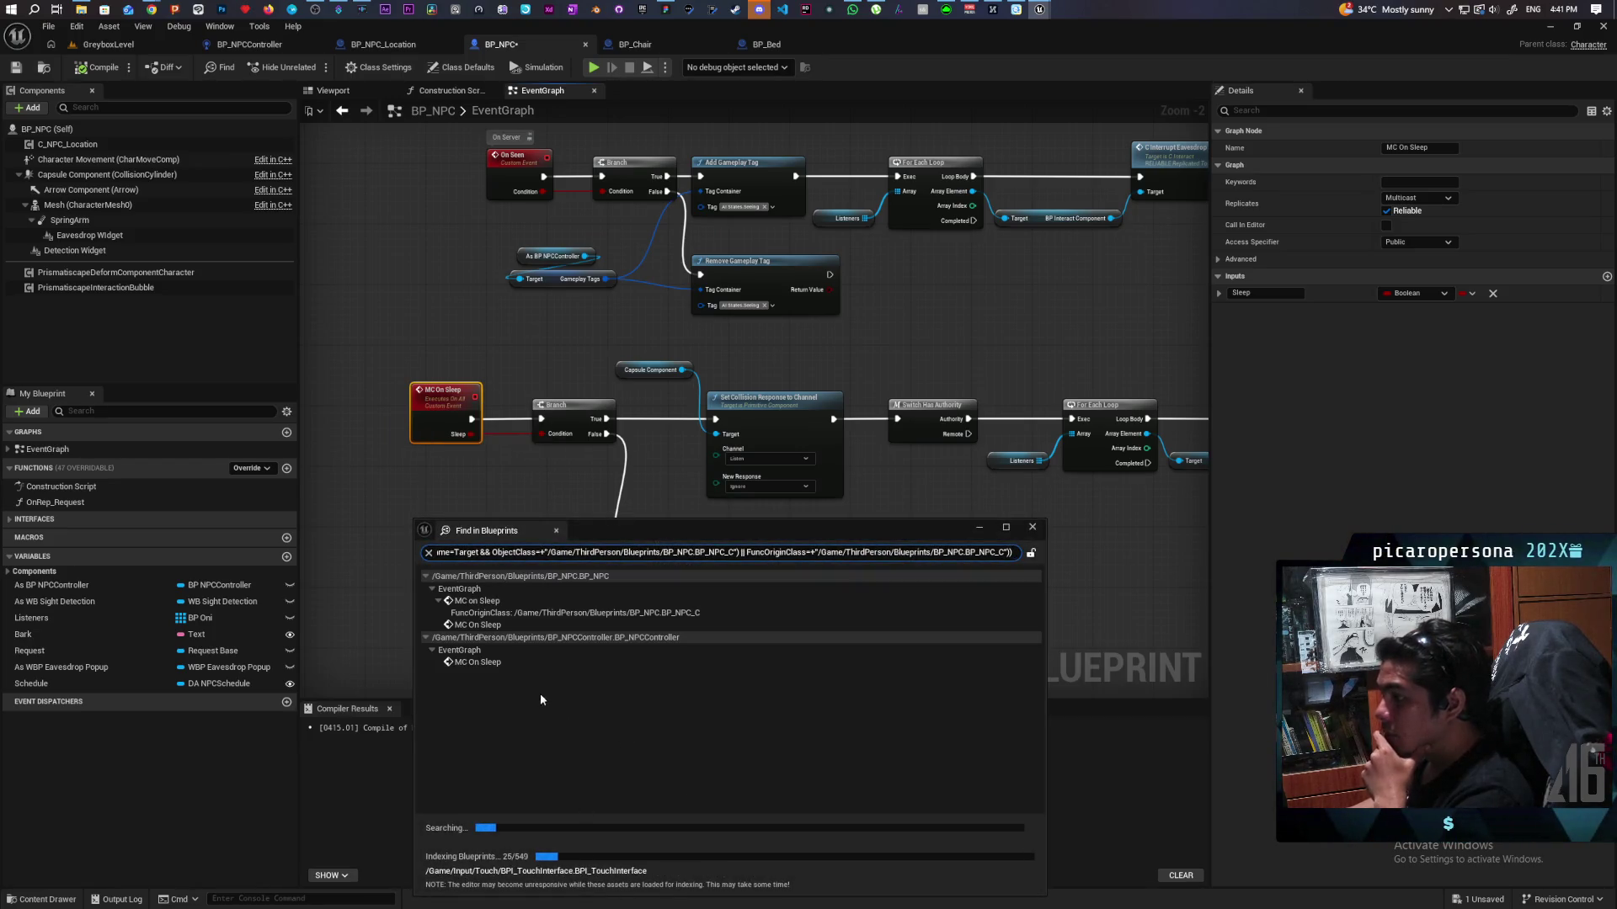
double_click(478, 663)
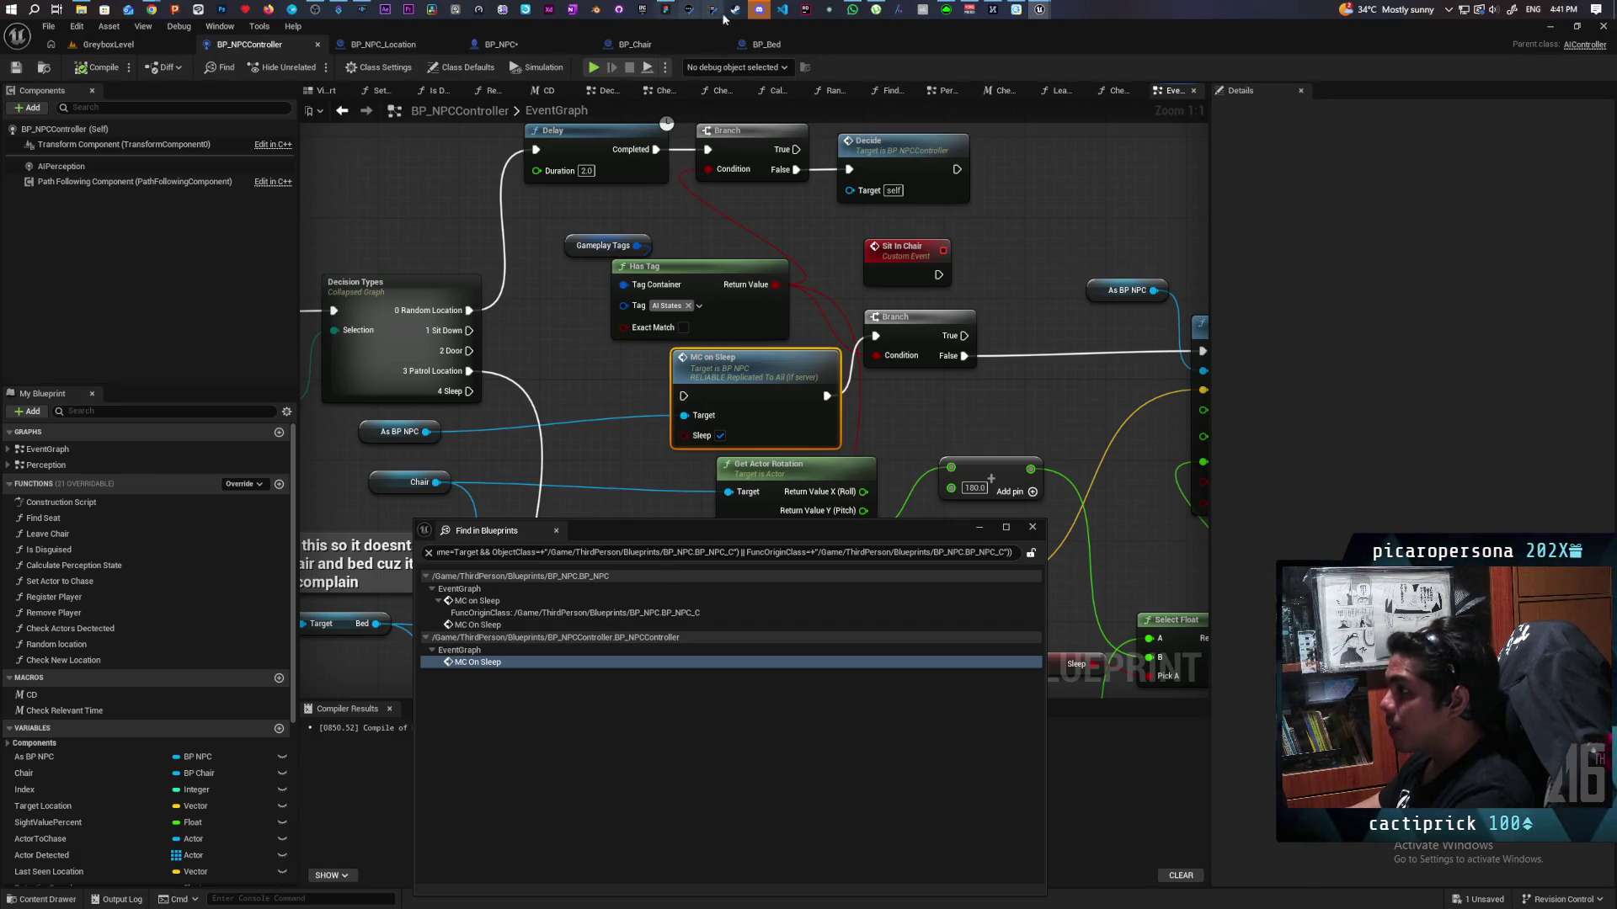
left_click(785, 41)
mouse_move(464, 230)
left_mouse_down()
mouse_move(538, 310)
mouse_move(801, 382)
mouse_move(1255, 300)
mouse_move(1165, 182)
left_mouse_up()
Step: Paste the MC On Sleep call into BP_Bed and line it up with the arrival chain
key("Return")
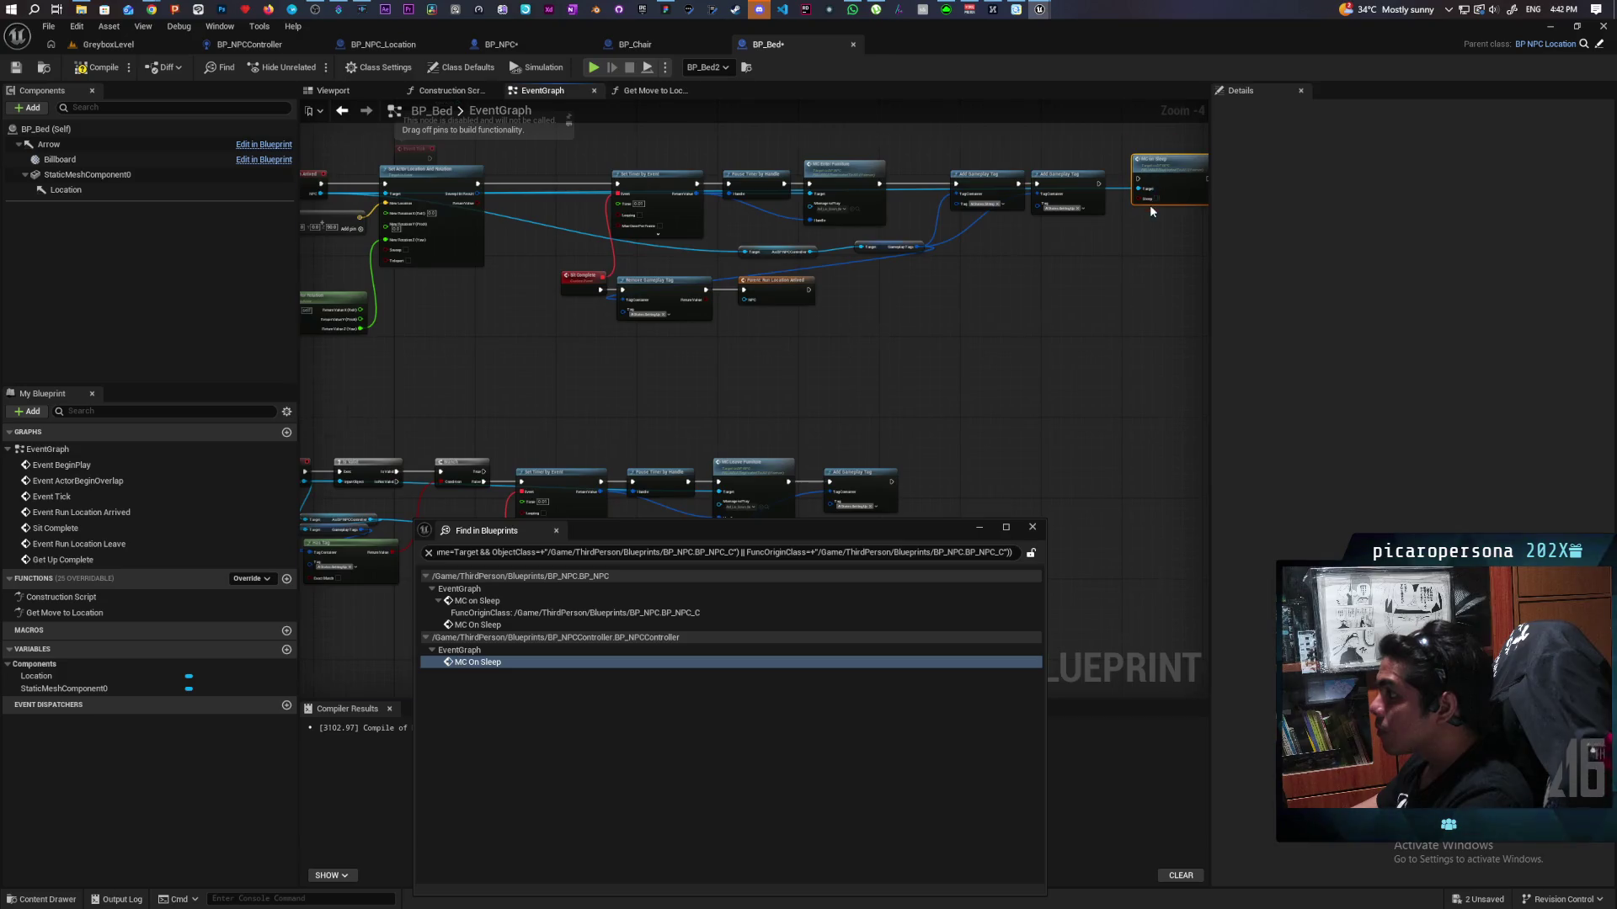
scroll(1149, 204, "up", 3)
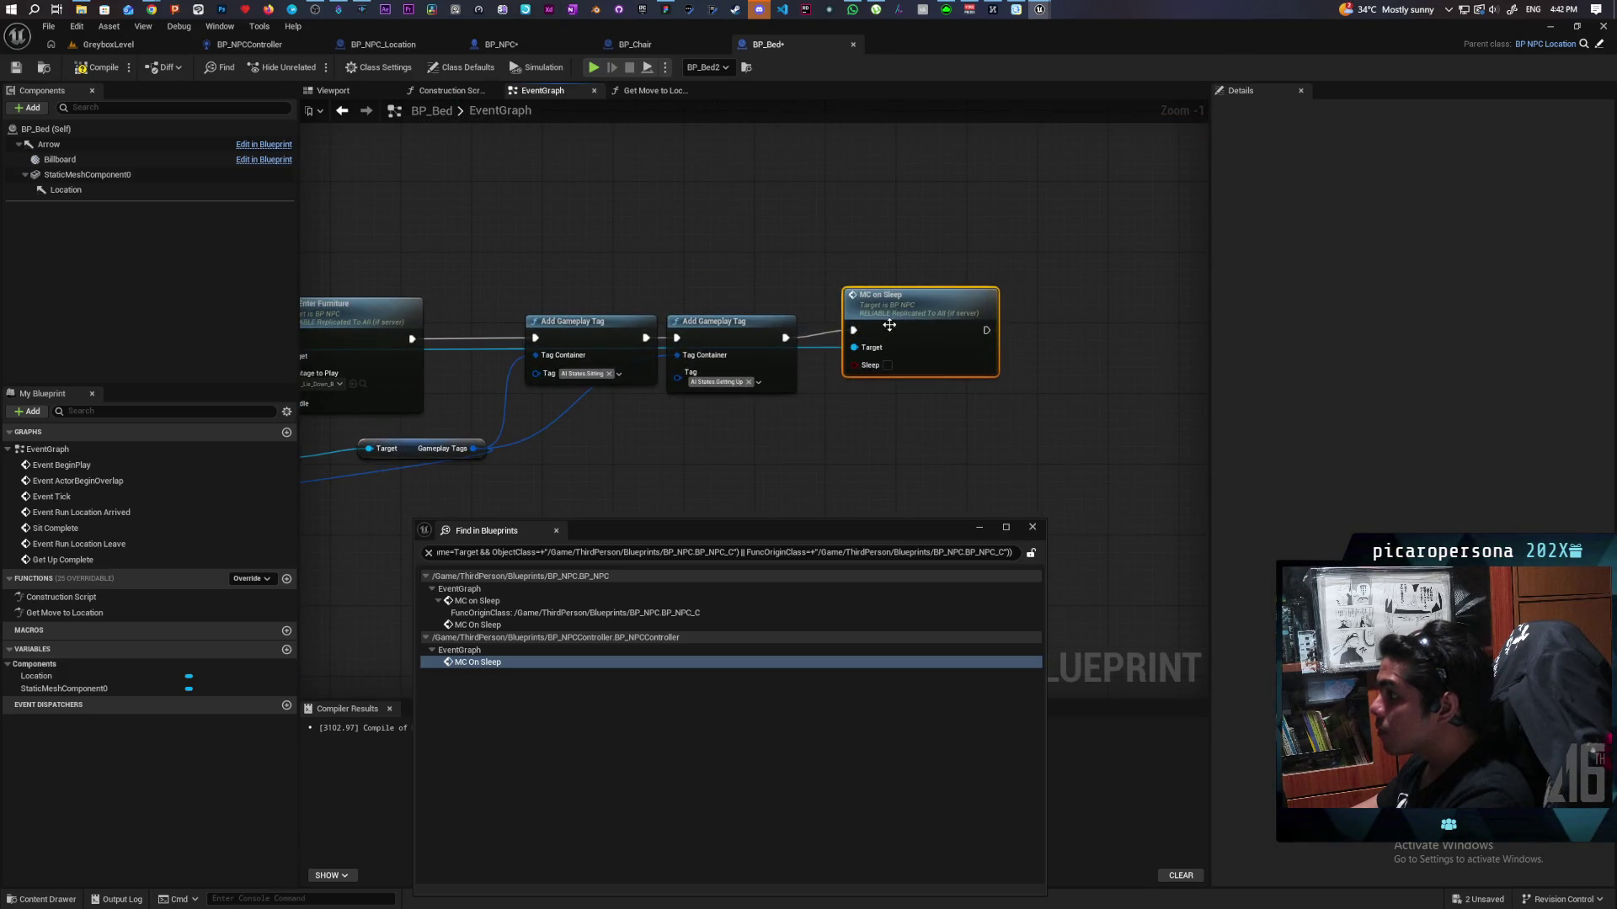
left_click_drag(889, 325, 890, 333)
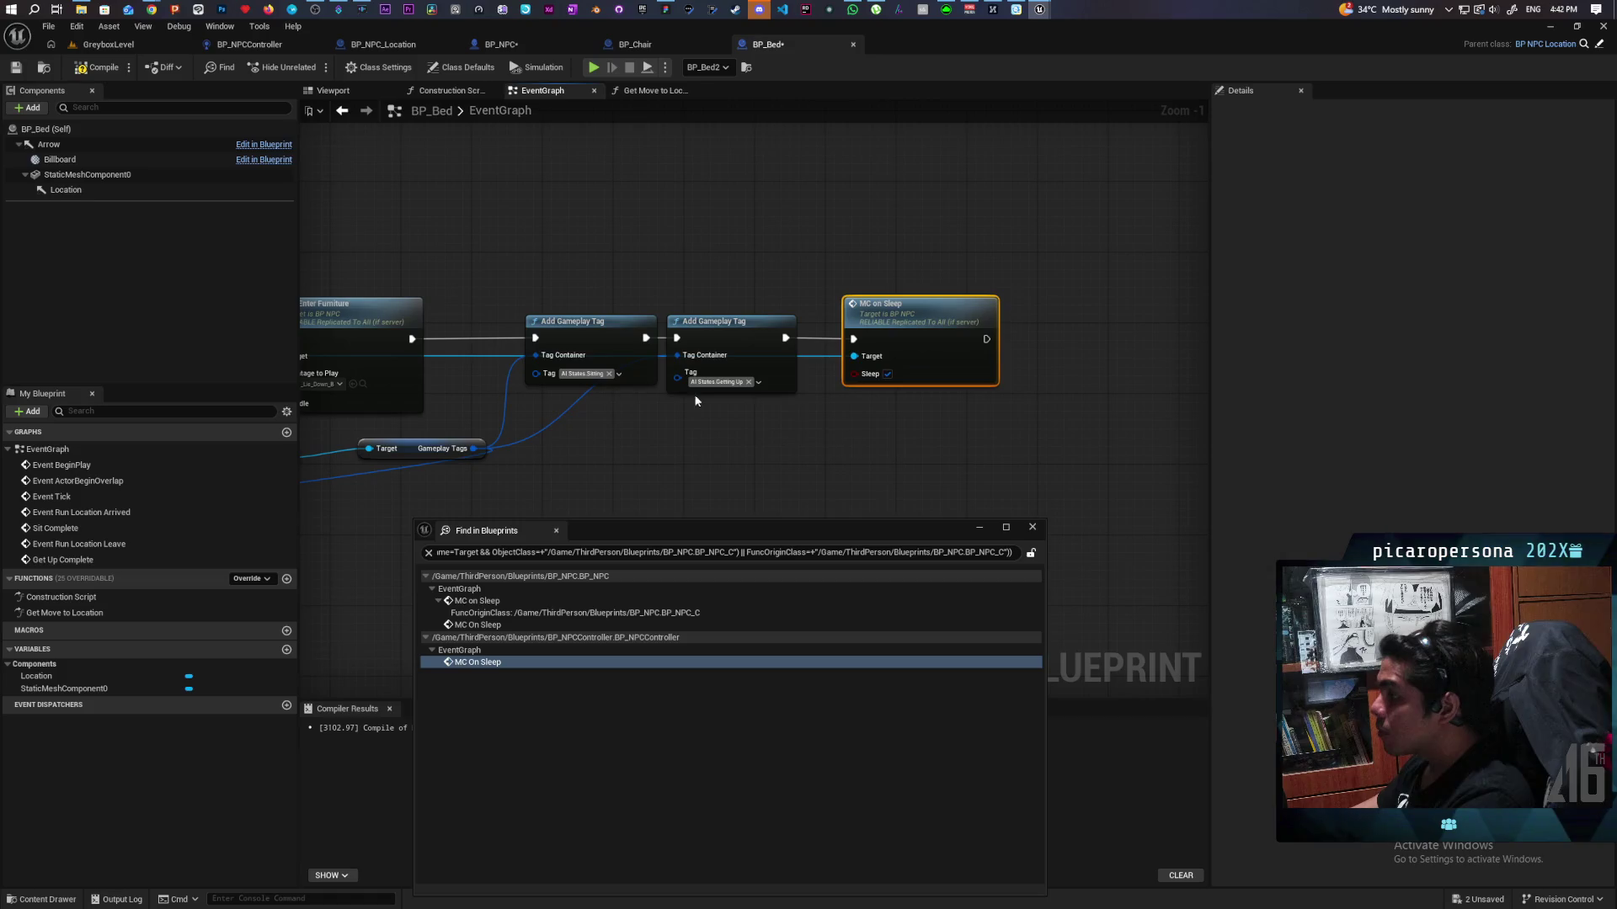
scroll(733, 370, "down", 3)
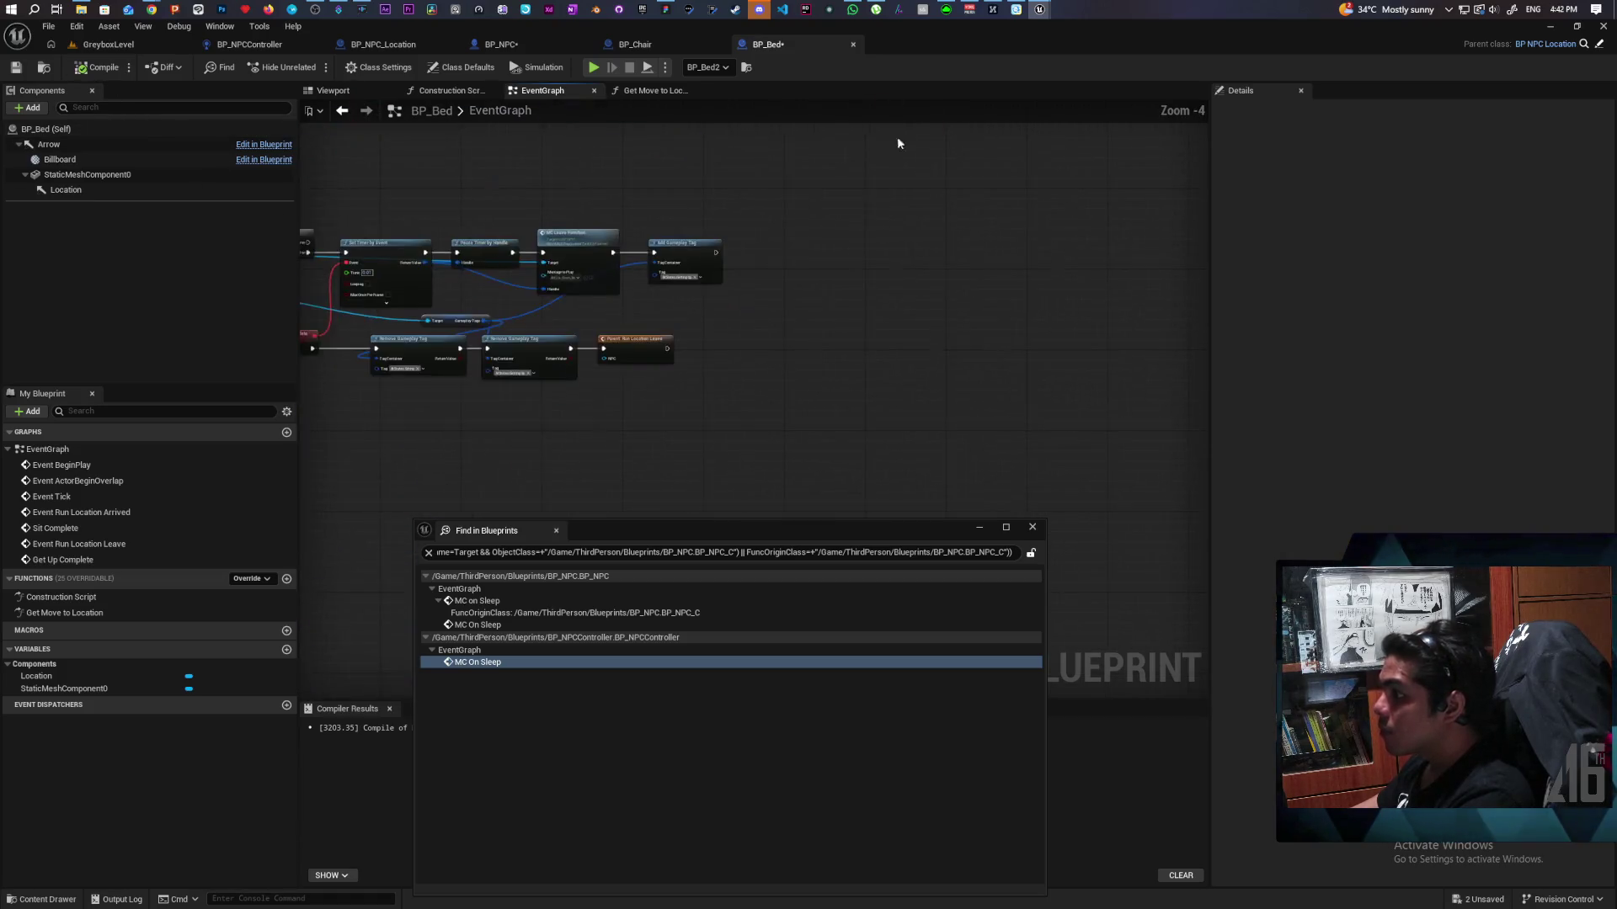
mouse_move(825, 392)
left_mouse_down()
mouse_move(948, 393)
mouse_move(870, 433)
mouse_move(1033, 303)
mouse_move(993, 243)
left_mouse_up()
left_click_drag(945, 389, 1029, 236)
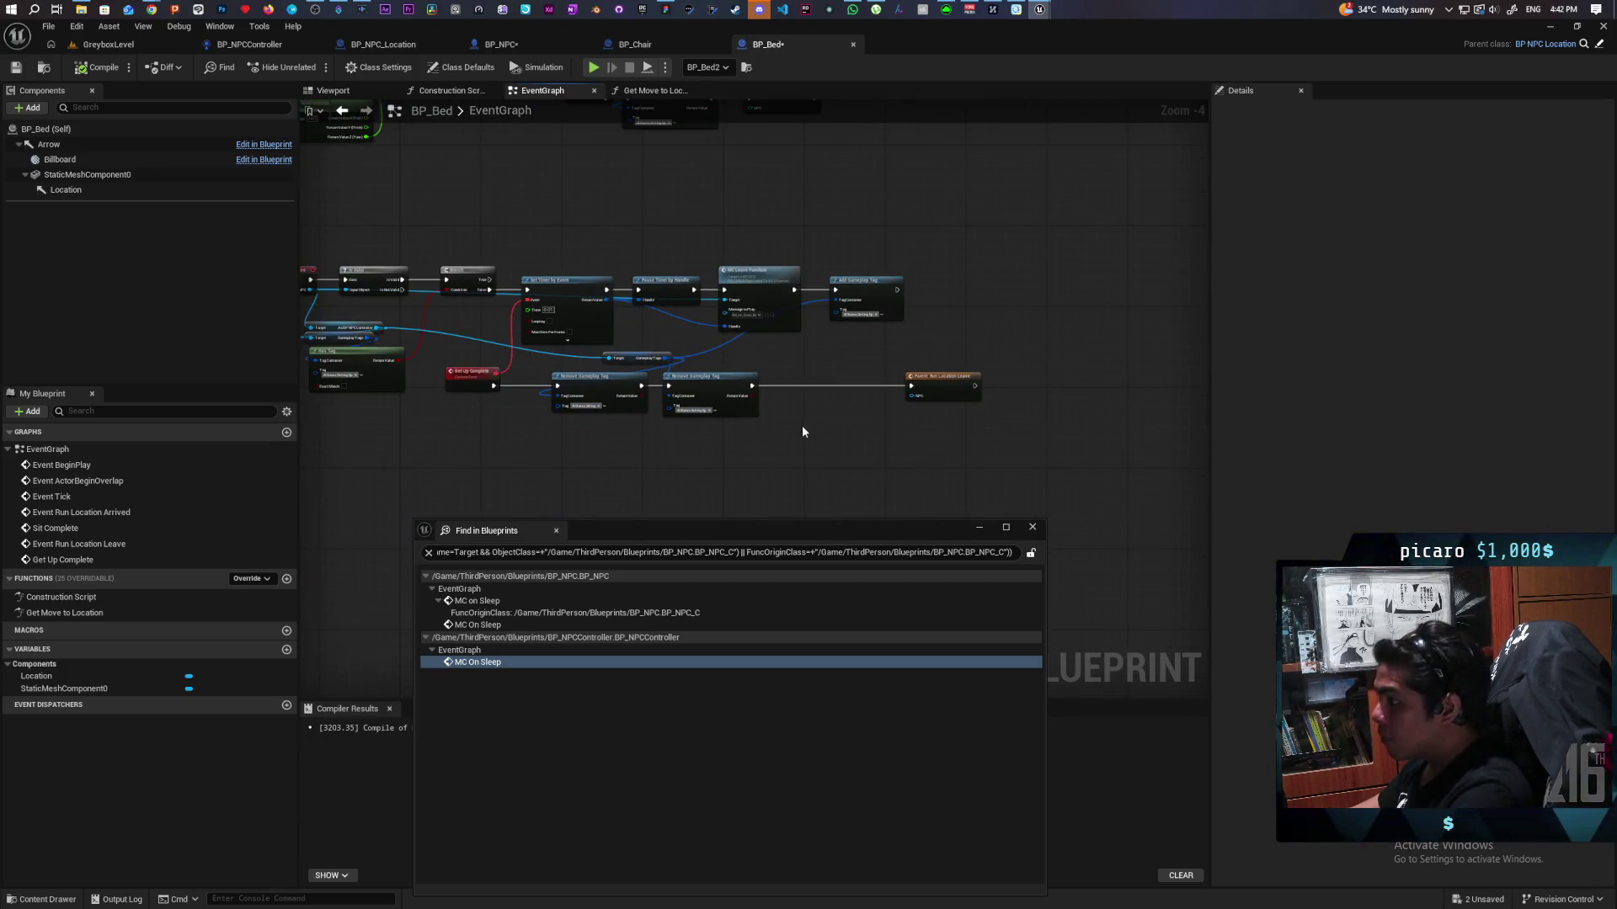
Step: Add a second MC on Sleep call to the leave chain, wiring NPC Target and exec to Run Location Leave
key("ctrl+v")
left_click_drag(803, 432, 1028, 405)
mouse_move(619, 229)
left_mouse_down()
mouse_move(1035, 426)
mouse_move(1113, 396)
left_mouse_up()
scroll(1028, 426, "up", 4)
left_click_drag(921, 435, 910, 313)
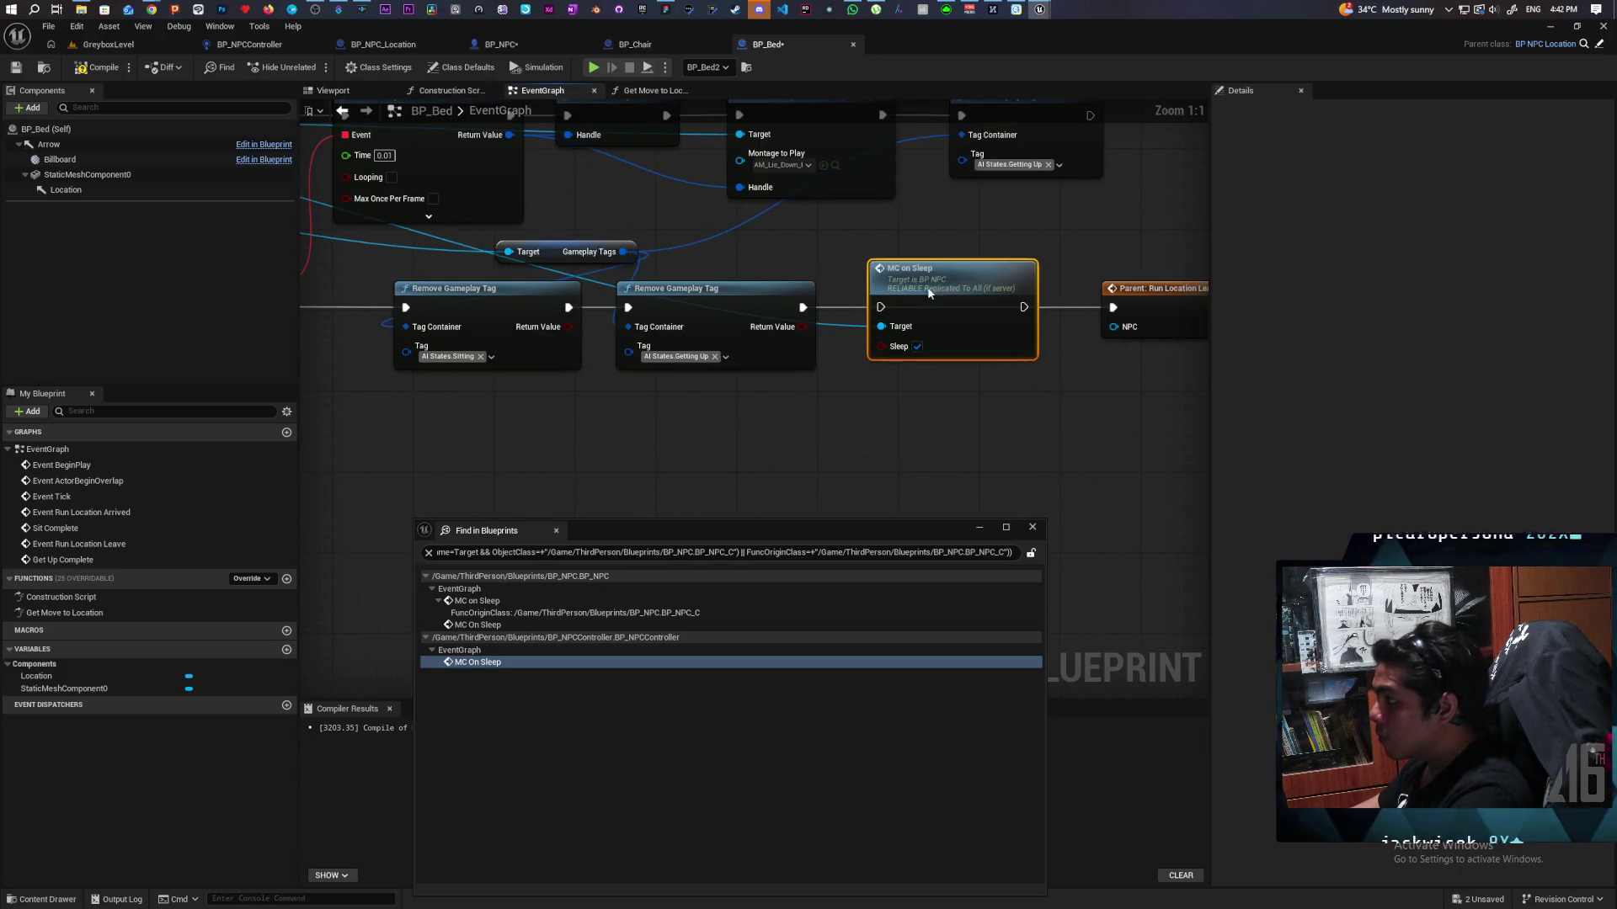
left_click_drag(796, 315, 893, 308)
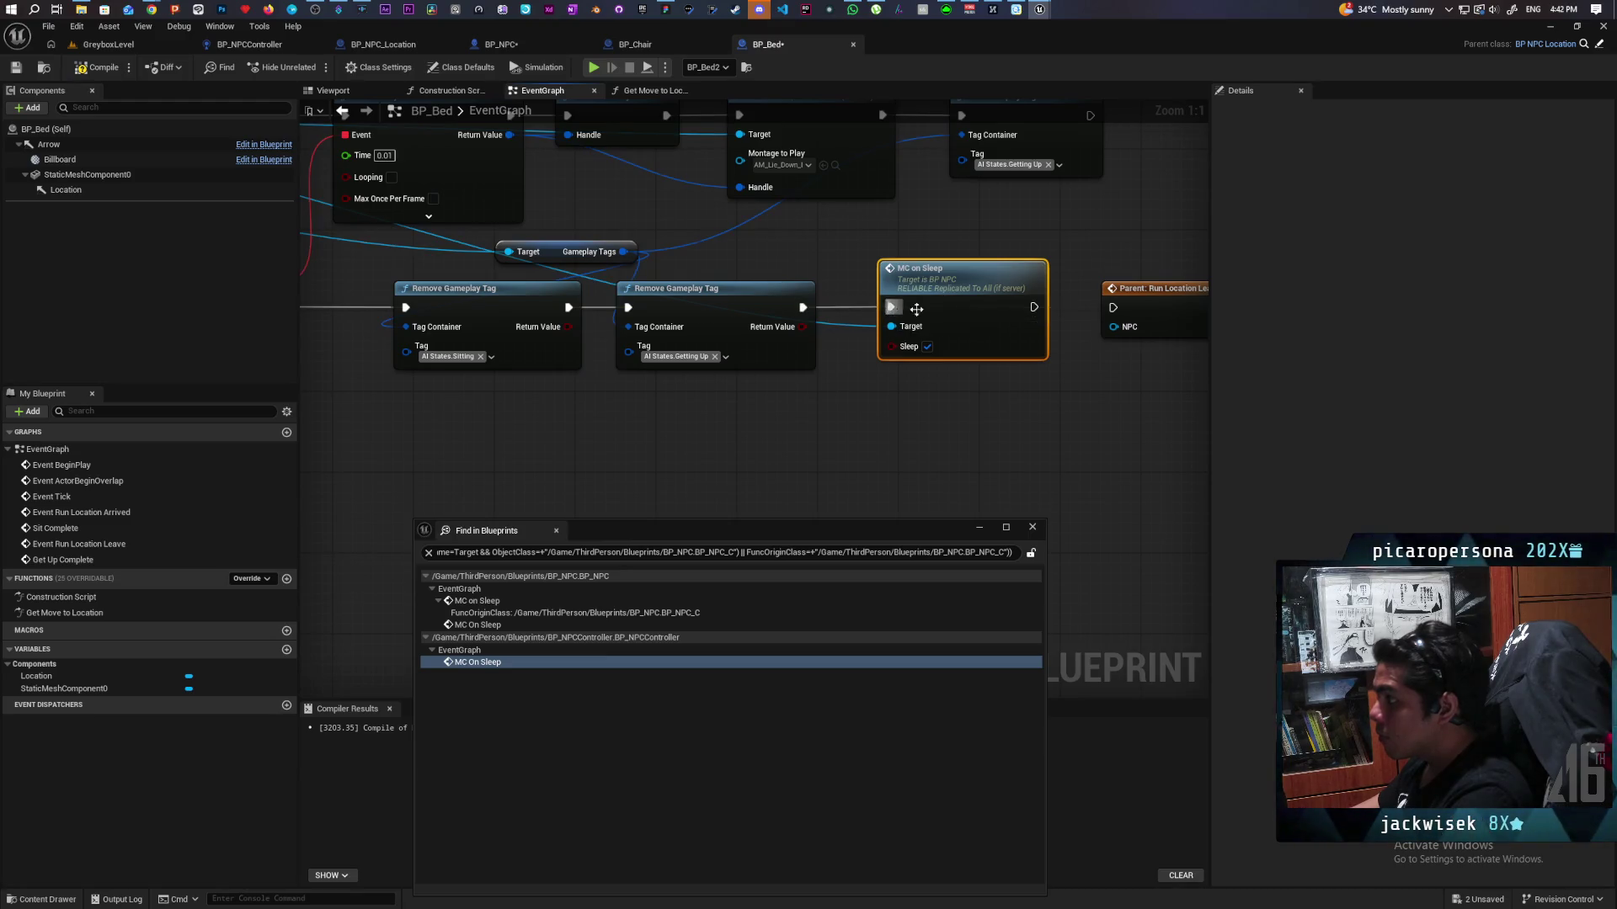
left_click_drag(1035, 308, 1113, 307)
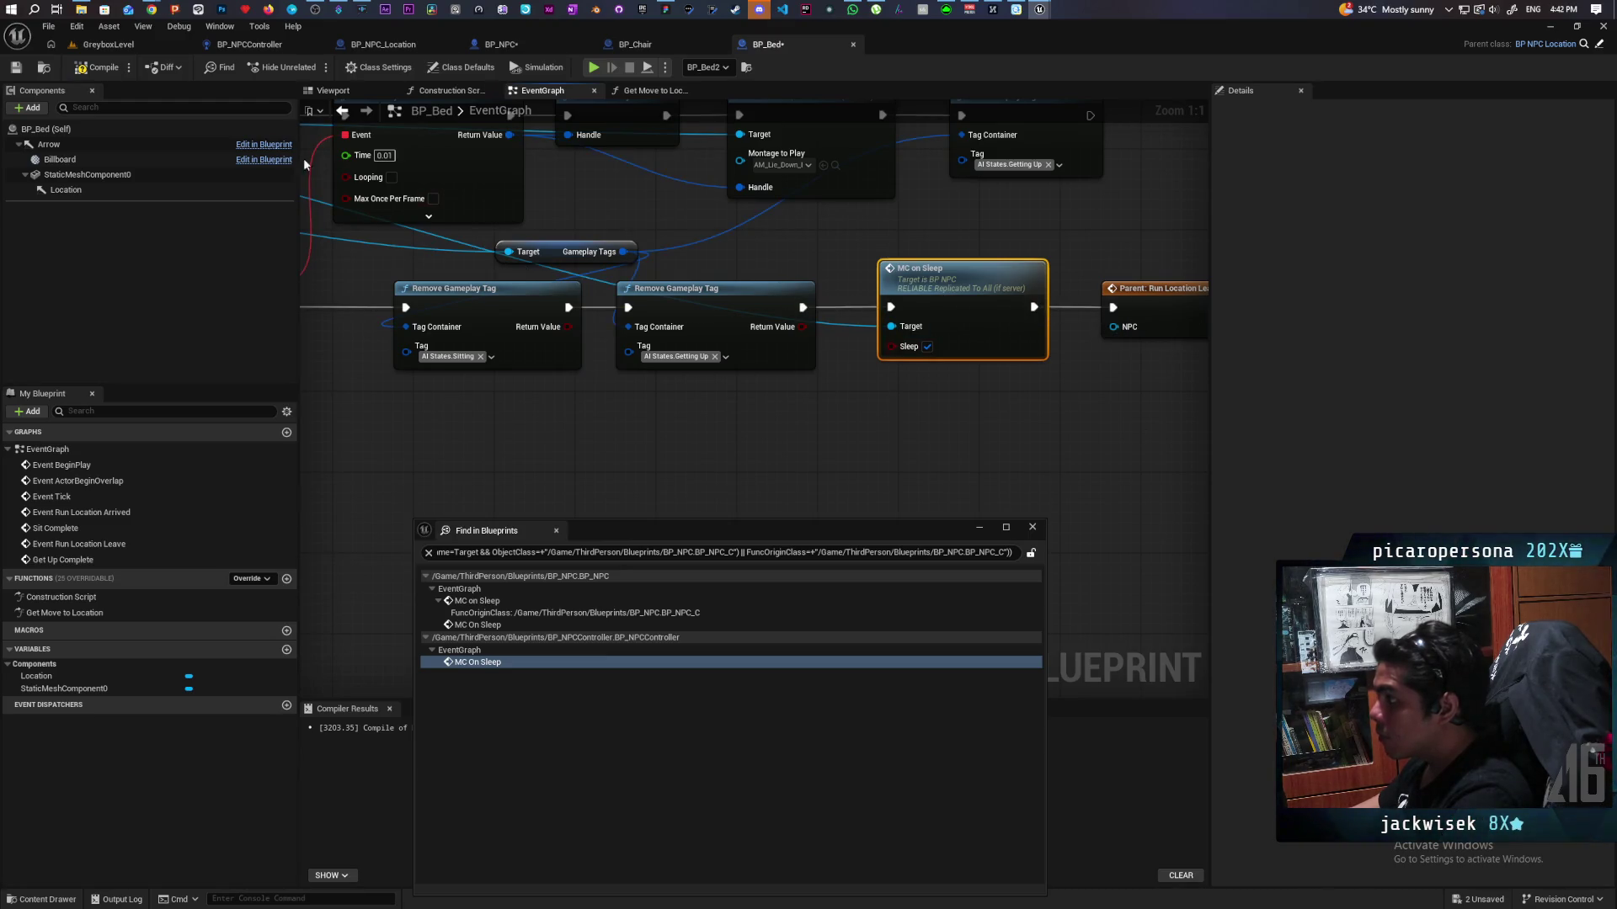
Step: Close the Find in Blueprints results and save all modified blueprints
scroll(929, 351, "down", 1)
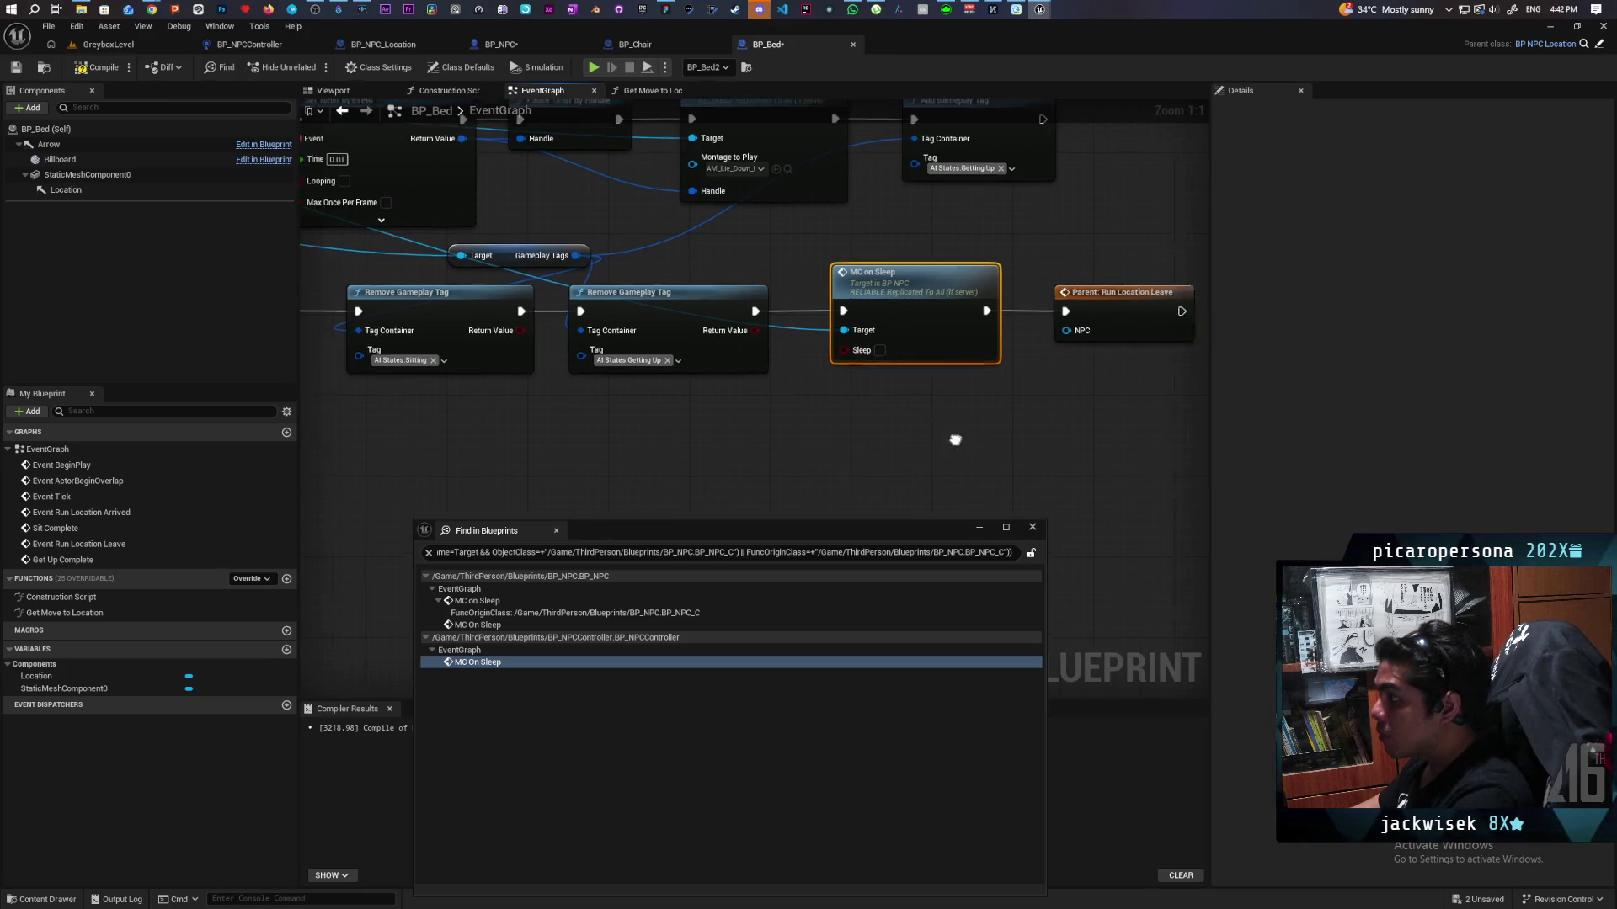
left_click(1032, 527)
scroll(1002, 454, "down", 1)
key("ctrl+shift+s")
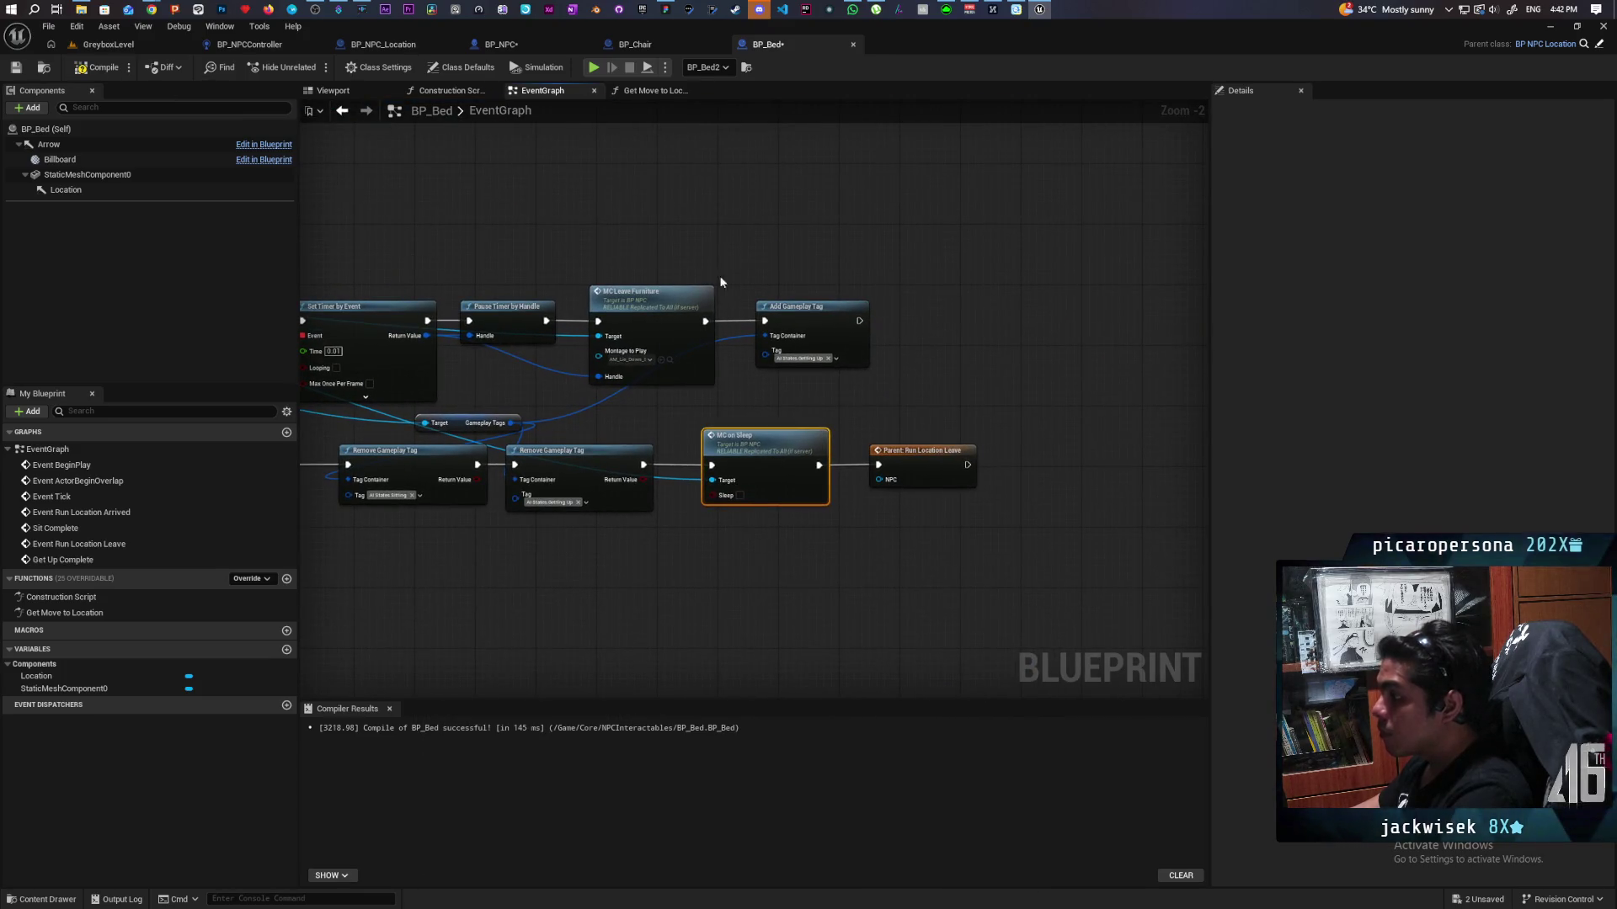
scroll(884, 300, "down", 2)
Step: Start a Play In Editor test of GreyboxLevel
mouse_move(936, 358)
left_mouse_down()
mouse_move(780, 502)
mouse_move(866, 496)
mouse_move(675, 476)
mouse_move(696, 443)
mouse_move(851, 368)
mouse_move(884, 368)
mouse_move(874, 478)
mouse_move(871, 434)
left_mouse_up()
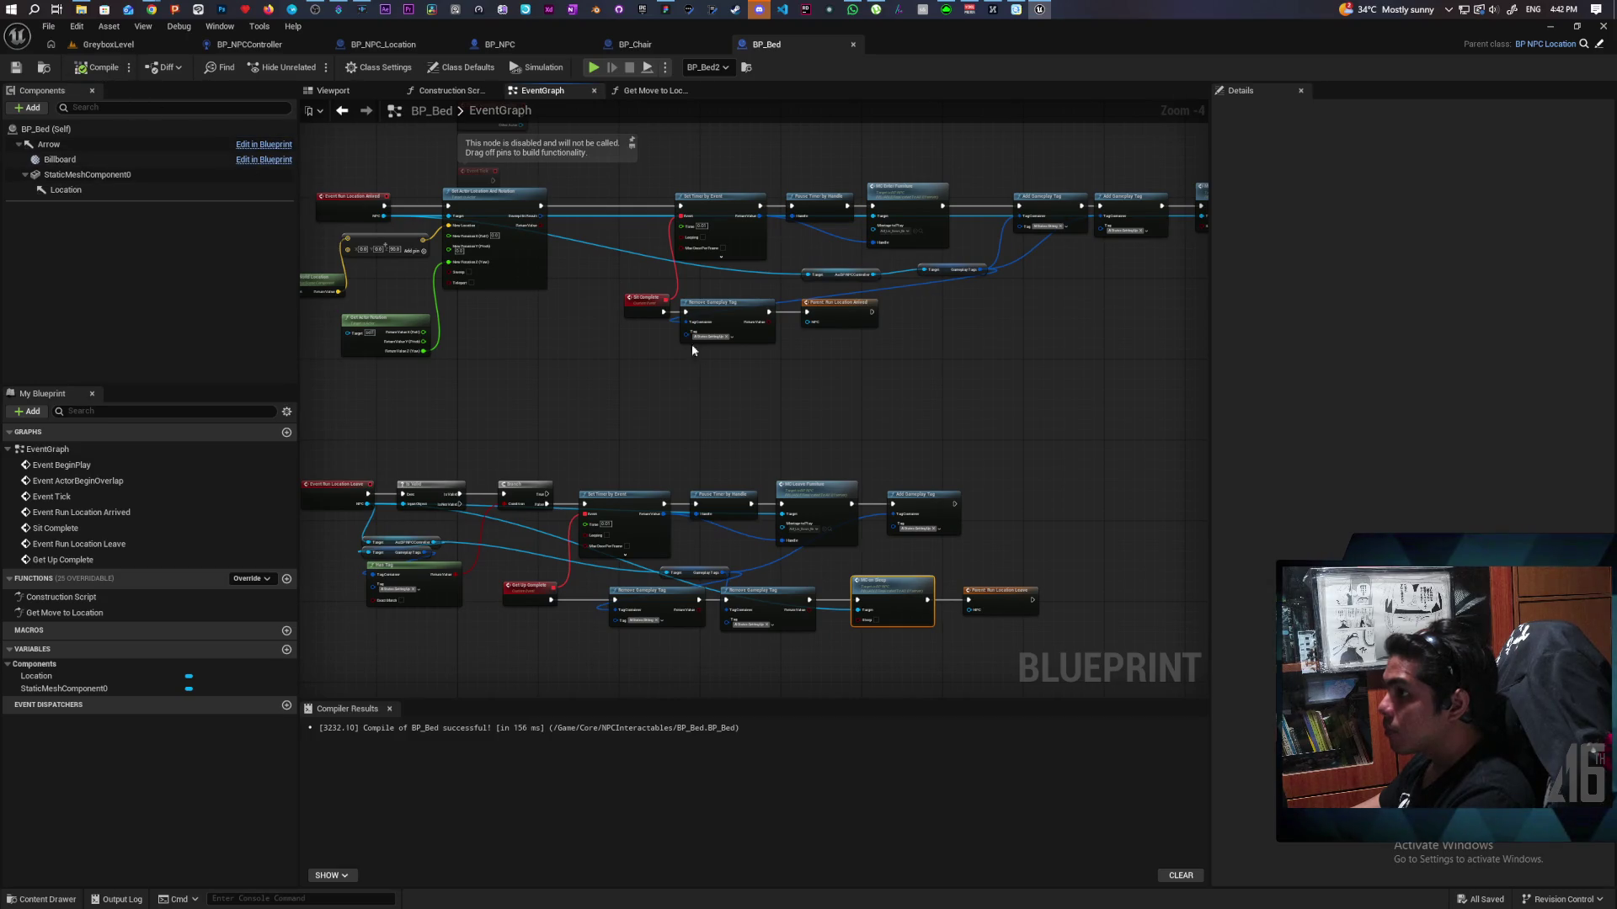
mouse_move(721, 367)
left_mouse_down()
mouse_move(733, 386)
mouse_move(657, 414)
mouse_move(768, 412)
mouse_move(739, 400)
left_mouse_up()
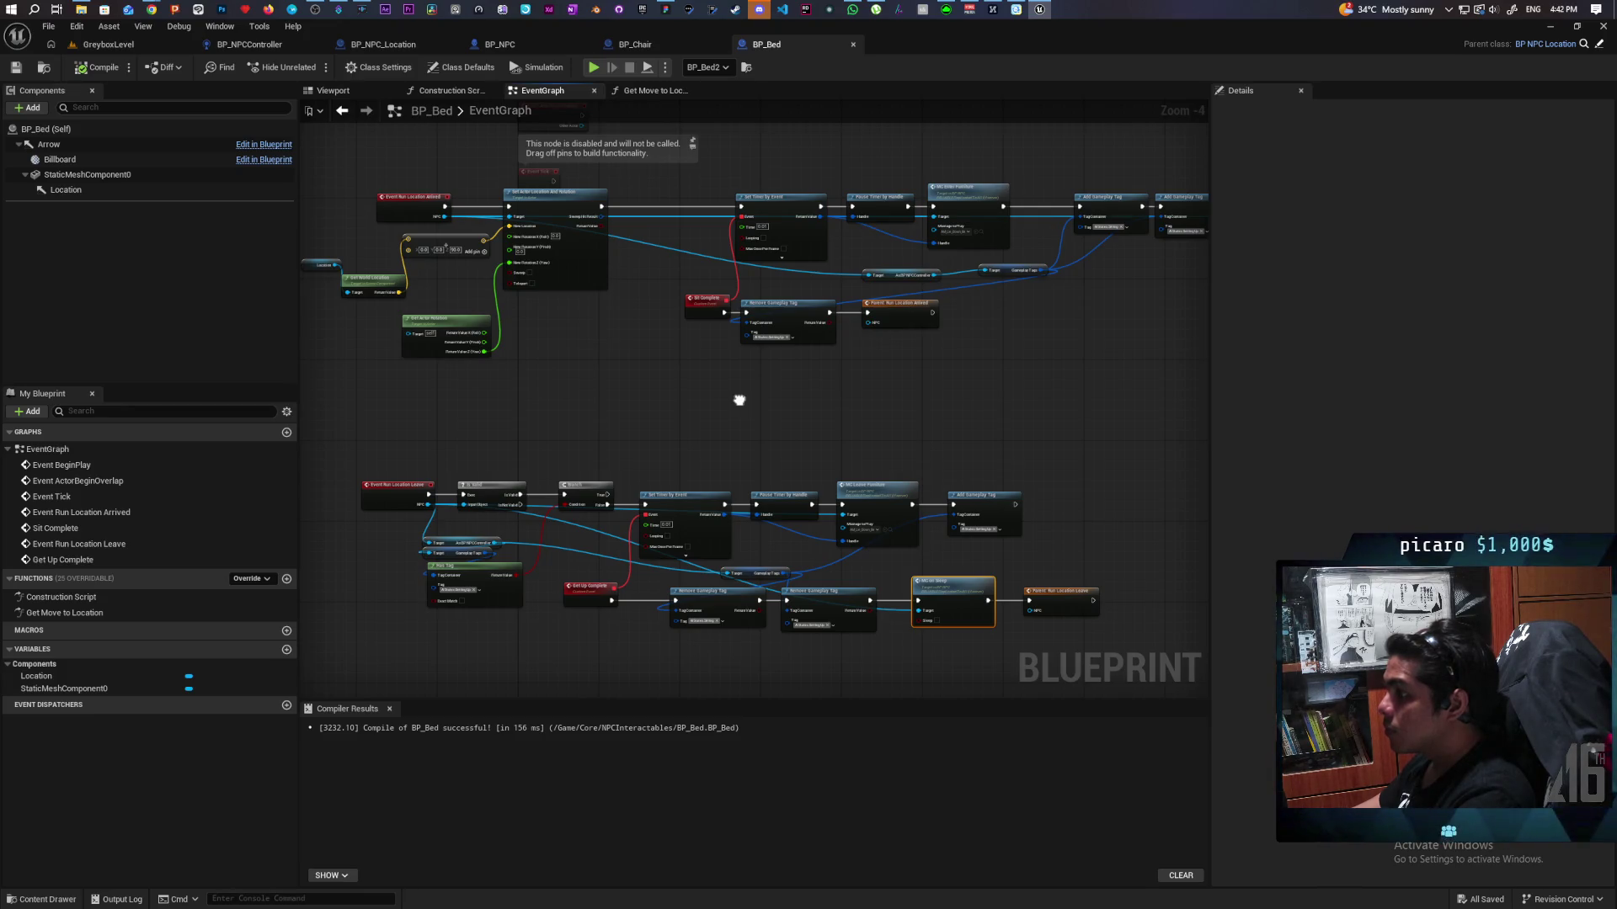
left_click_drag(740, 400, 787, 390)
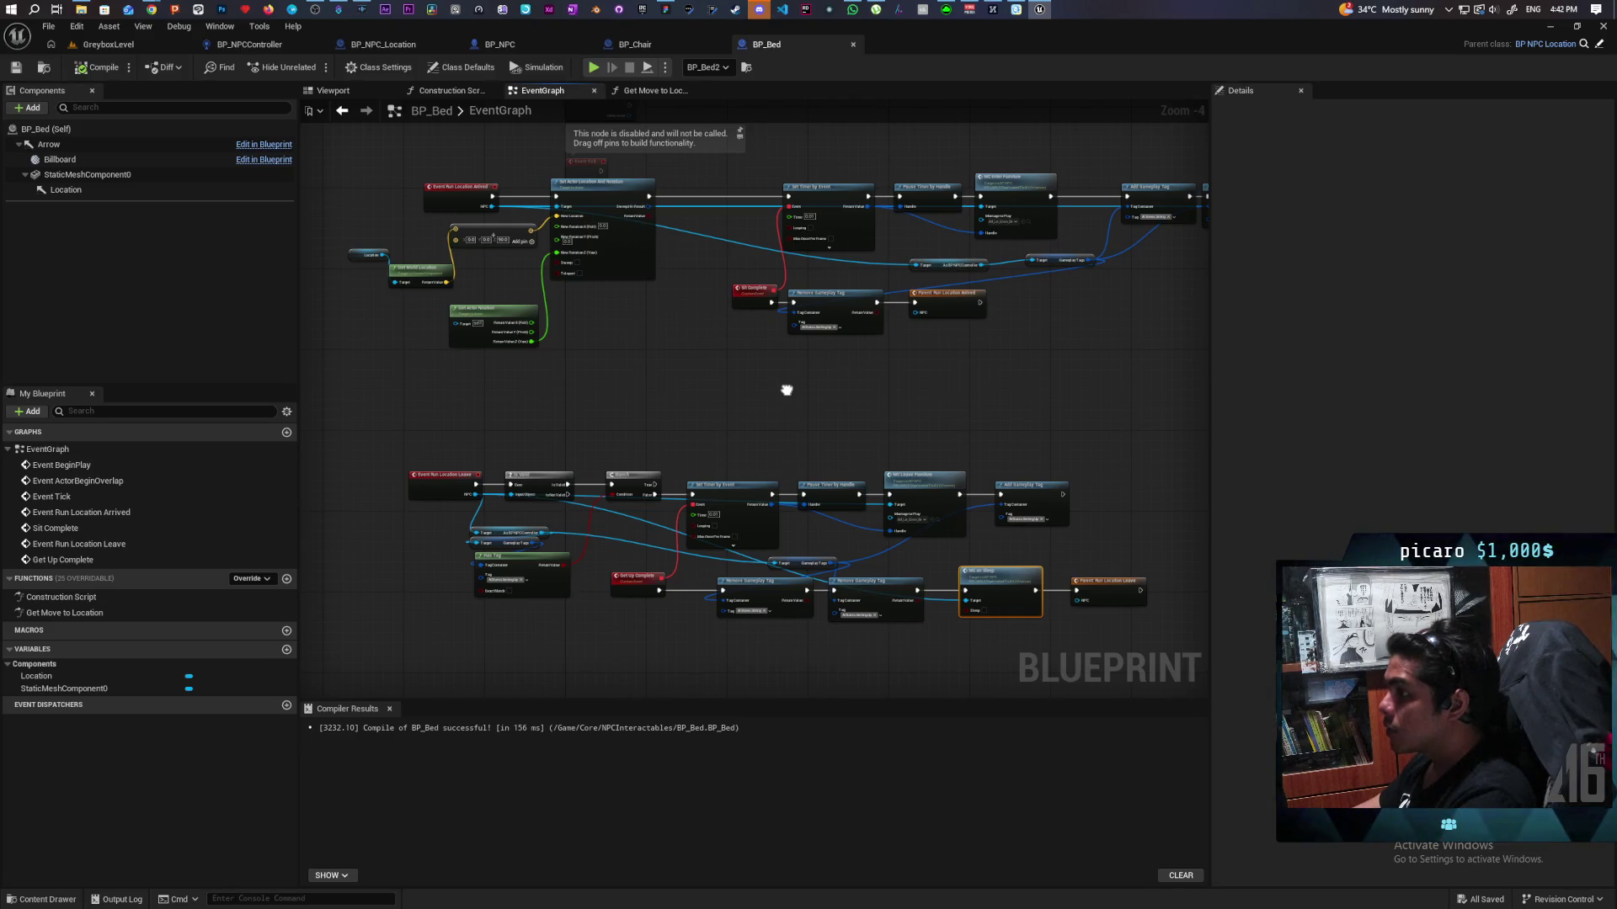
left_click(135, 44)
key("alt+p")
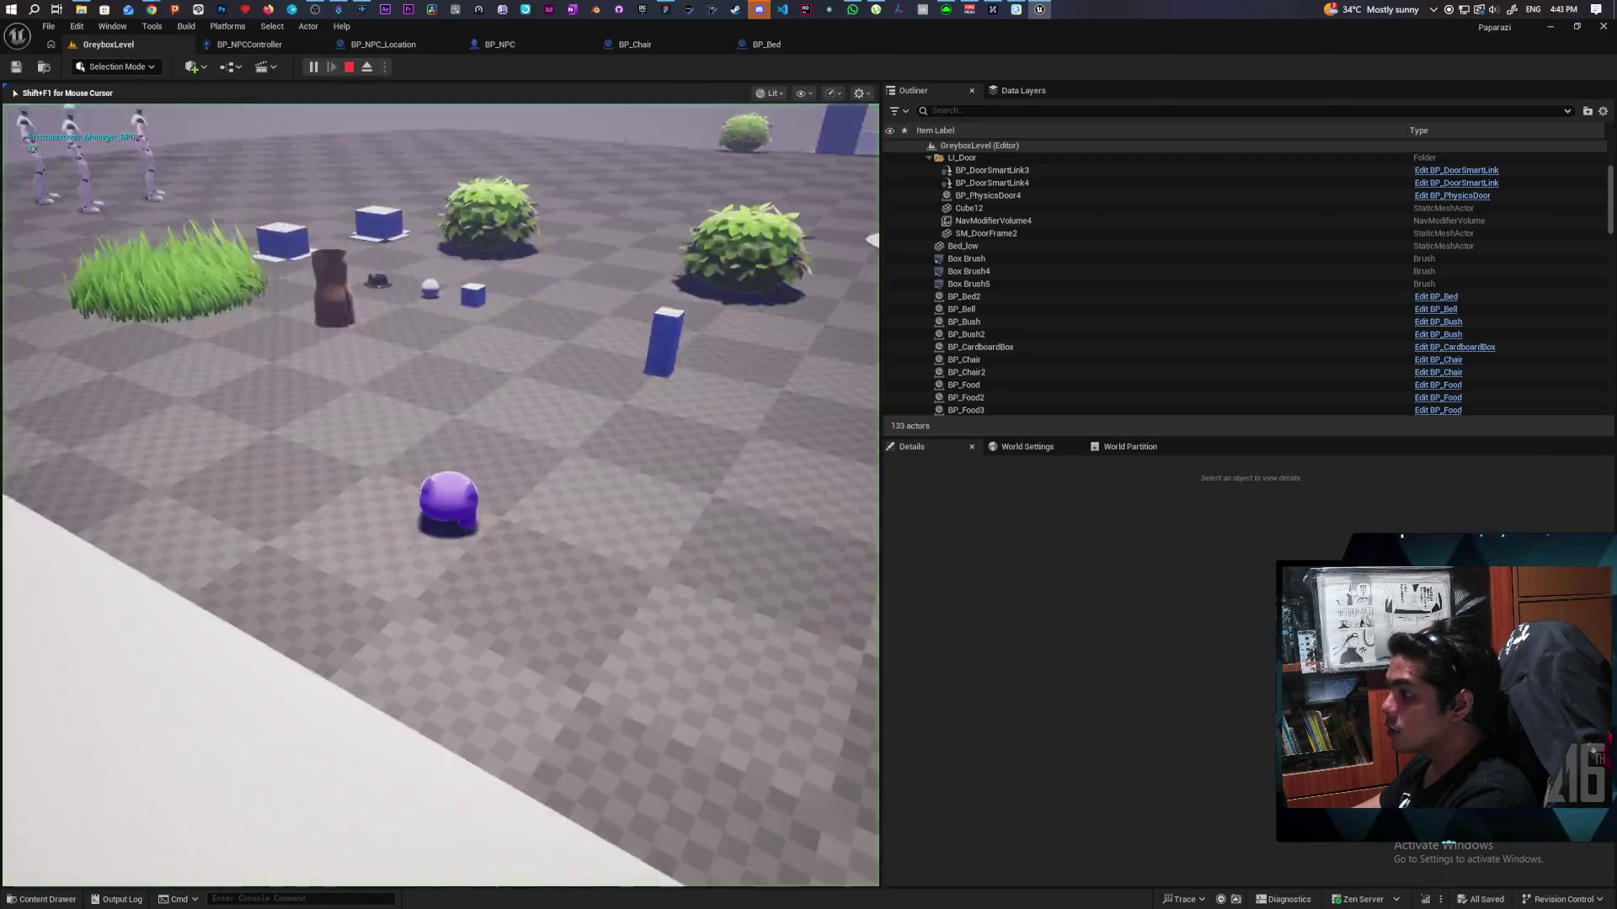
Step: Run and jump the character across the floor and grass toward the NPCs by the wall
key("w")
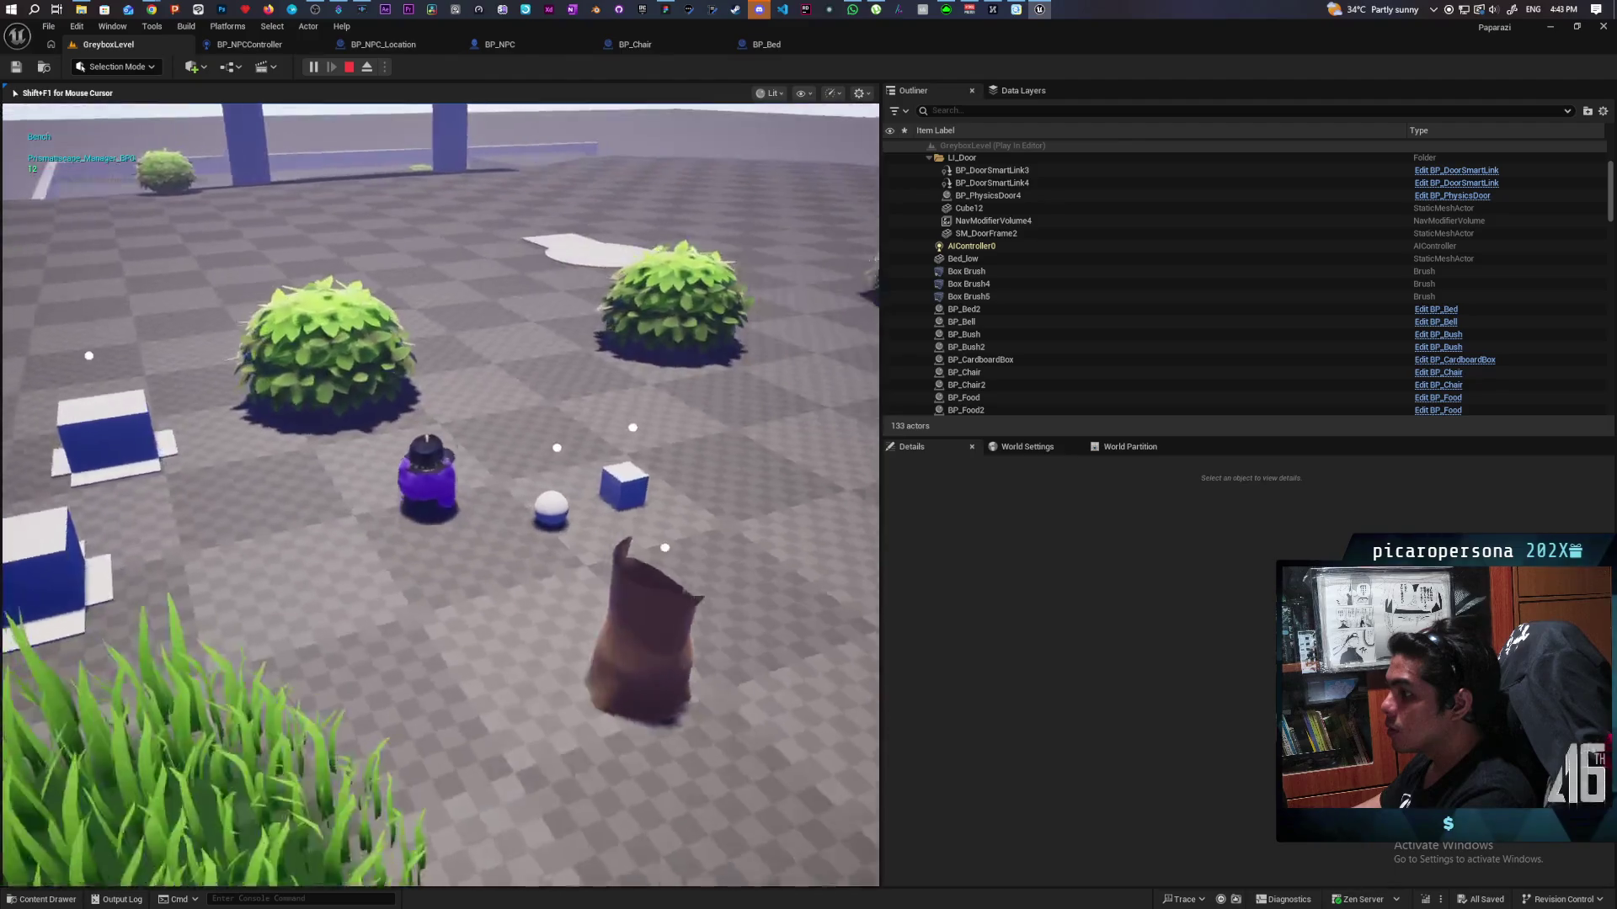
key("w")
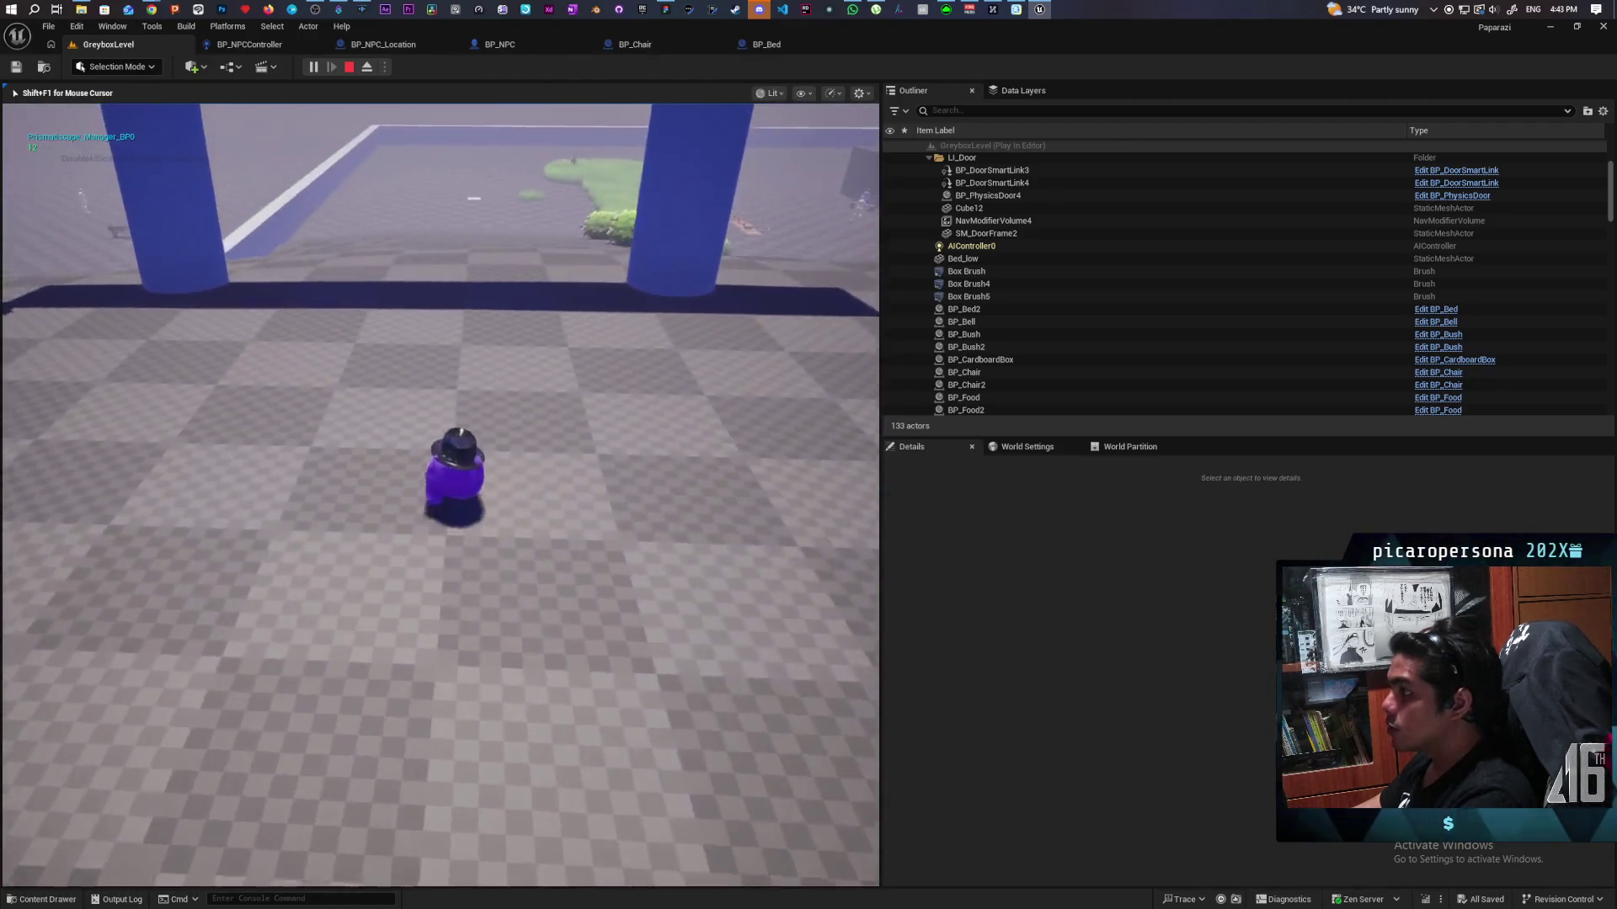
key("w")
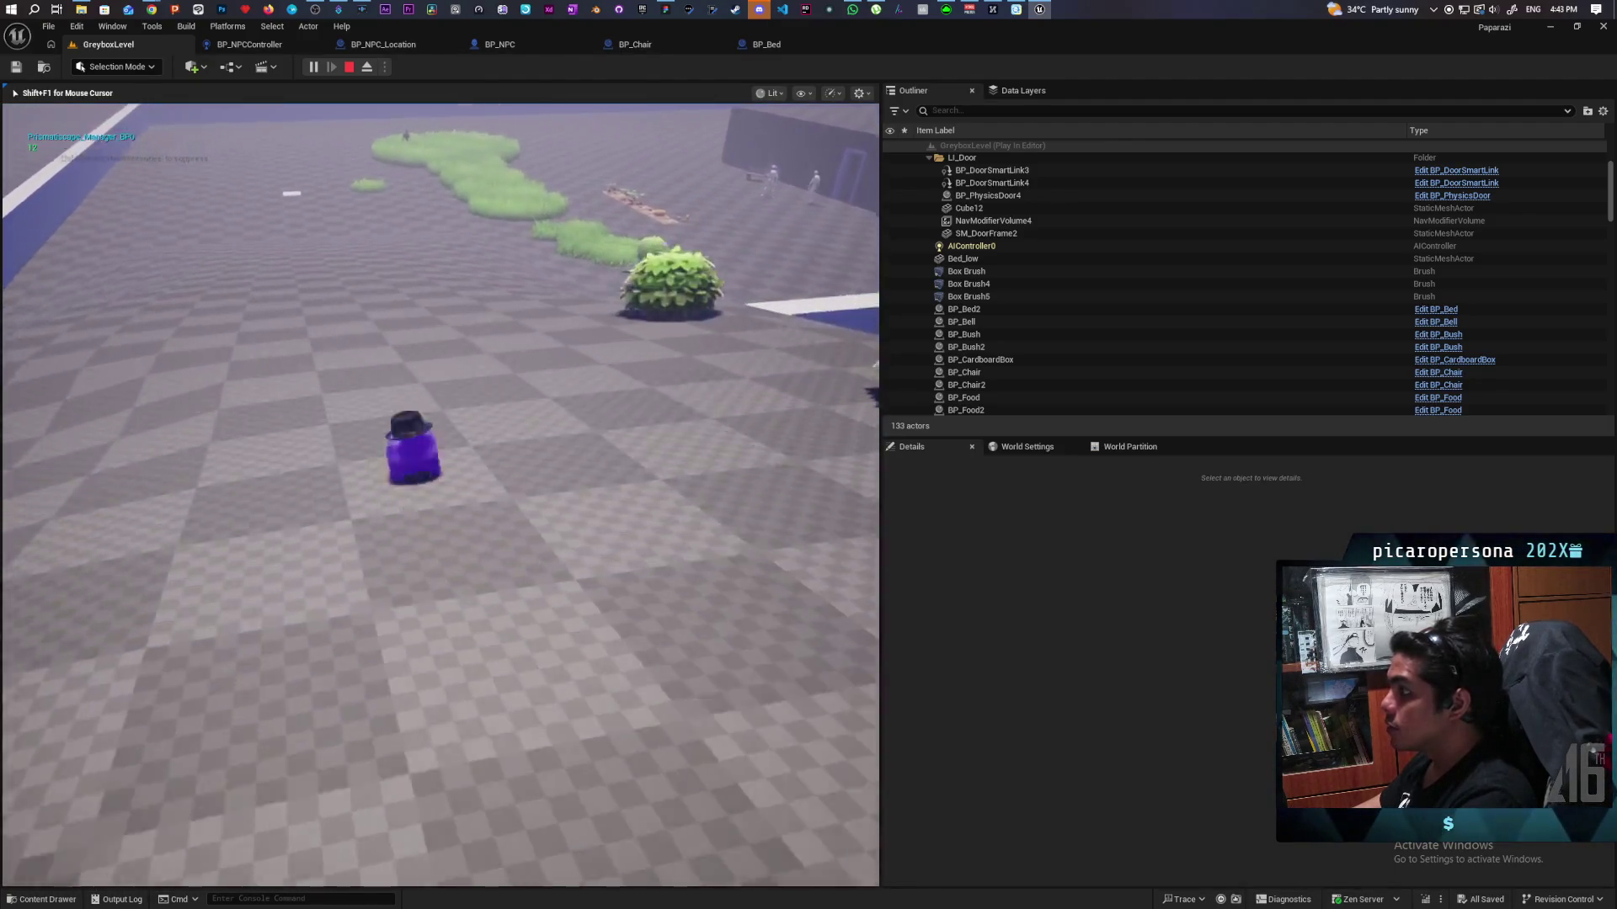
key("w")
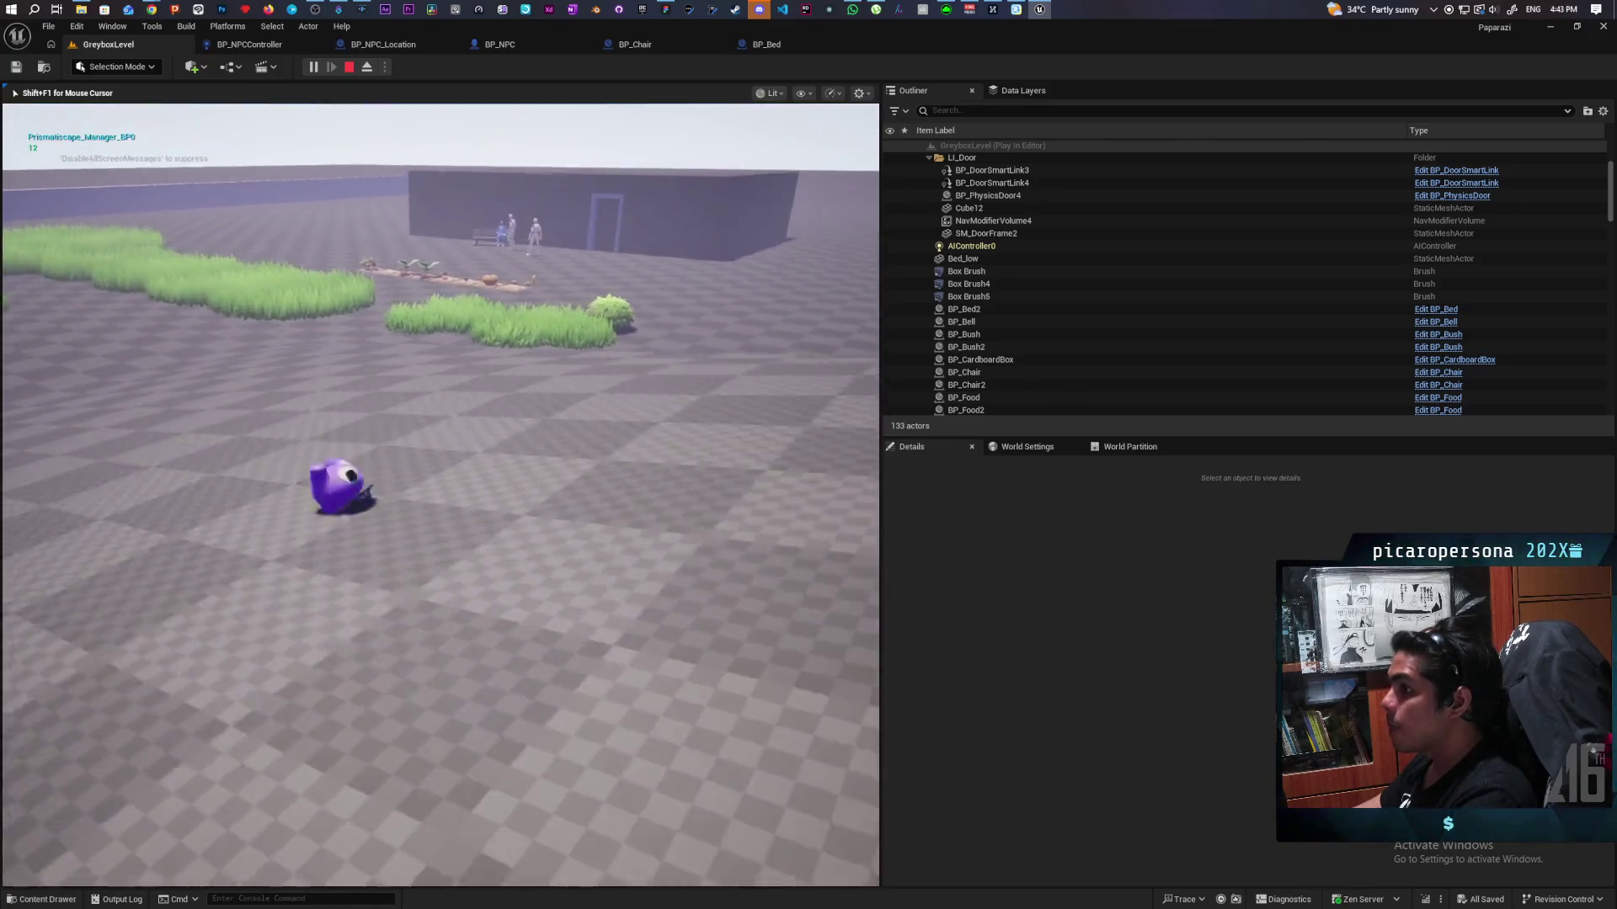
key("space")
key("w")
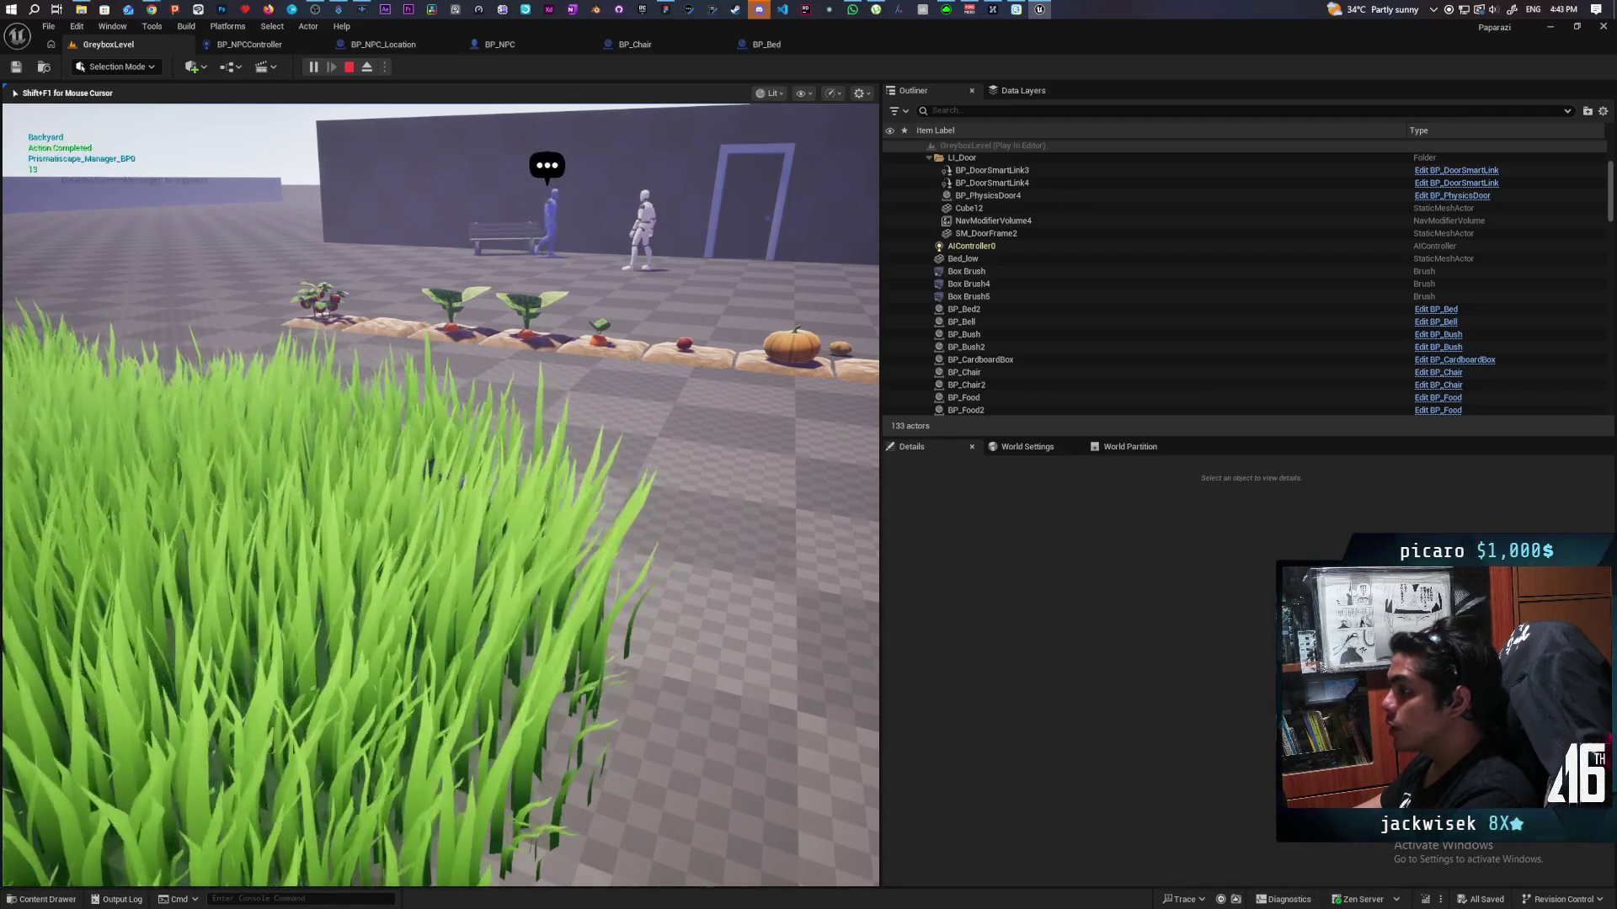
key("a")
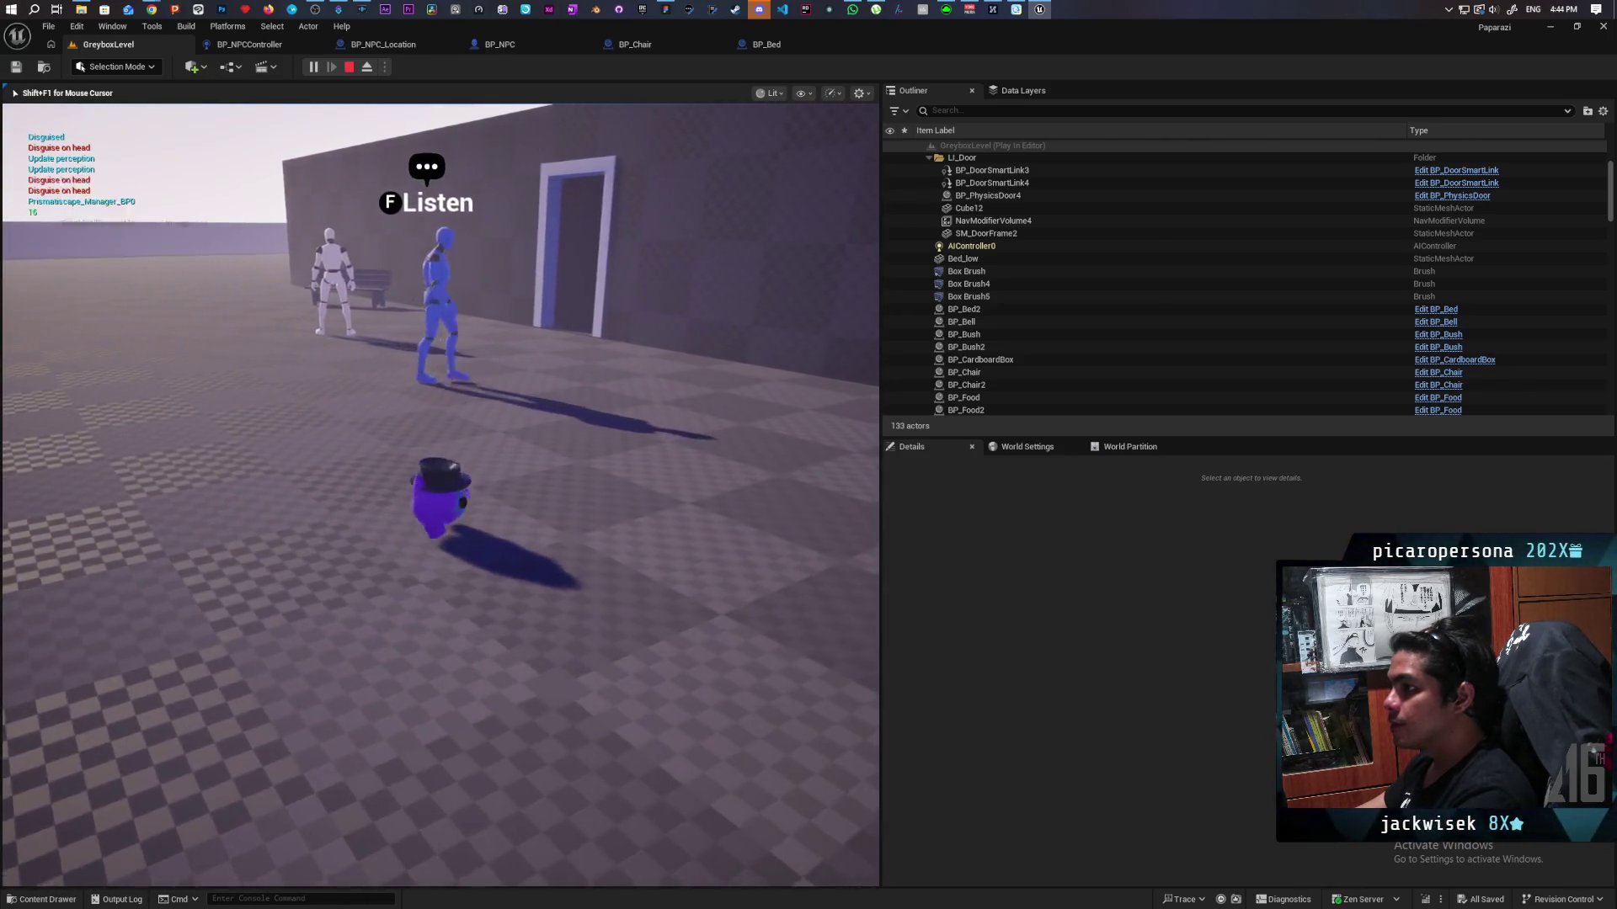
Step: Walk toward the blue NPC and along the lit house wall
key("w")
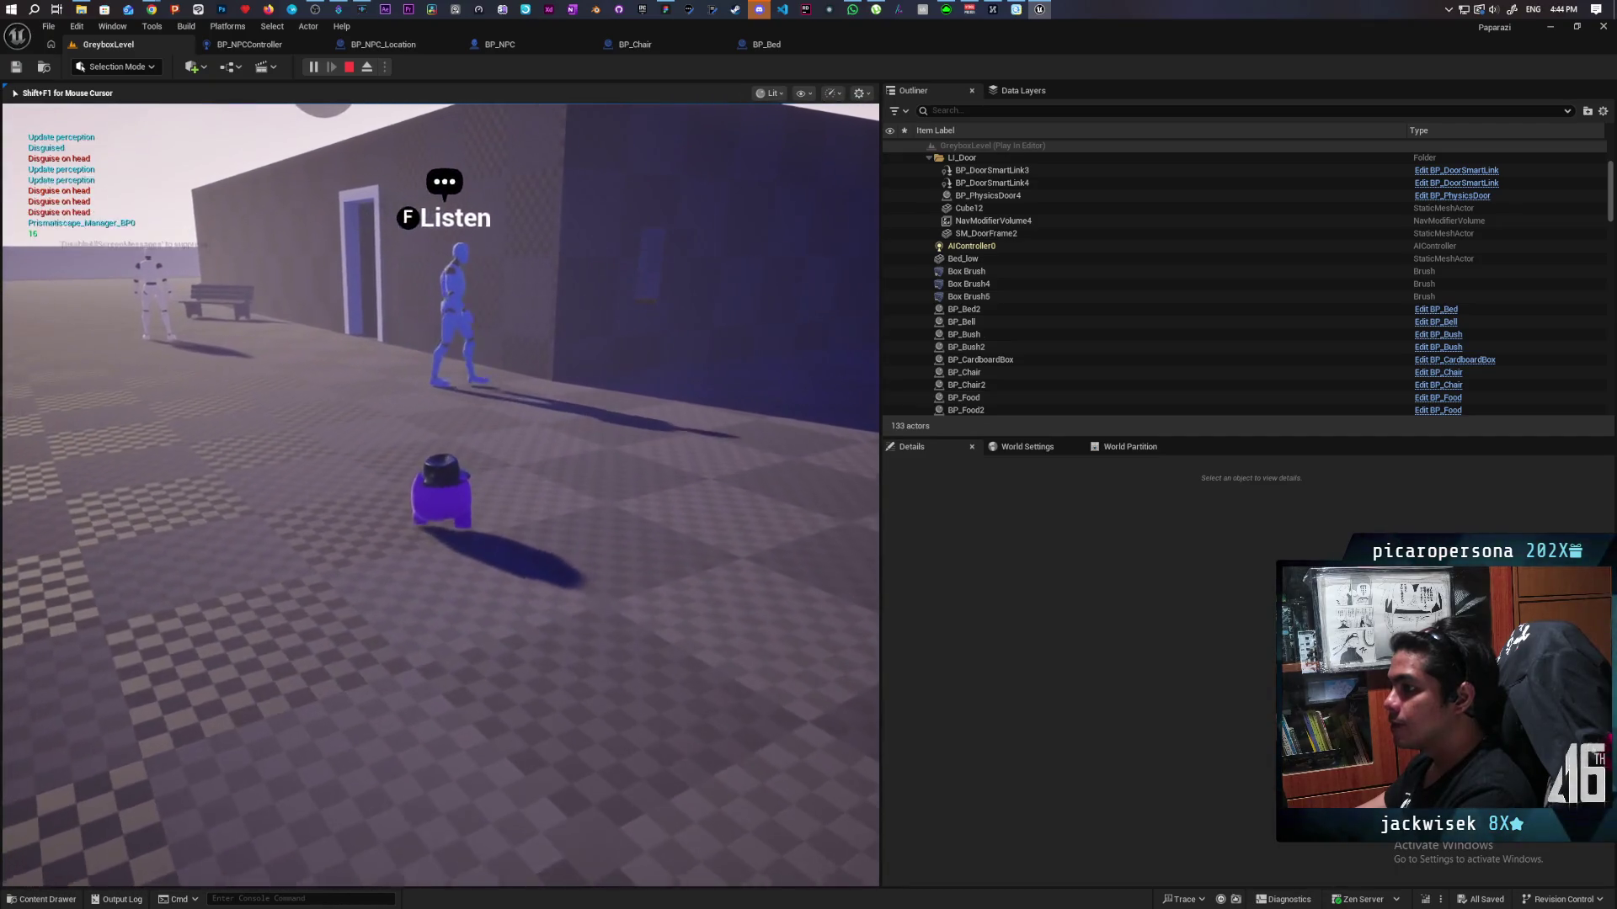
key("w")
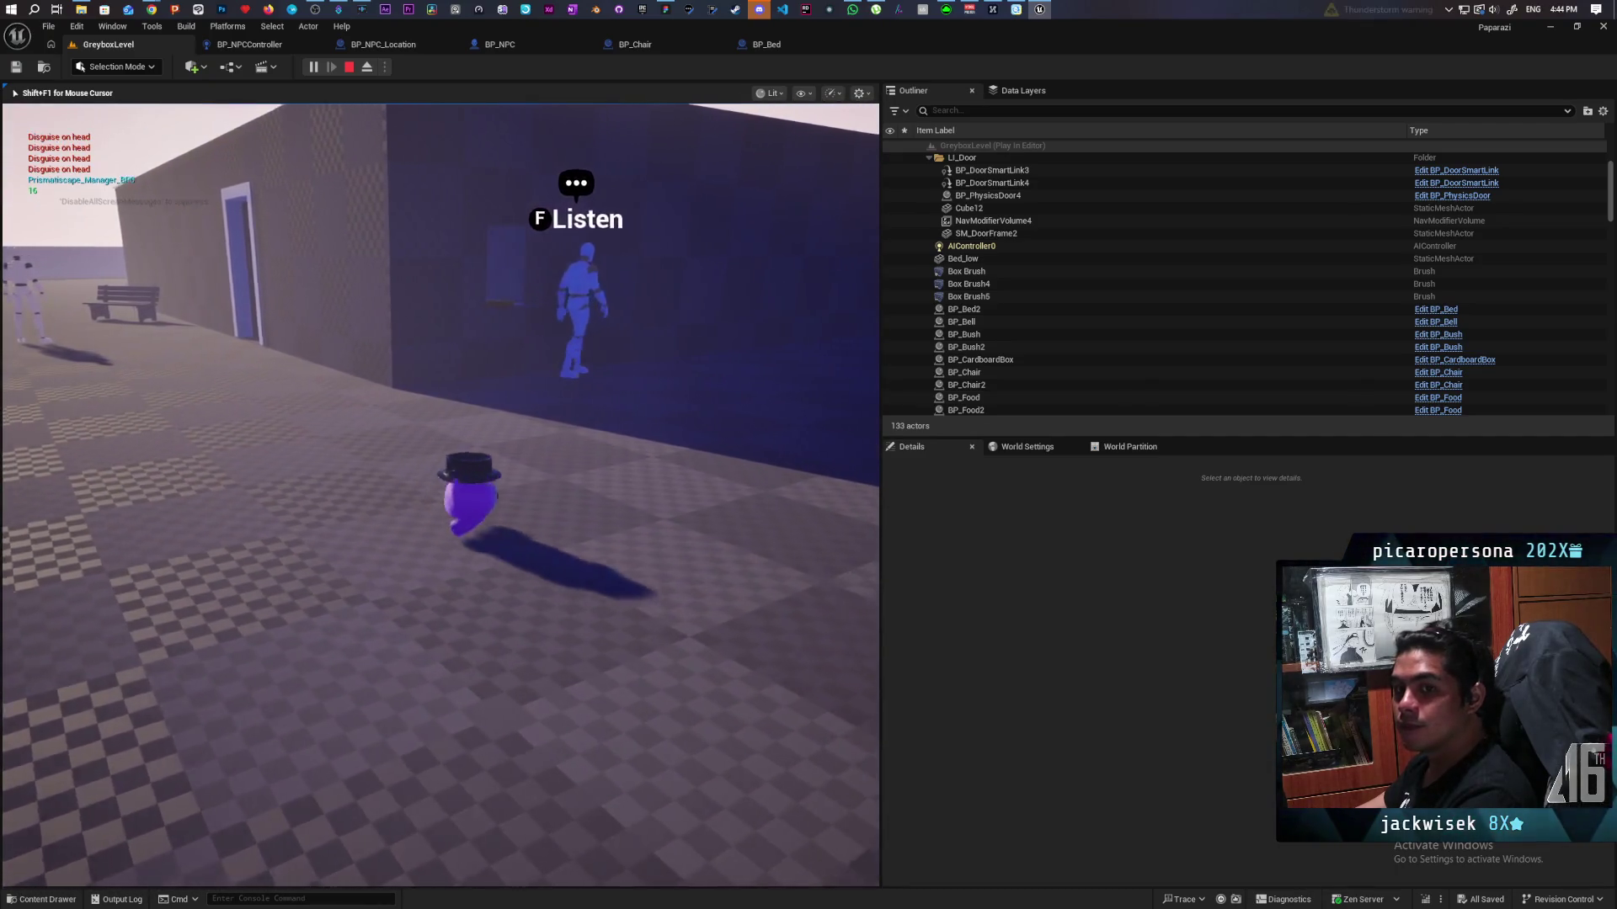
key("w")
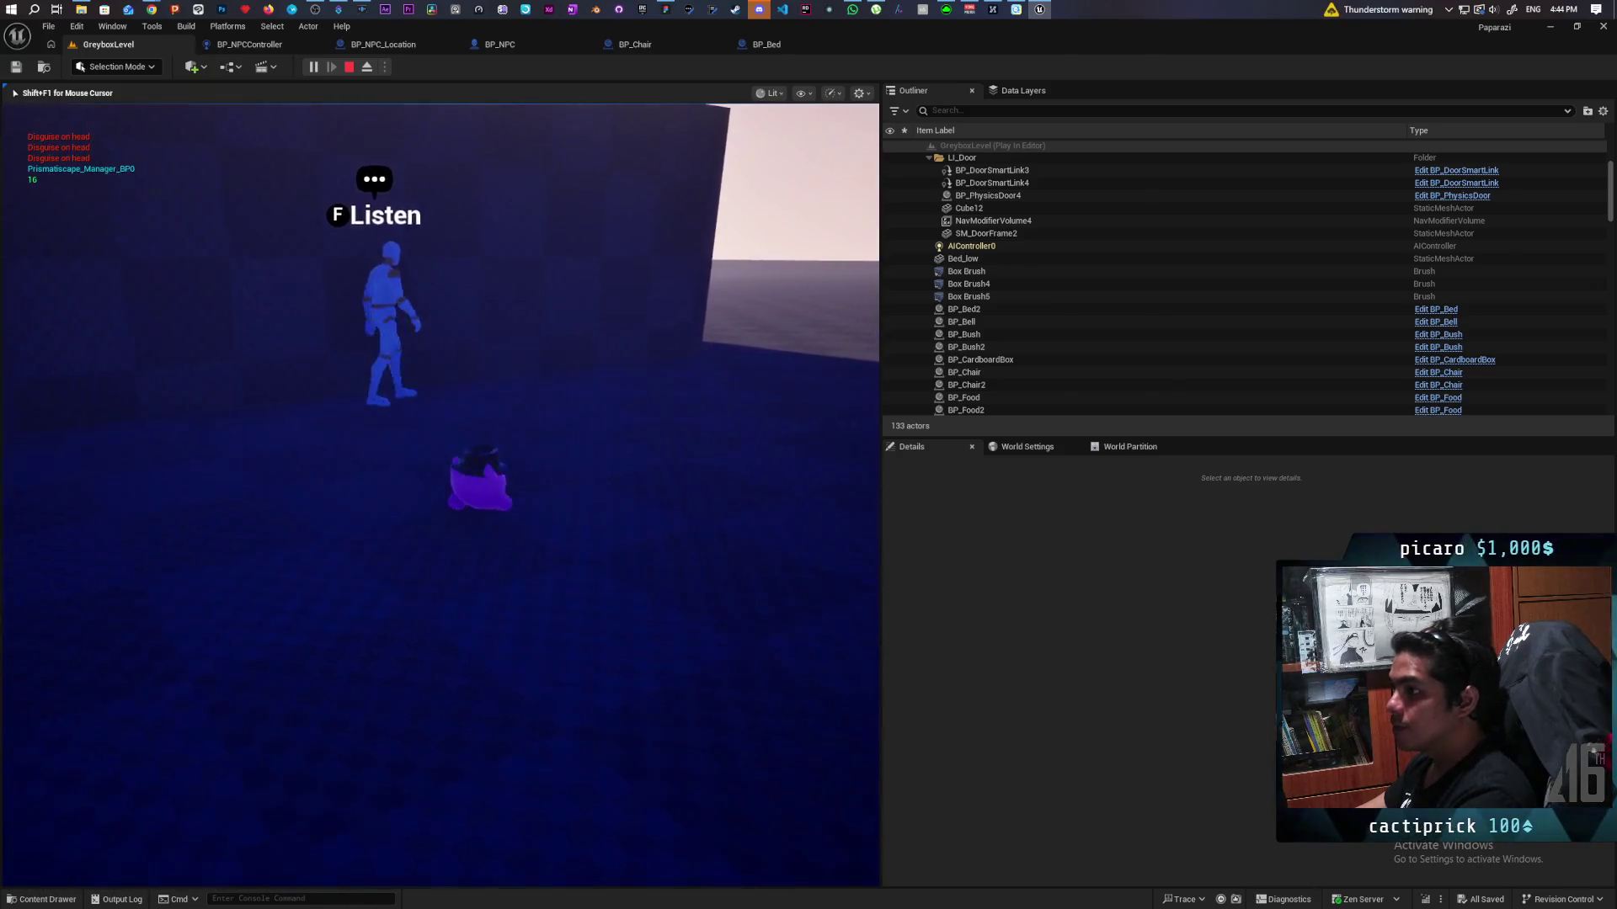
key("w")
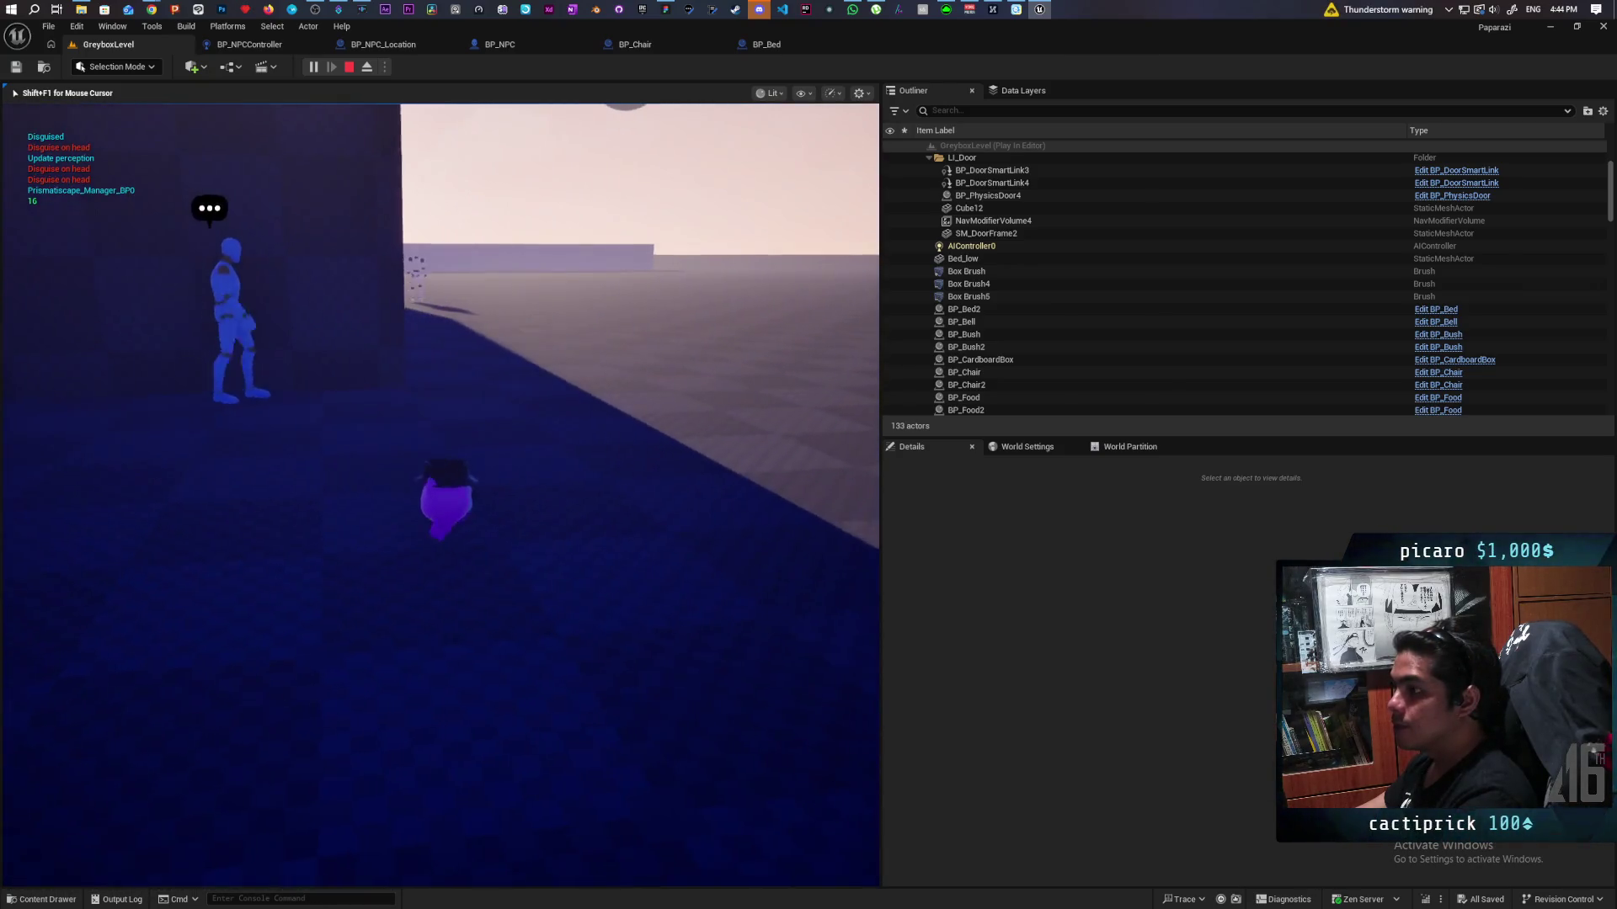
key("w")
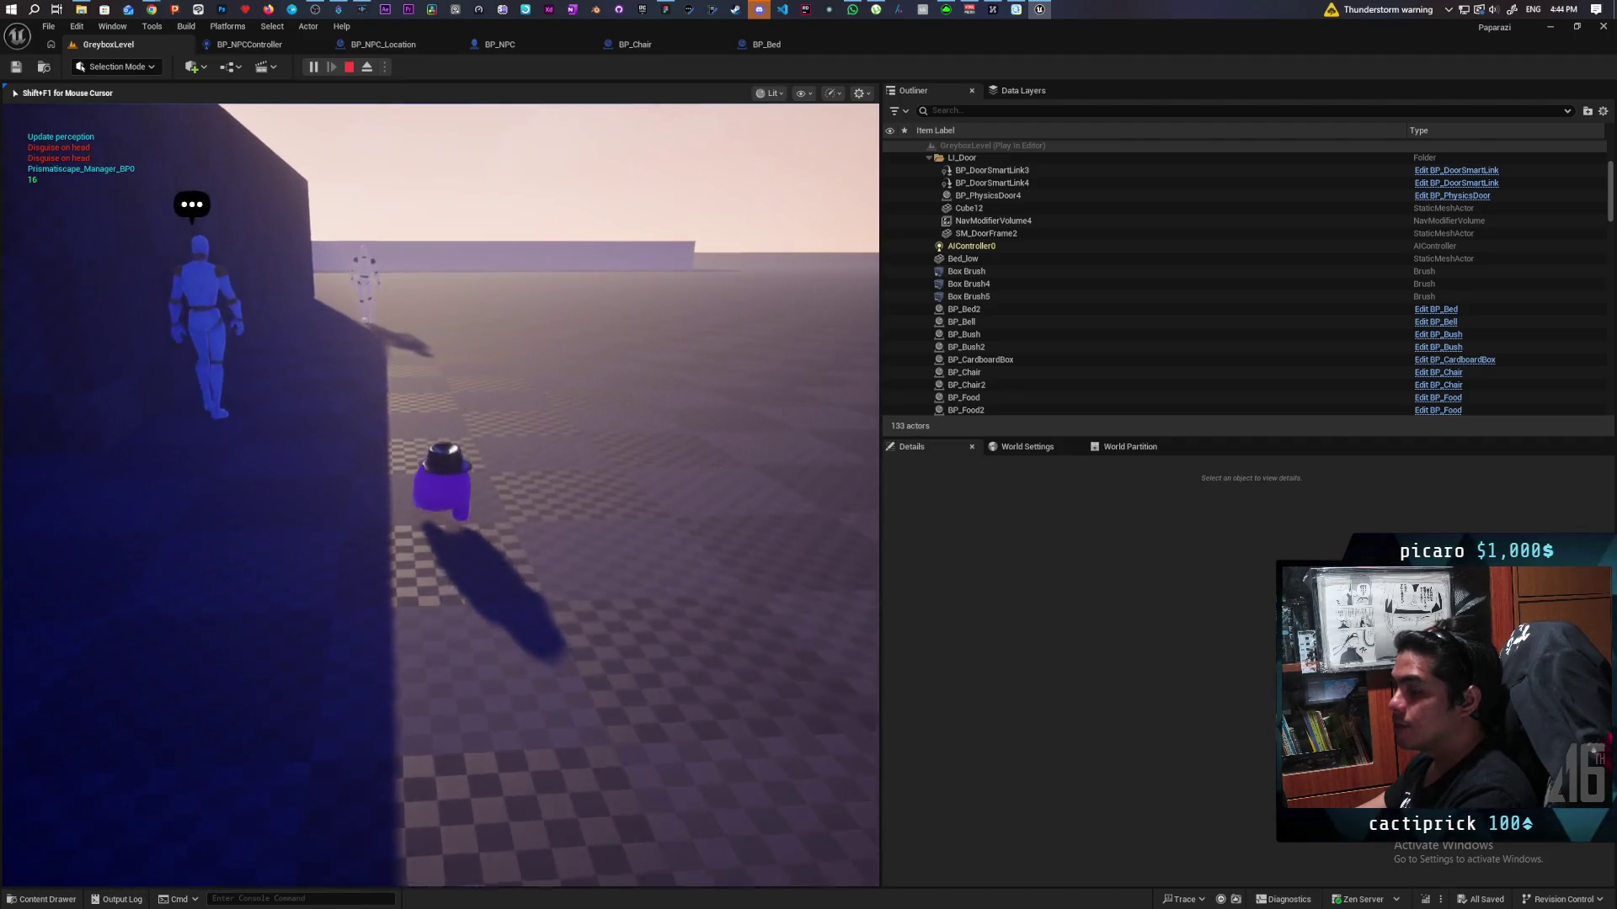
key("w")
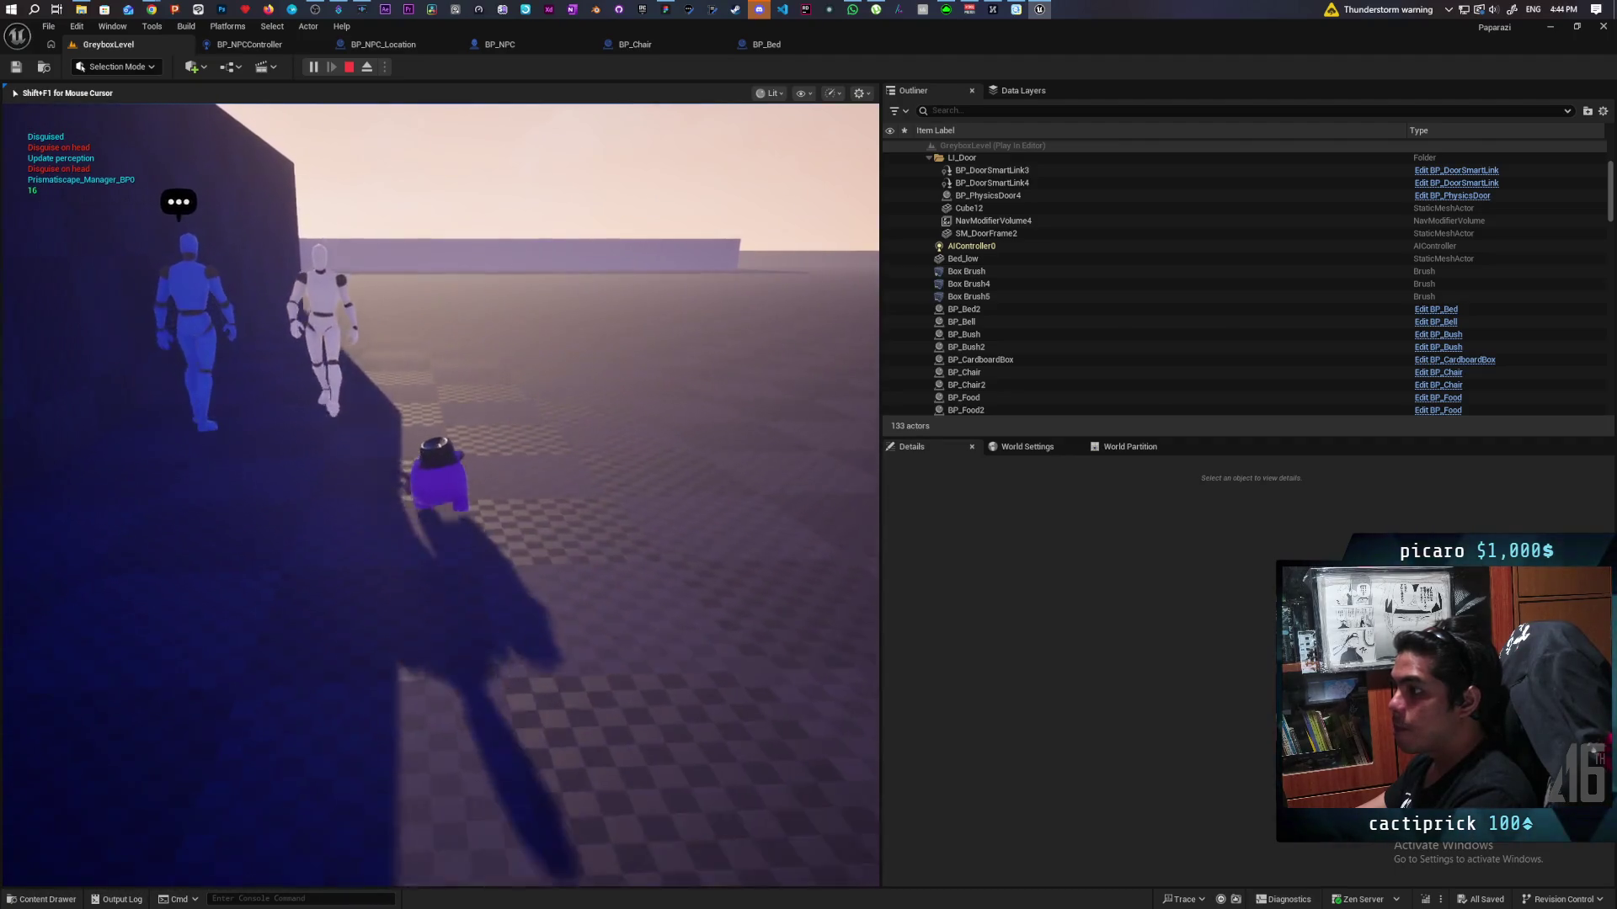
key("a")
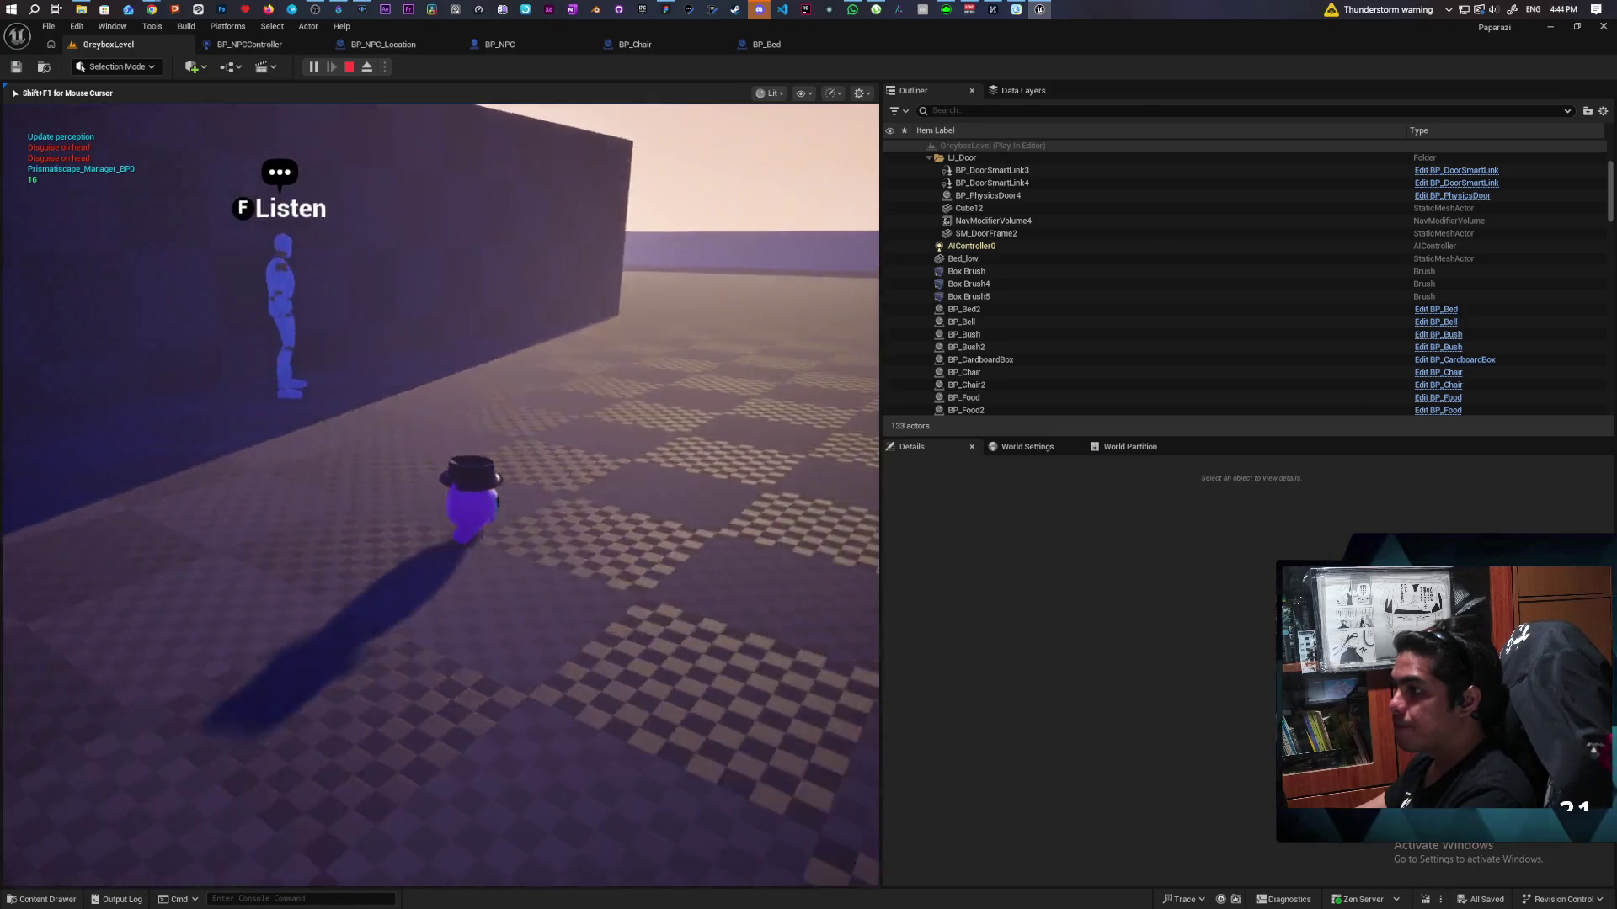
key("w")
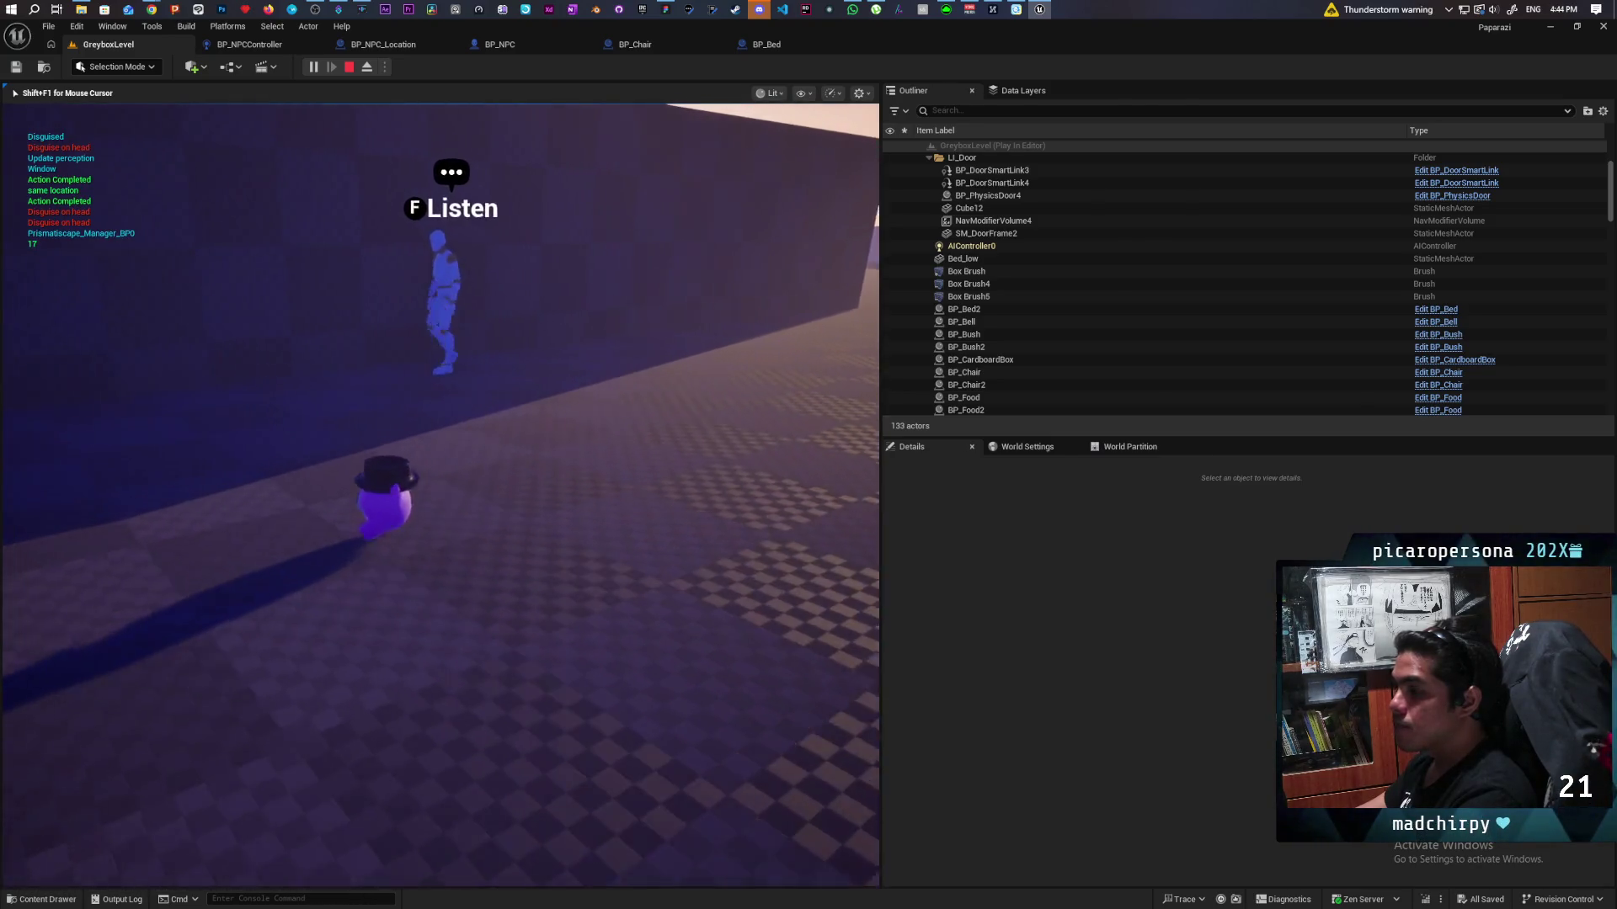
Step: Follow the NPCs inside the house to the inner doorway and bed block
key("w")
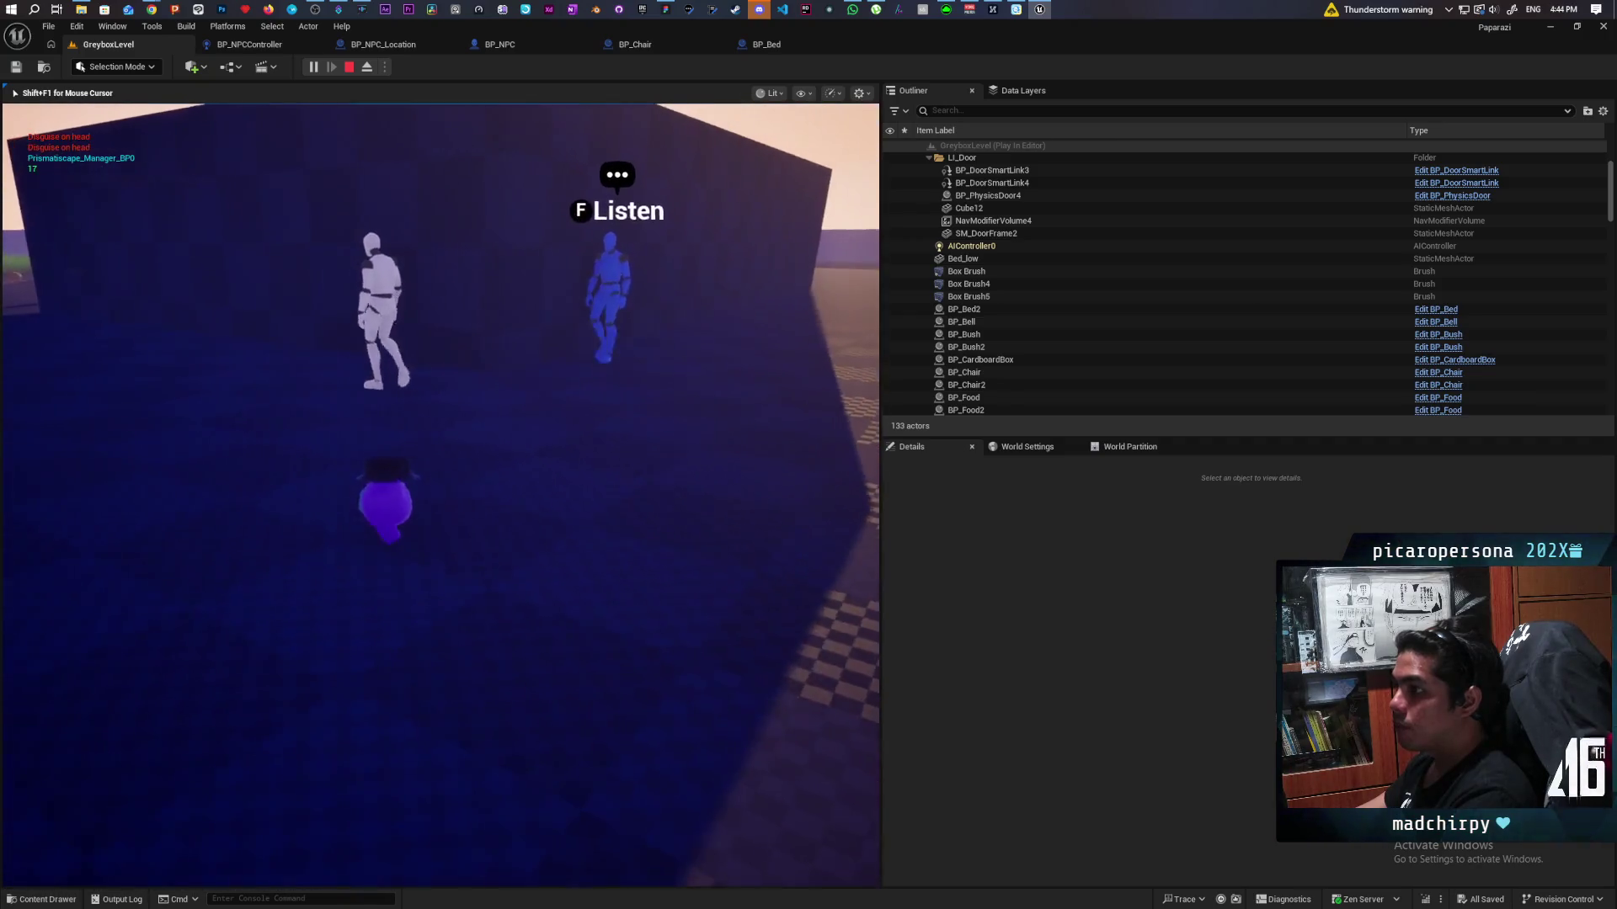
key("w")
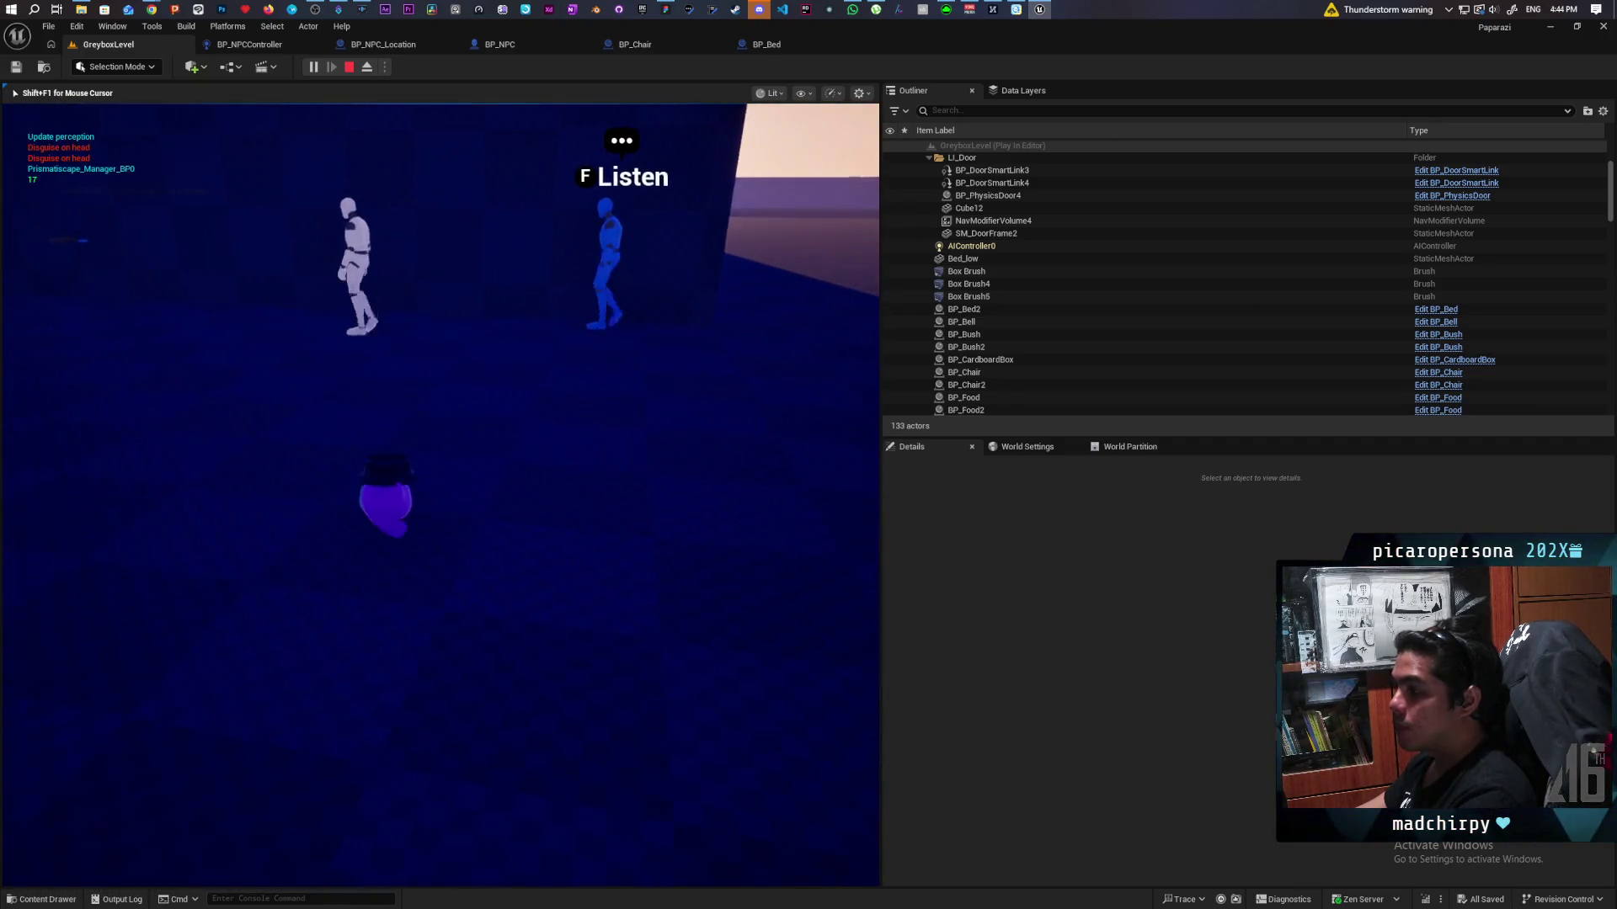
key("w")
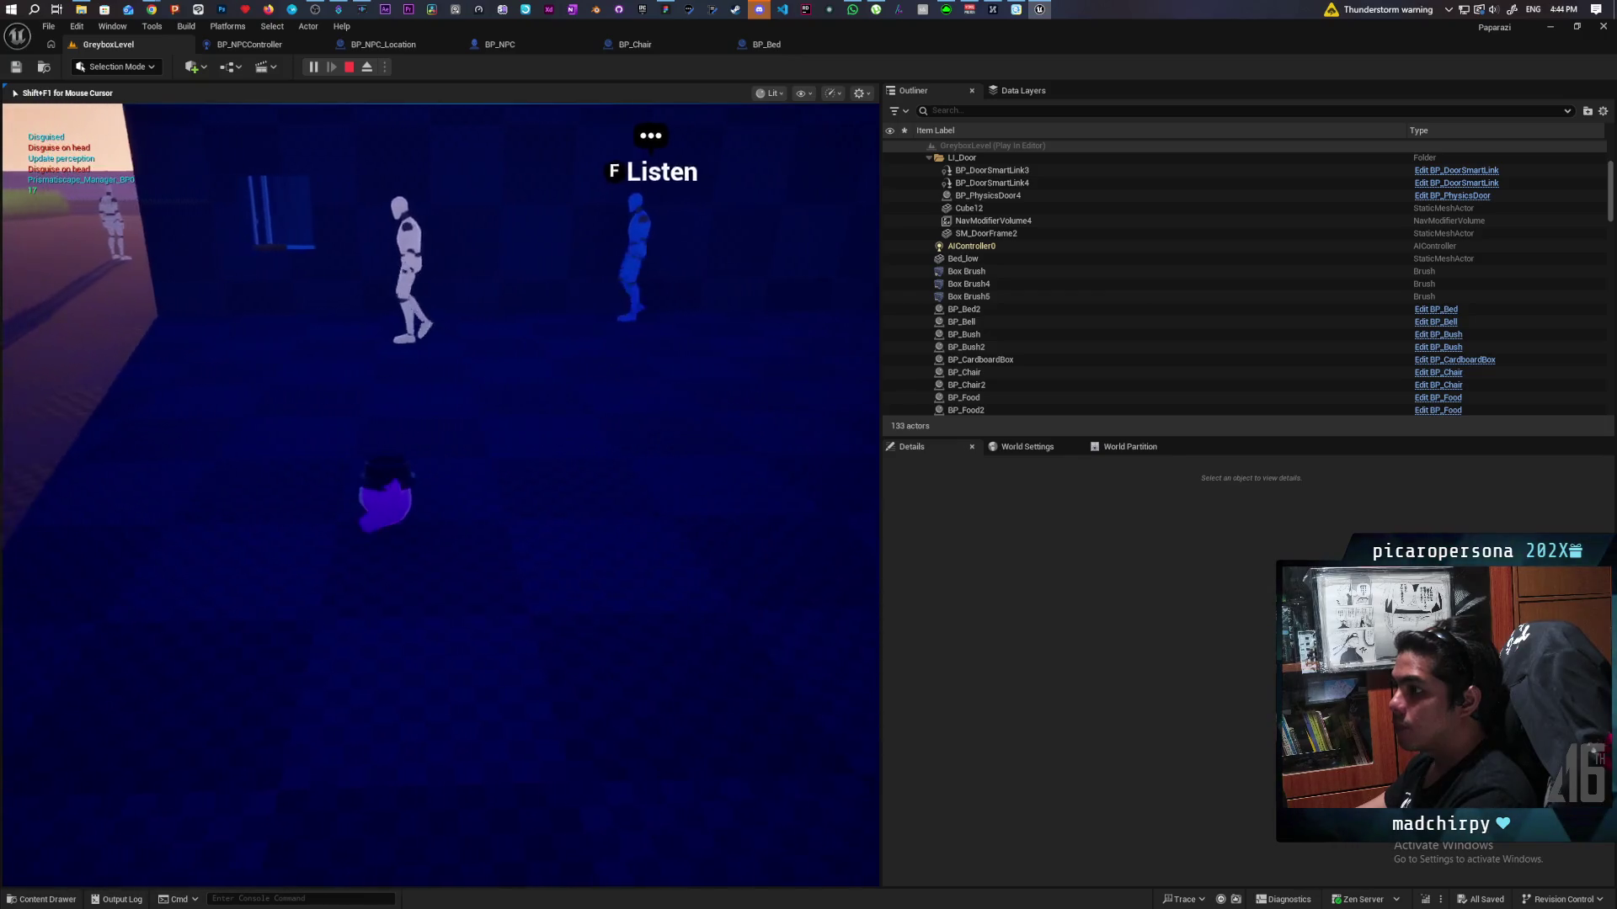
key("w")
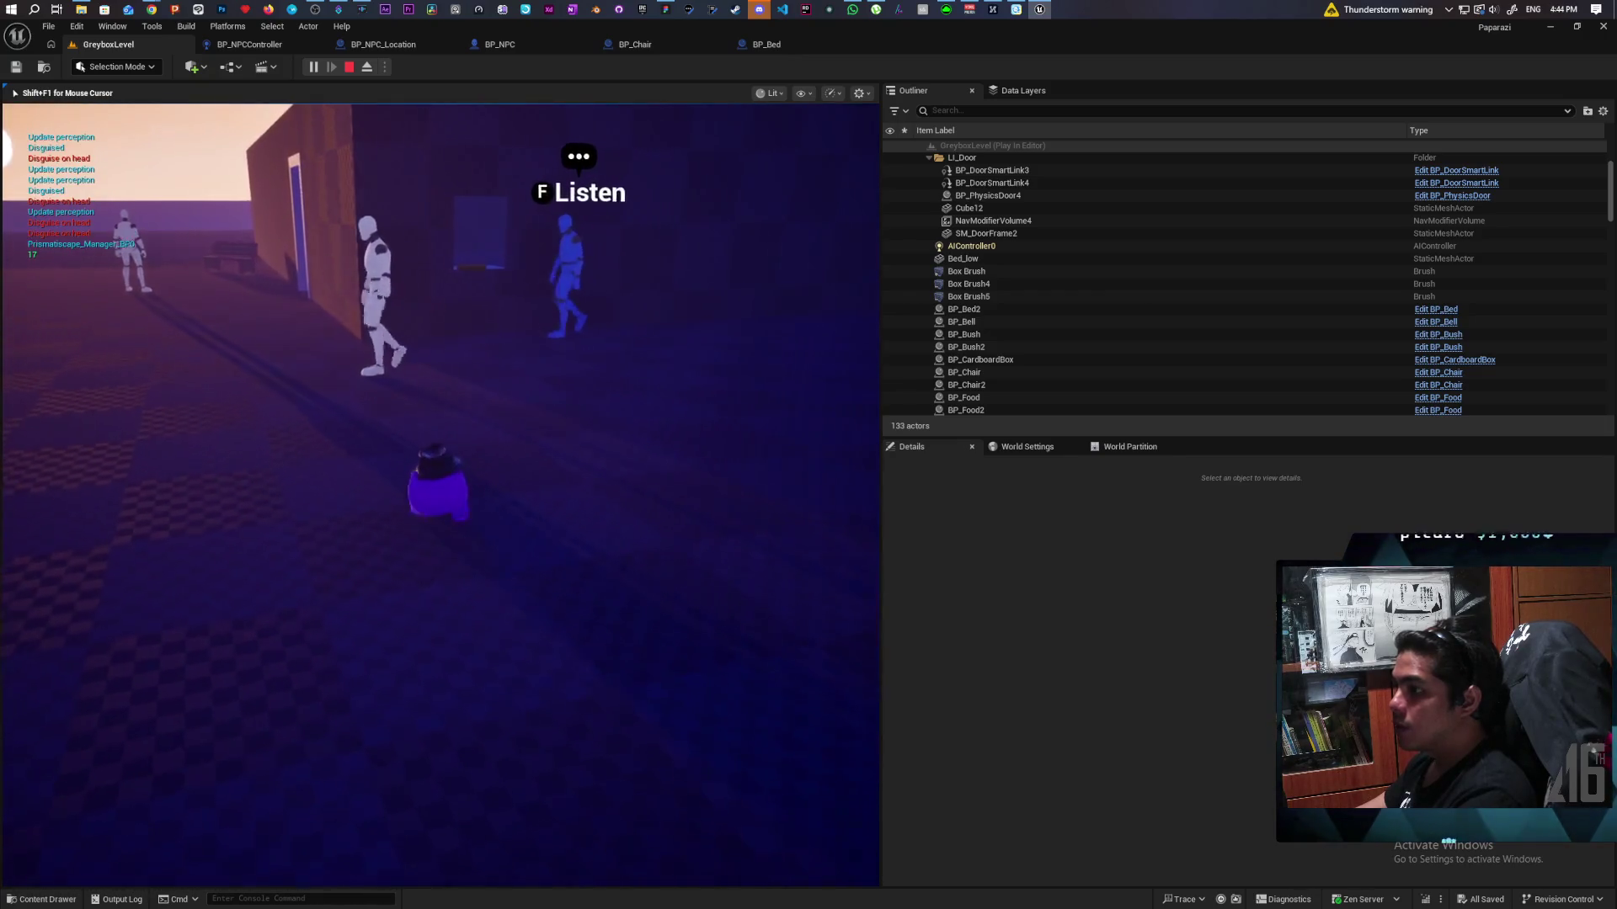
key("w")
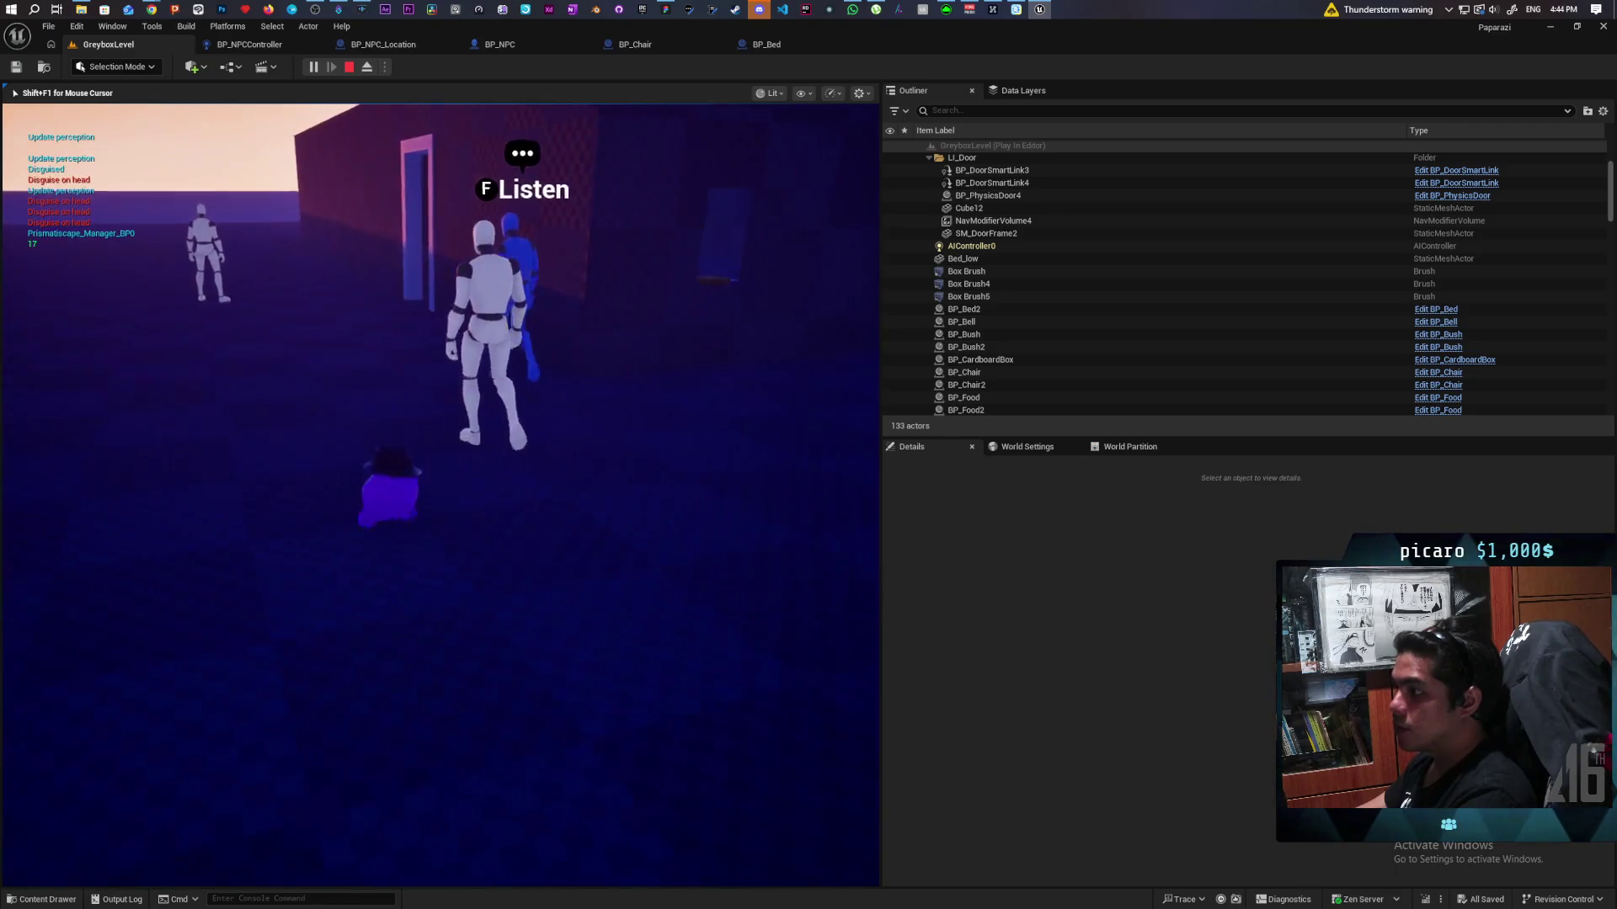
key("w")
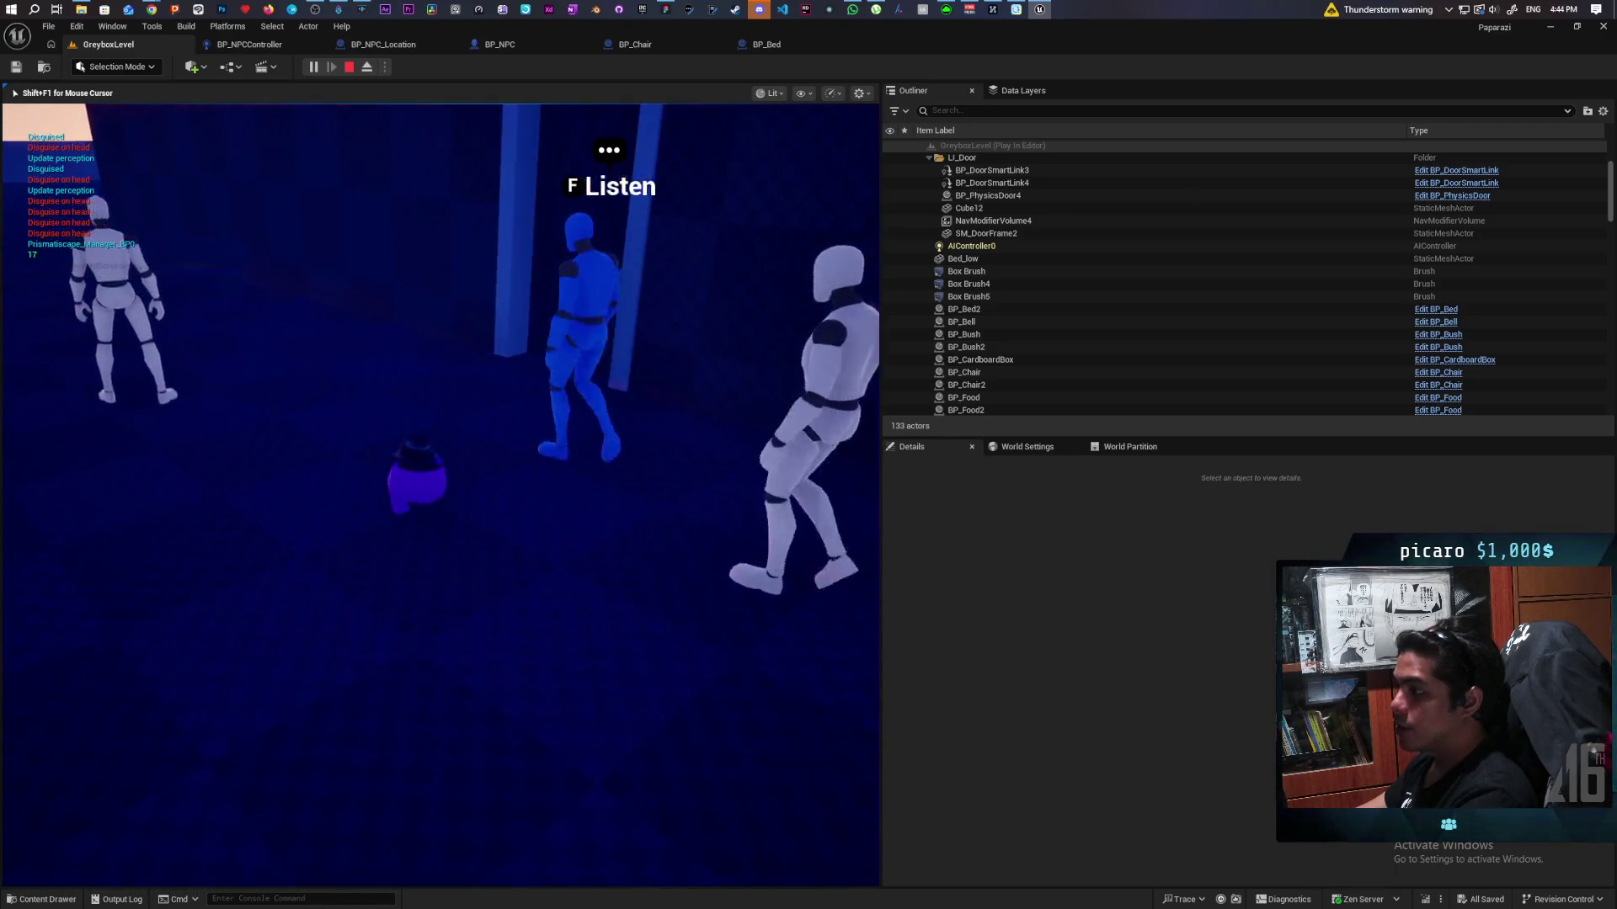
key("w")
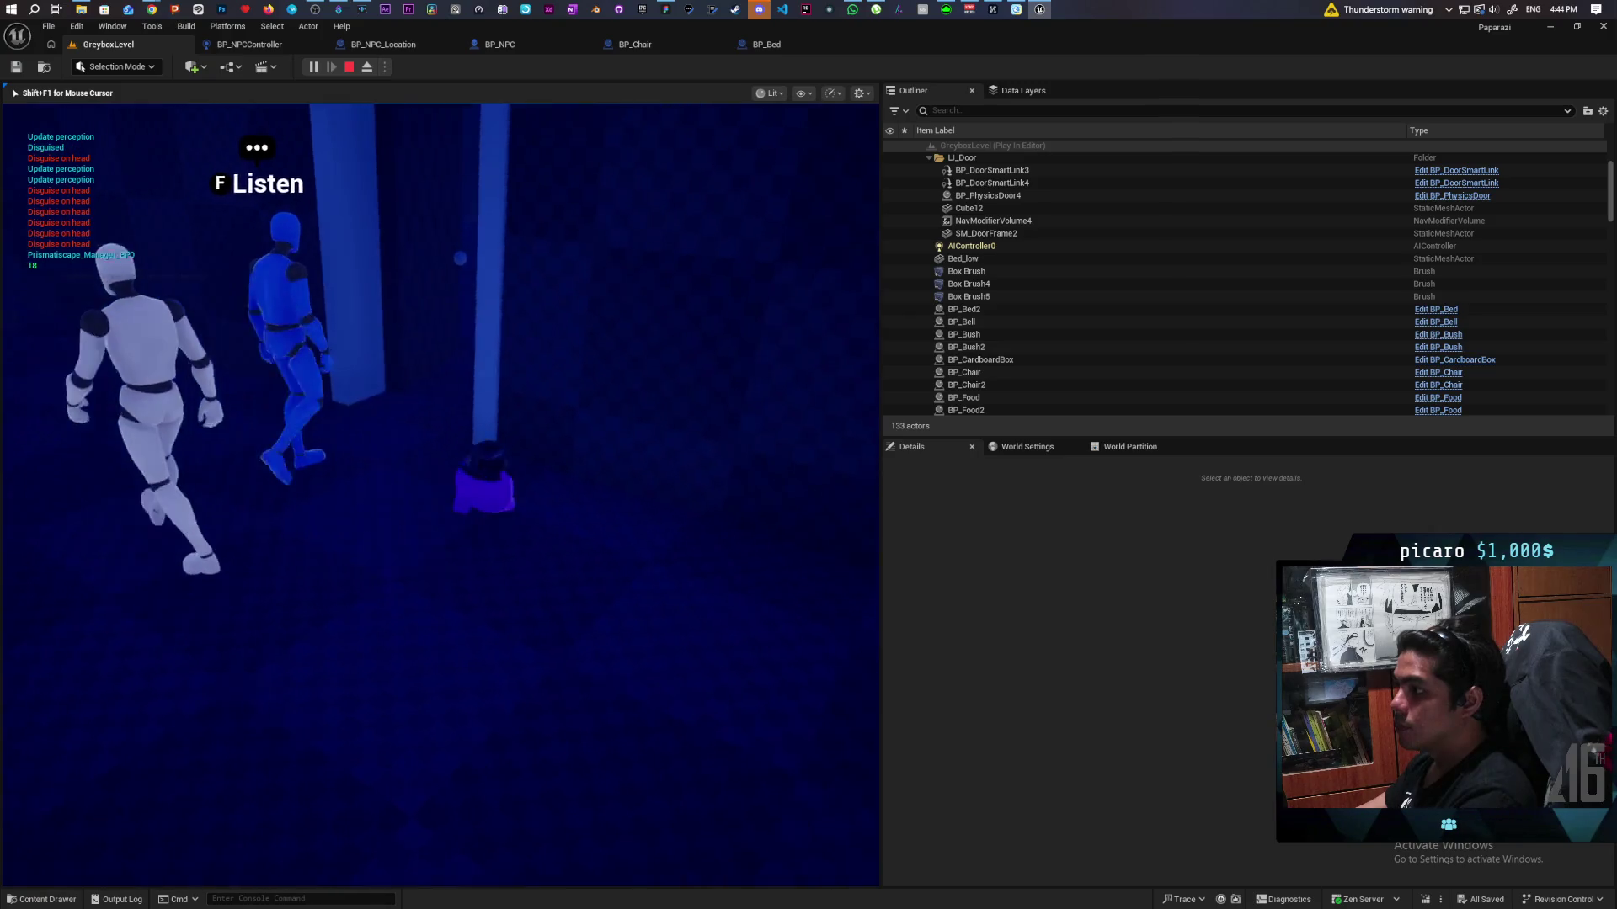
key("w")
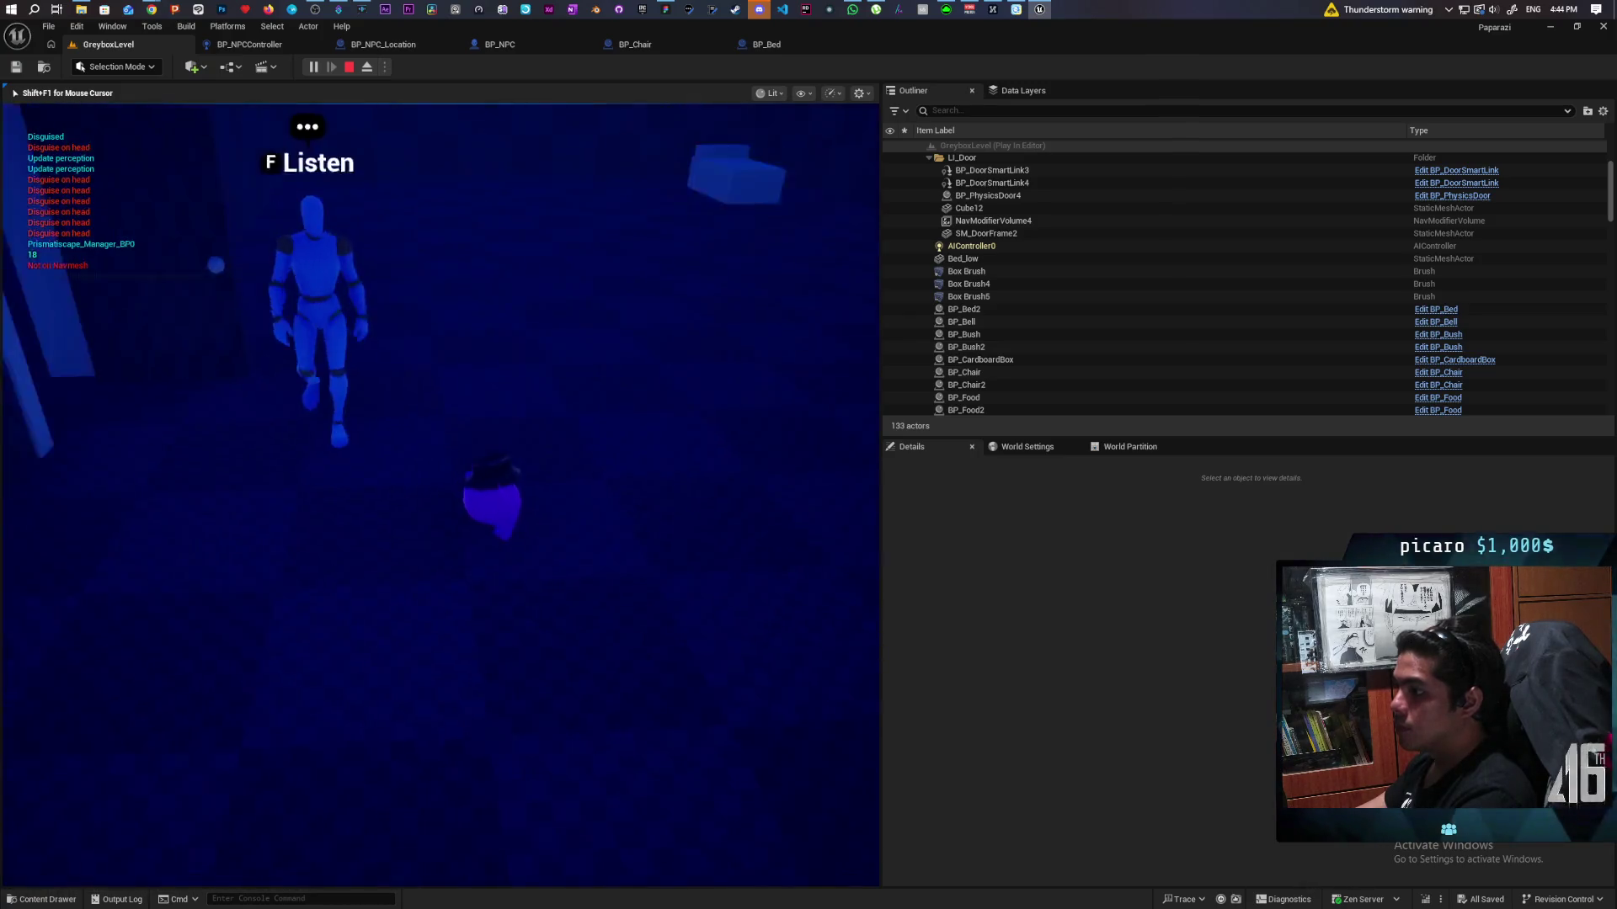
key("w")
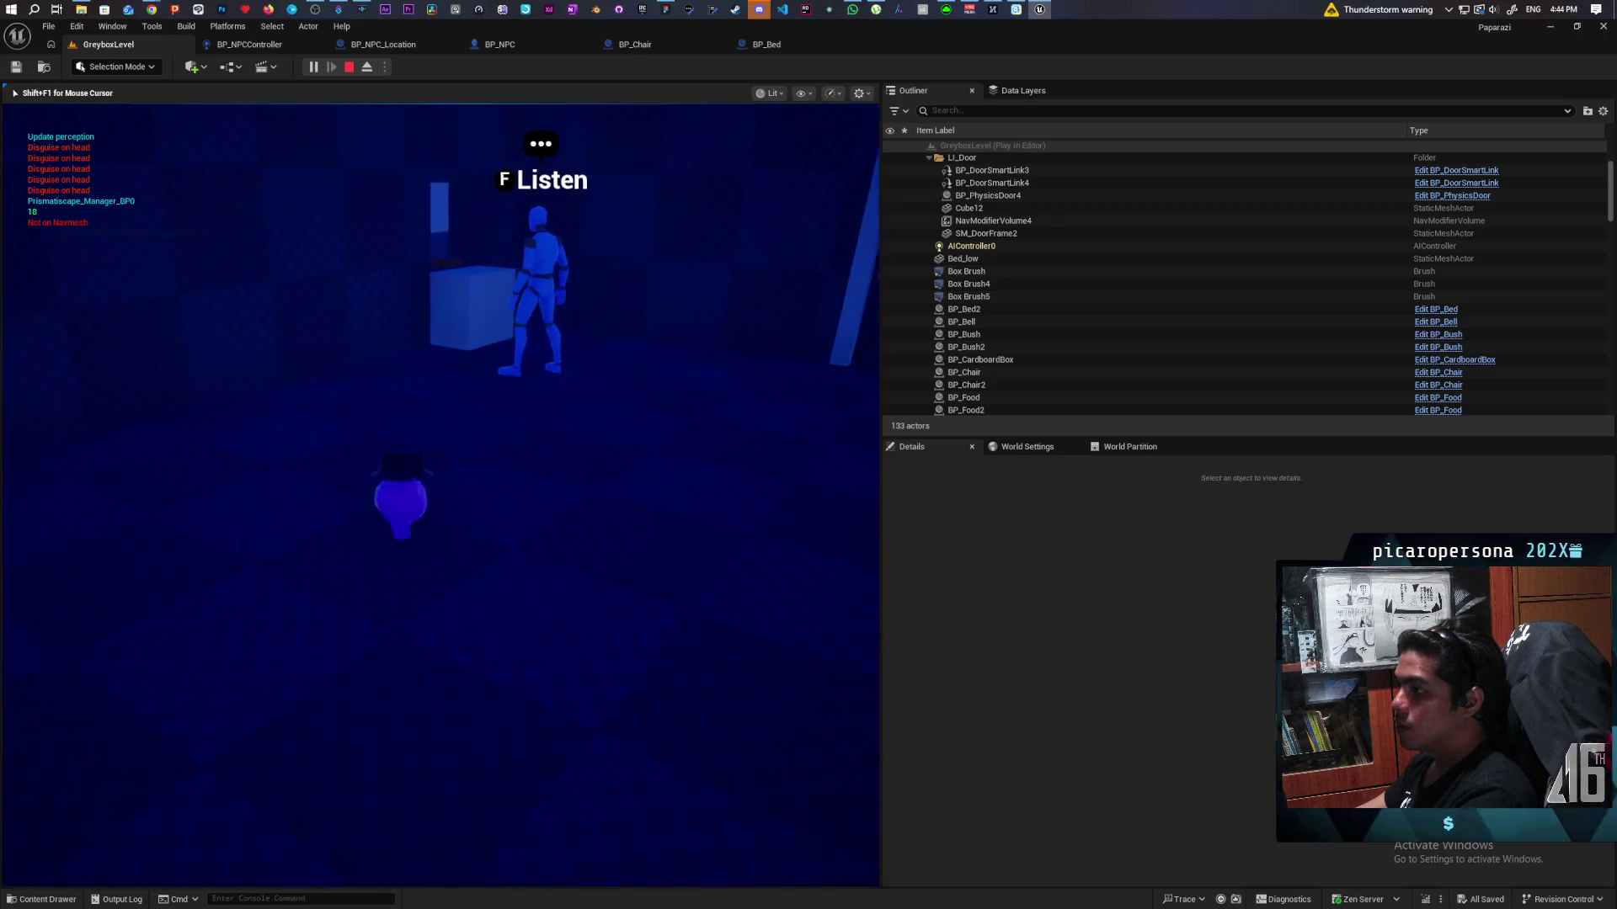
key("w")
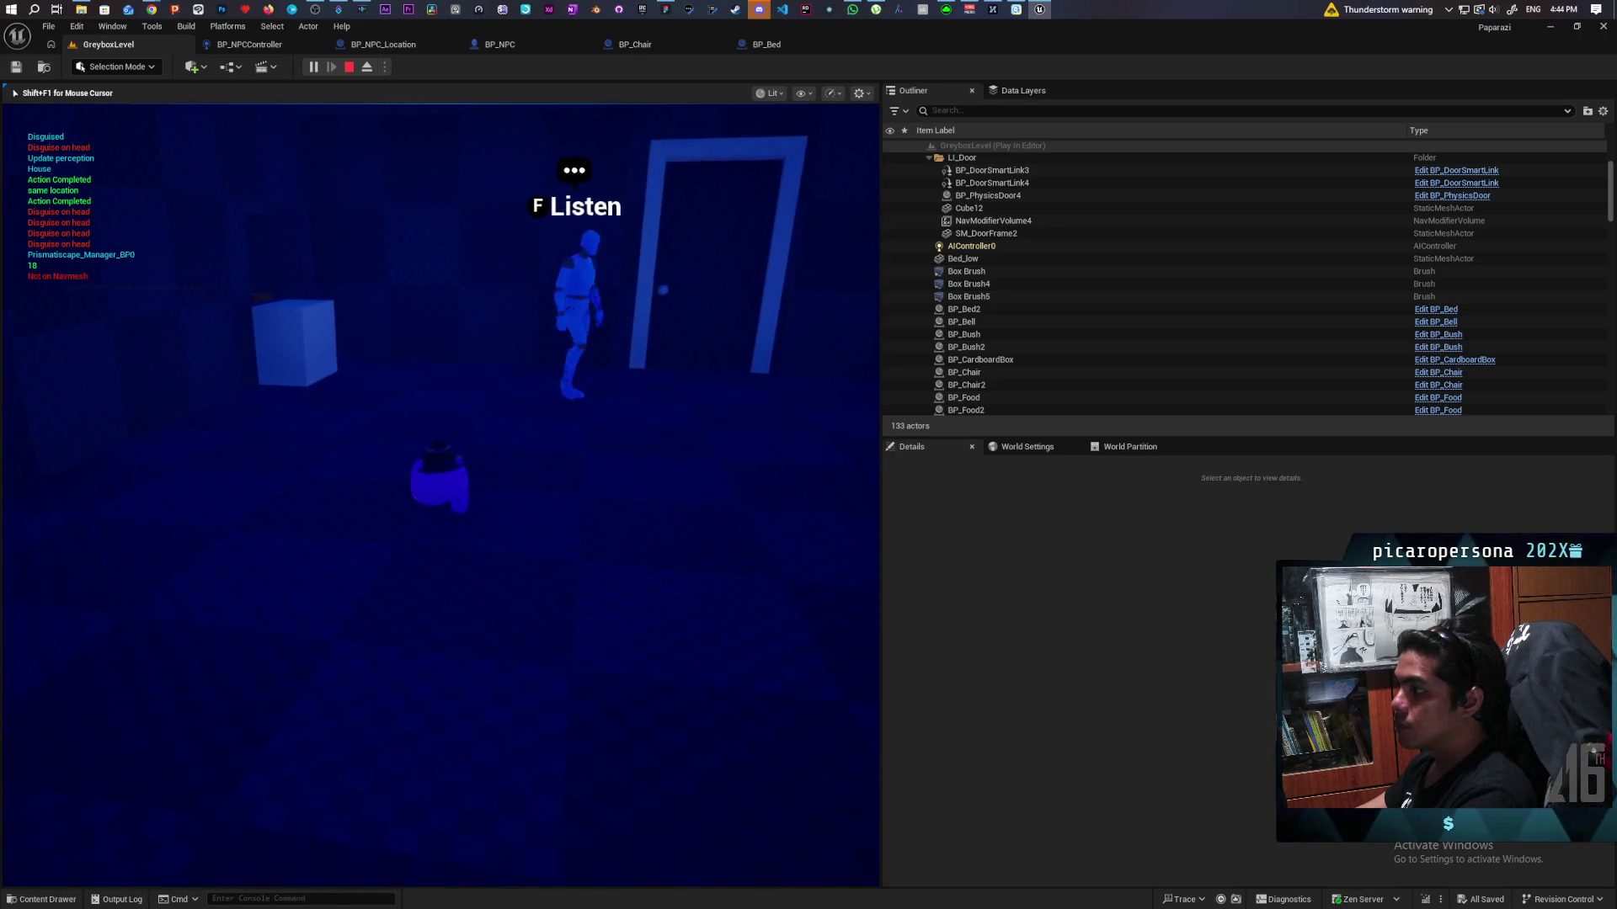
key("w")
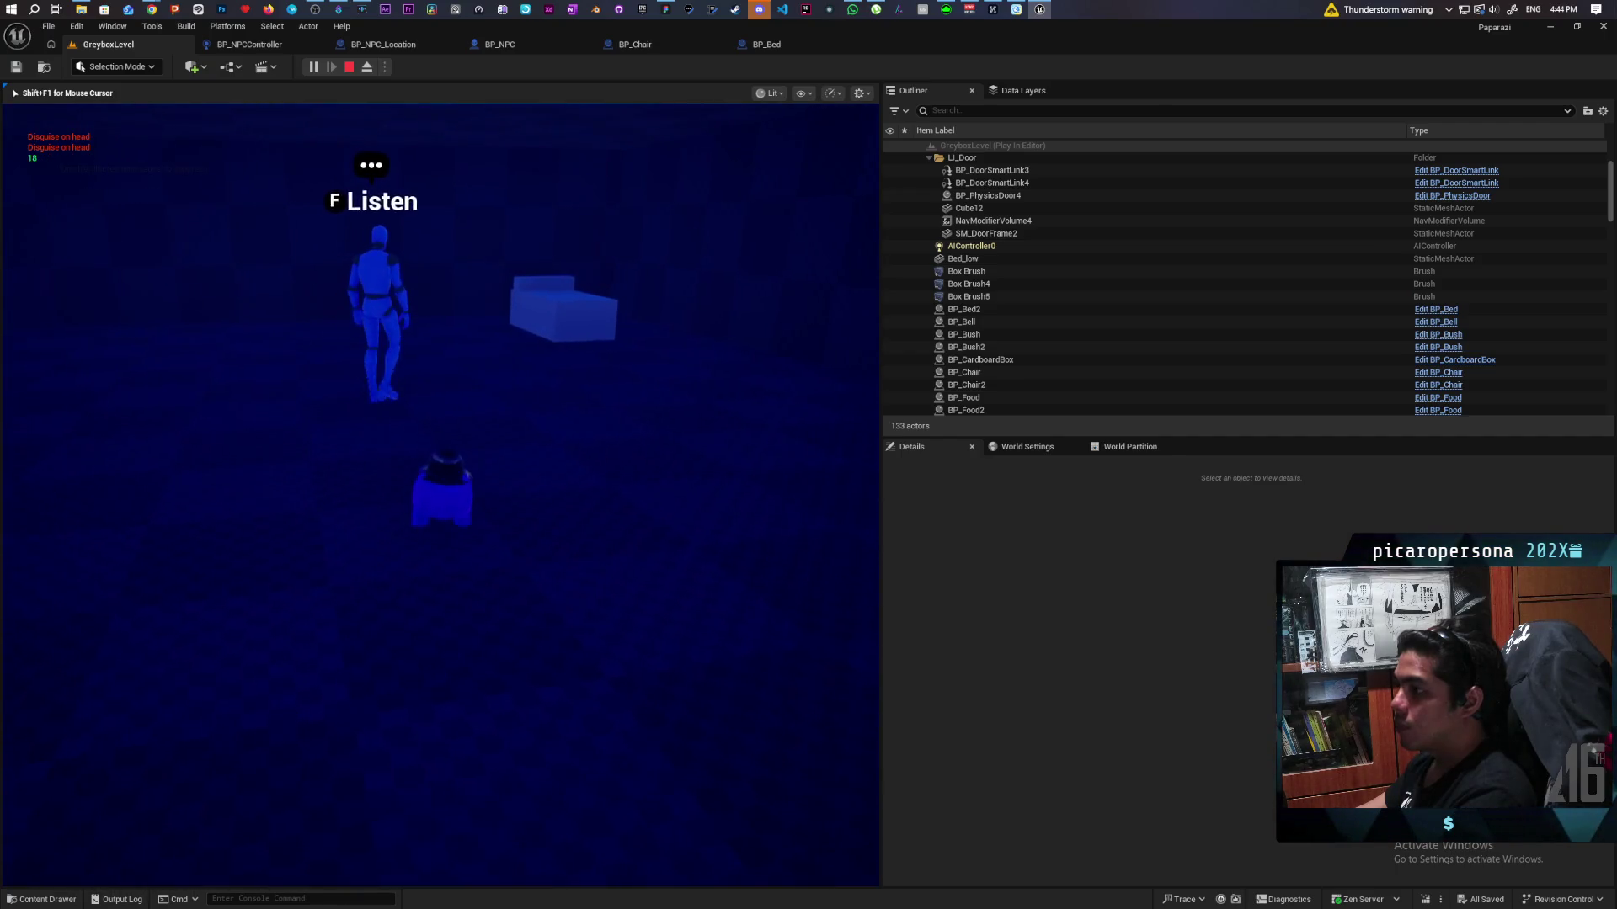
Step: Follow the NPC from the bed area out to the doorway during the play-test
key("w")
key("a")
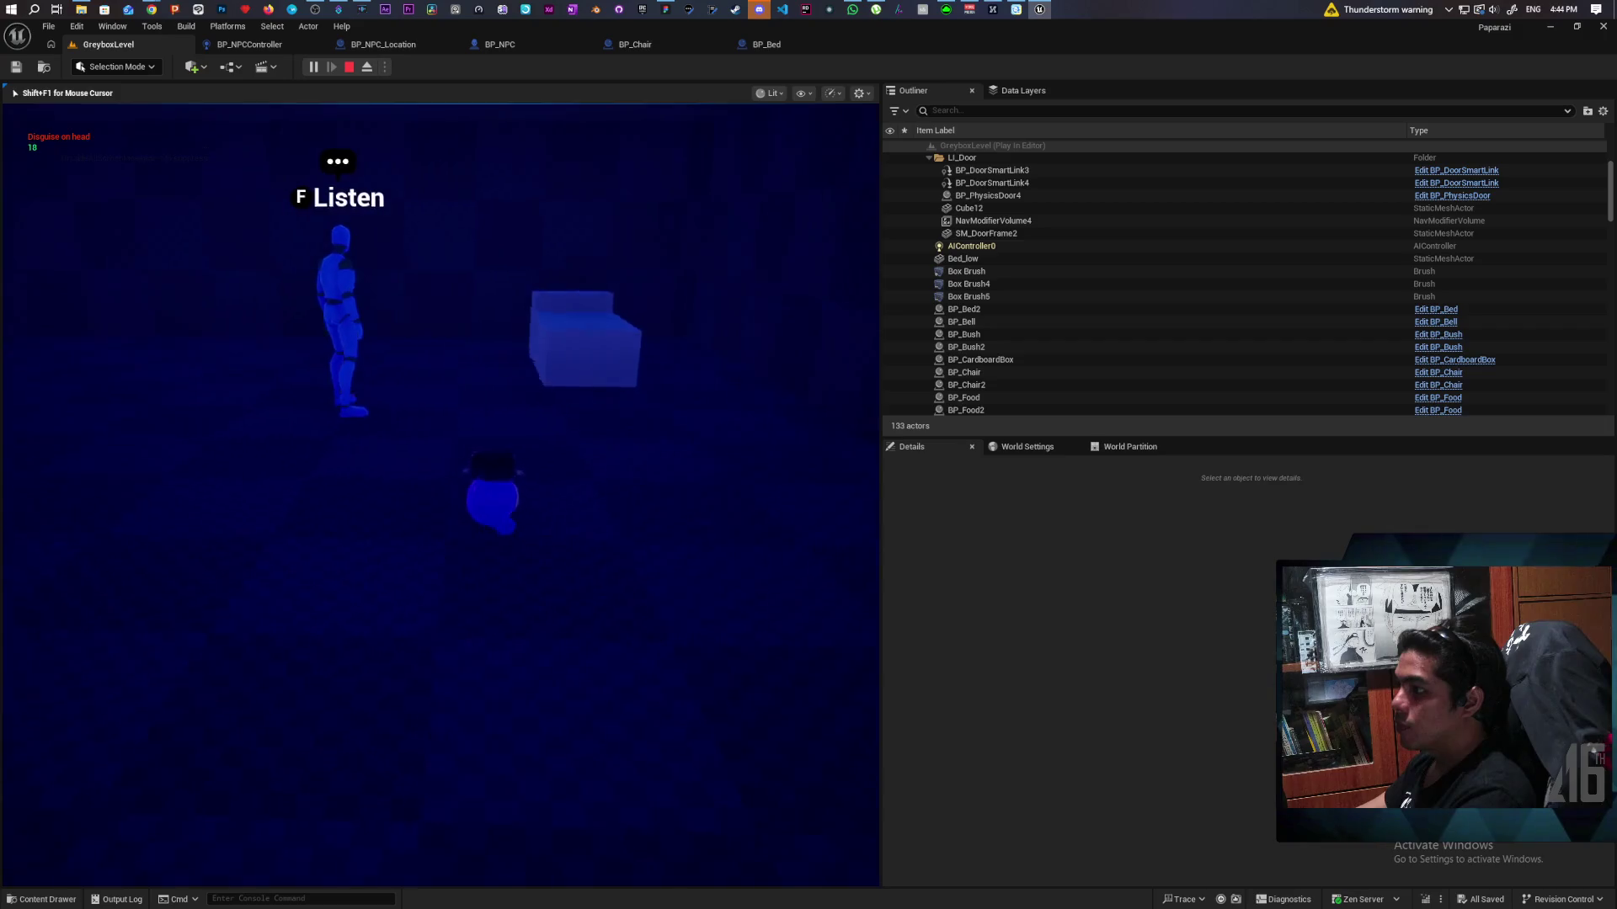
key("d")
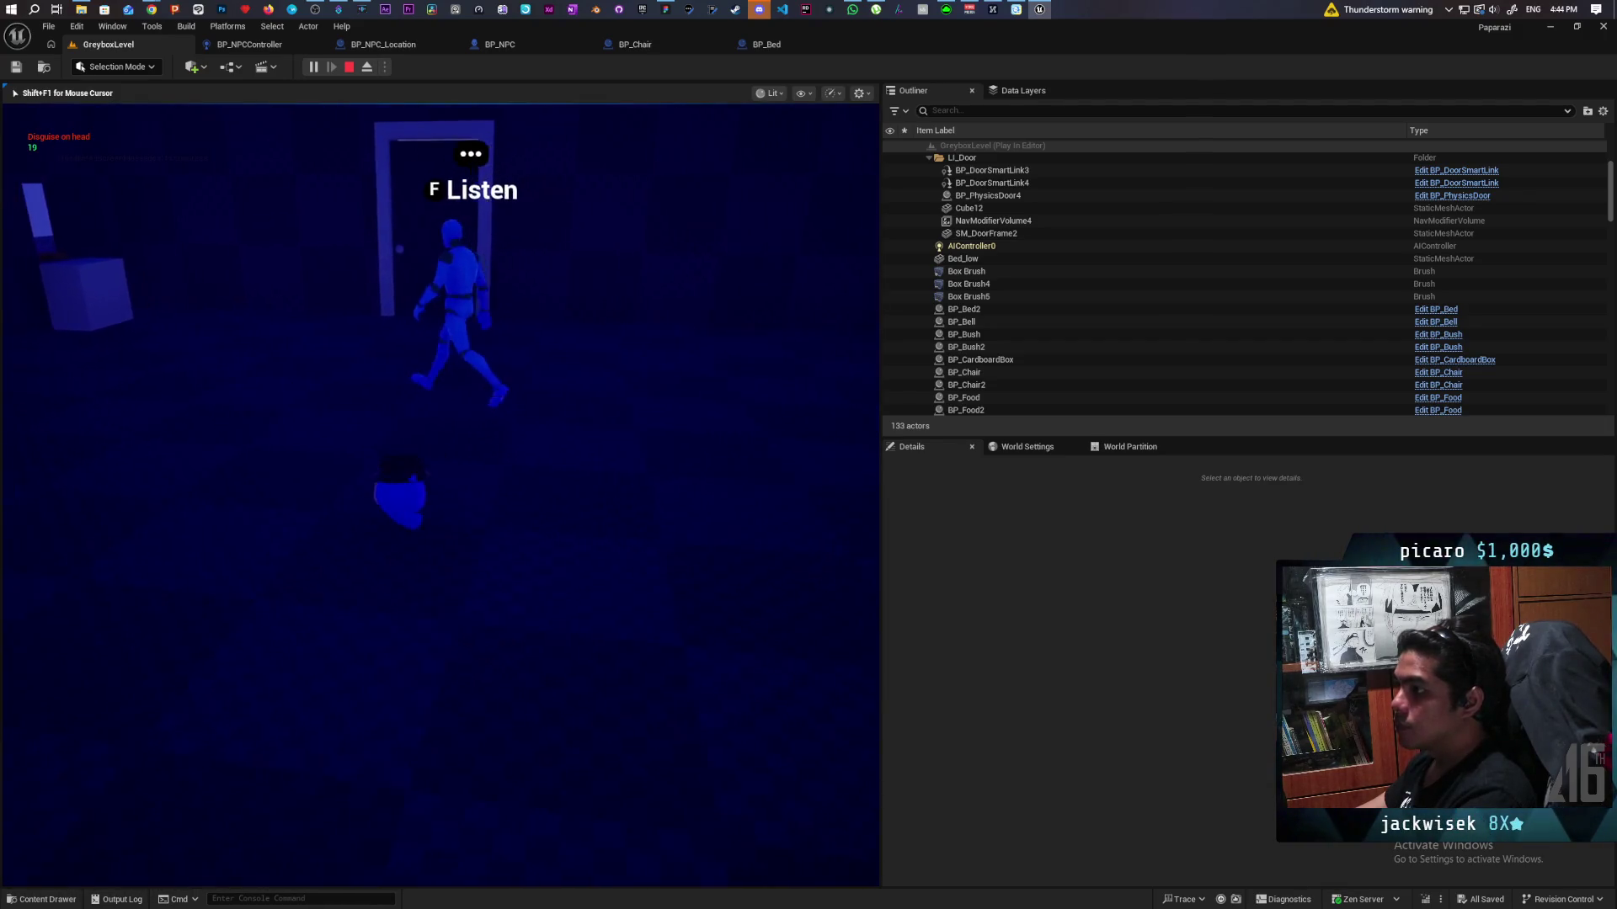
key("a")
key("a")
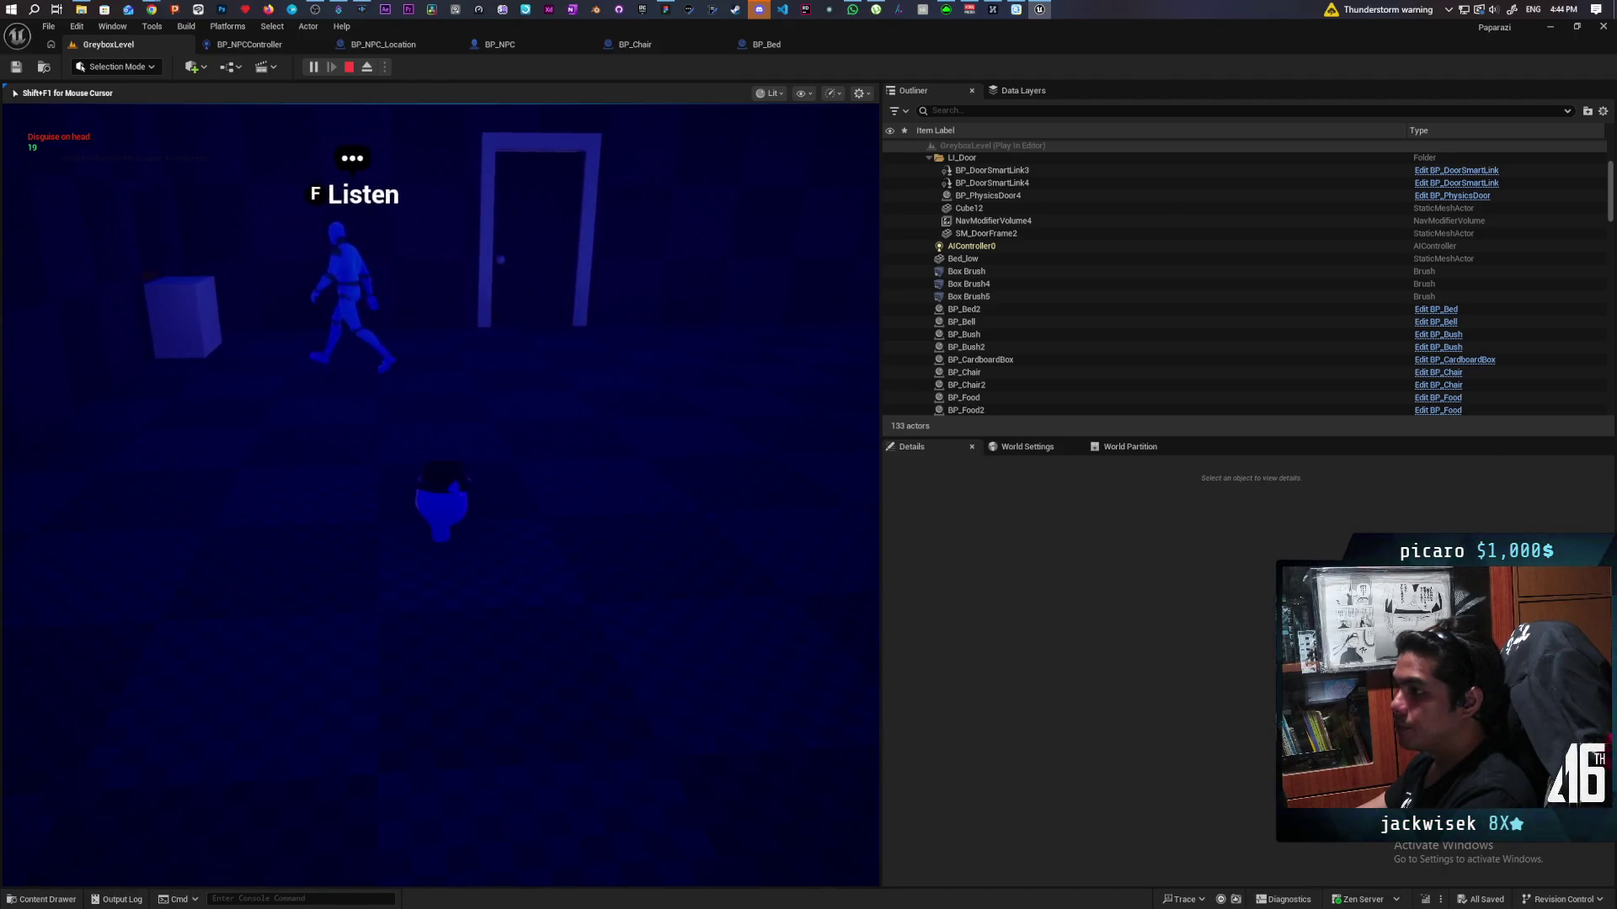
key("d")
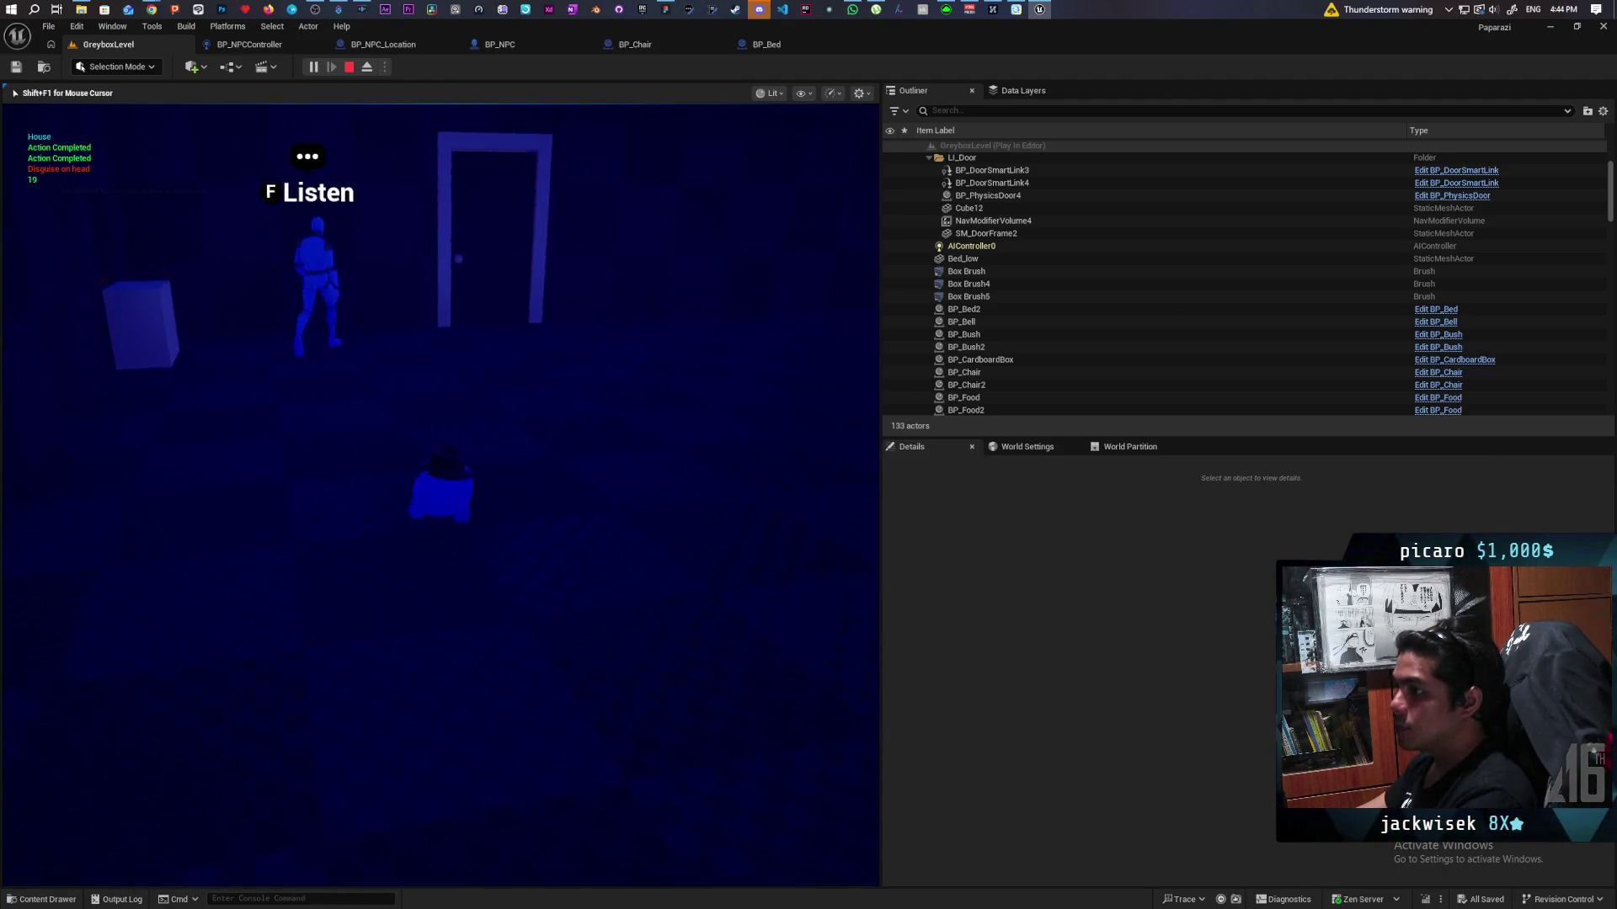
key("d")
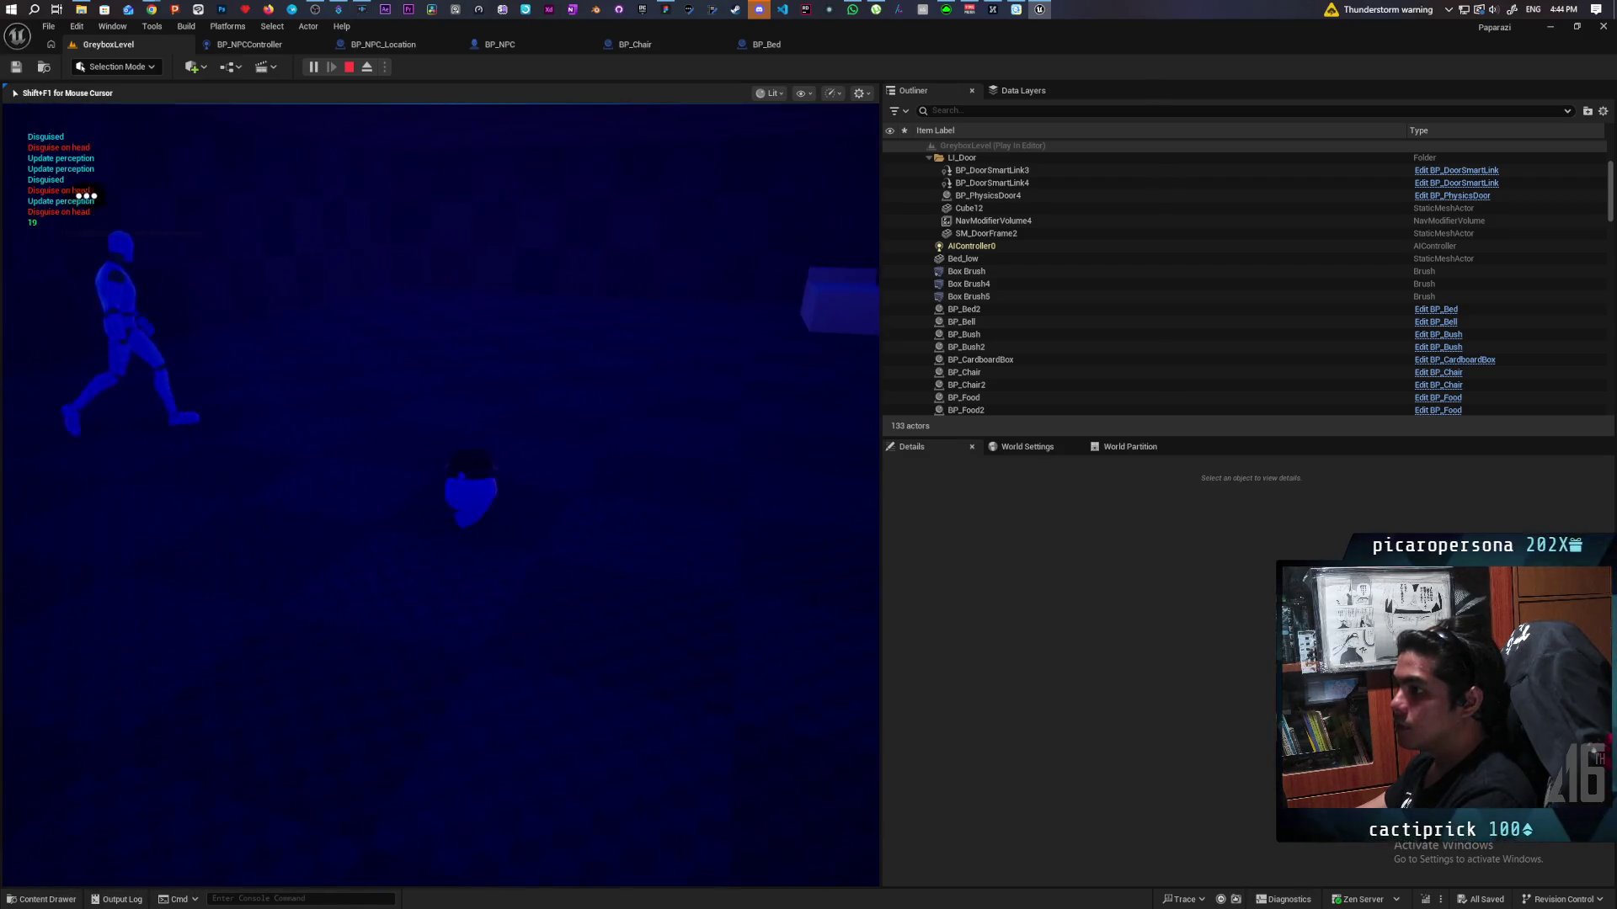
key("d")
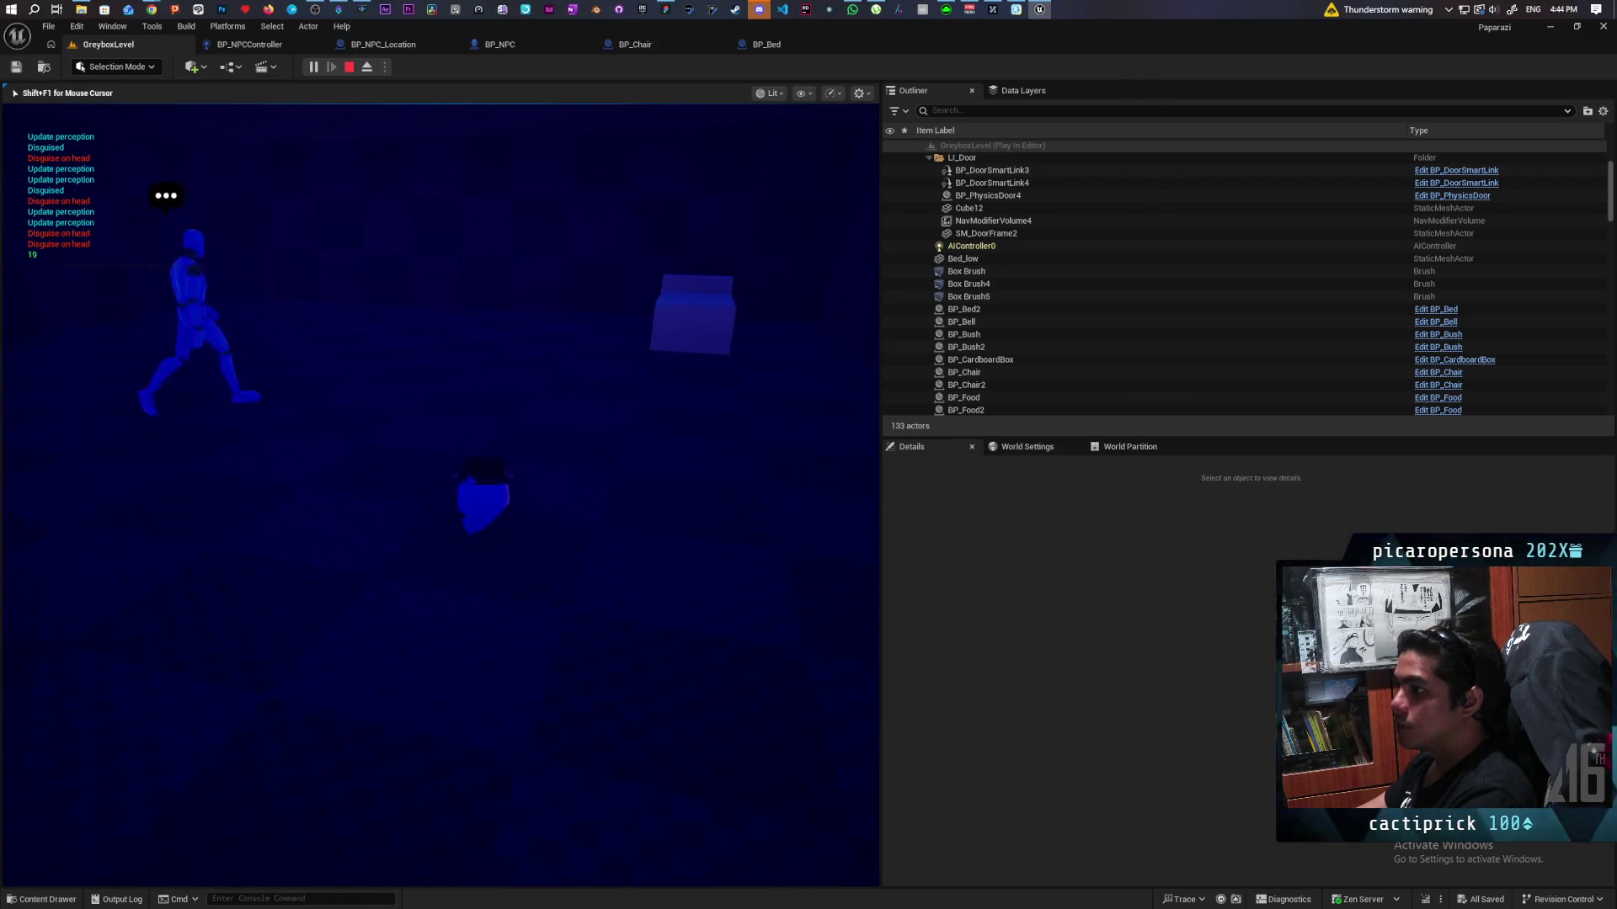
key("d")
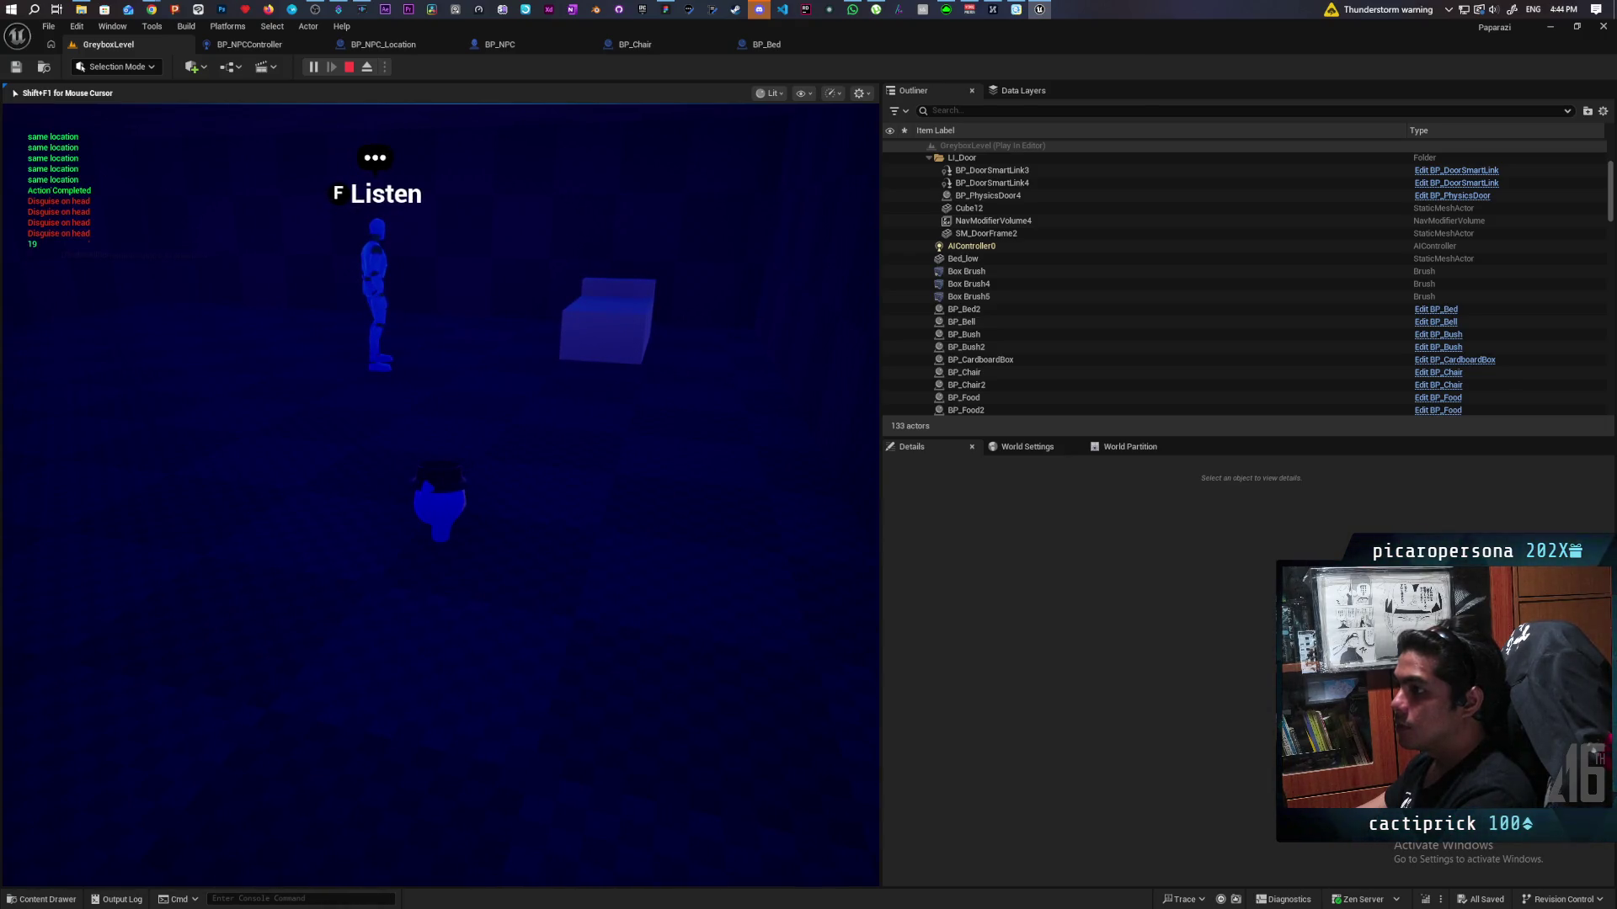
key("e")
key("e")
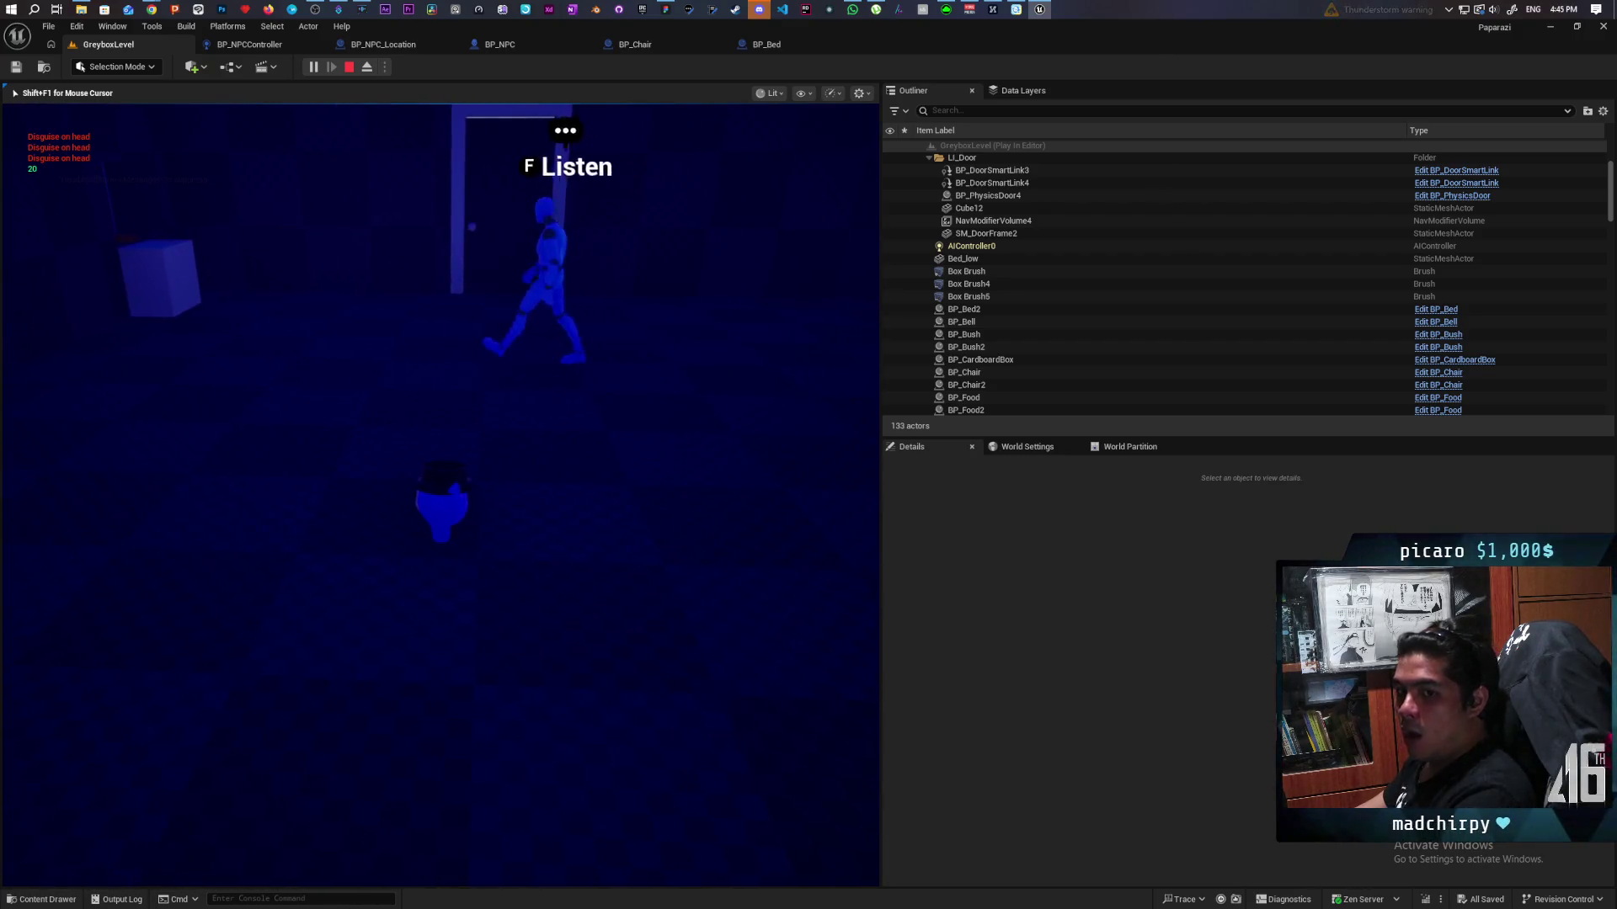
Step: Trail the NPC past the doorway and across the room until it lies on the bed
key("a")
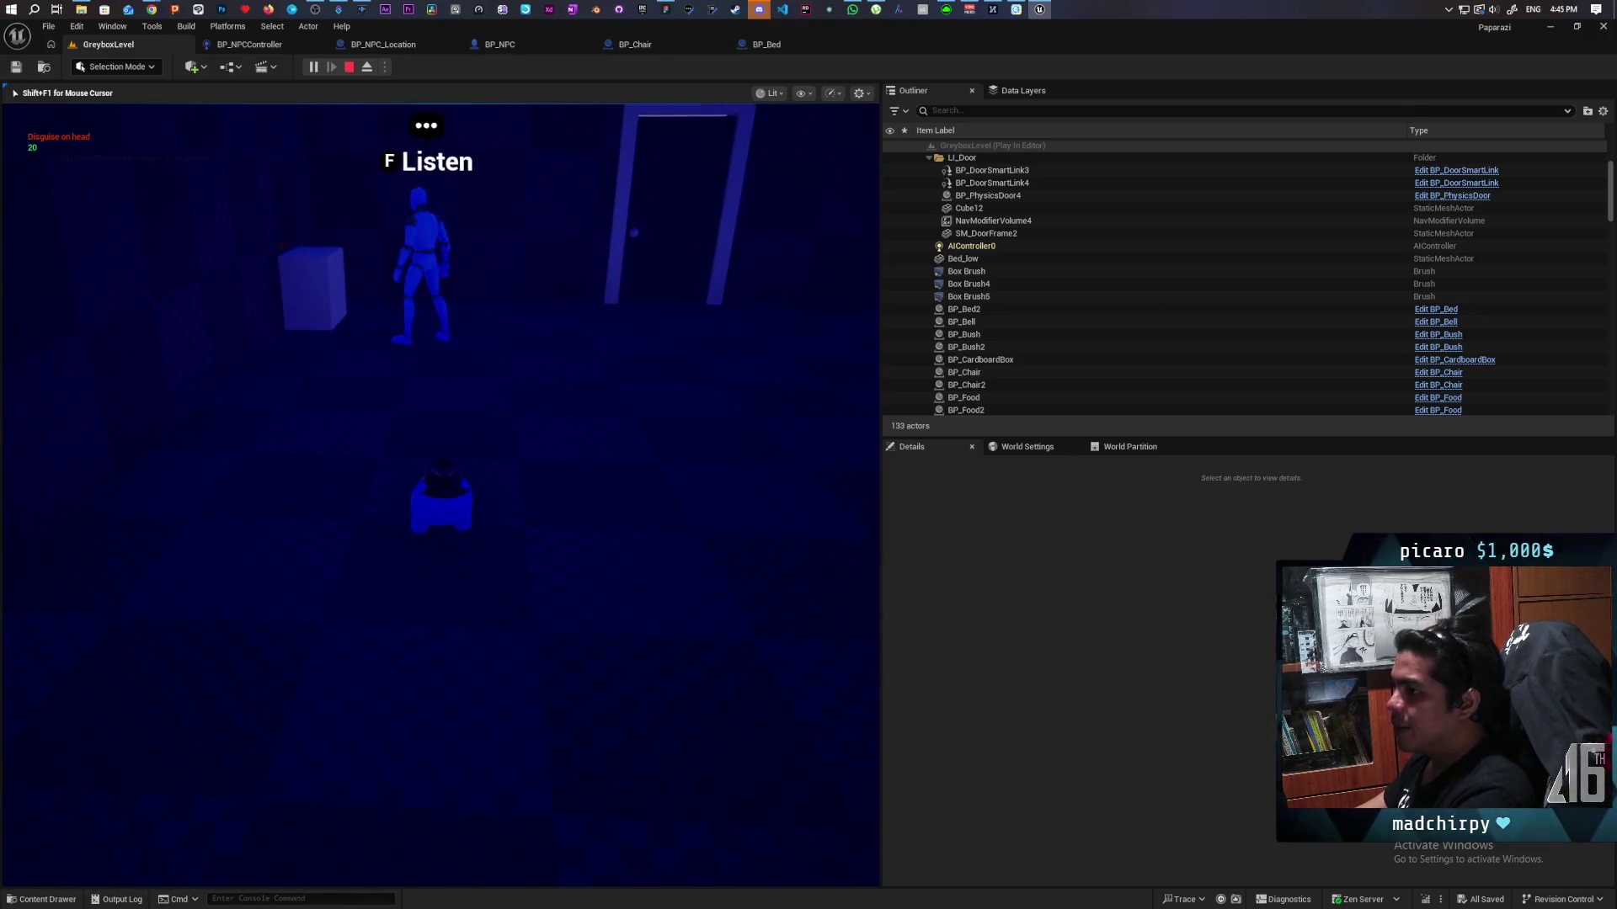
key("d")
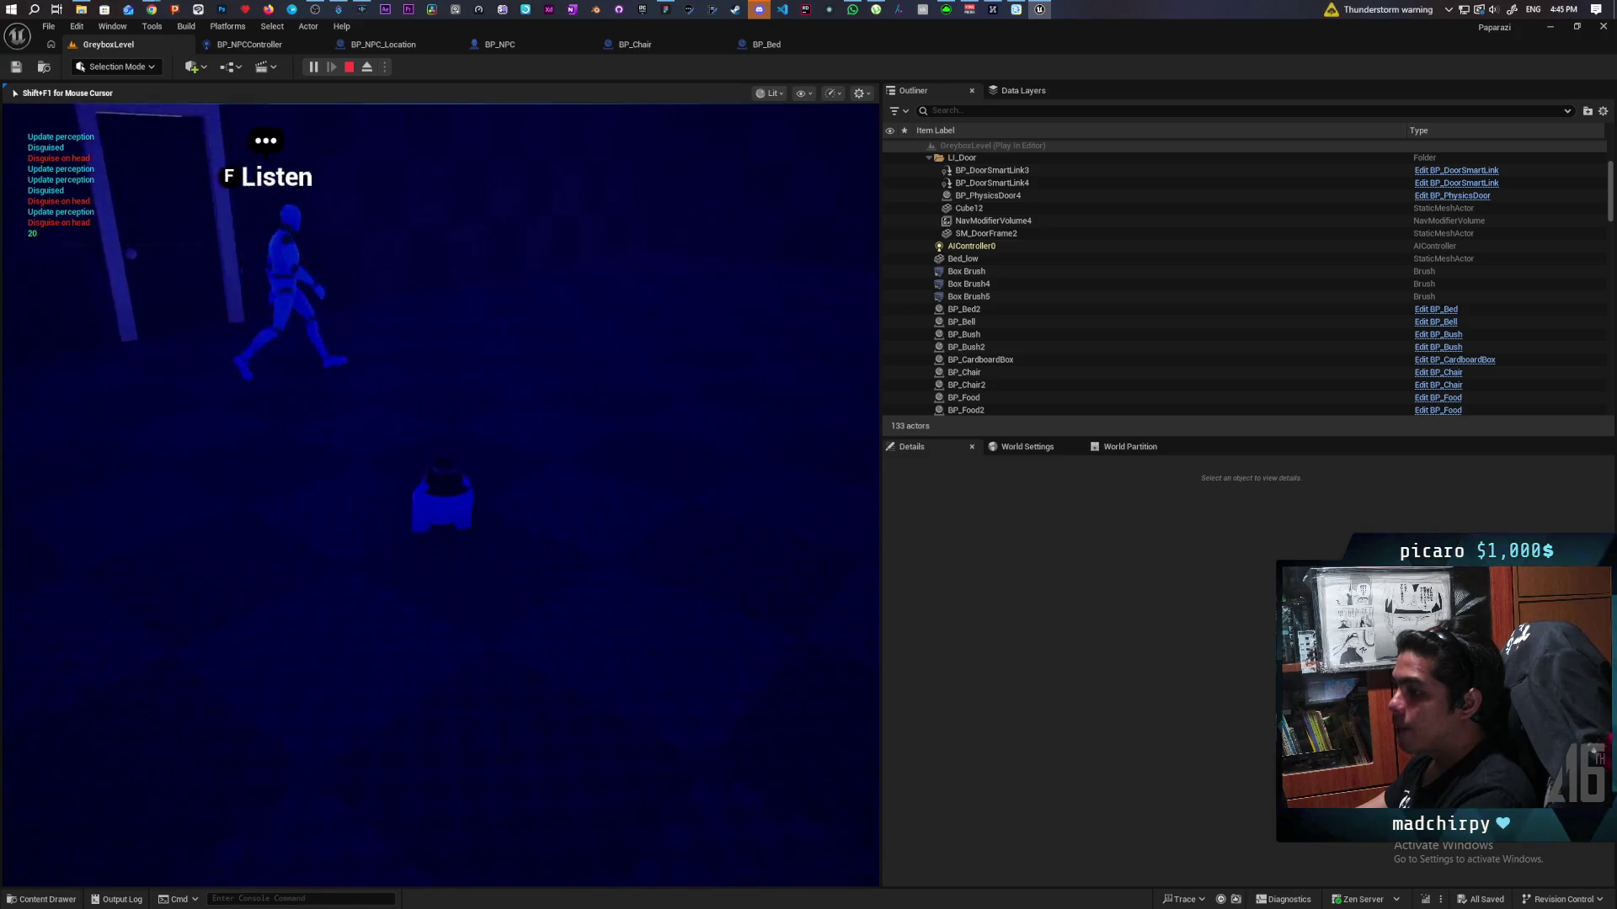
key("d")
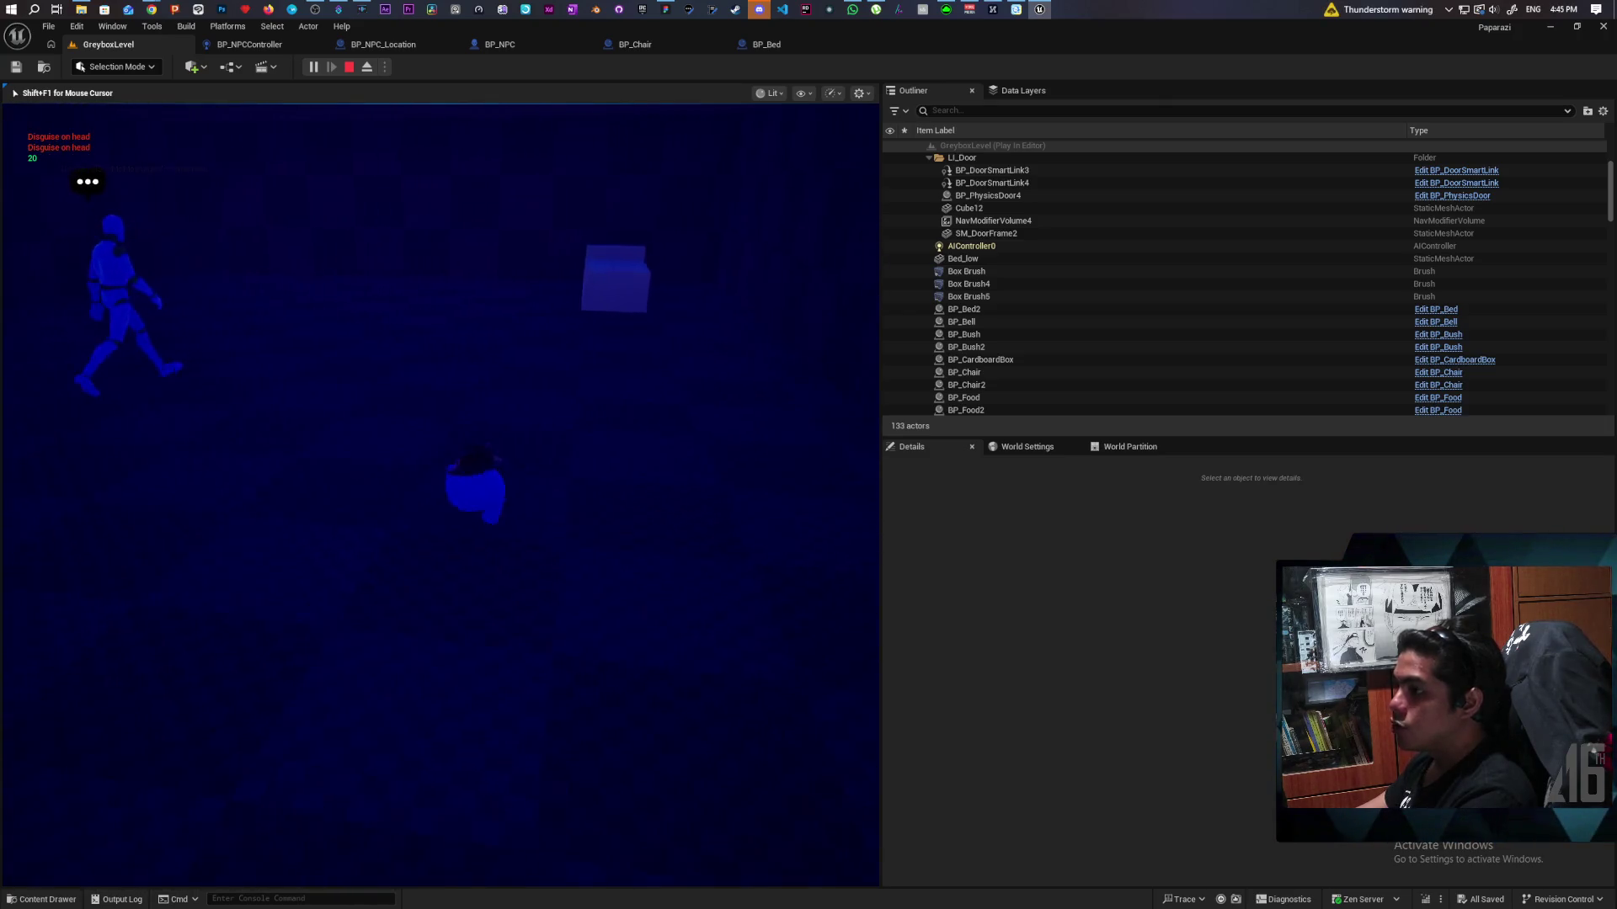
key("d")
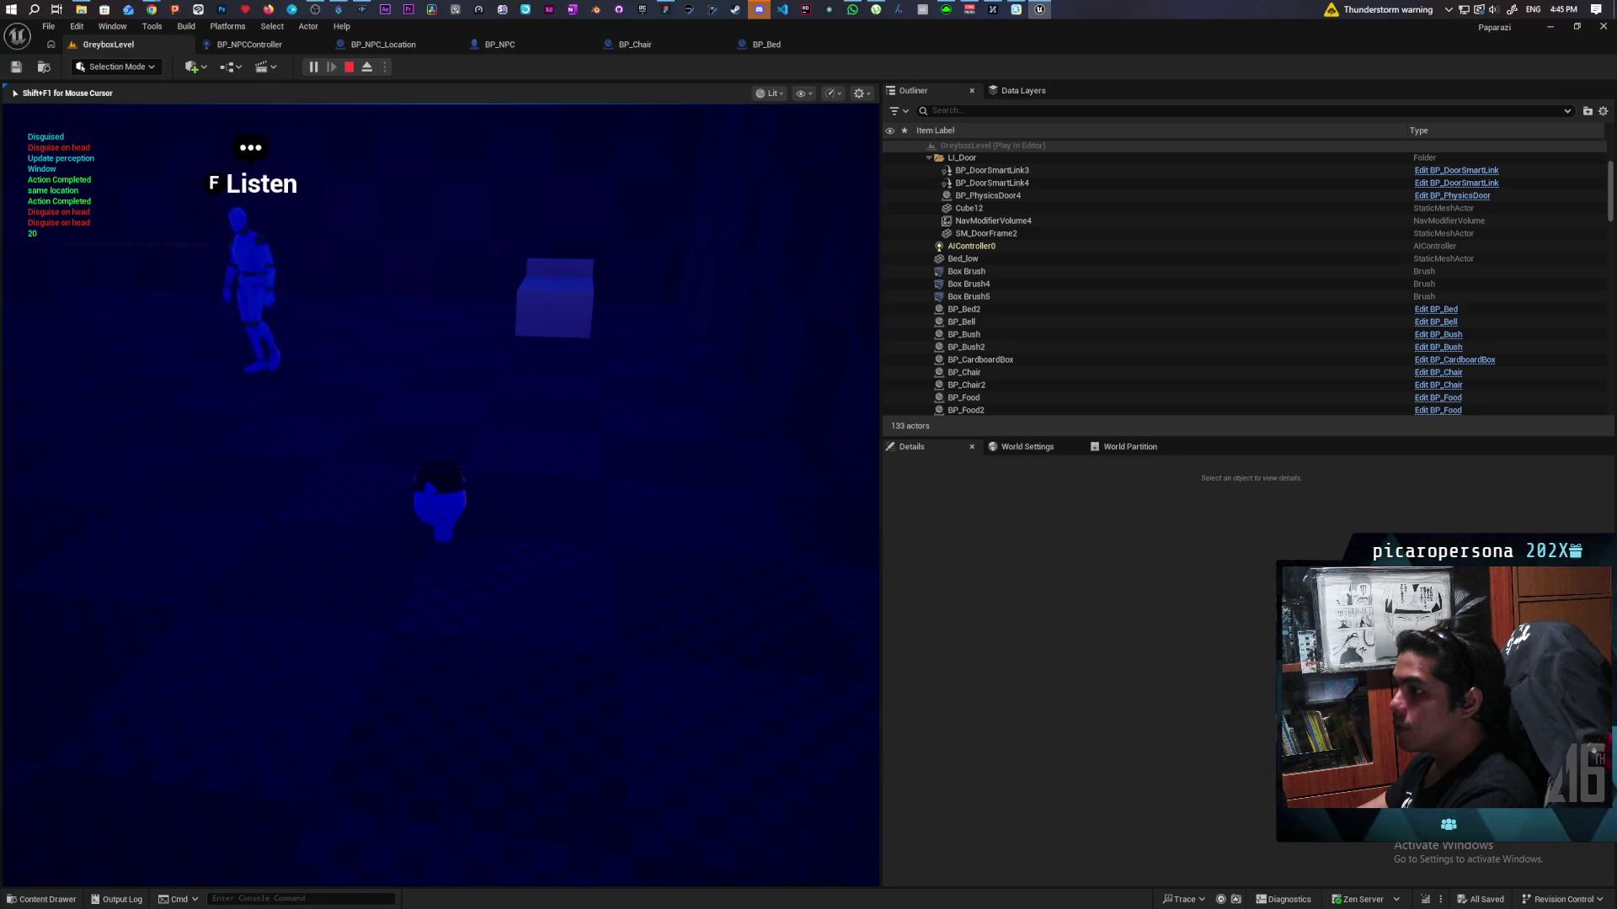
key("a")
key("a")
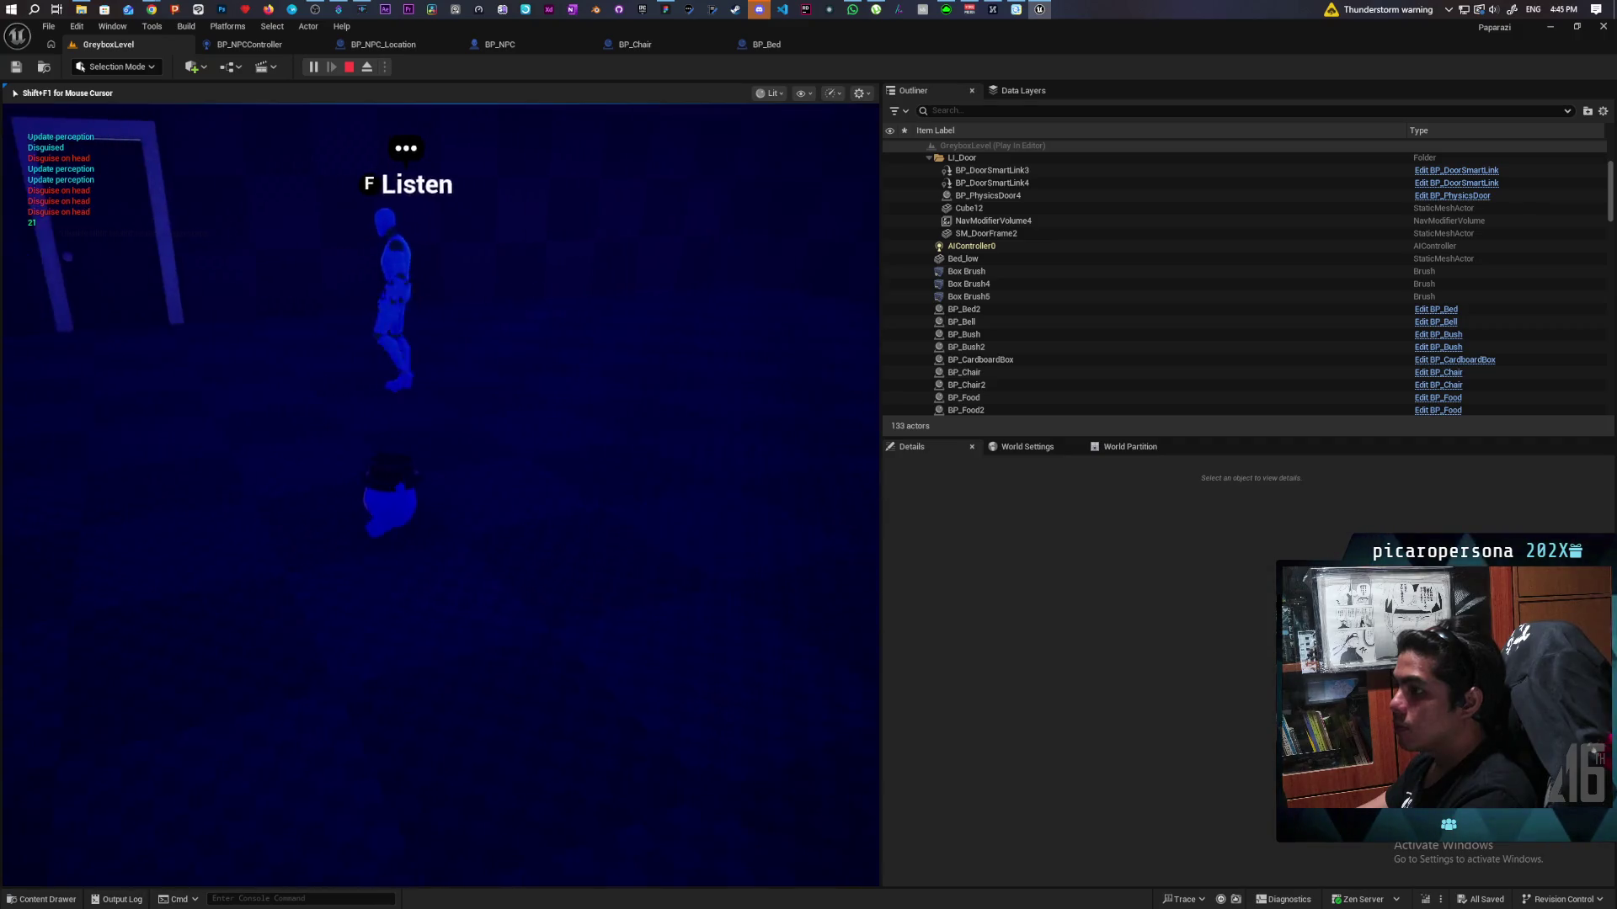
key("a")
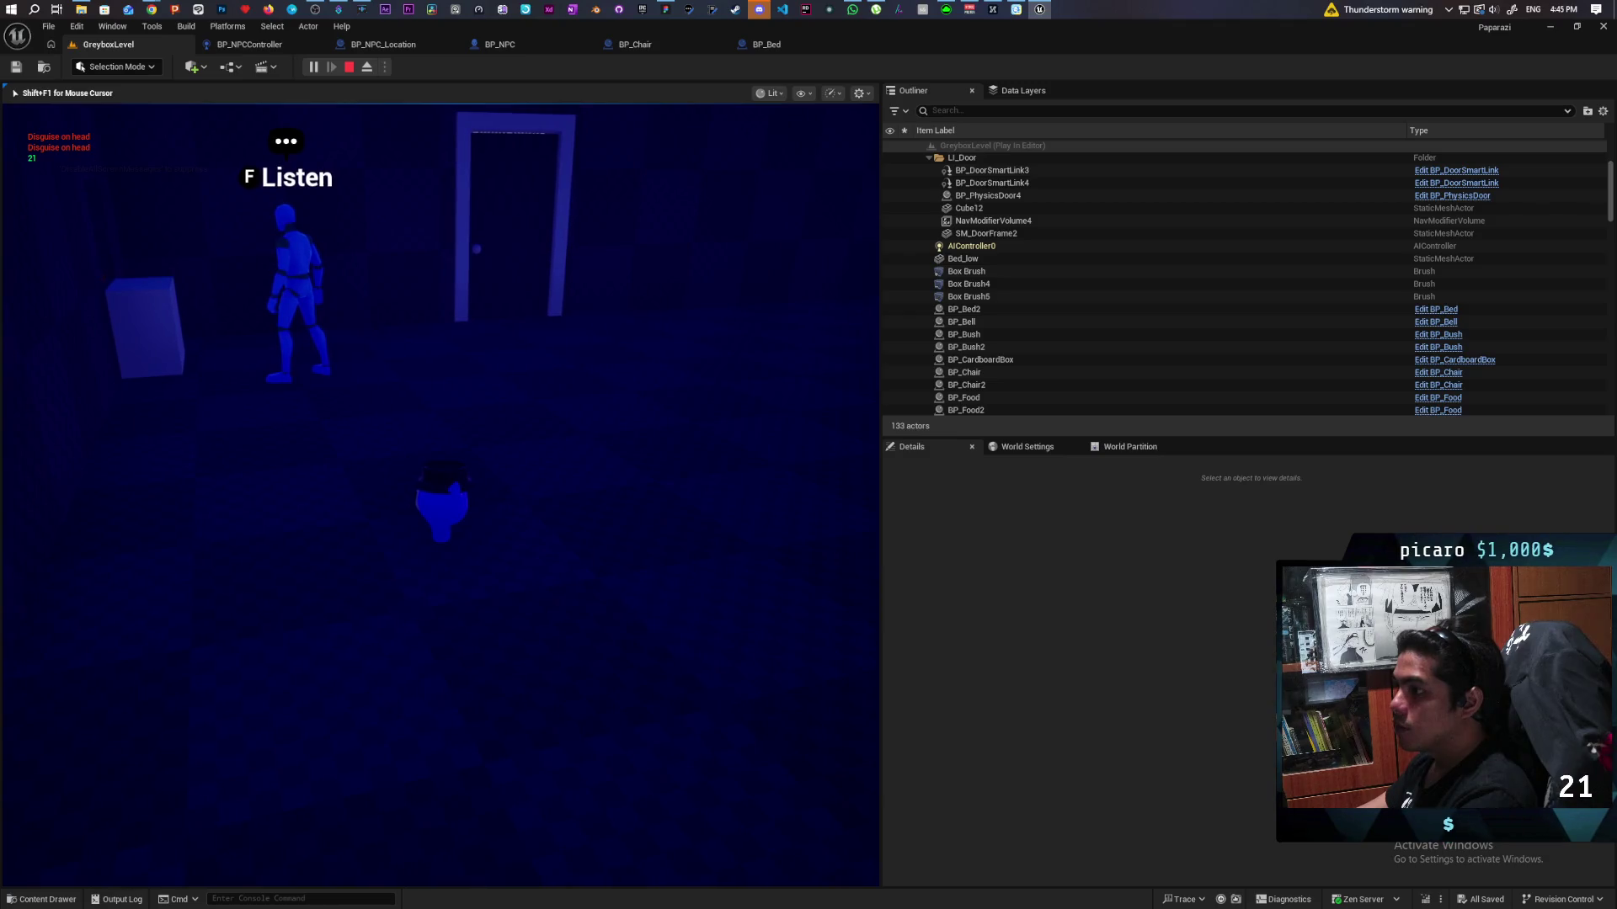
key("d")
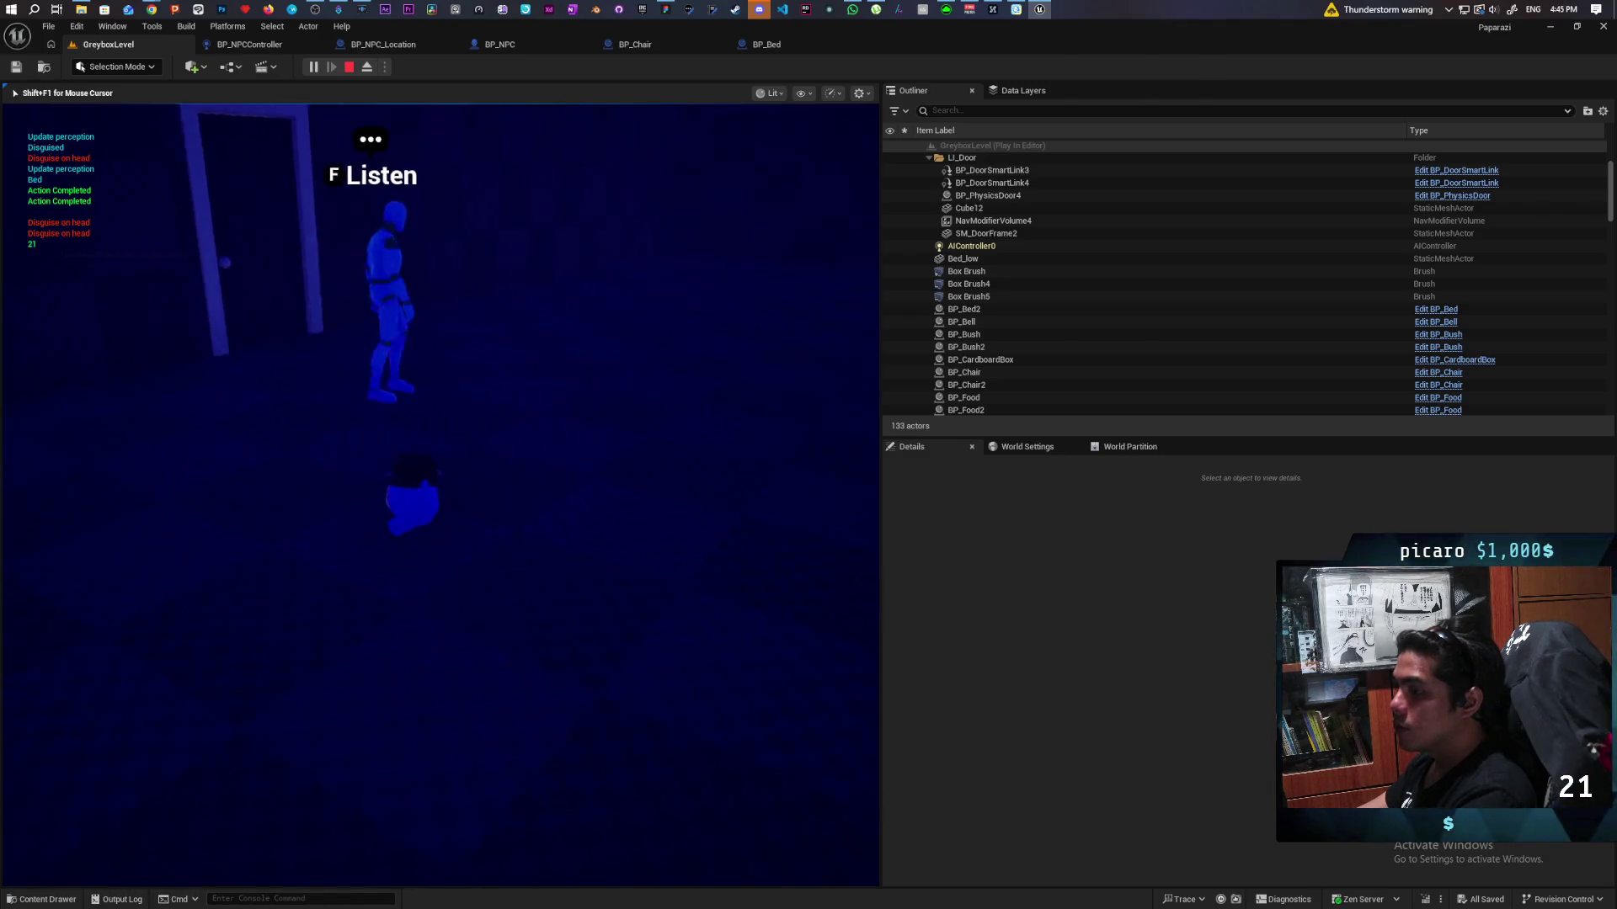
key("d")
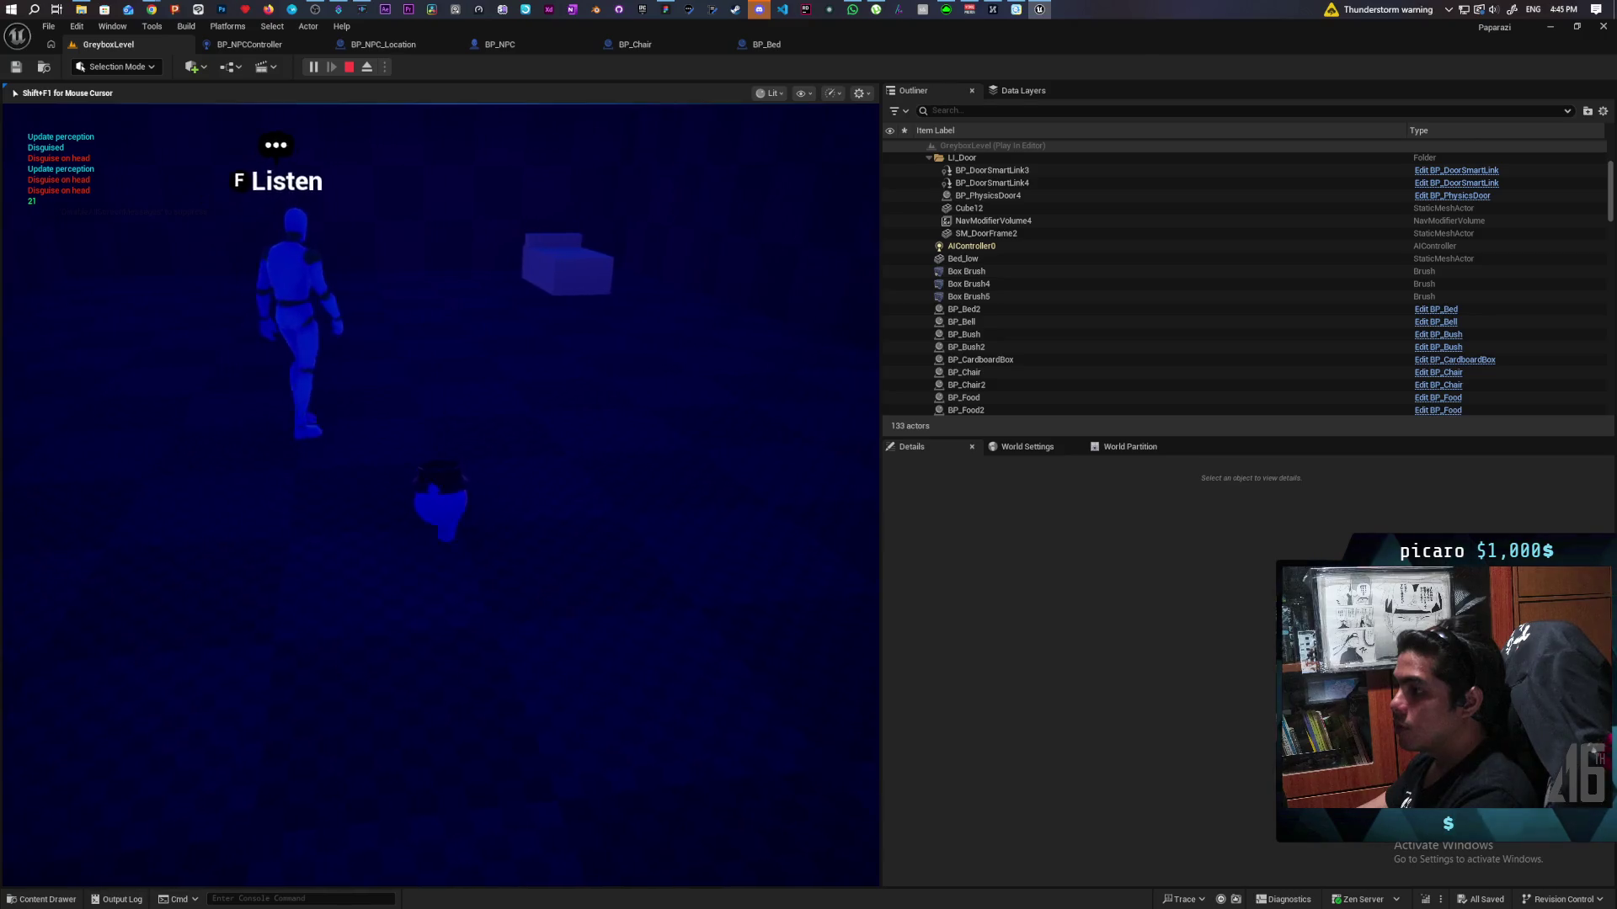
key("d")
key("w")
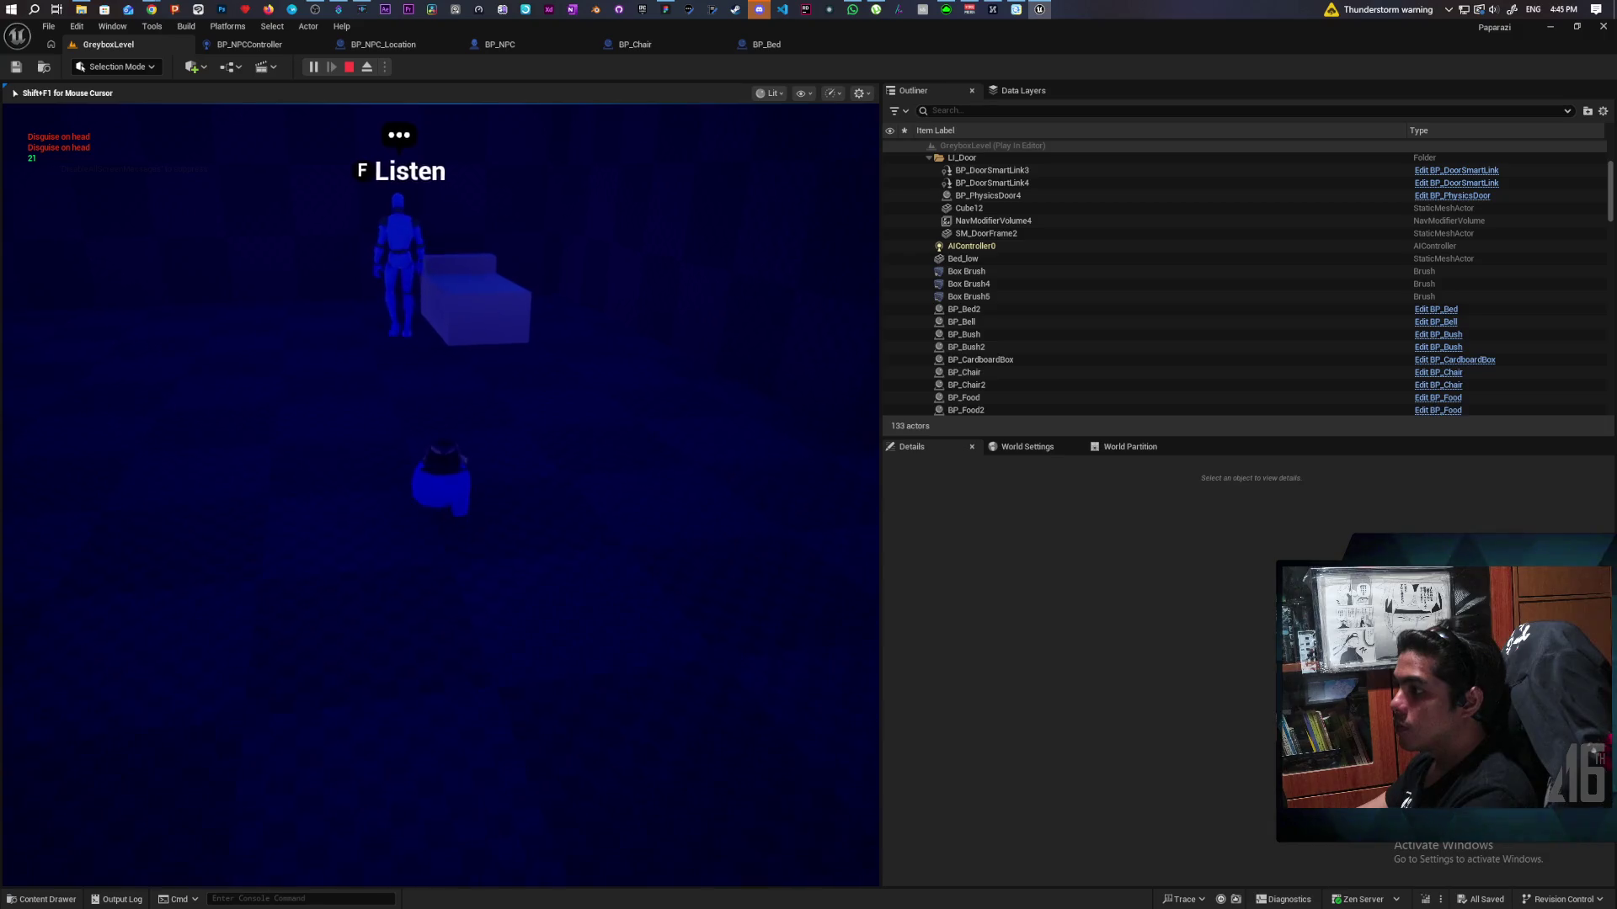
key("w")
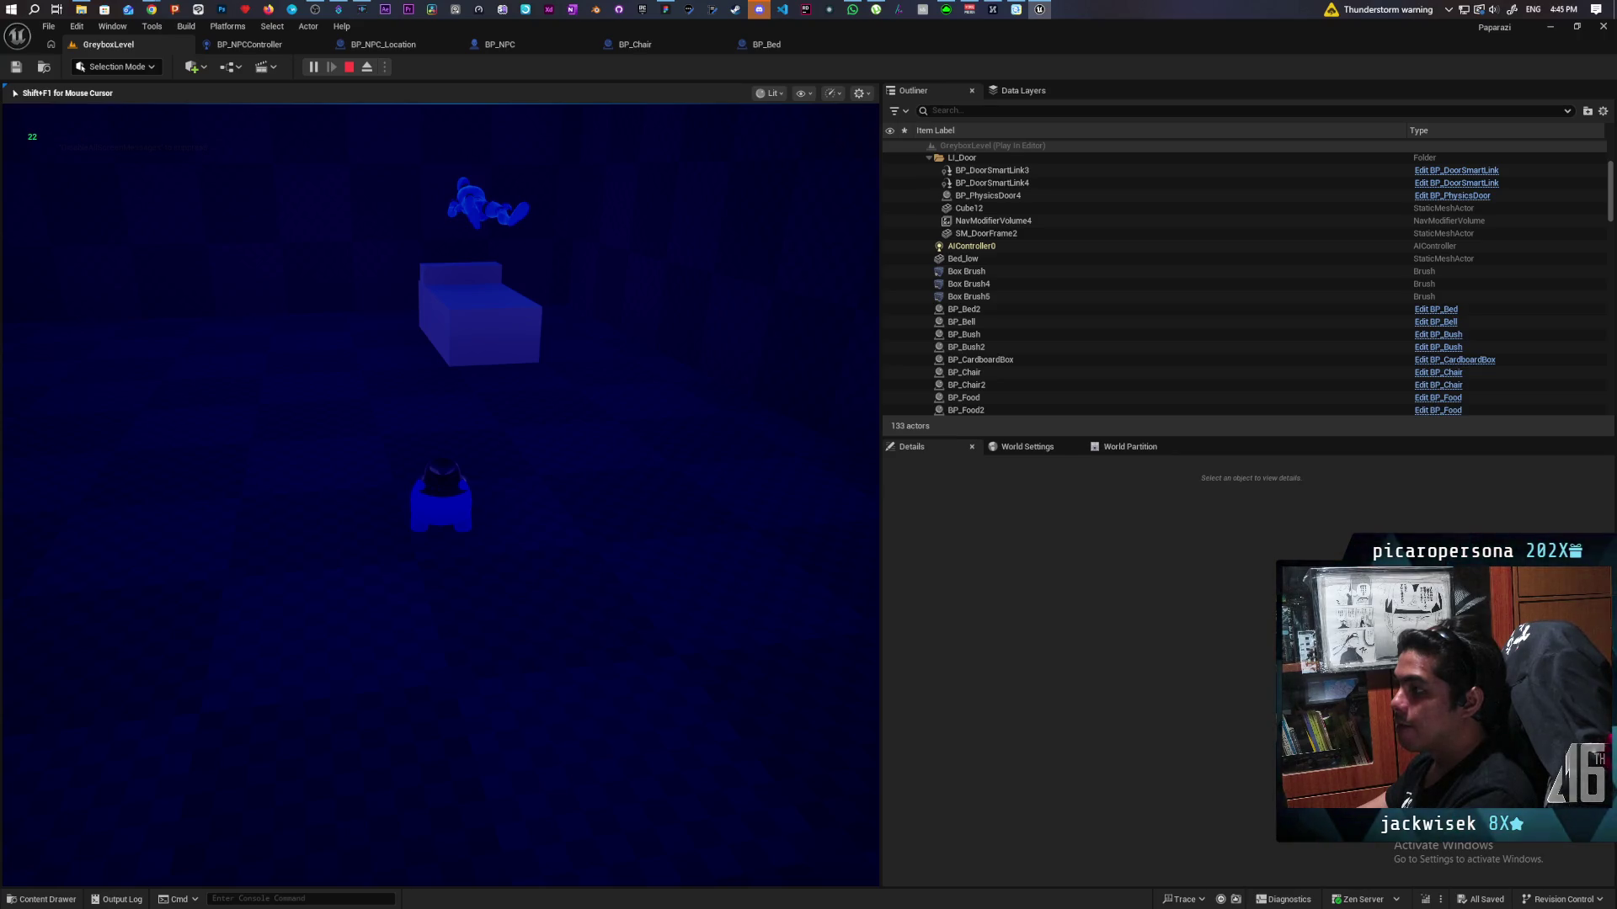
Step: Walk up to inspect the NPC hovering above the bed, then stop the play-test with Esc
key("w")
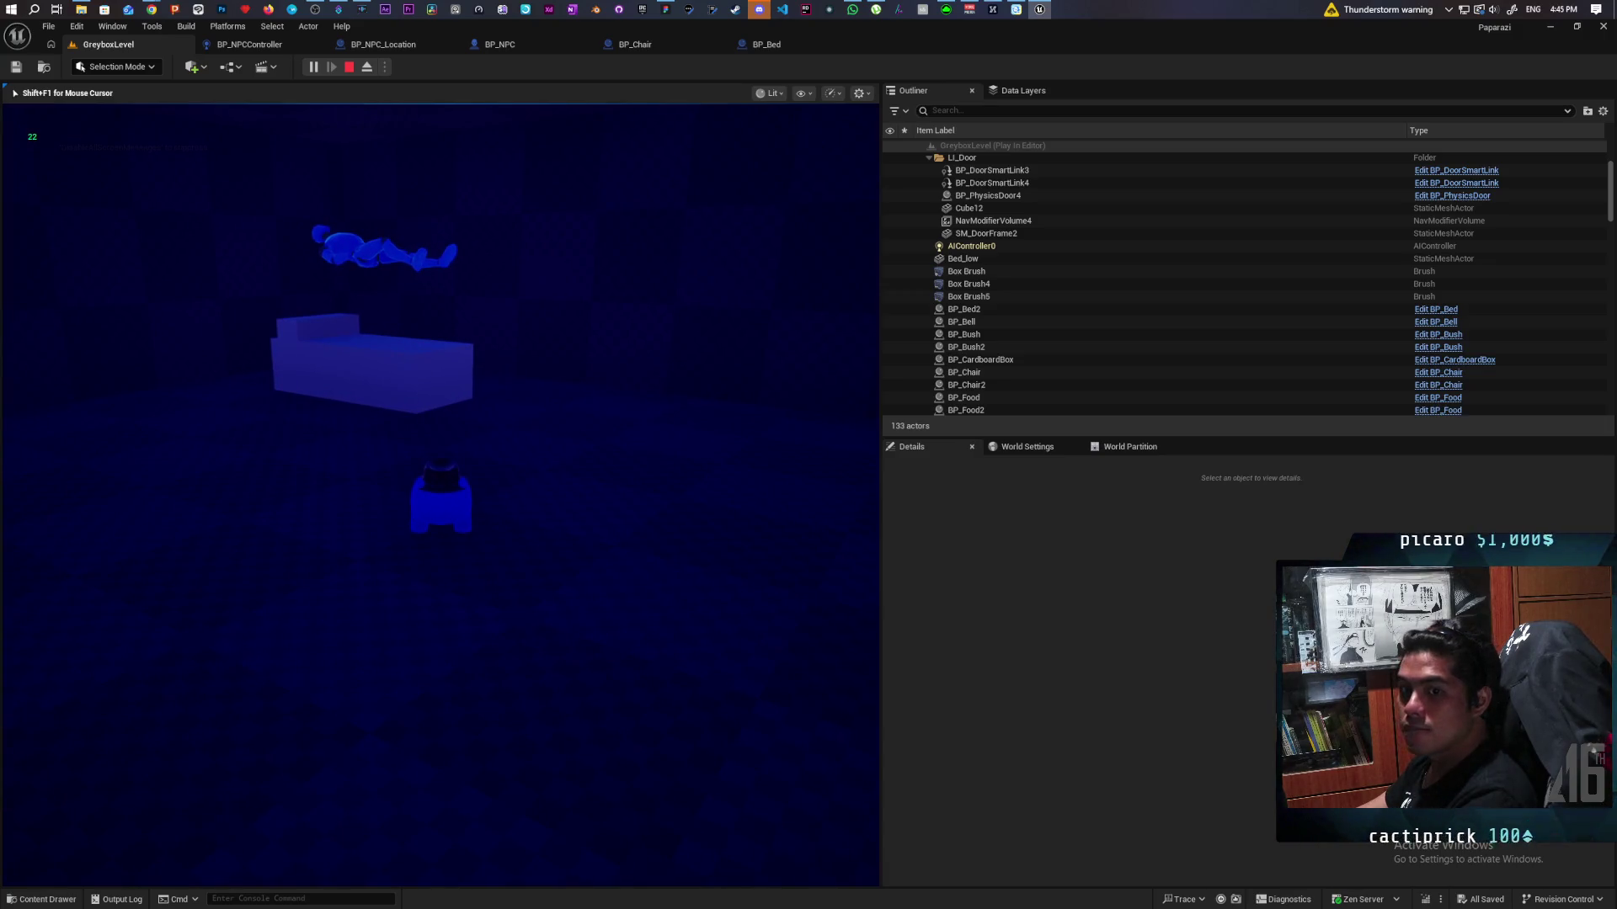
key("a")
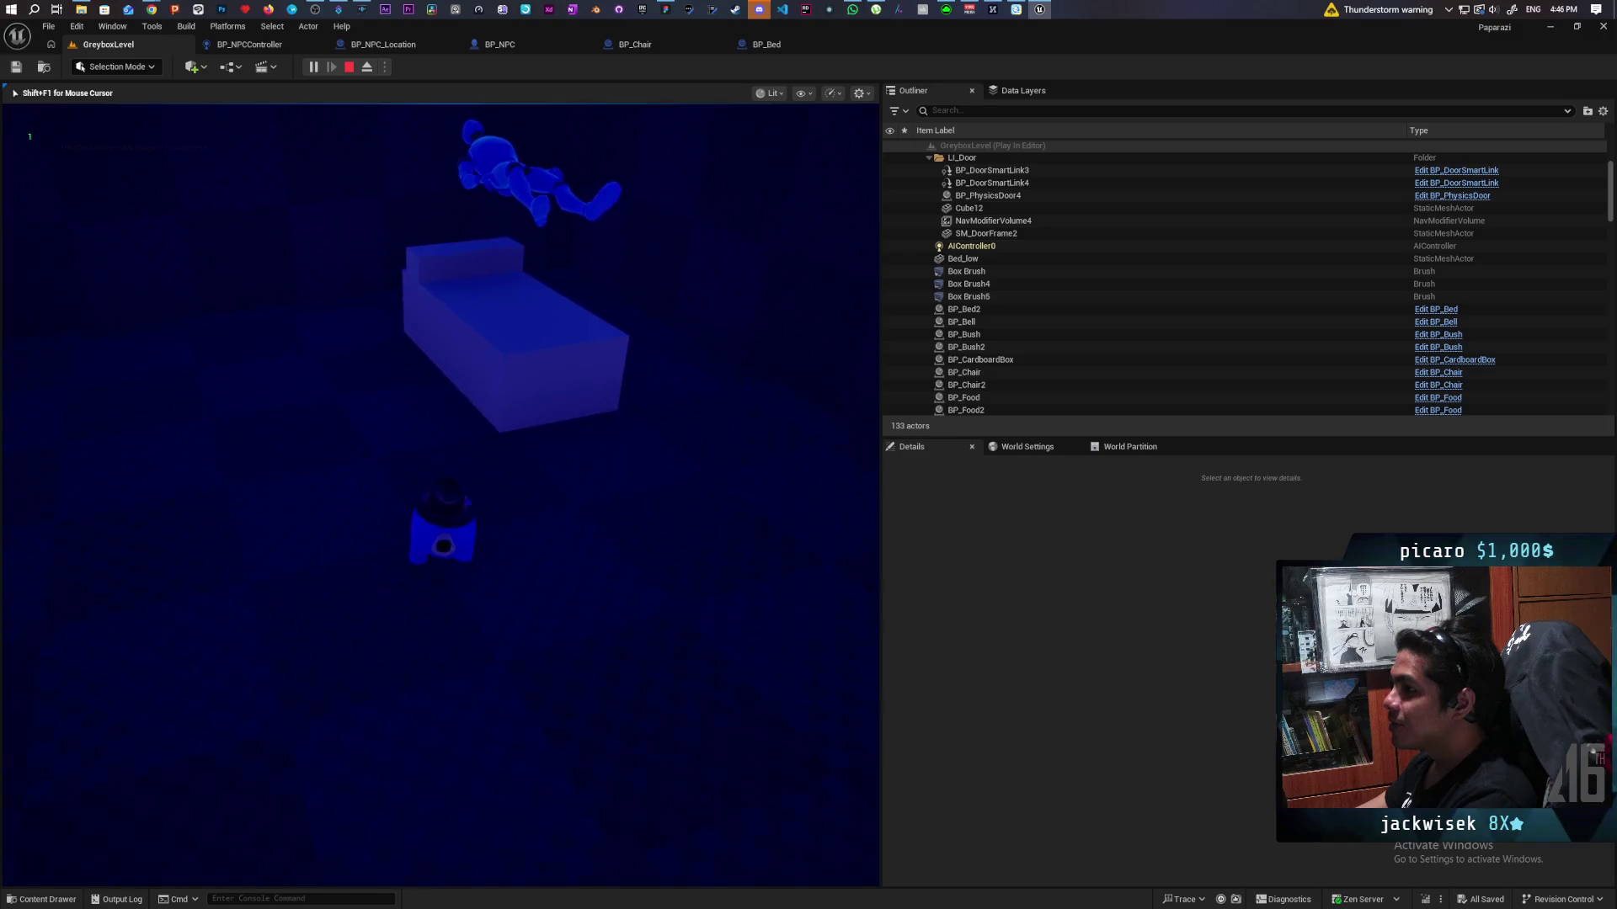
key("Escape")
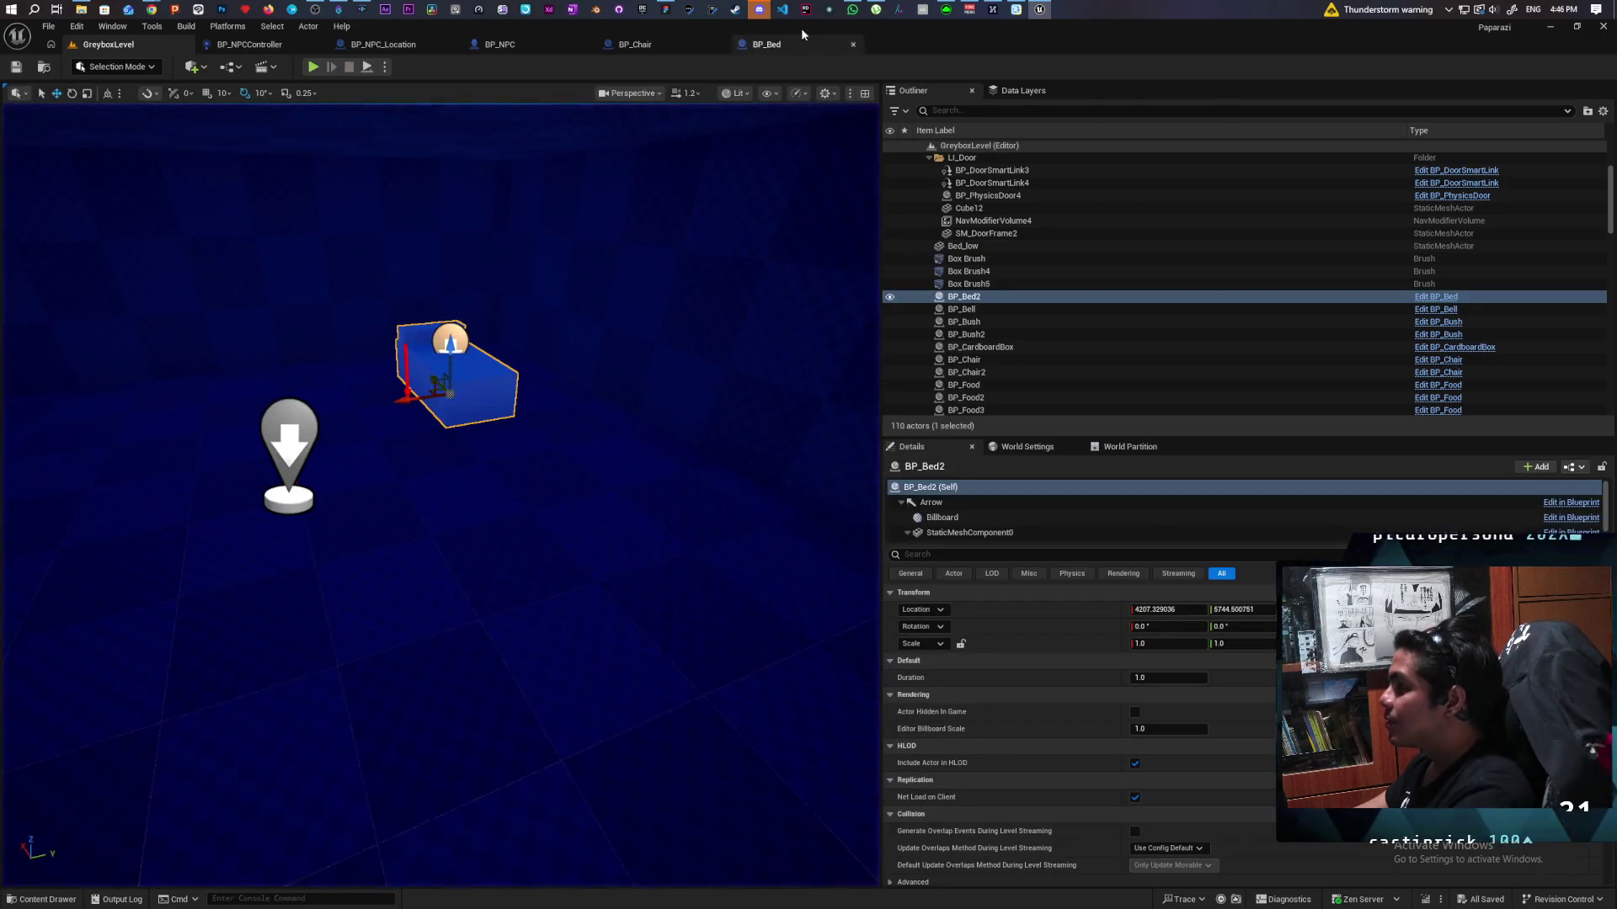
Step: Bring up the BP_Bed graph and inspect the Location variable and Get World Location wiring
left_click(768, 46)
left_click_drag(709, 392, 740, 425)
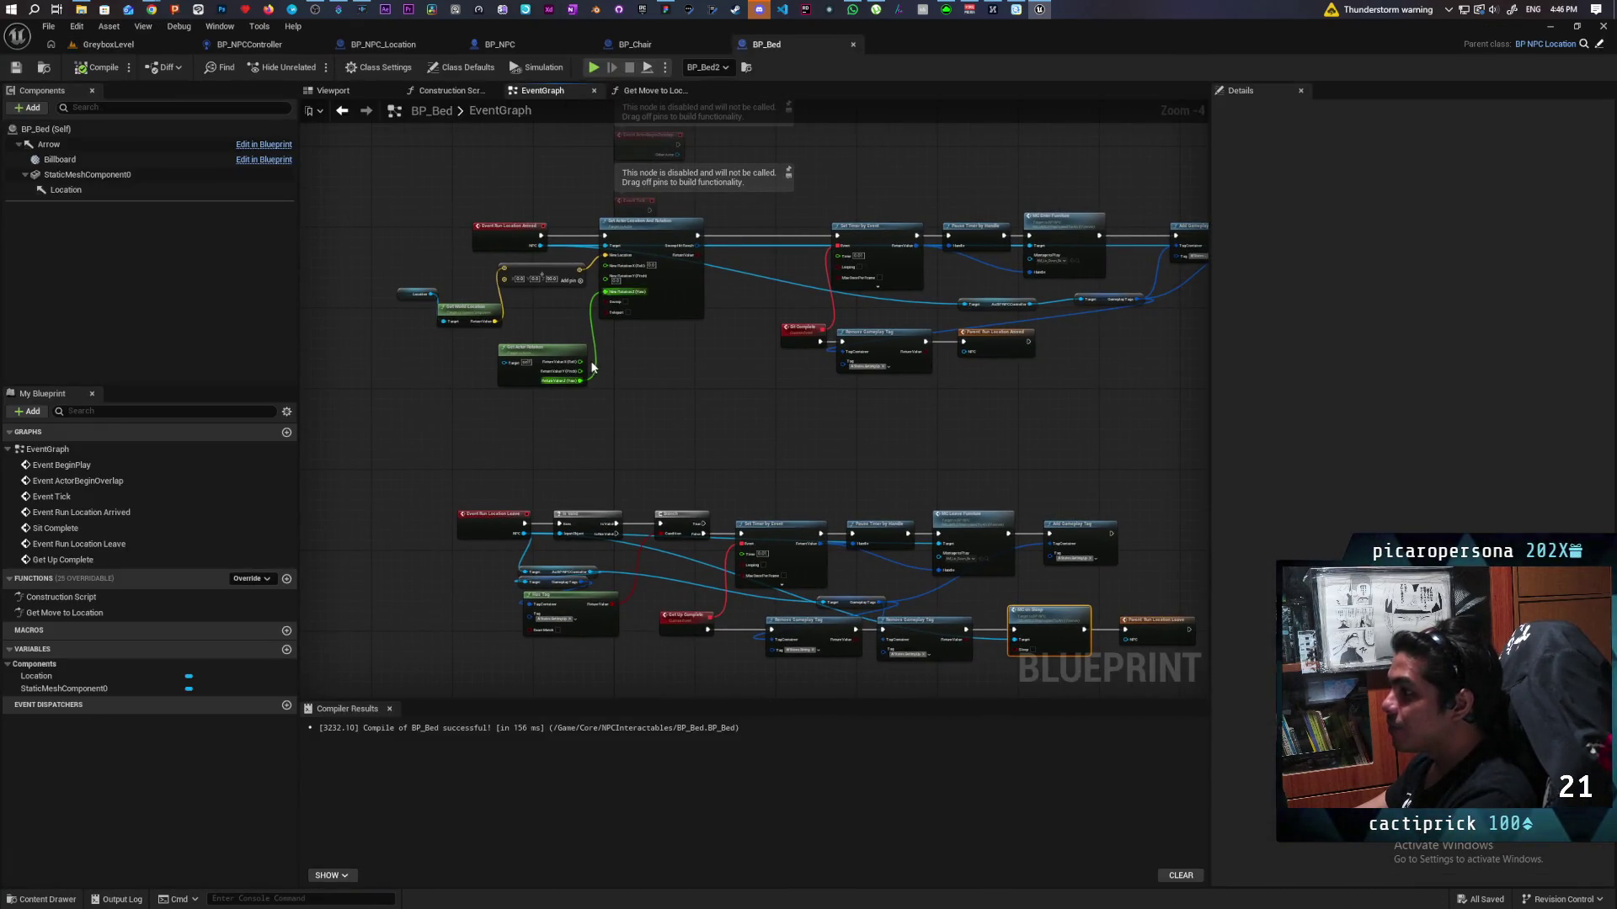
scroll(592, 367, "up", 3)
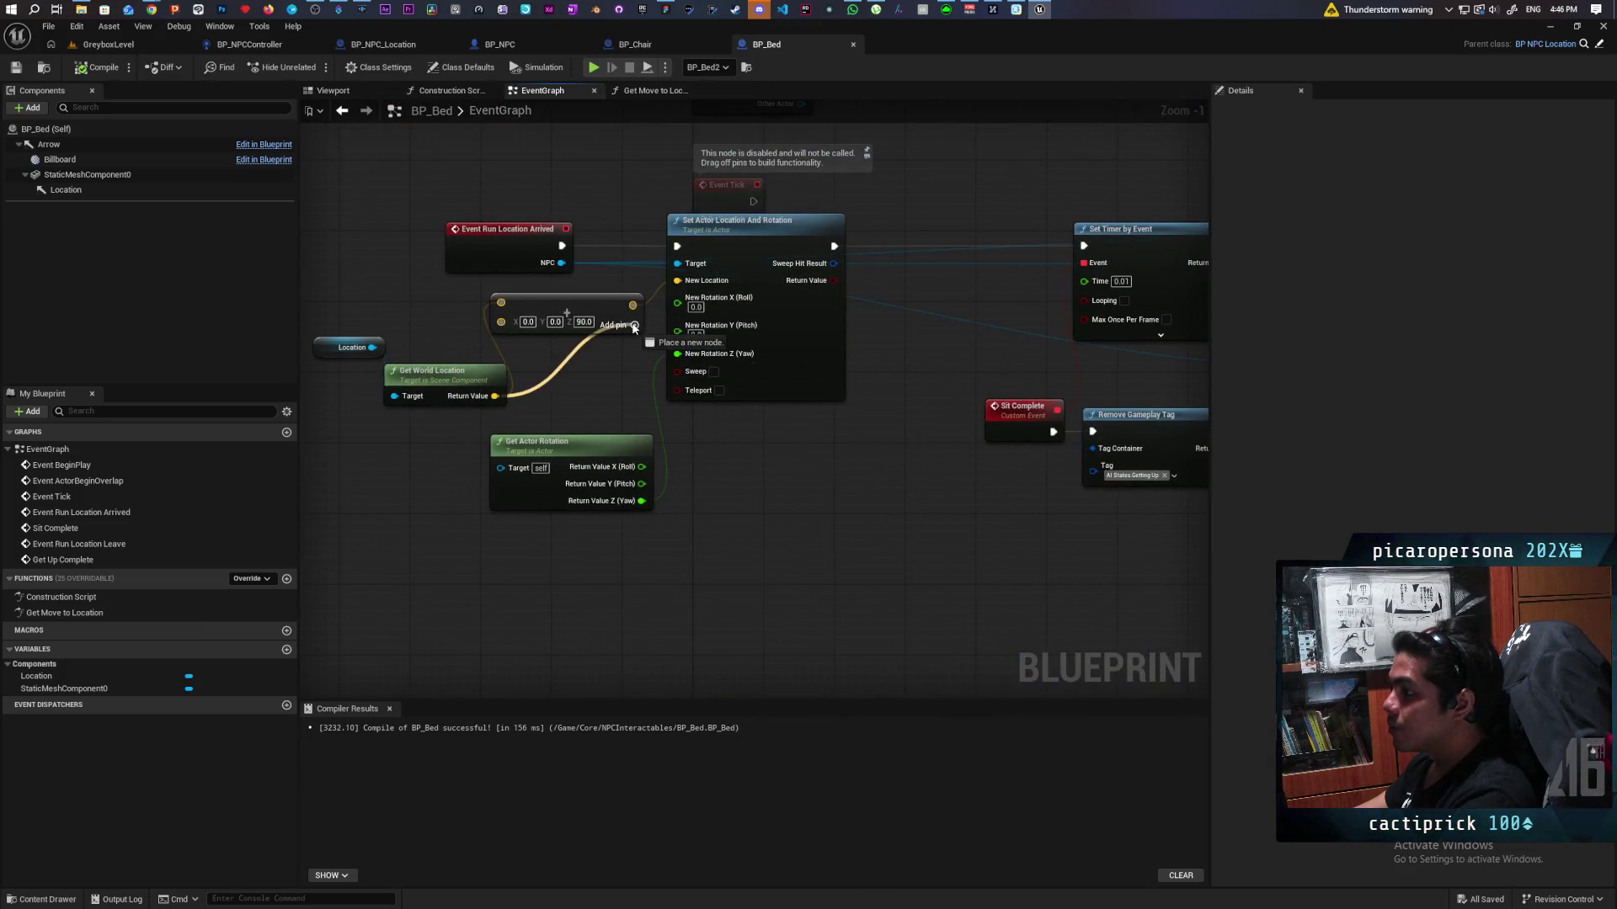
left_click_drag(676, 287, 677, 282)
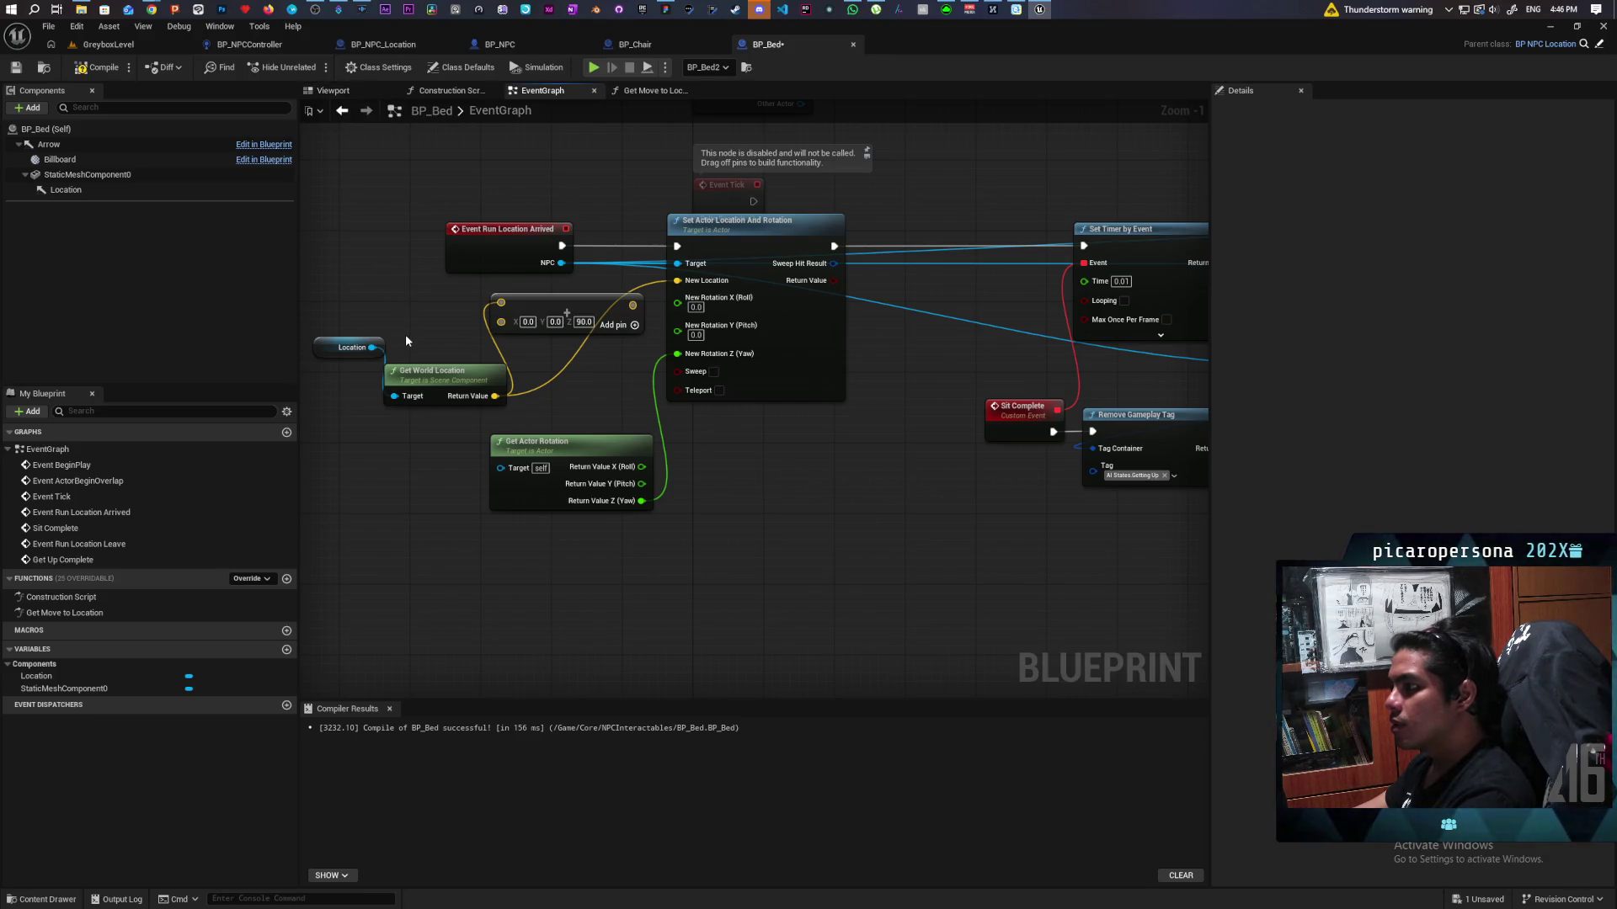
left_click(347, 347)
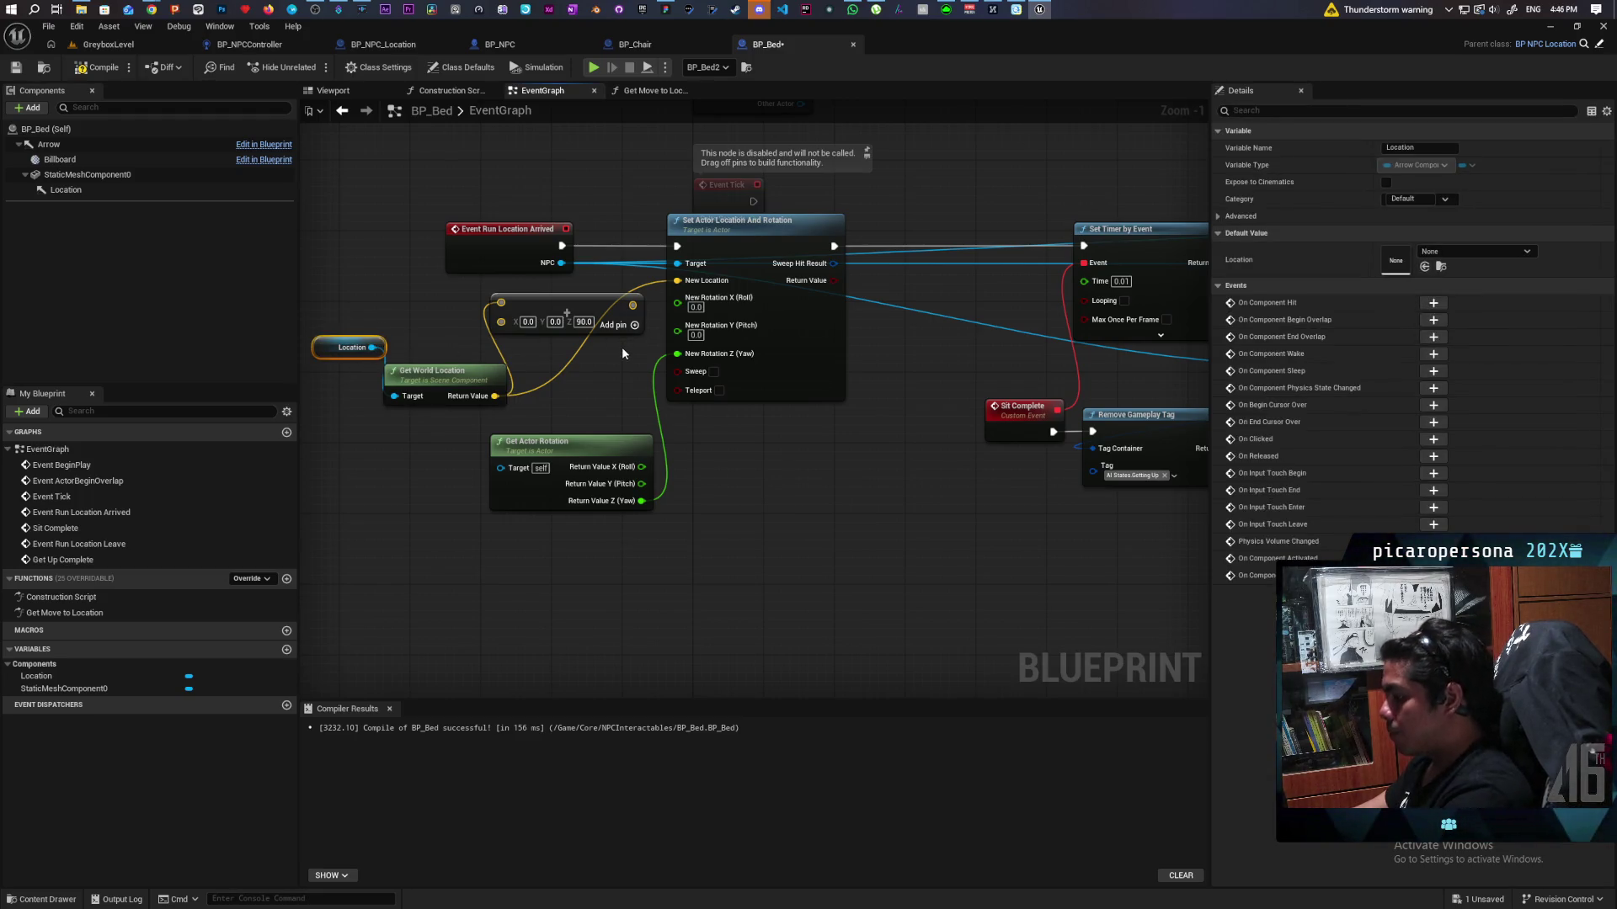
left_click(405, 323)
left_click_drag(628, 312, 679, 320)
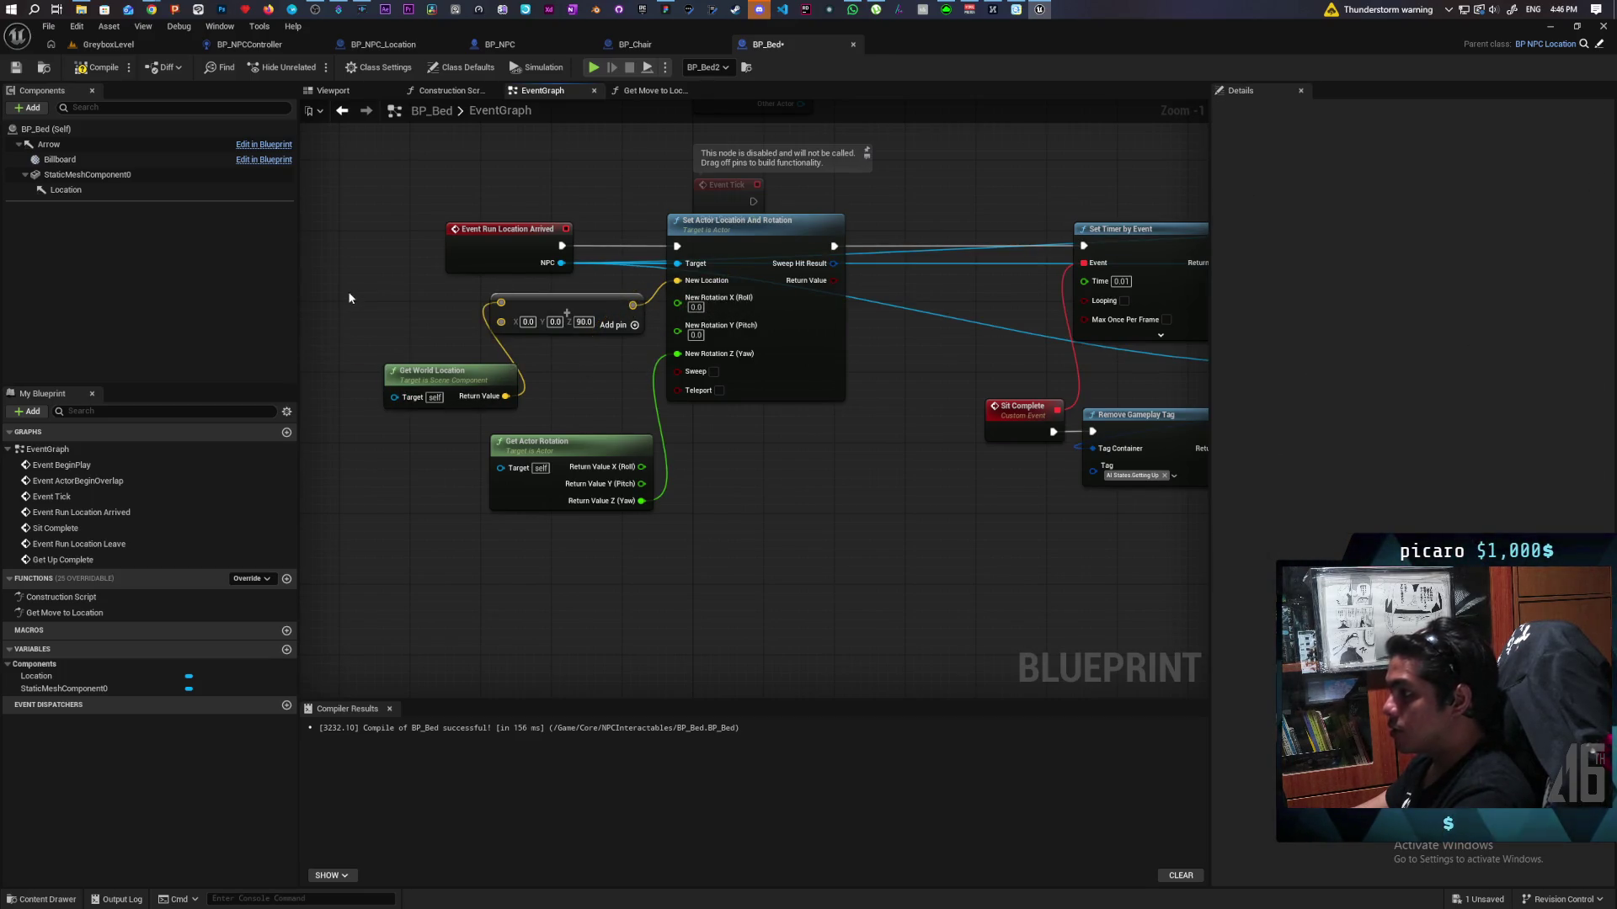
Step: Replace Get World Location with a Get Actor Location node wired into the Add node, then return to GreyboxLevel
right_click(381, 310)
type("get ac")
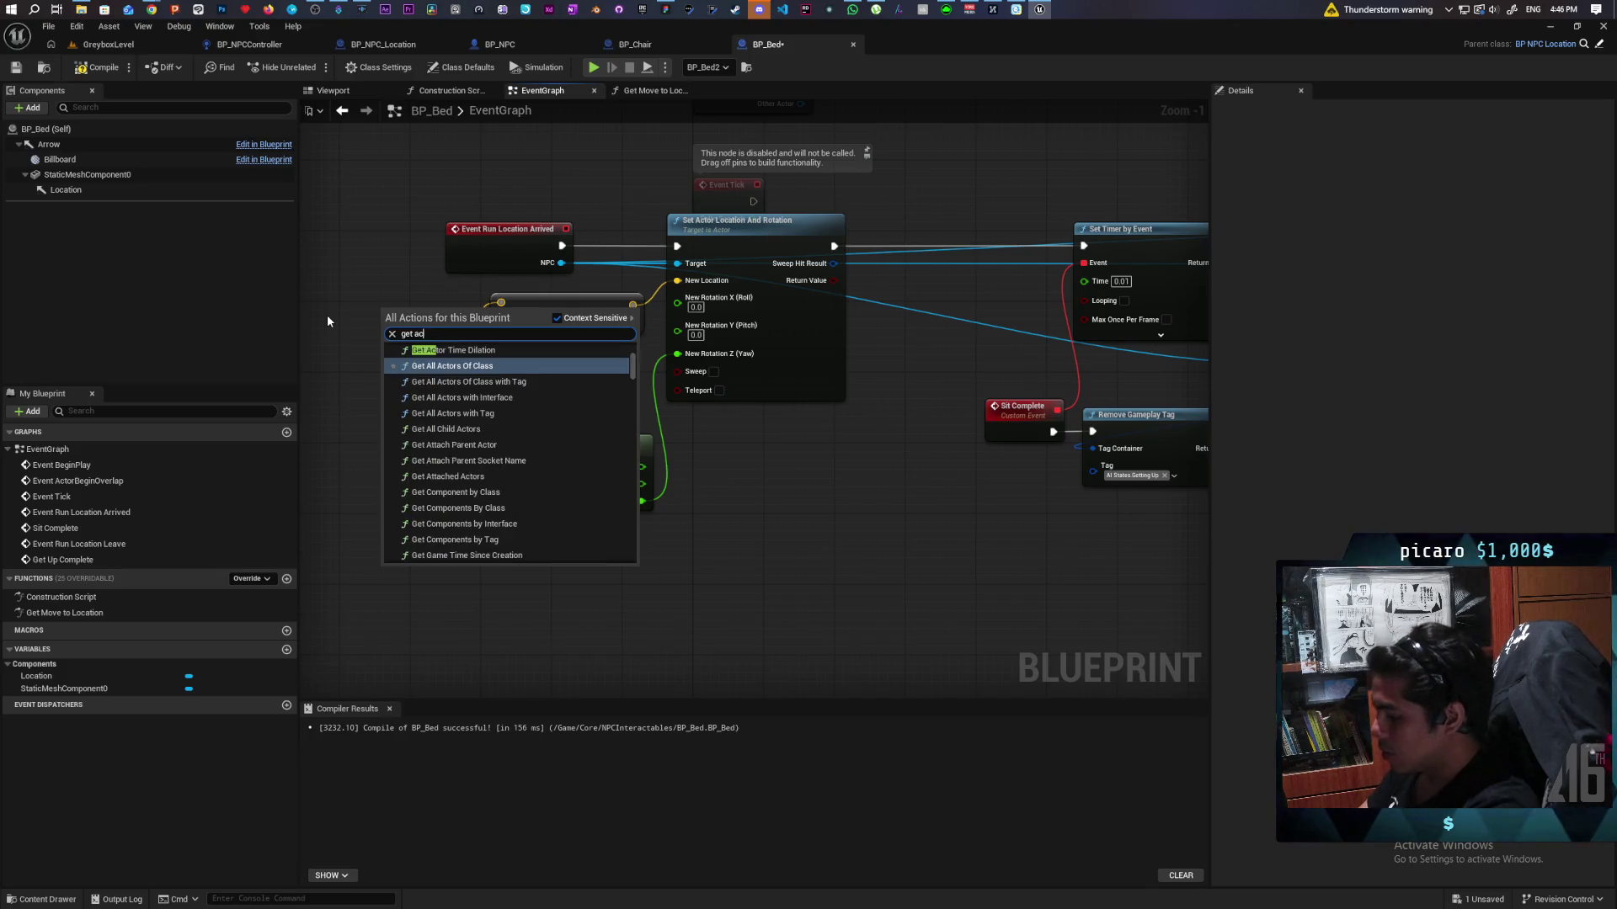
type("tor loca")
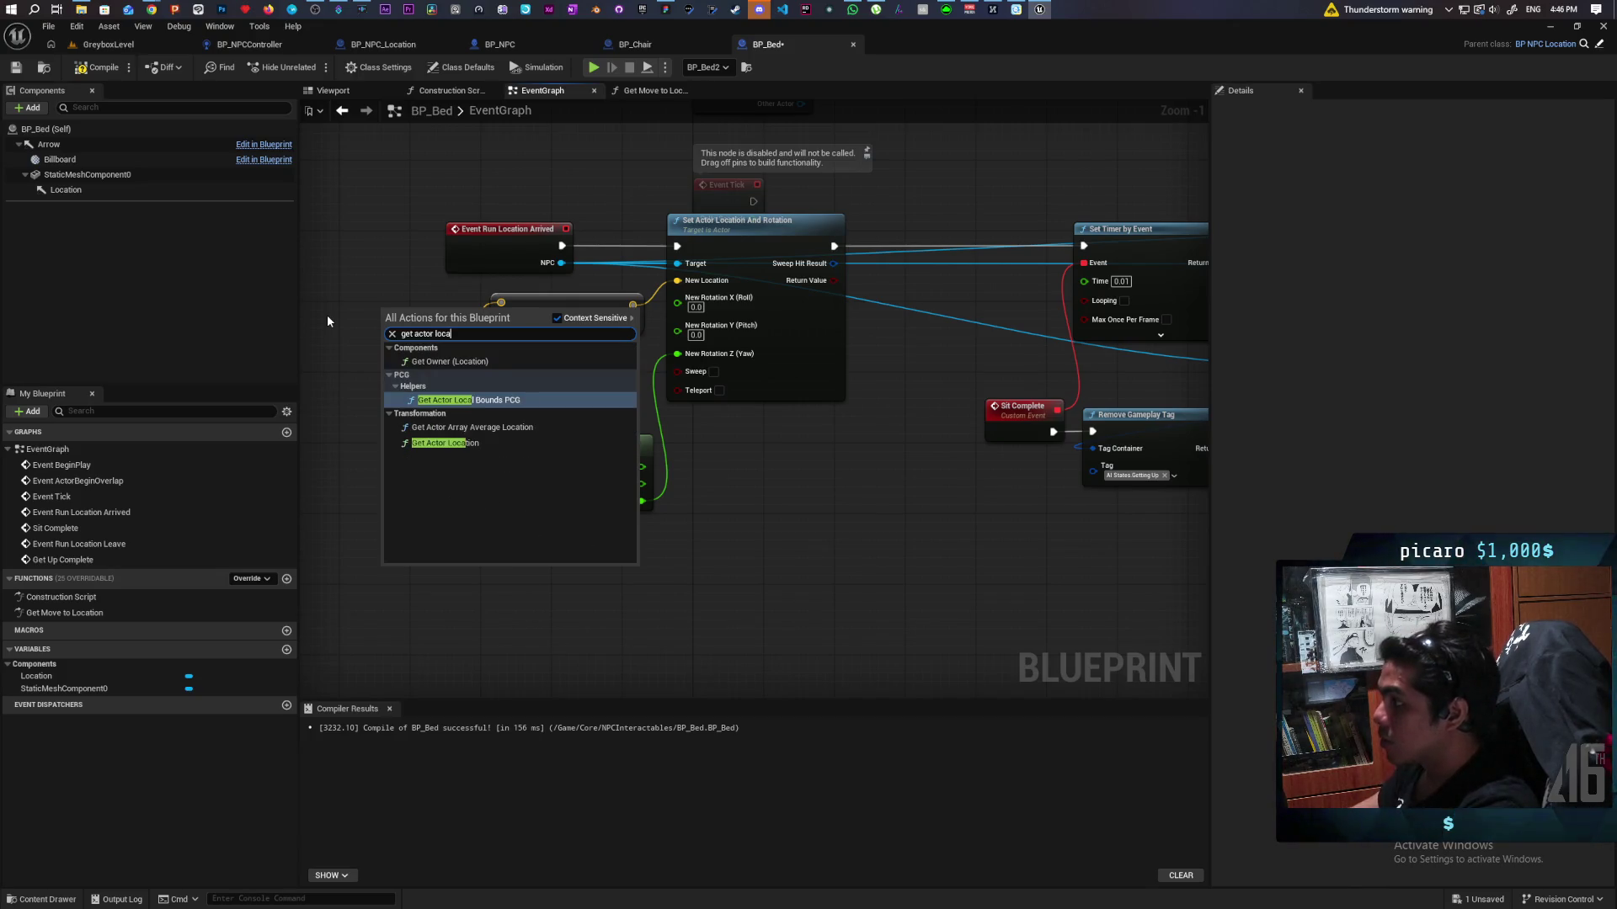
left_click(444, 442)
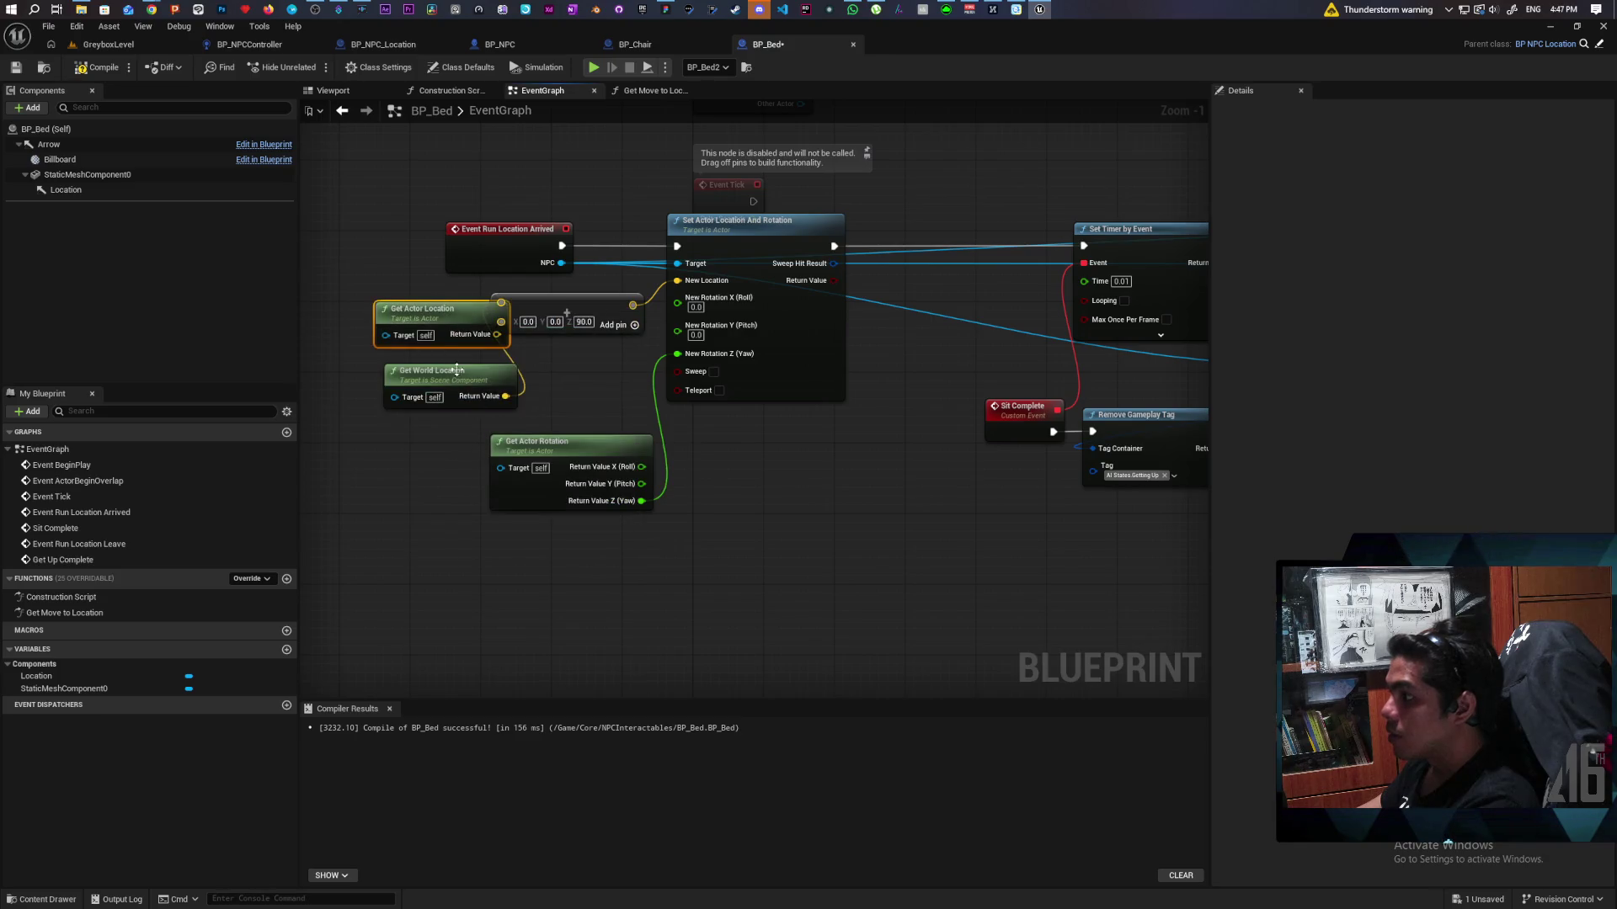
left_click_drag(383, 316, 330, 308)
left_click_drag(434, 327, 632, 299)
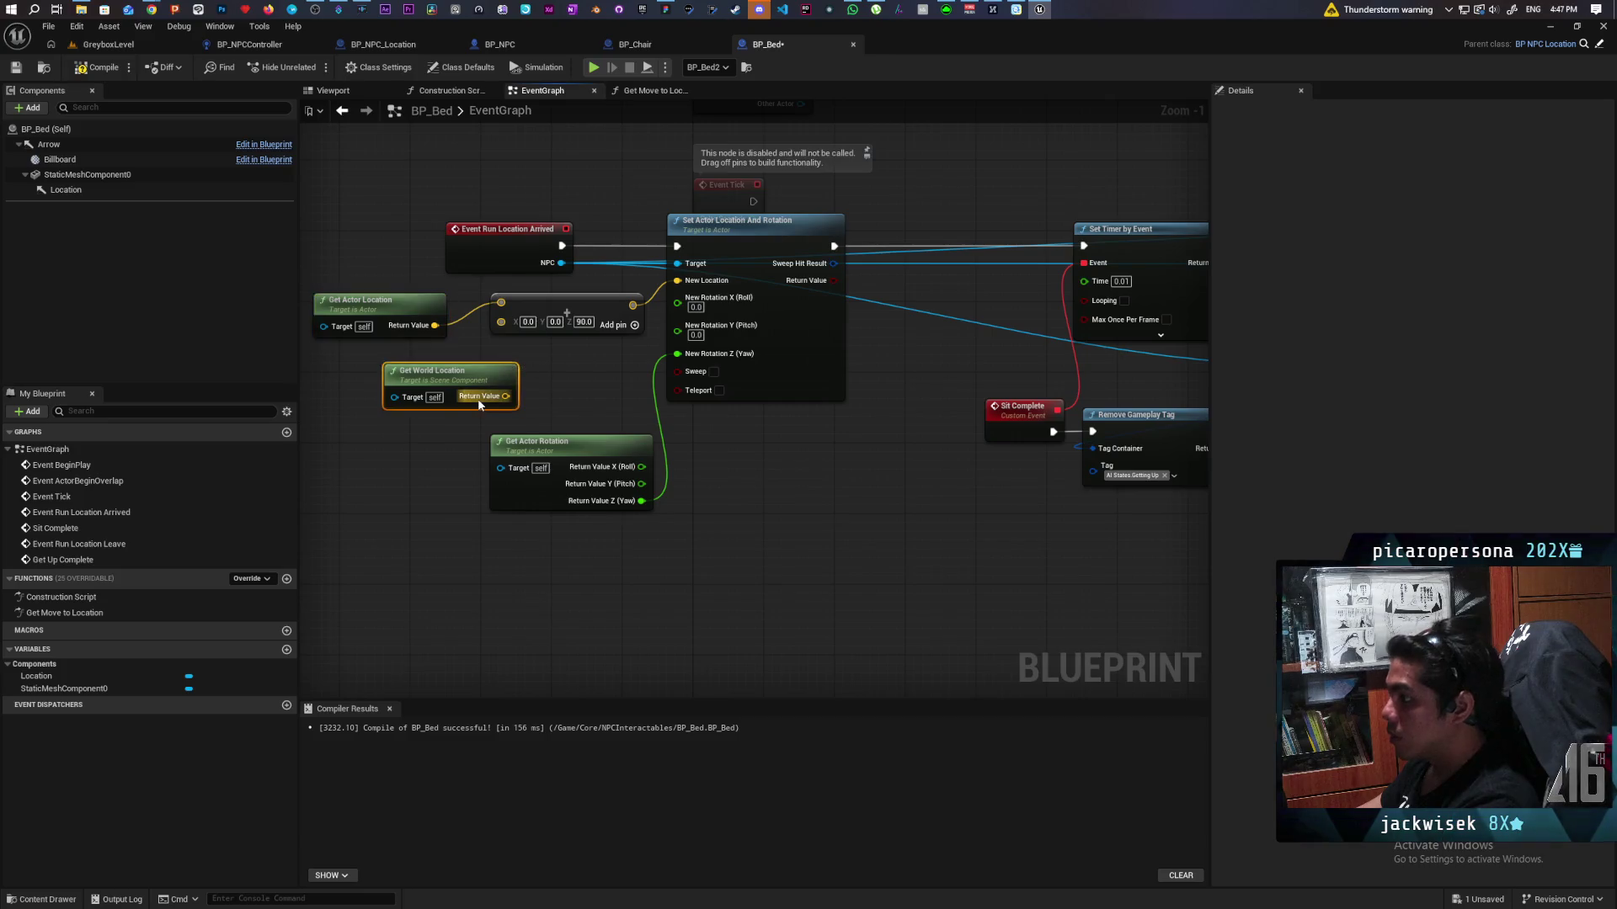
key("Delete")
left_click_drag(386, 309, 412, 300)
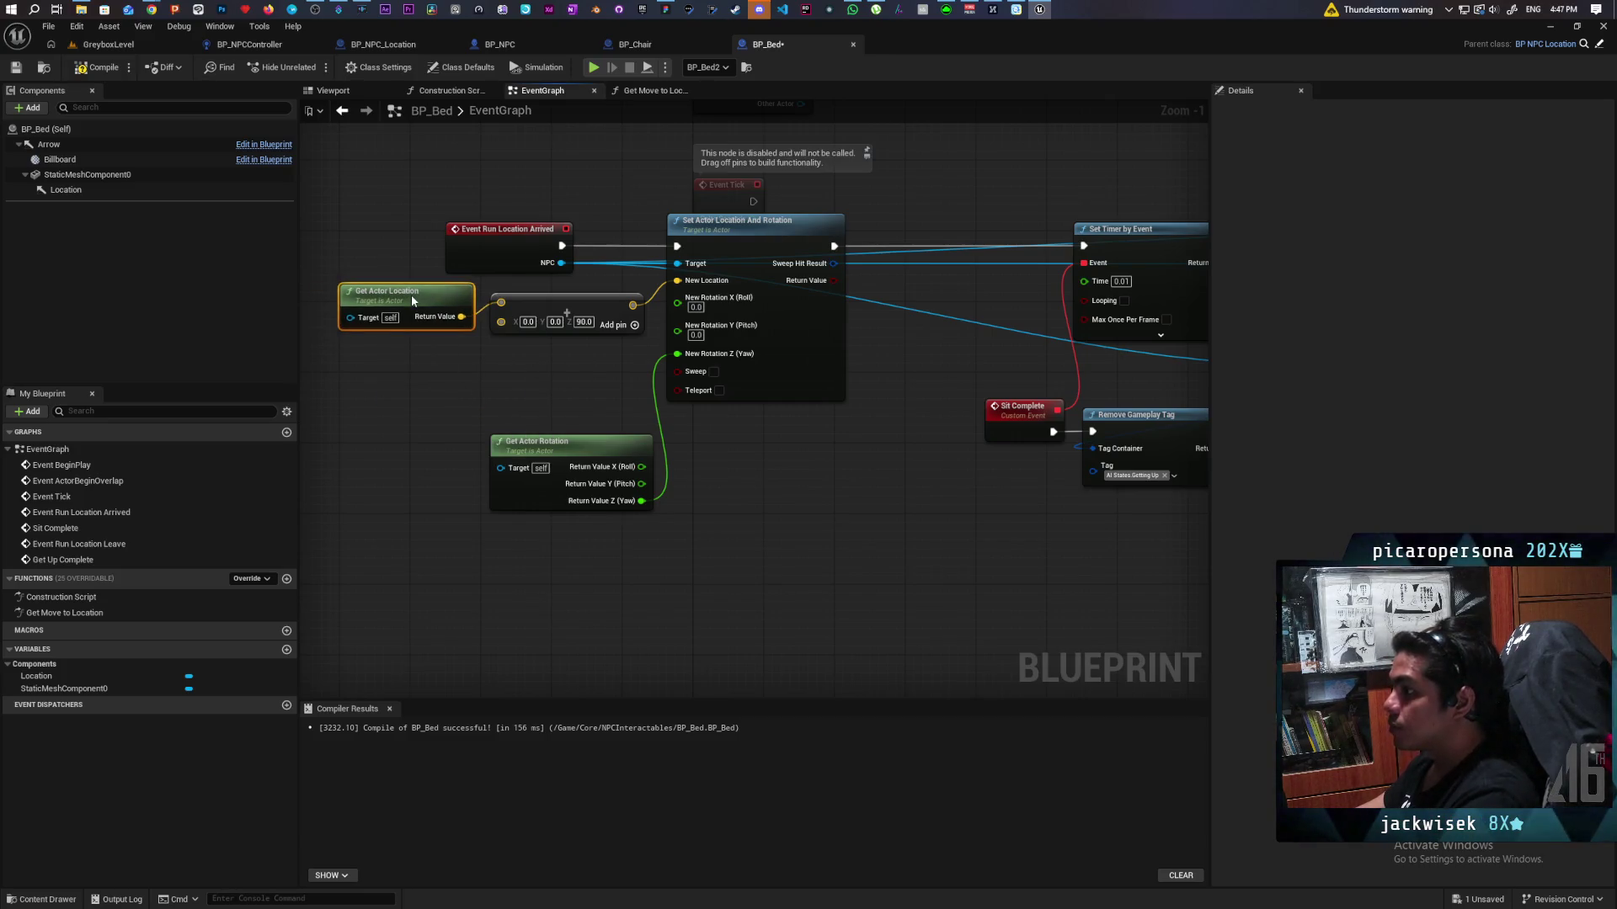
left_click(122, 48)
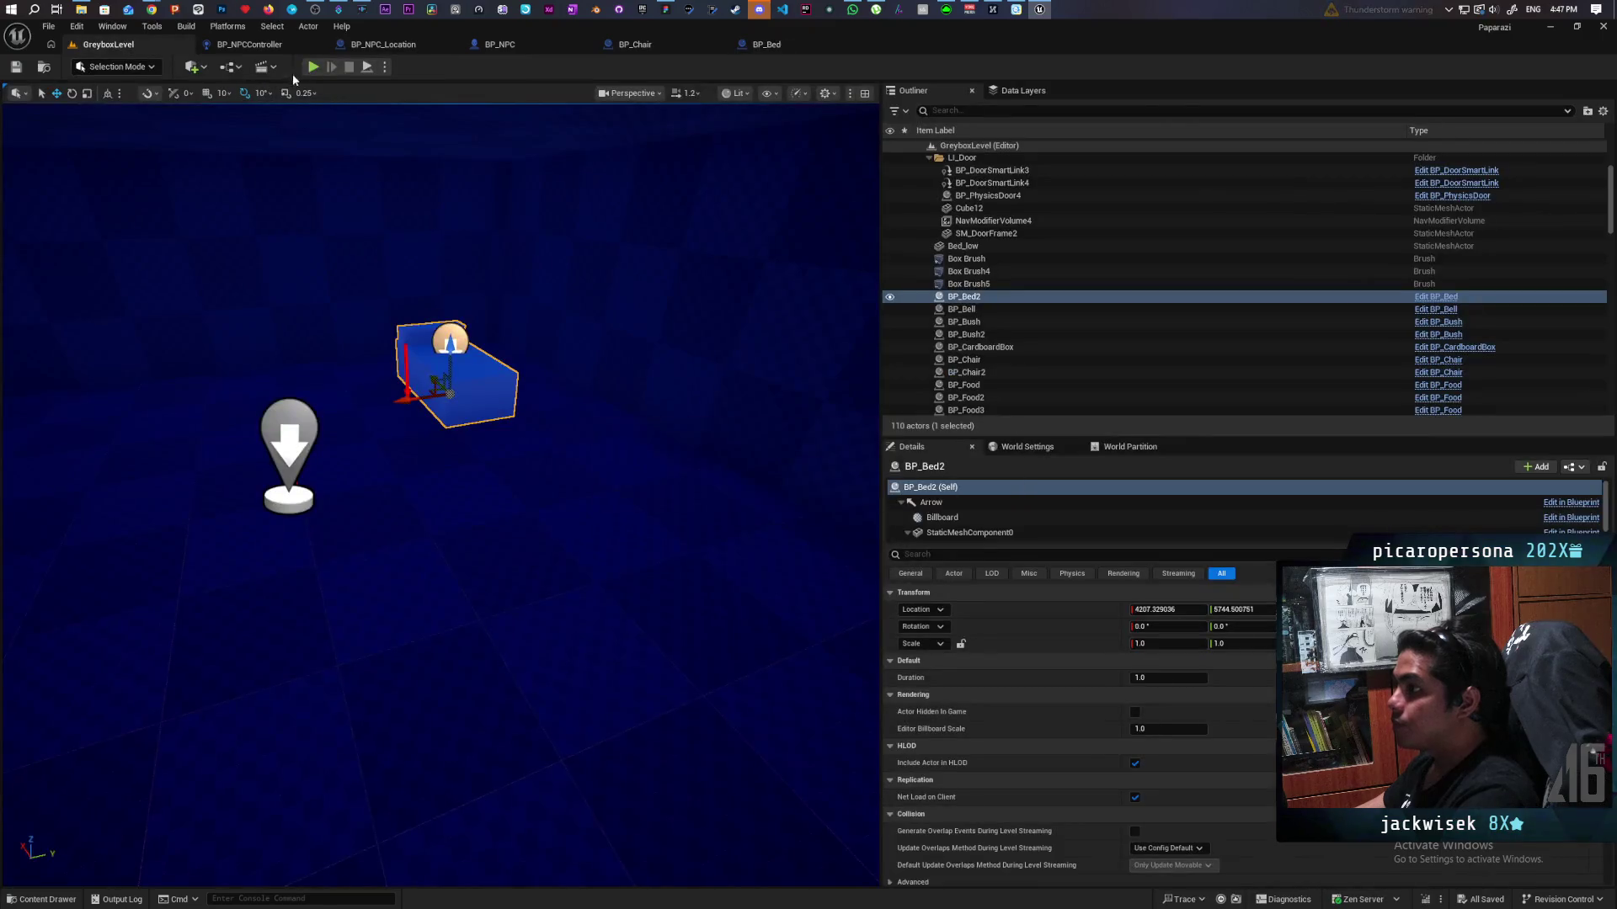
Step: Start a play-test with Alt+P and walk the character past the blue wall to the garden
key("alt+p")
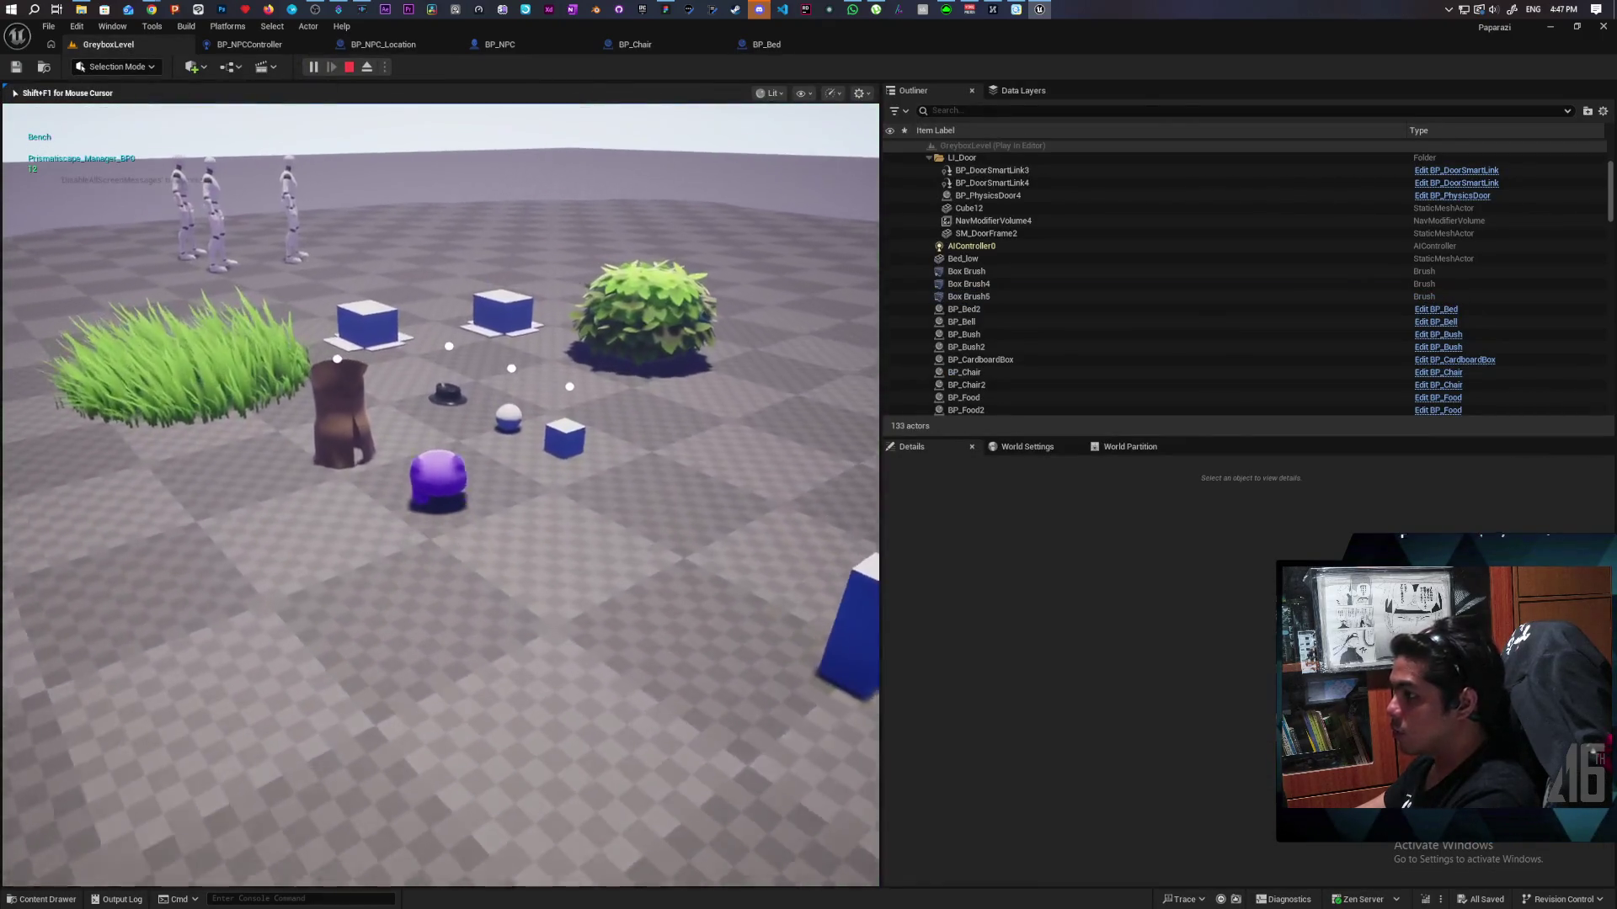
key("w")
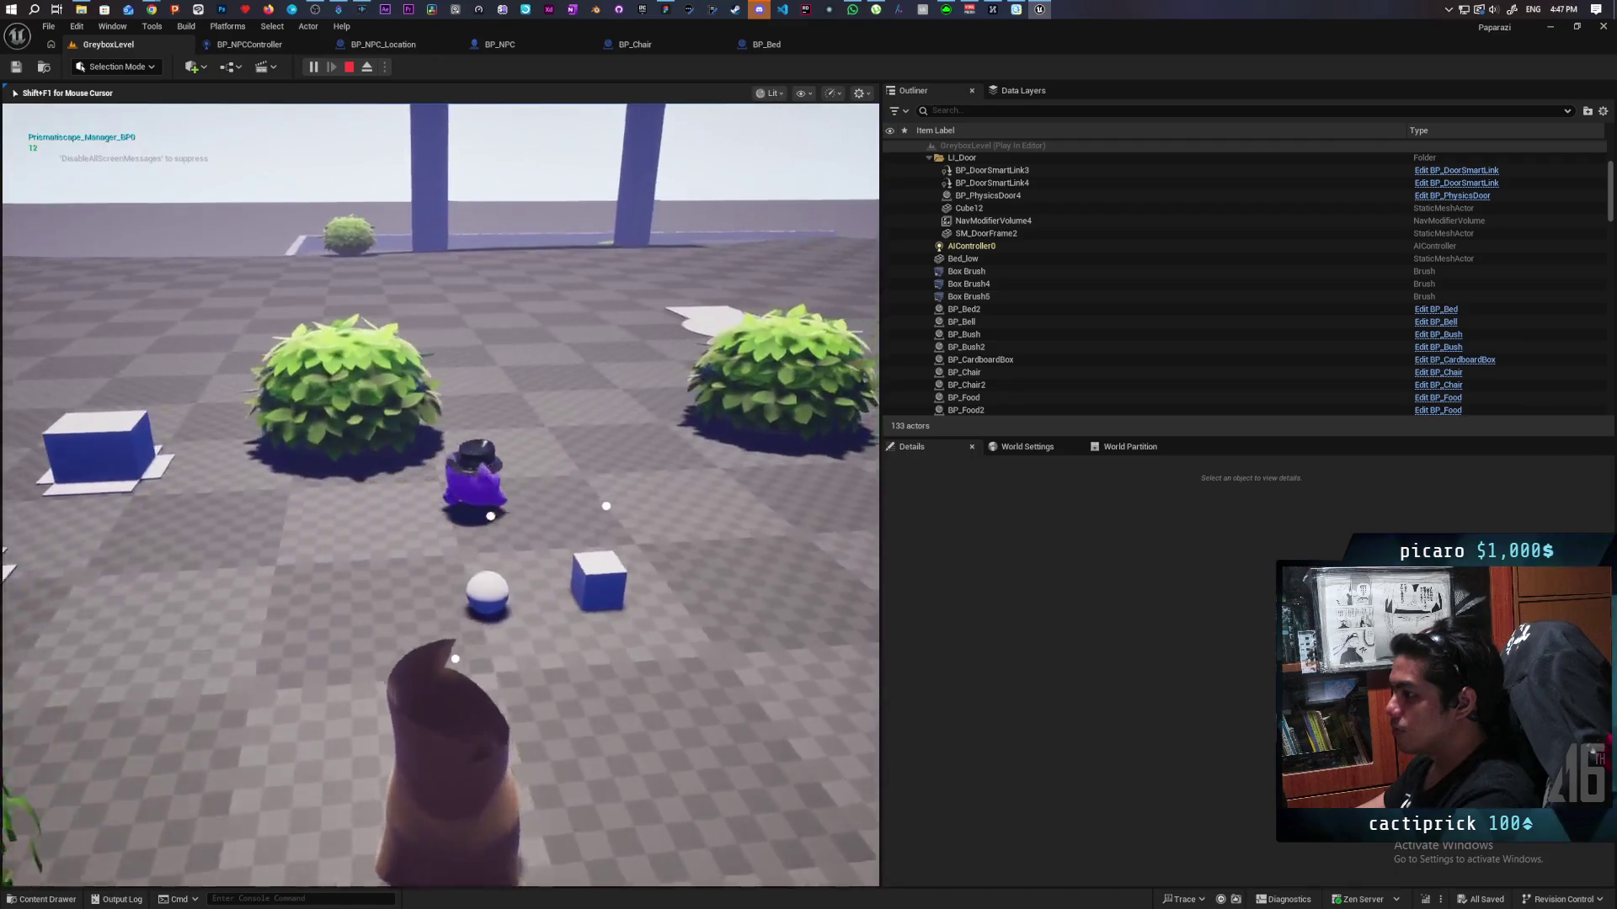
key("w")
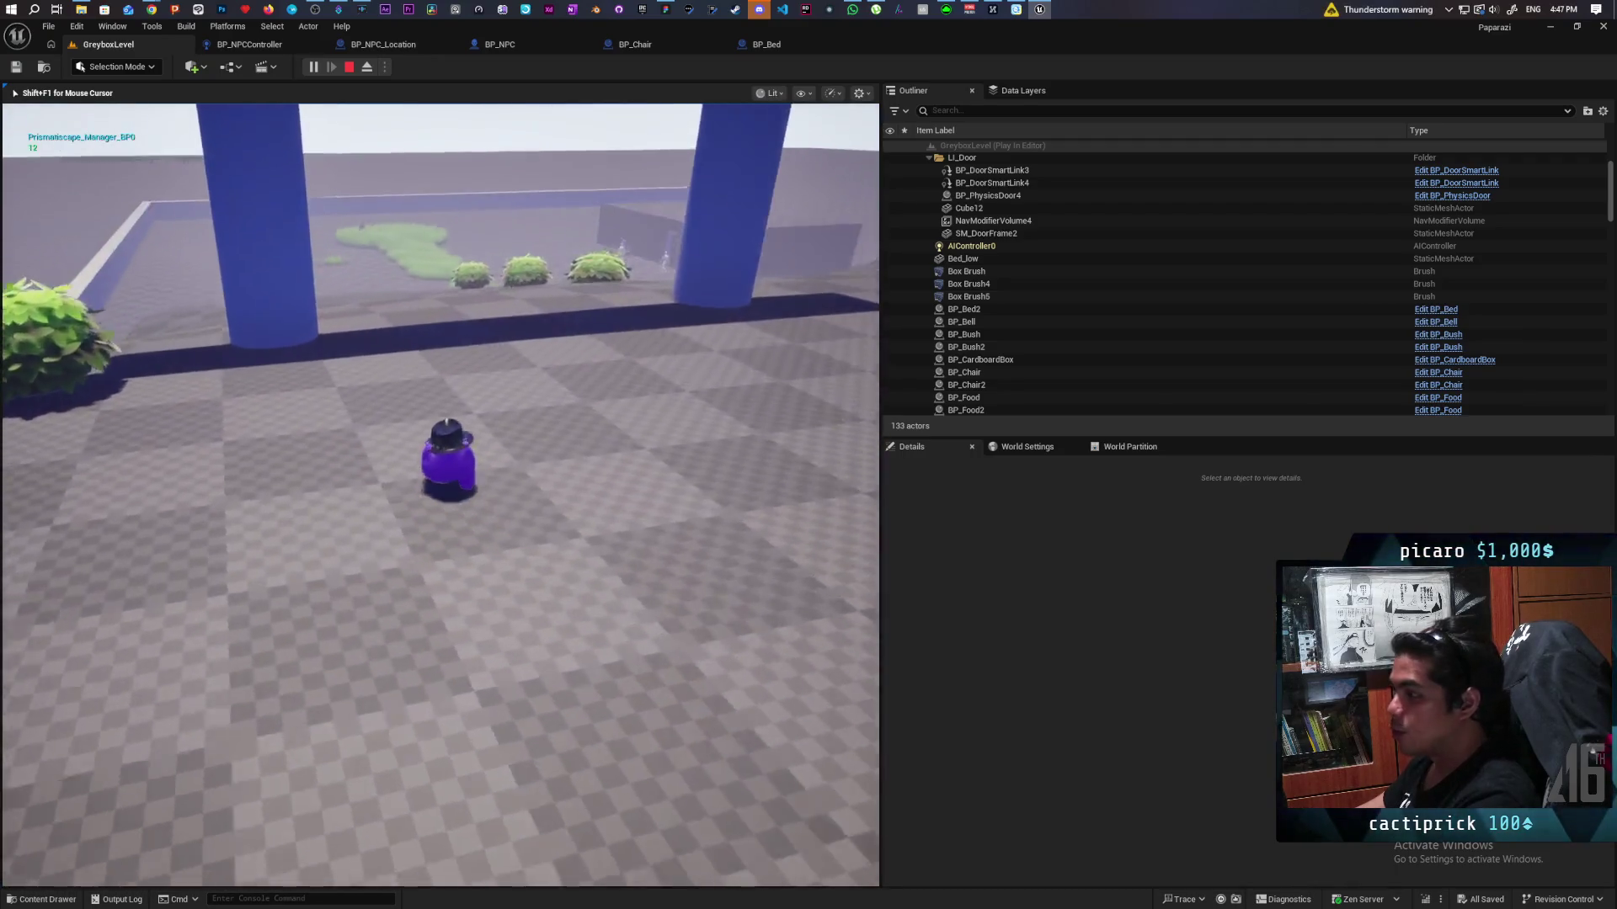
key("w")
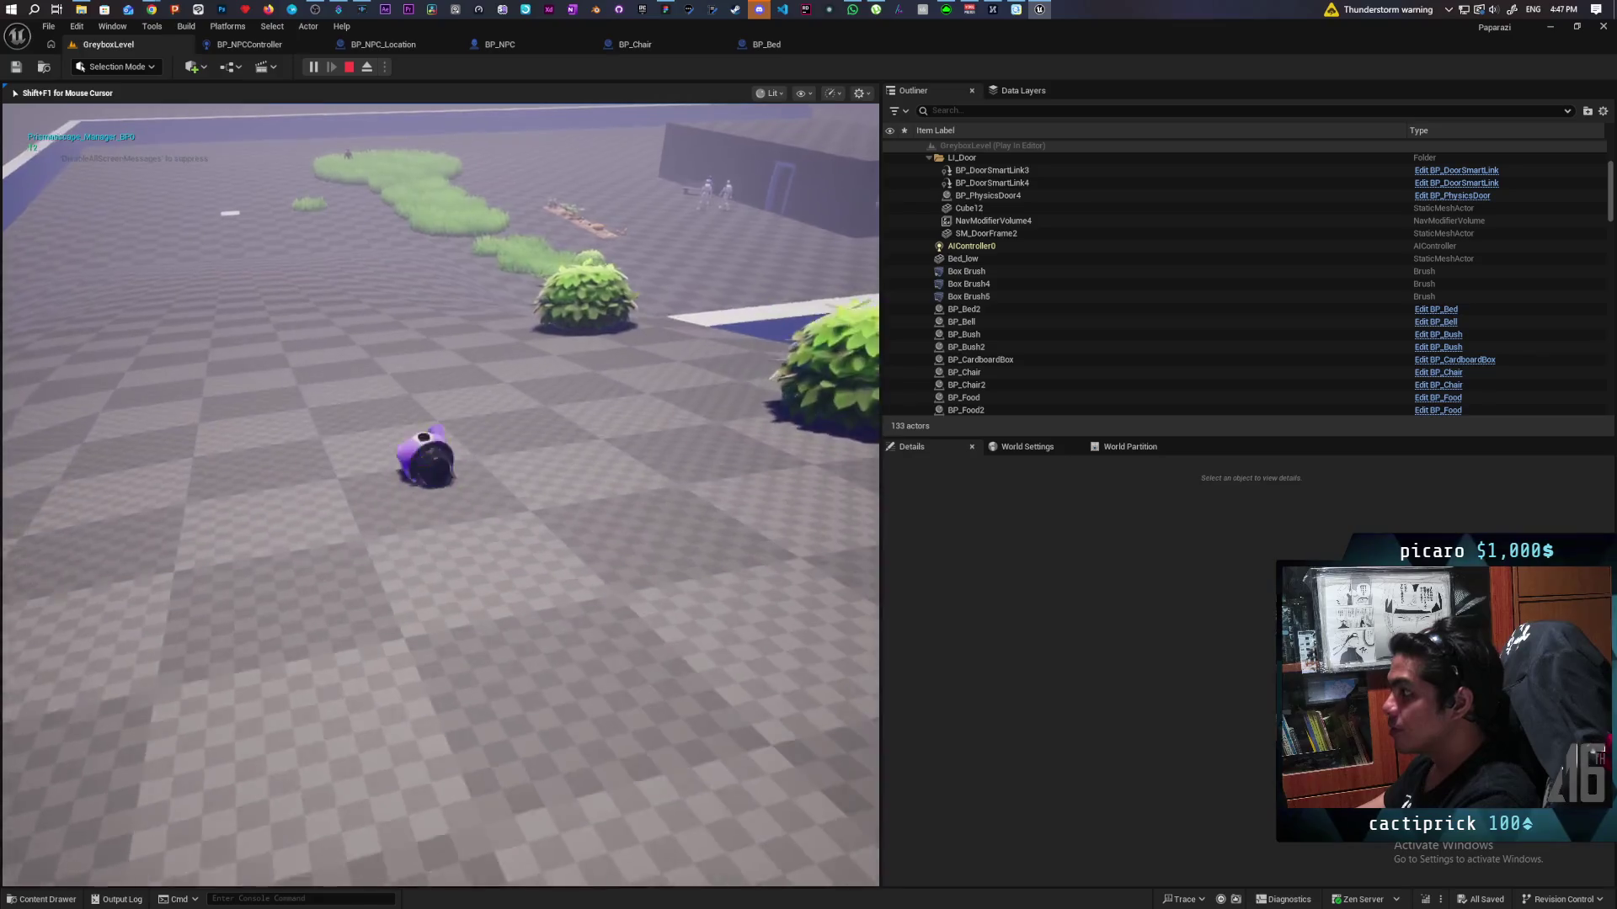
key("w")
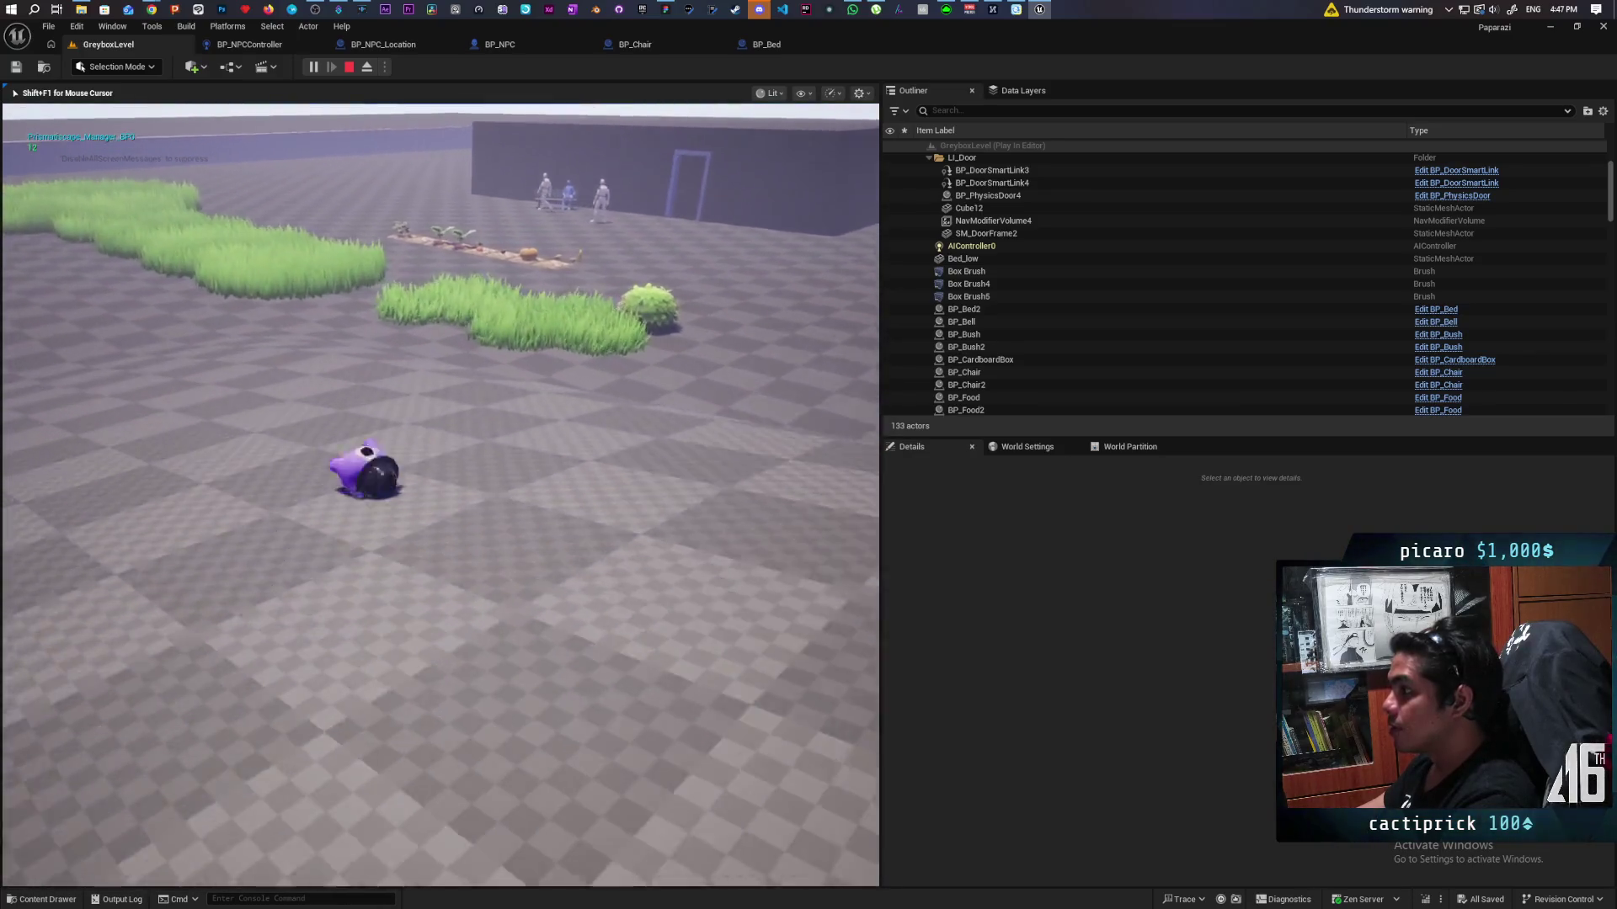
key("w")
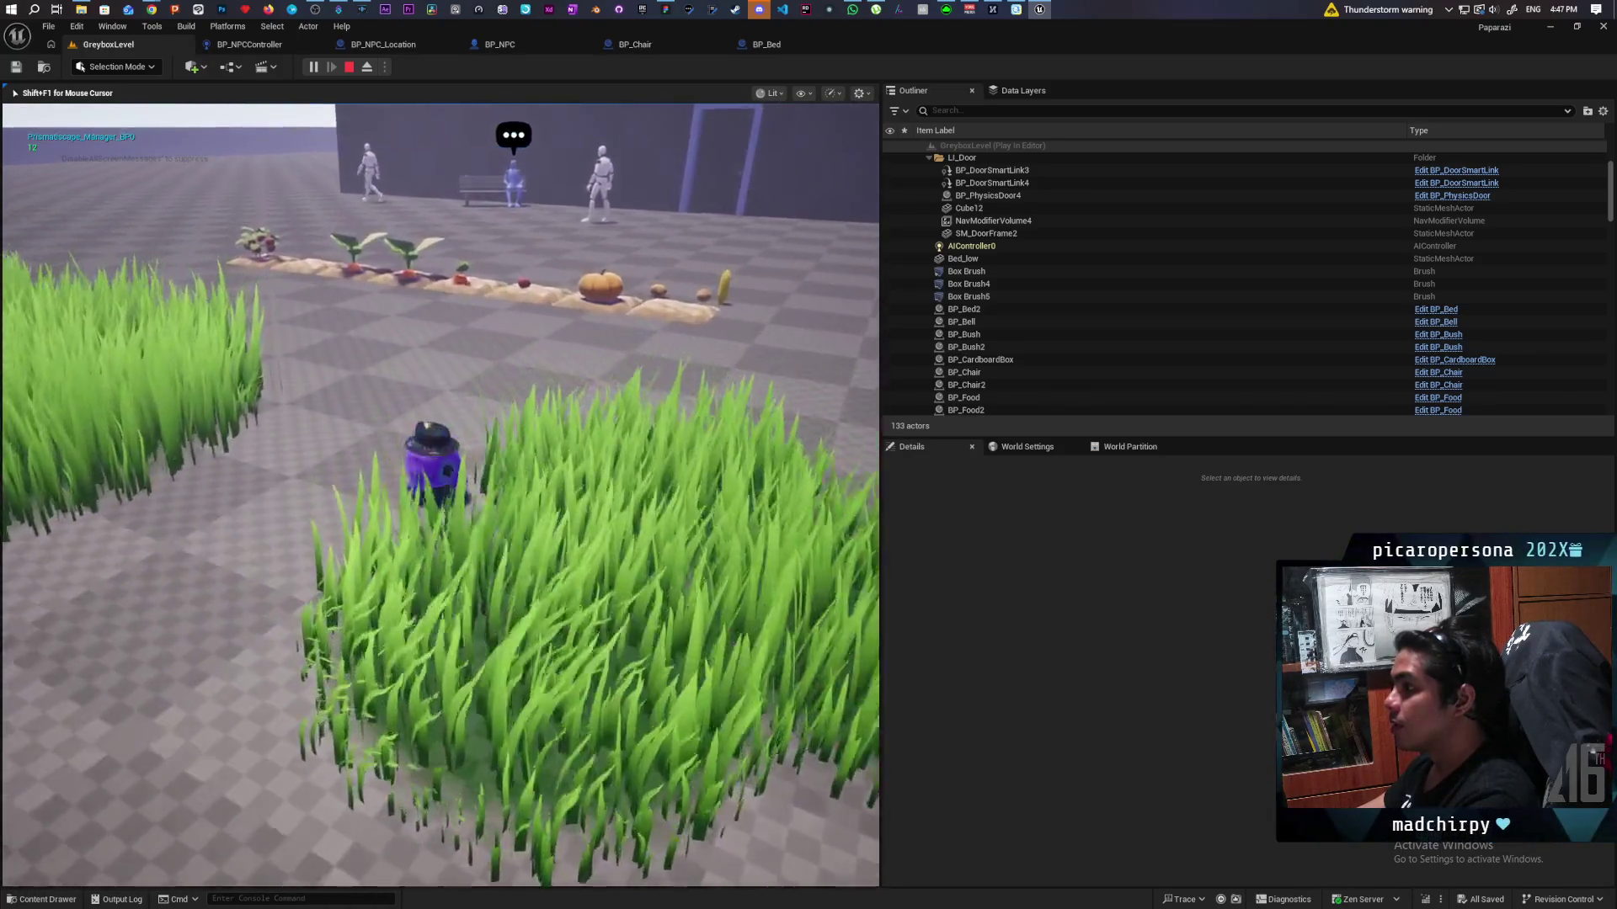
key("w")
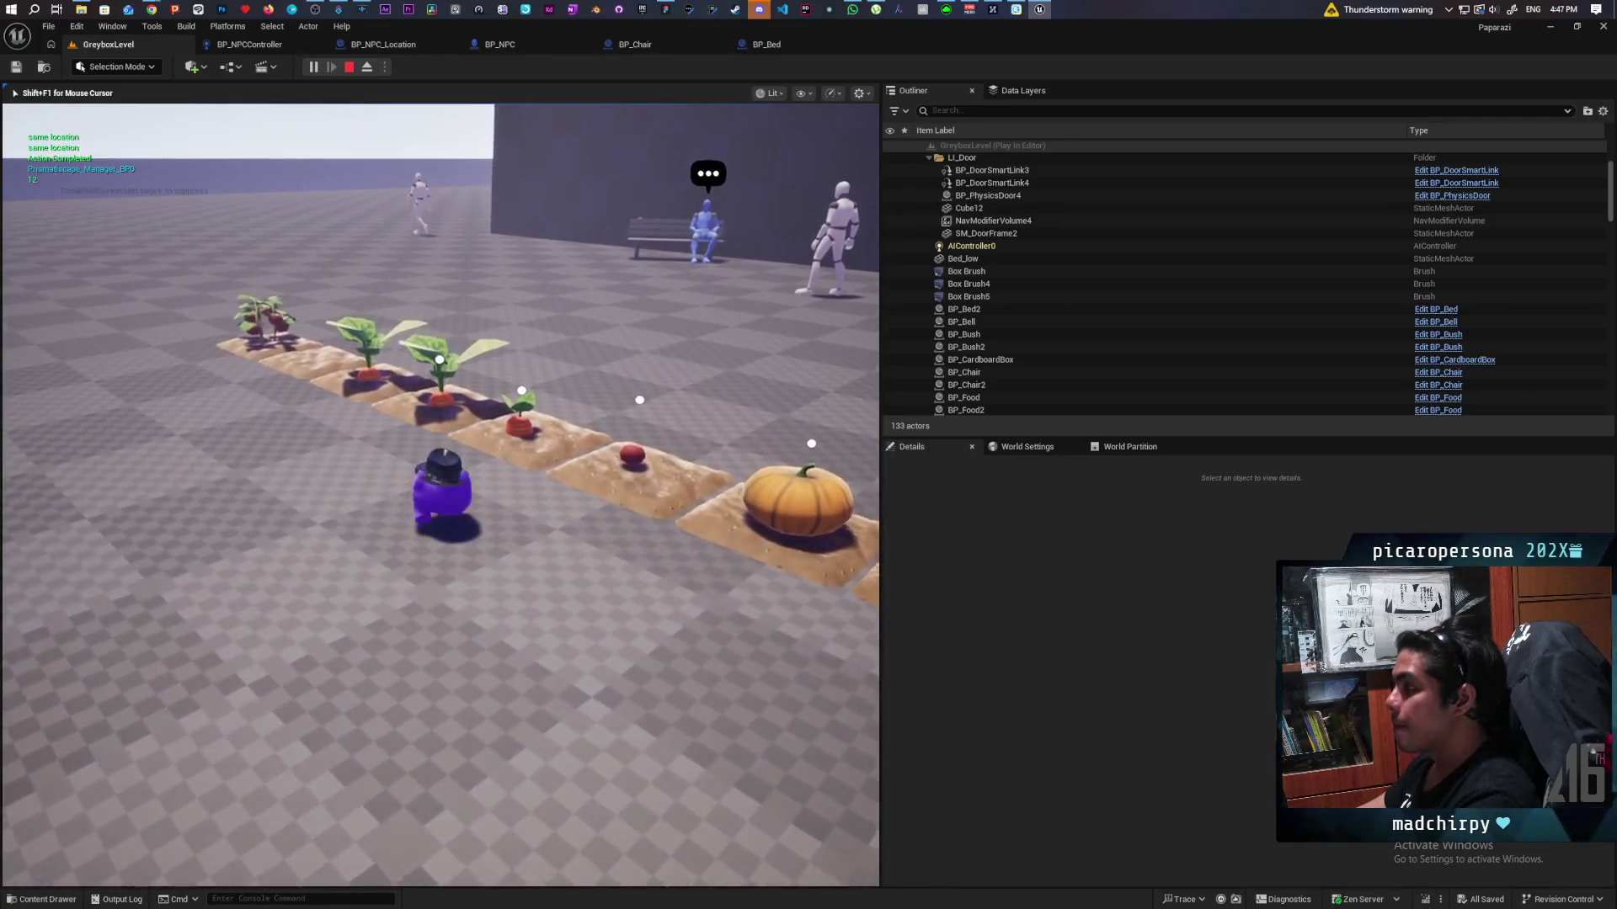
key("w")
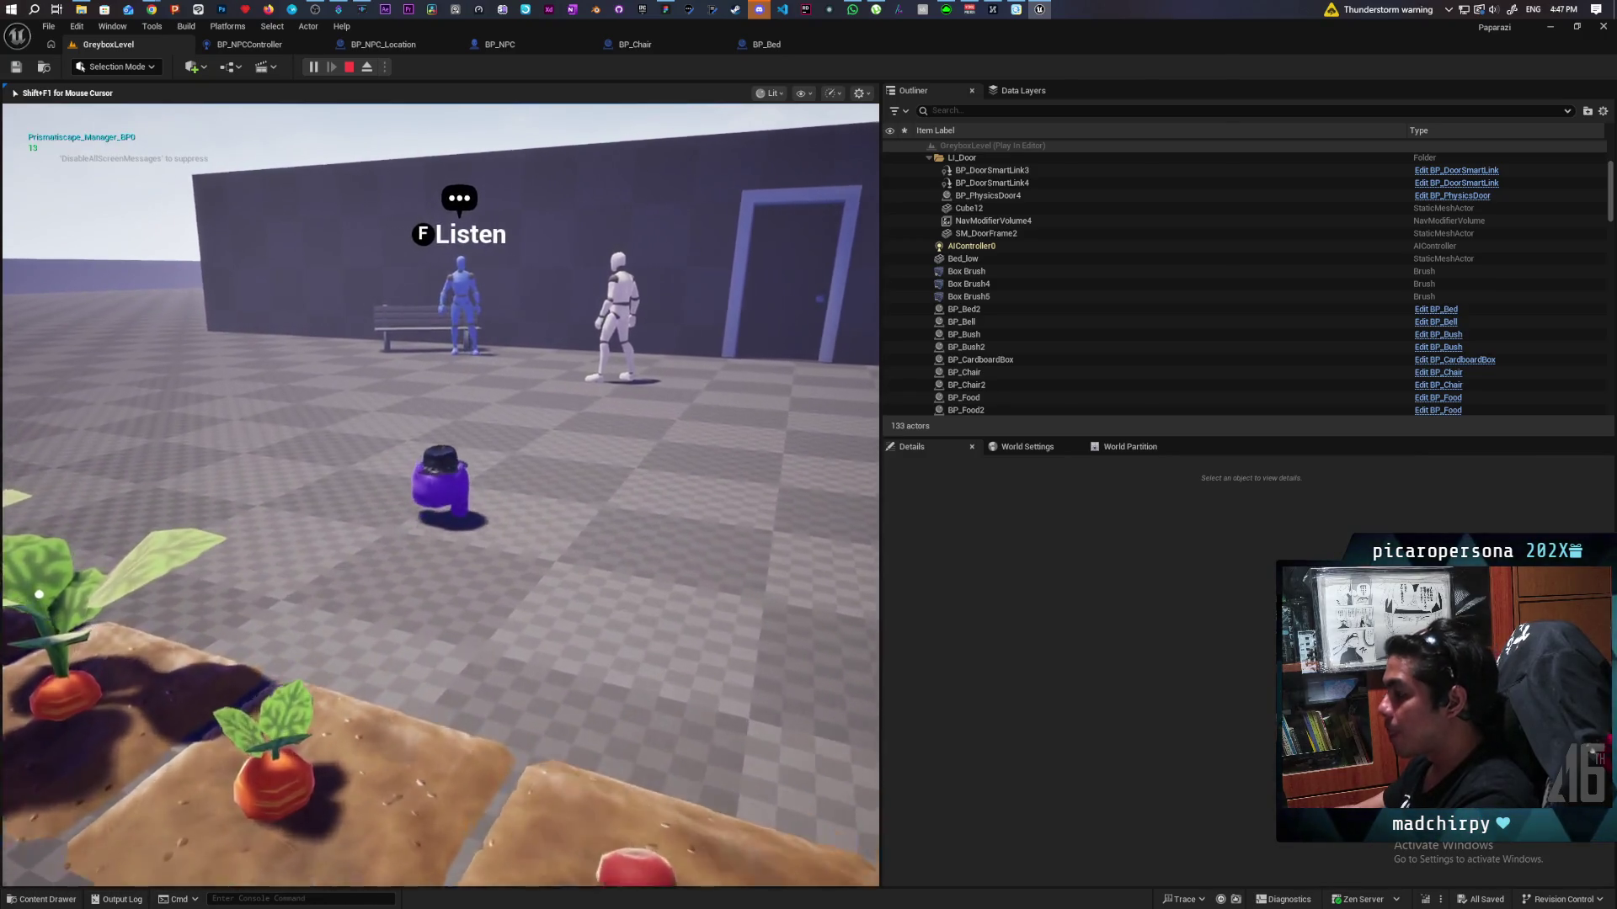
key("w")
Step: Put on the top-hat disguise, walk along the plant row, then head to the wall near the blue NPC
key("e")
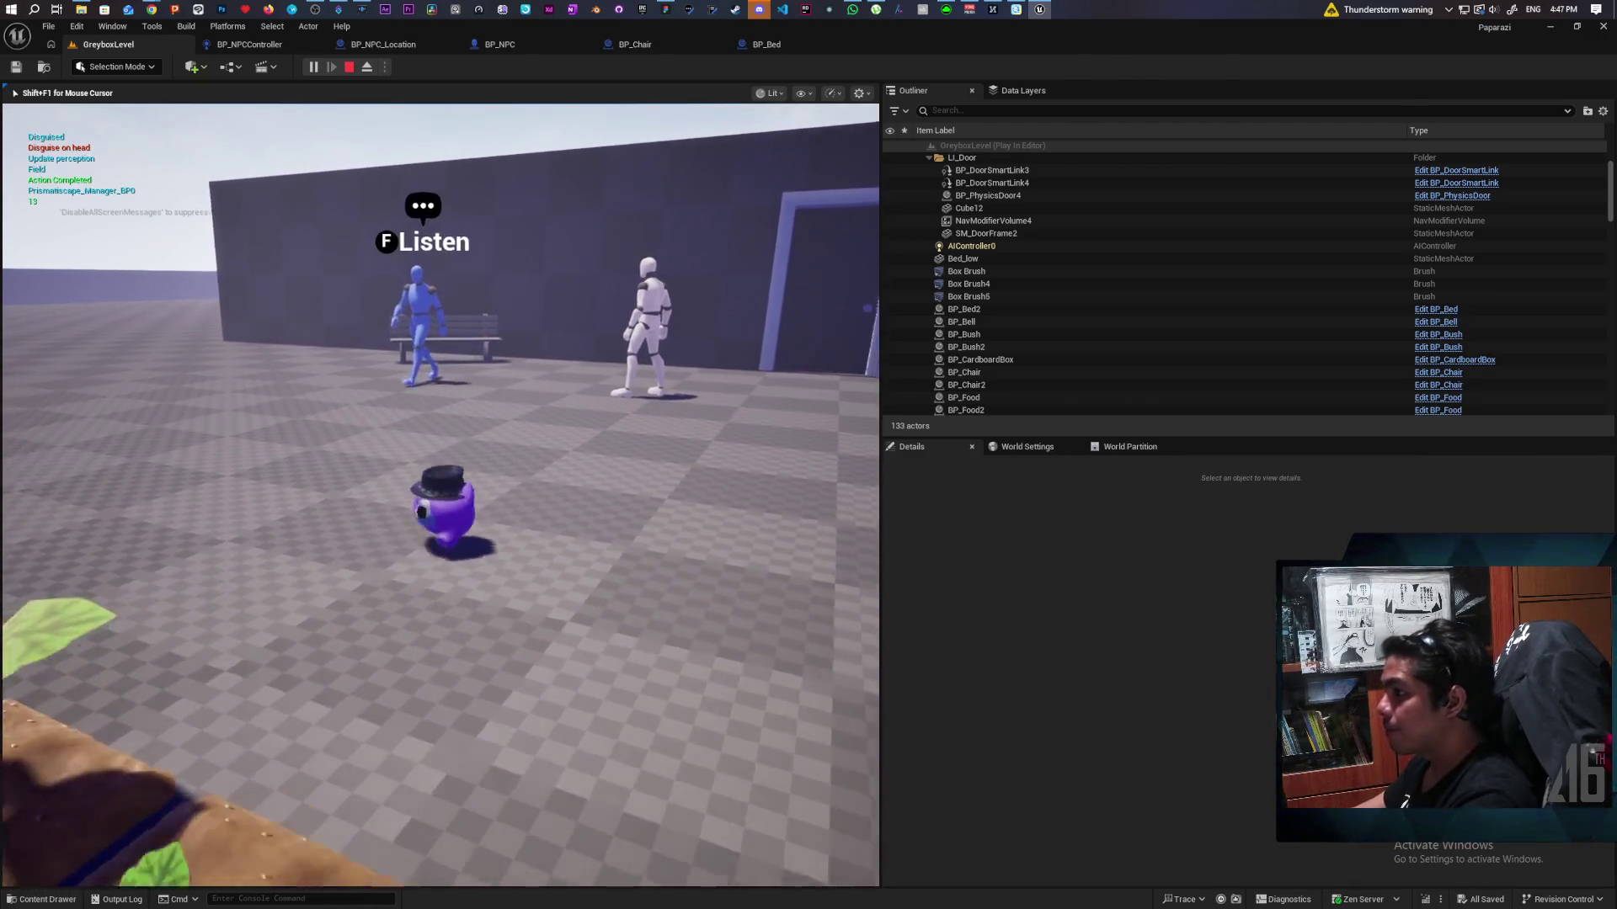
key("d")
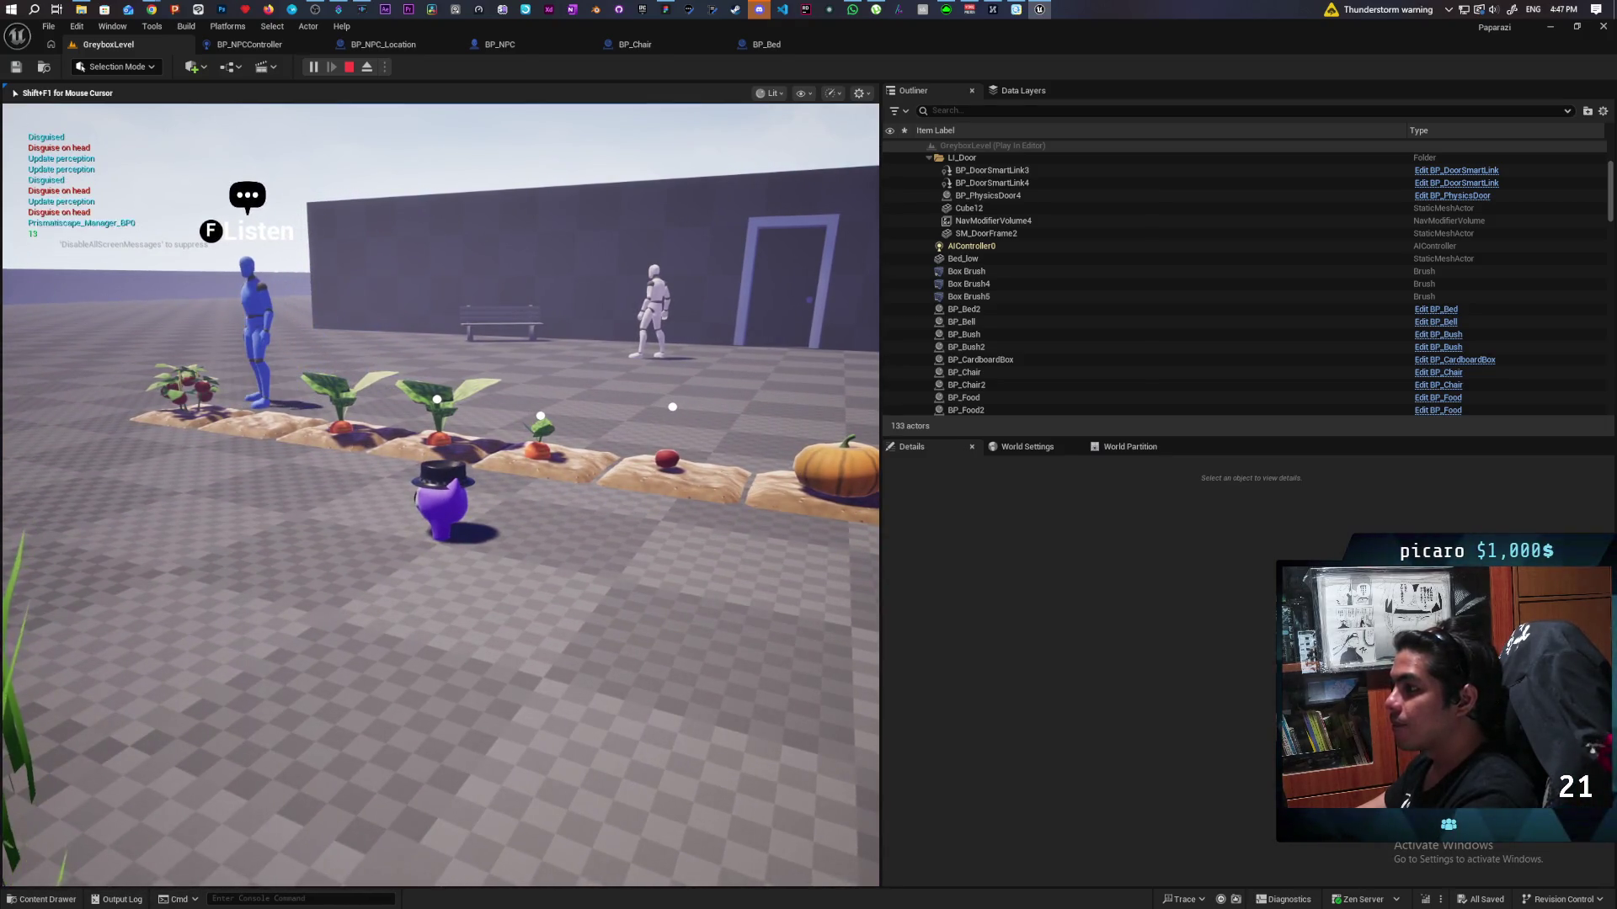
key("a")
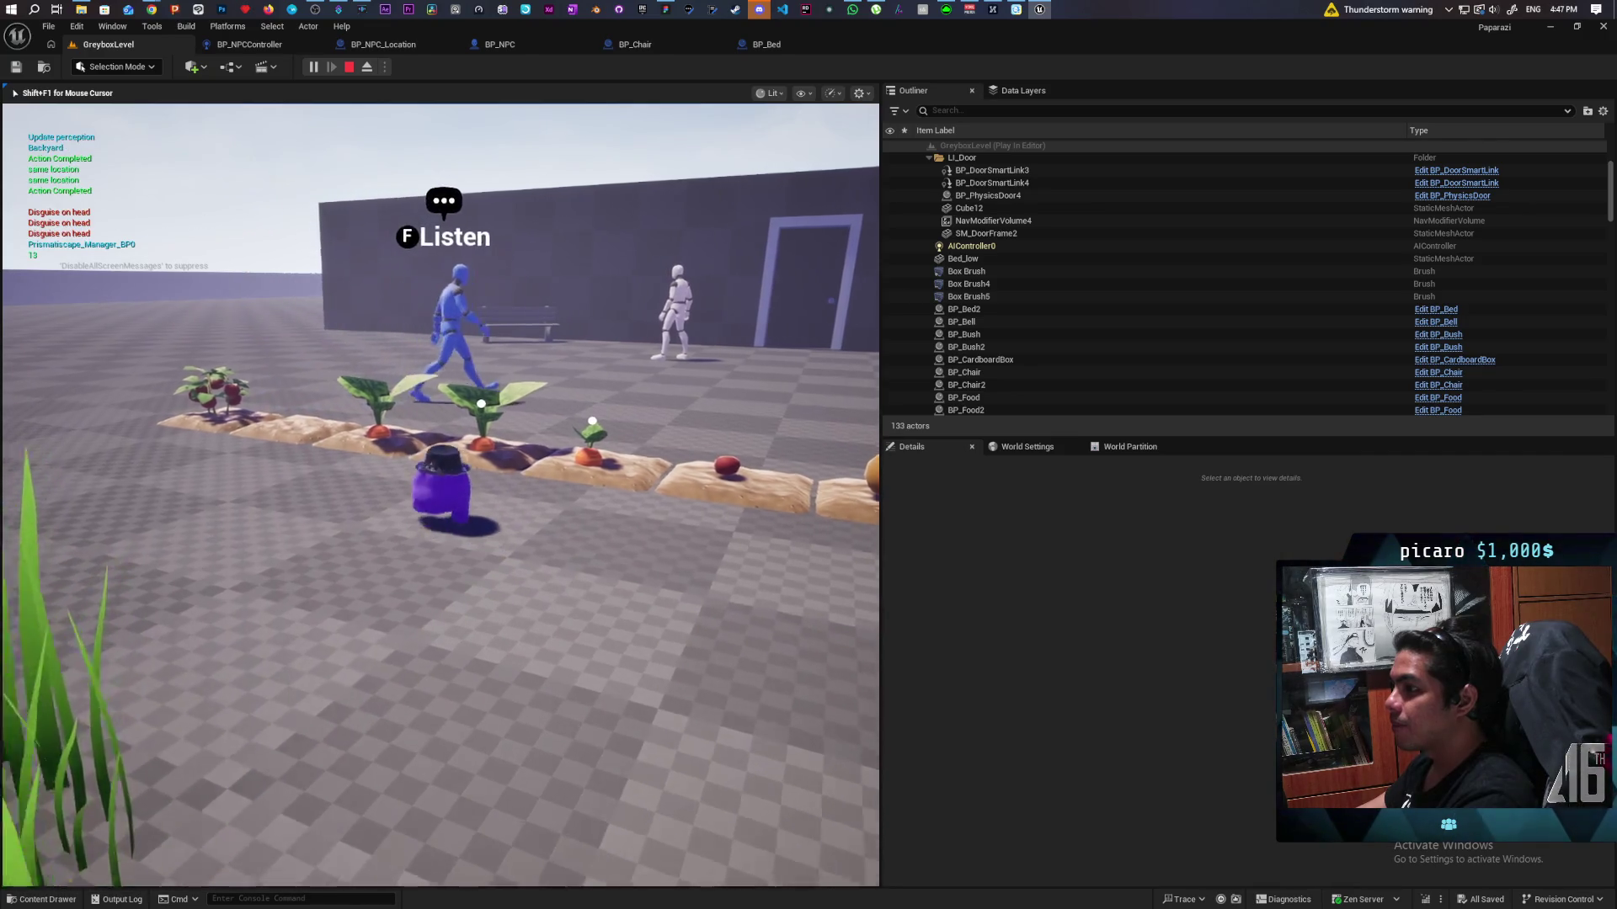
key("d")
key("w")
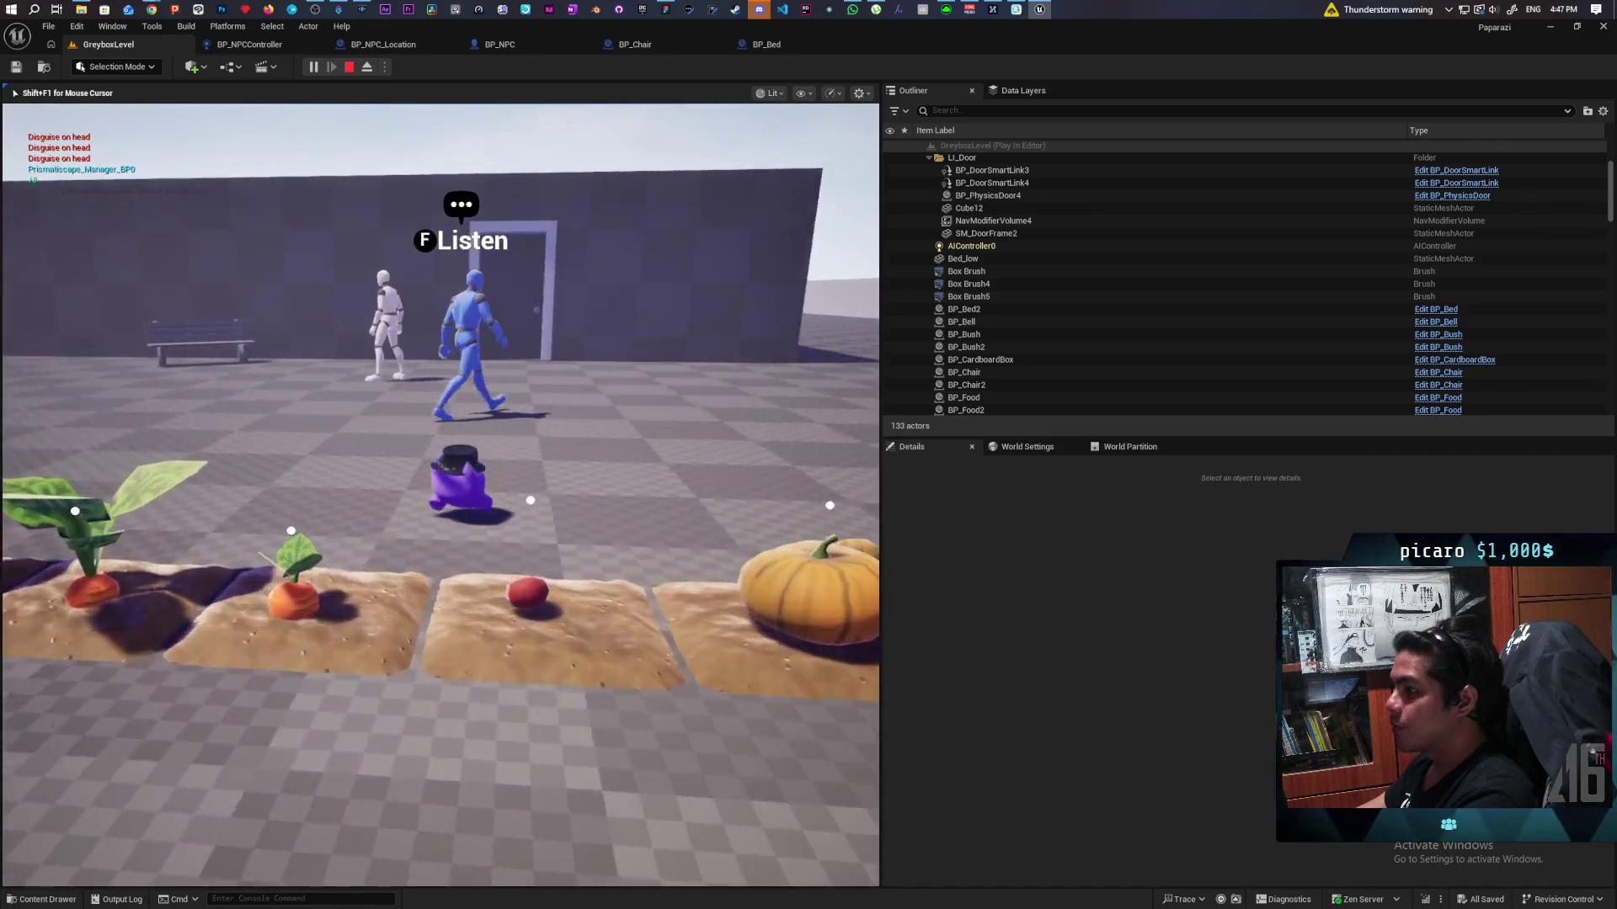
key("w")
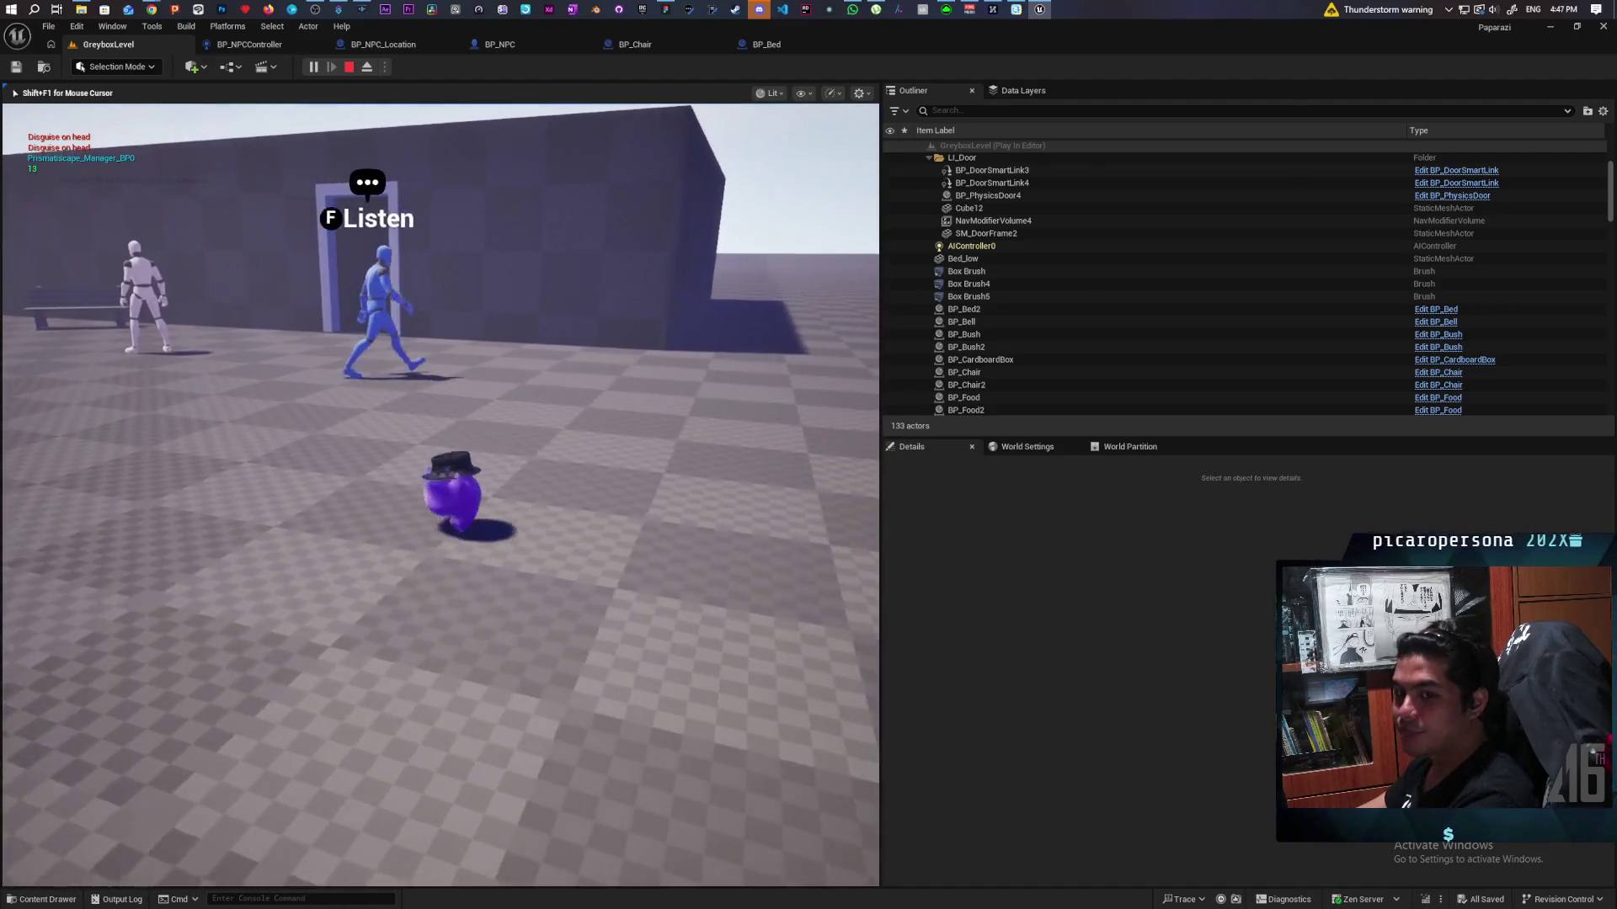
key("w")
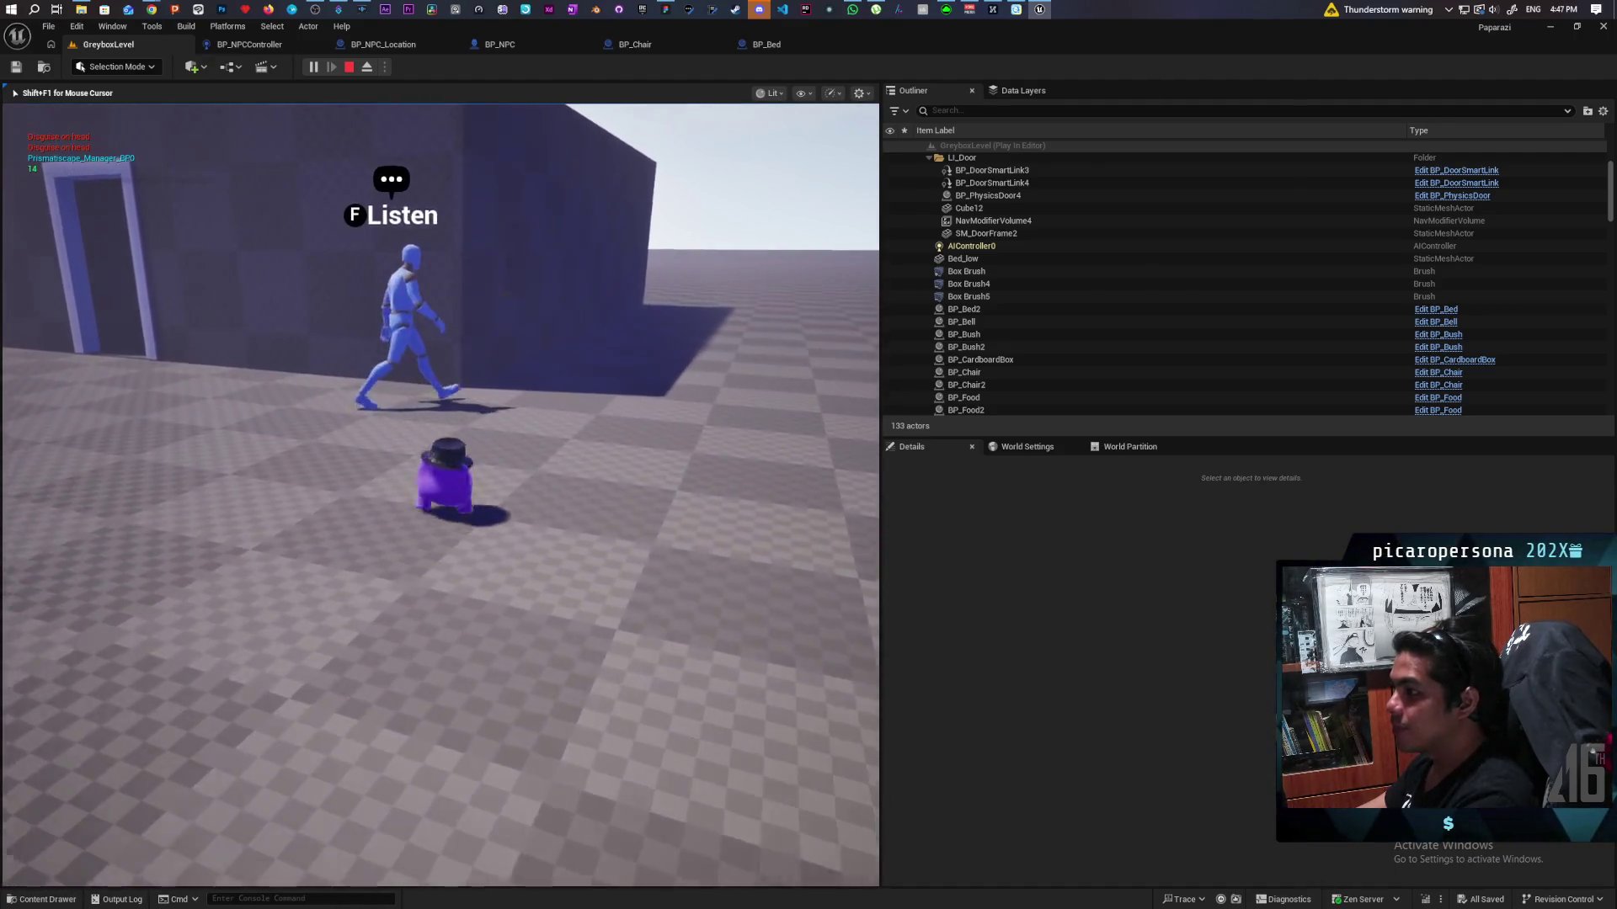
key("w")
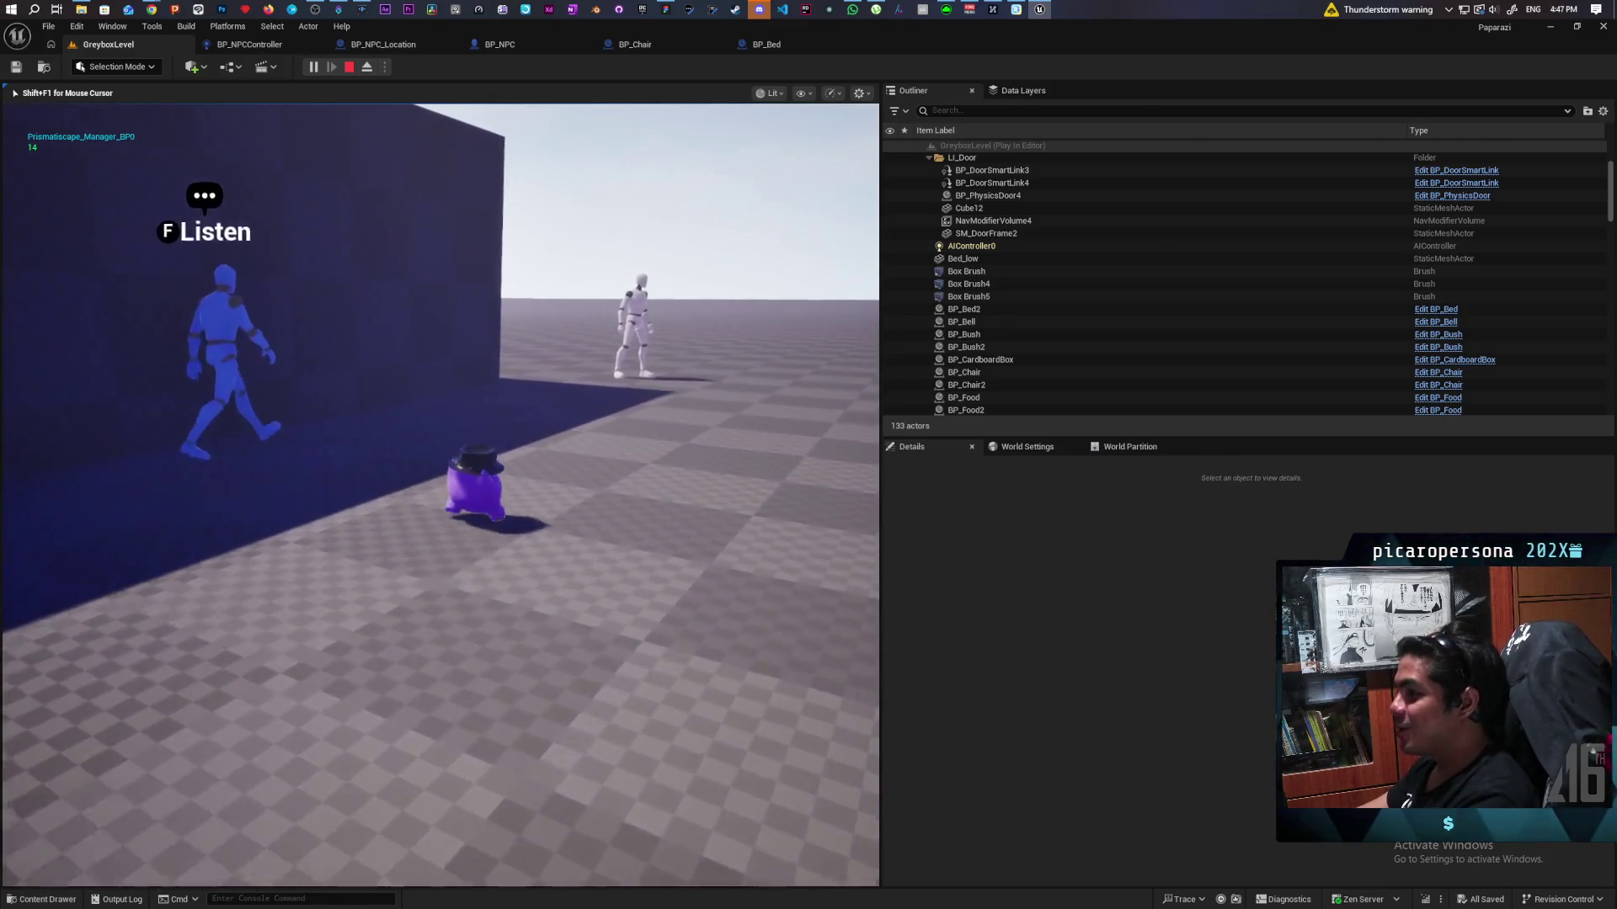
Step: Trail the blue NPC along the wall toward the doorway and vegetable garden
key("w")
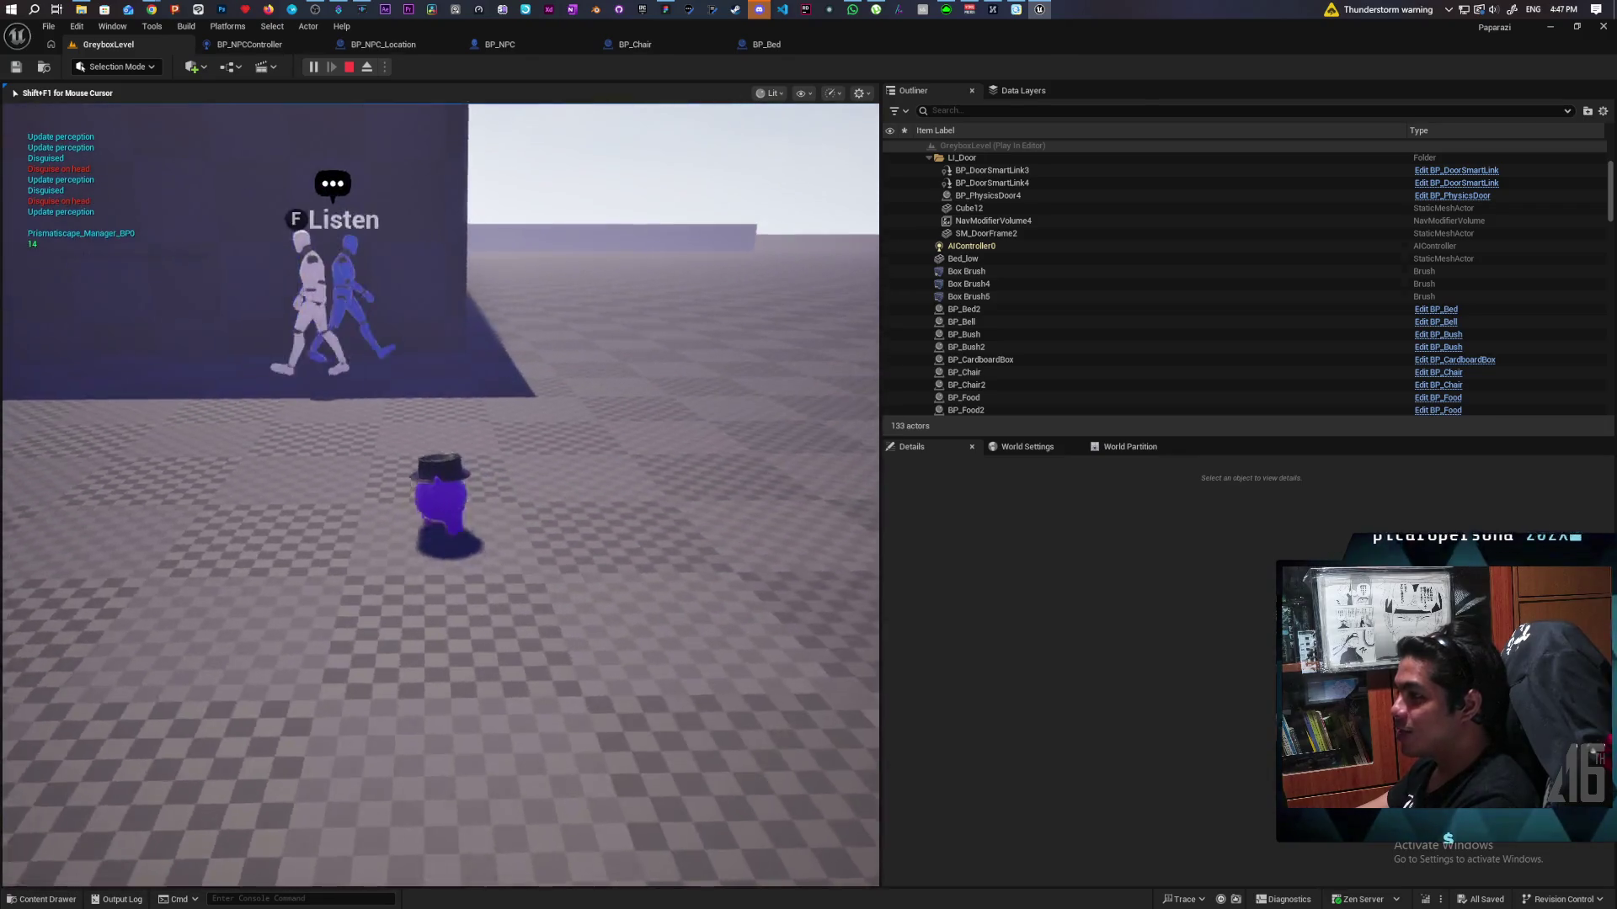
key("w")
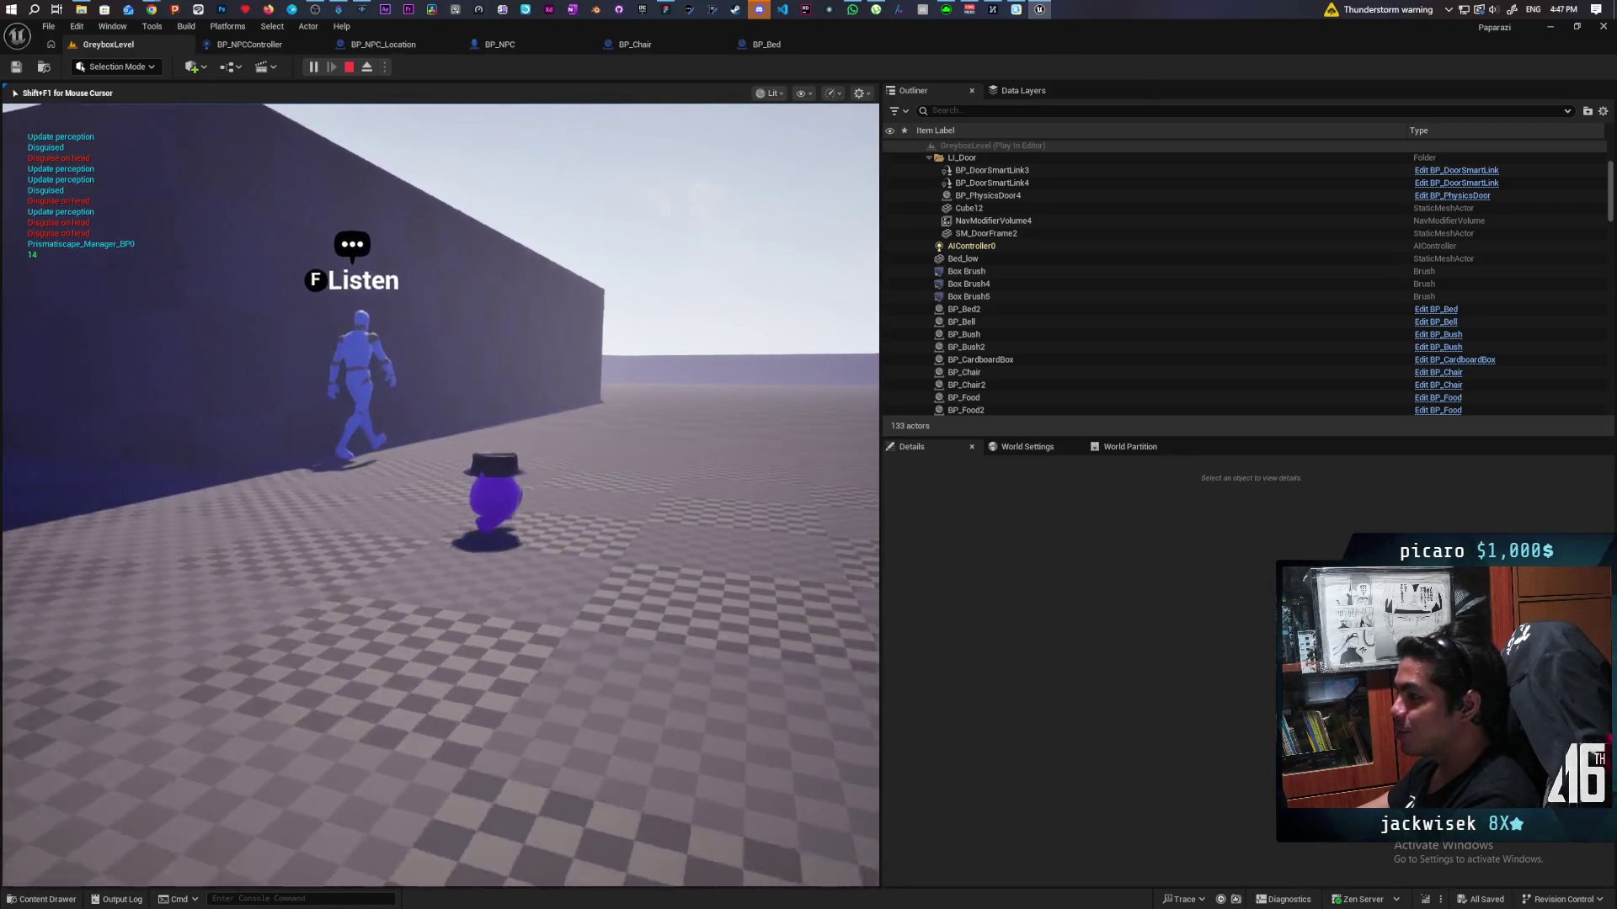
key("w")
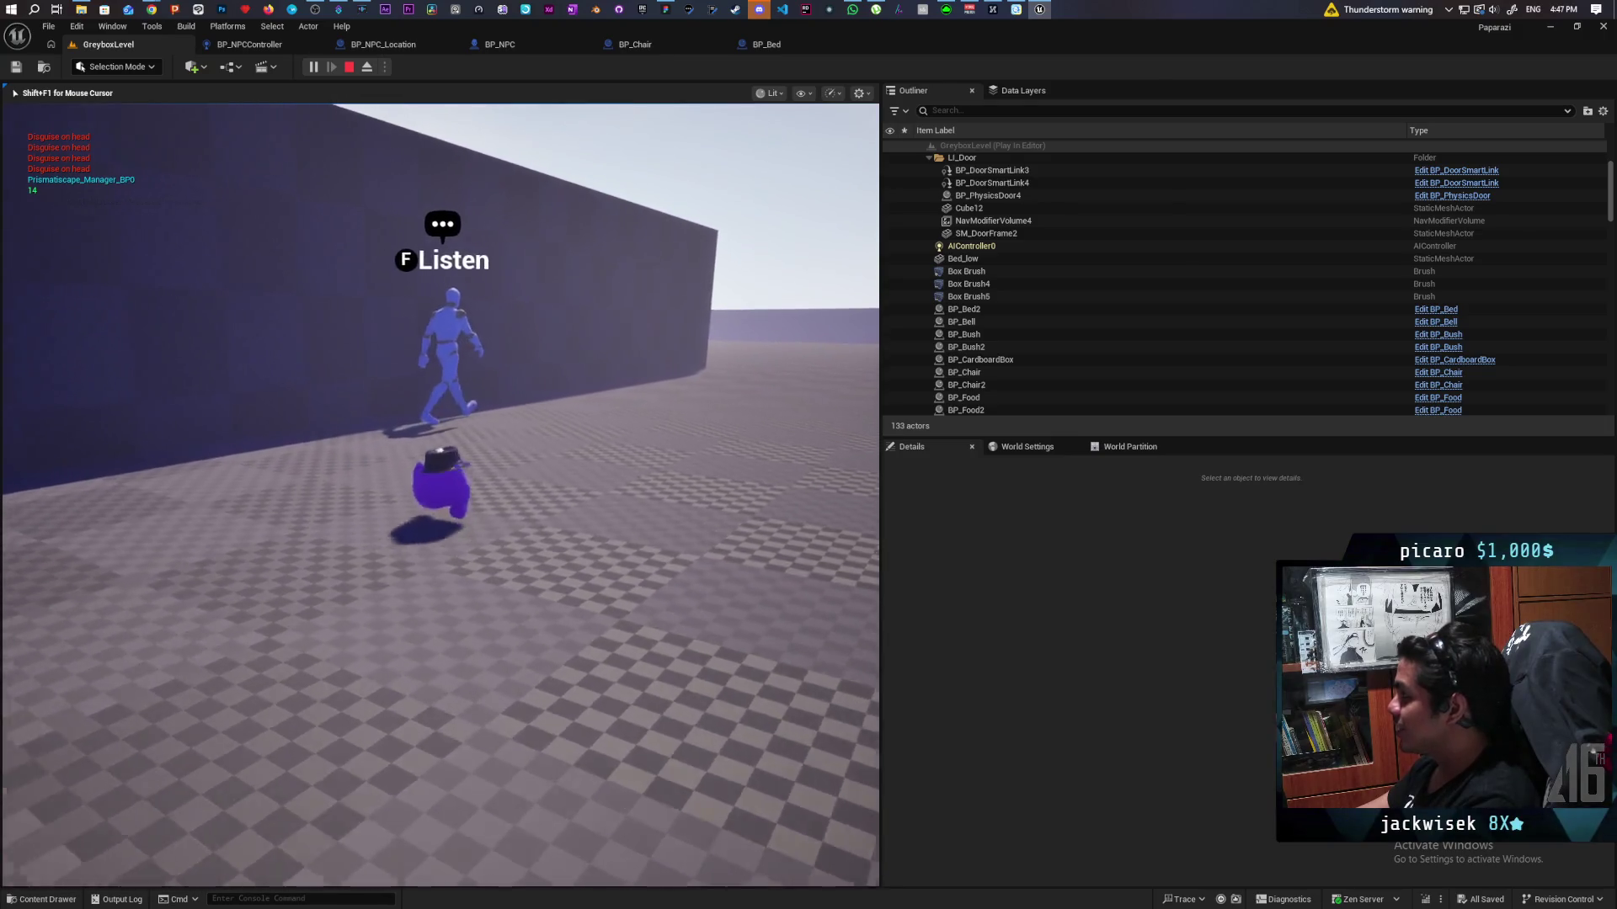
key("w")
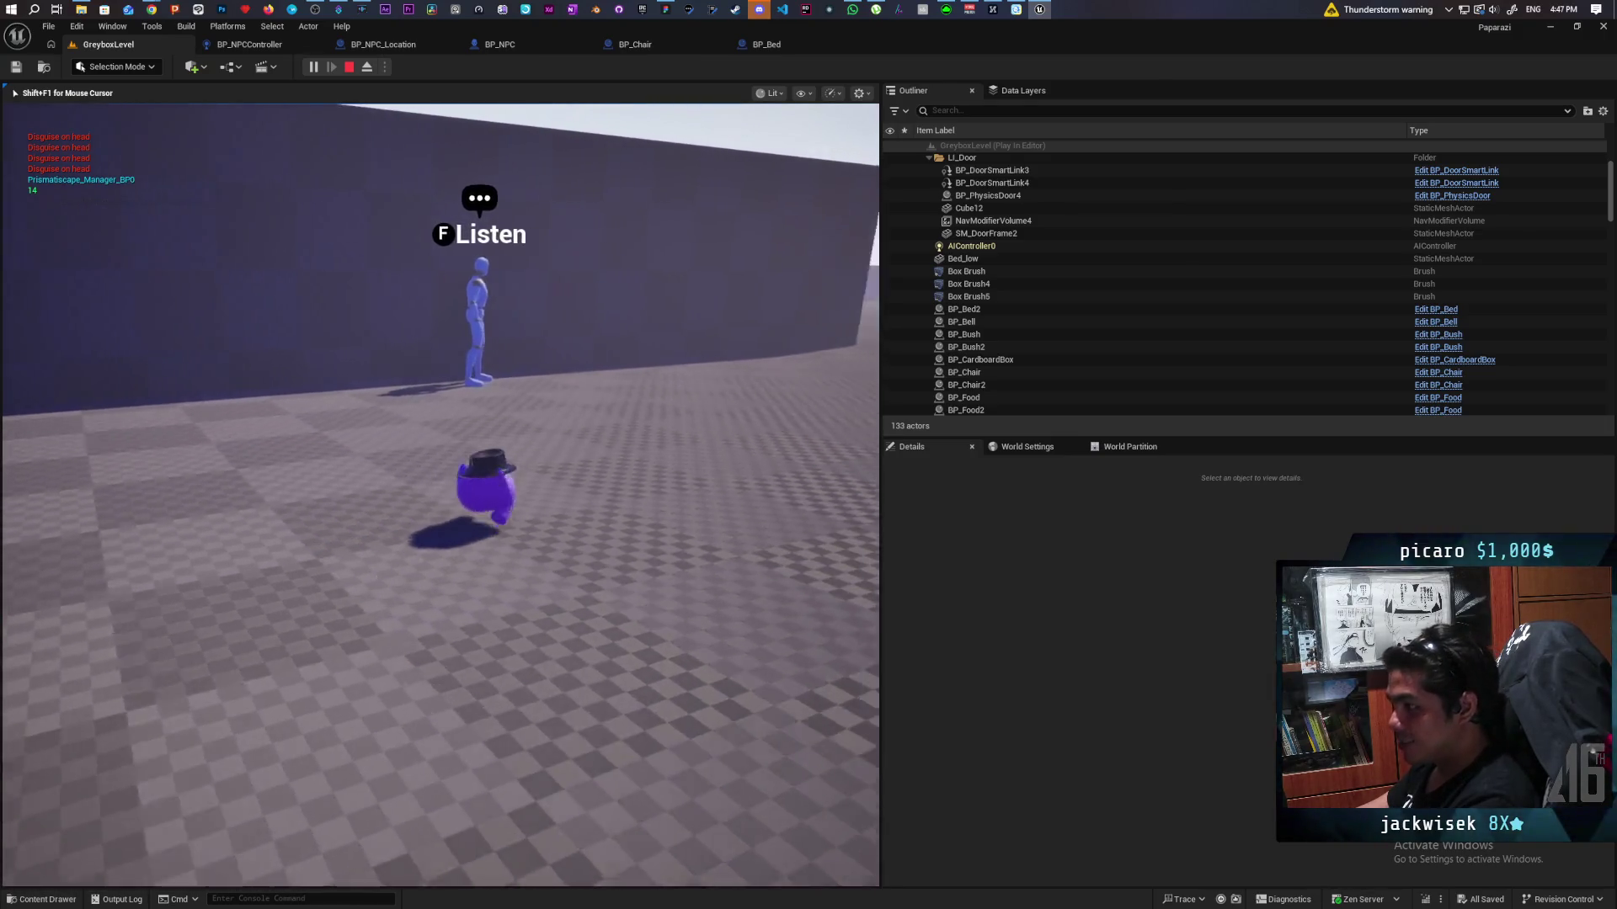
key("w")
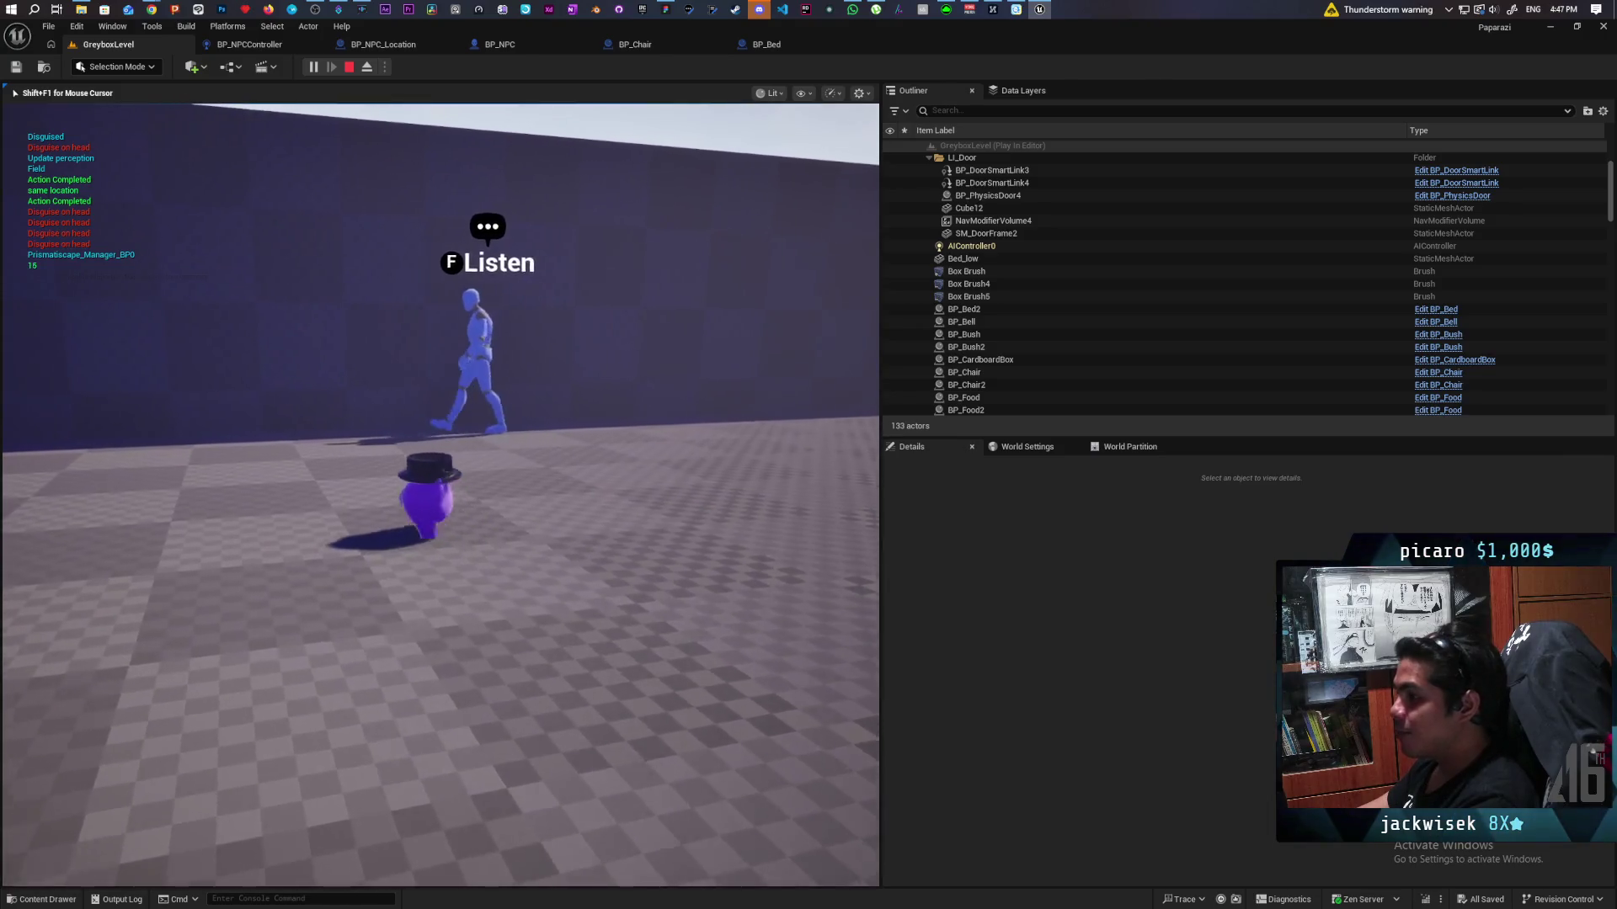
key("w")
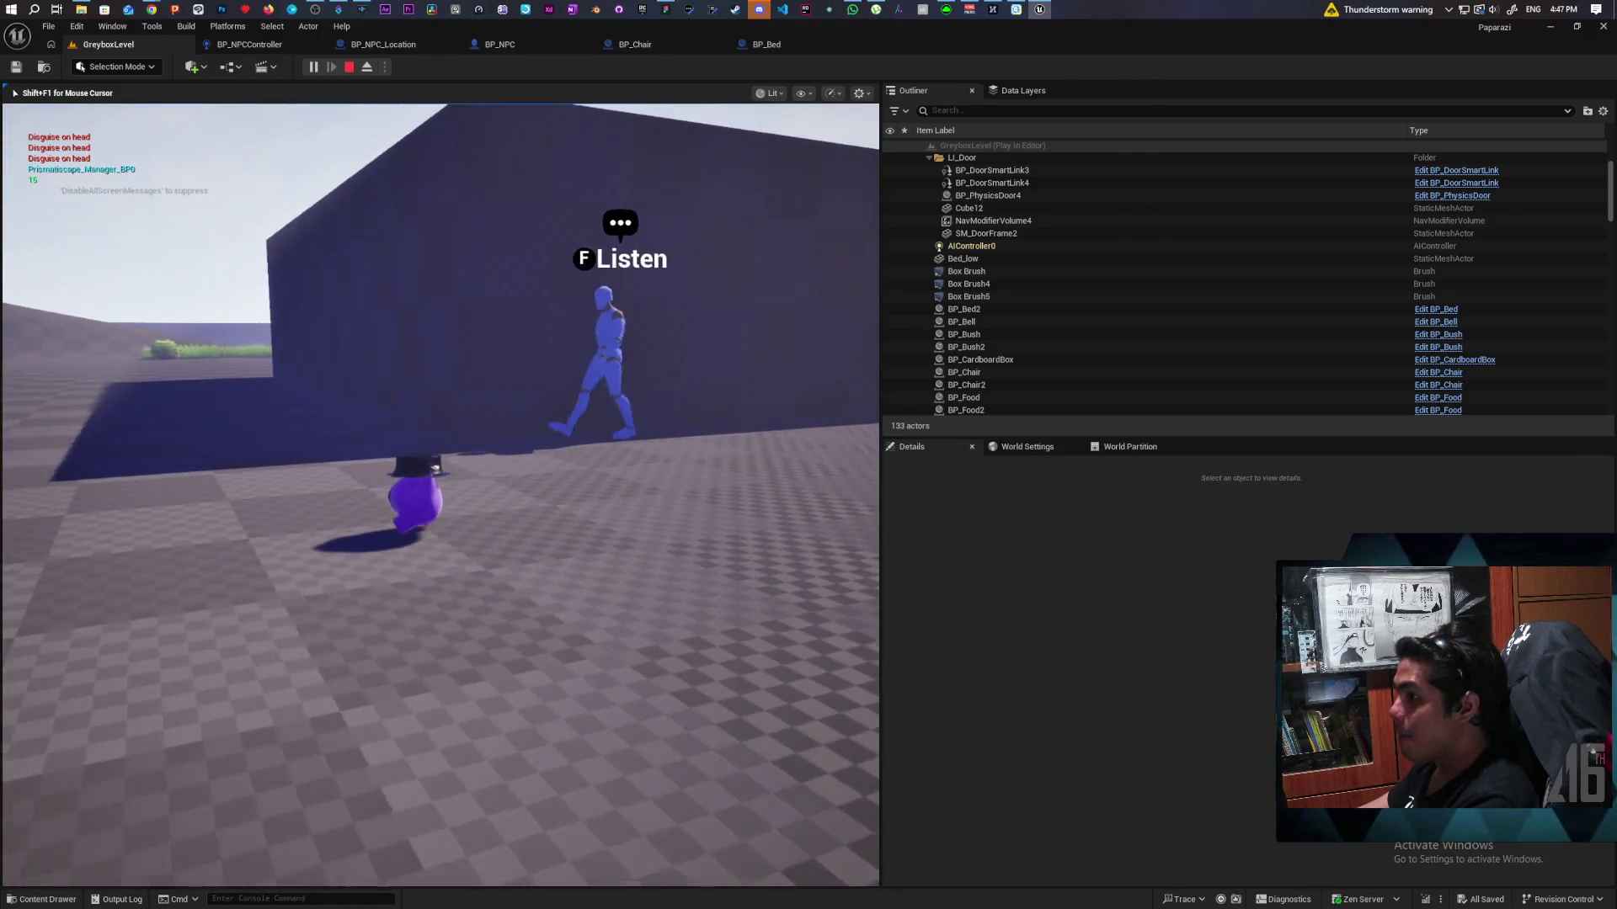
key("w")
key("w")
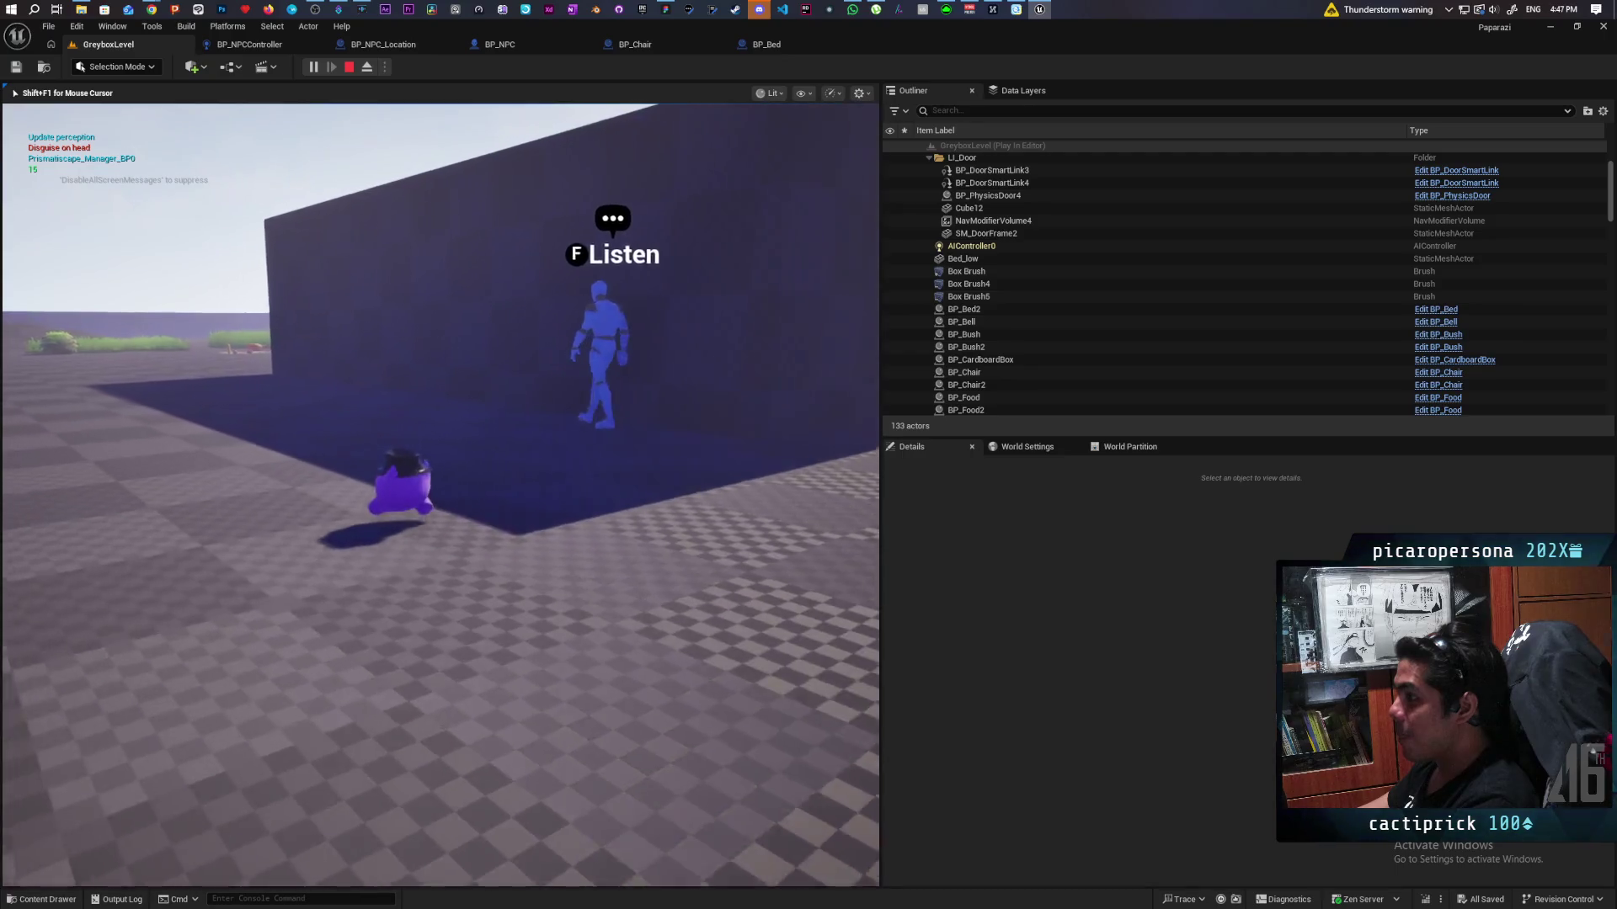
key("w")
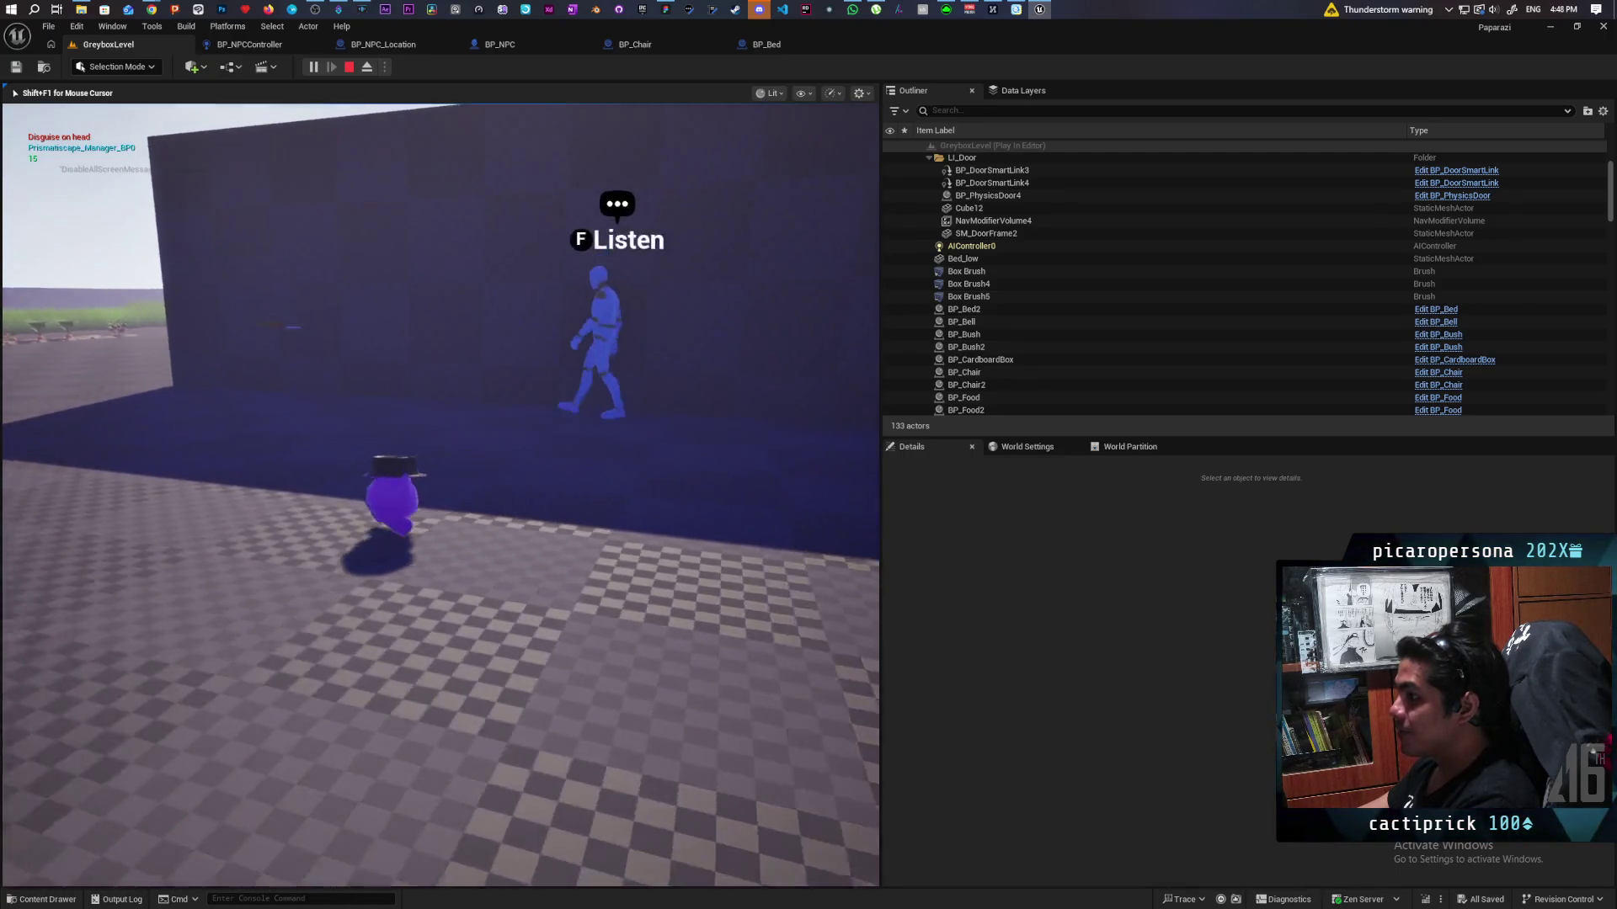
key("w")
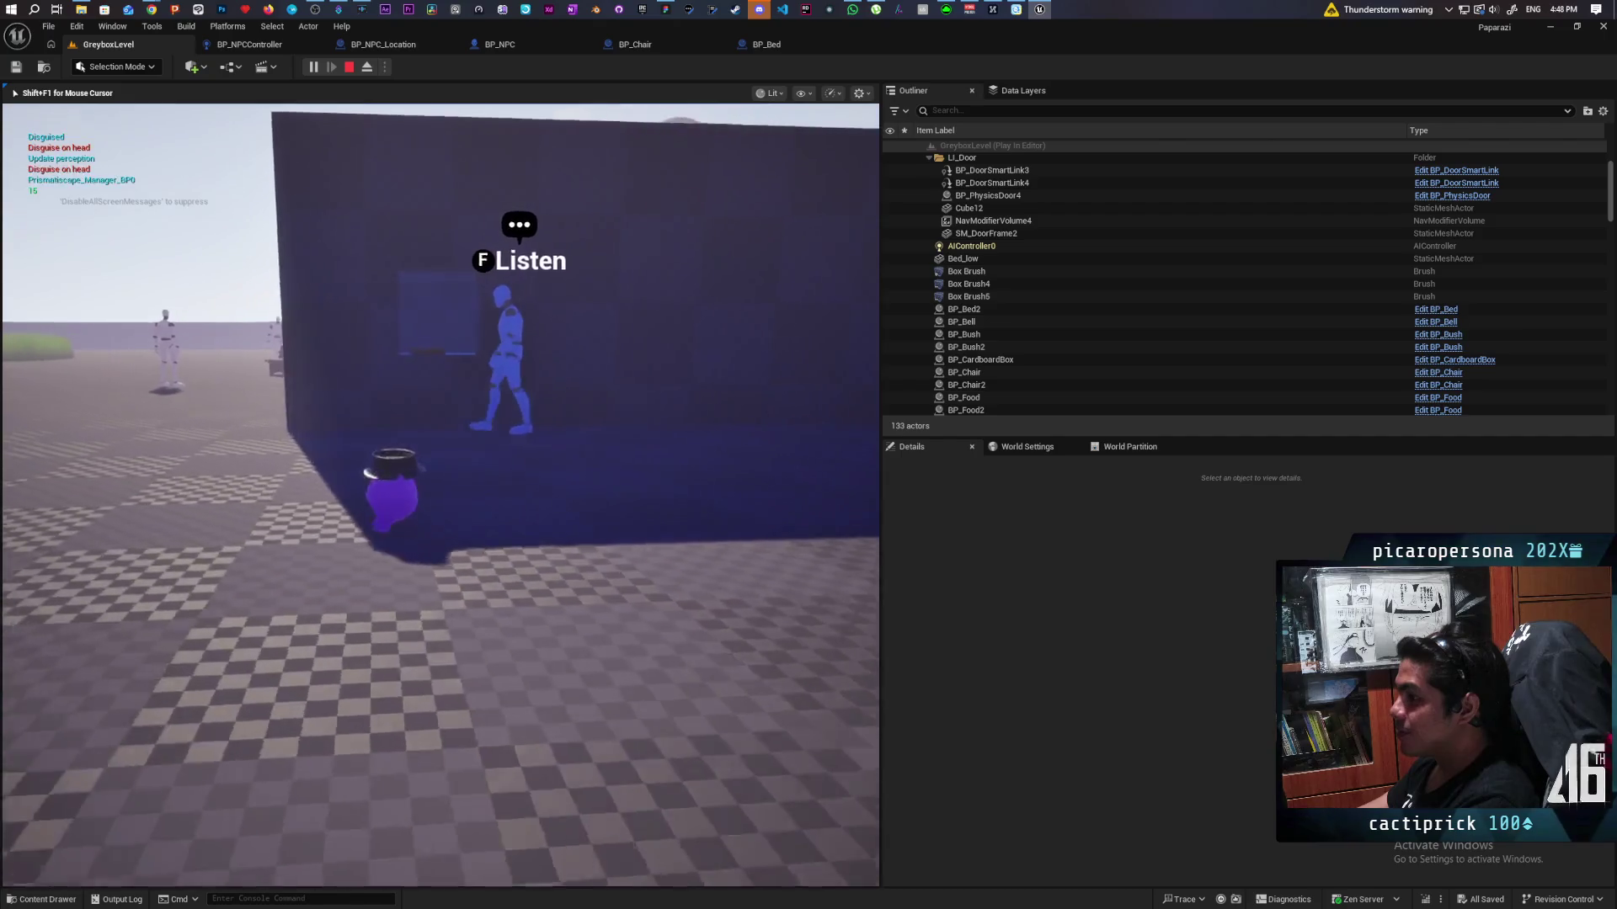
key("w")
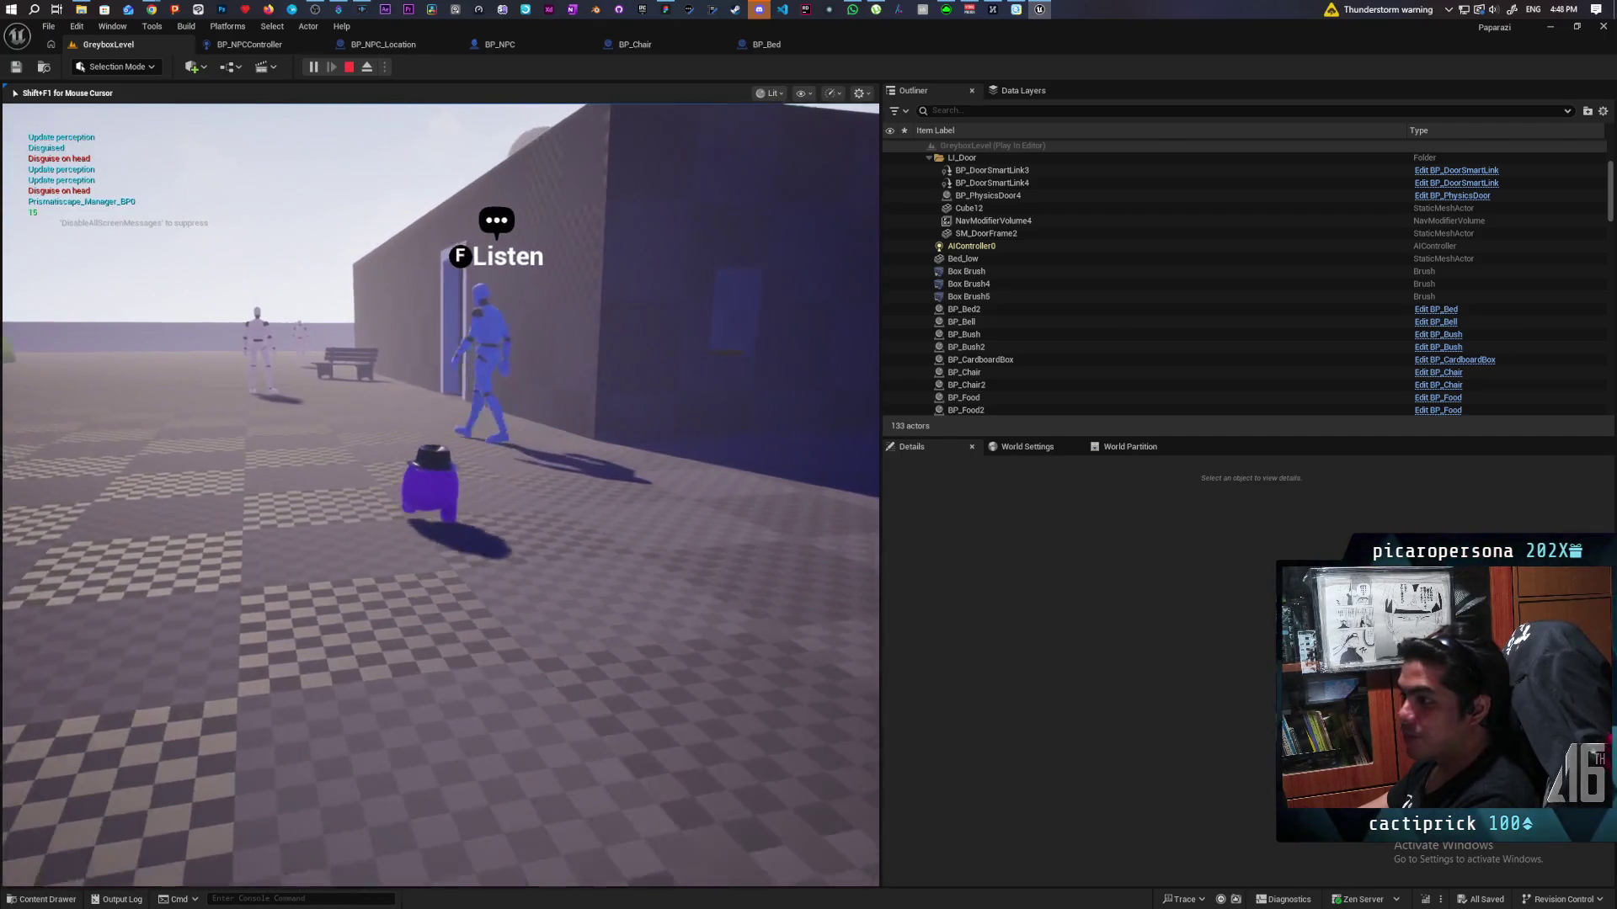
key("w")
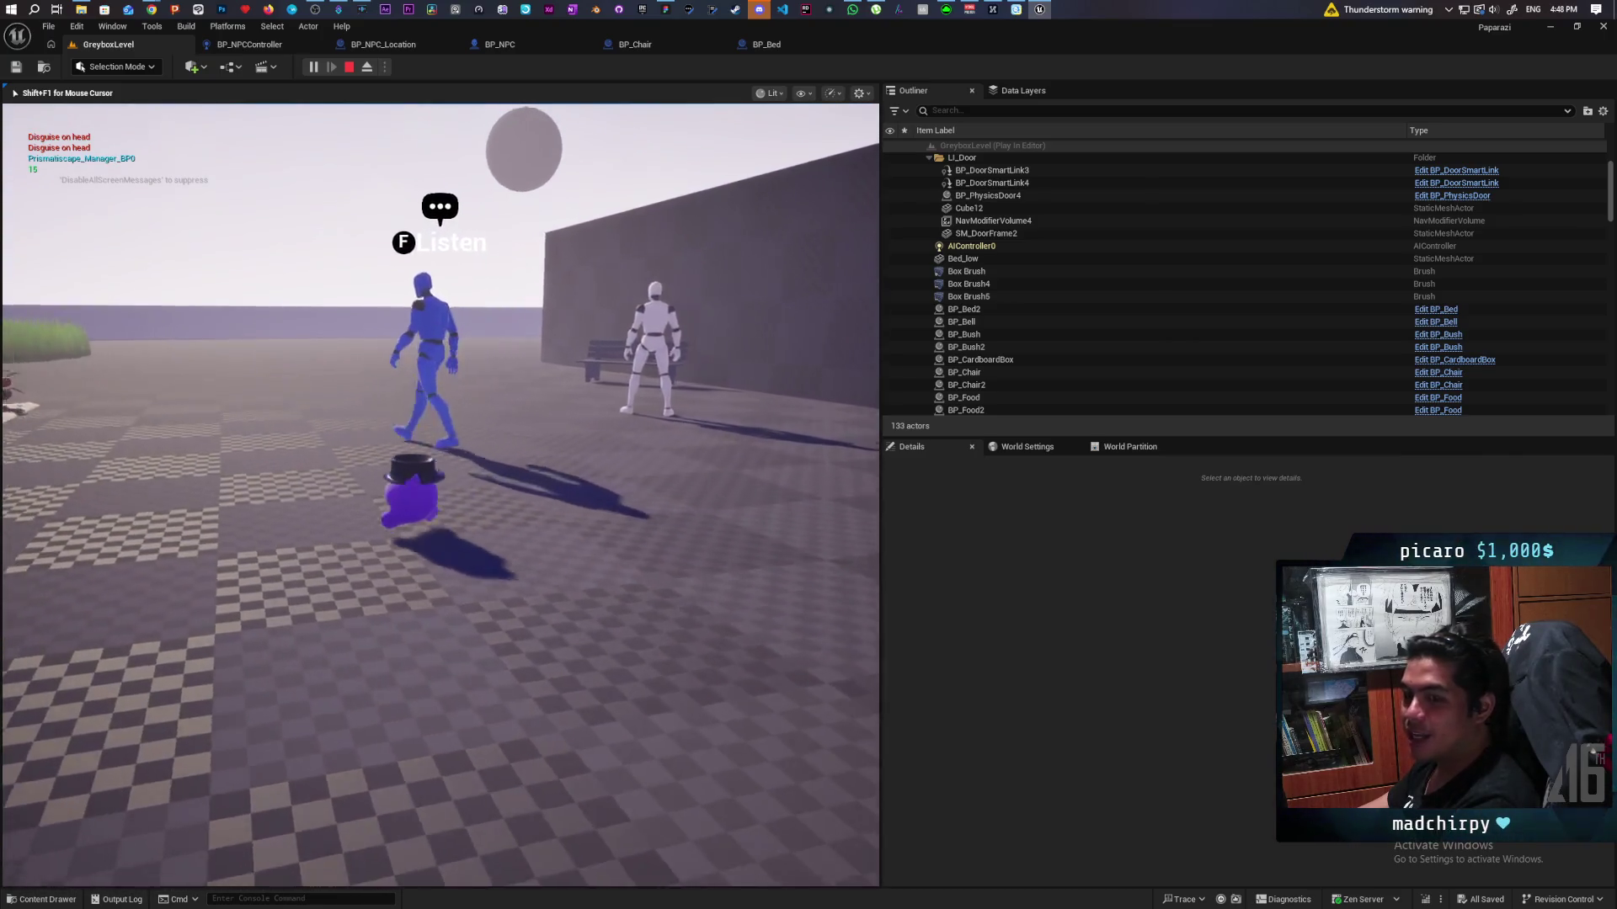
key("w")
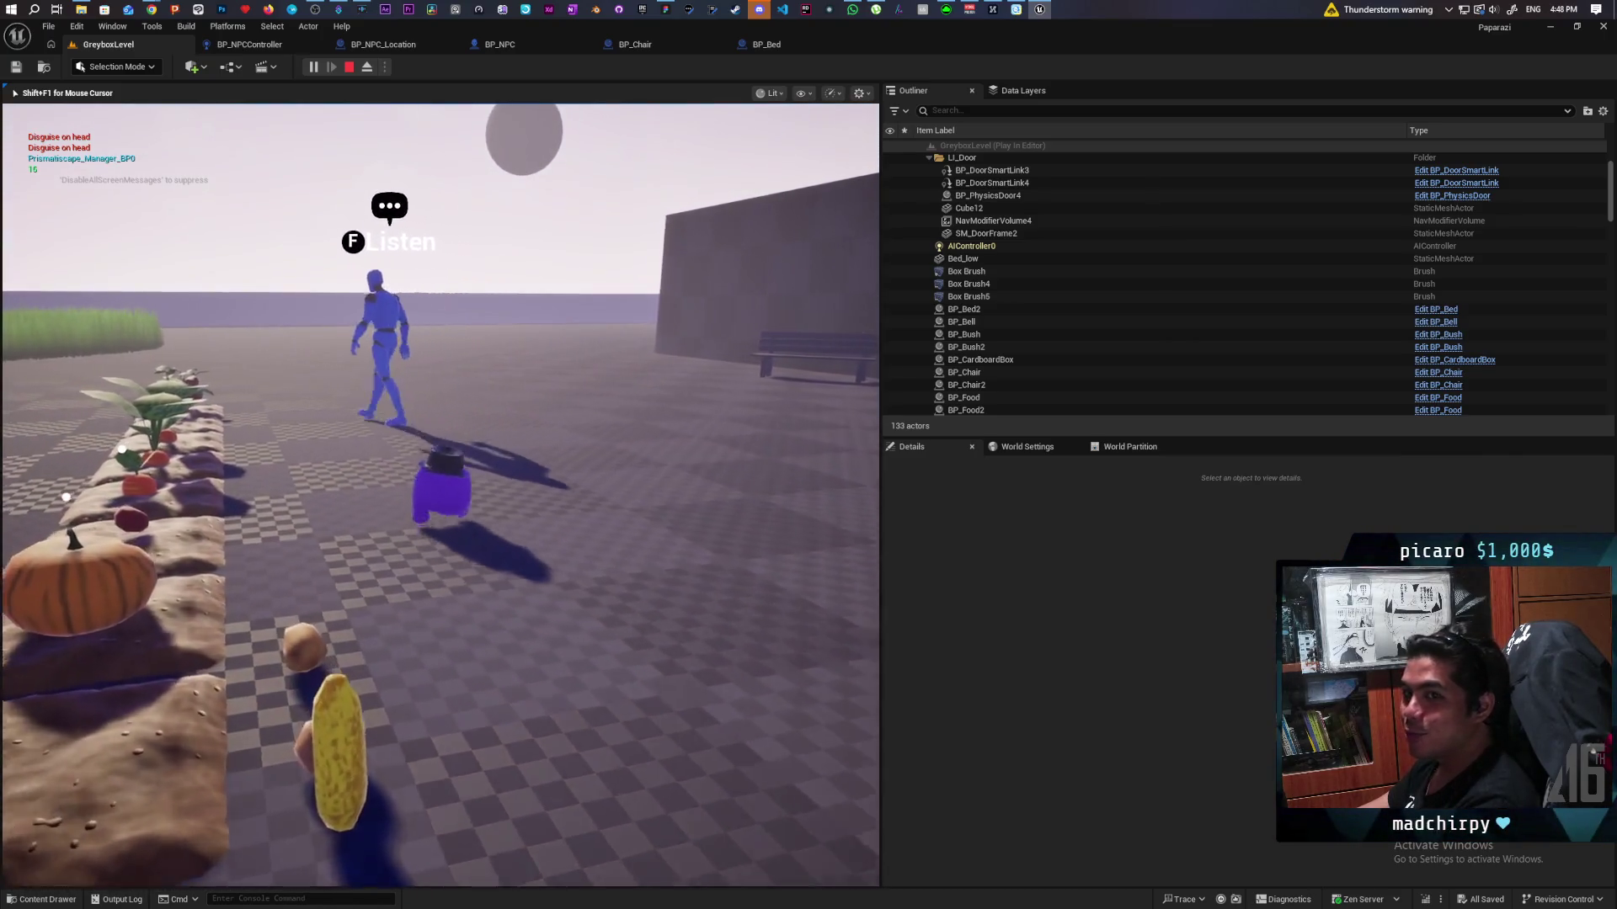
key("w")
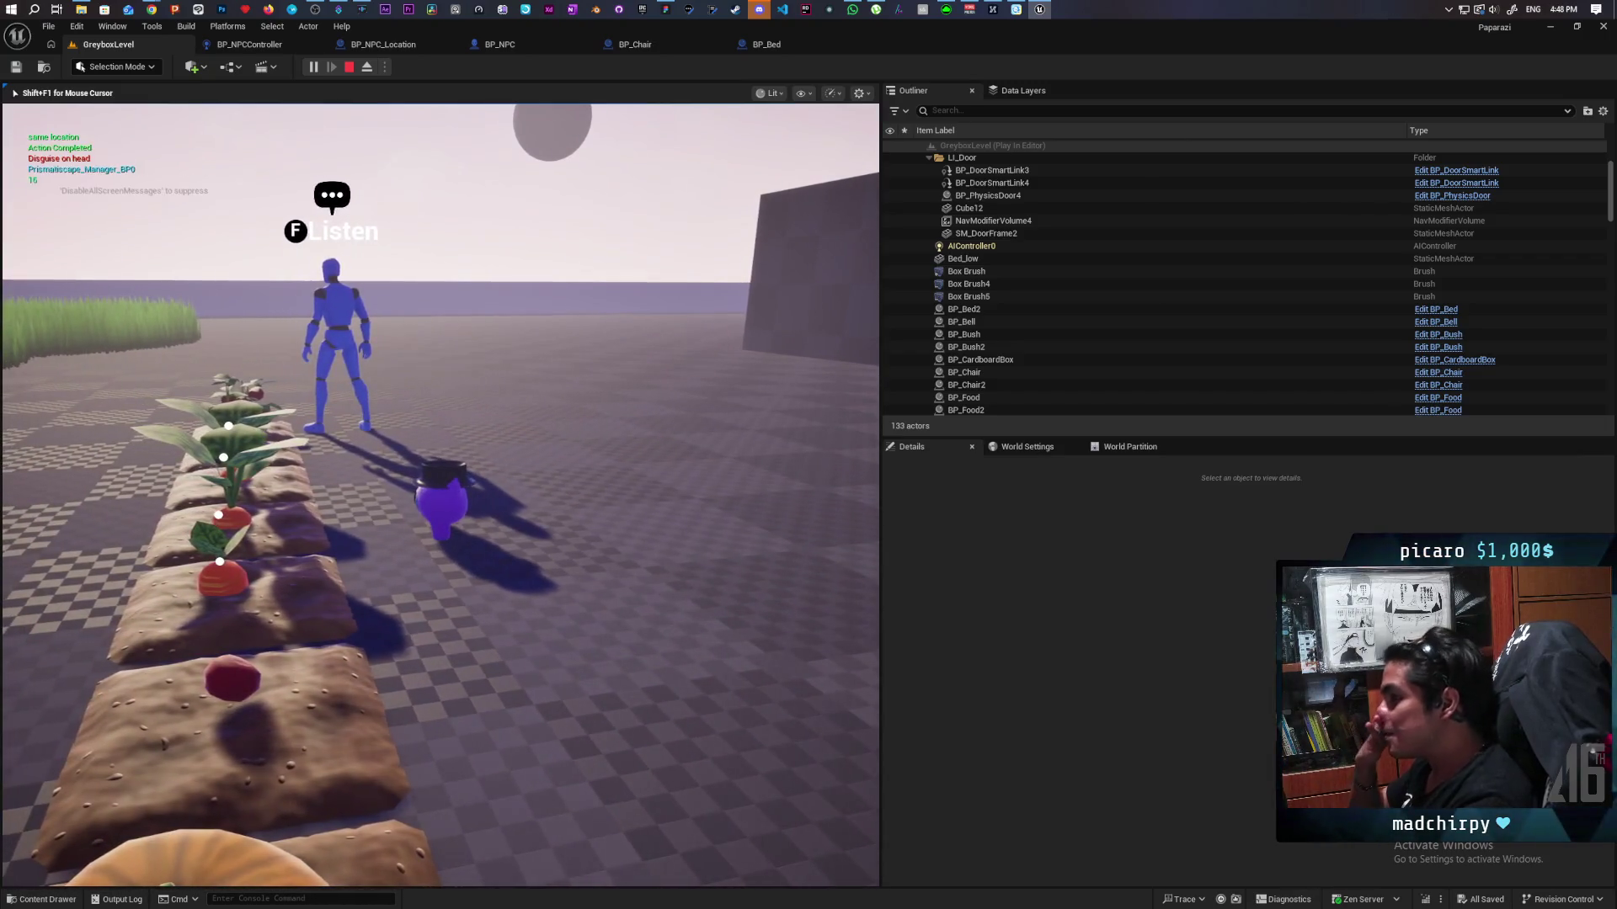
Step: Turn around toward the wall and door, then move closer to the NPC
key("d")
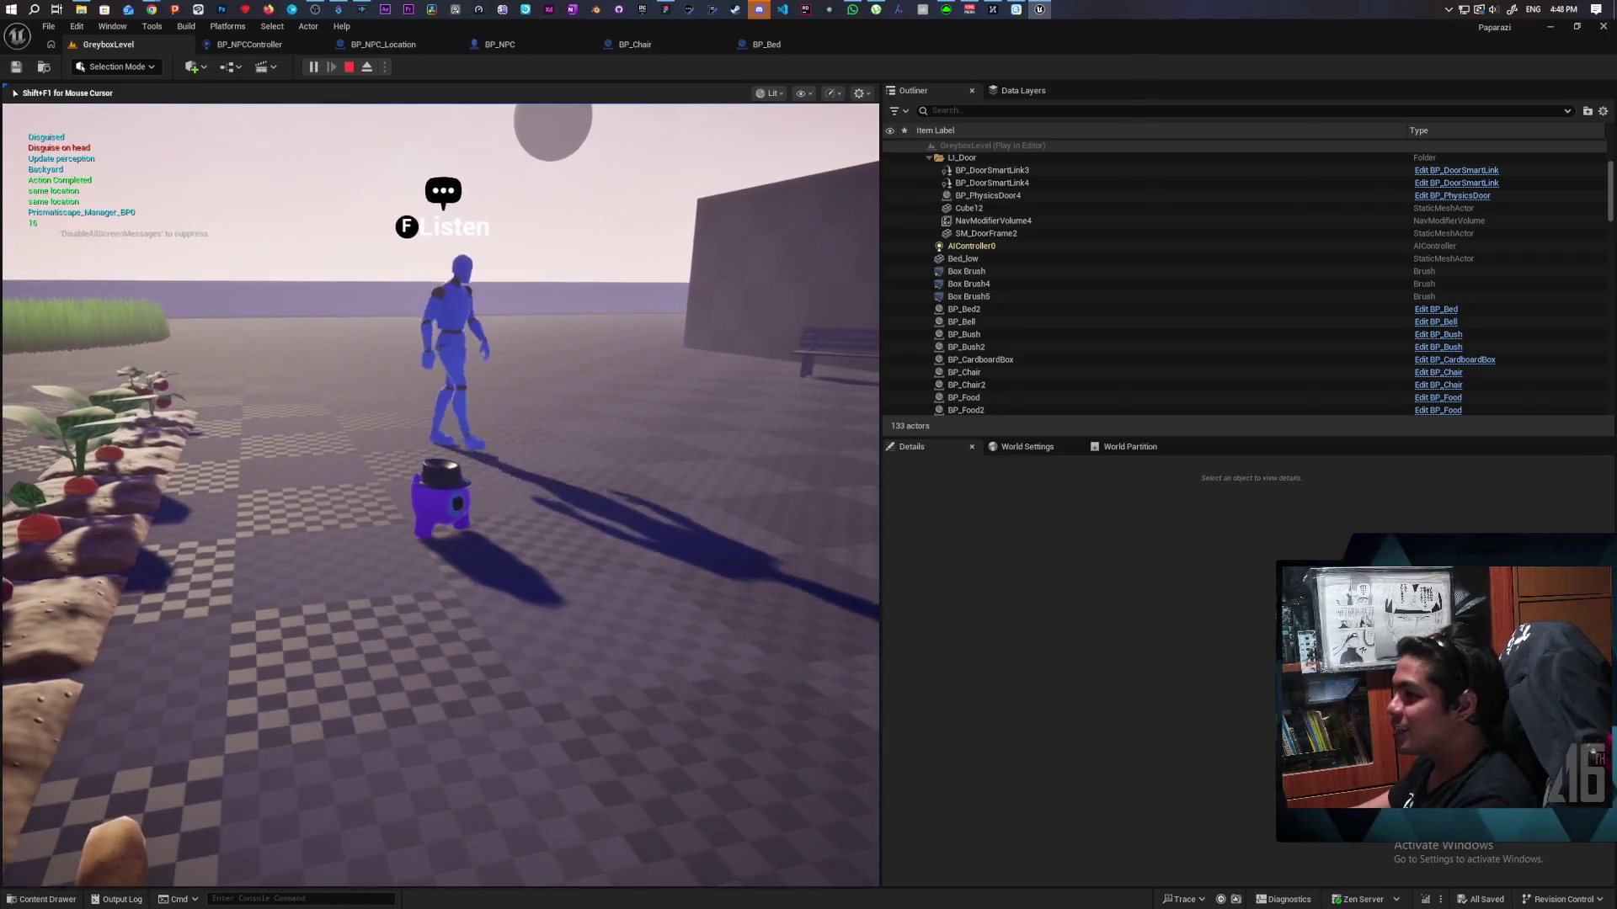
key("d")
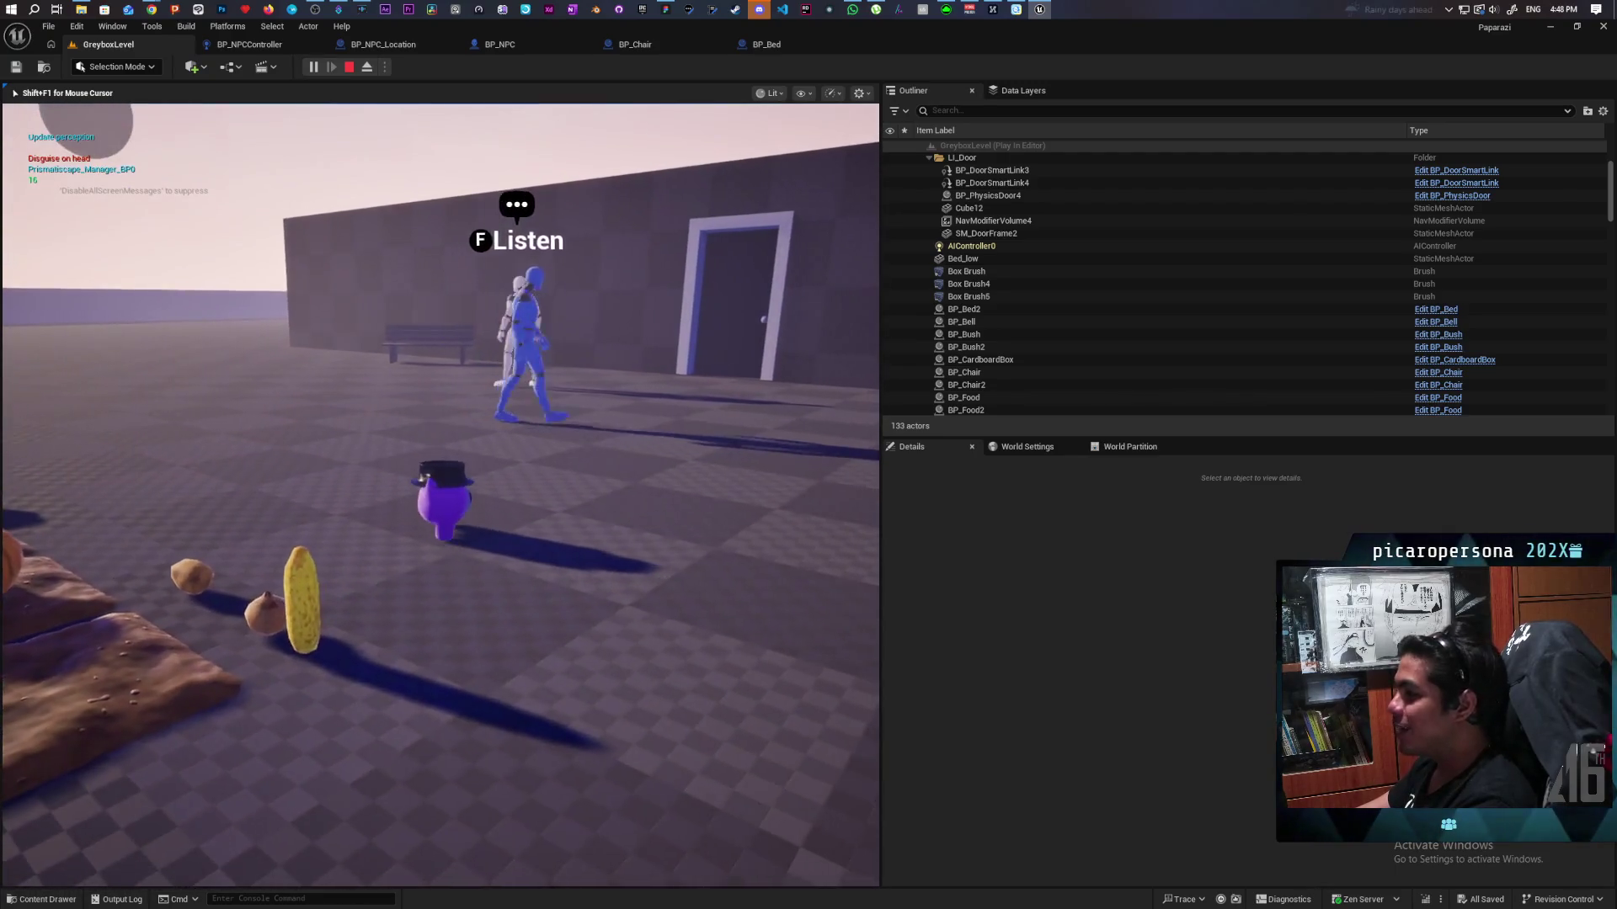
key("d")
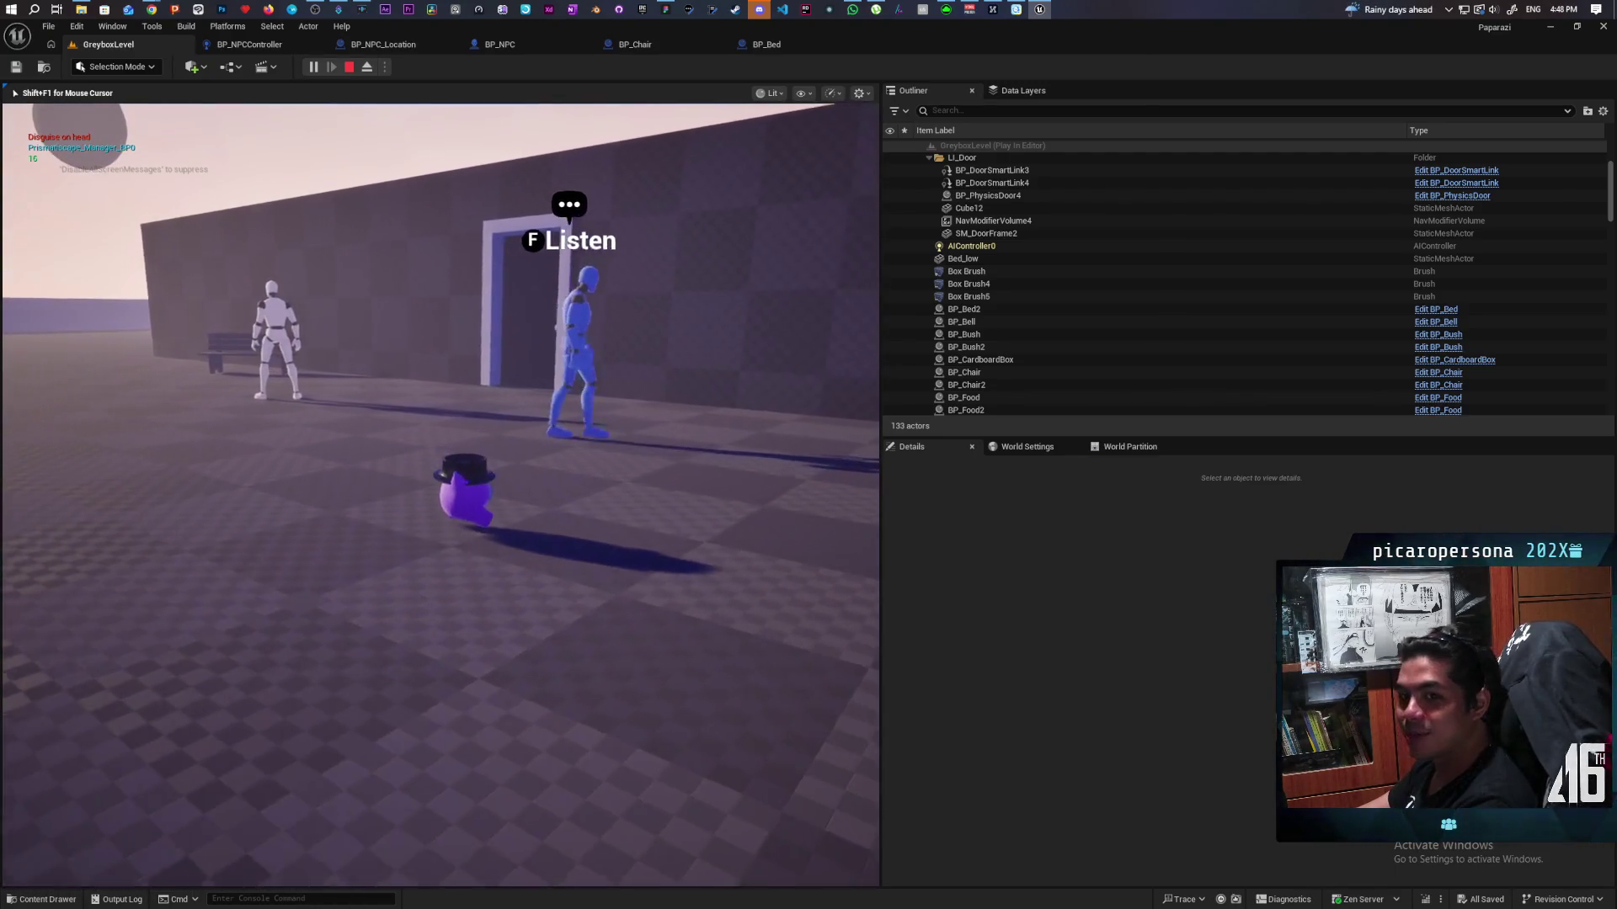
key("d")
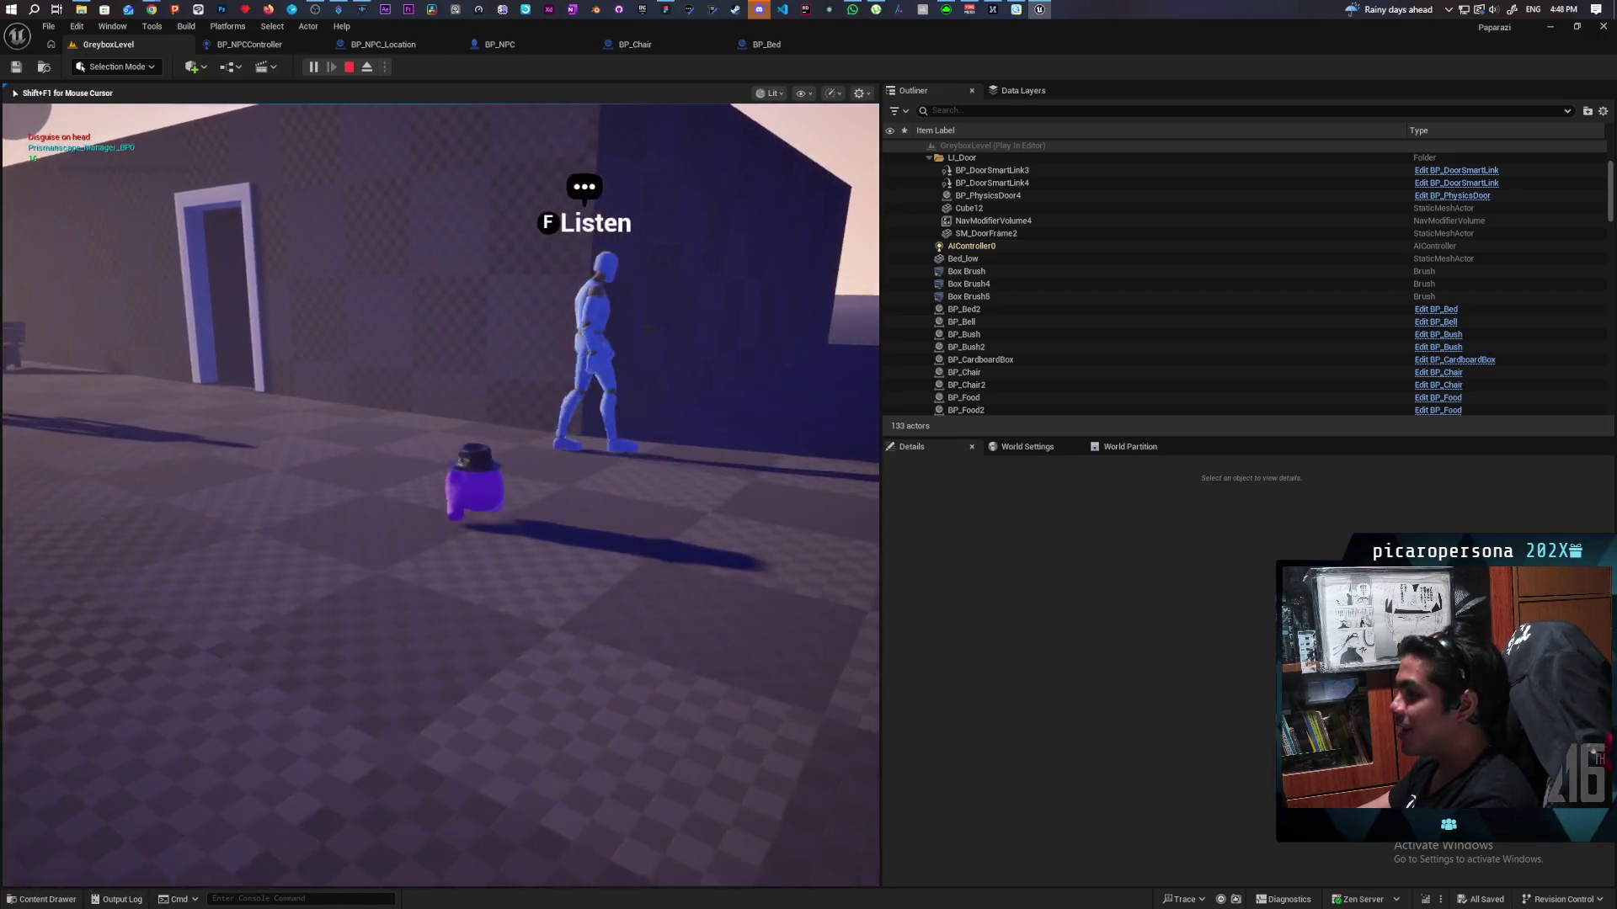
key("w")
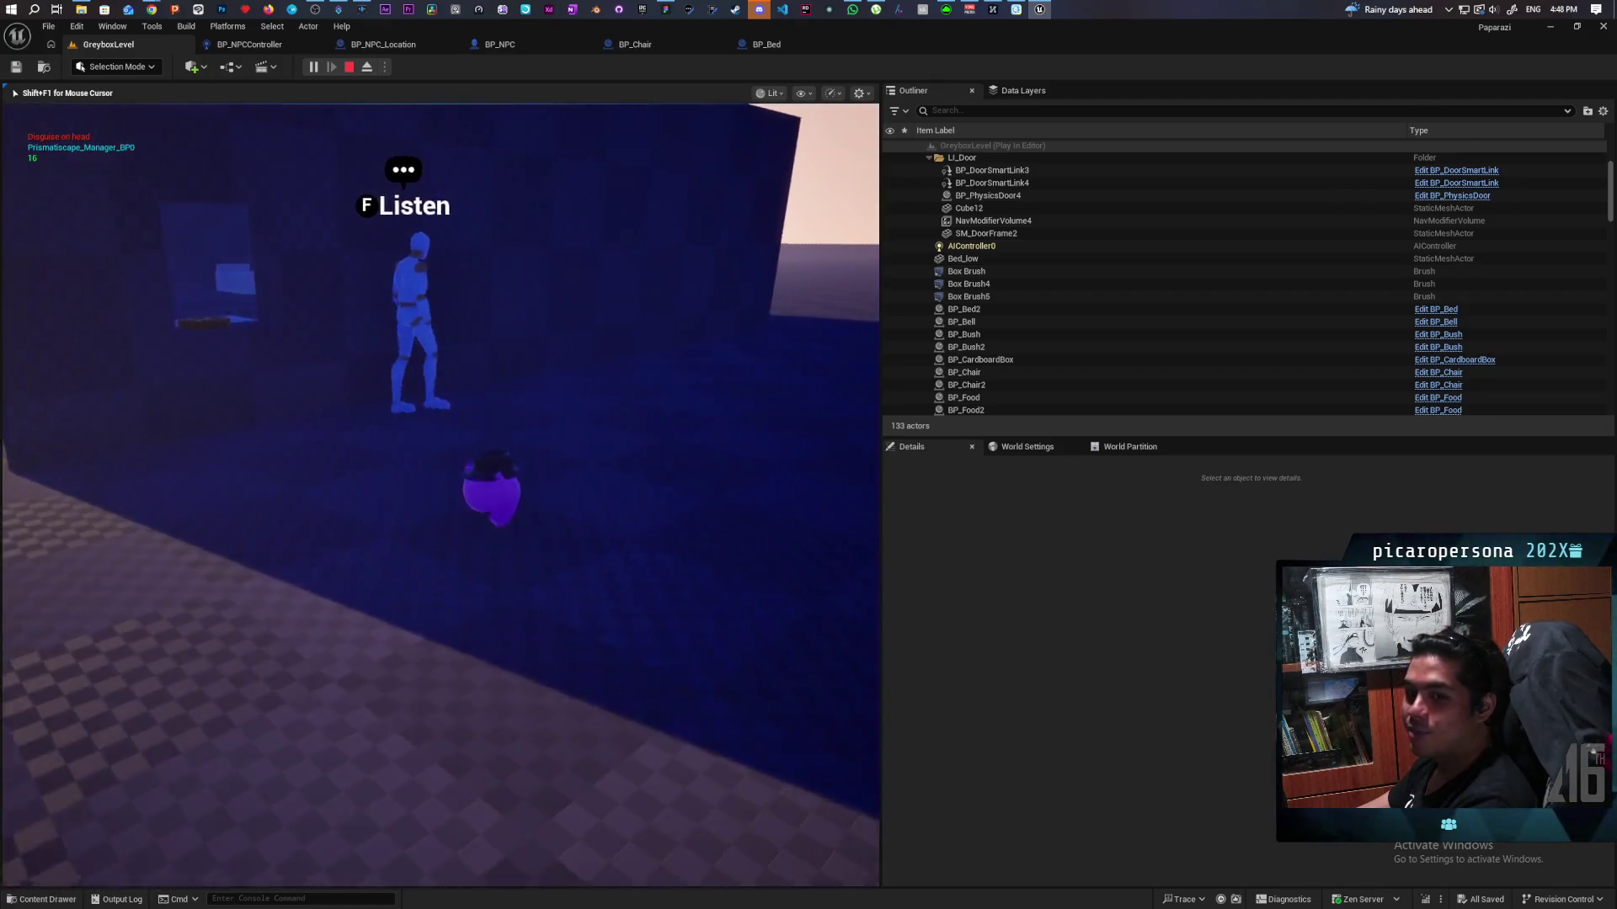
key("w")
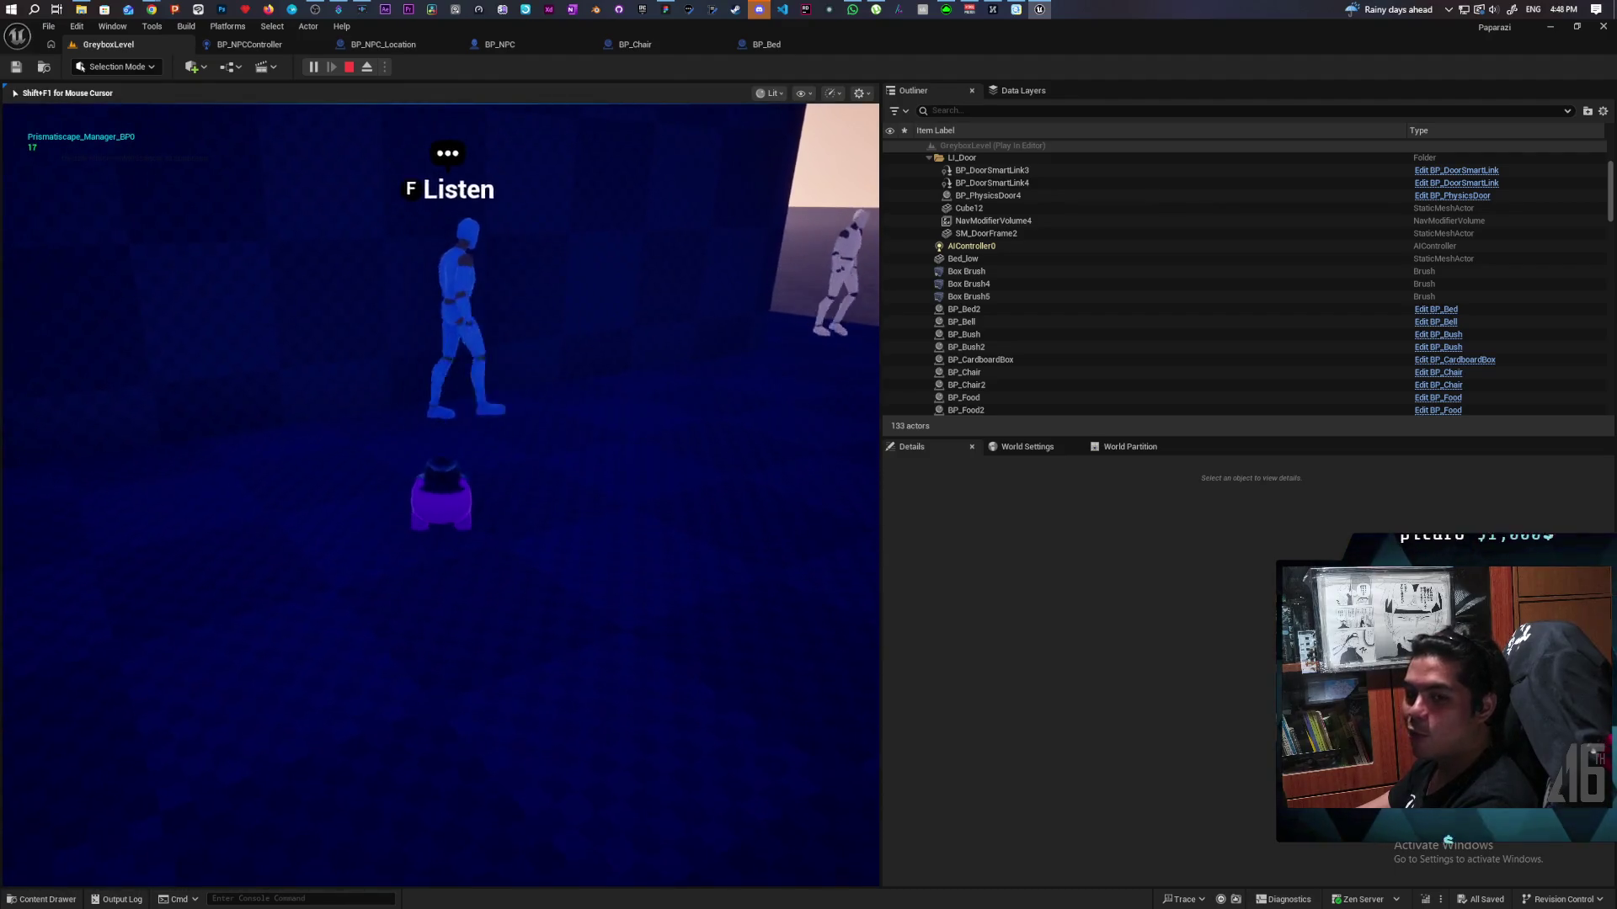
key("d")
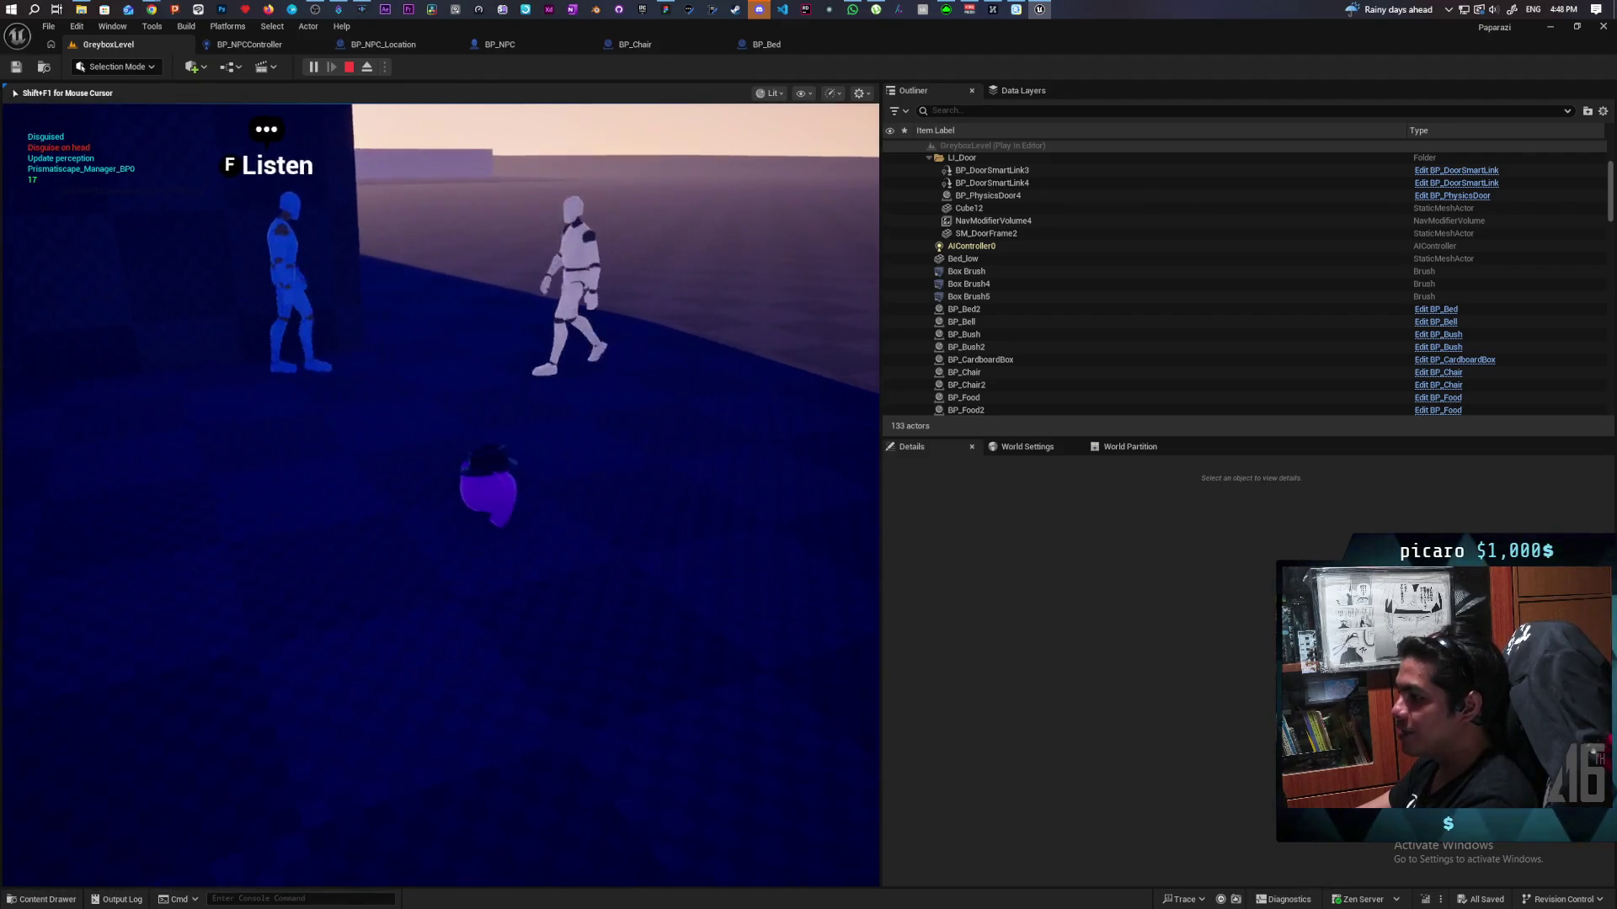
key("d")
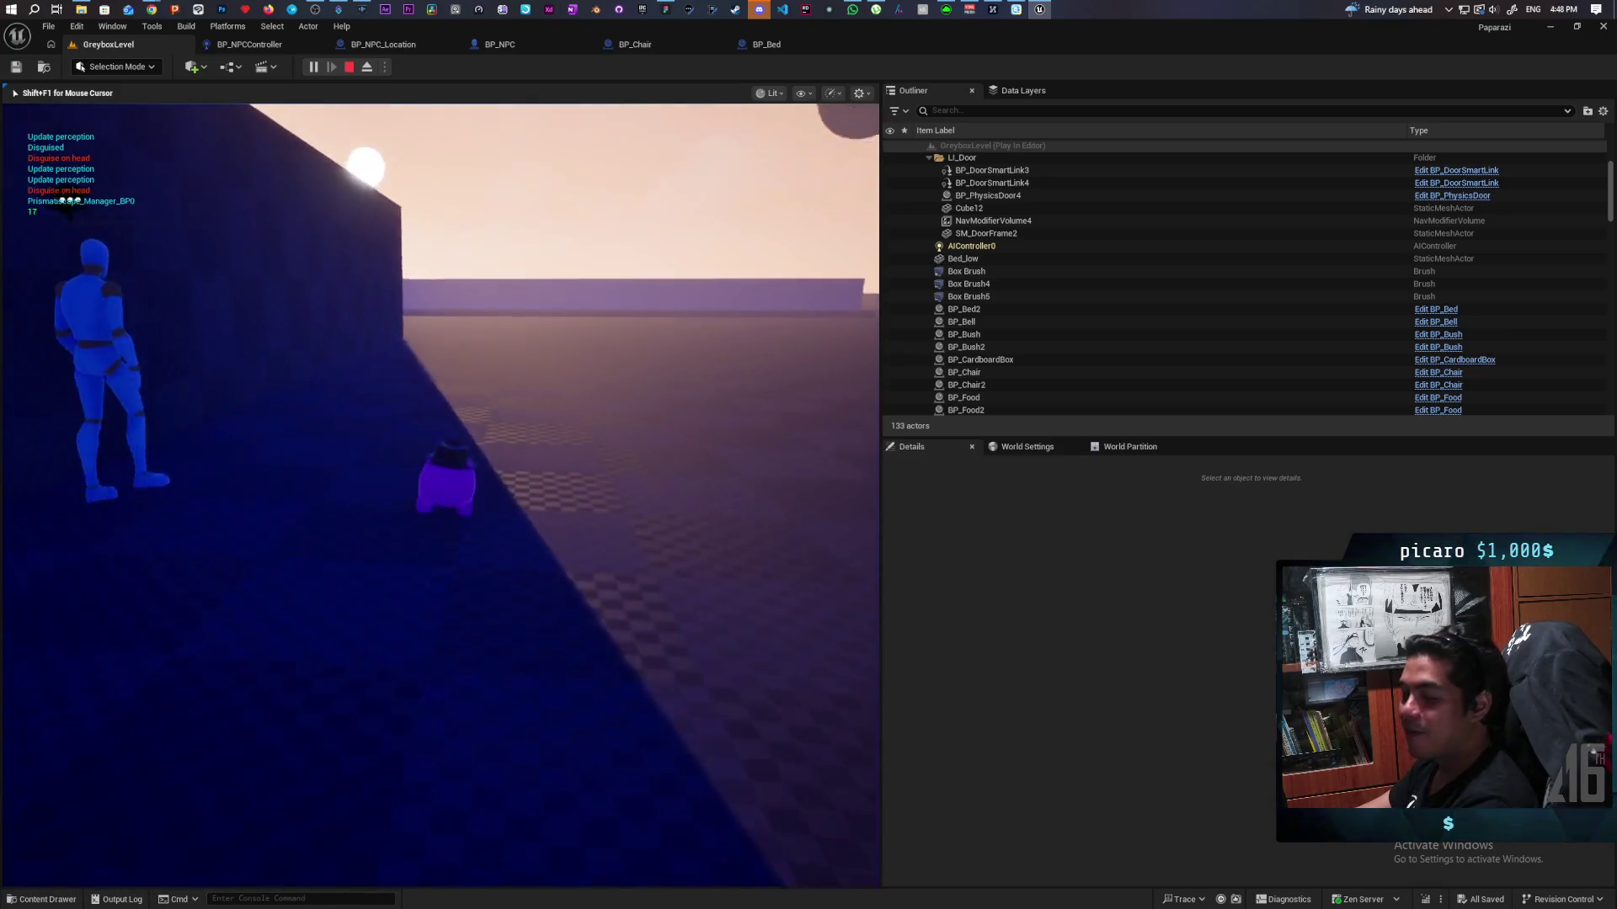
key("w")
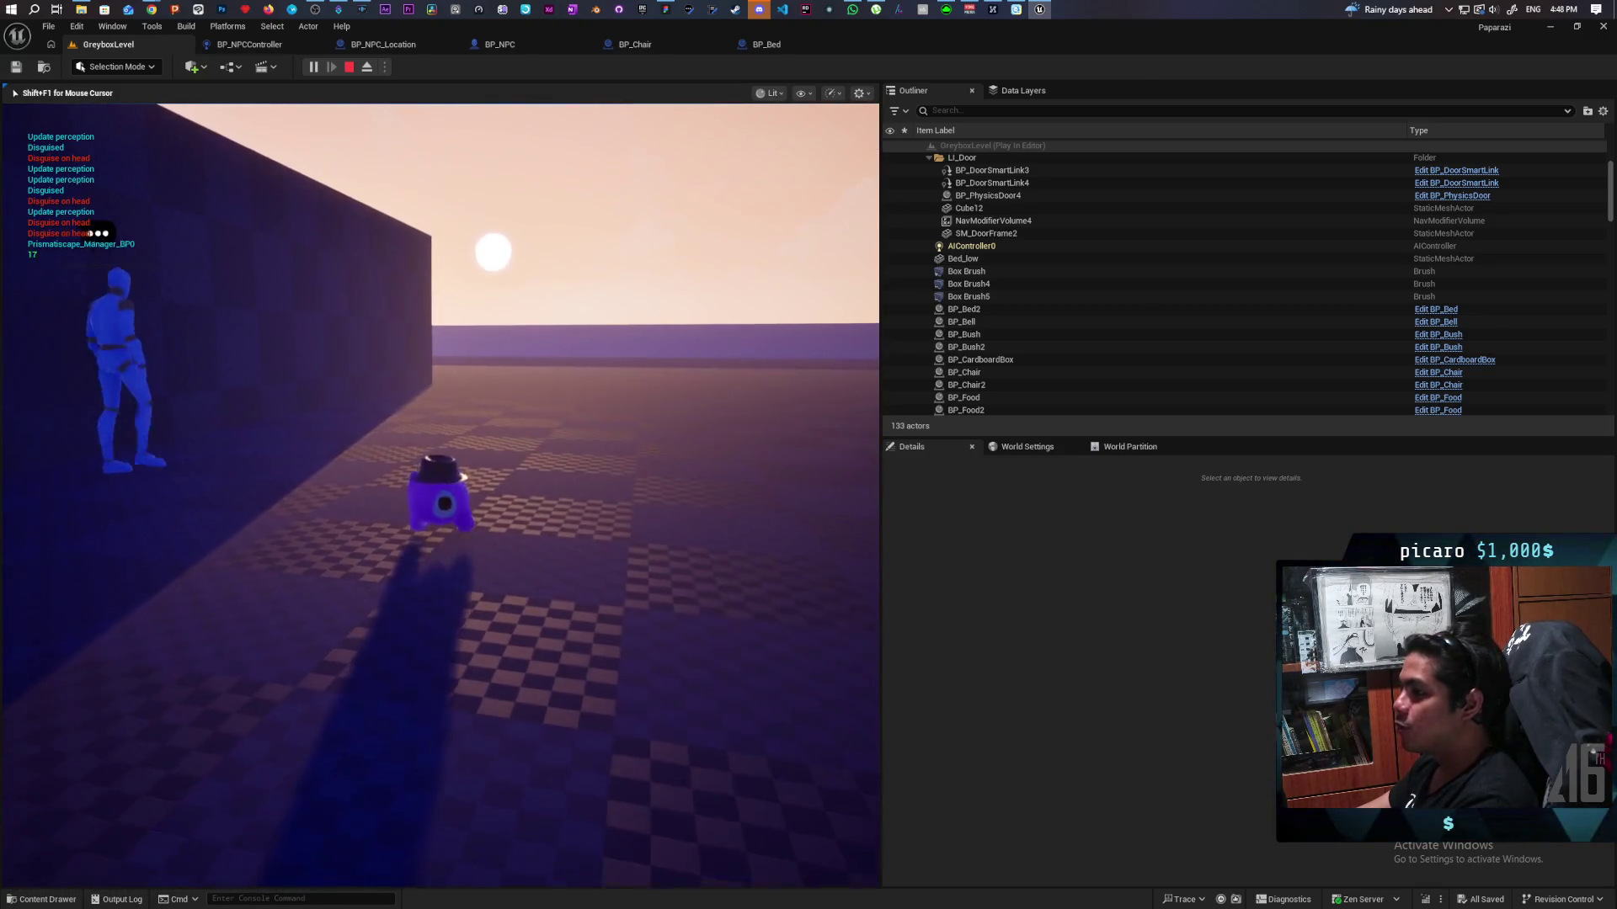
key("w")
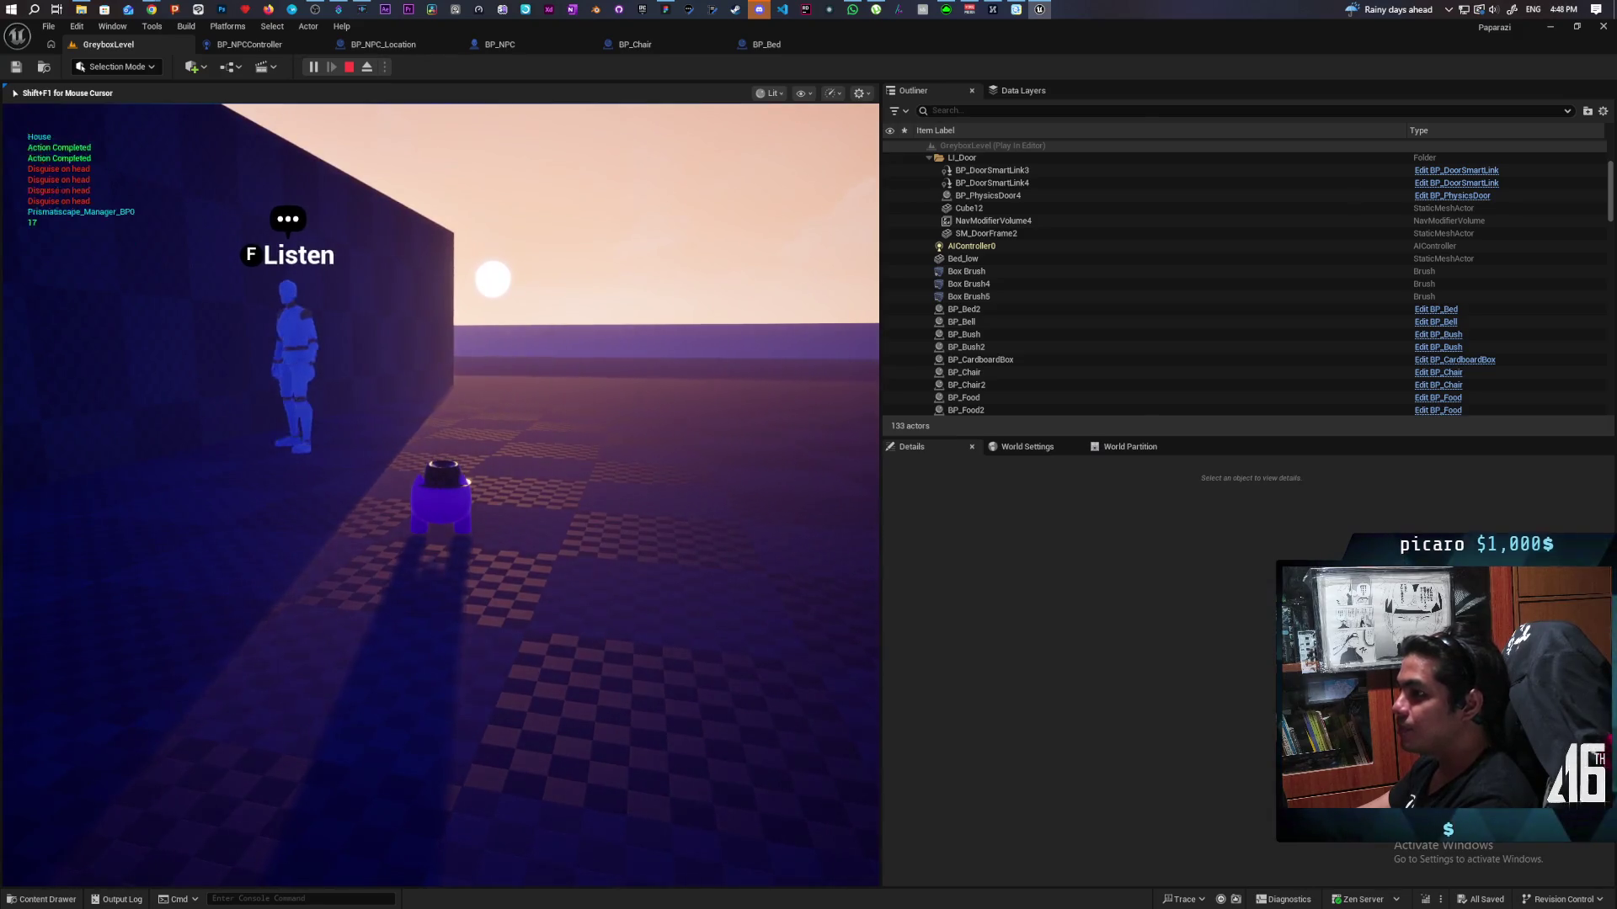
Step: Follow the NPC along the wall's corner and through the doorway inside
key("a")
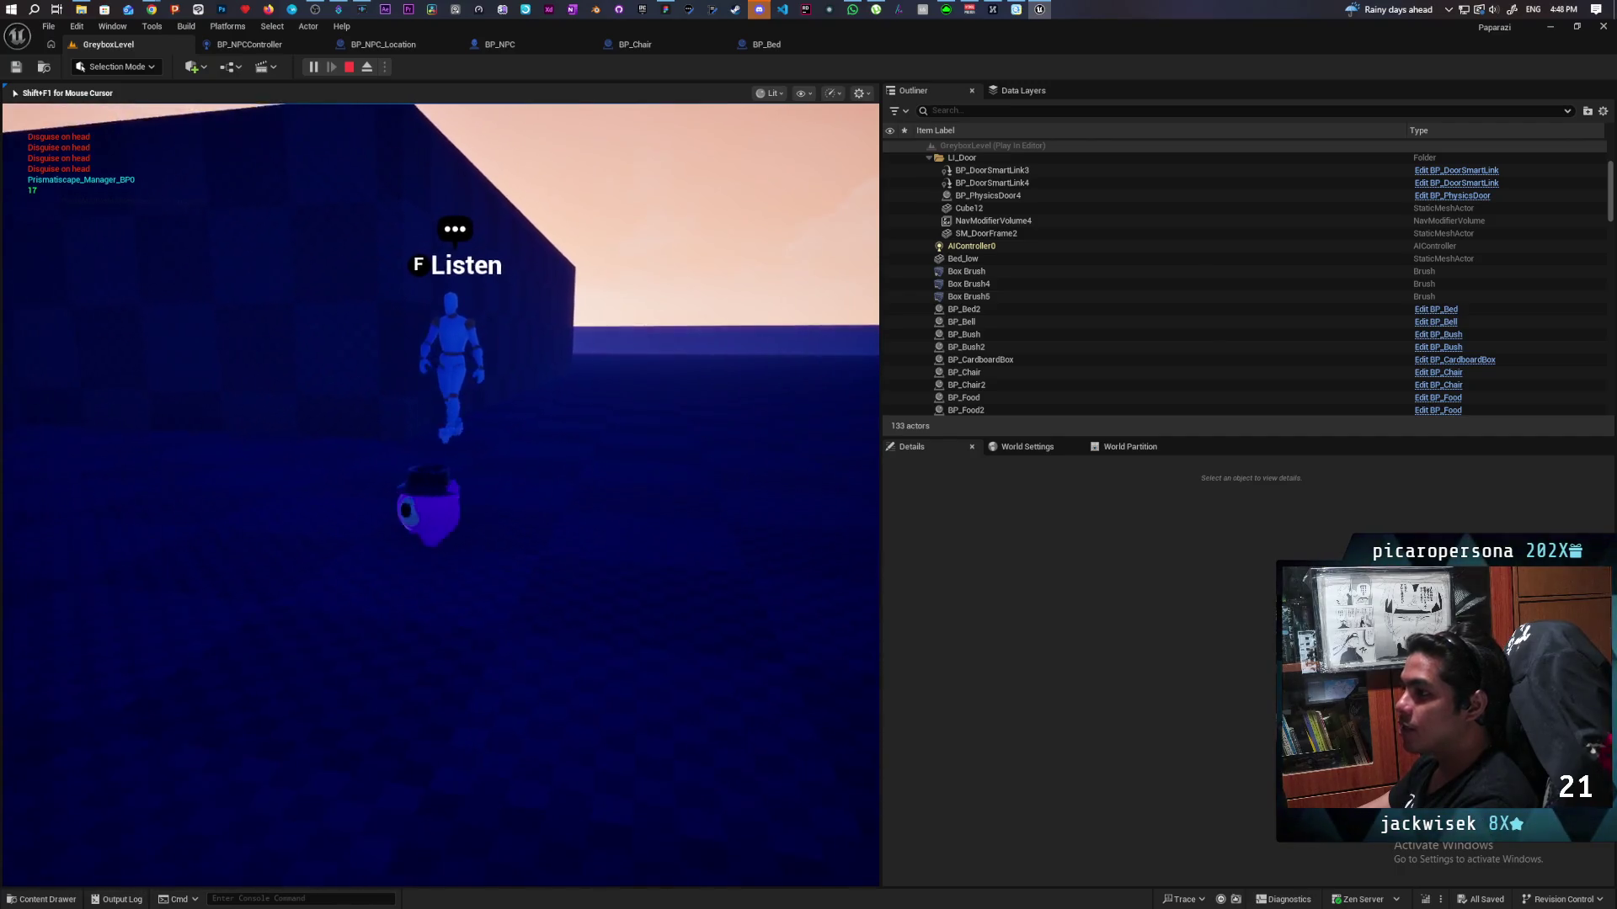
key("a")
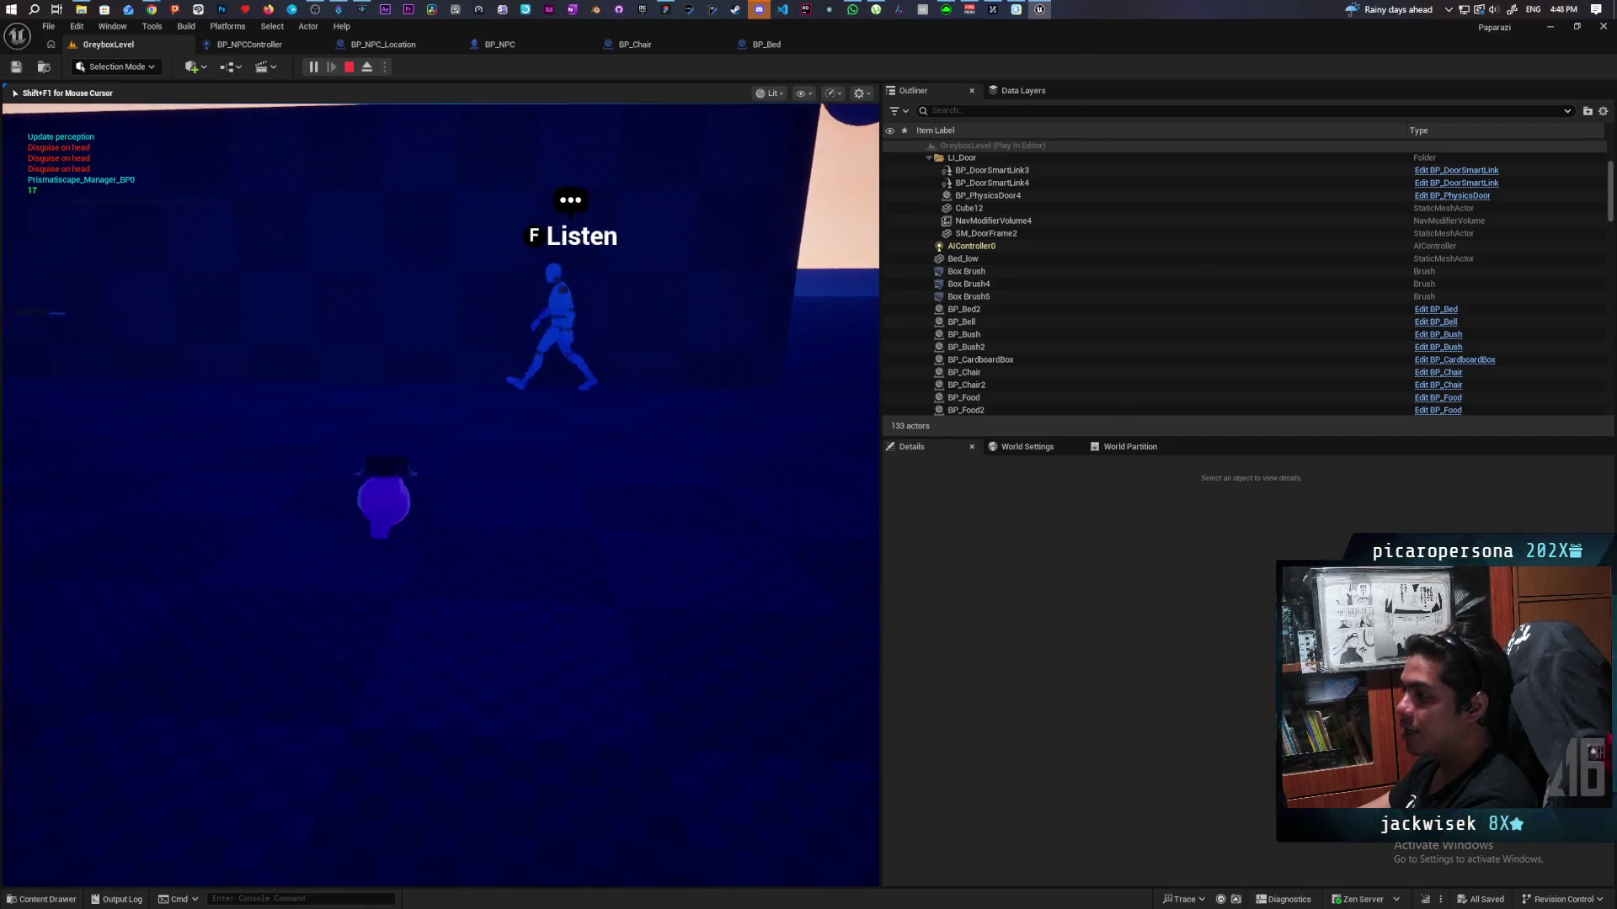
key("a")
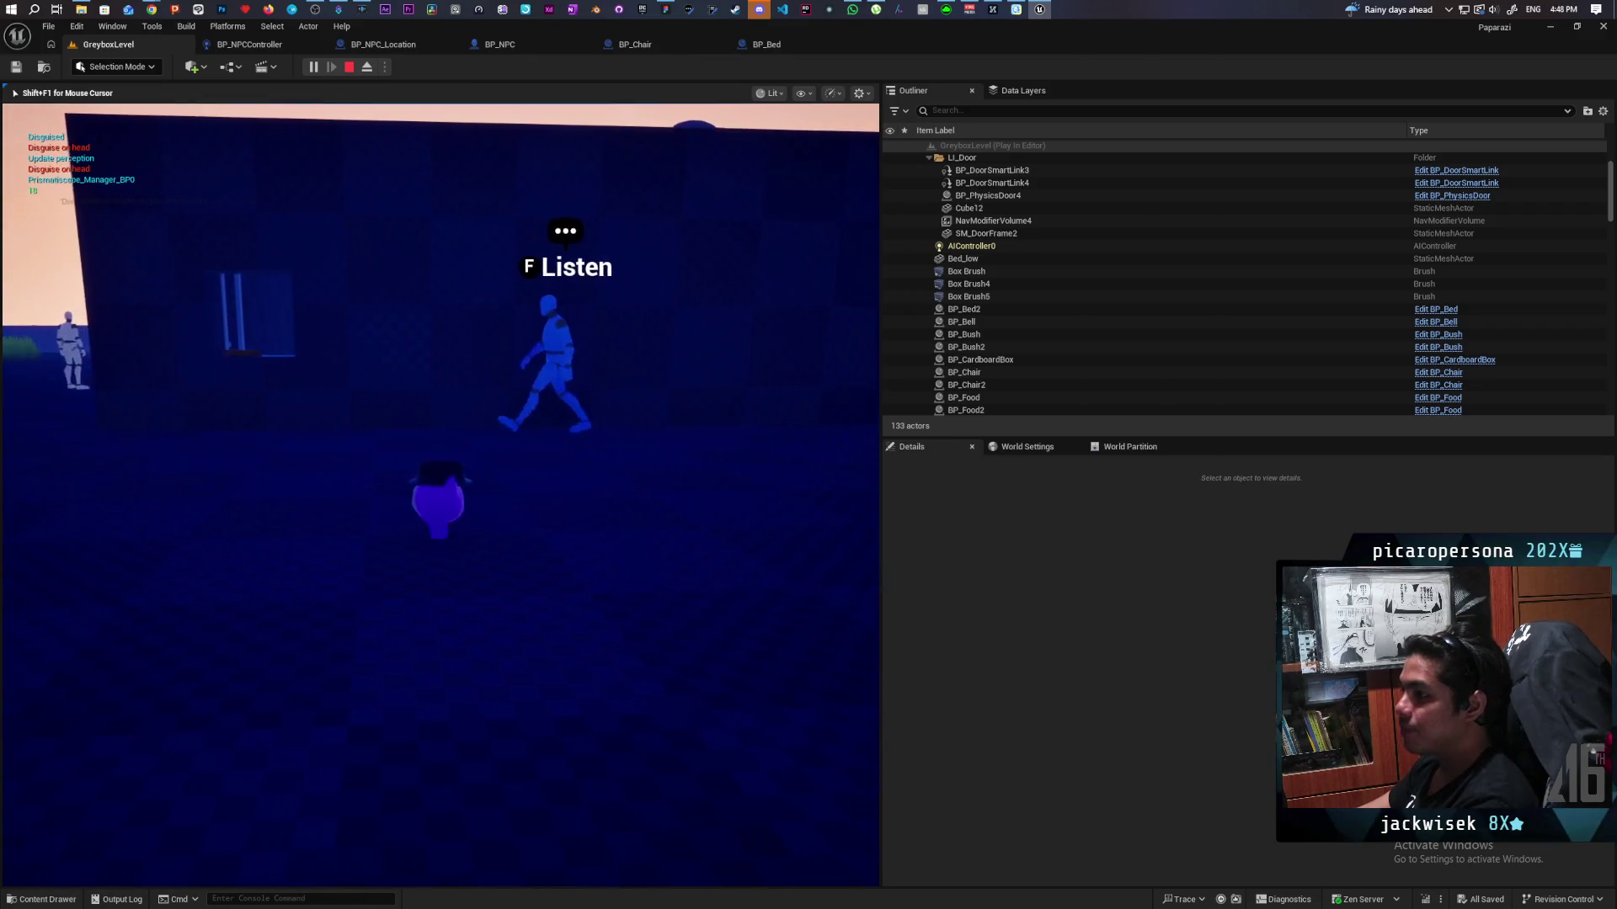
key("a")
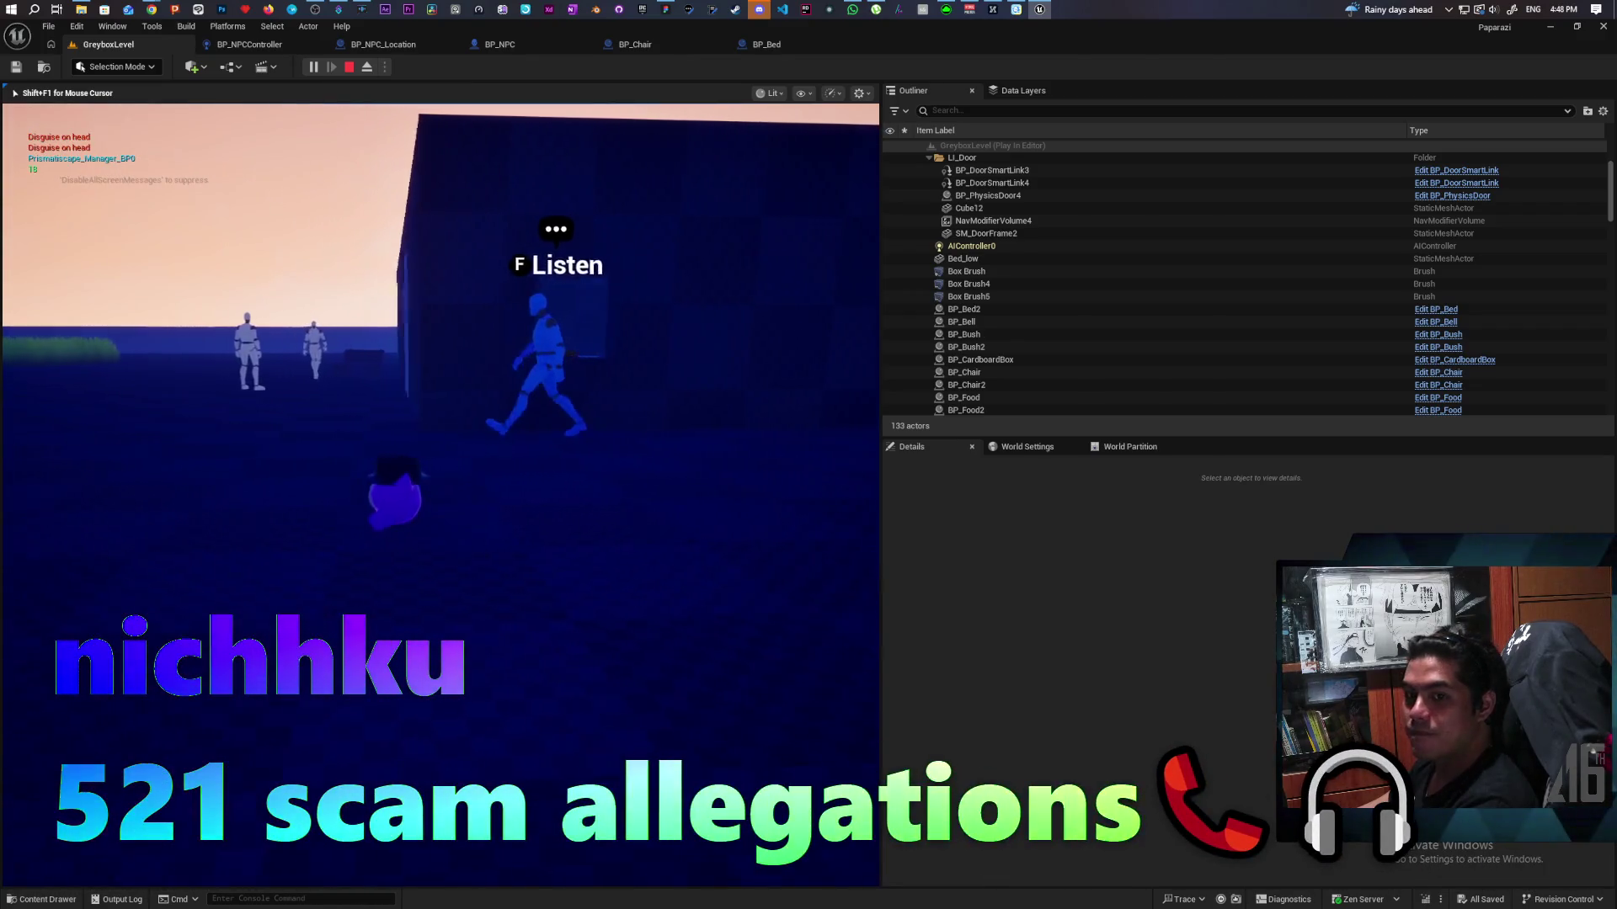
key("w")
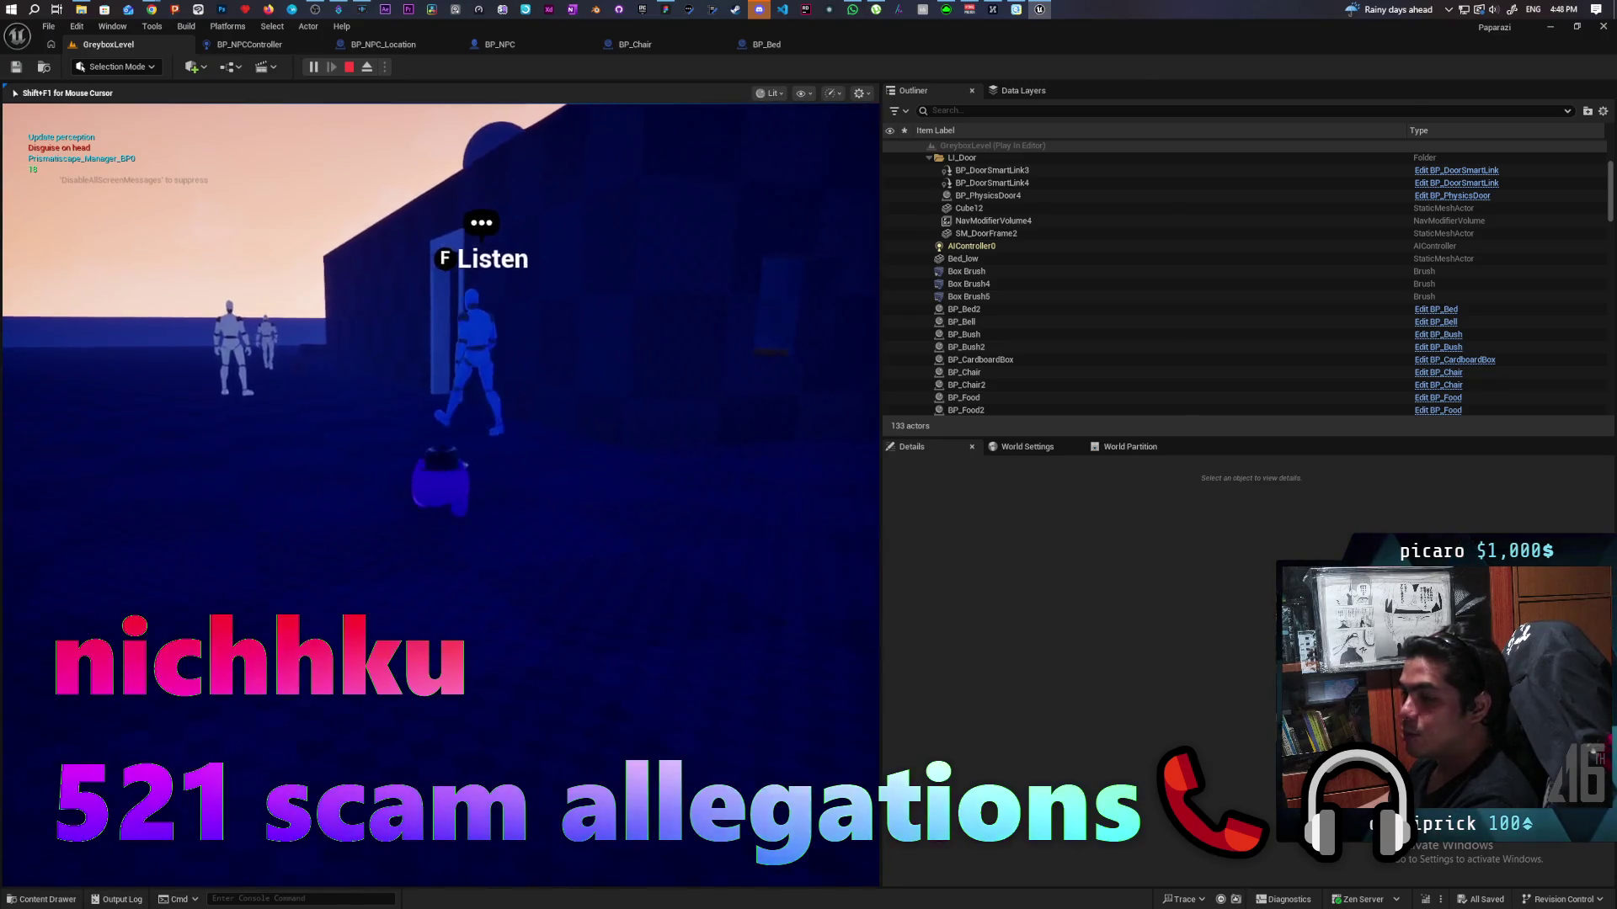
key("w")
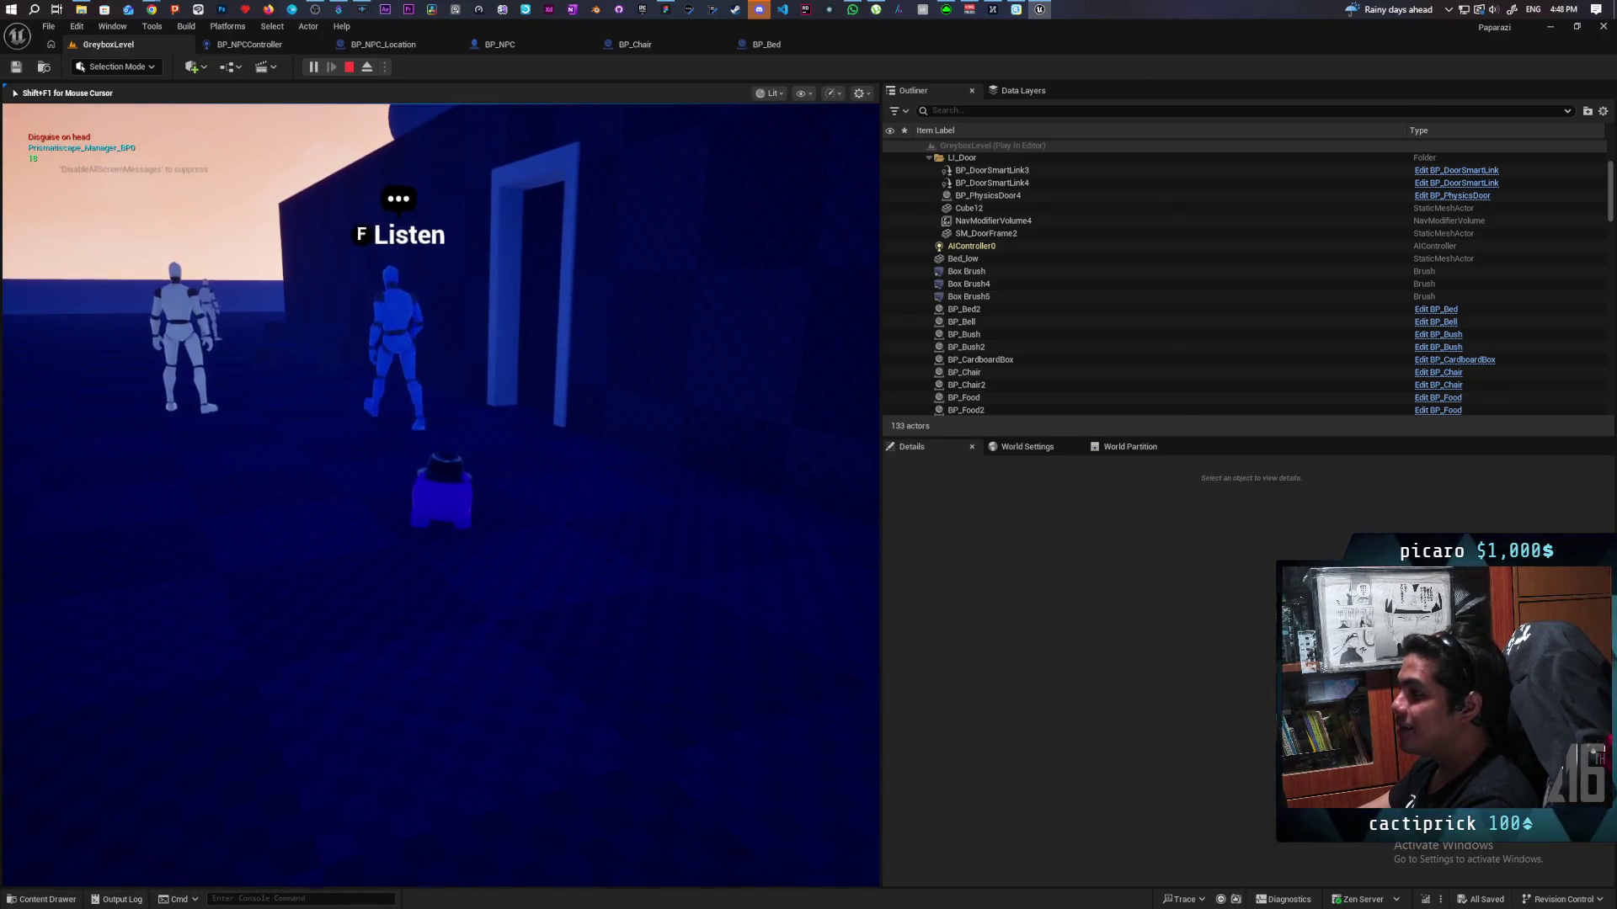
key("w")
key("w")
key("w")
Step: Look around the dark room, keeping the walking NPC and bed box in view
key("d")
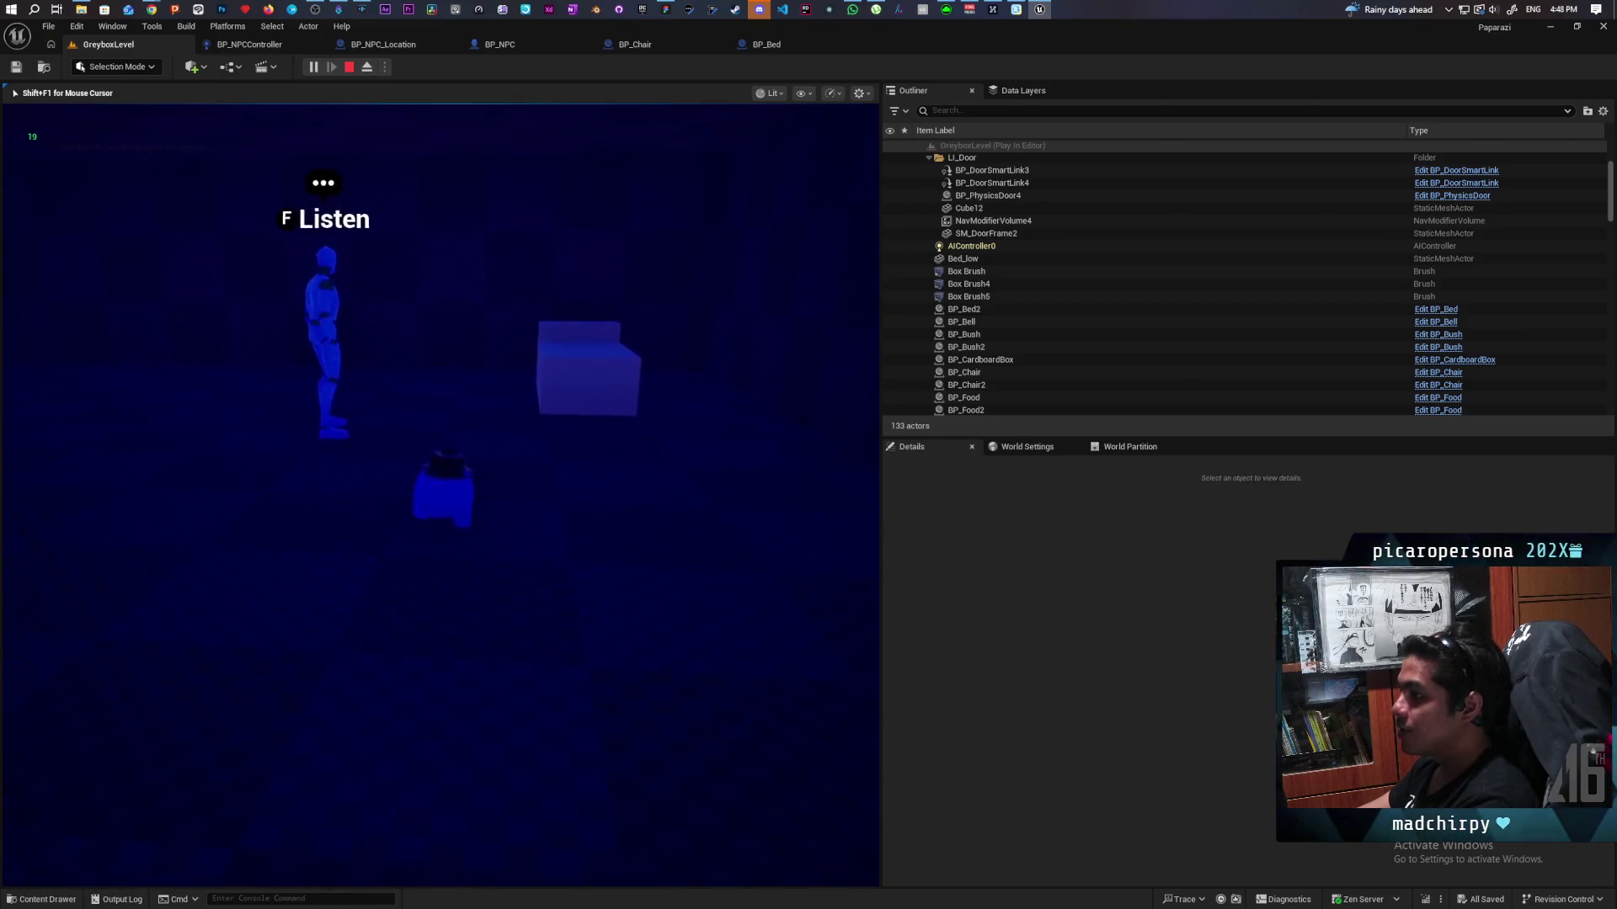
key("a")
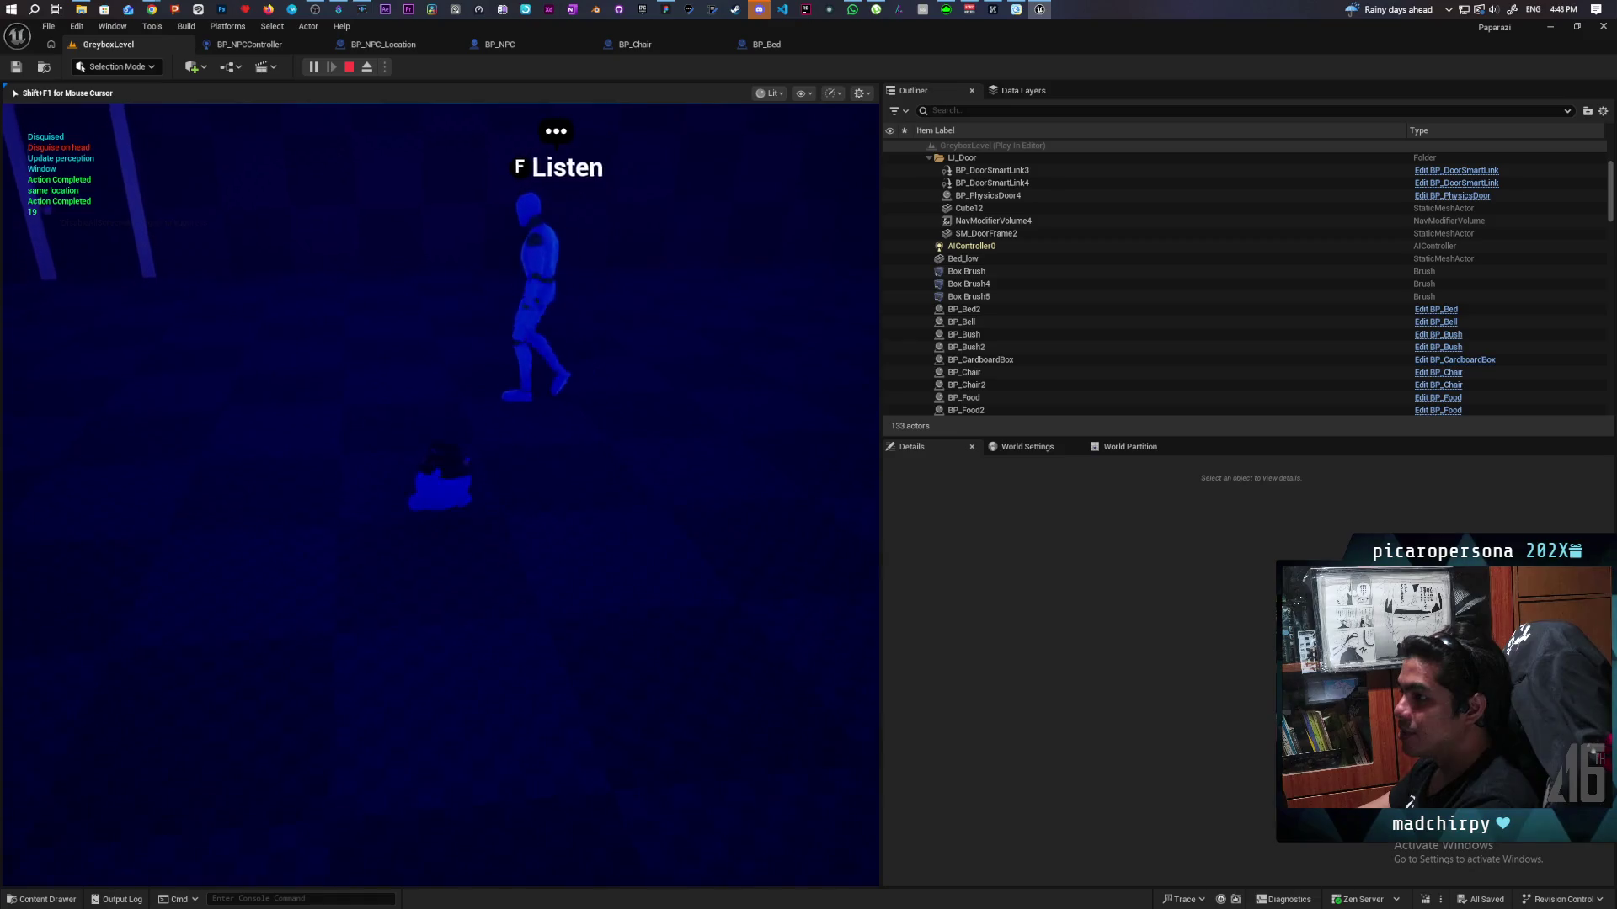
key("a")
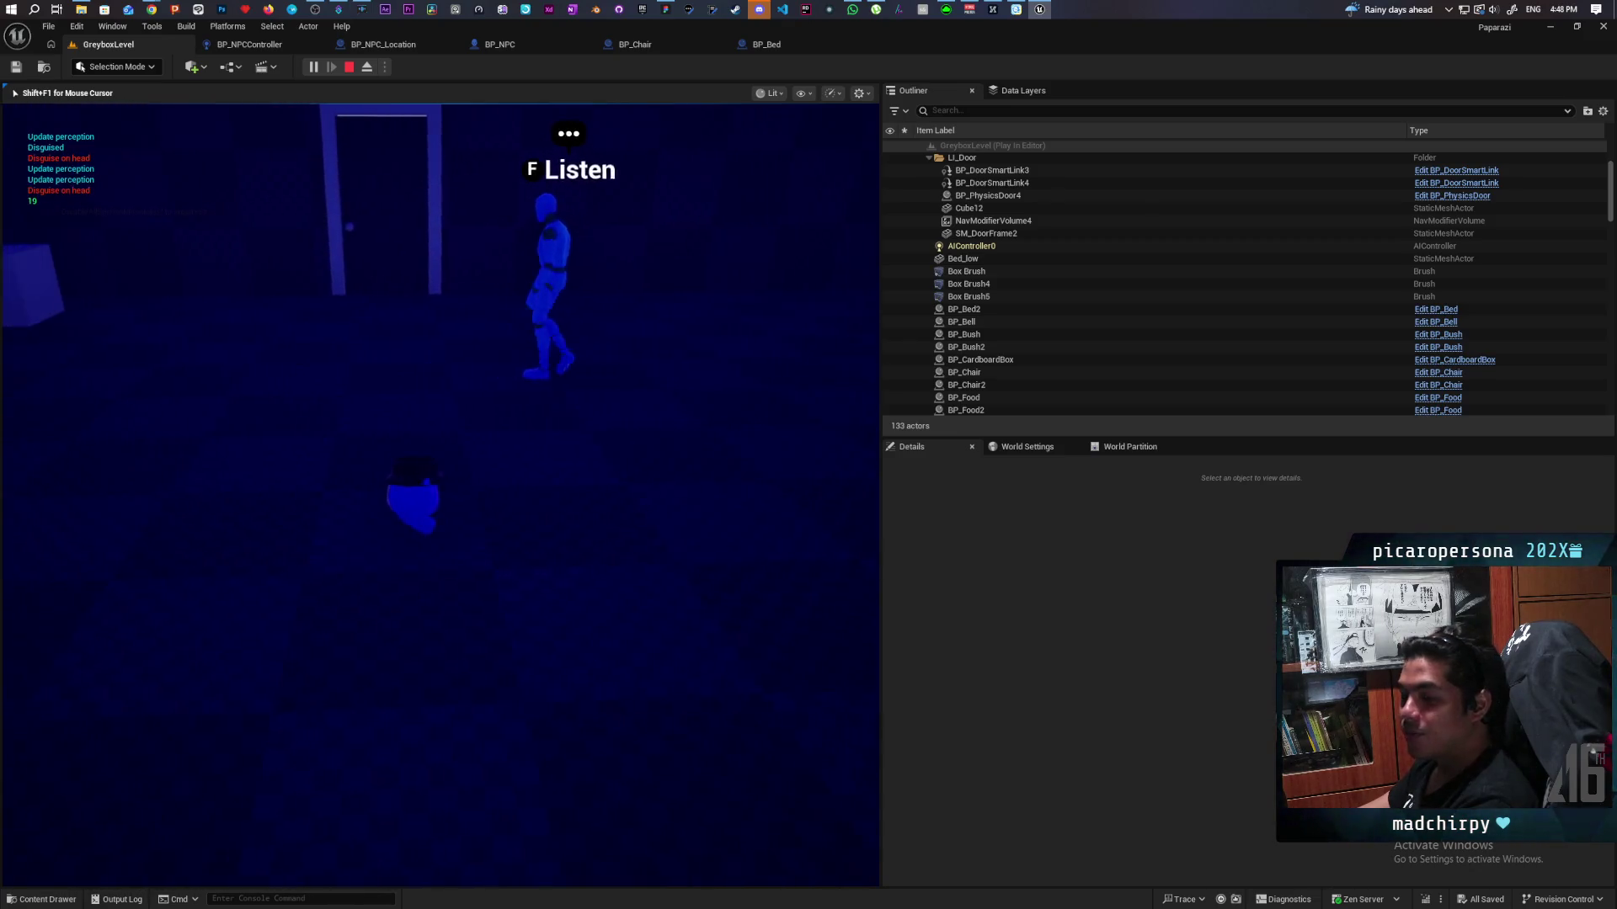
key("a")
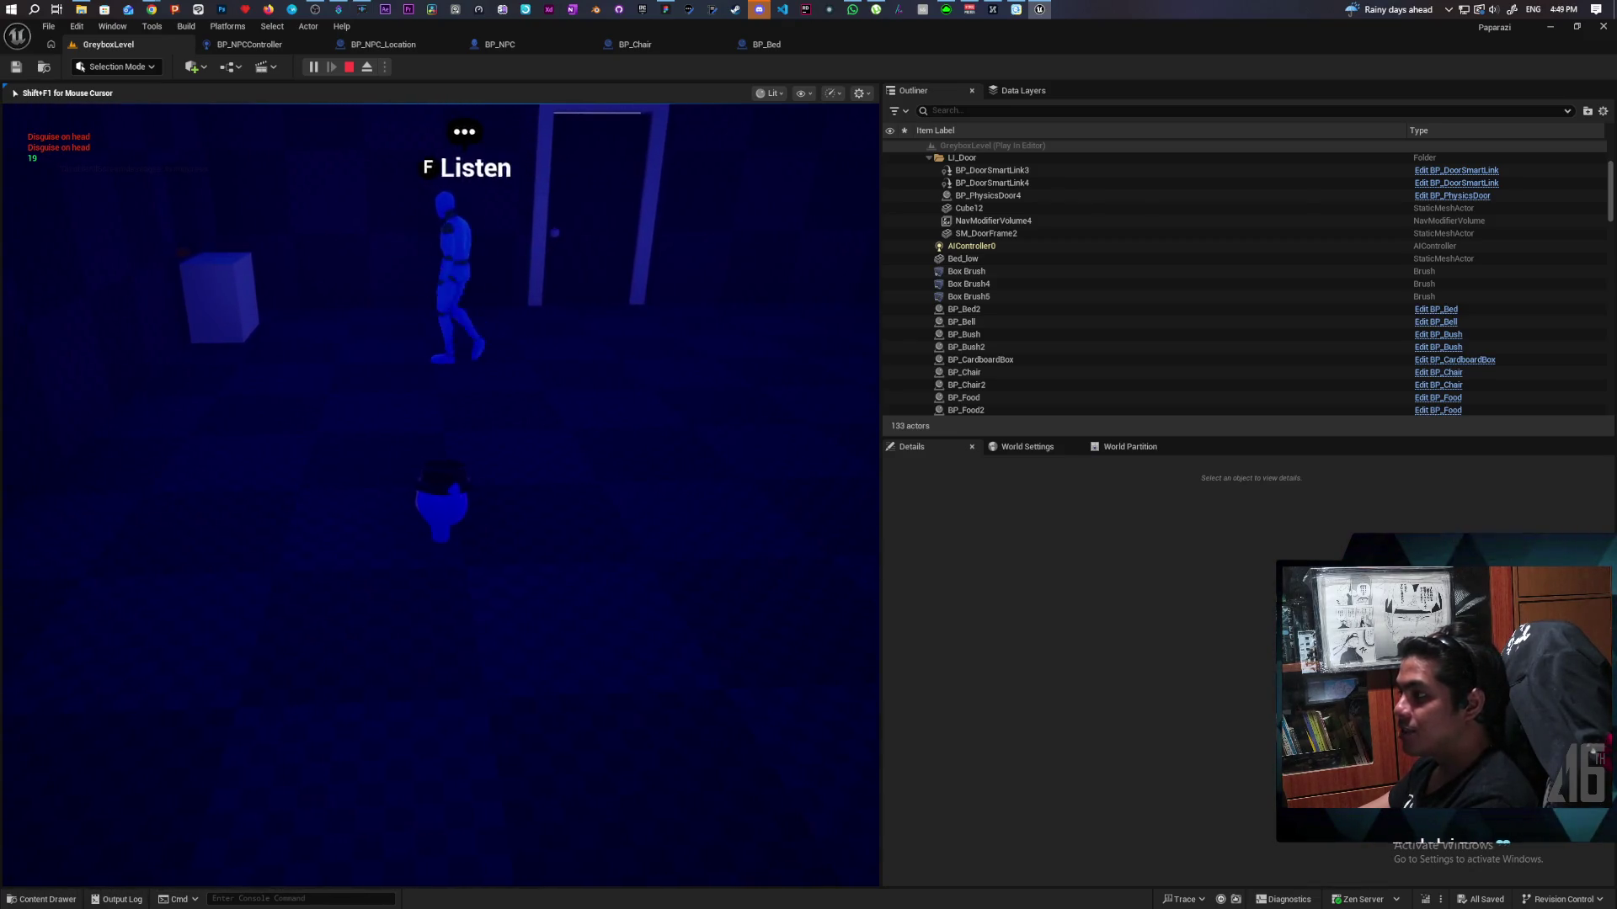
key("d")
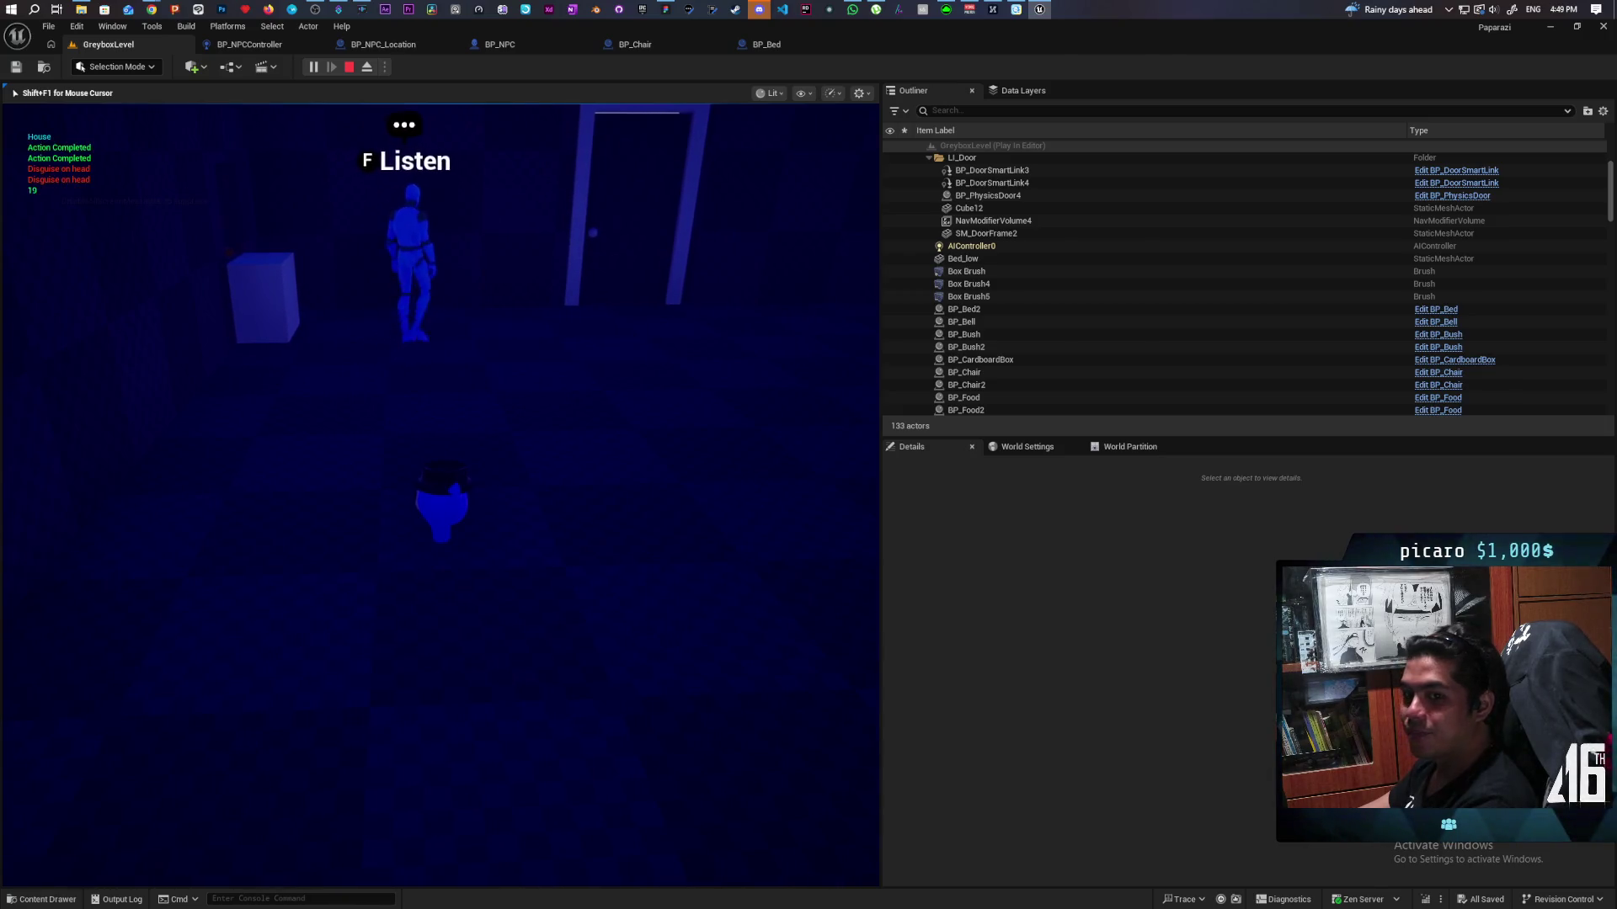
key("d")
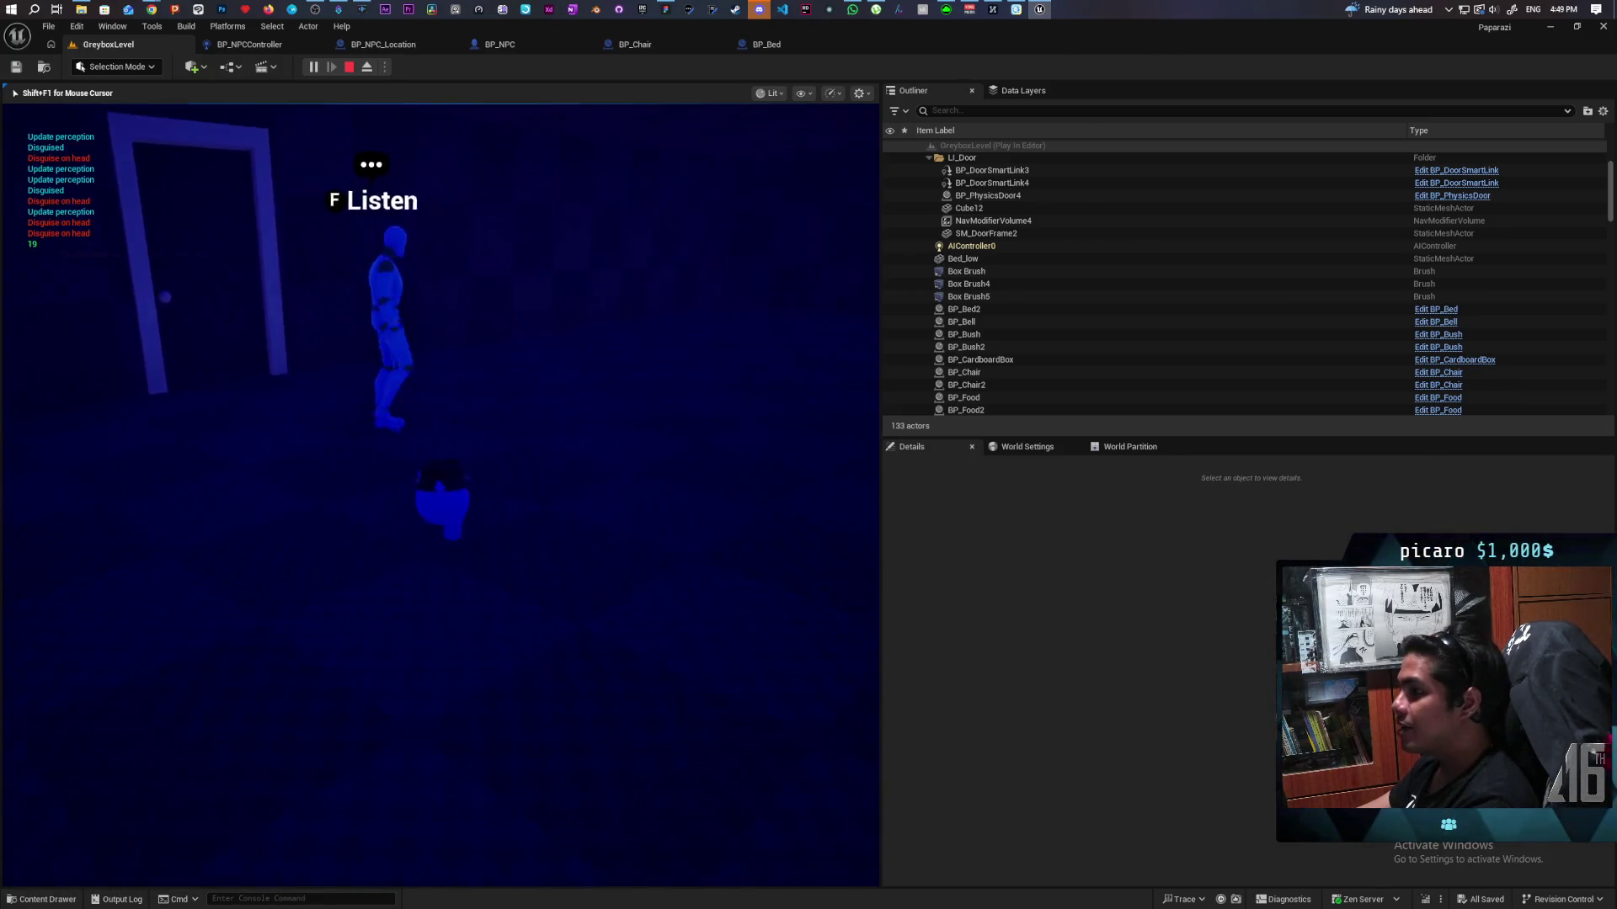
key("d")
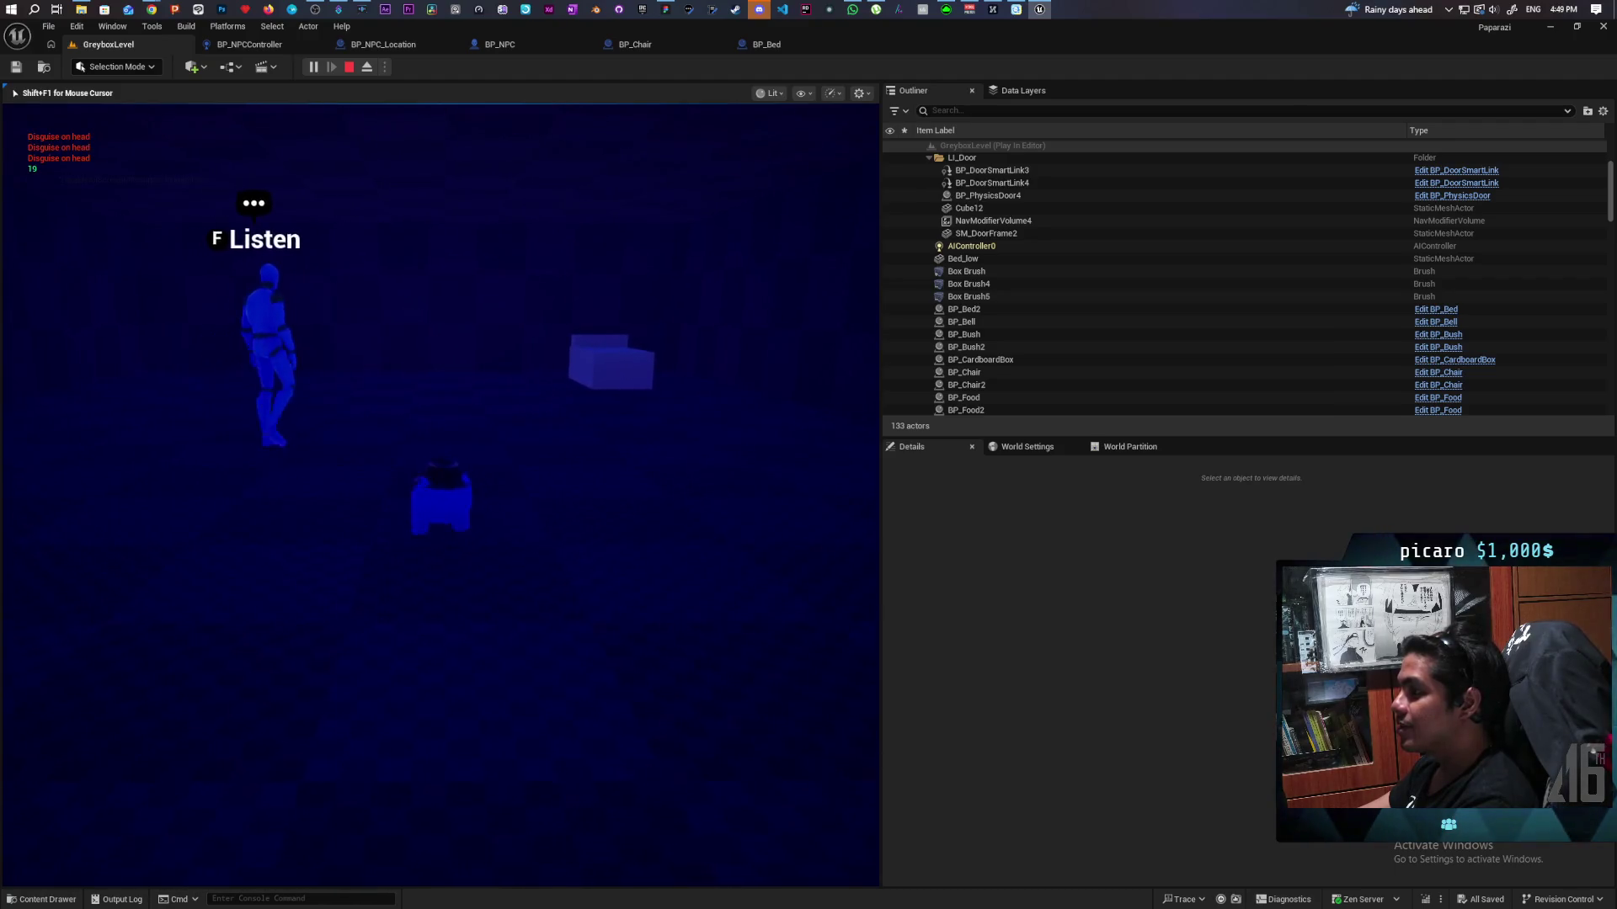
key("d")
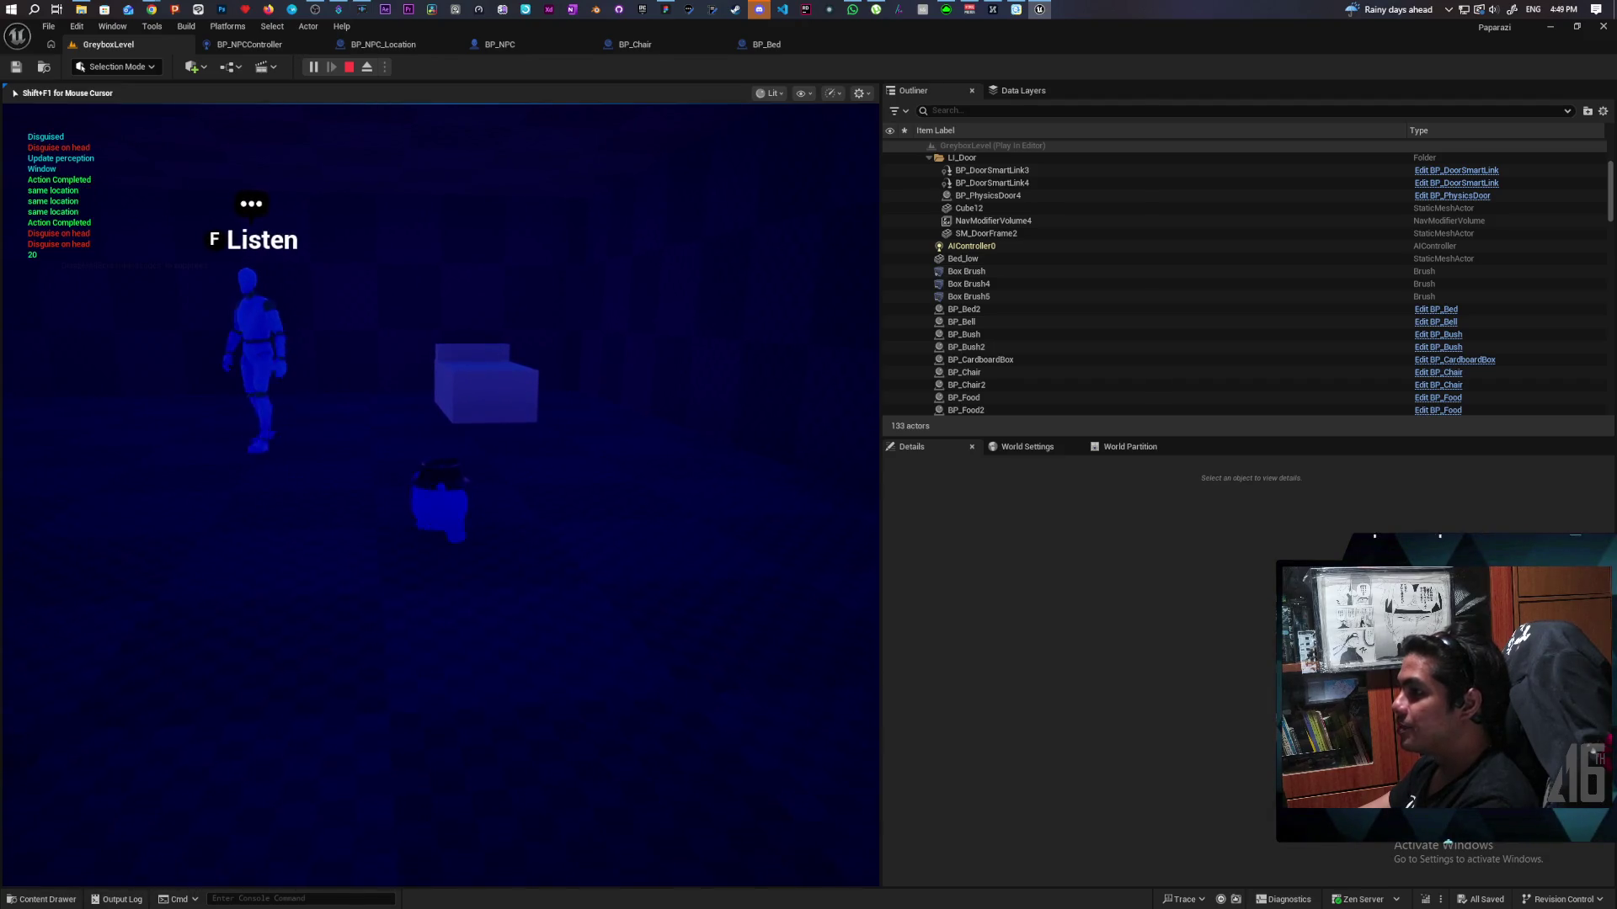
Step: Follow the NPC past the door and watch it climb onto the bed box
key("a")
key("a")
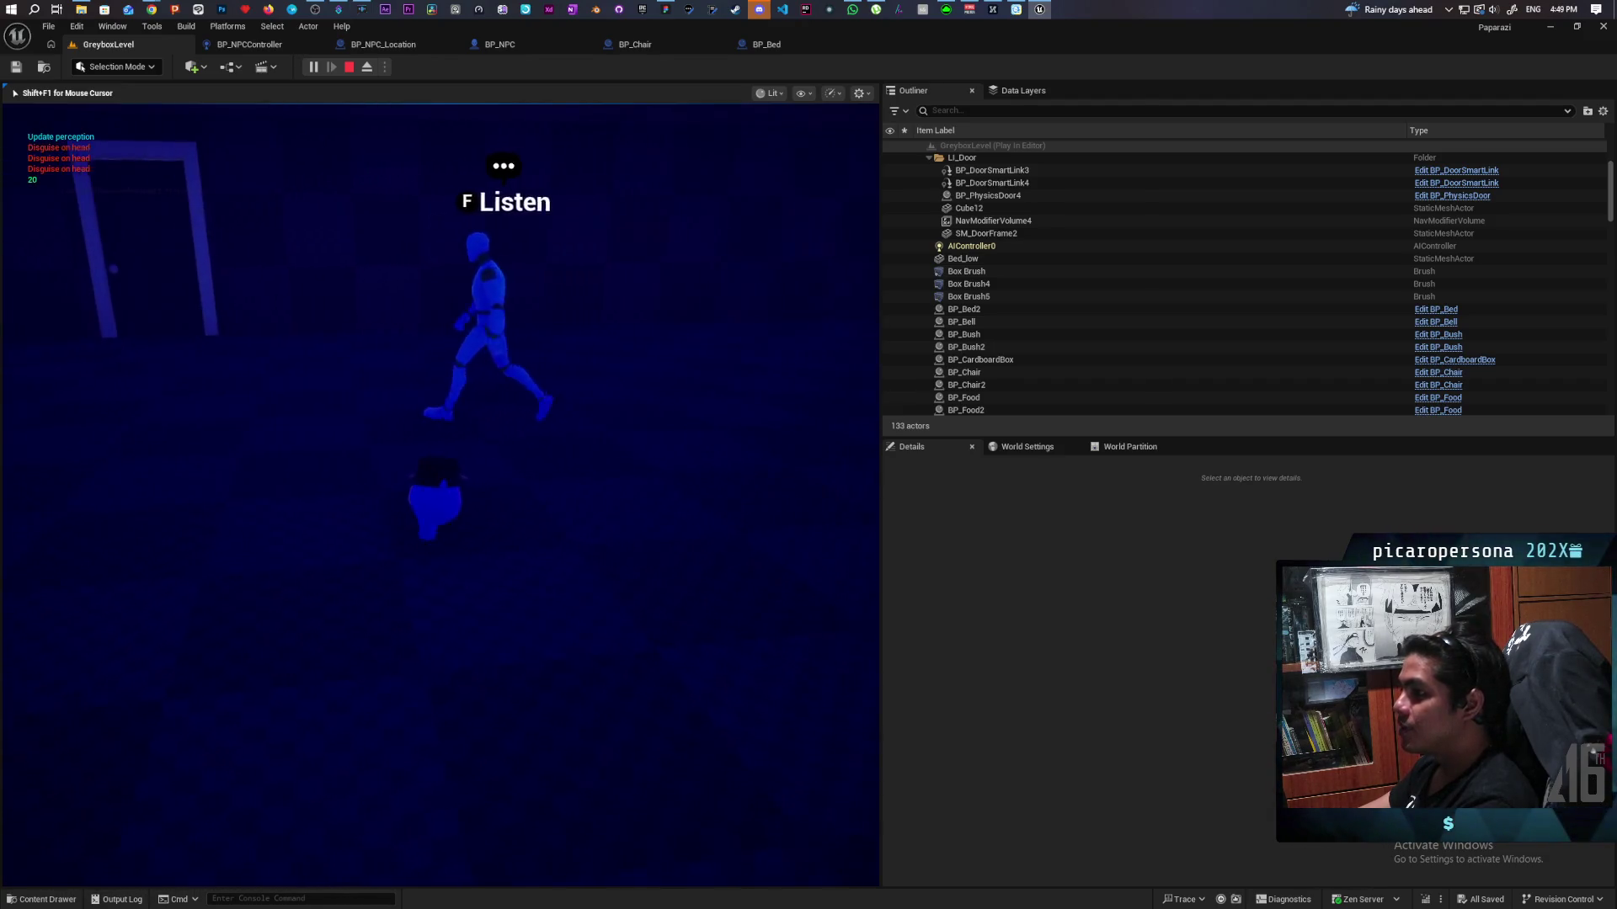
key("a")
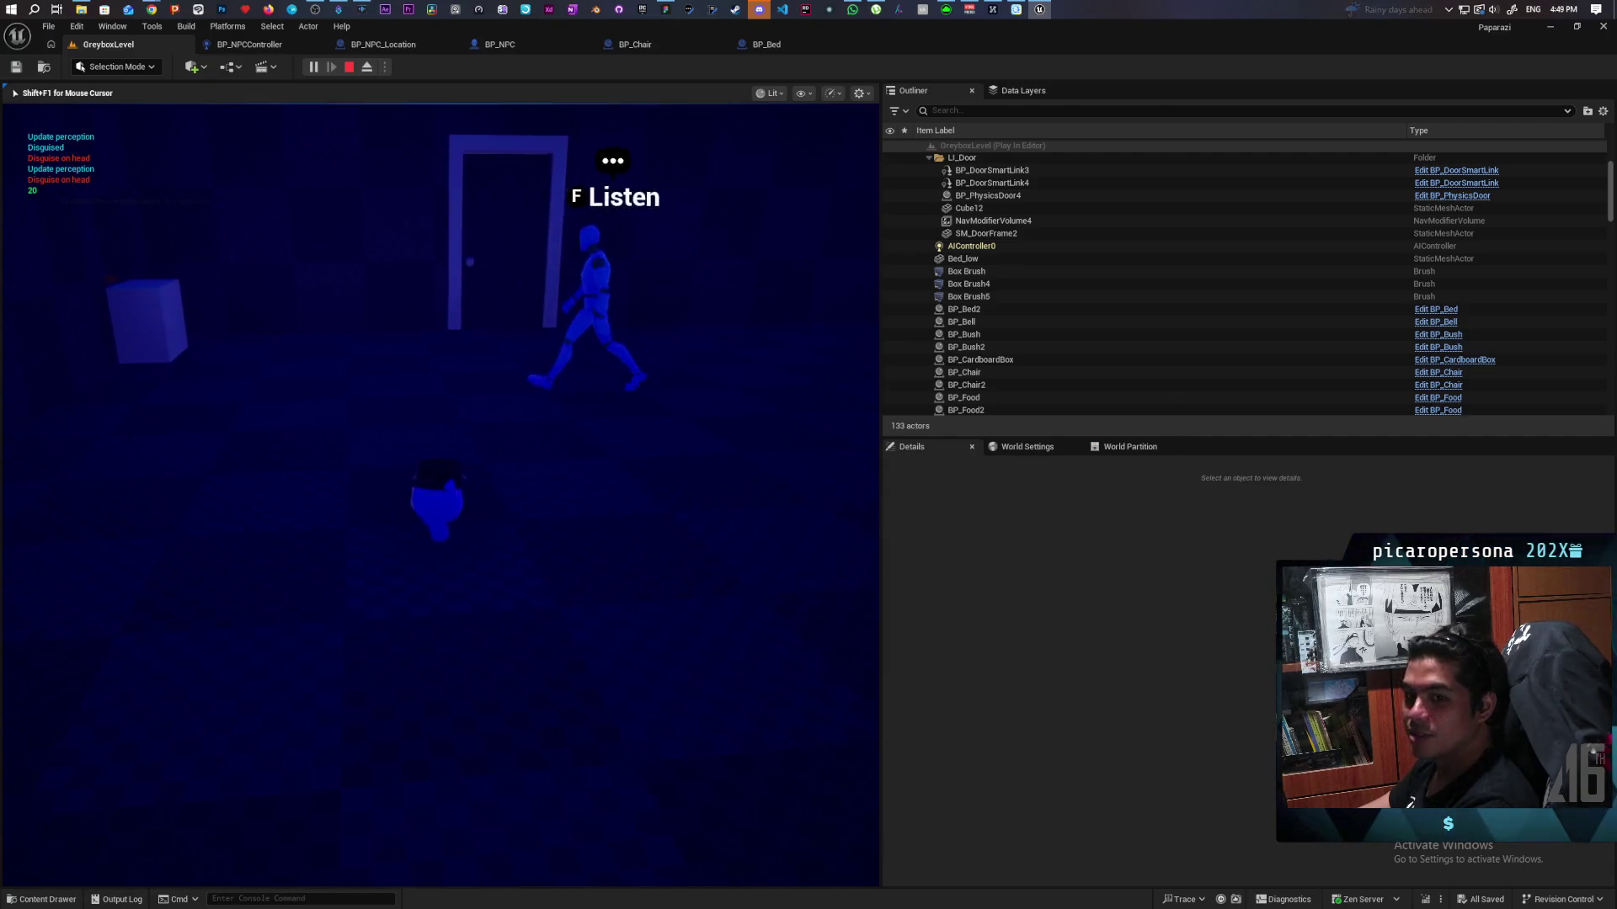
key("a")
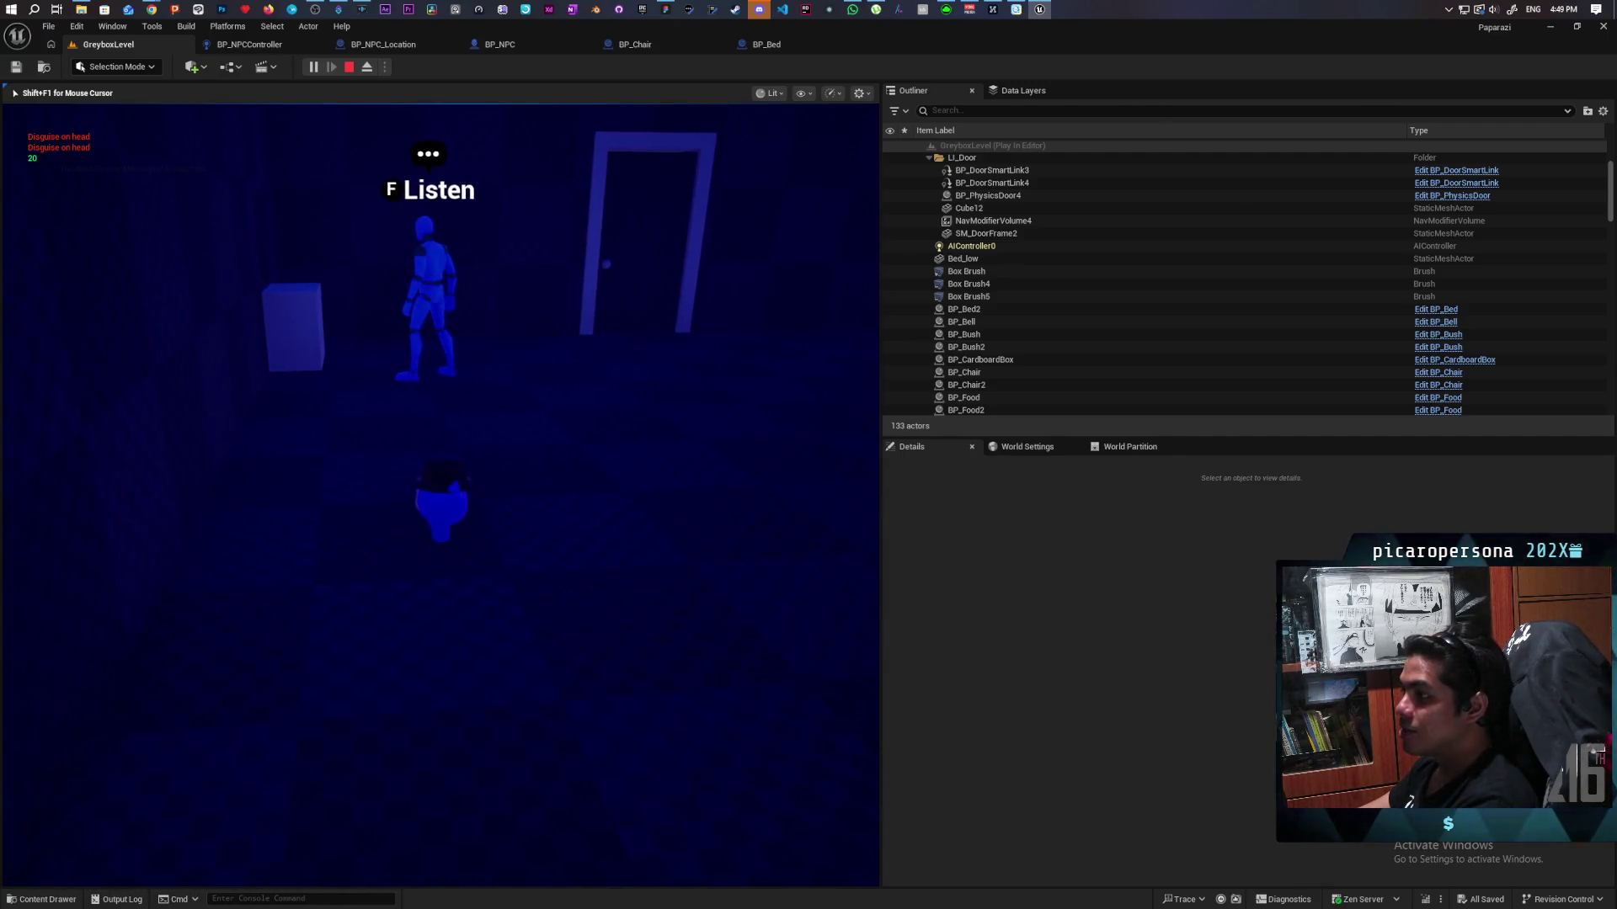
key("d")
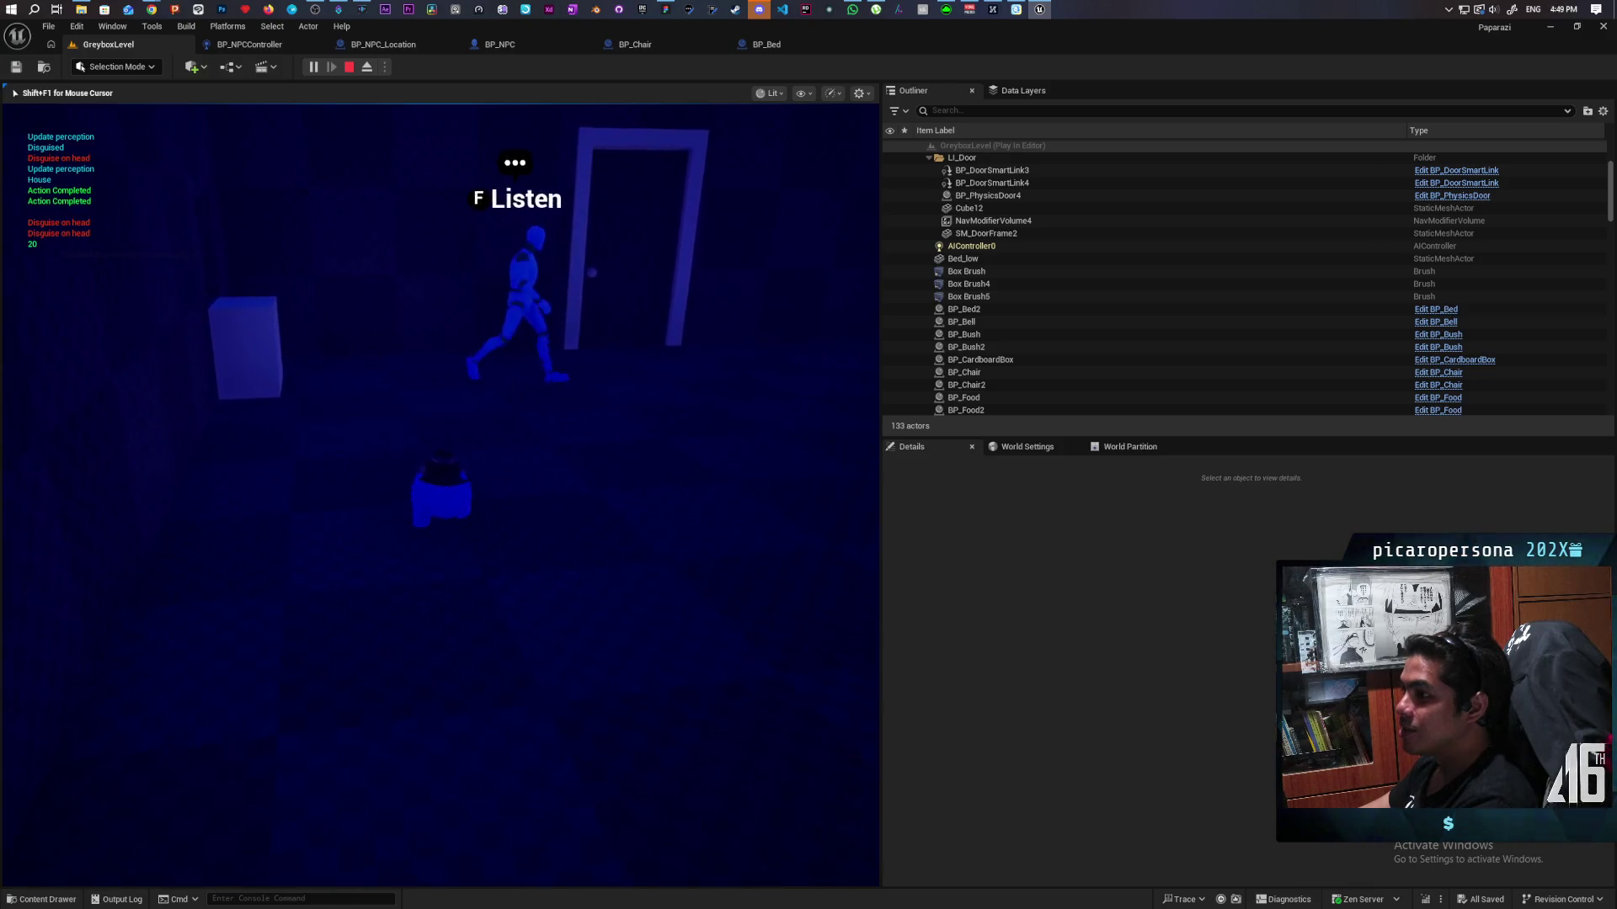
key("d")
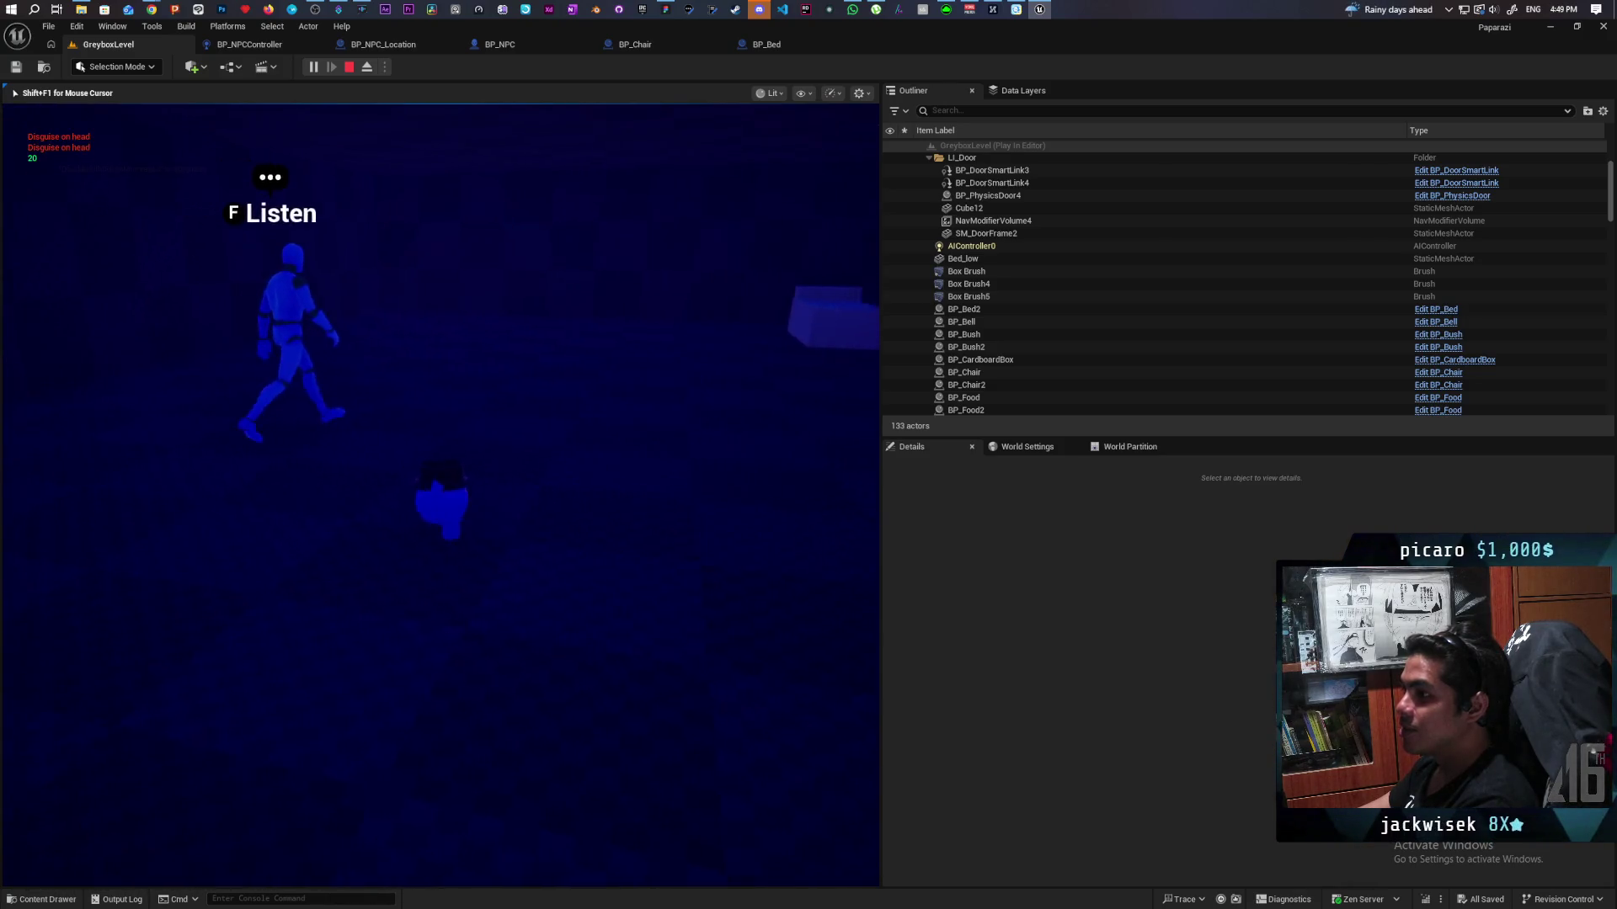
key("d")
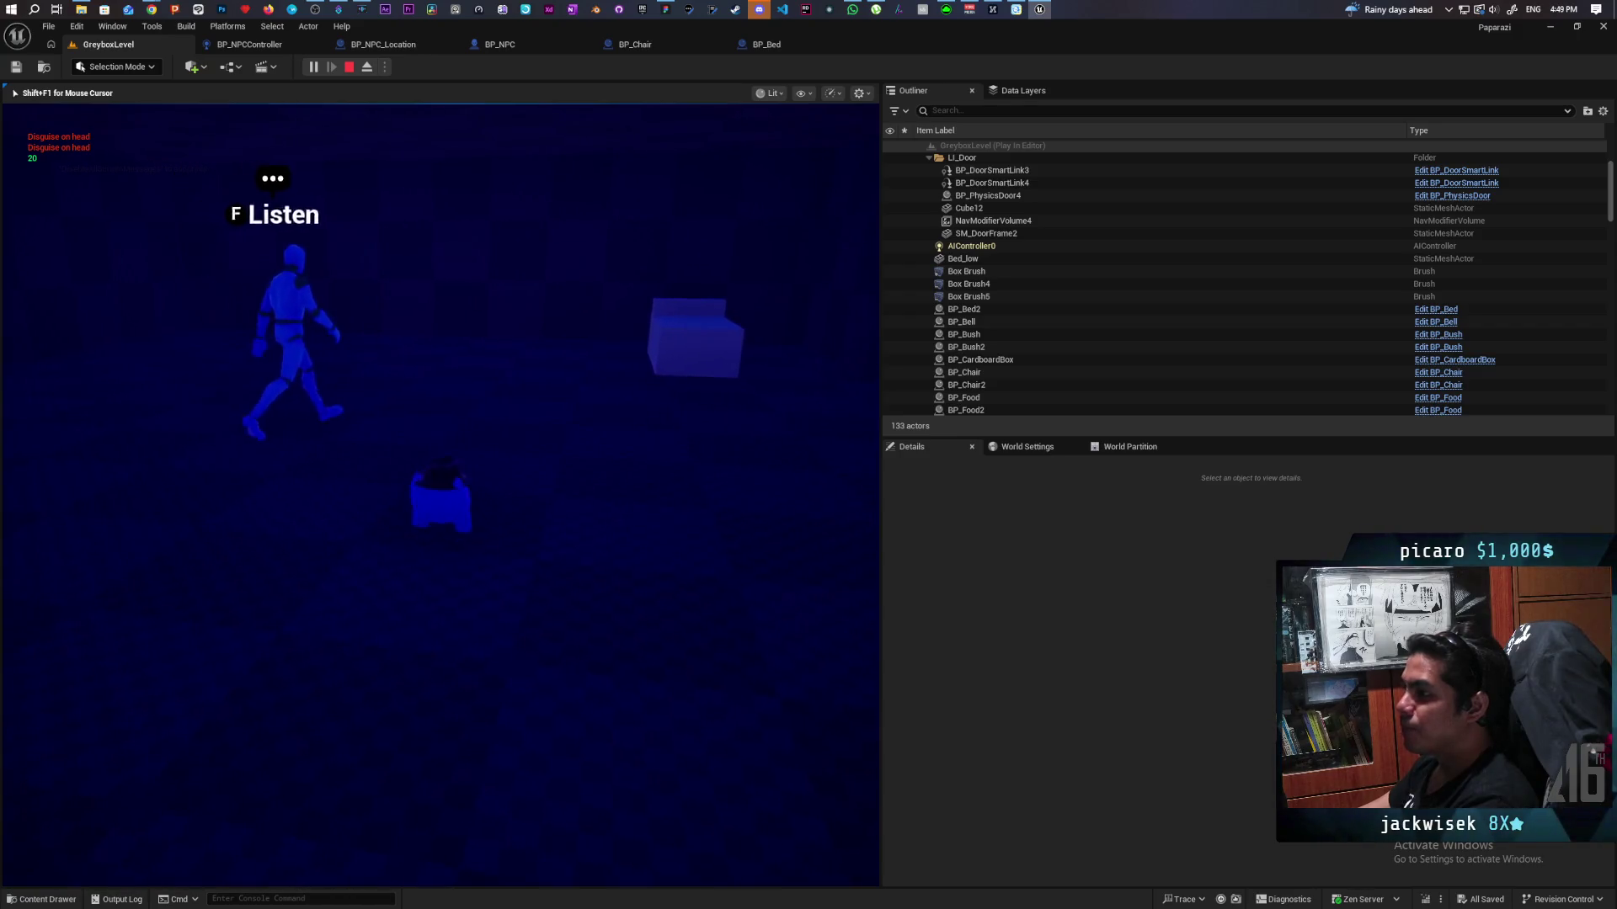
key("d")
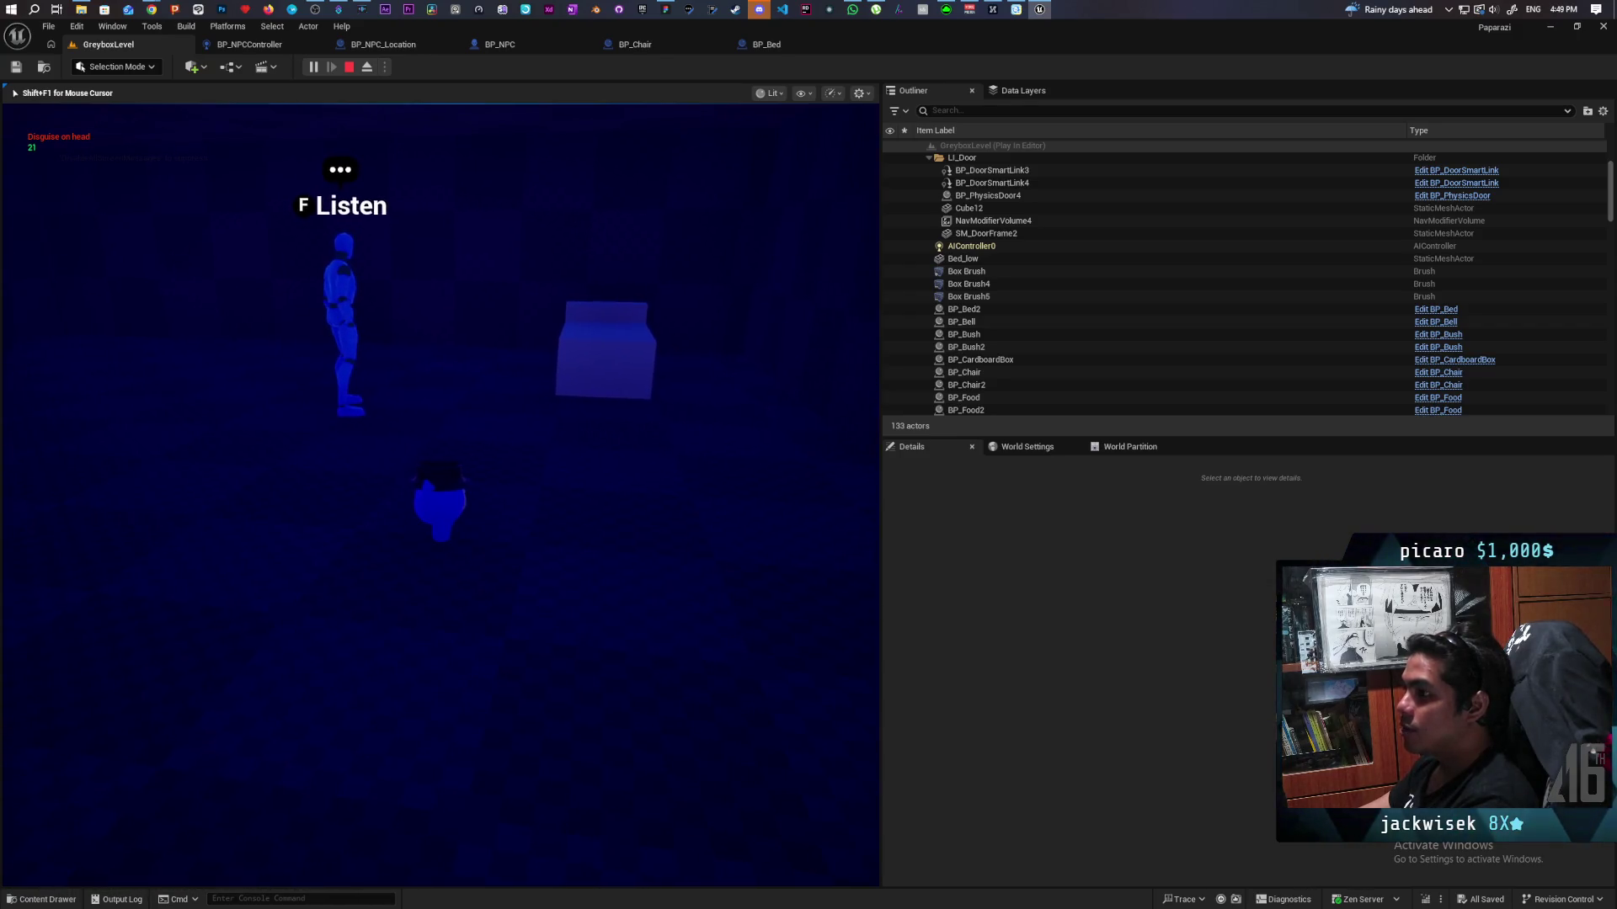
key("w")
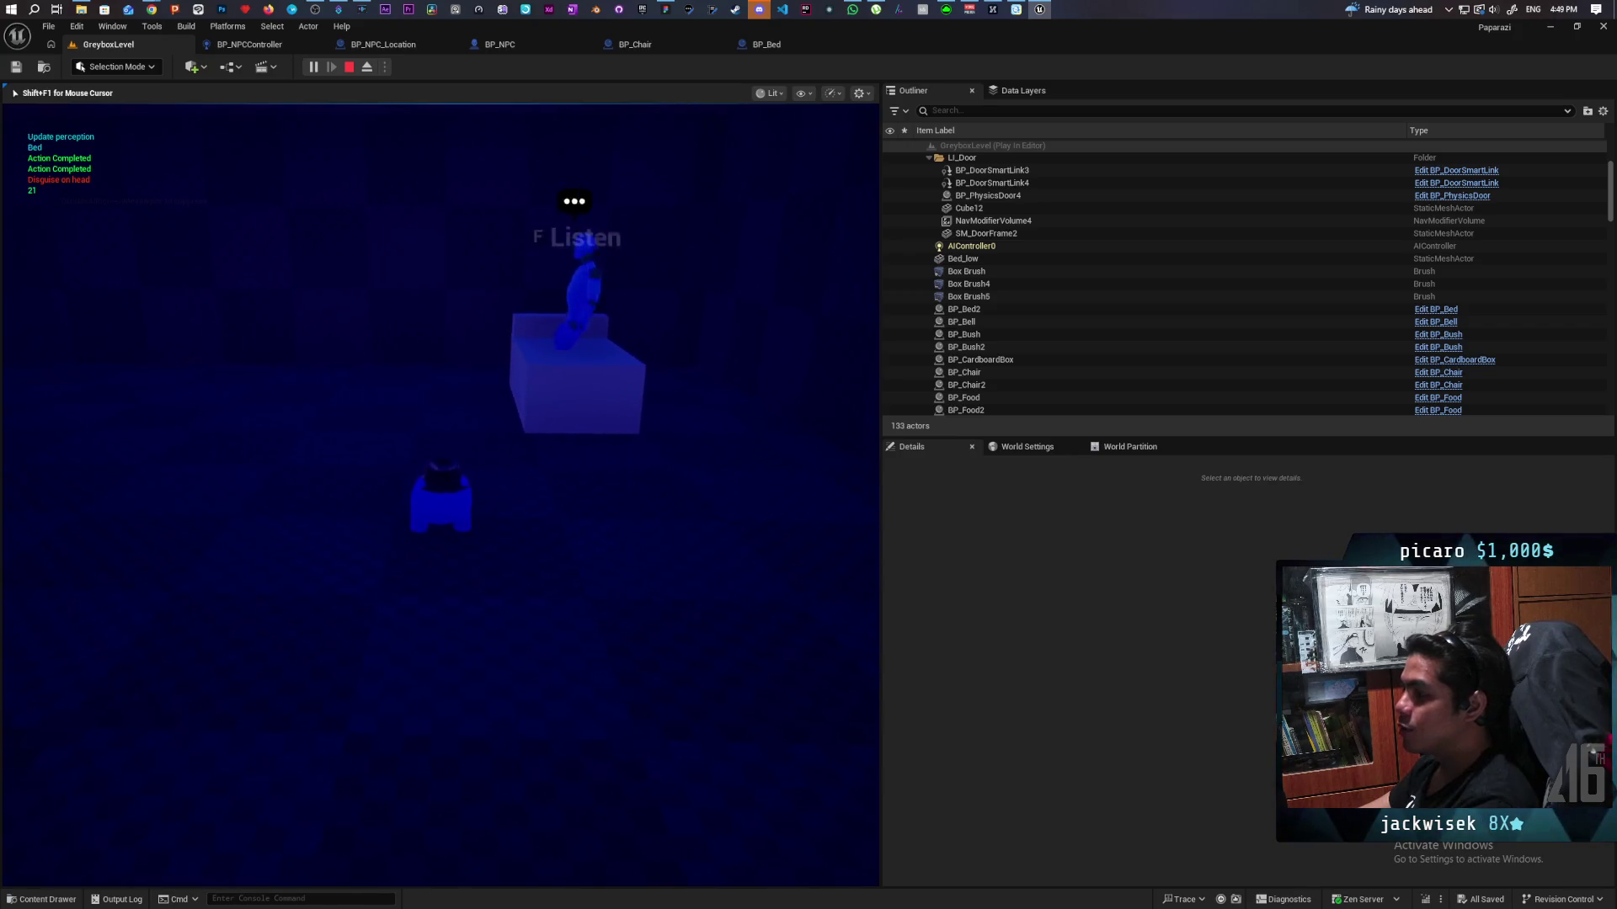
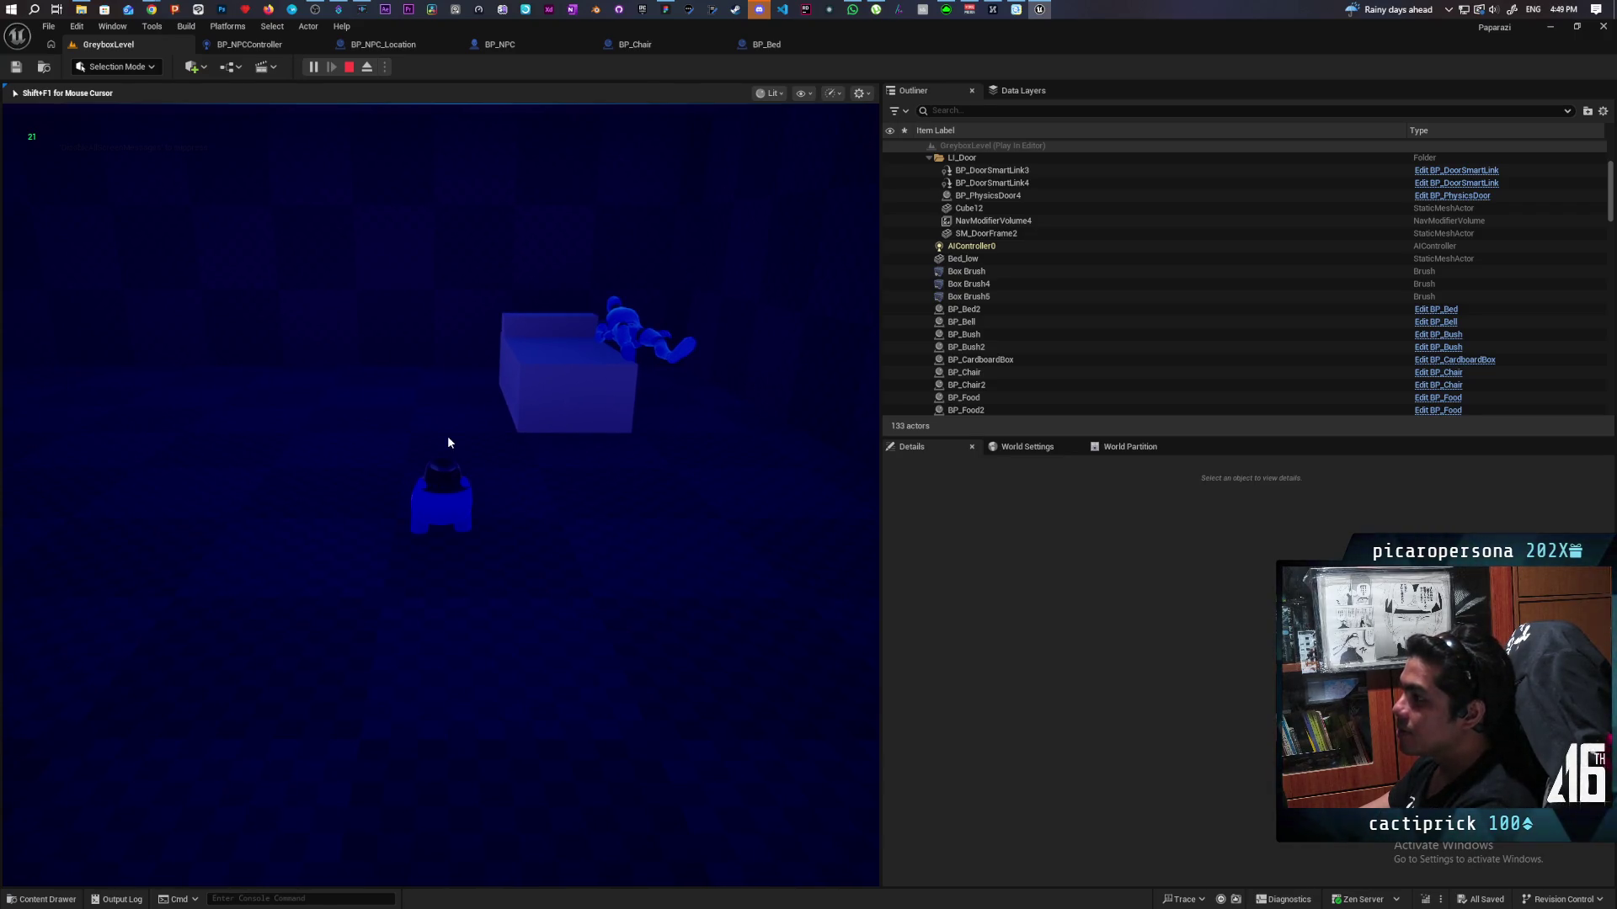
Step: End the play session, fly the viewport toward BP_Bed2, and bring up the BP_Bed graph
key("Escape")
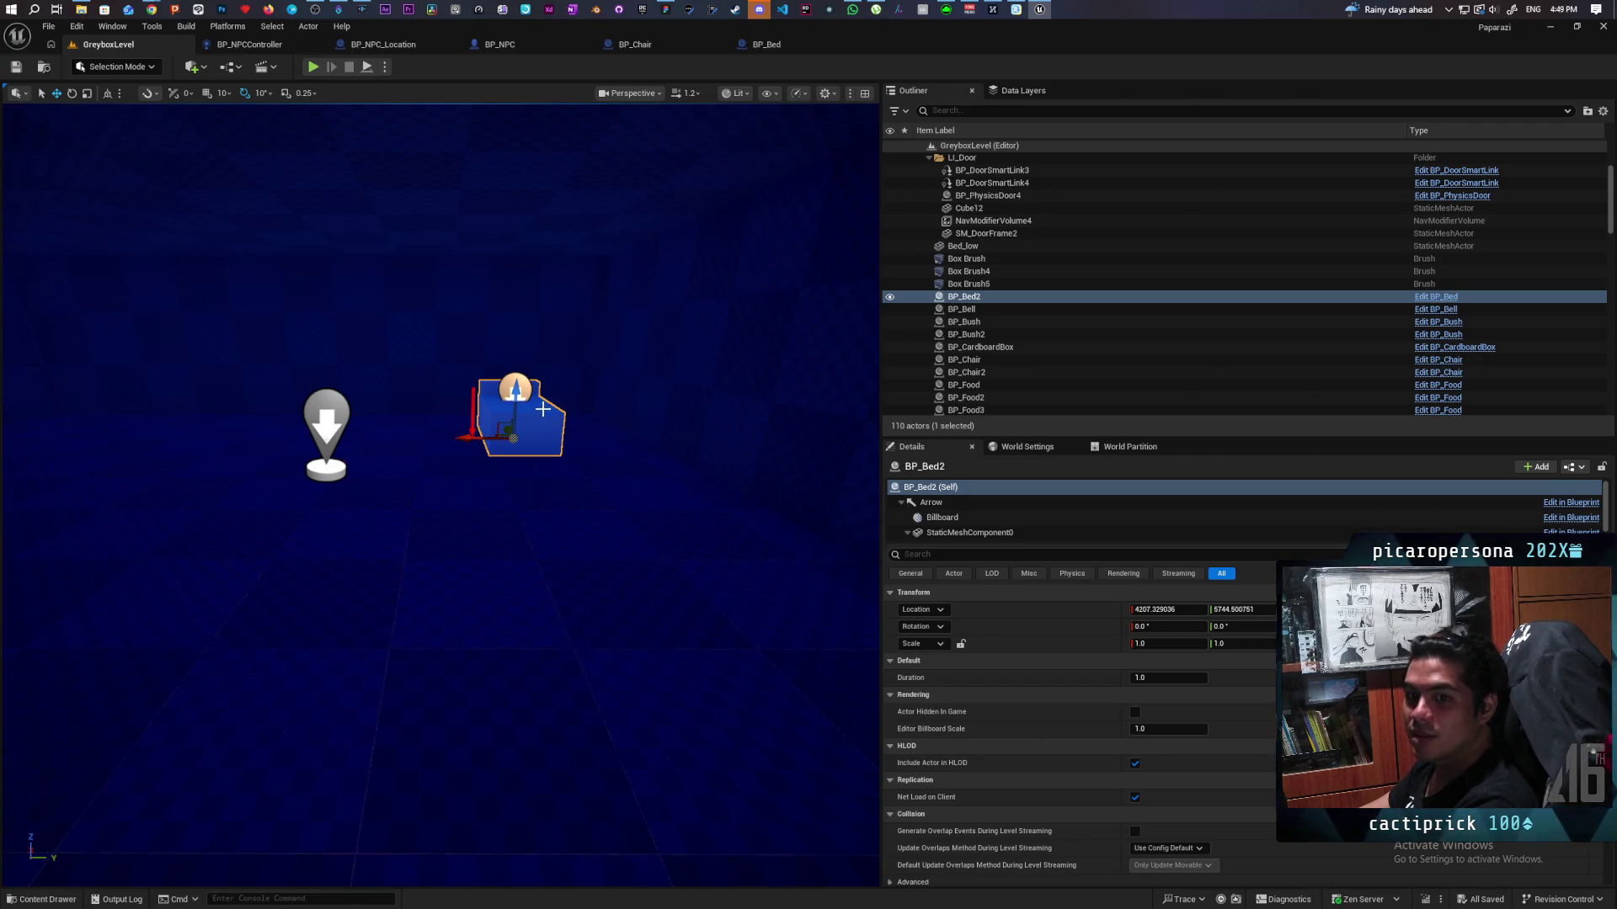
mouse_move(506, 421)
left_mouse_down()
mouse_move(471, 405)
mouse_move(438, 421)
mouse_move(506, 430)
left_mouse_up()
mouse_move(625, 189)
left_mouse_down()
mouse_move(631, 151)
mouse_move(625, 188)
left_mouse_up()
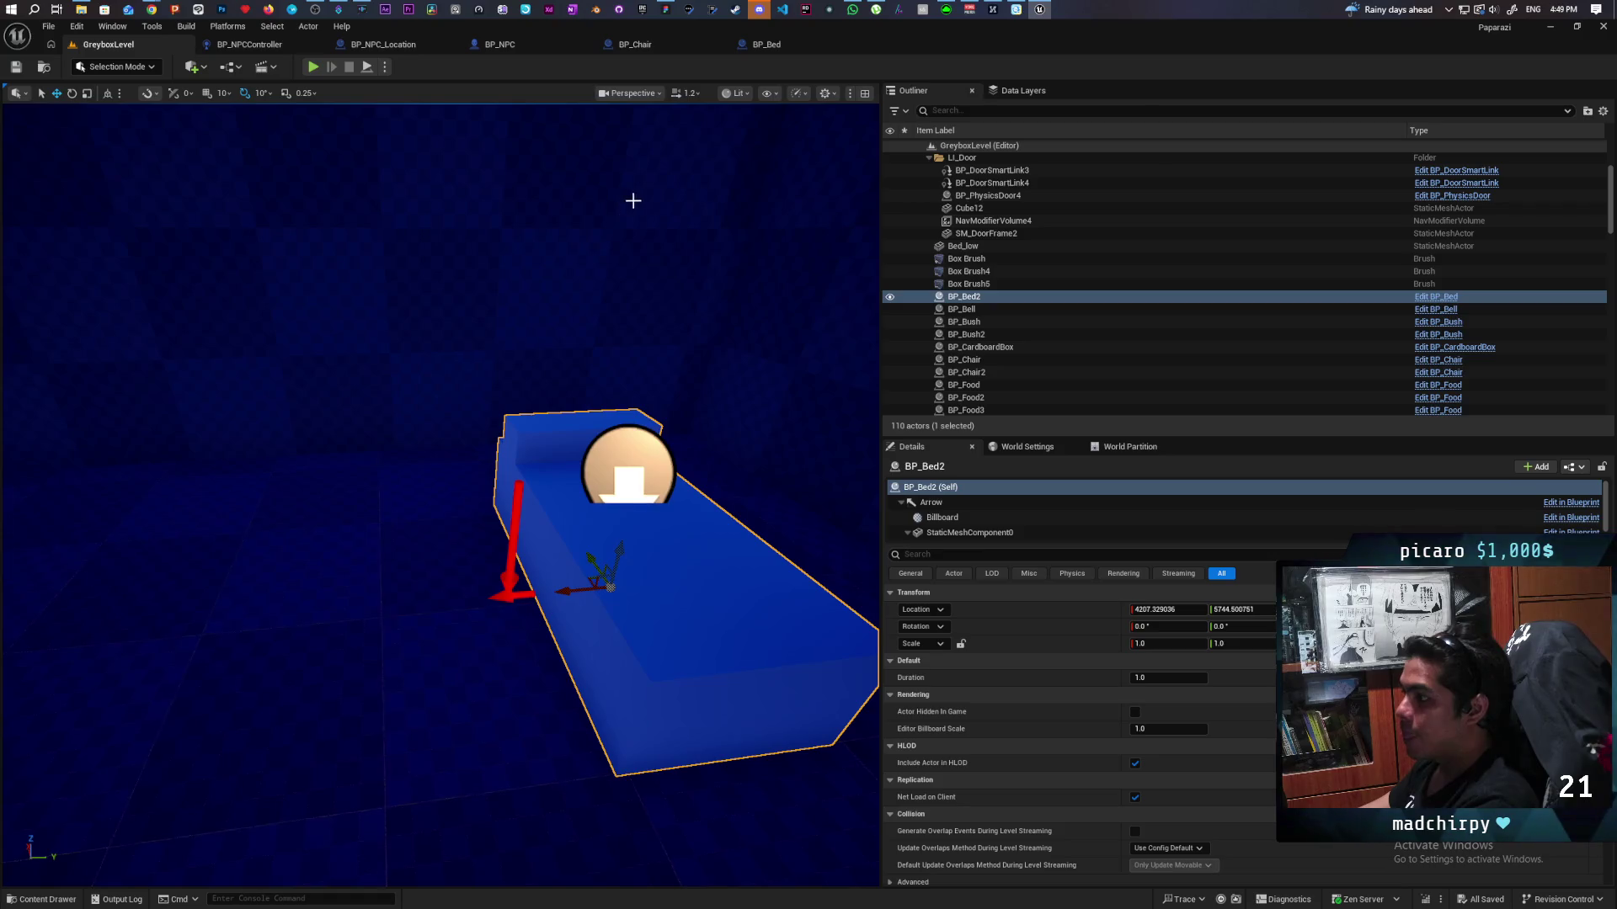
left_click(768, 45)
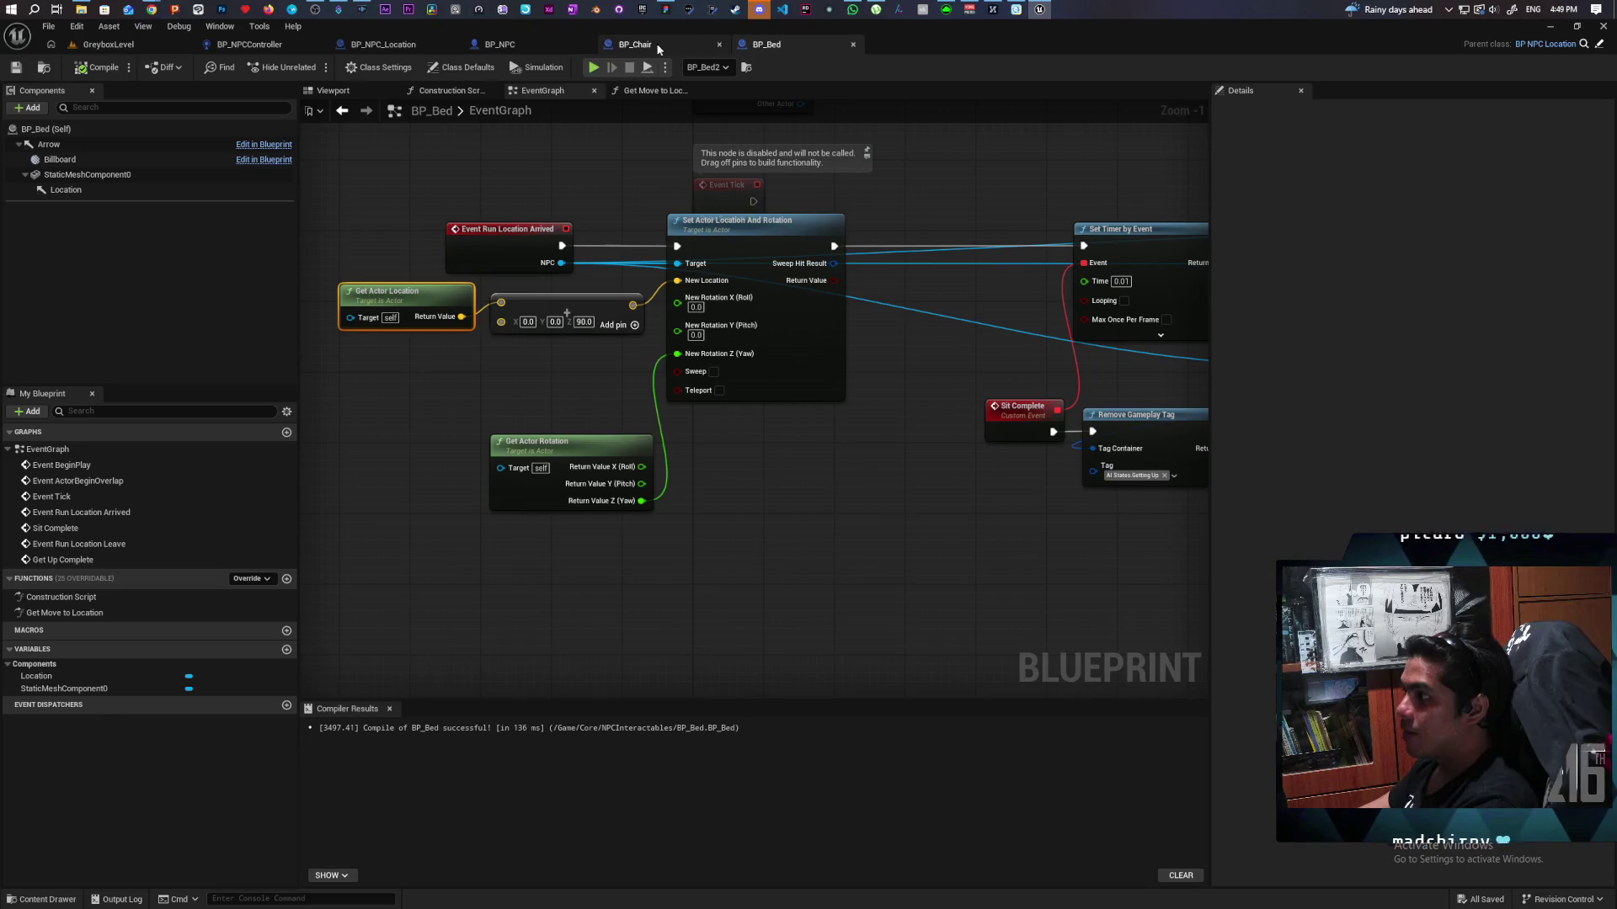
Step: Copy the Get Actor Location, Add, Break Vector and Make Vector nodes from BP_NPCController's EventGraph
left_click(519, 44)
left_click(250, 44)
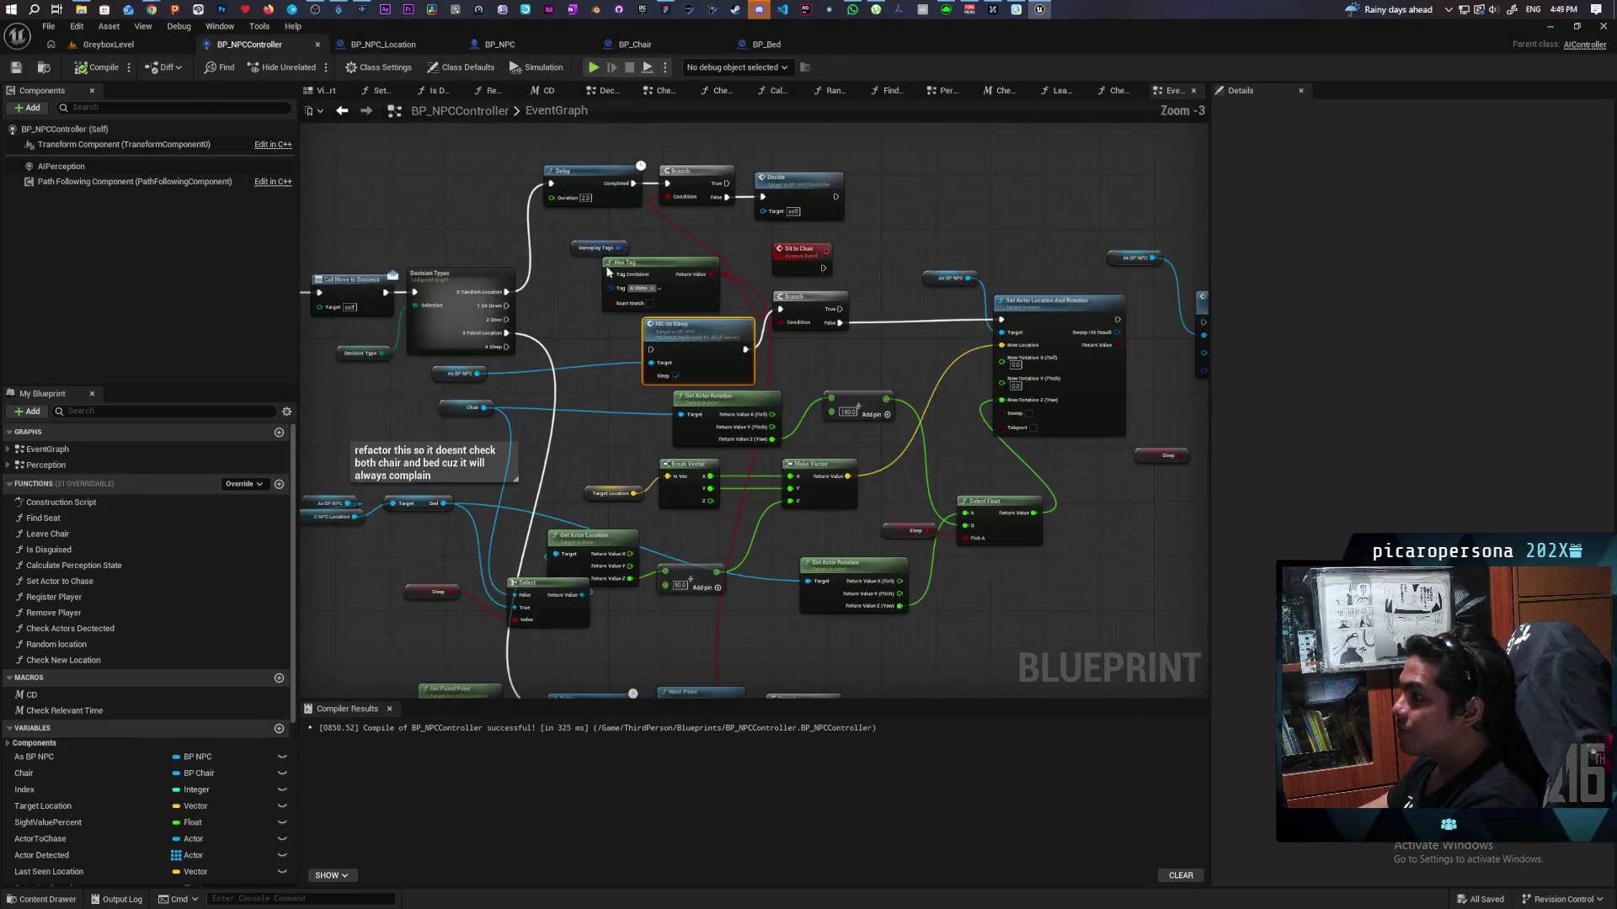
mouse_move(740, 332)
left_mouse_down()
mouse_move(811, 315)
mouse_move(840, 373)
left_mouse_up()
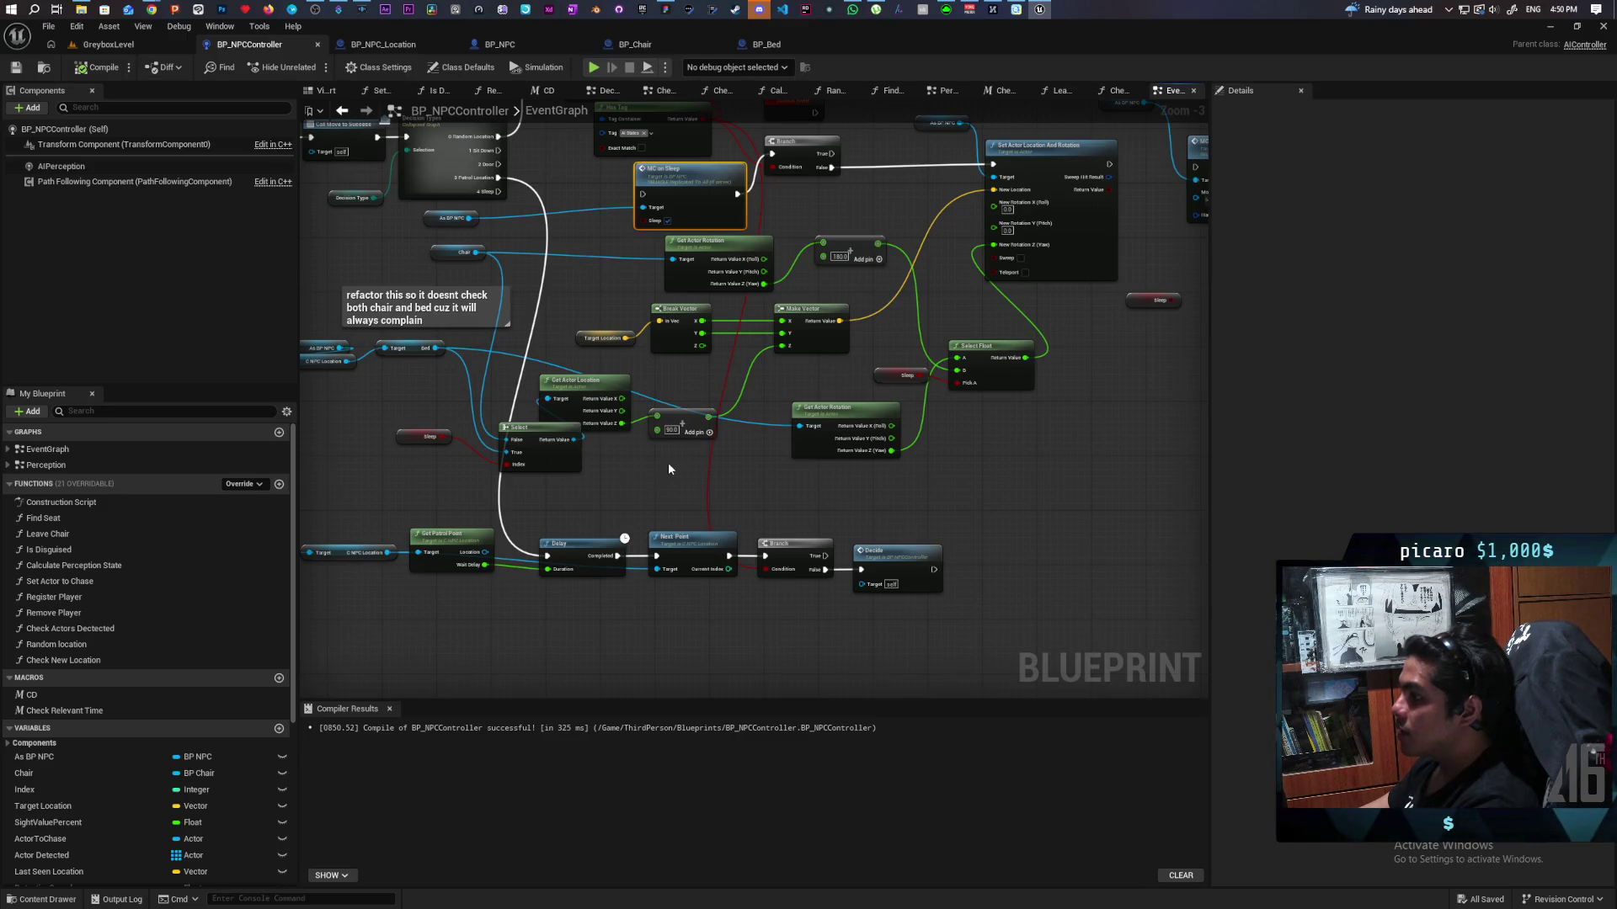
left_click_drag(704, 375, 629, 413)
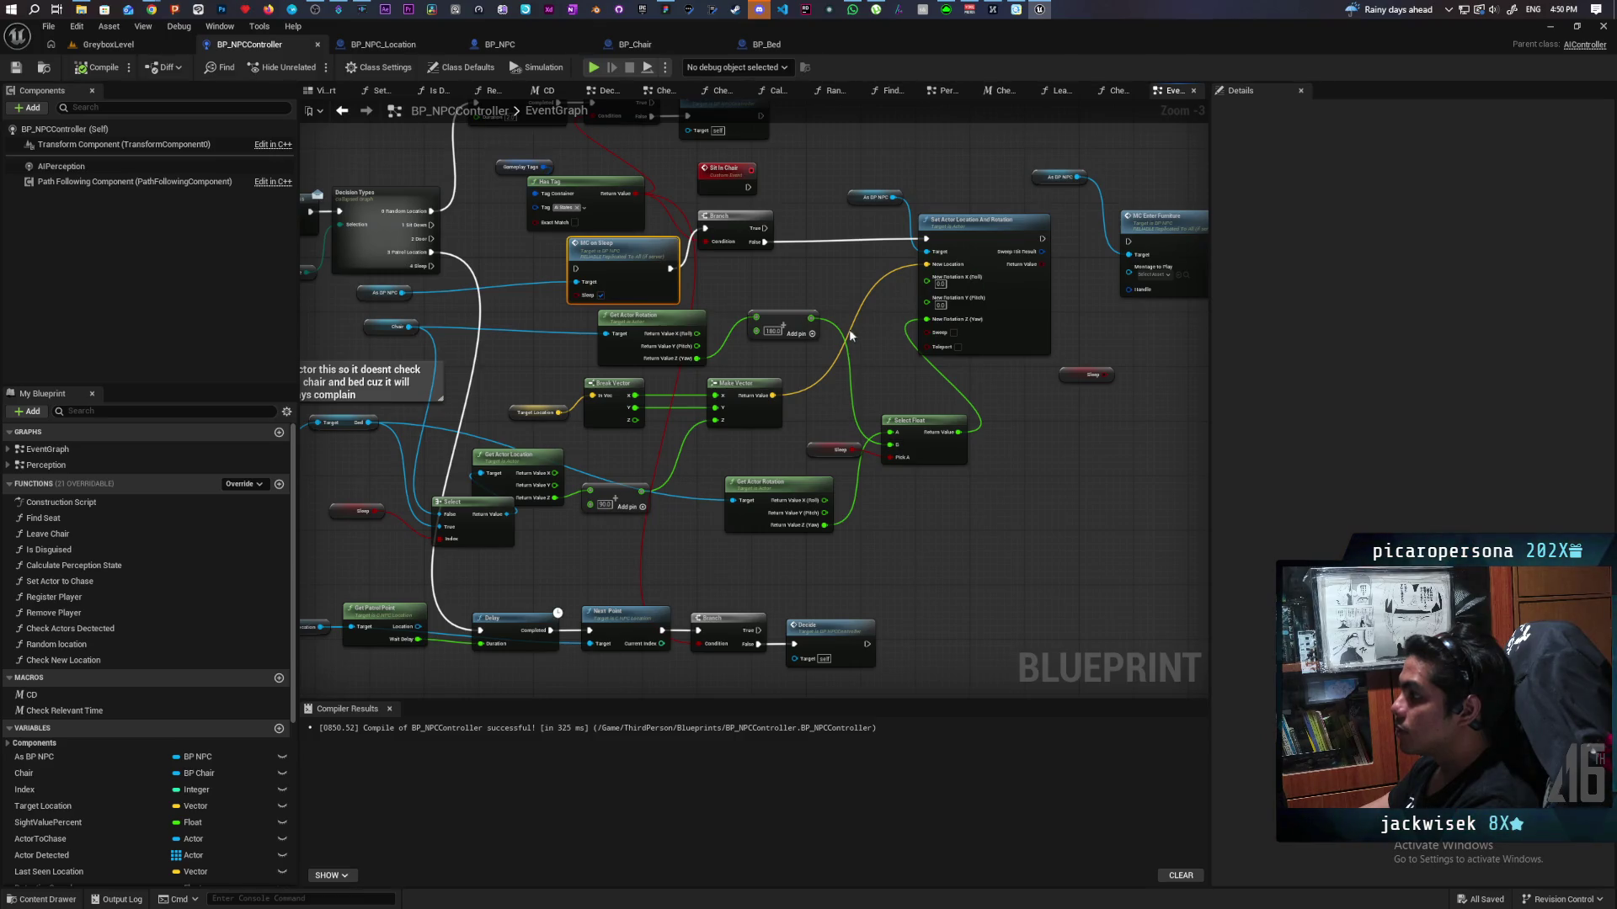
left_click_drag(768, 437, 815, 410)
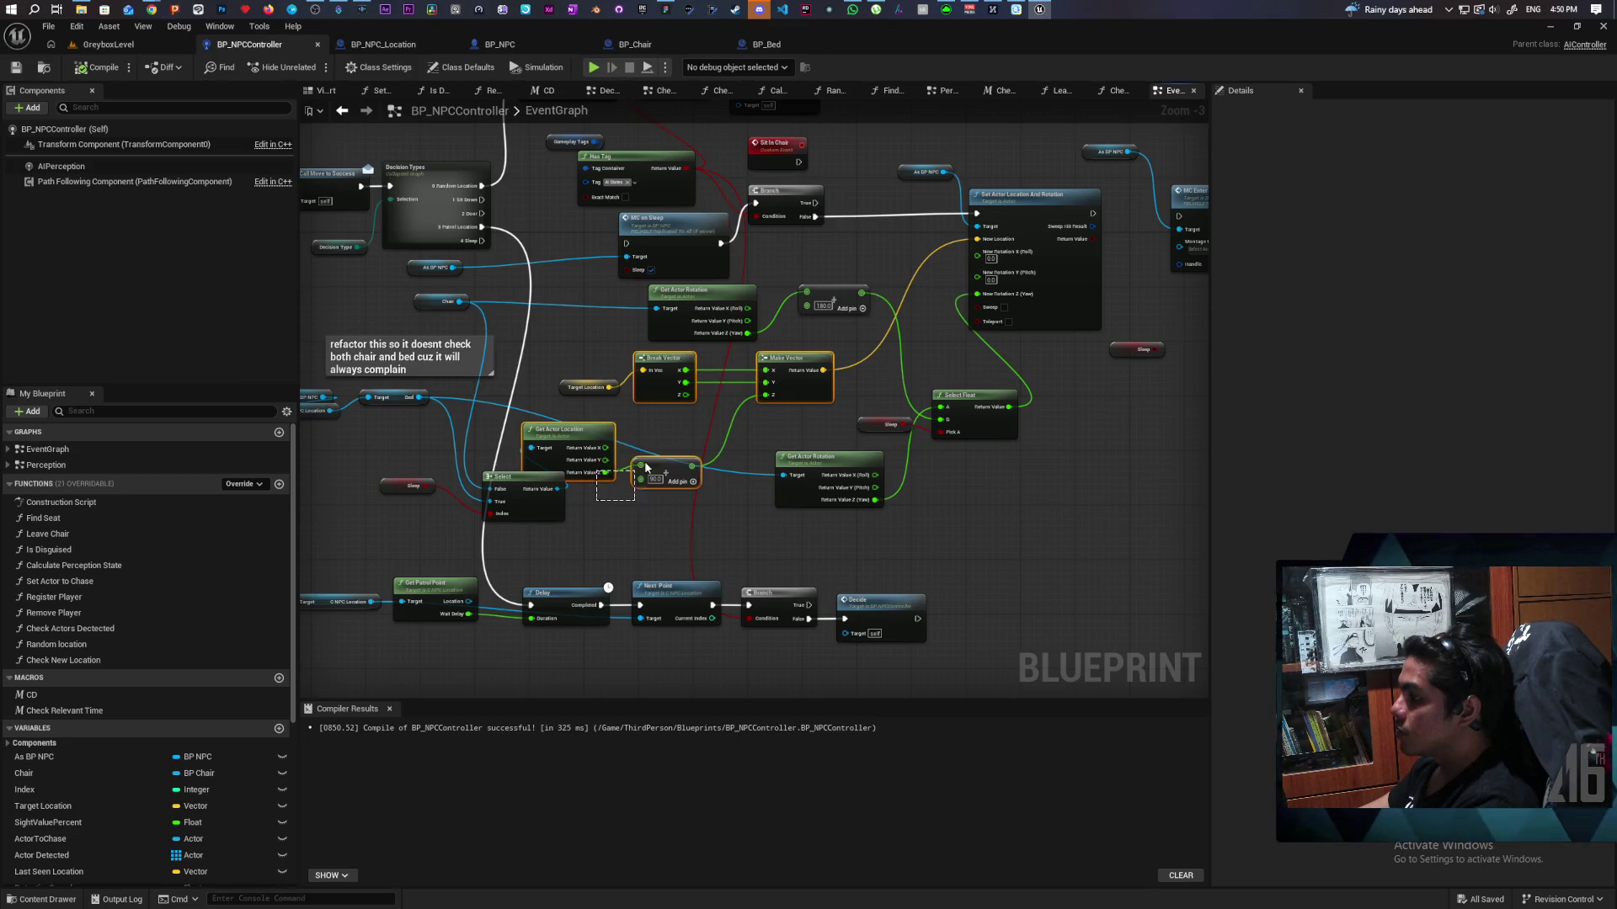
left_click_drag(605, 472, 640, 466)
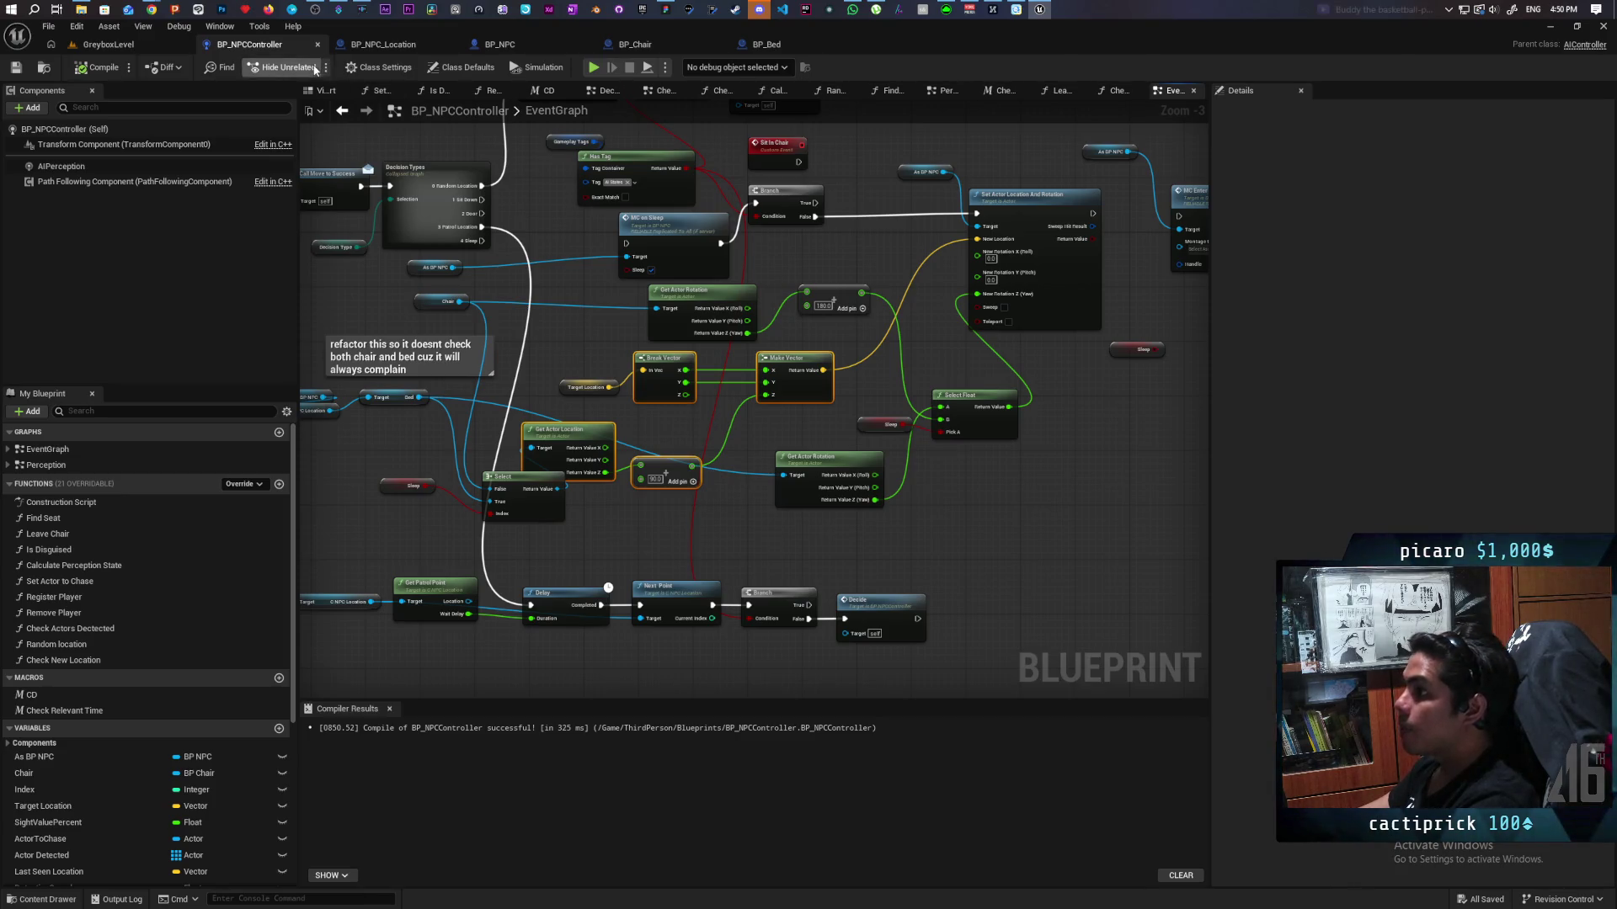
left_click(736, 47)
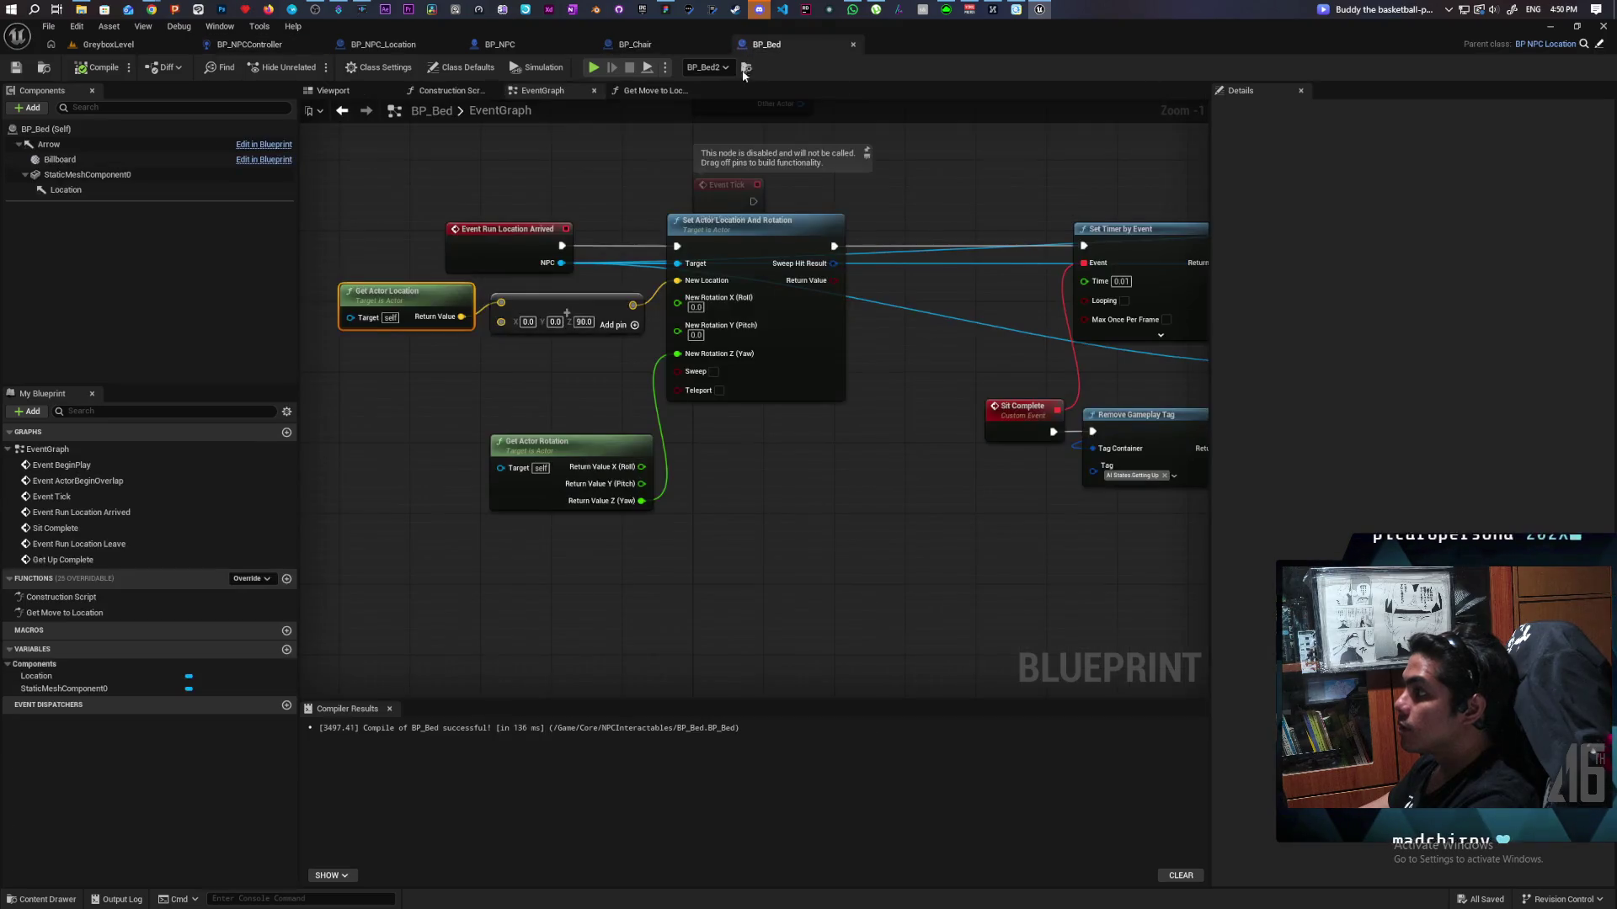
Step: Paste the vector nodes into BP_Bed, wire Make Vector to New Location, and delete Get Actor Location and Add
key("ctrl+v")
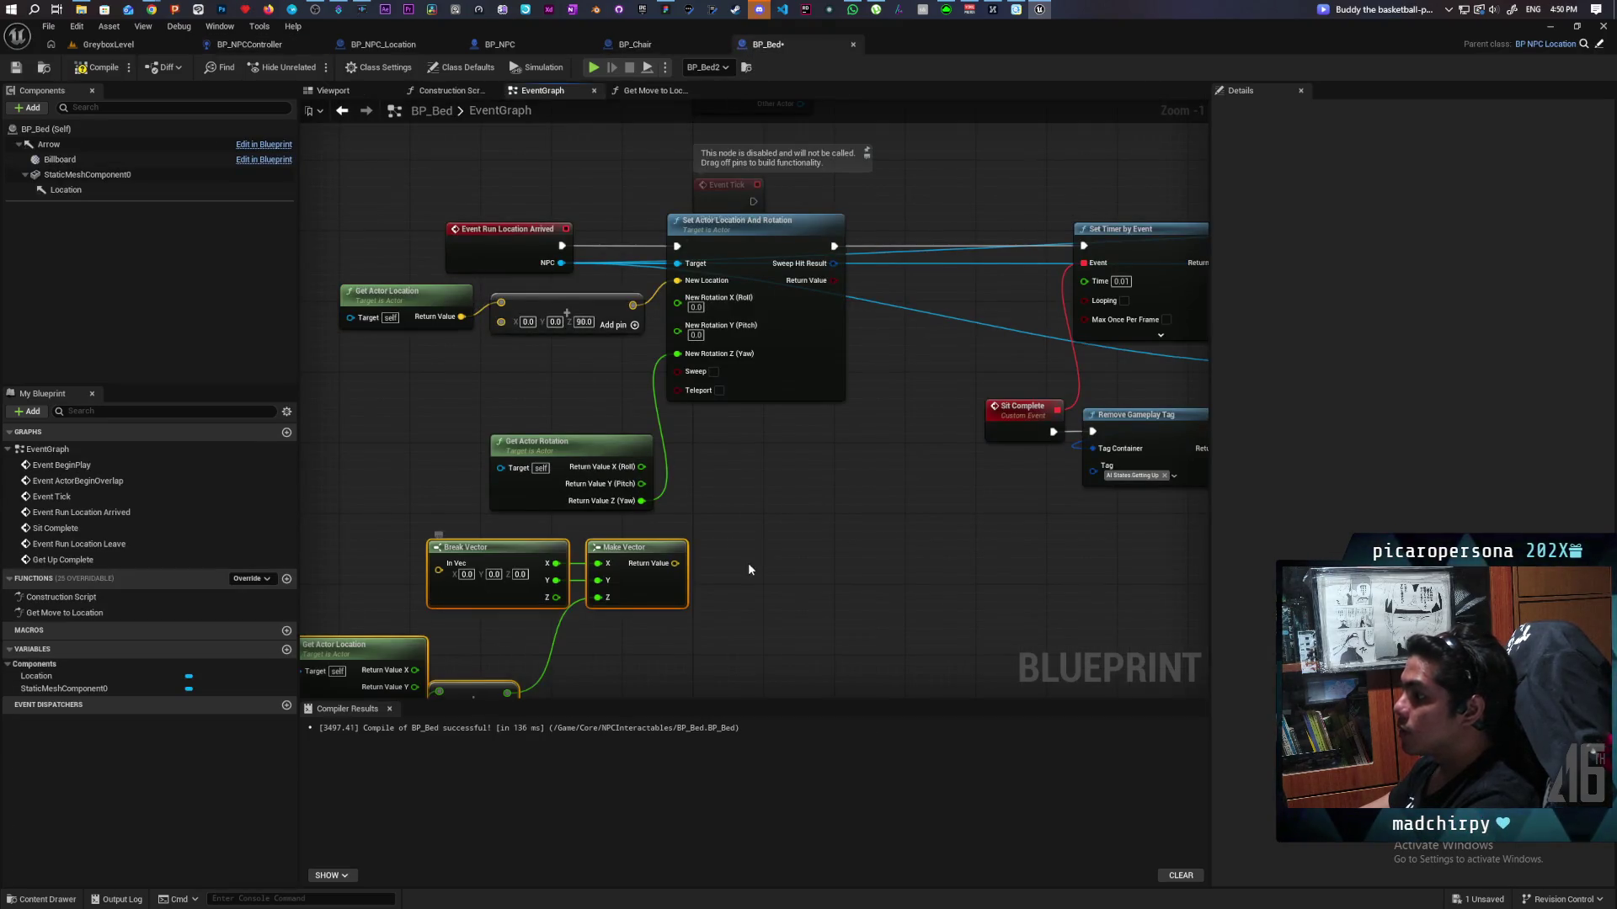
left_click_drag(748, 565, 841, 418)
mouse_move(717, 409)
left_mouse_down()
mouse_move(548, 395)
mouse_move(522, 237)
left_mouse_up()
left_click_drag(673, 230, 708, 394)
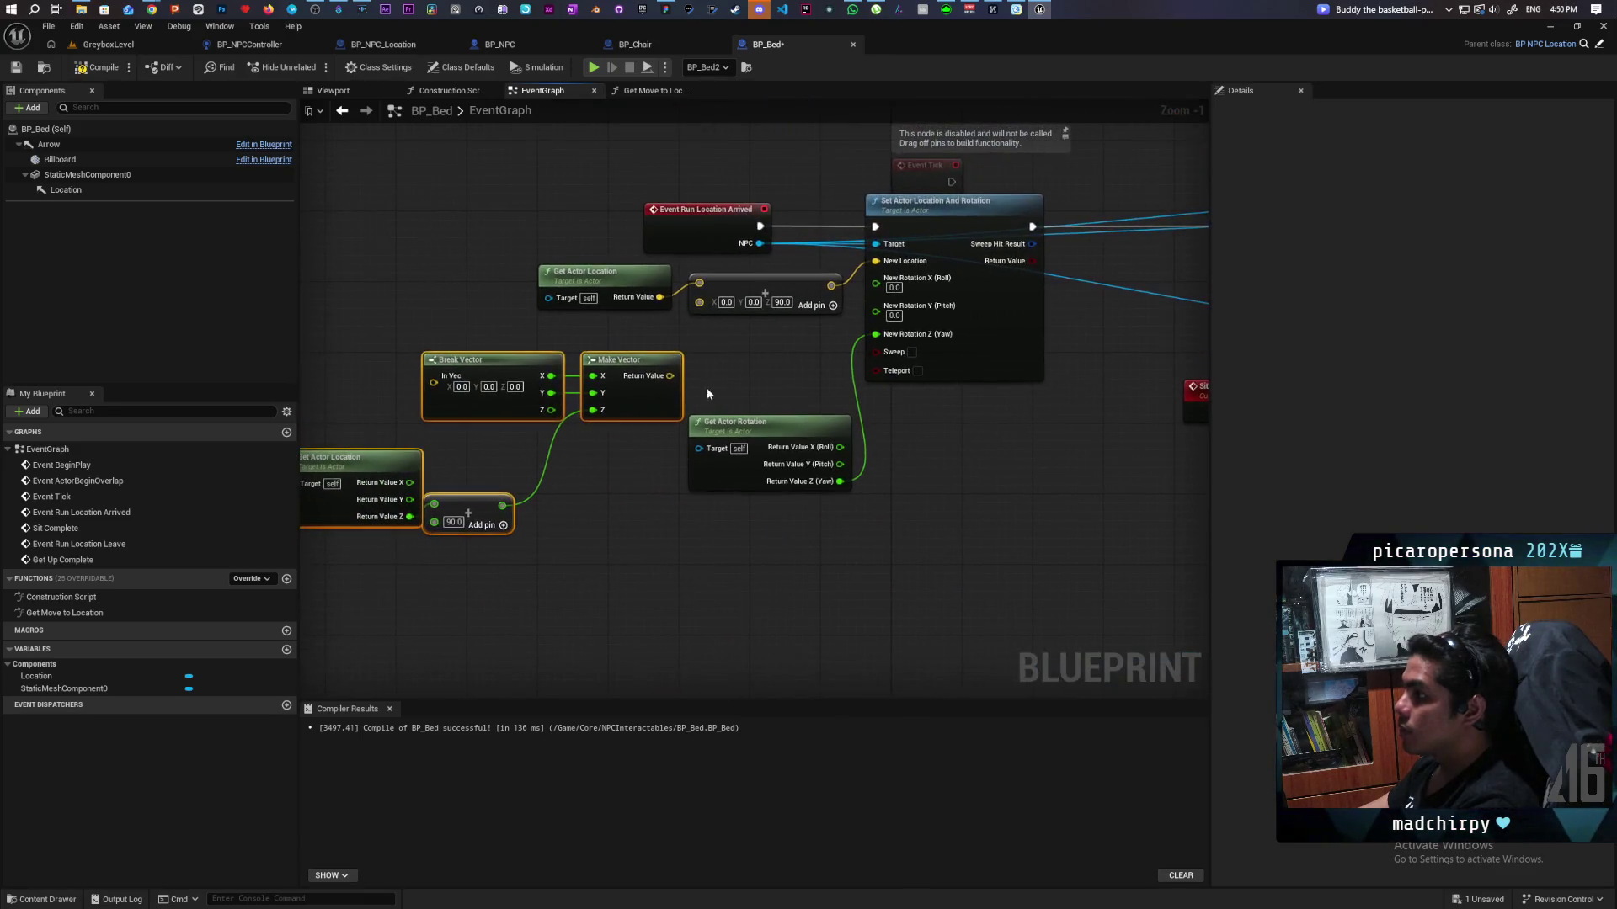
left_click_drag(814, 340, 876, 261)
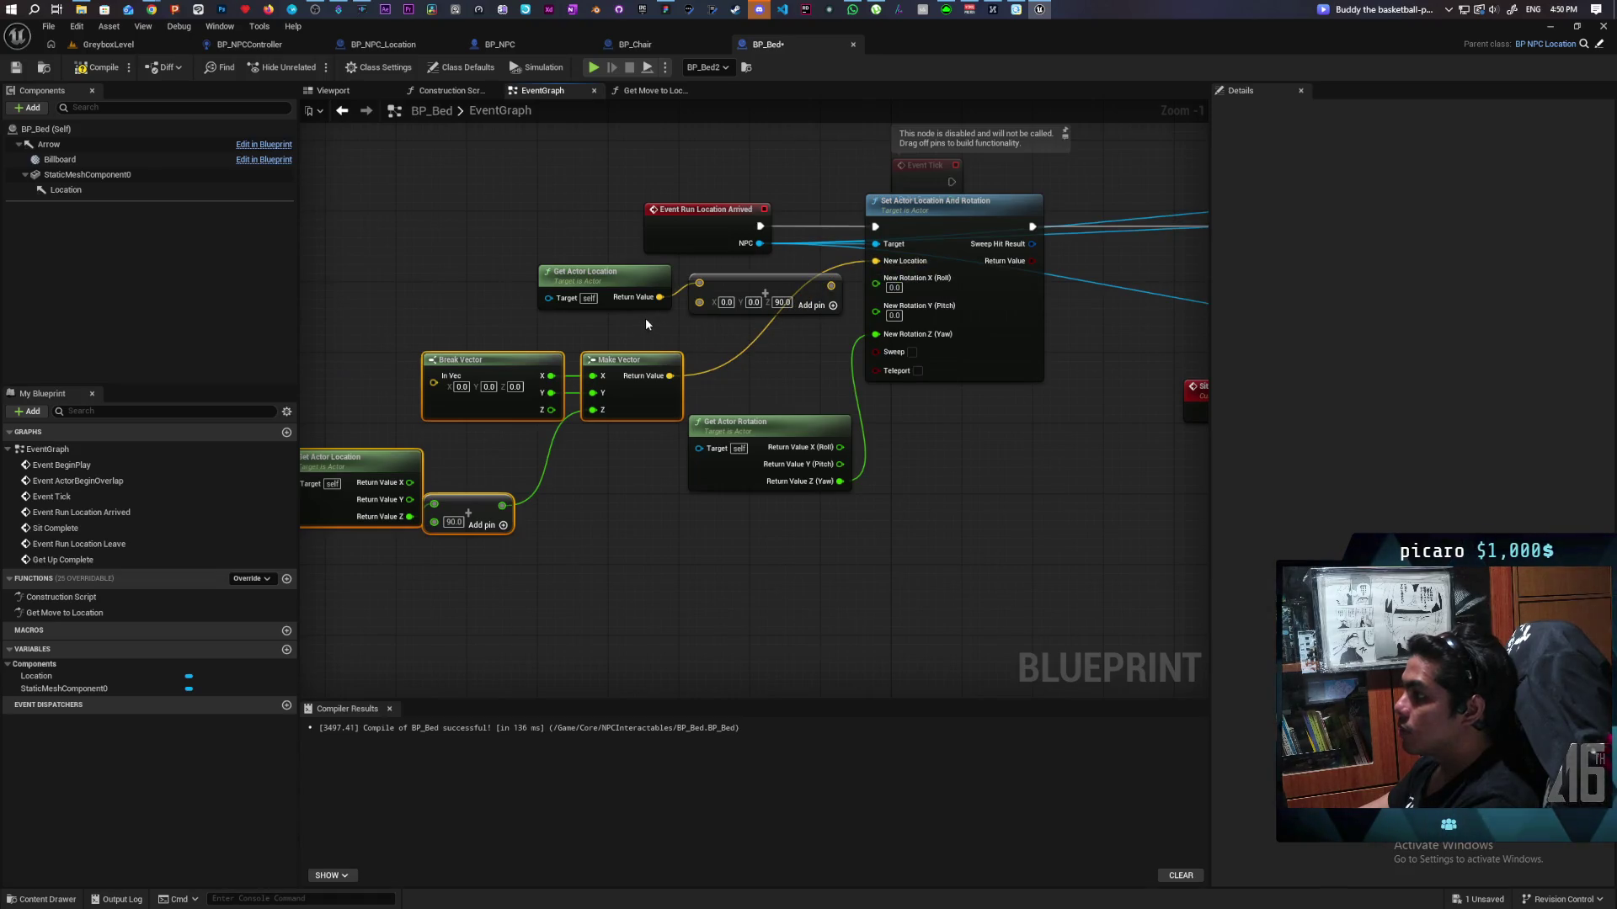
left_click_drag(646, 324, 701, 329)
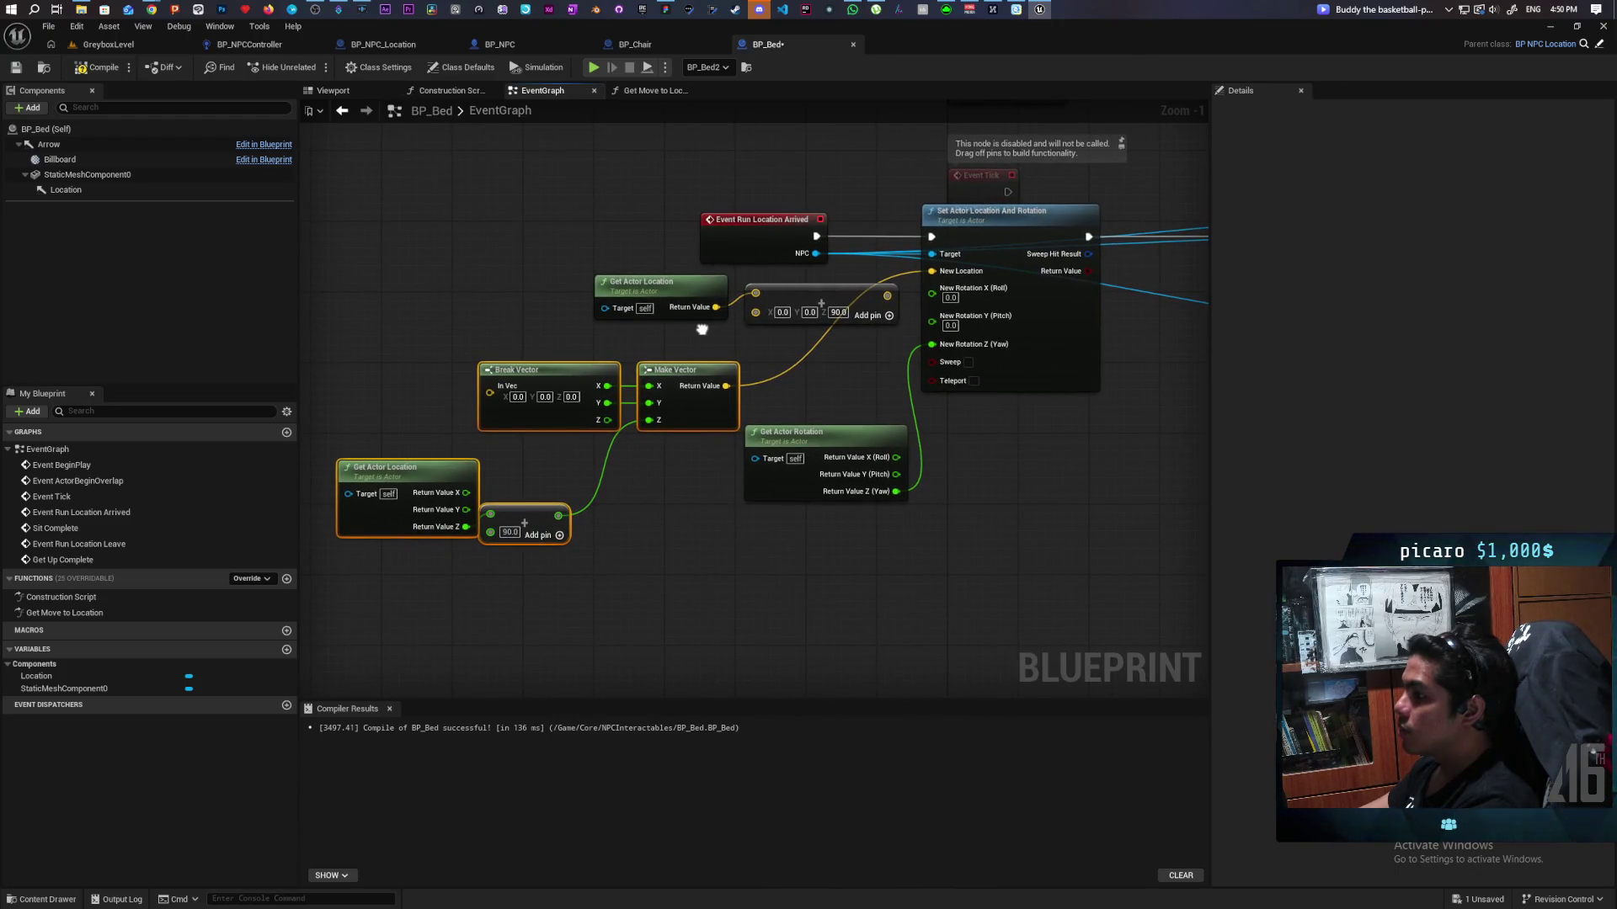
left_click_drag(539, 513, 541, 517)
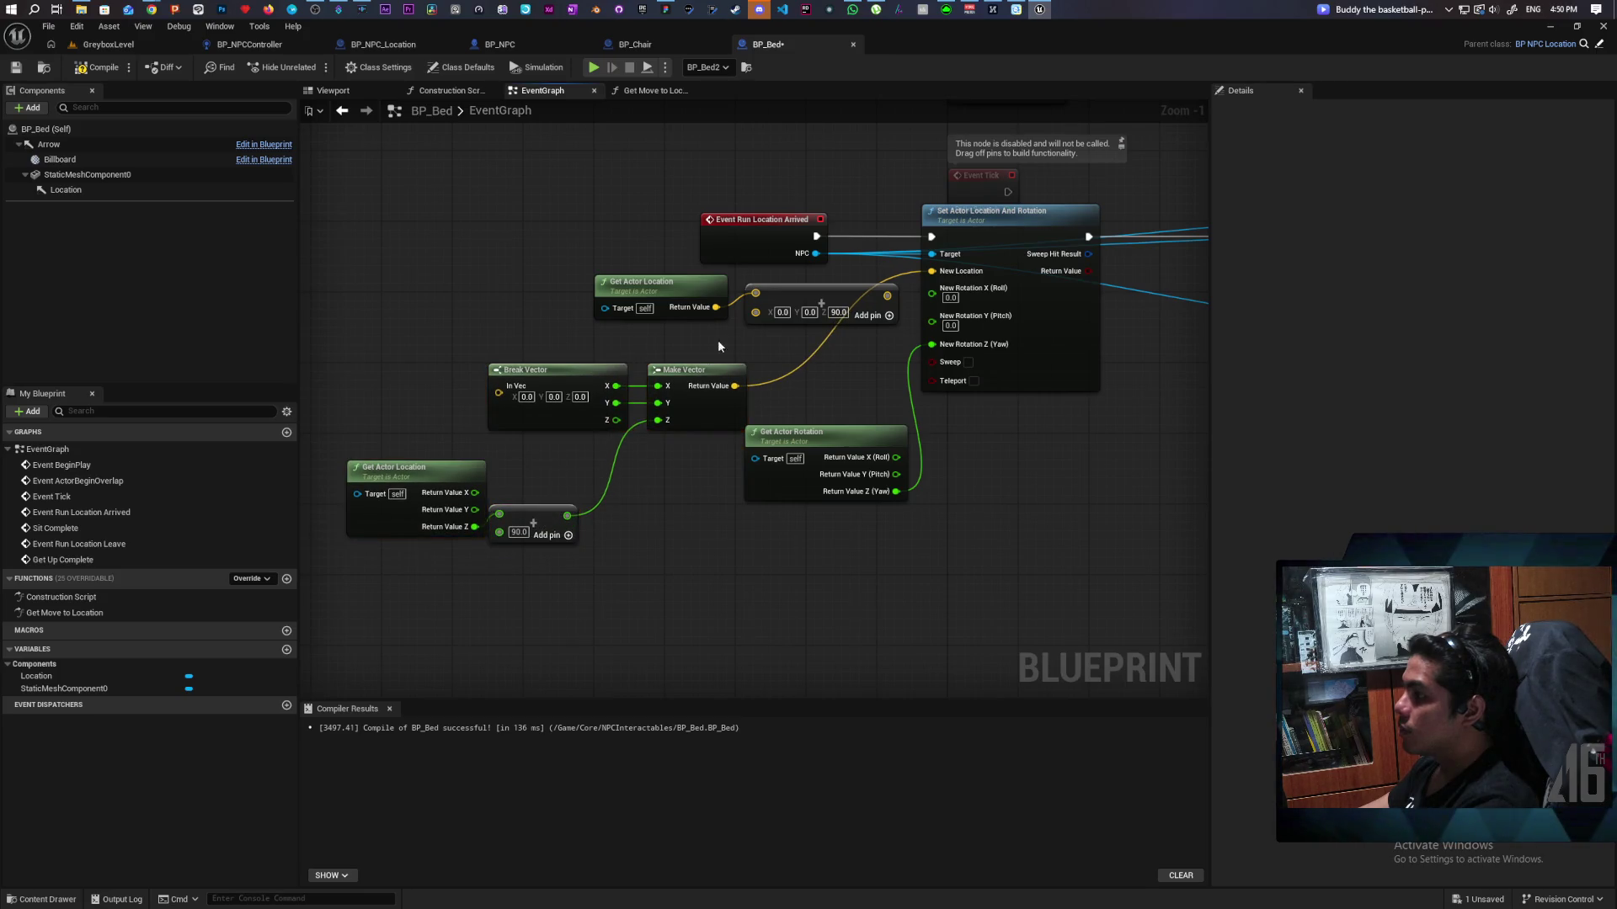
key("Delete")
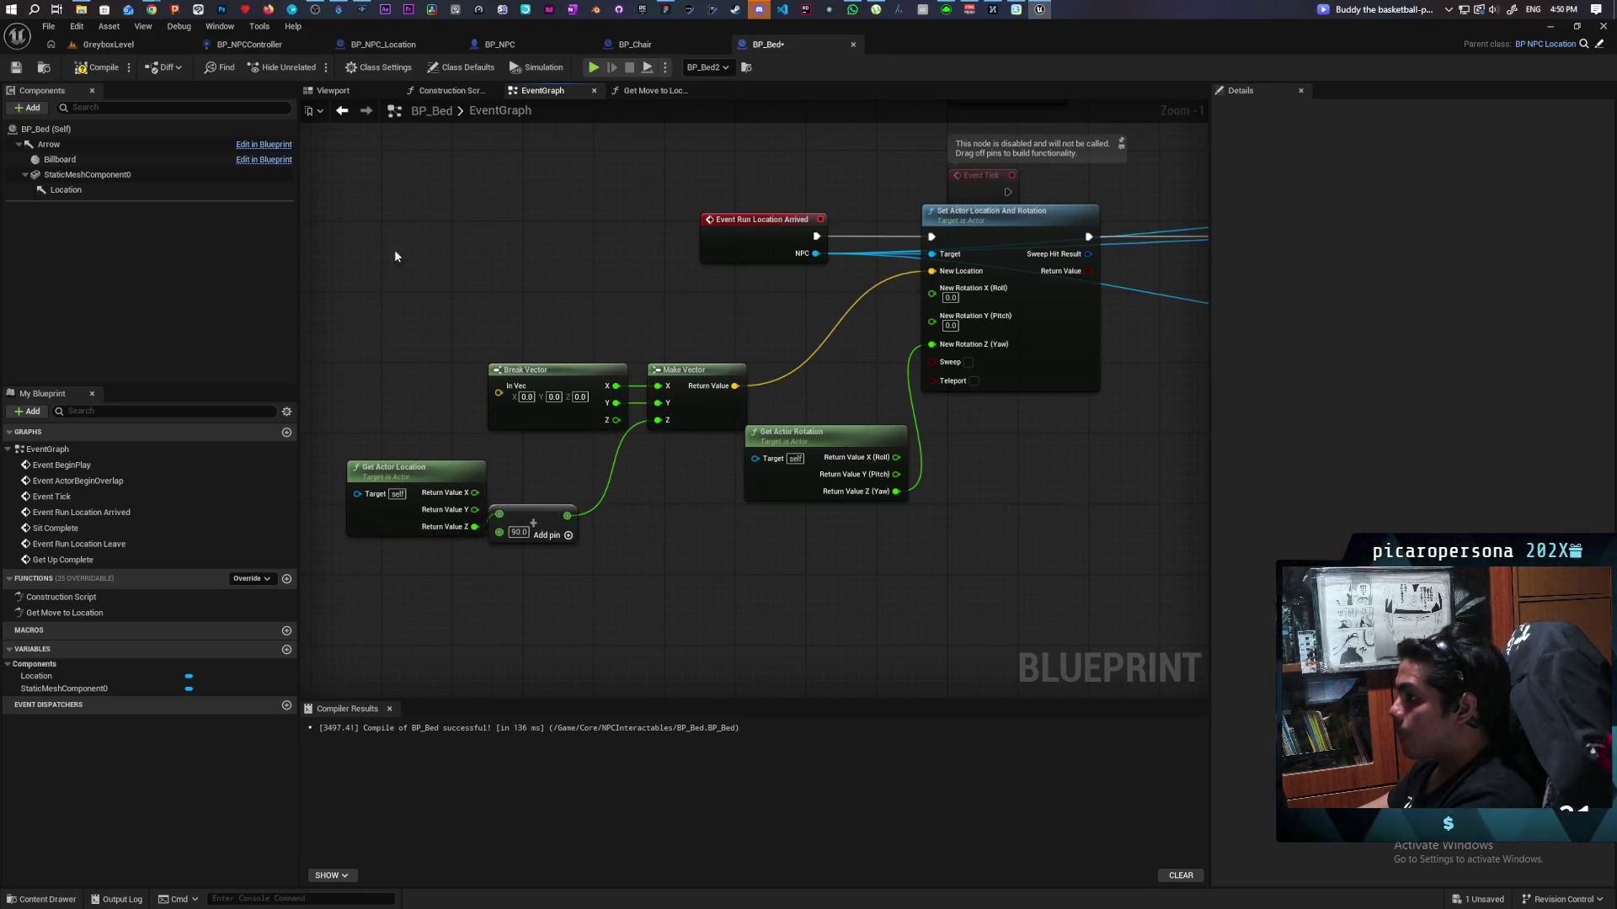
Step: Add a Location getter and feed its Get World Location into Break Vector
left_click_drag(68, 188, 426, 301)
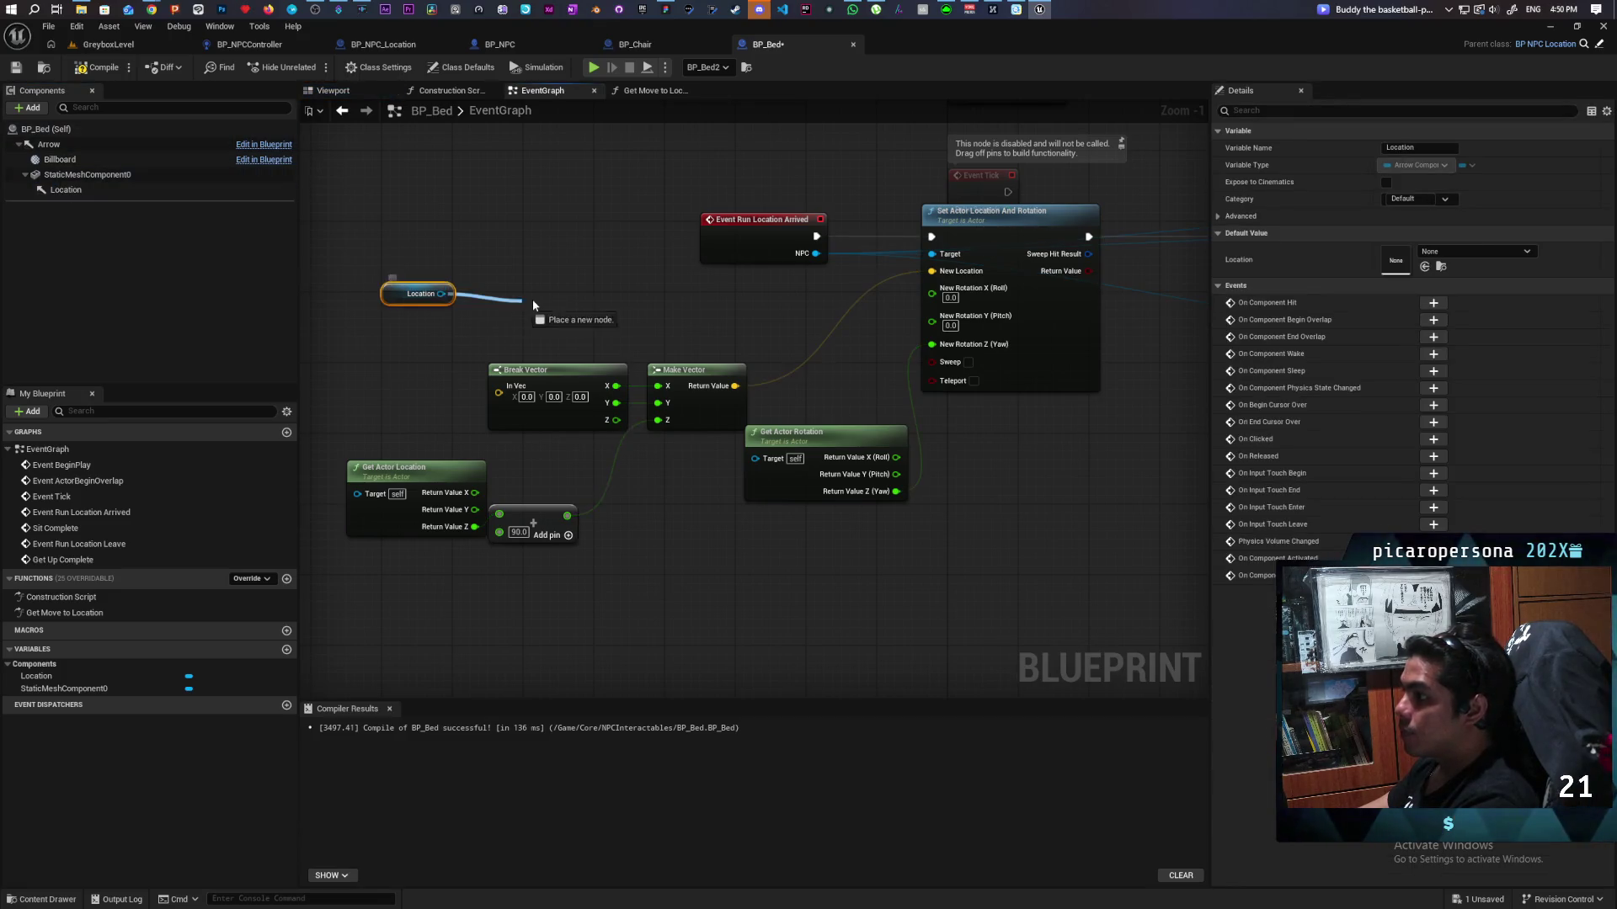
left_click_drag(533, 304, 536, 305)
type("wor")
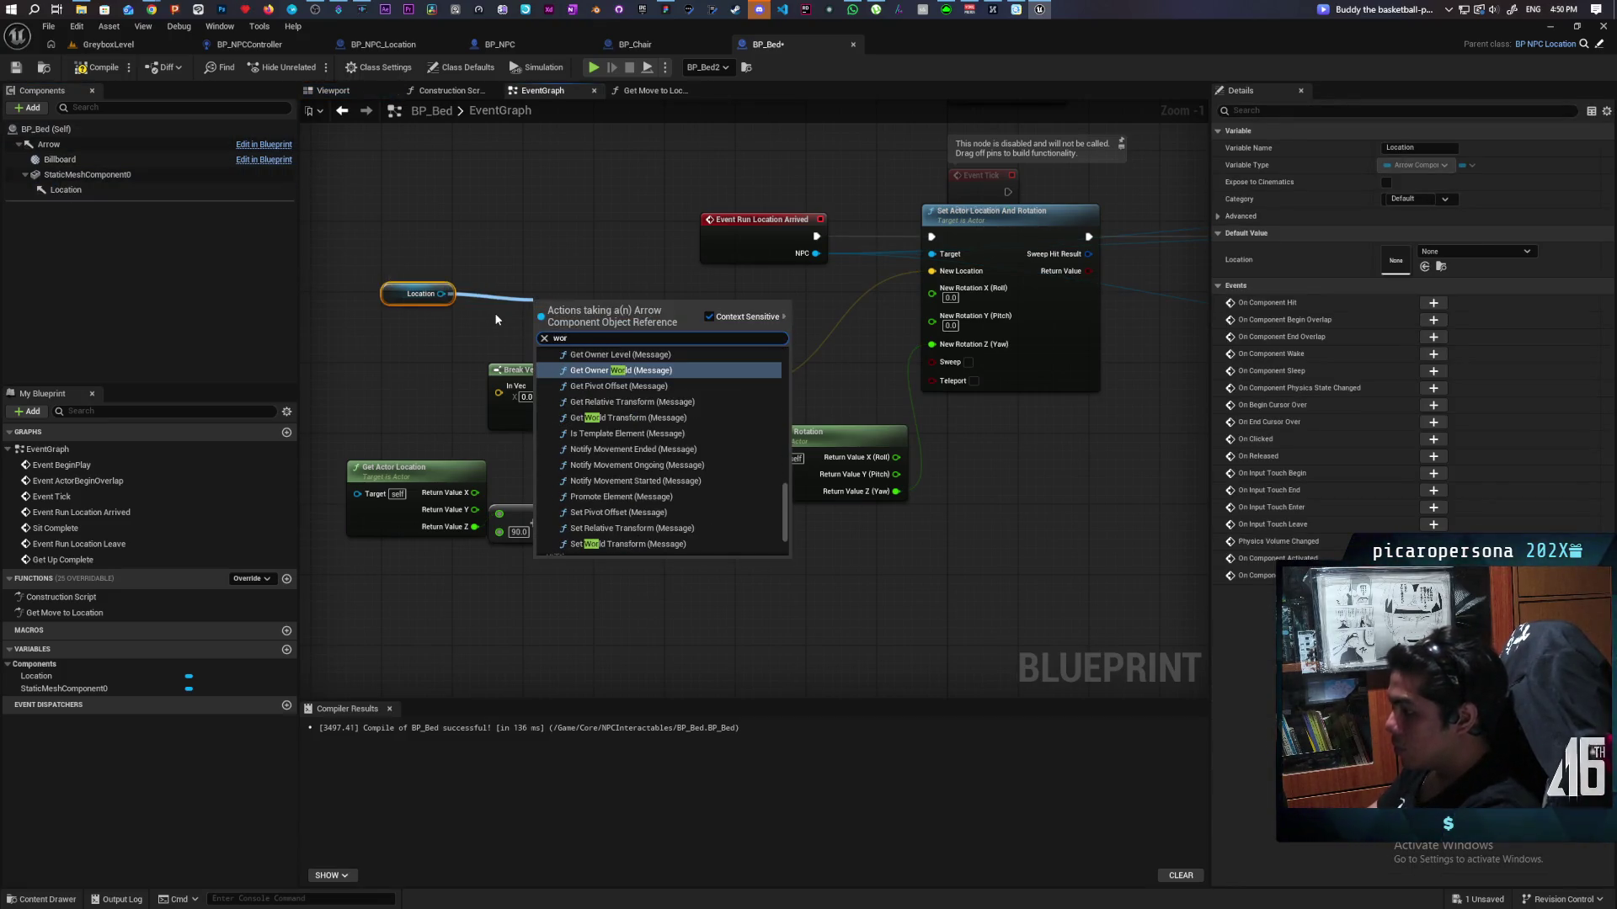
type("d")
key("BackSpace")
type("ld loca")
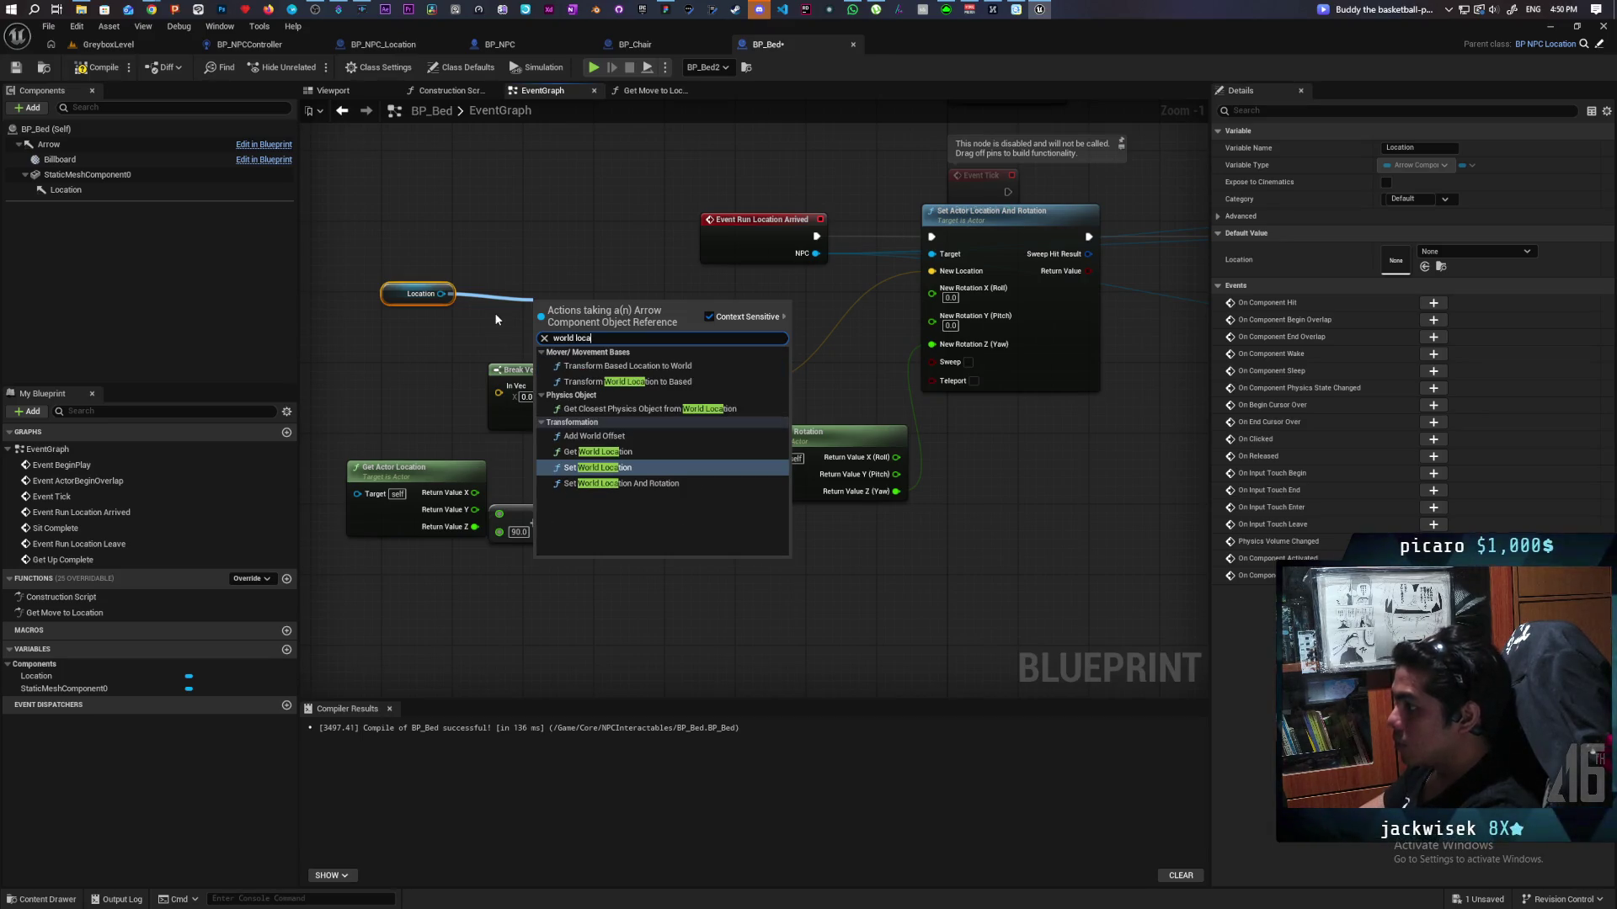
key("Up")
key("Return")
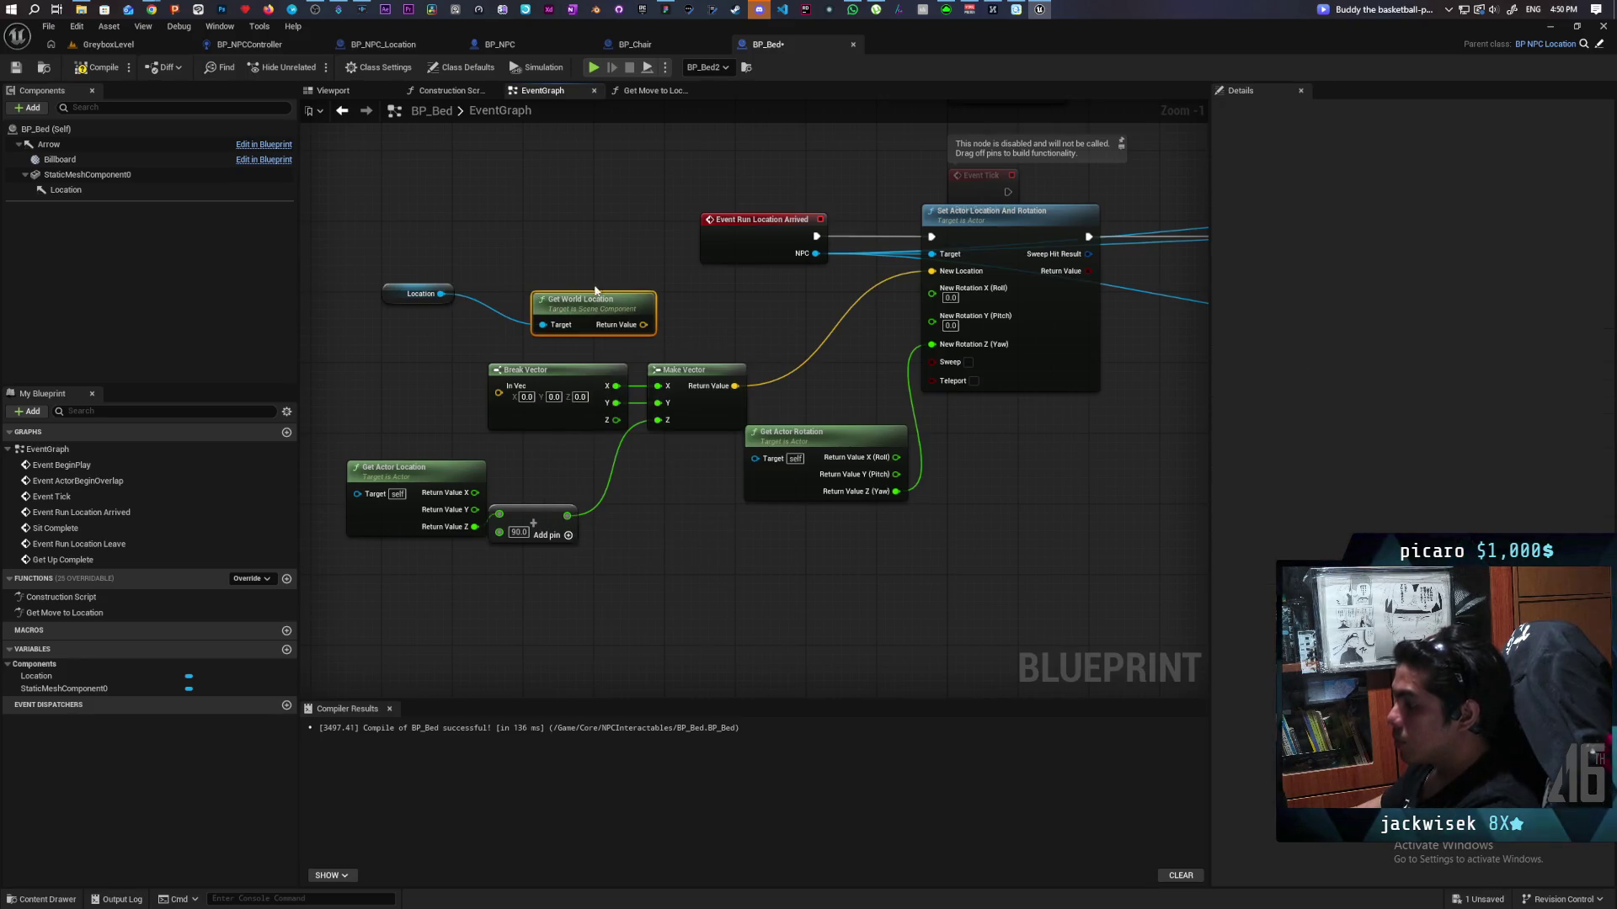
left_click_drag(643, 325, 499, 386)
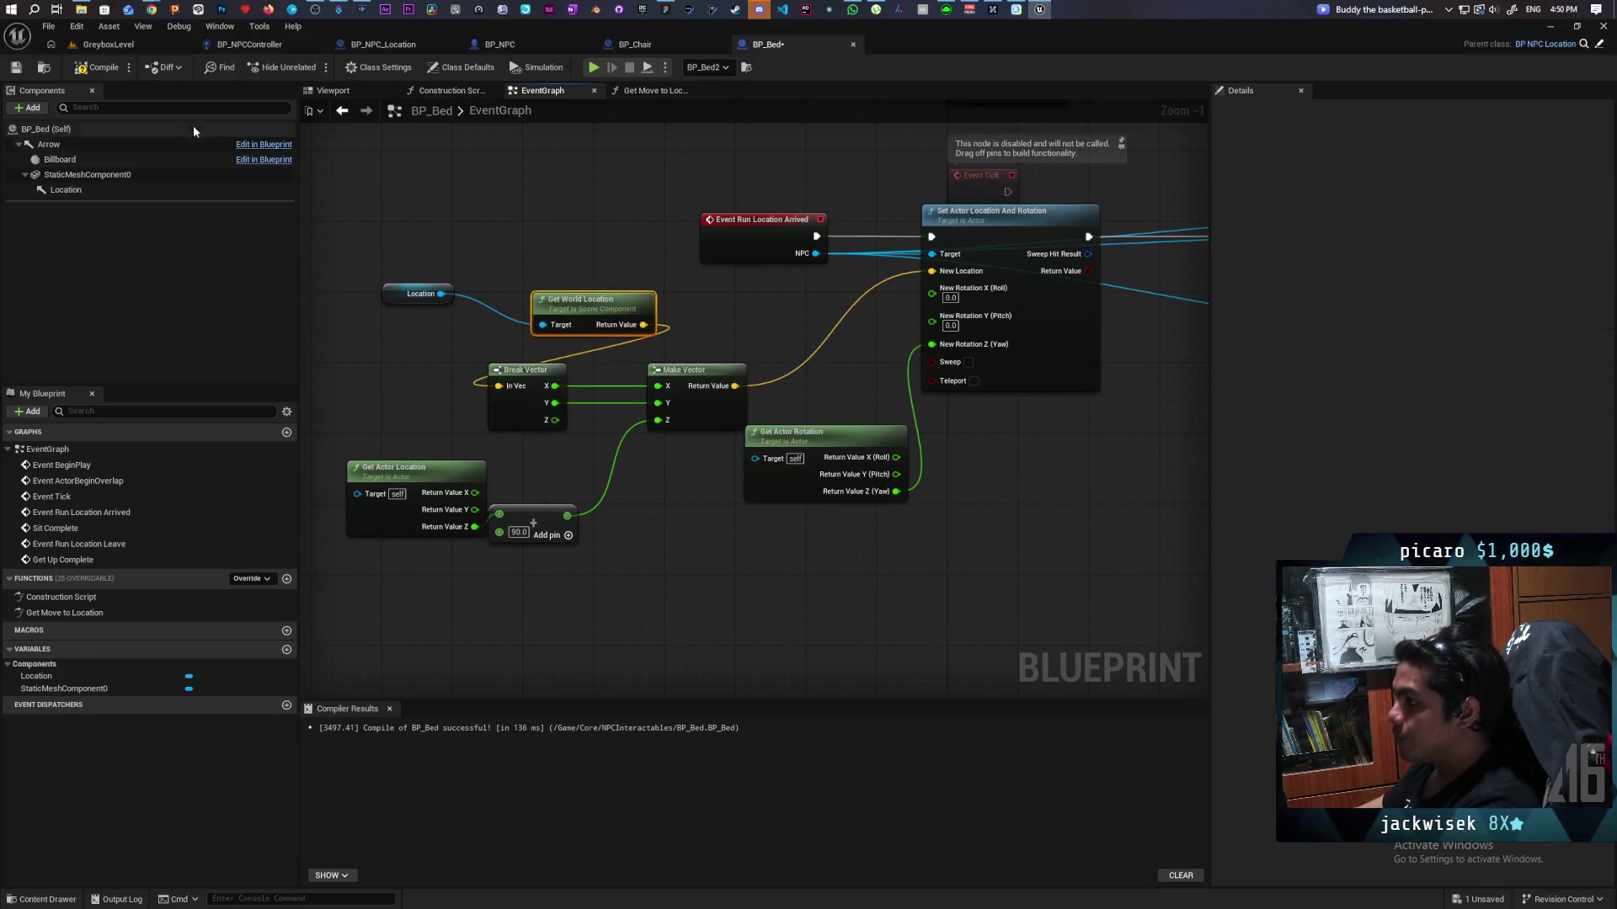
left_click(109, 44)
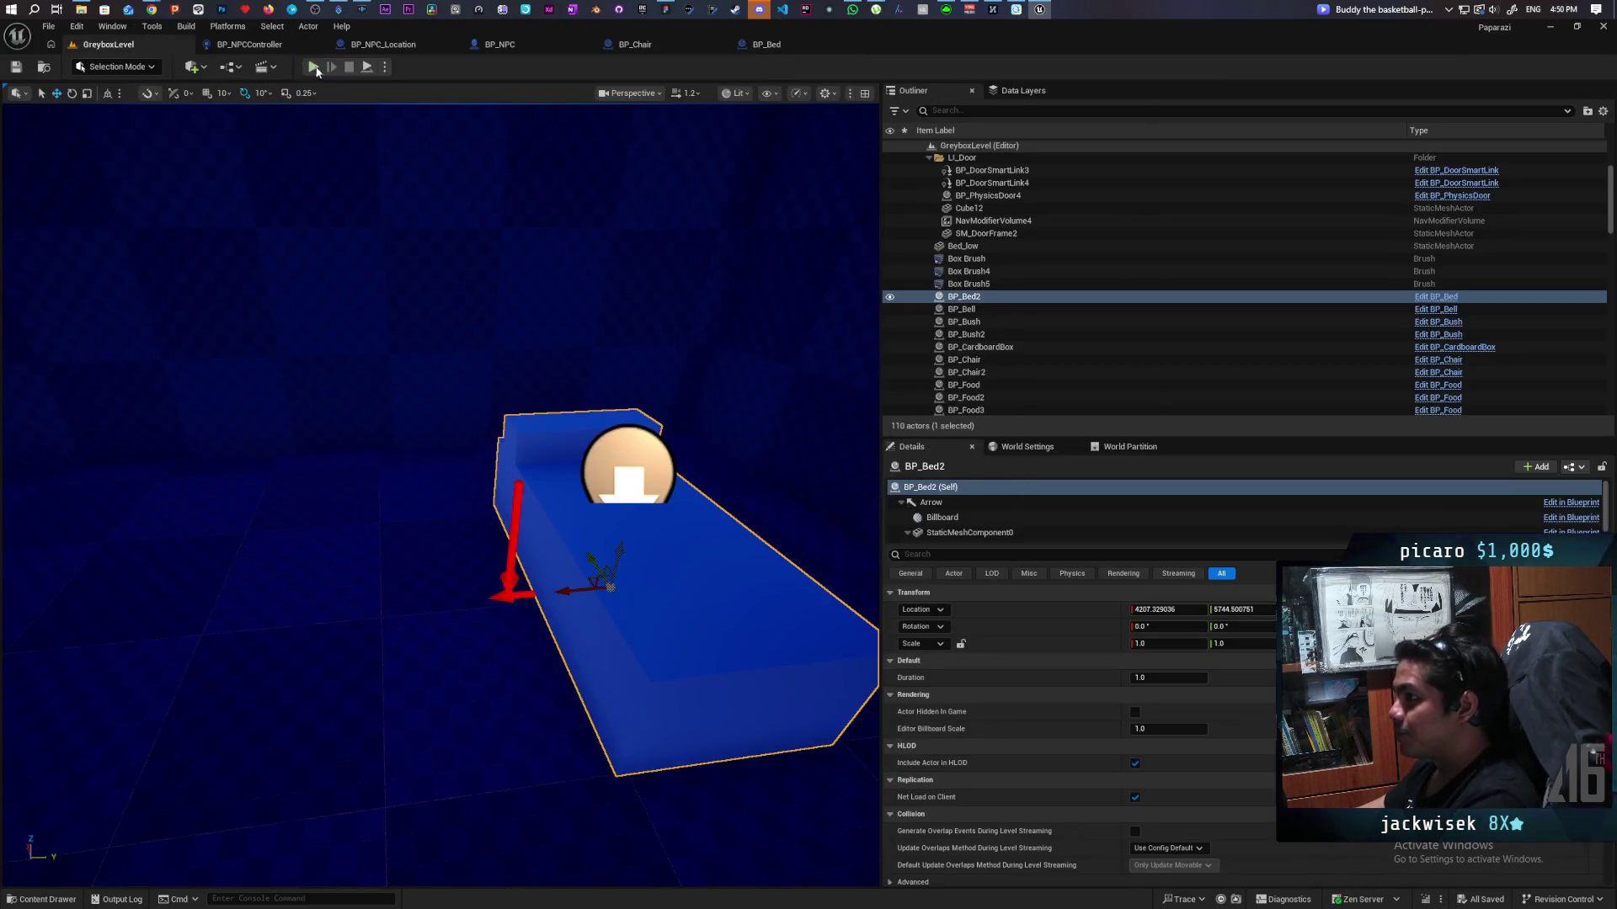
Step: Start a play test and walk the character through the grass toward the NPCs
left_click(313, 68)
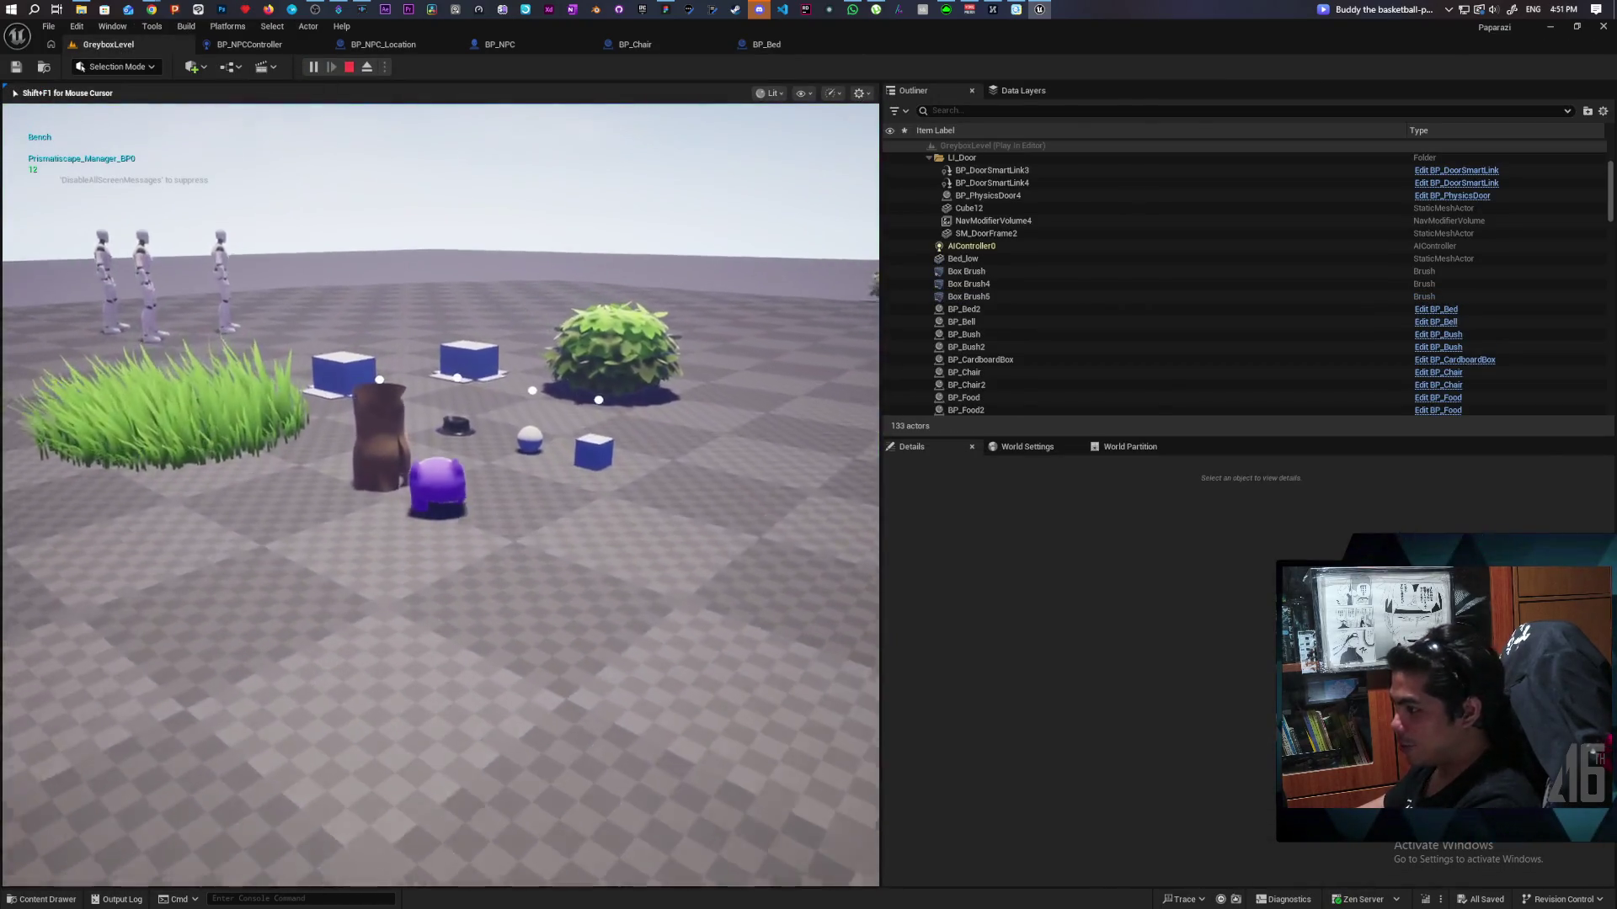
key("w")
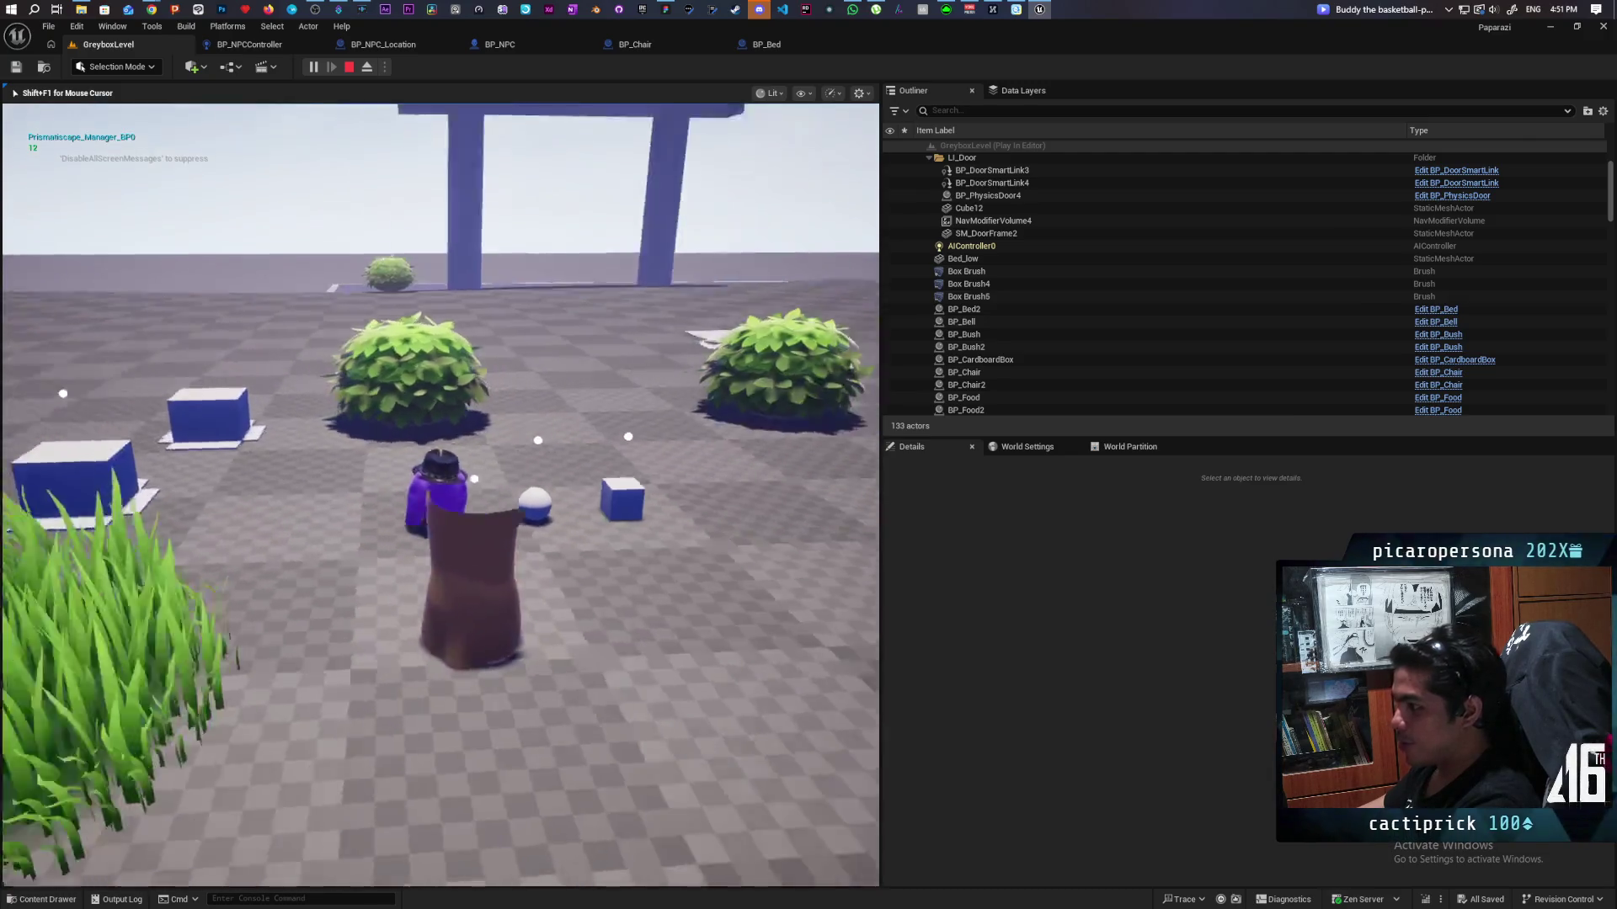
key("w")
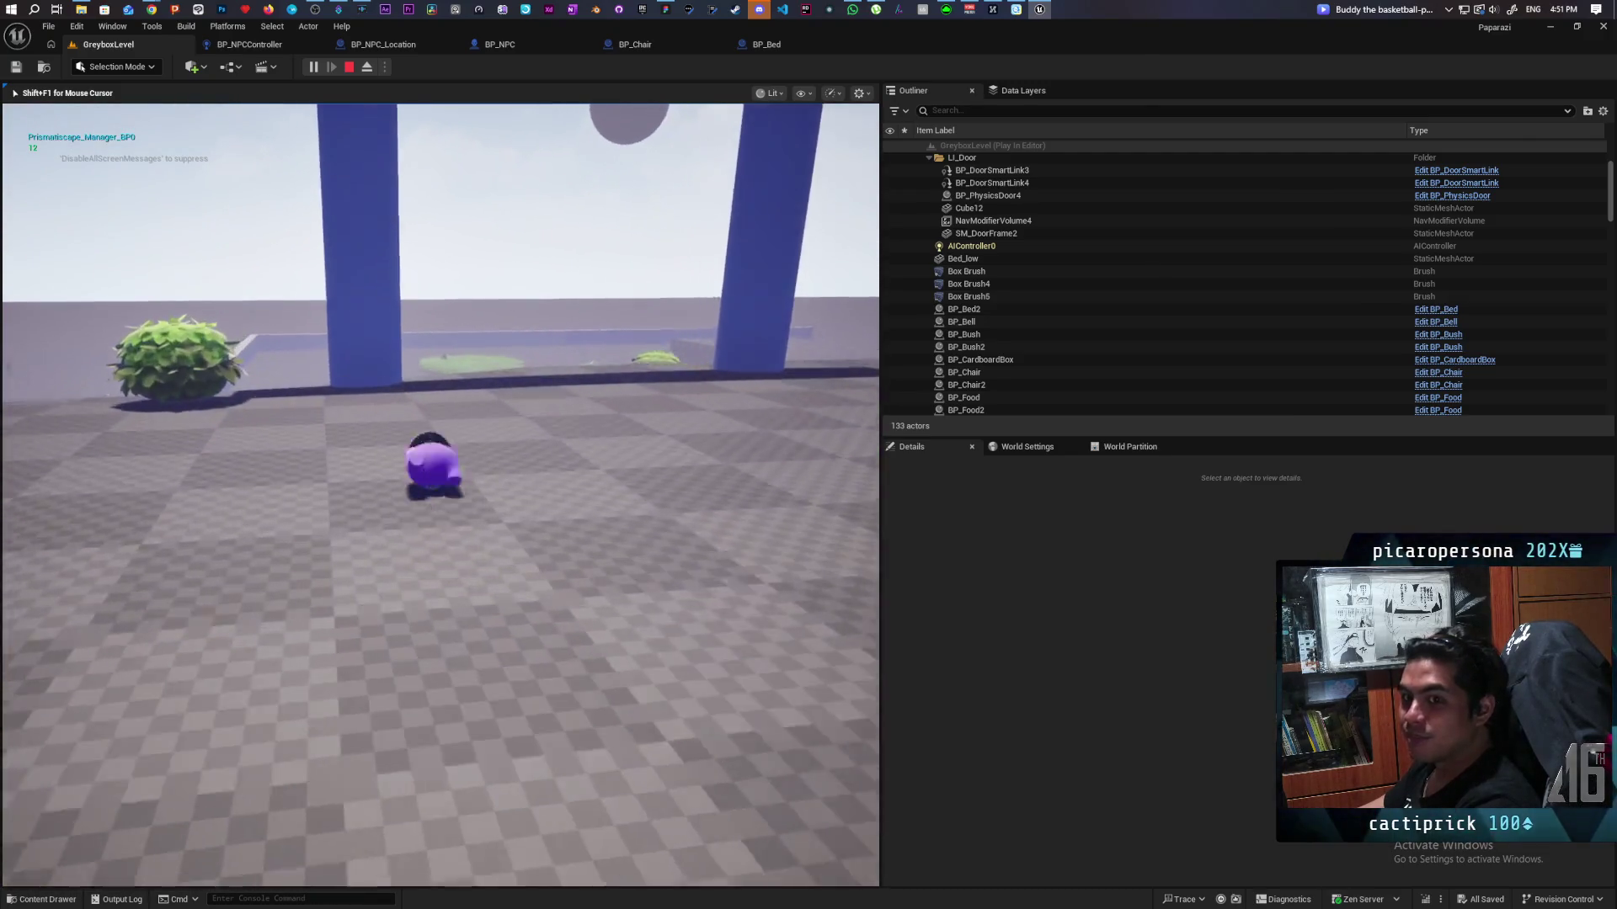
key("d")
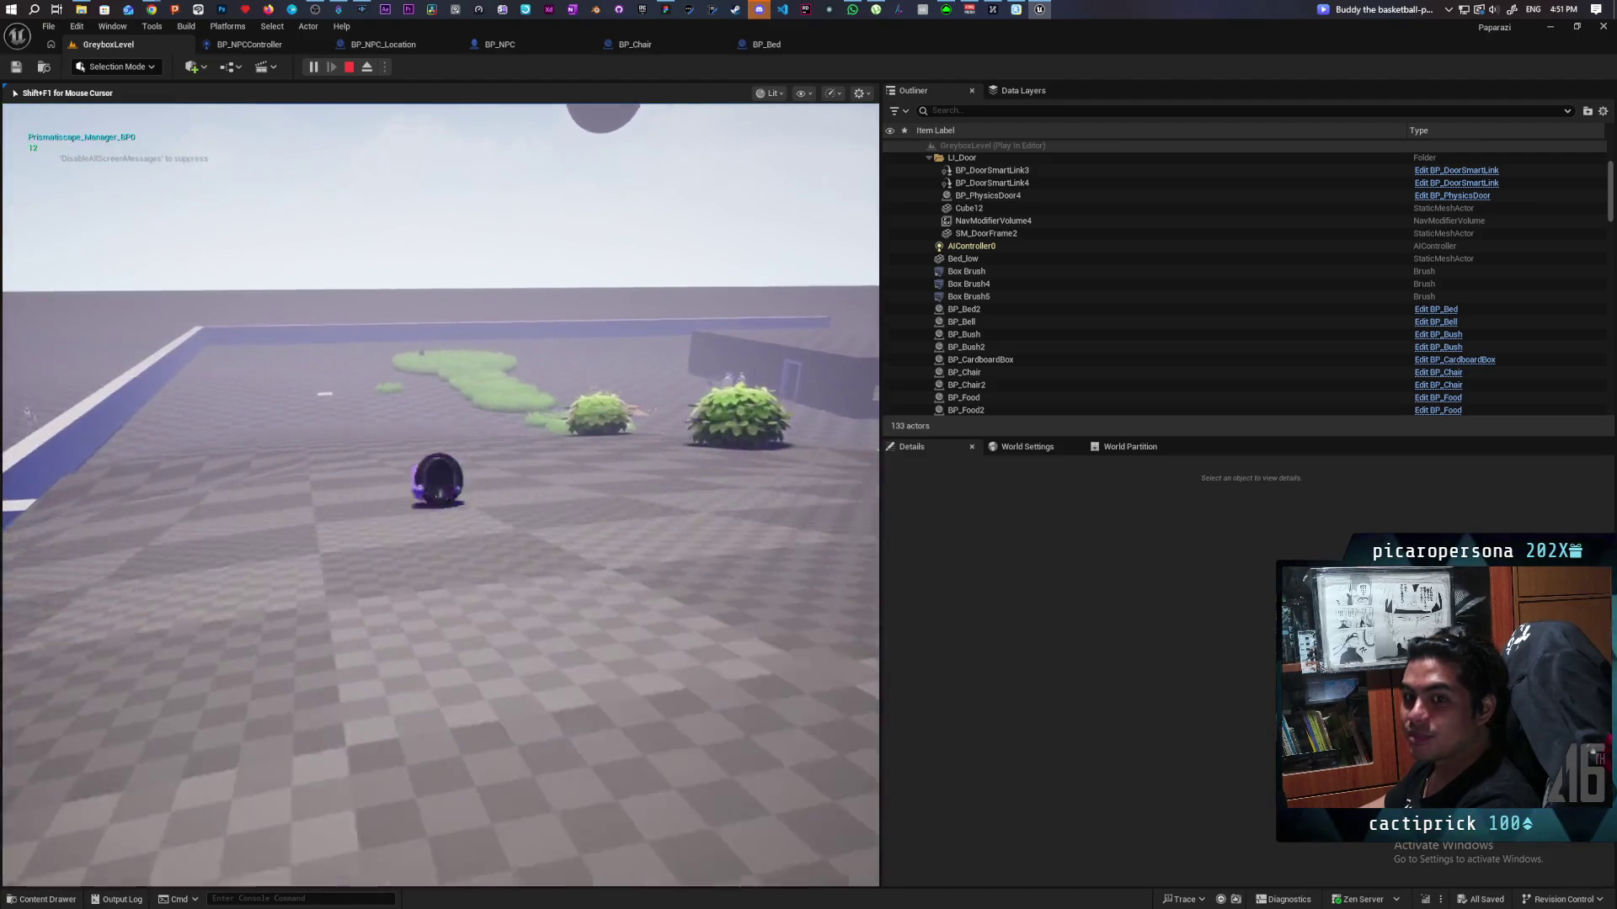
key("w")
key("space")
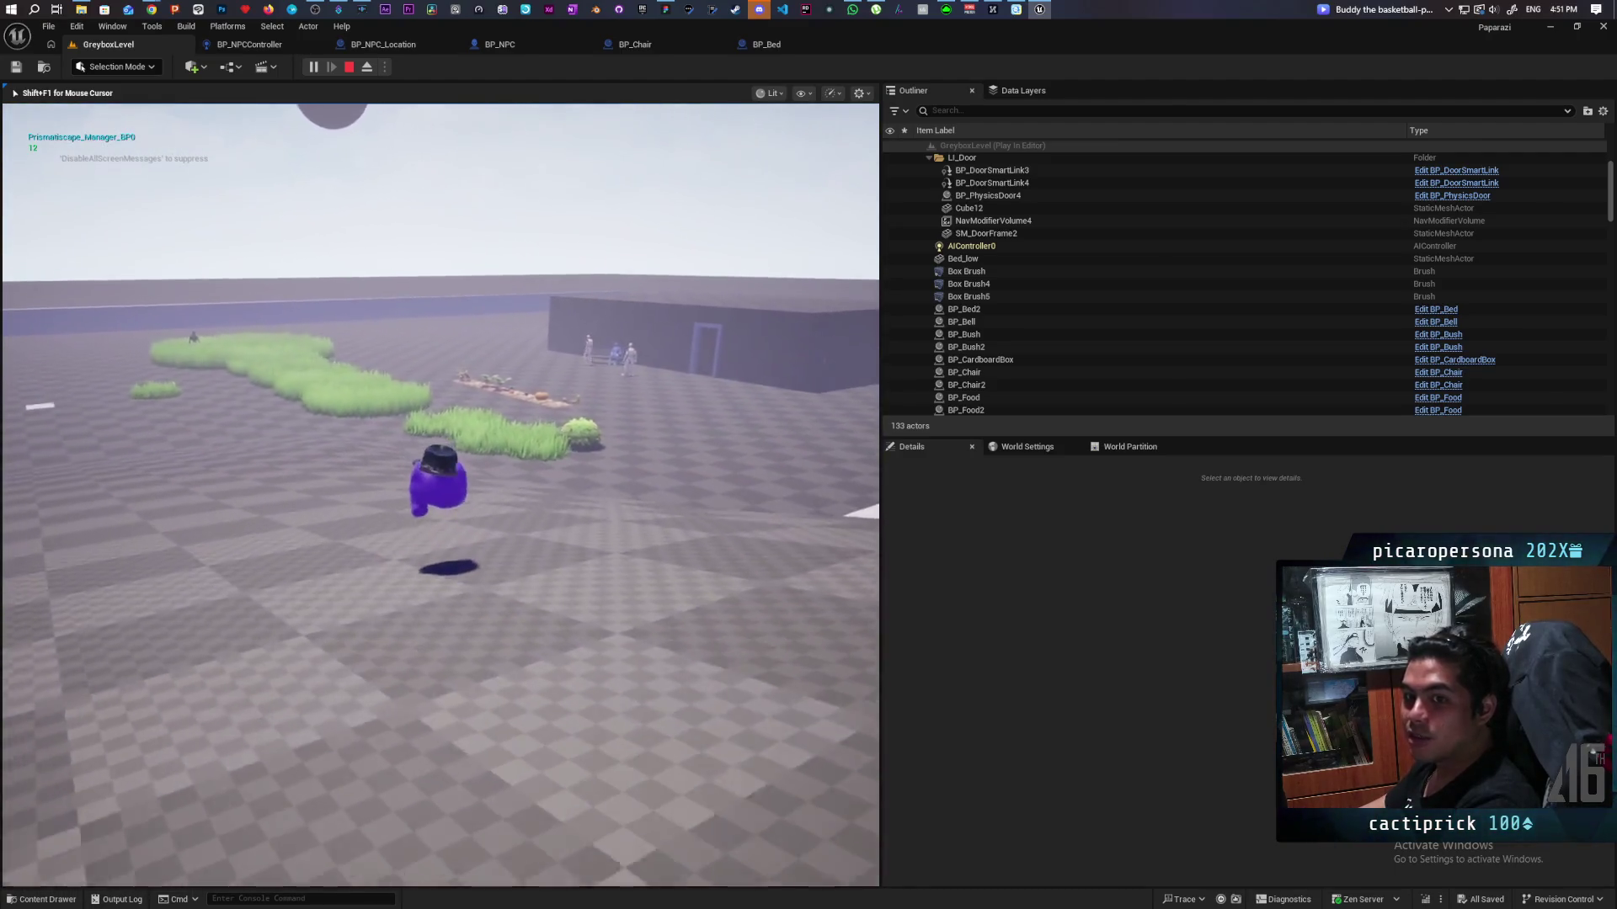
key("w")
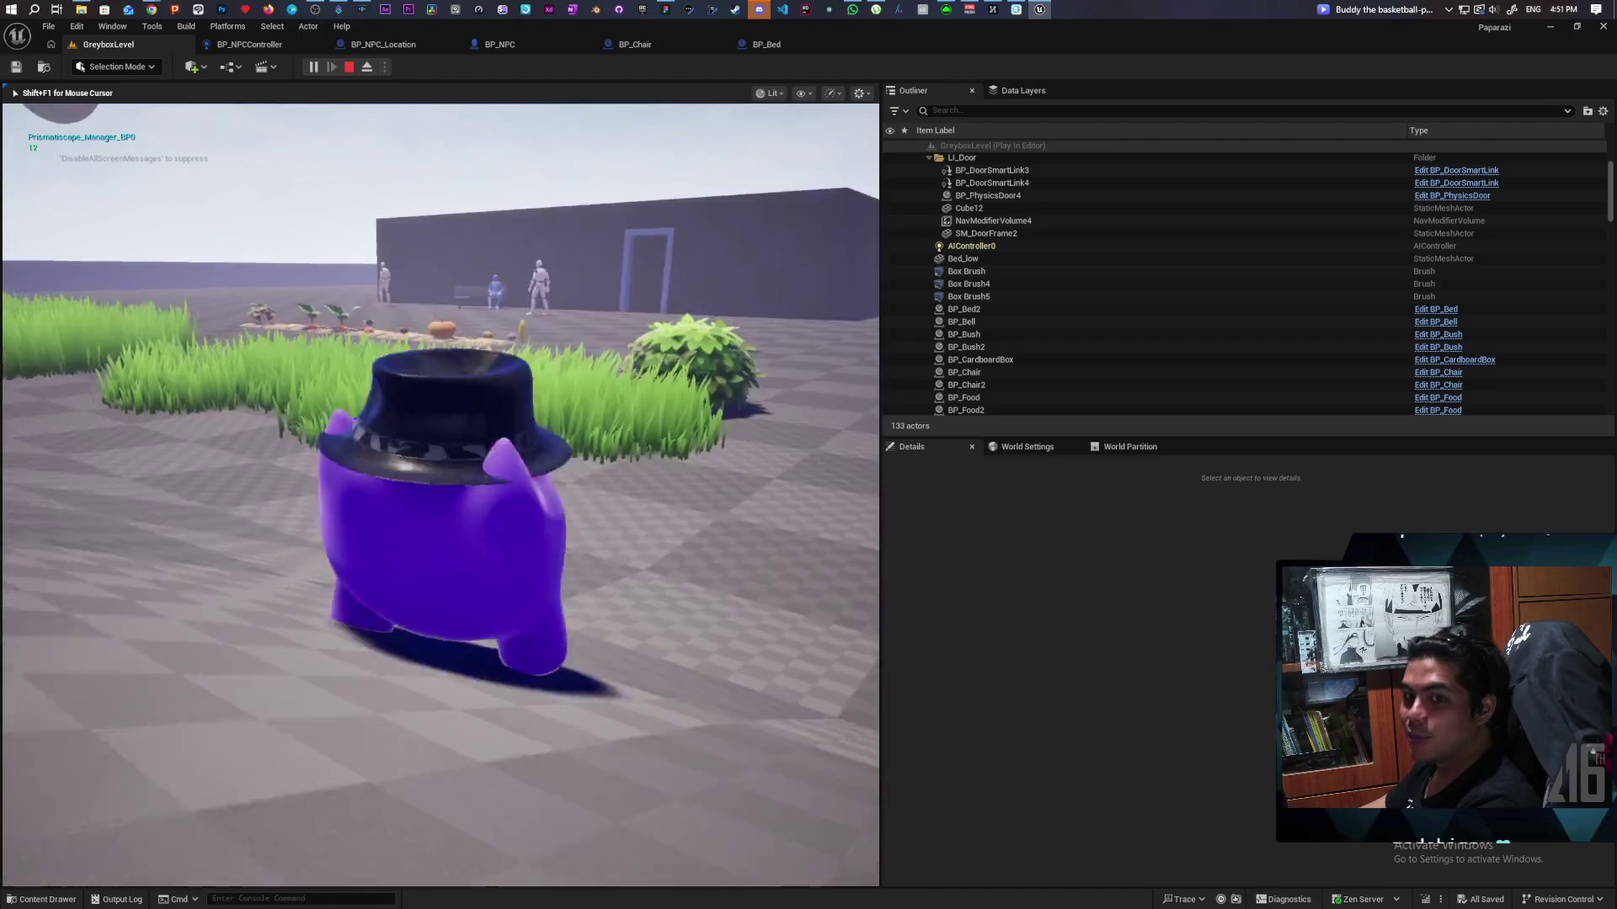
key("a")
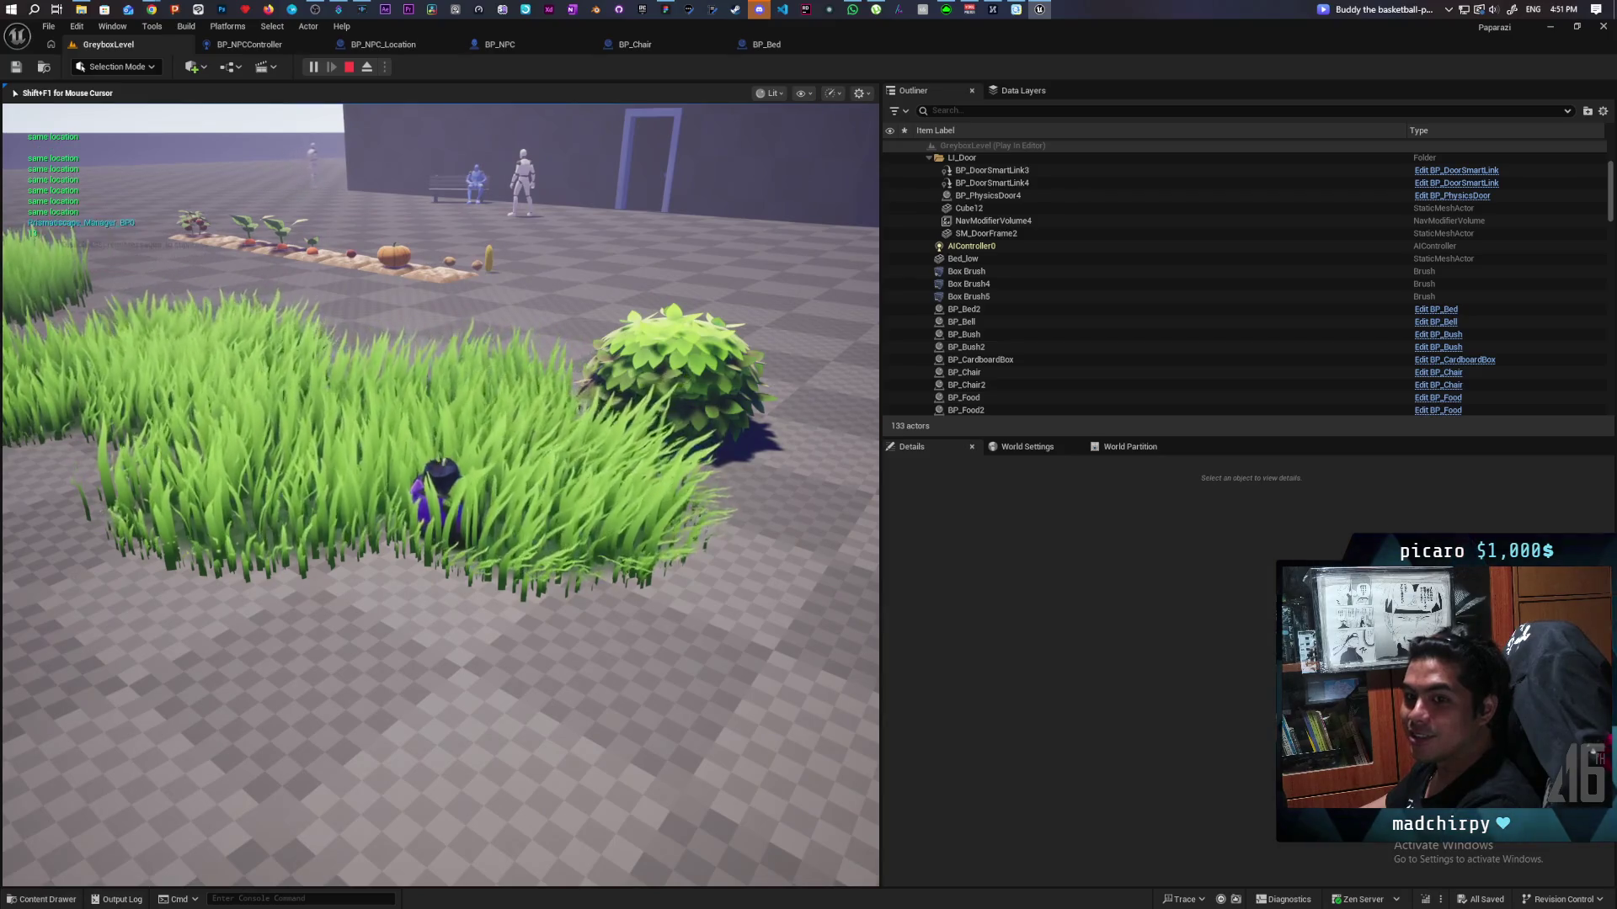
key("w")
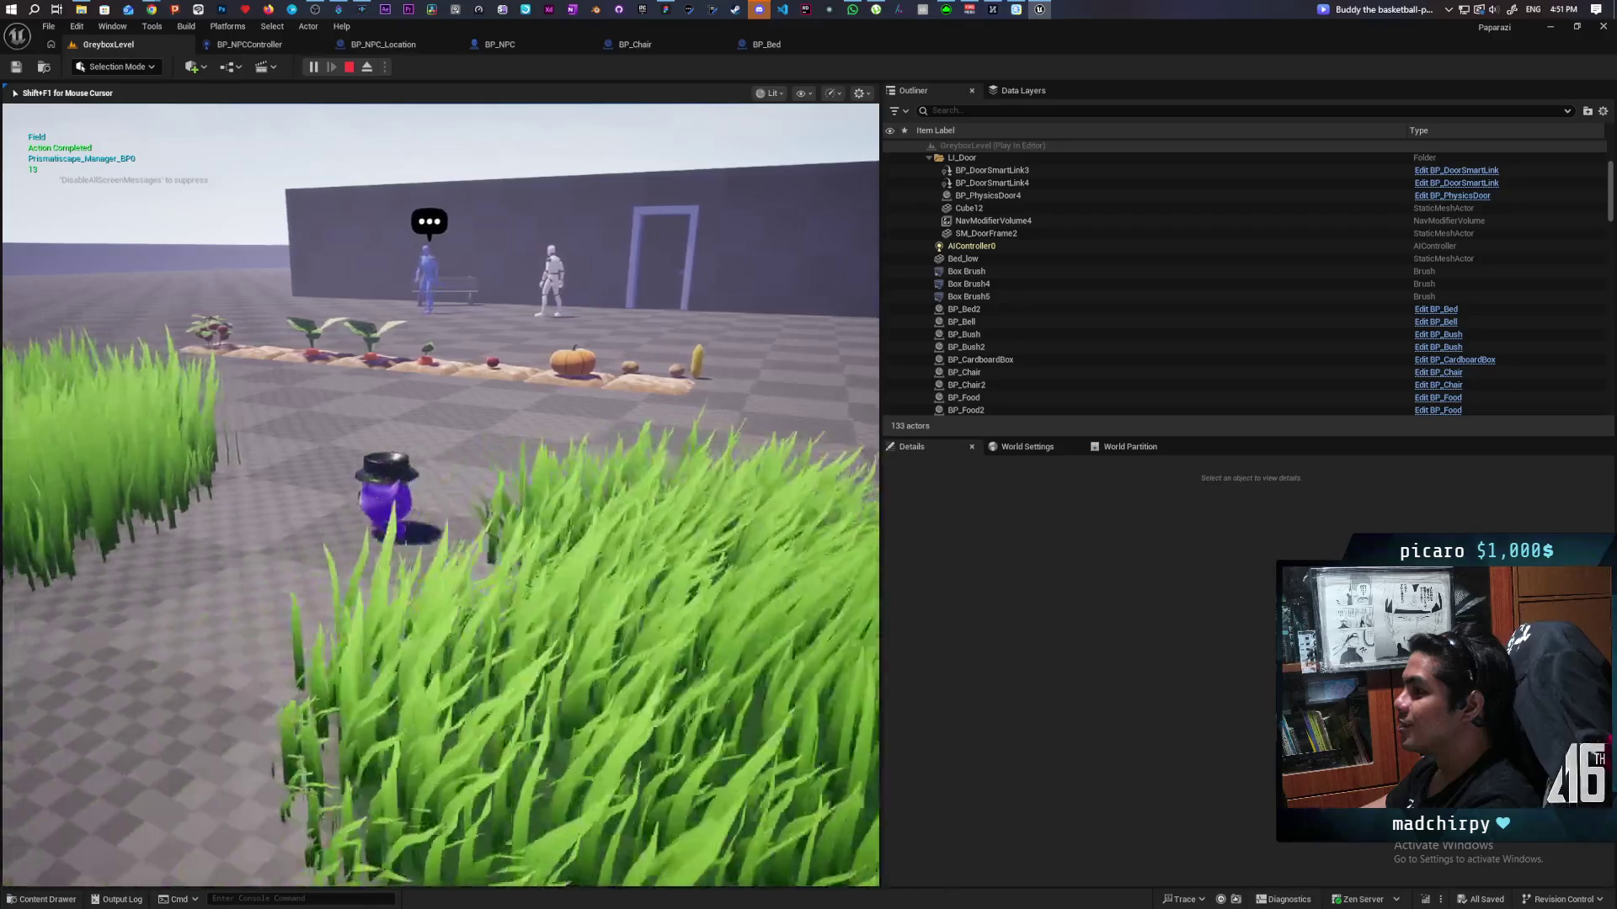
key("w")
key("w")
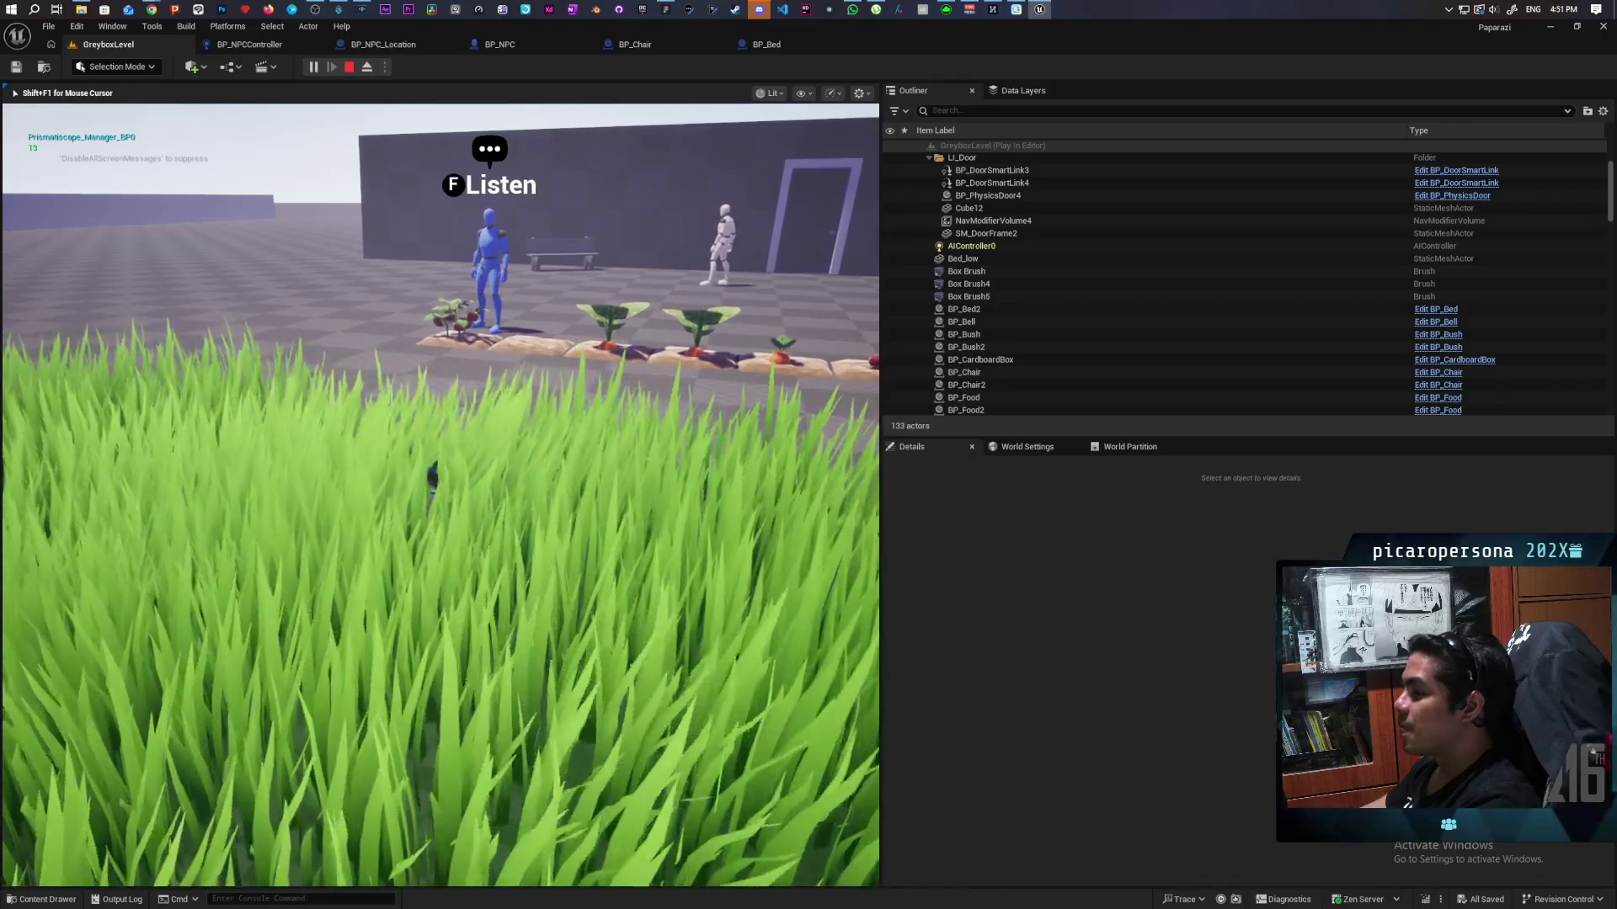
key("w")
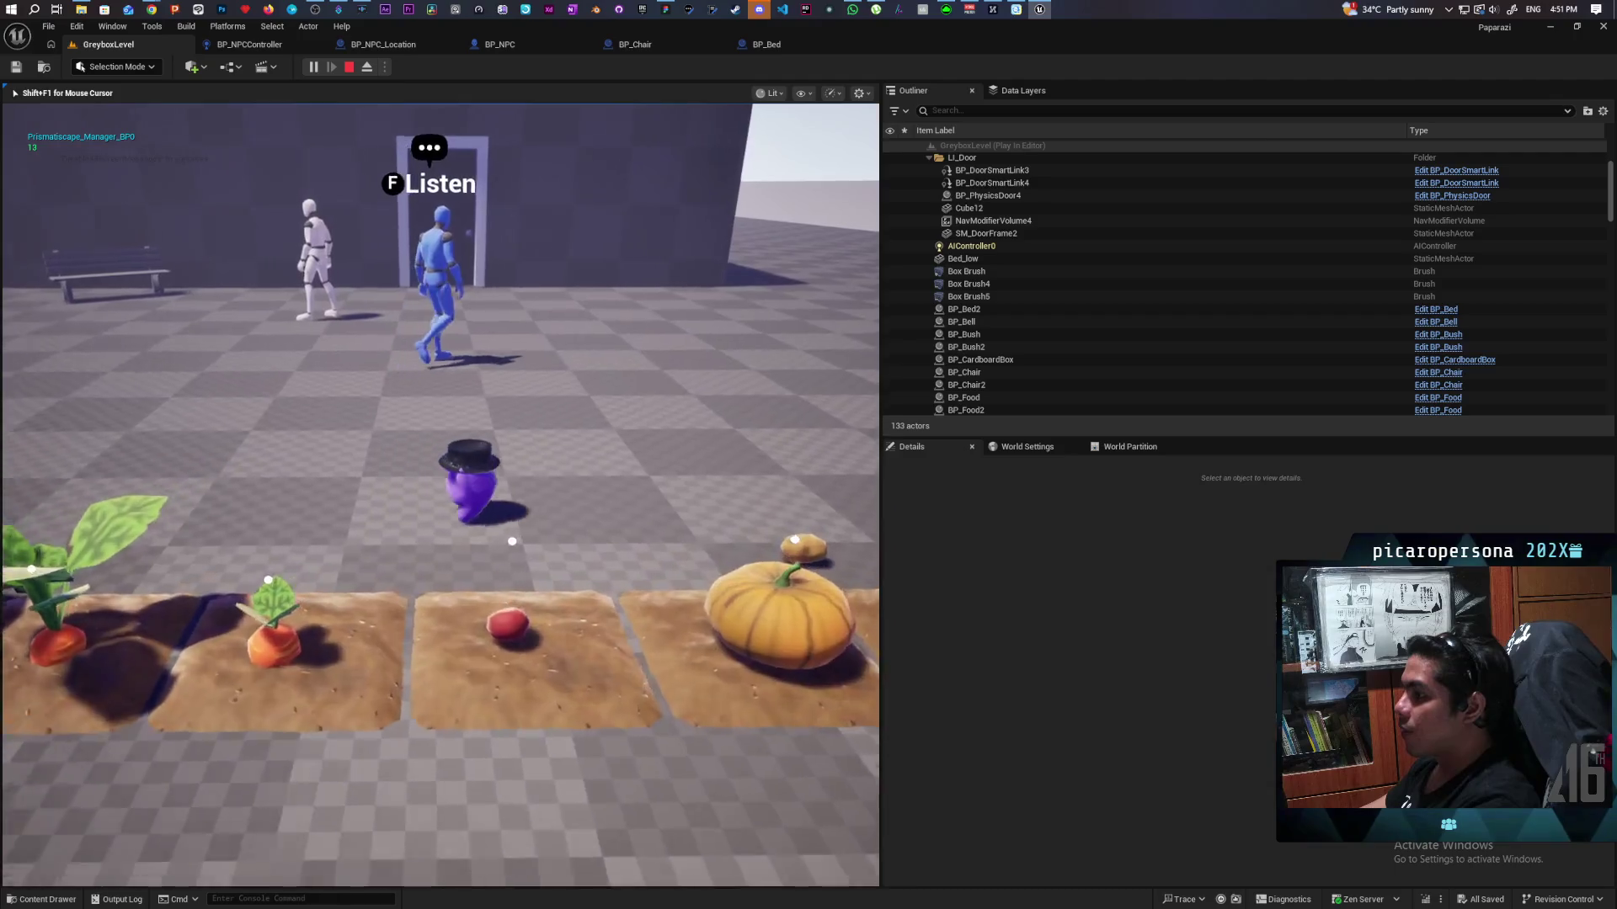
key("w")
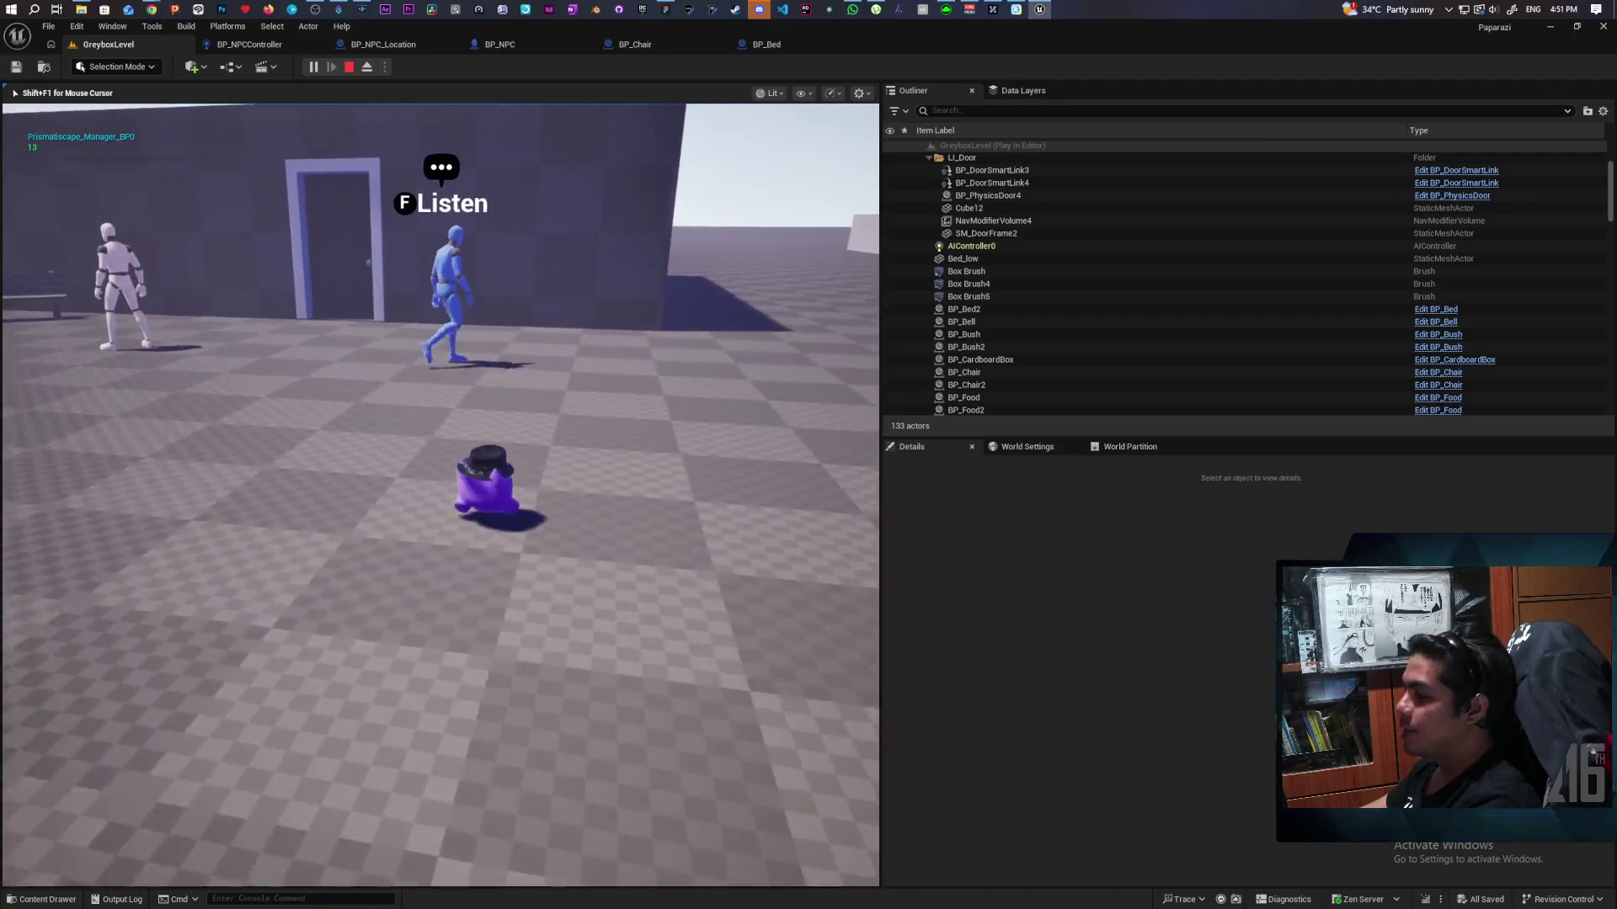
Step: Walk along the walls and across the garden row, keeping the walking NPC in view
key("a")
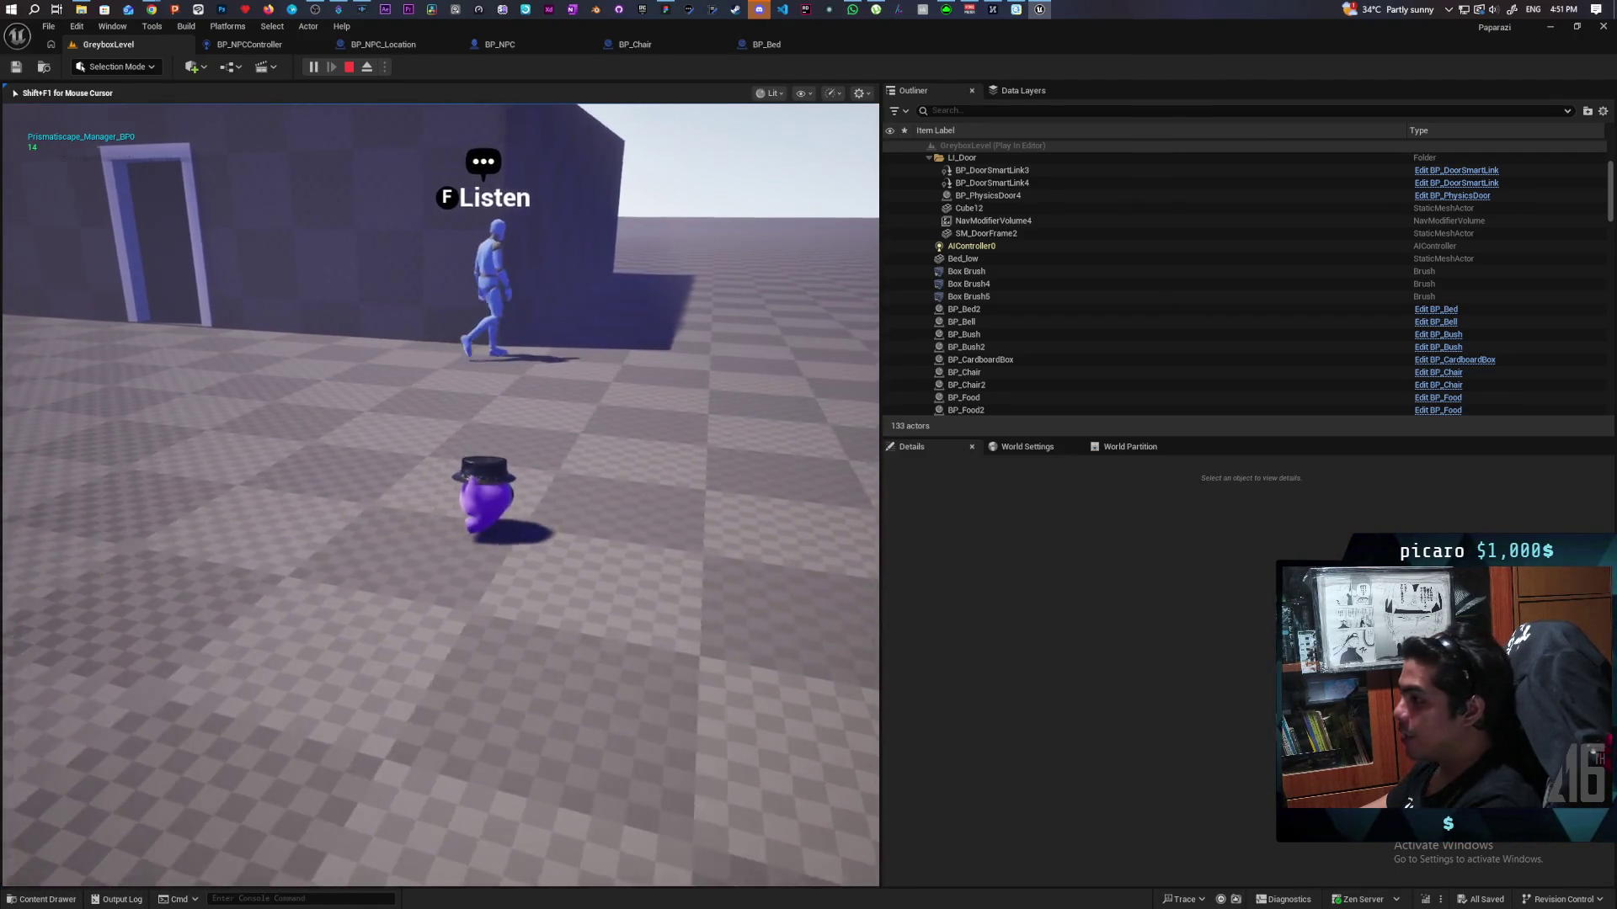
key("a")
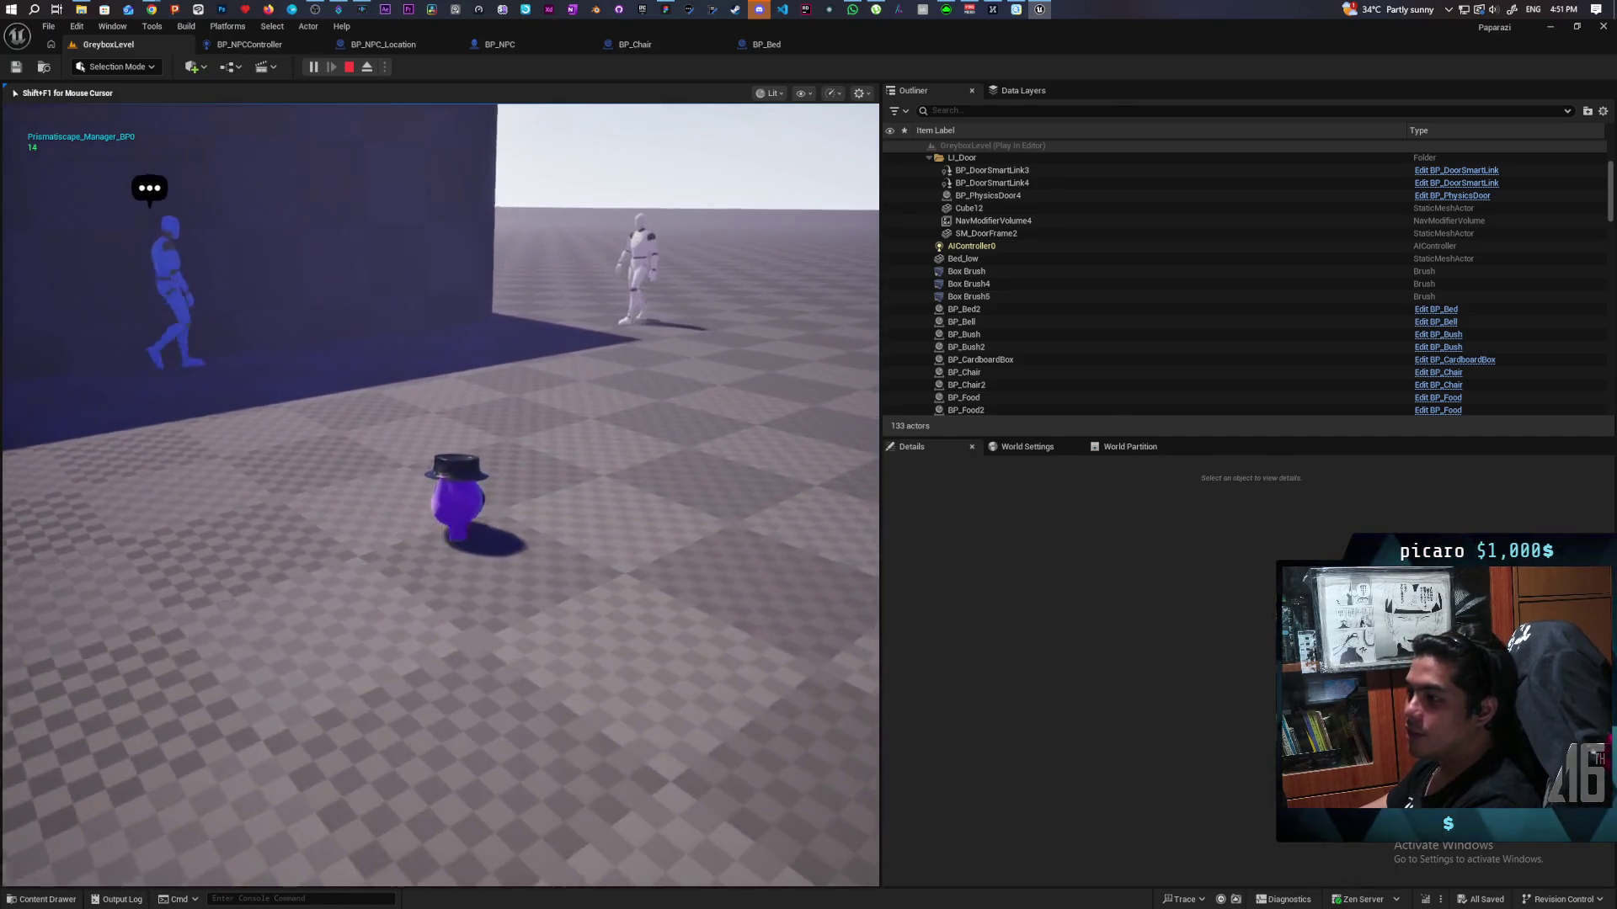
key("d")
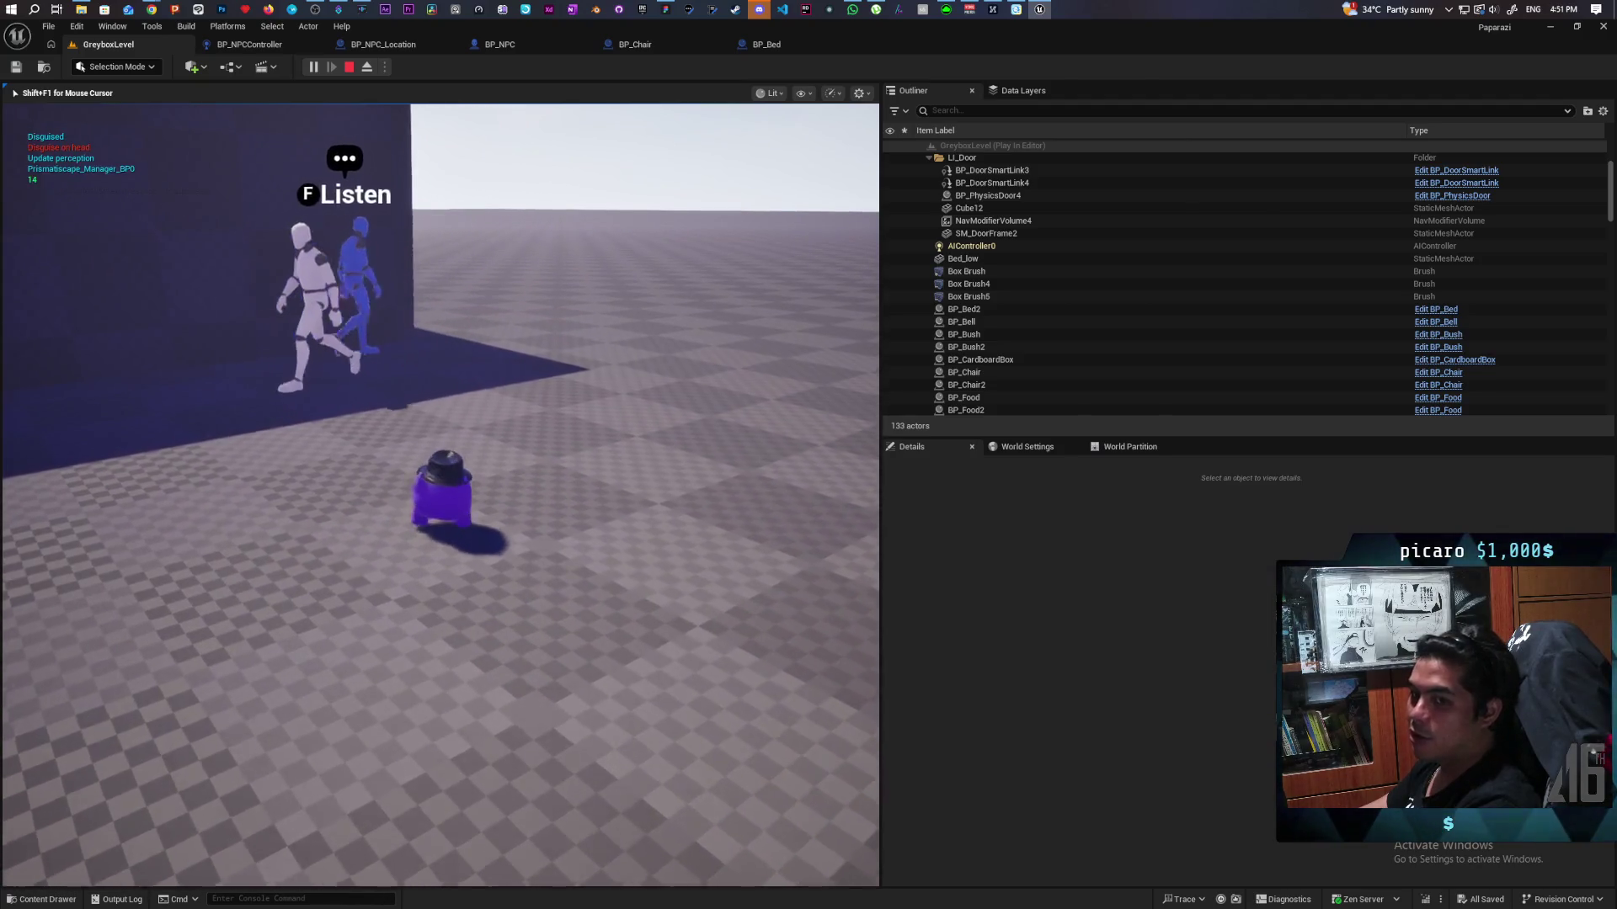
key("d")
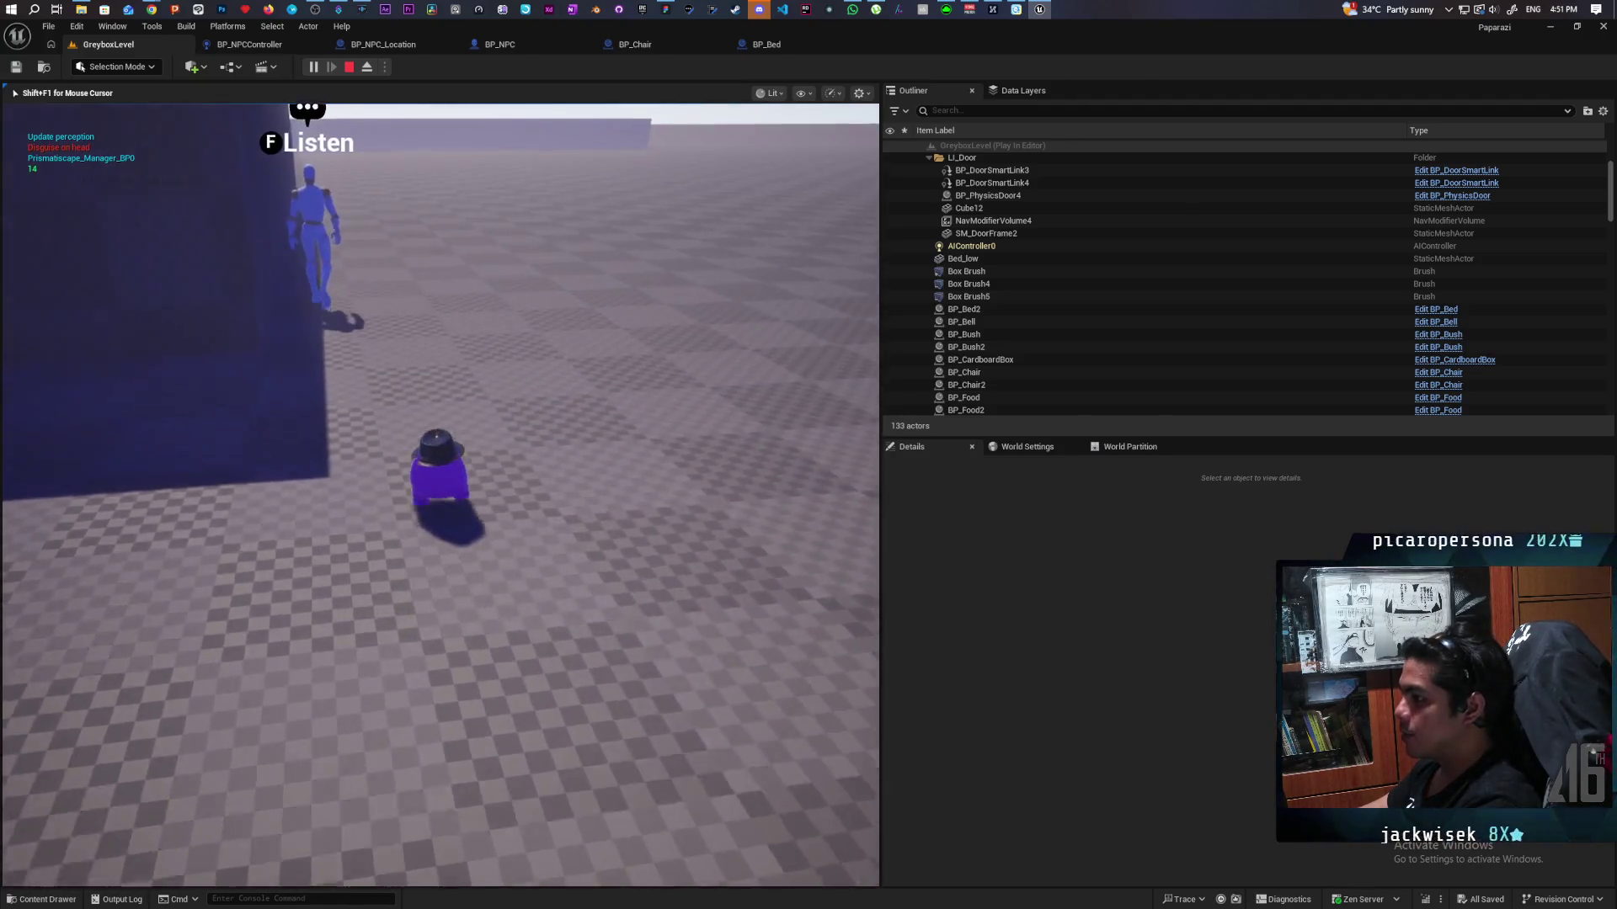
key("a")
key("w")
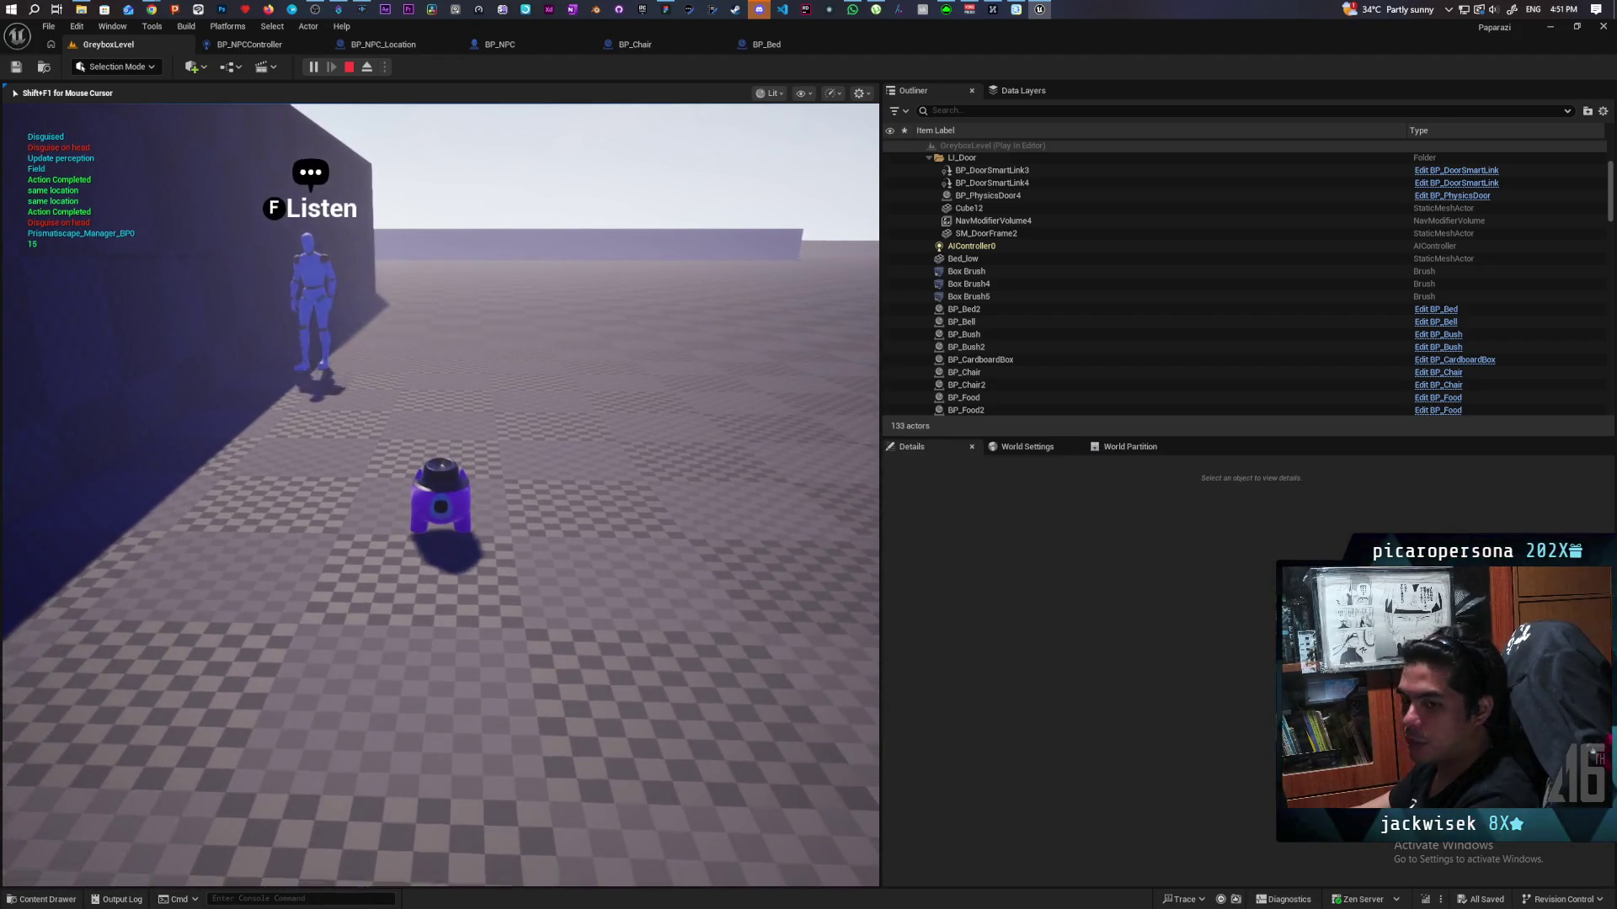
key("a")
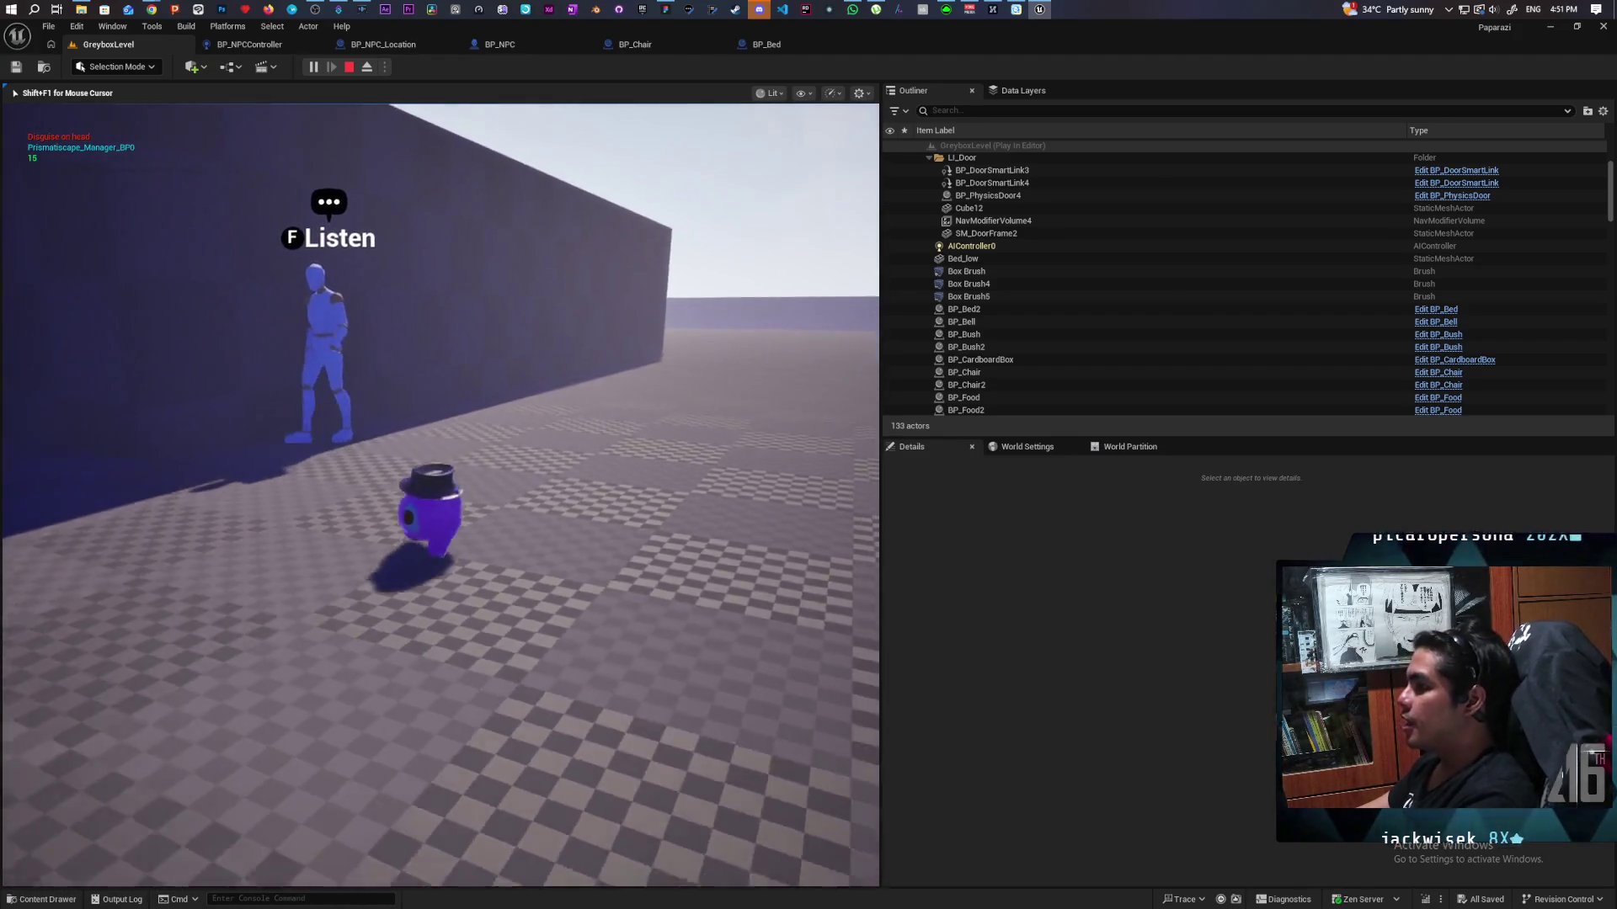
key("a")
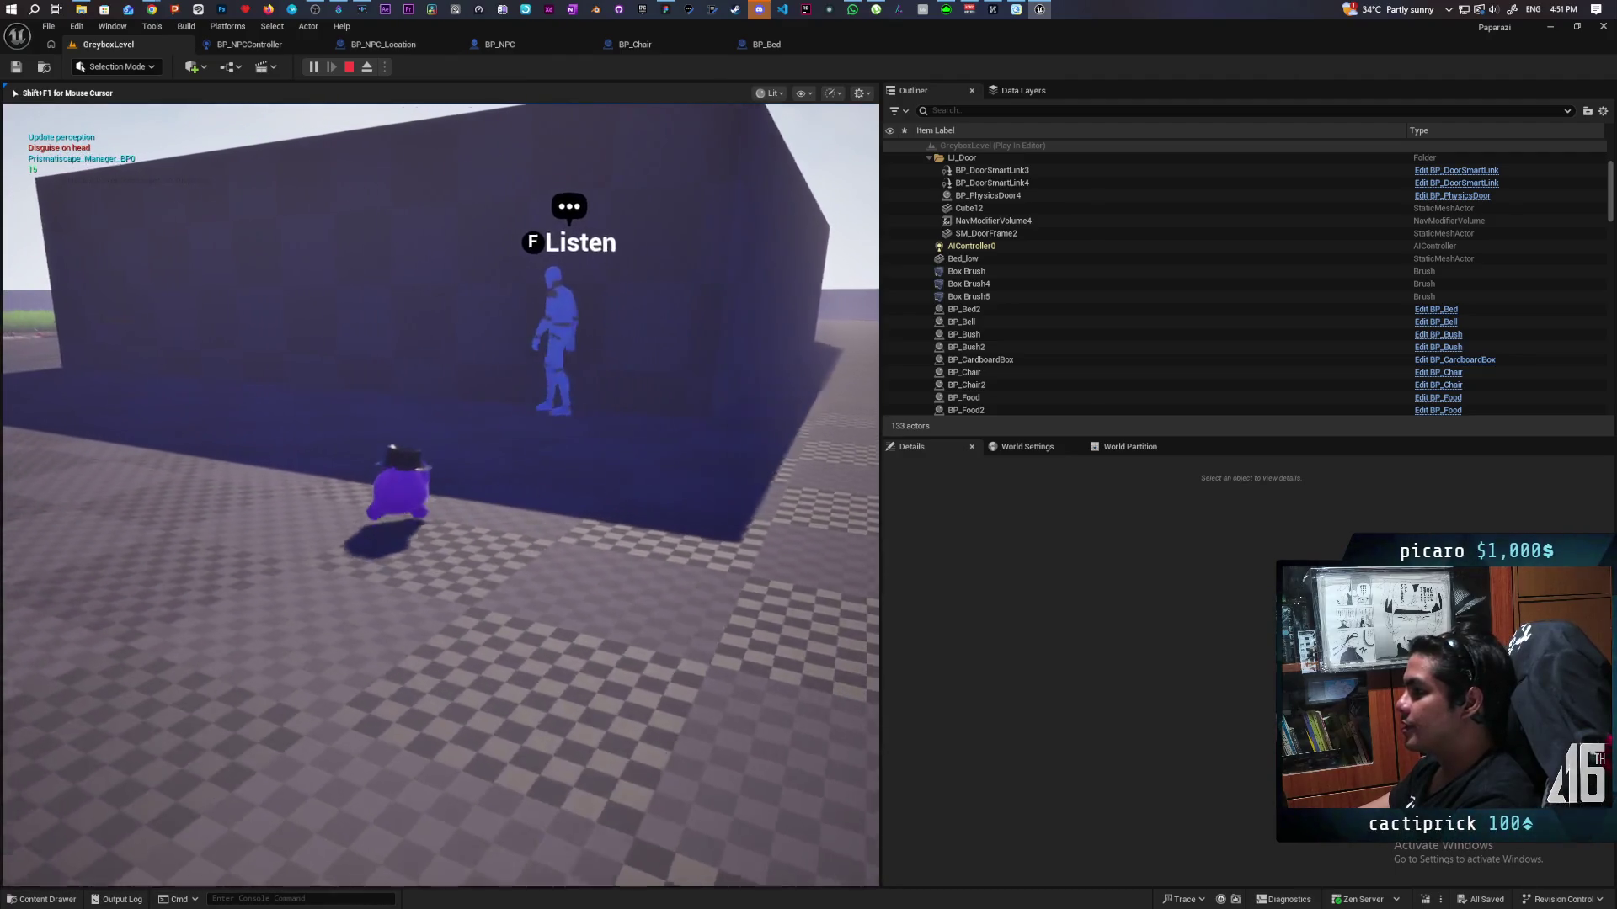
key("w")
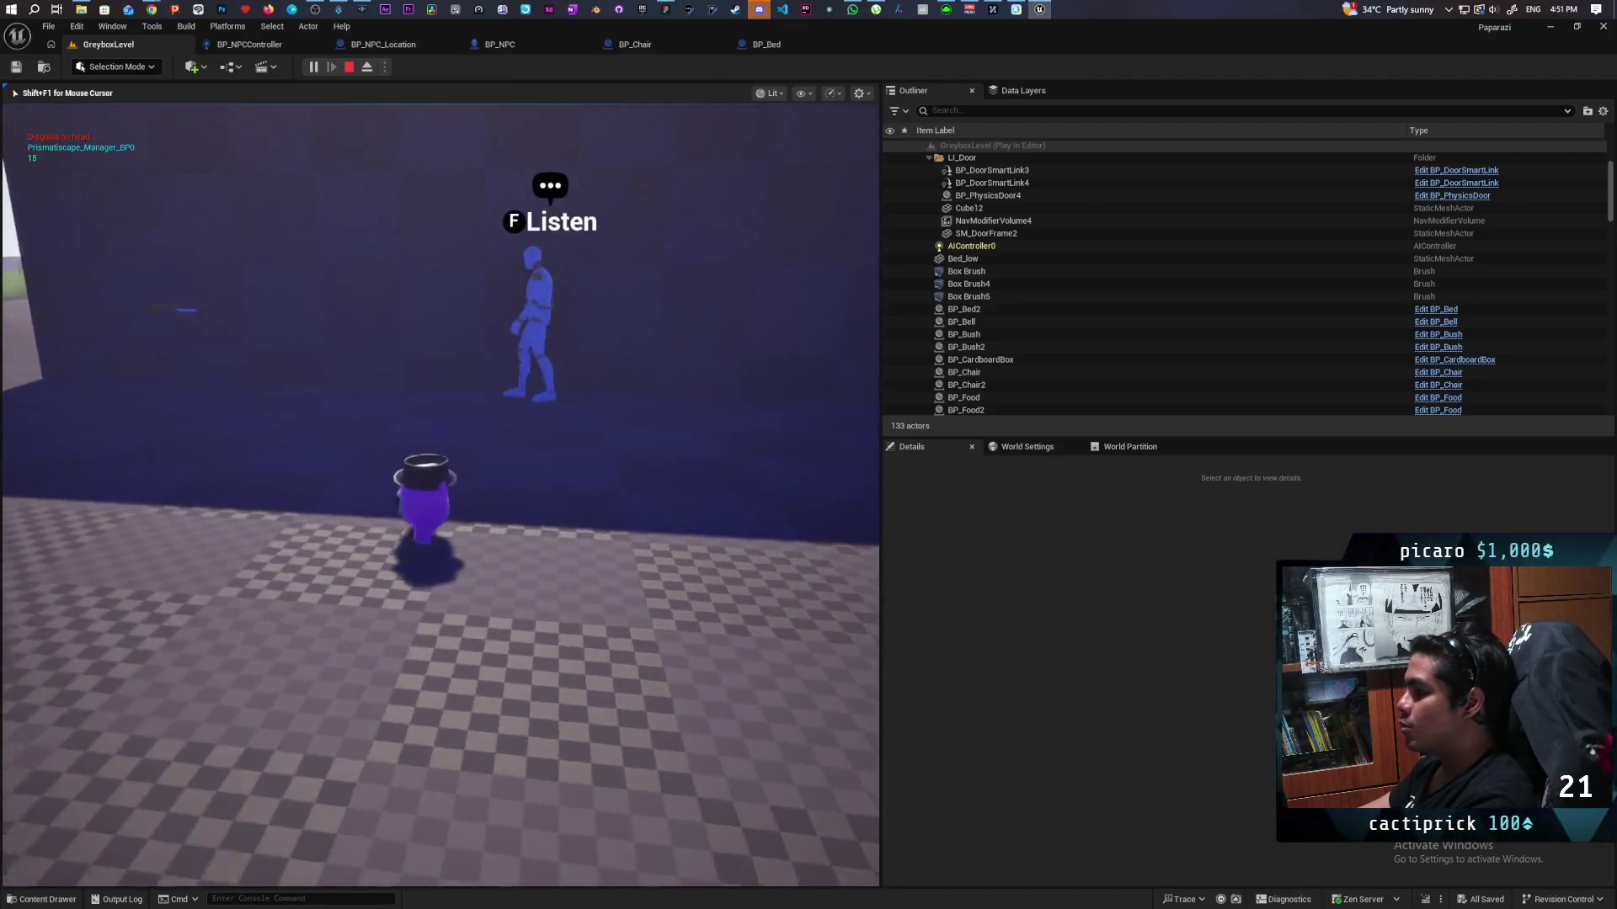
key("a")
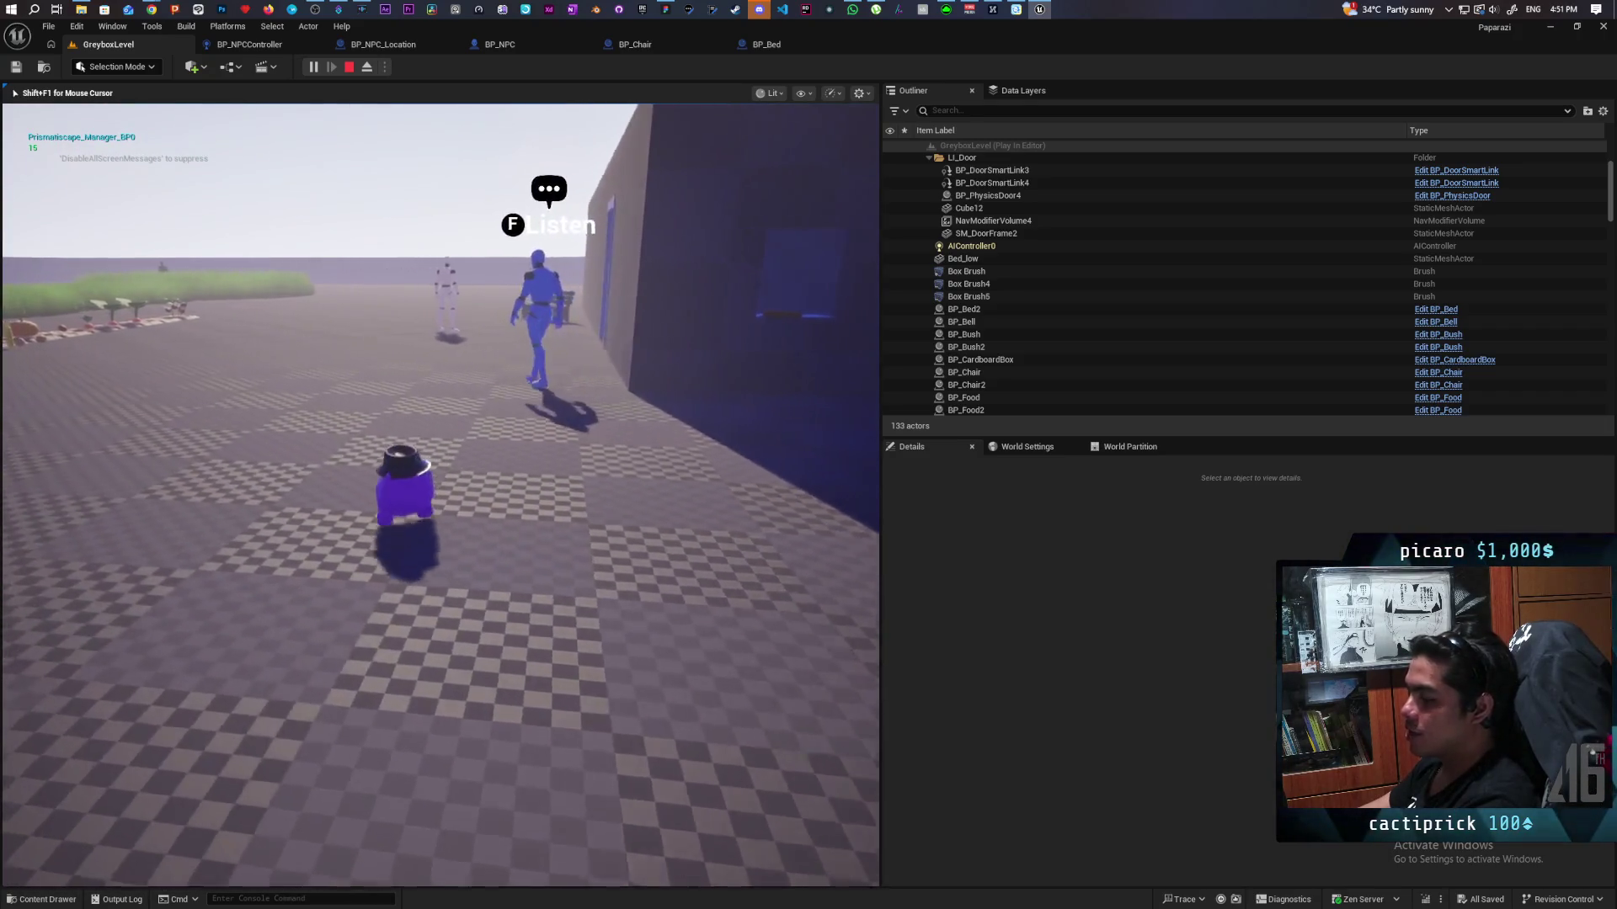
key("a")
key("a")
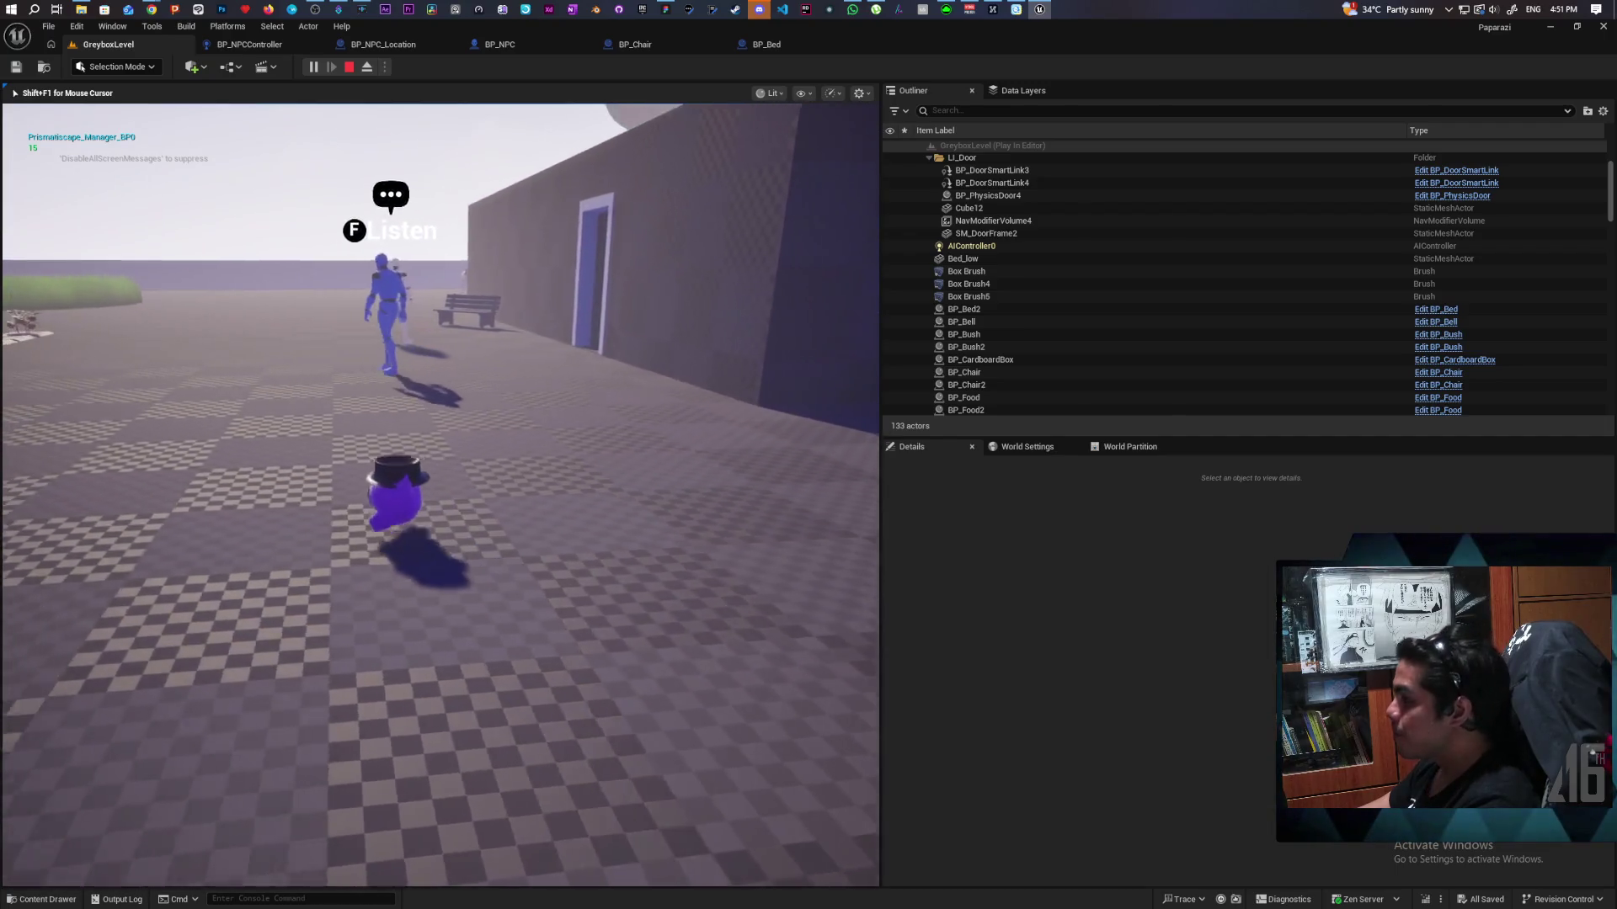
key("a")
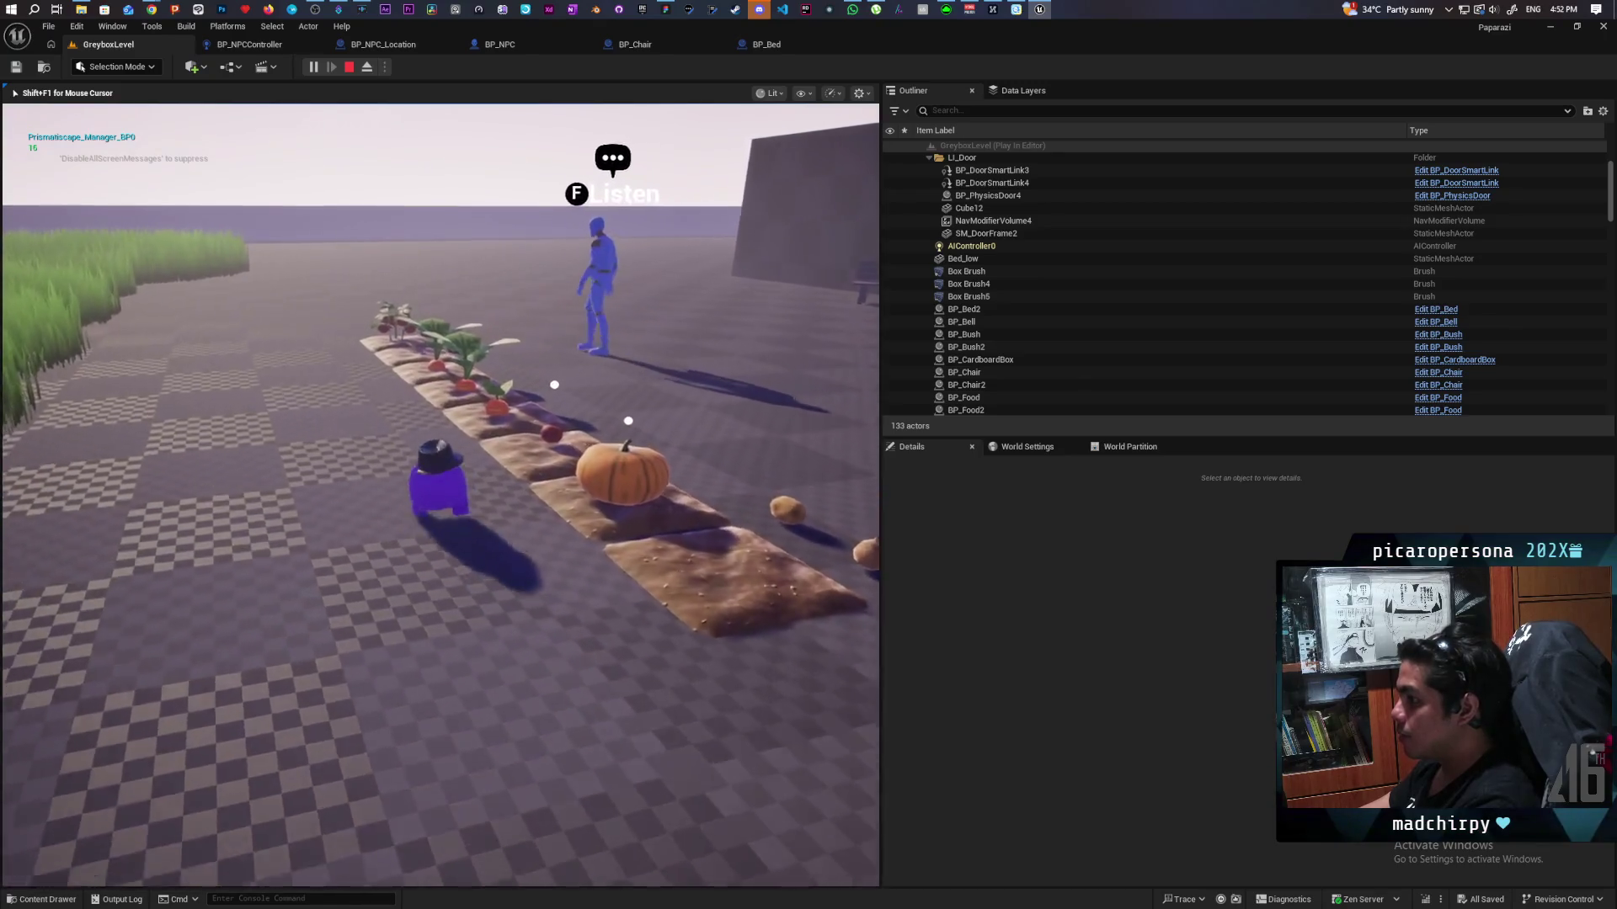
key("a")
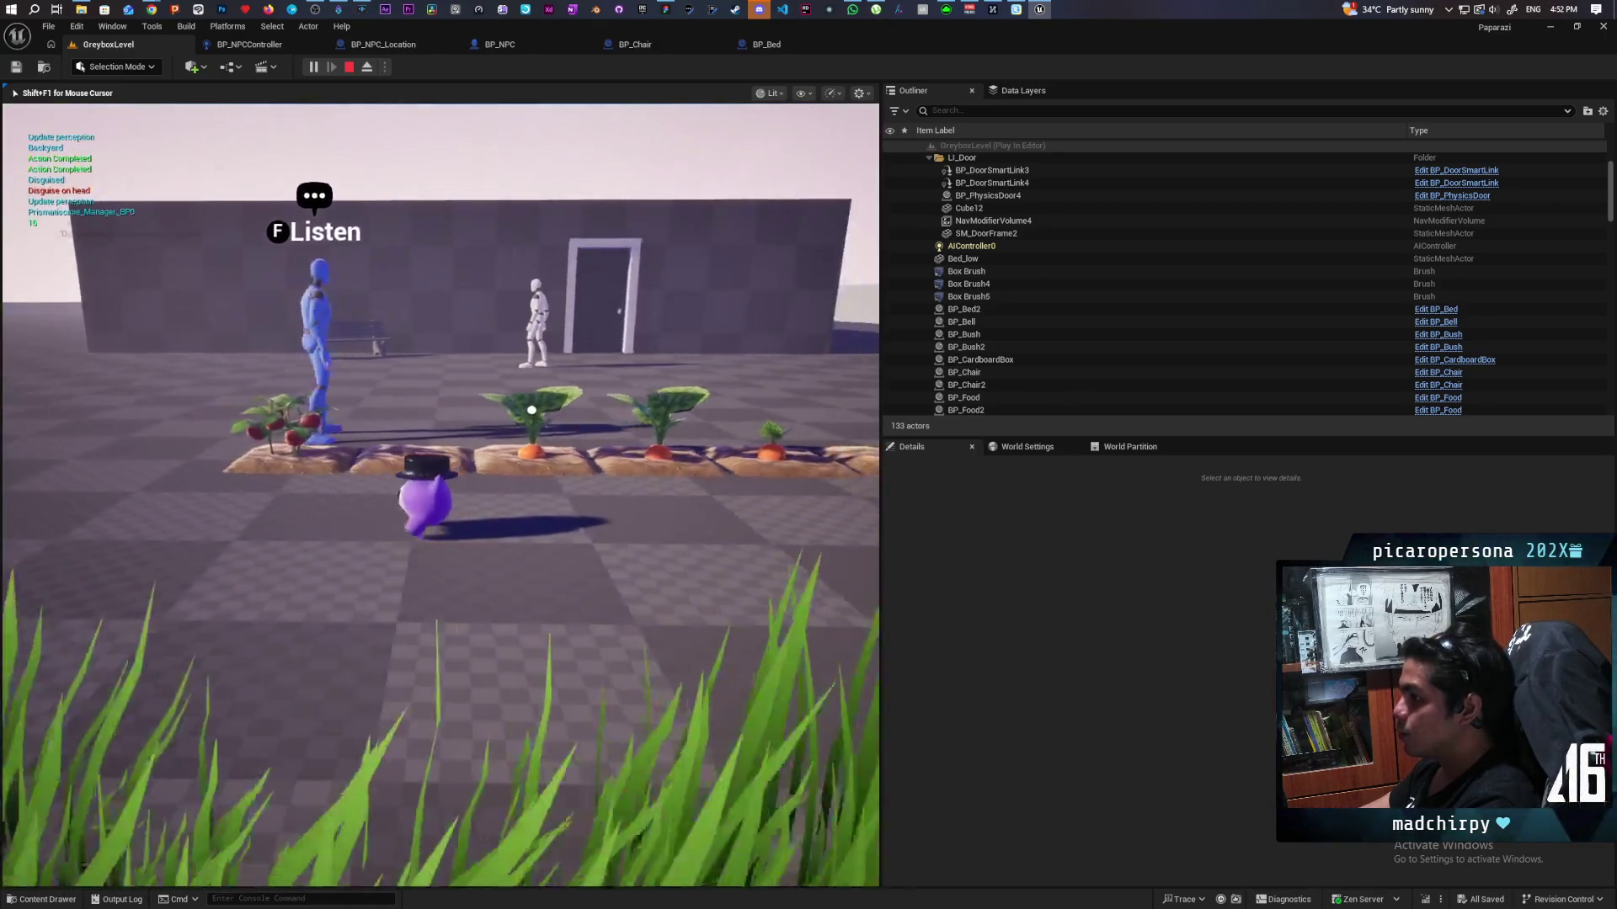
key("w")
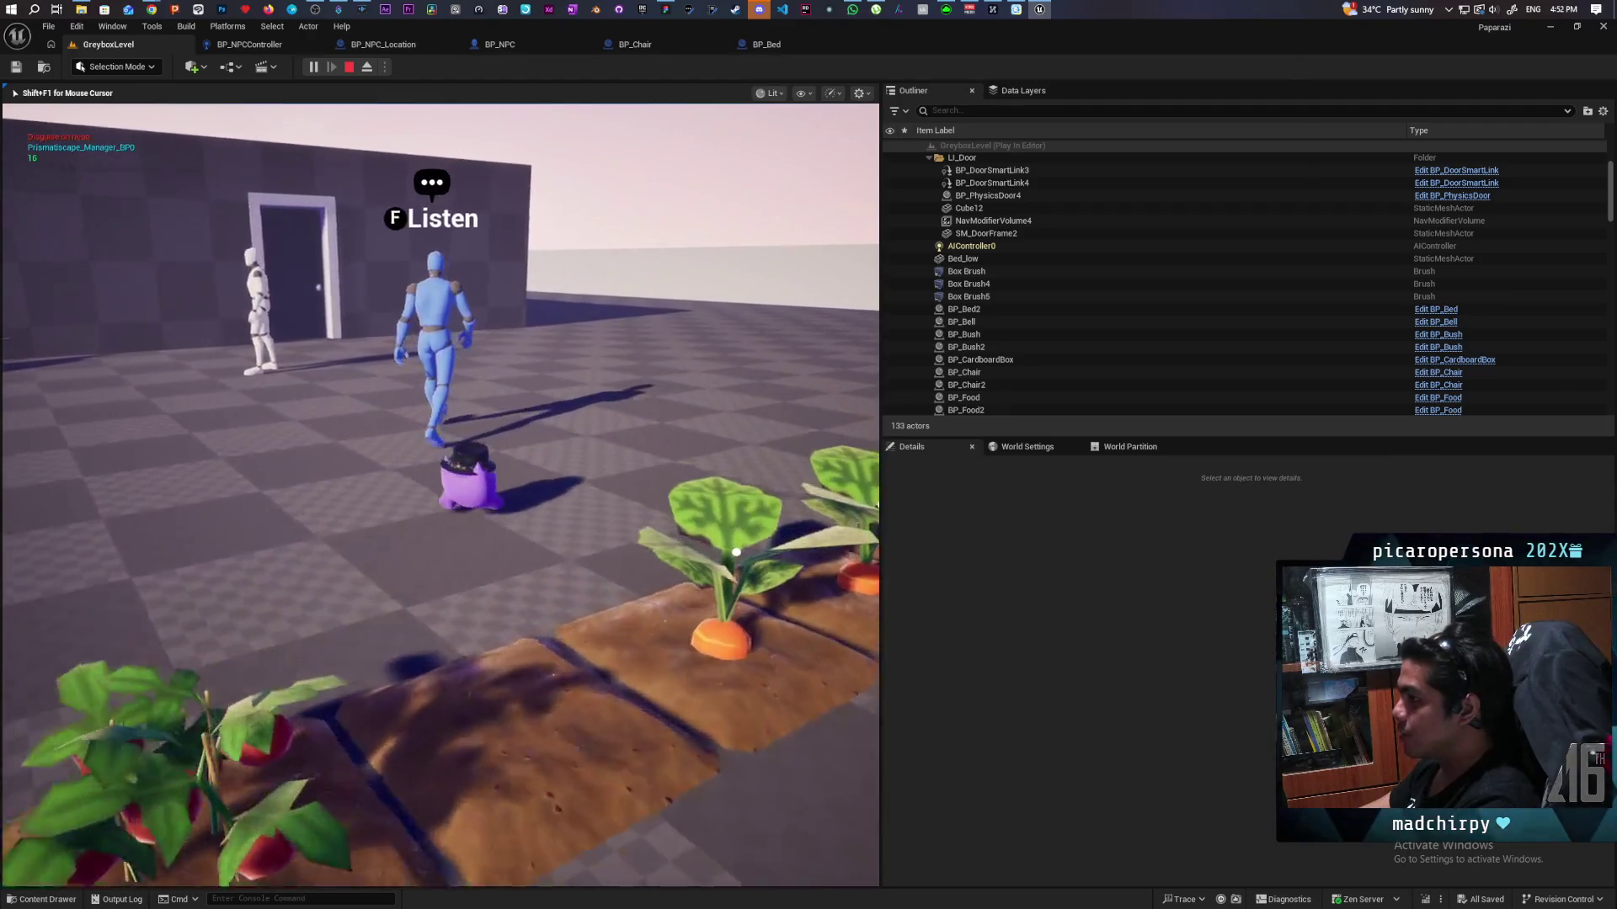
key("a")
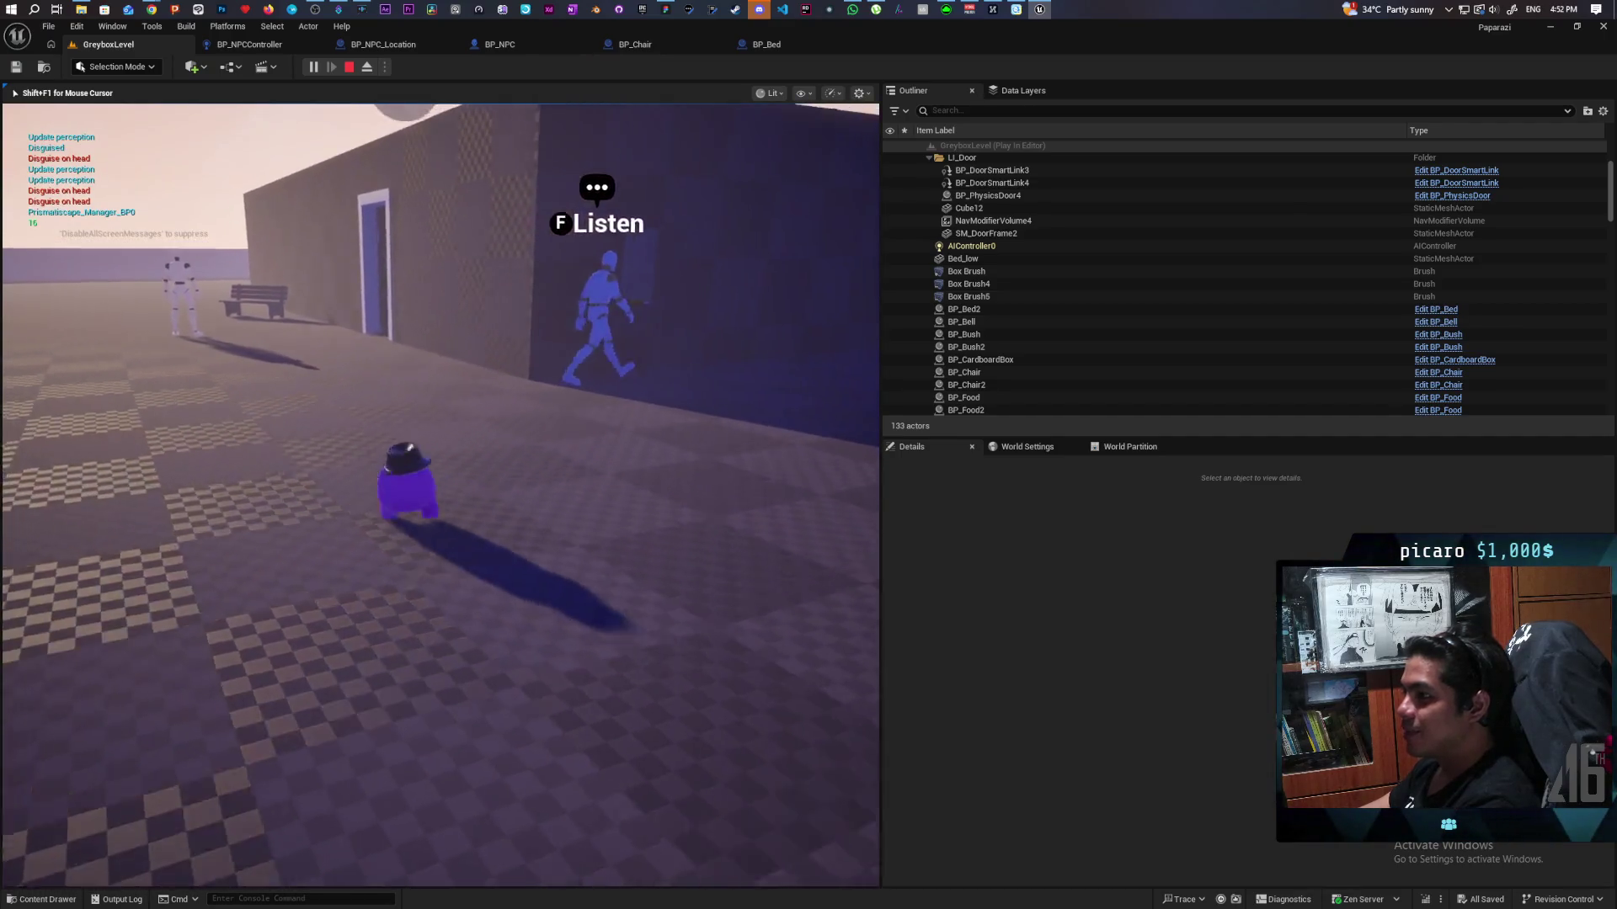
key("d")
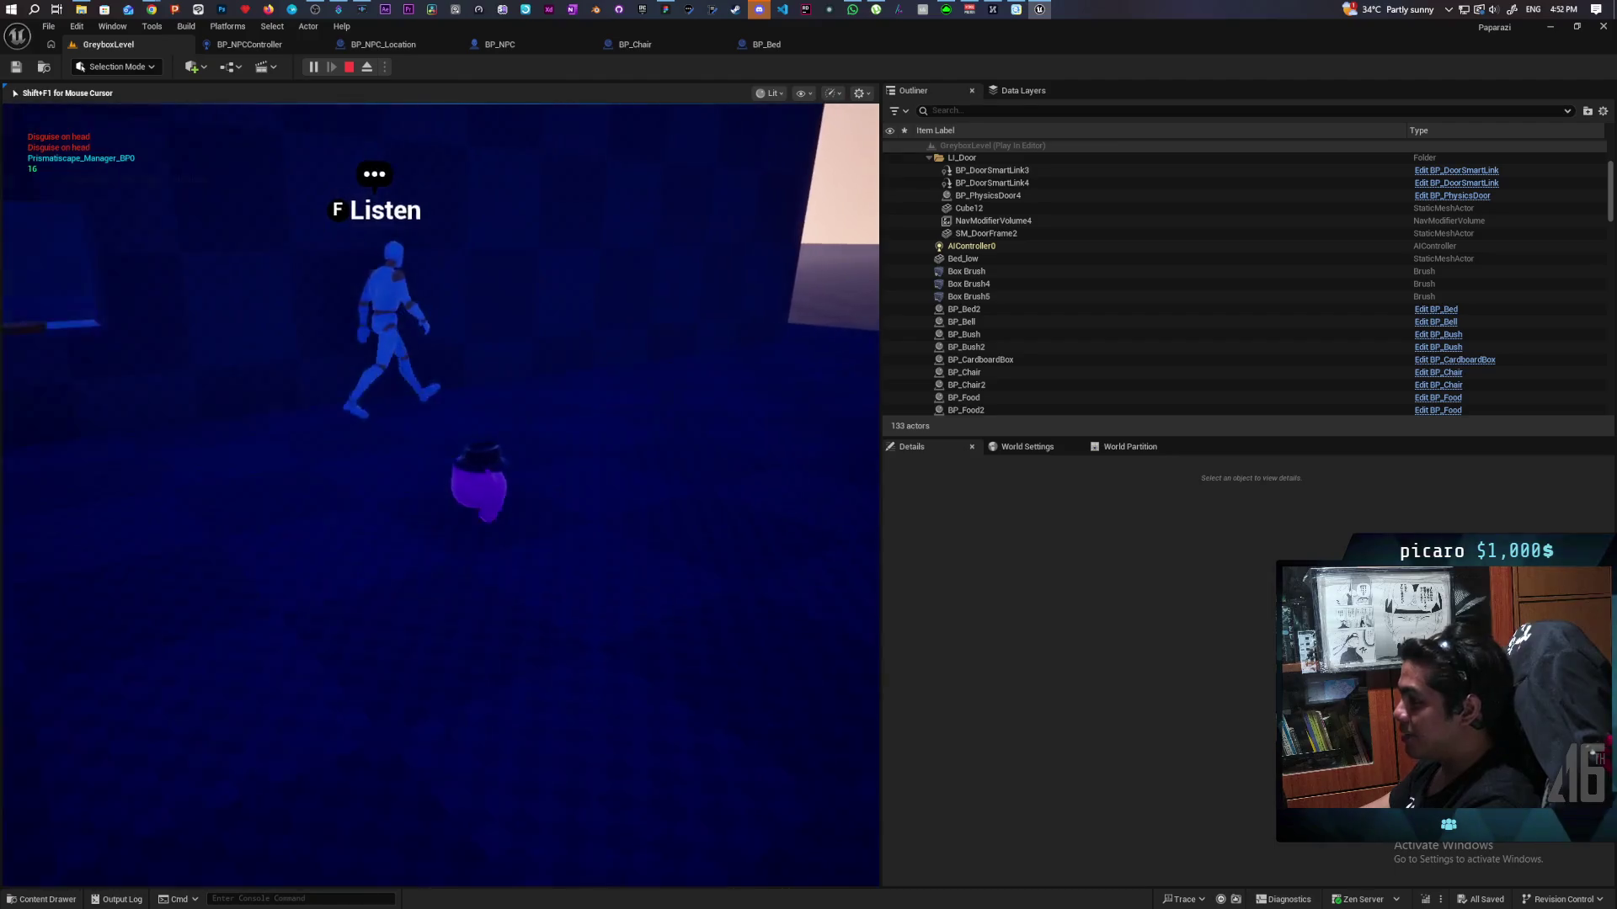
key("d")
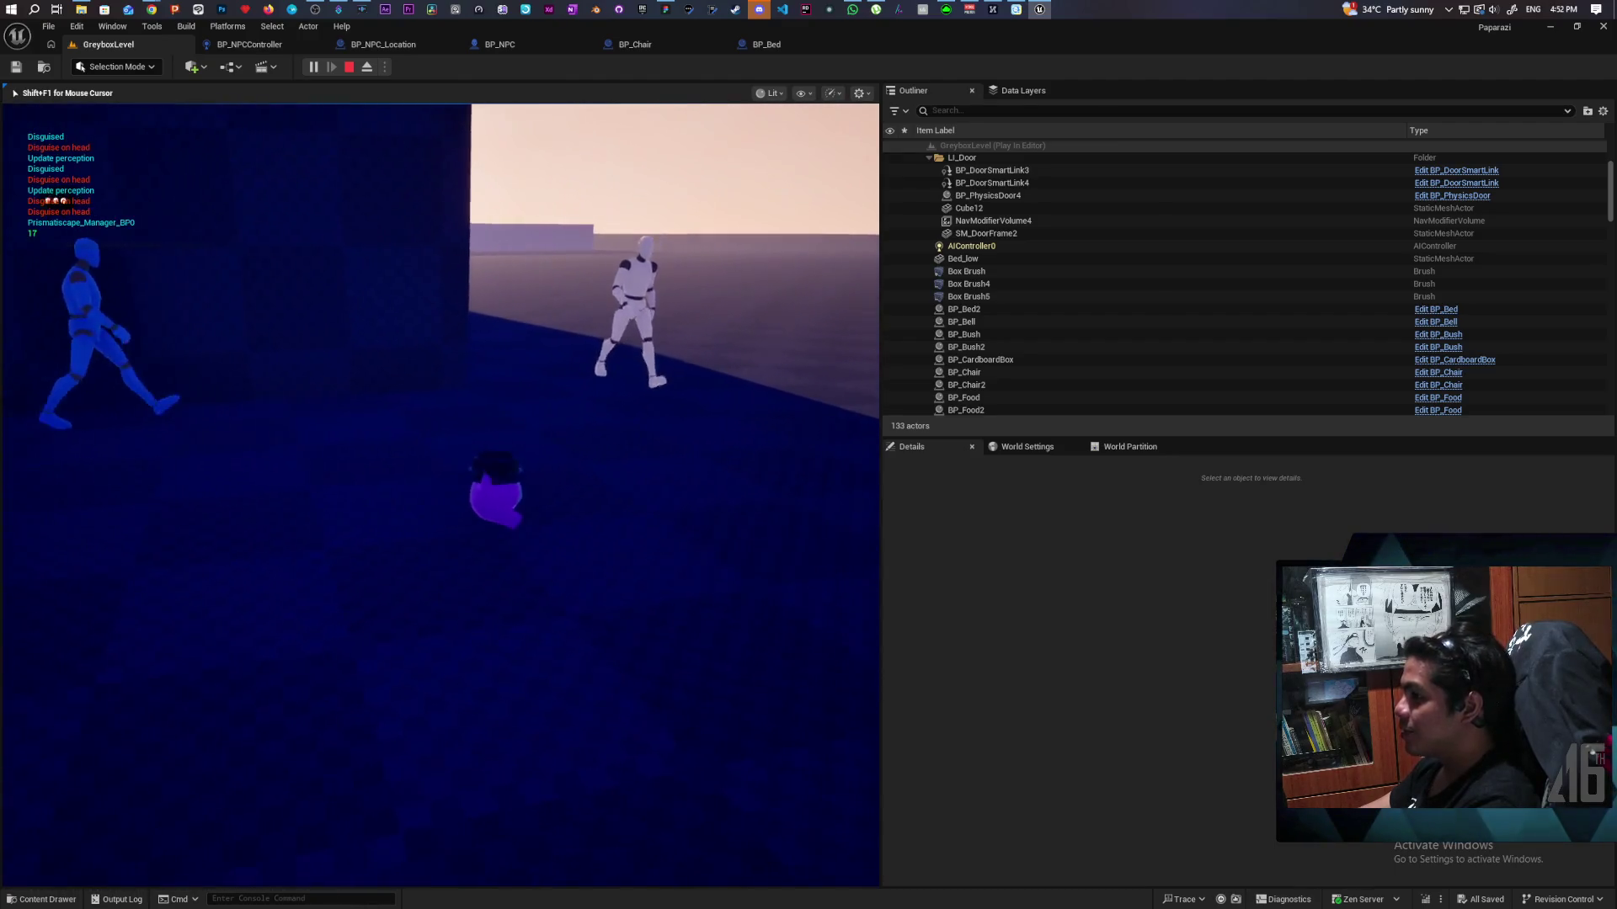
key("d")
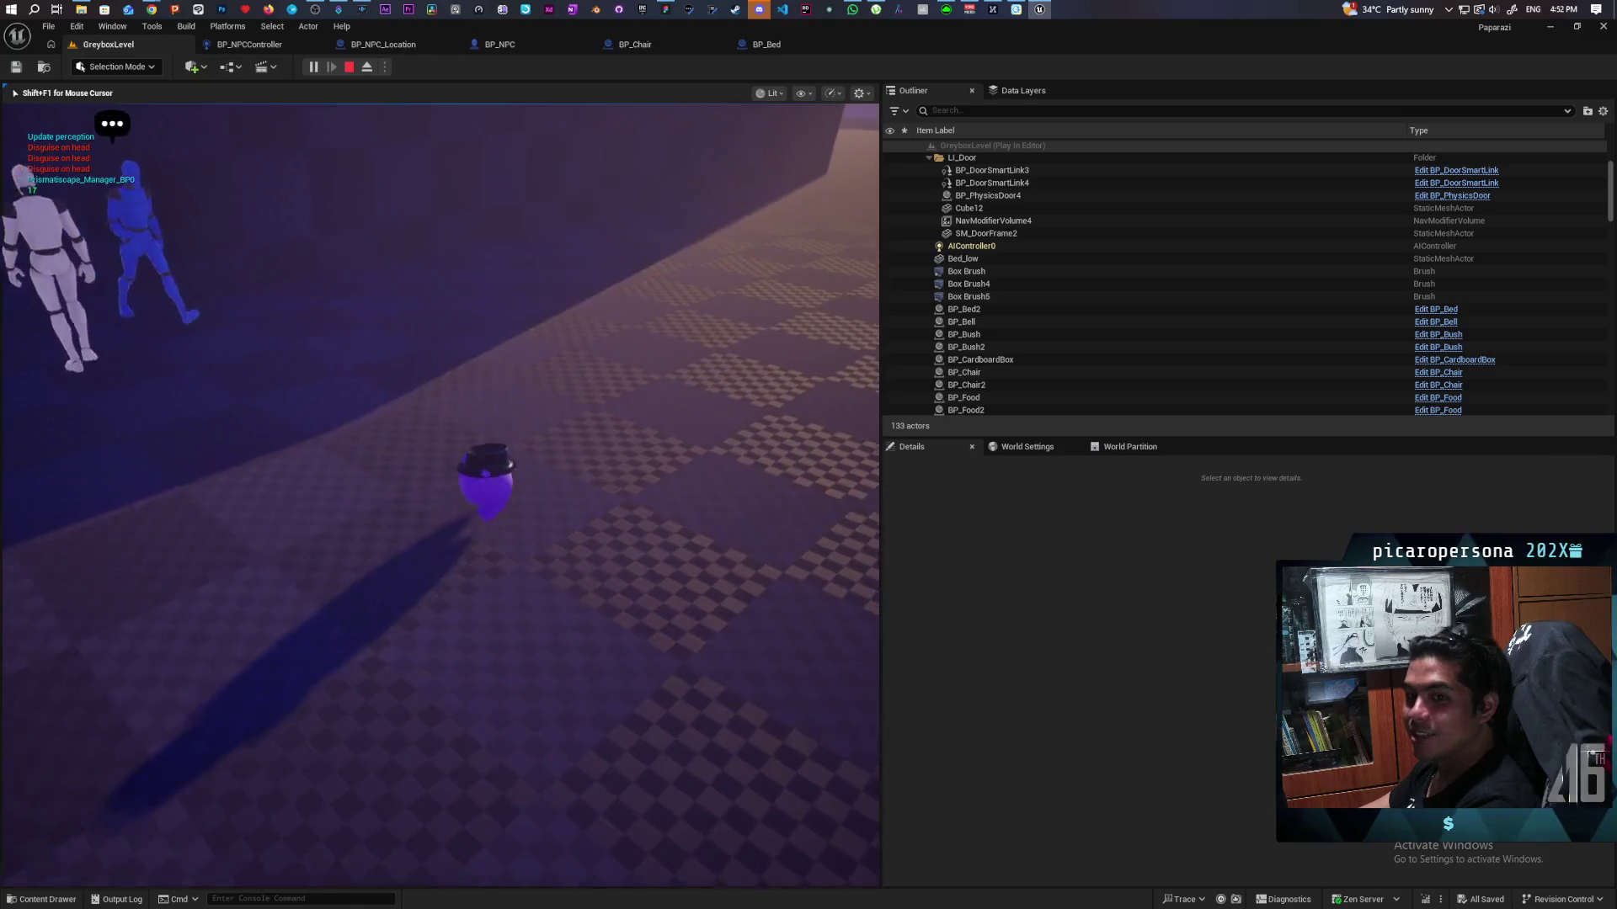
key("a")
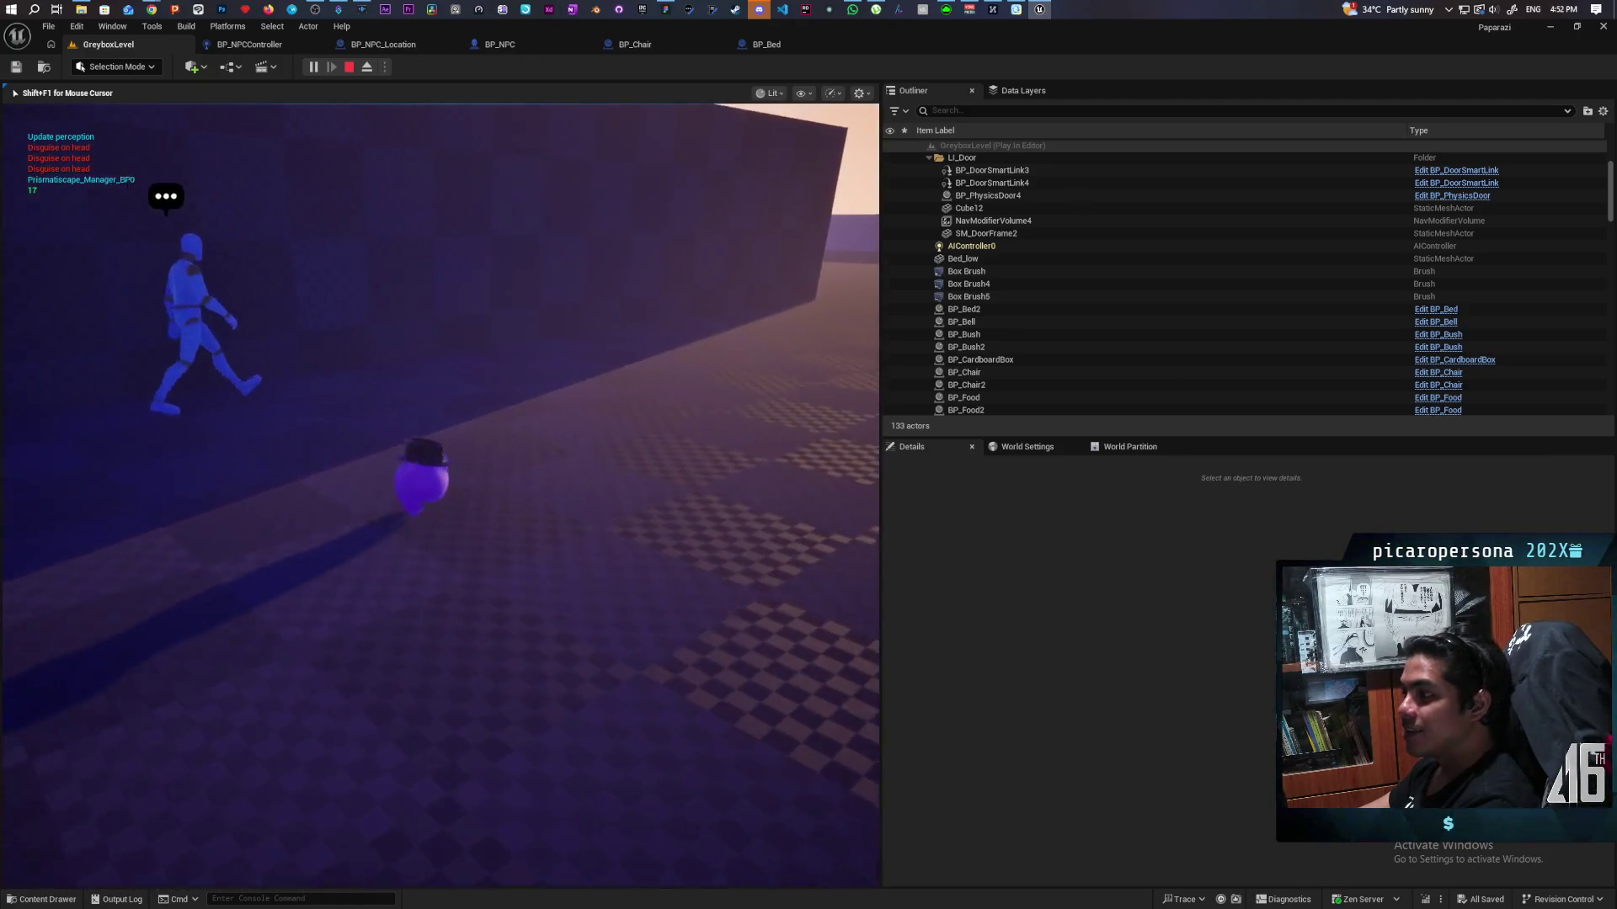
key("d")
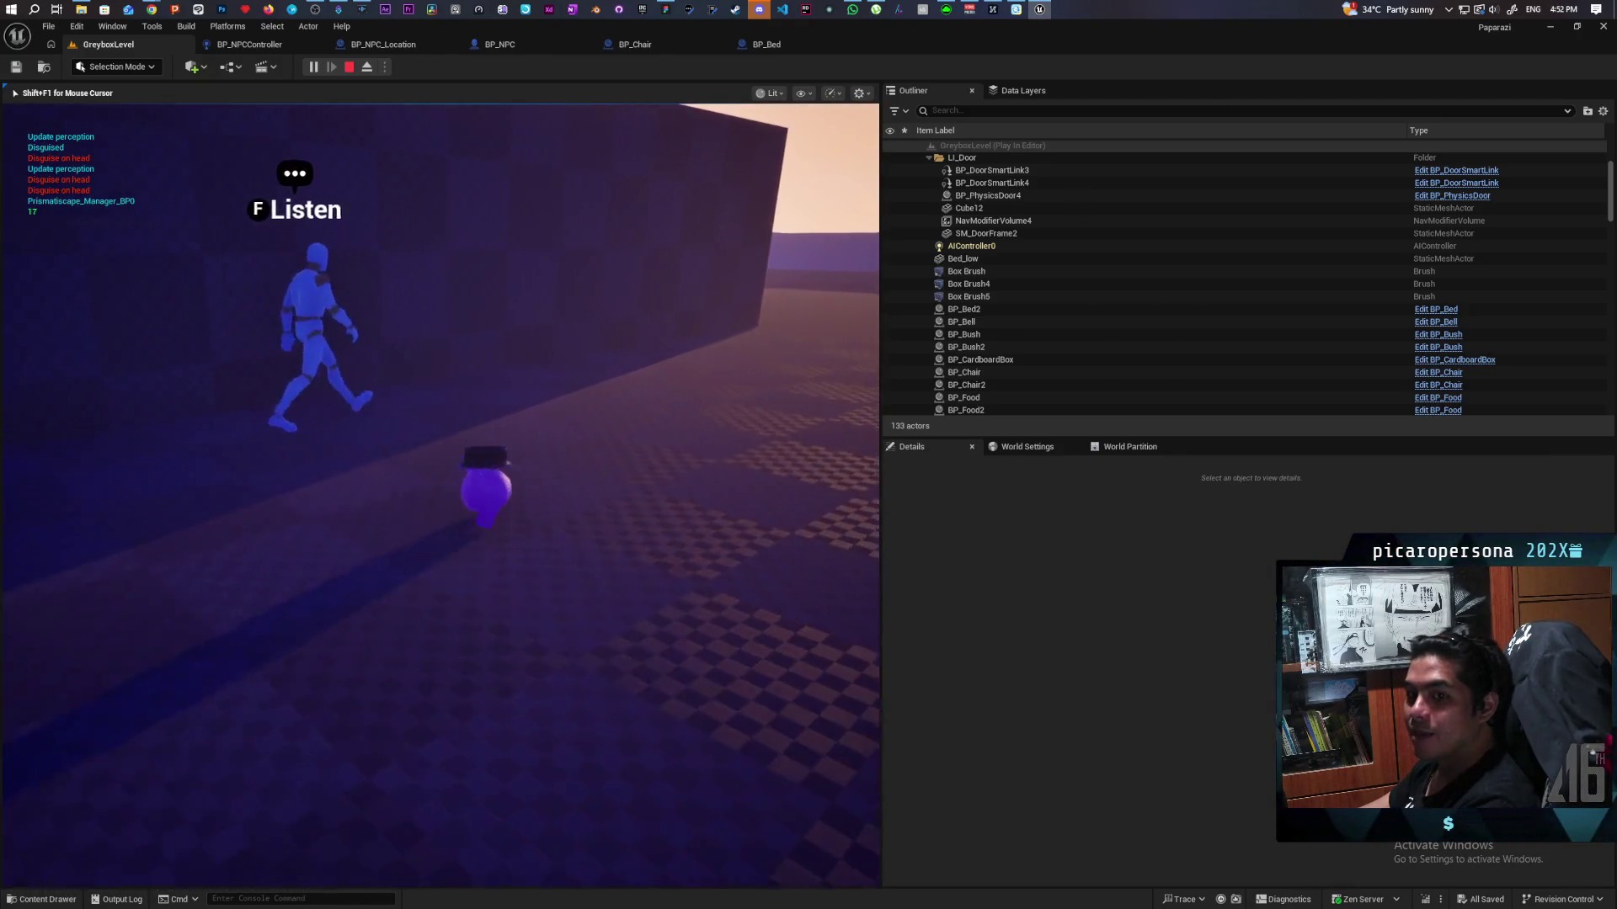
key("a")
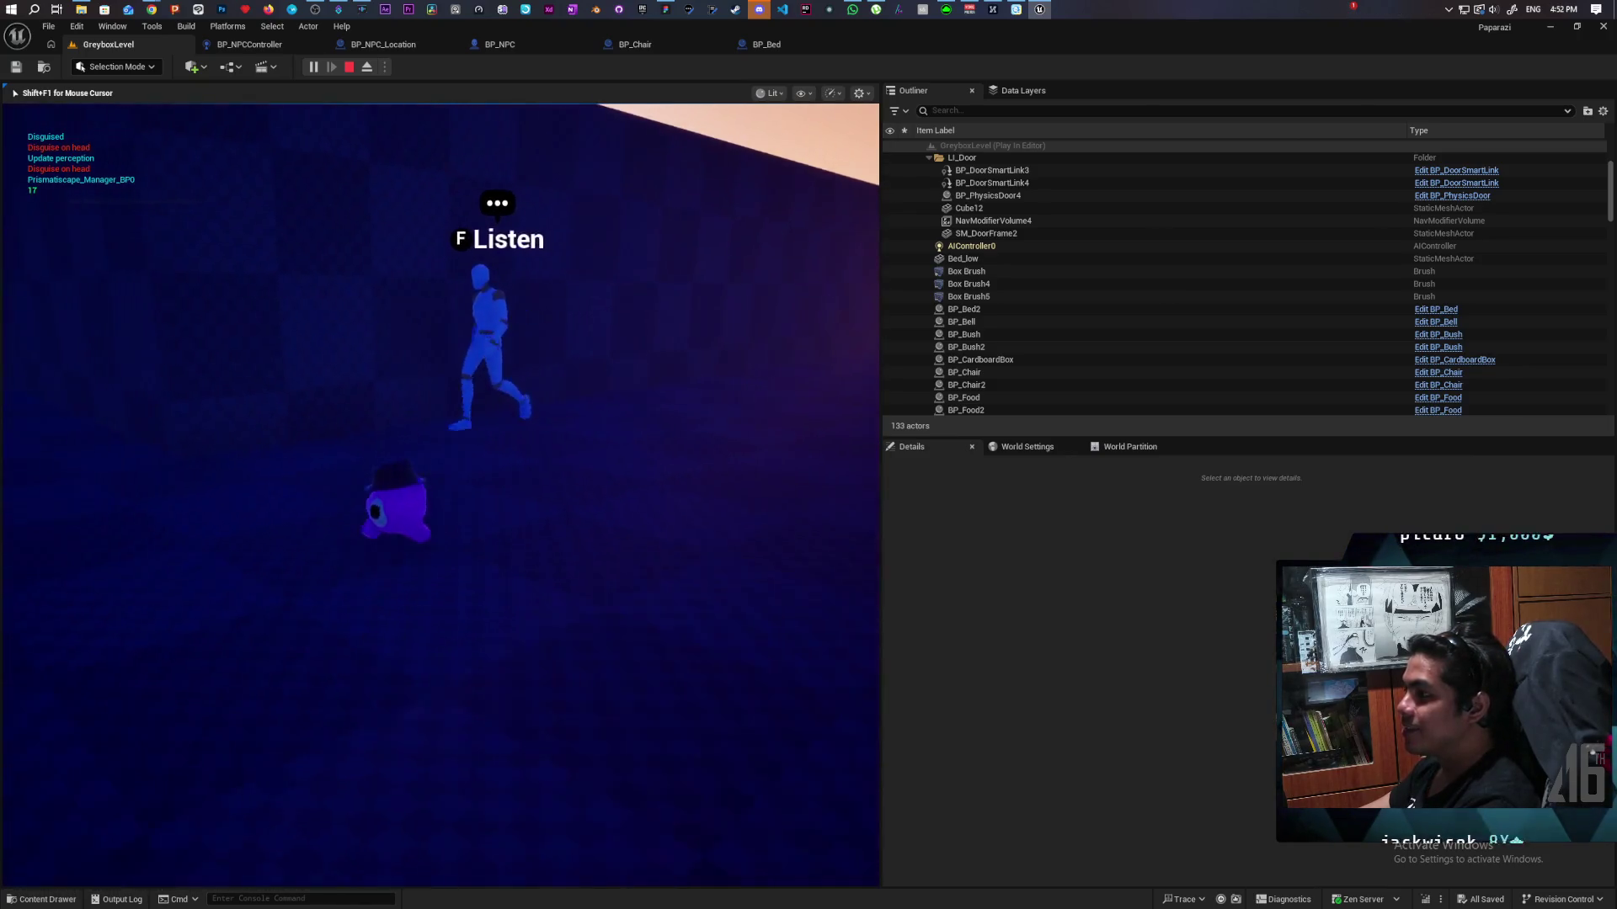
key("d")
key("a")
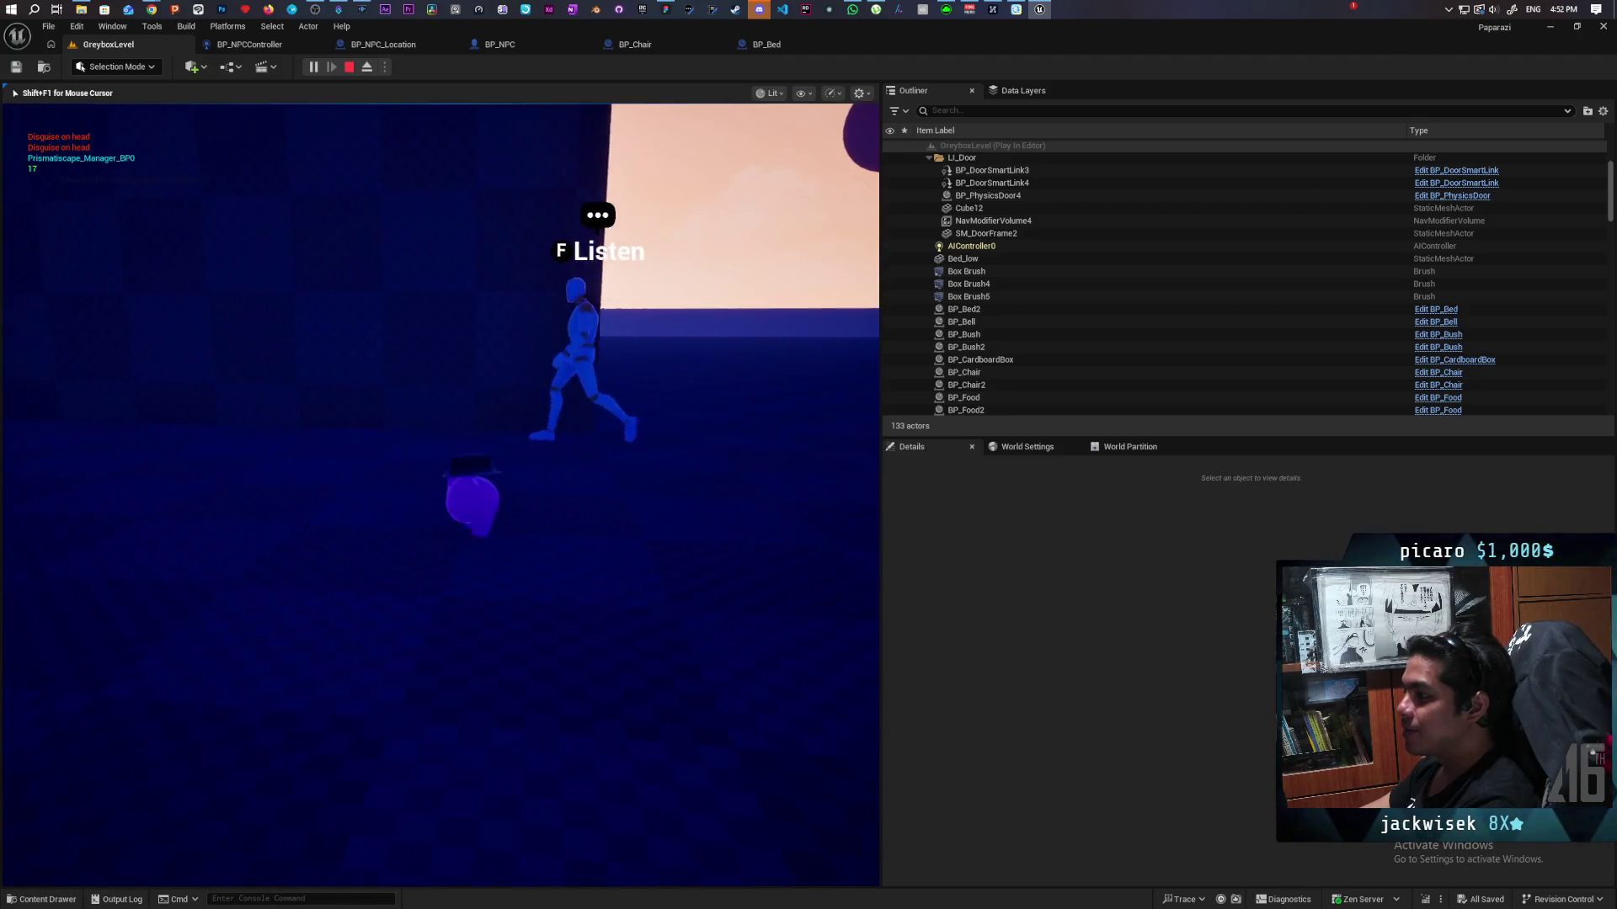
key("a")
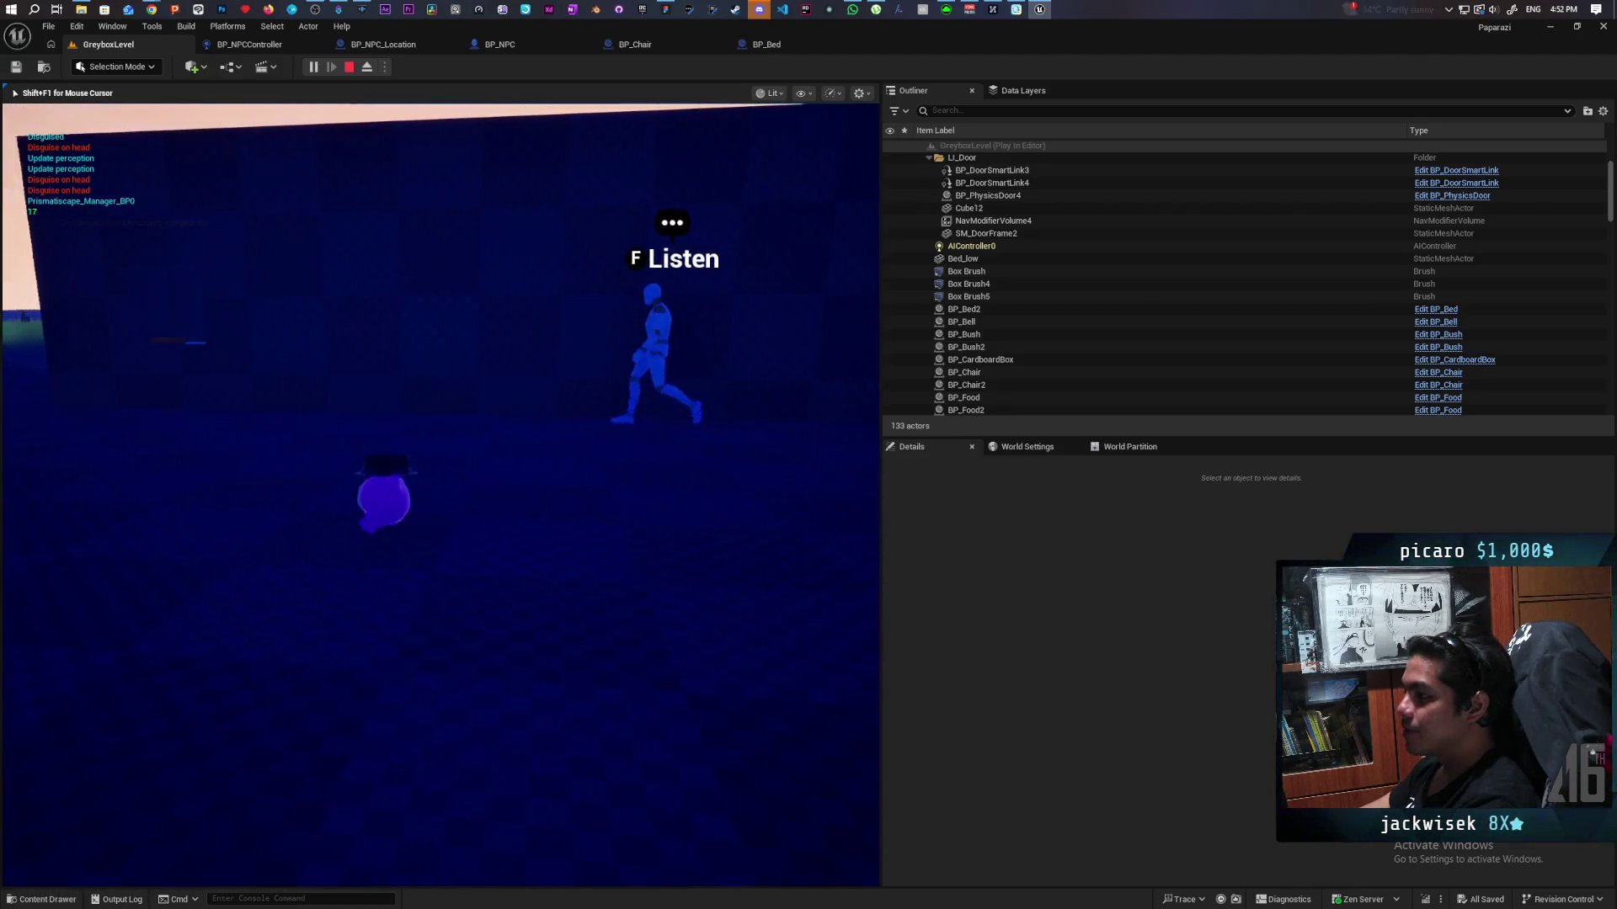
key("a")
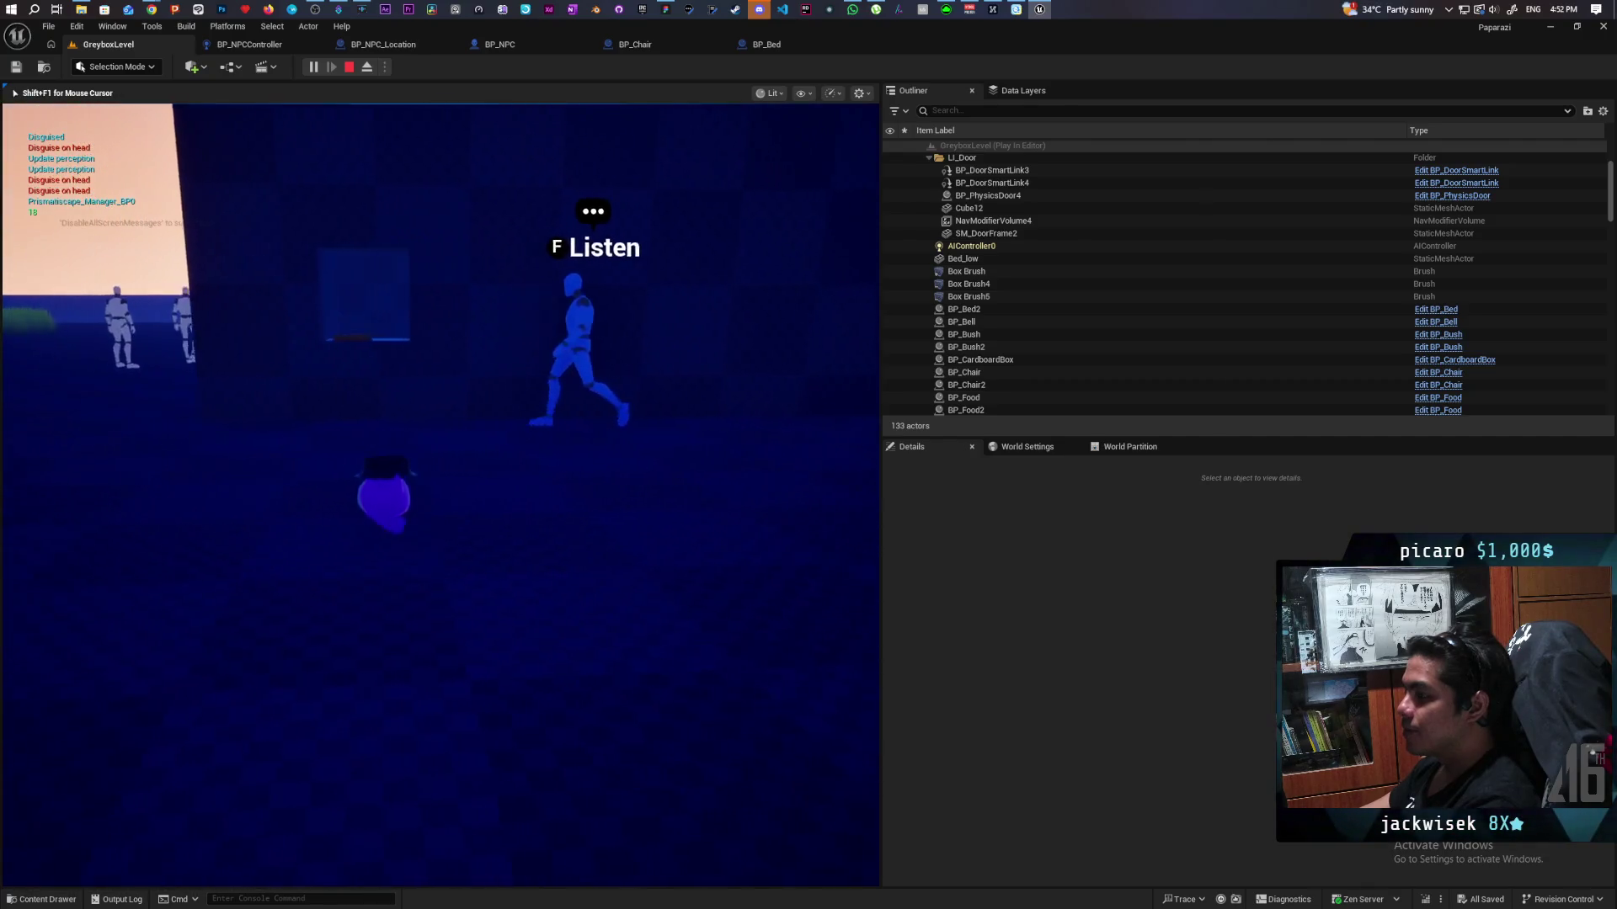
Step: Follow the NPC through the doorway to the fridge and back, then over to the bed
key("w")
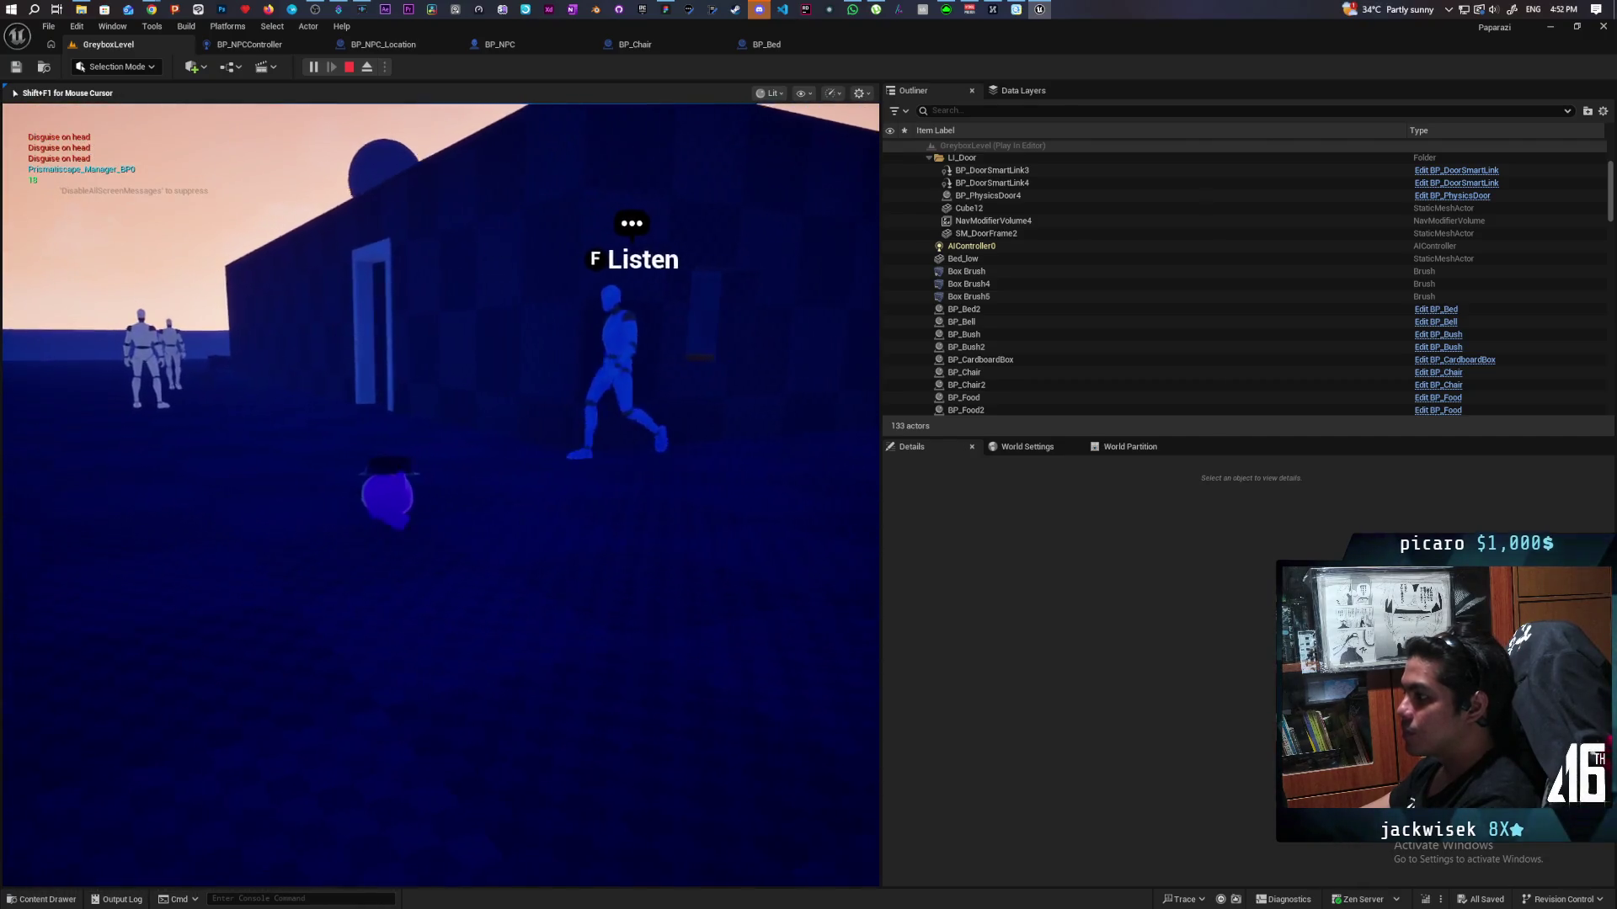
key("w")
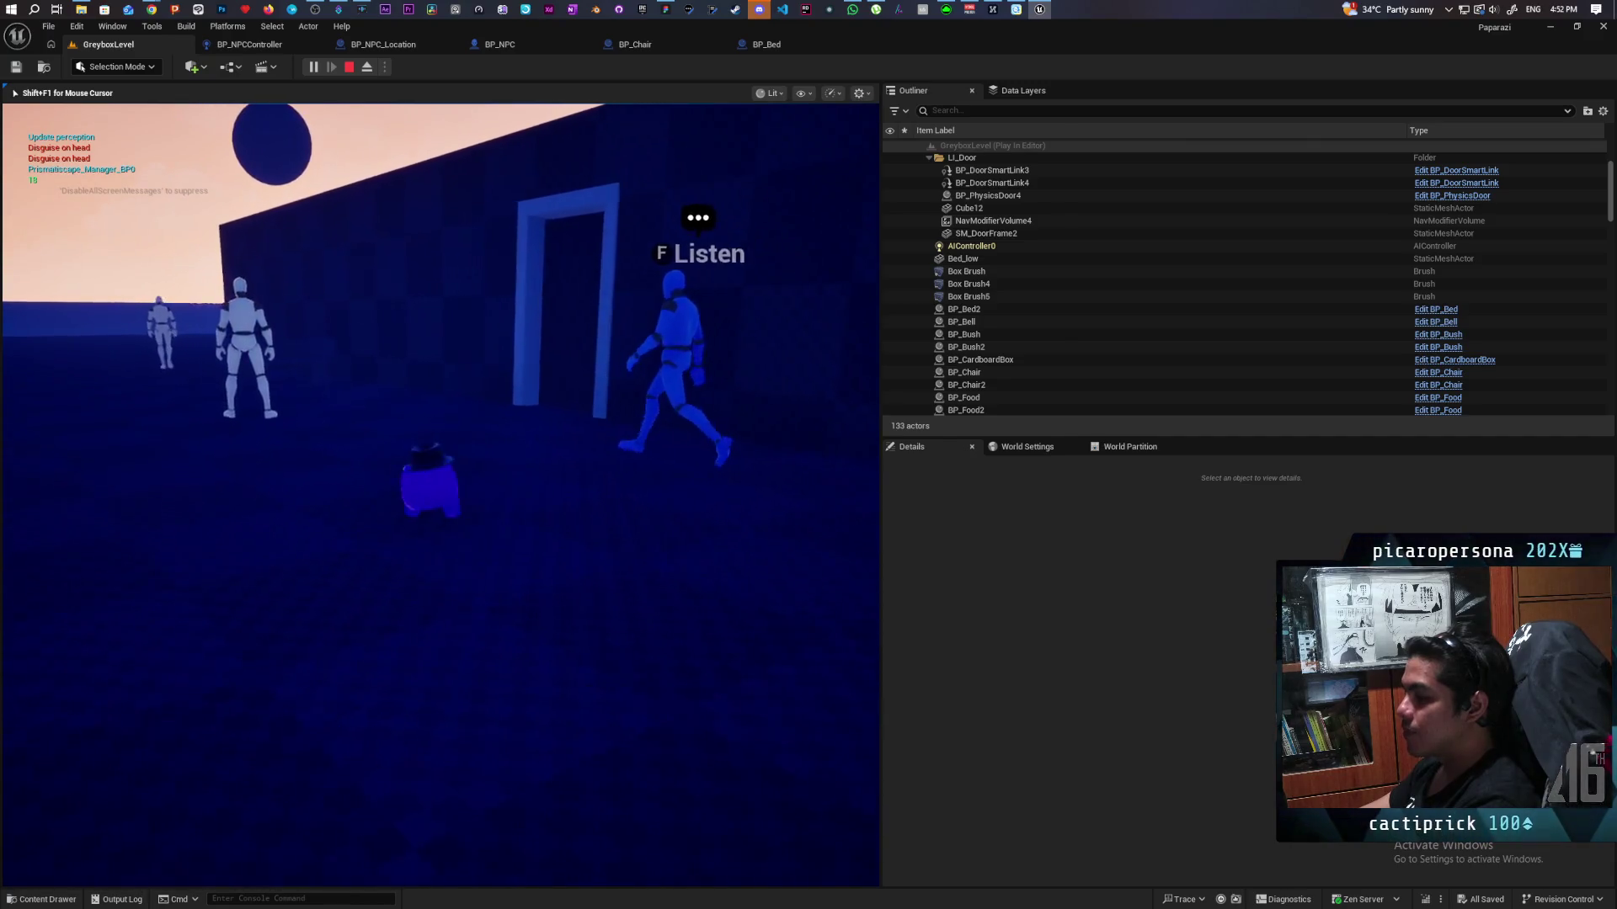
key("w")
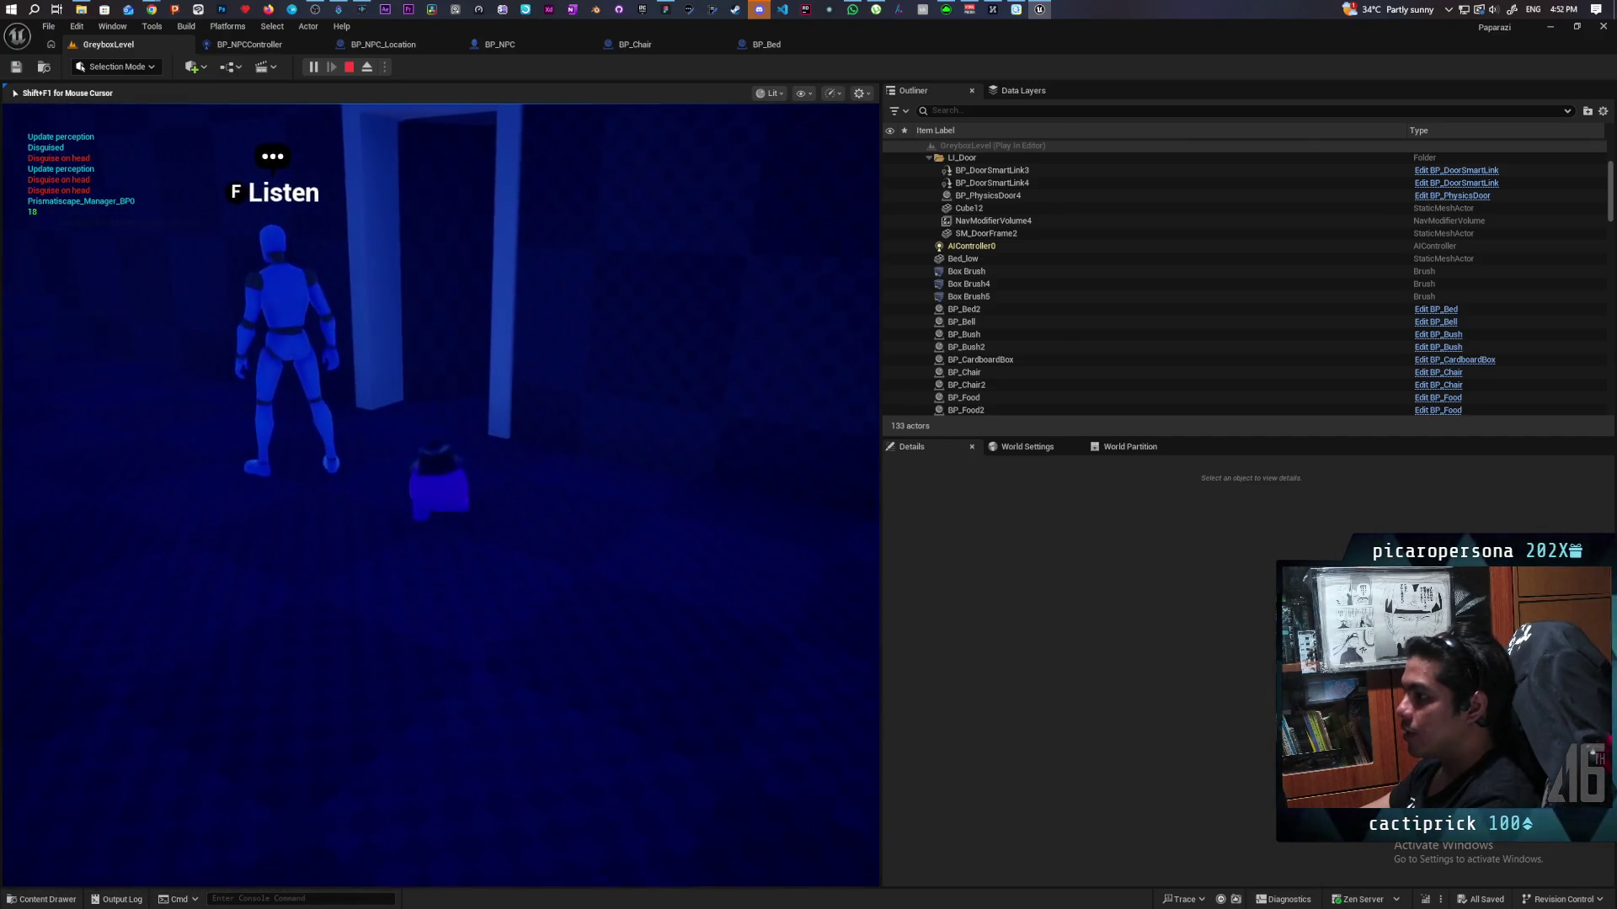
key("w")
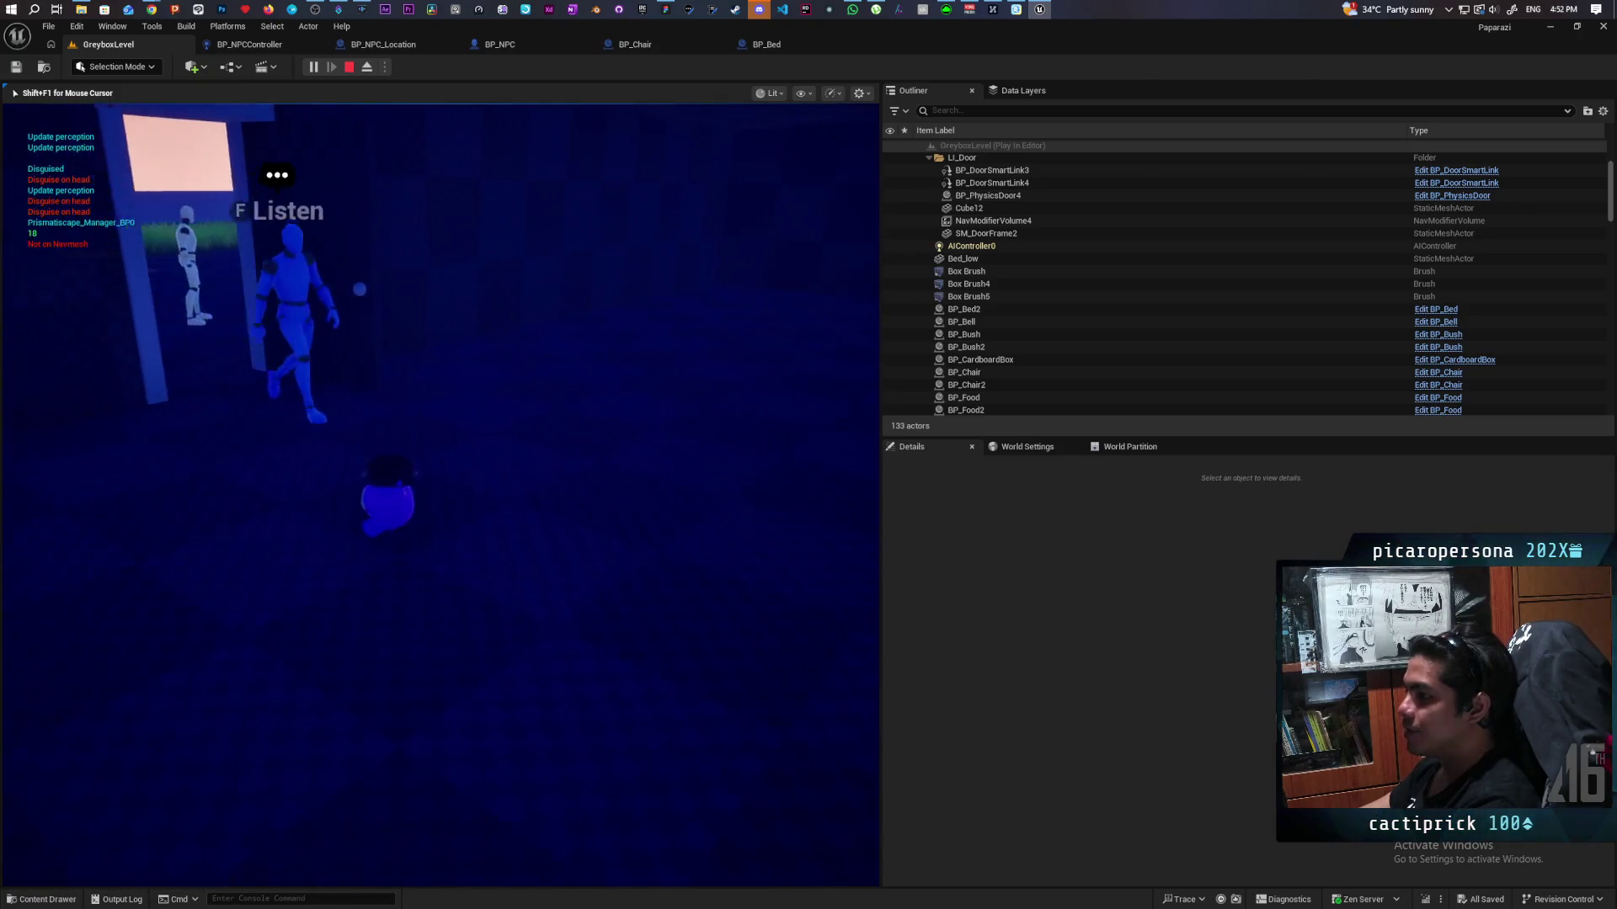
key("w")
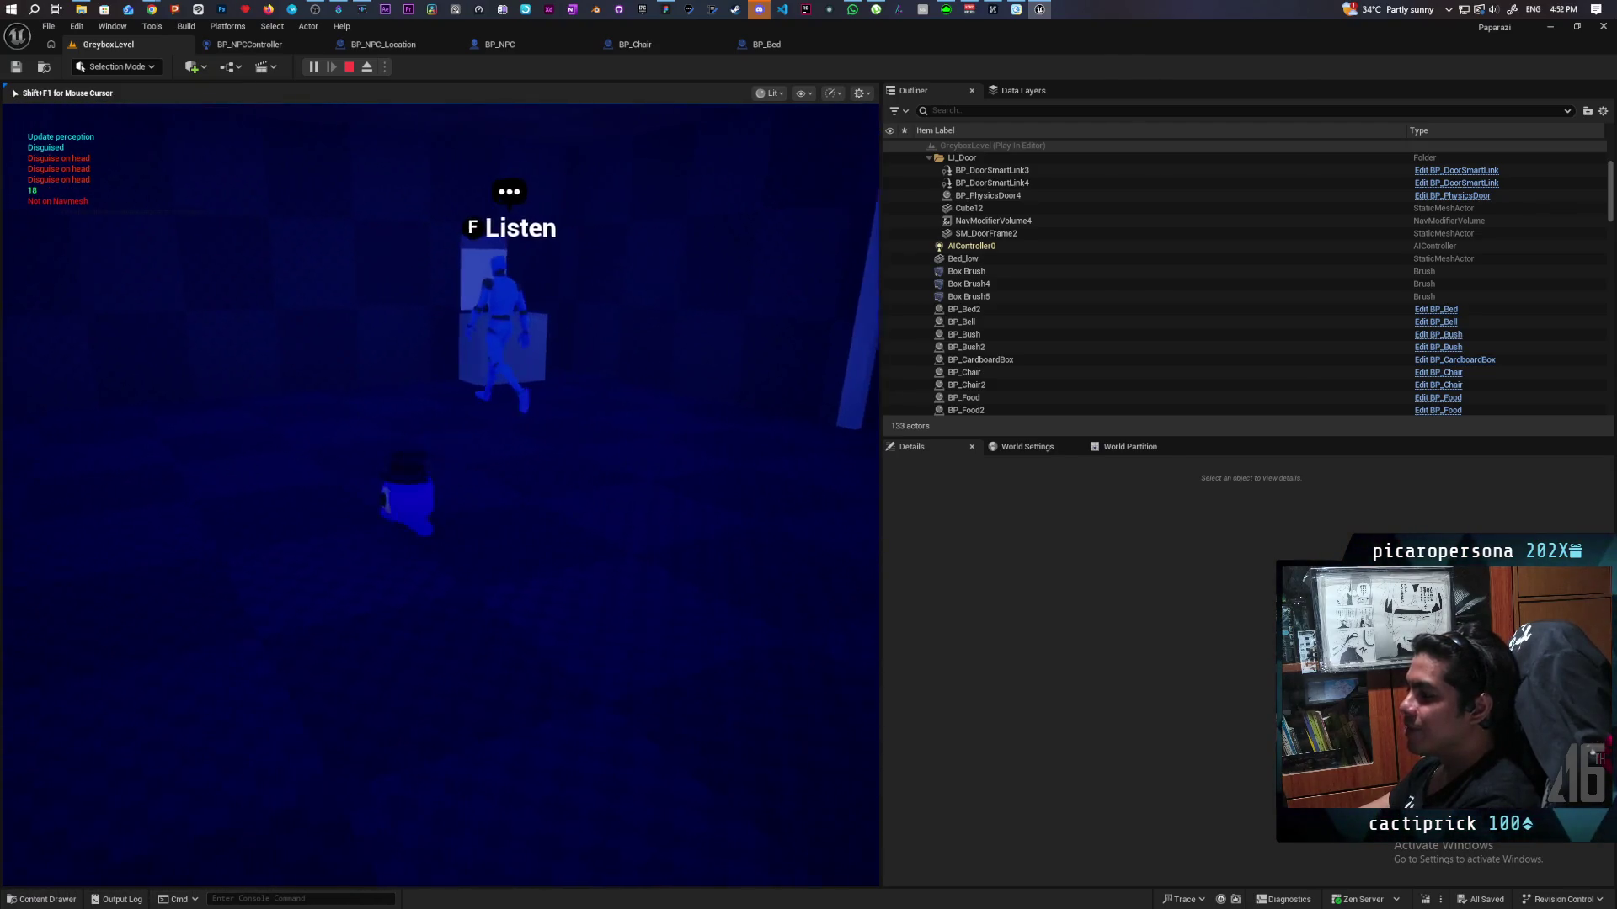
key("w")
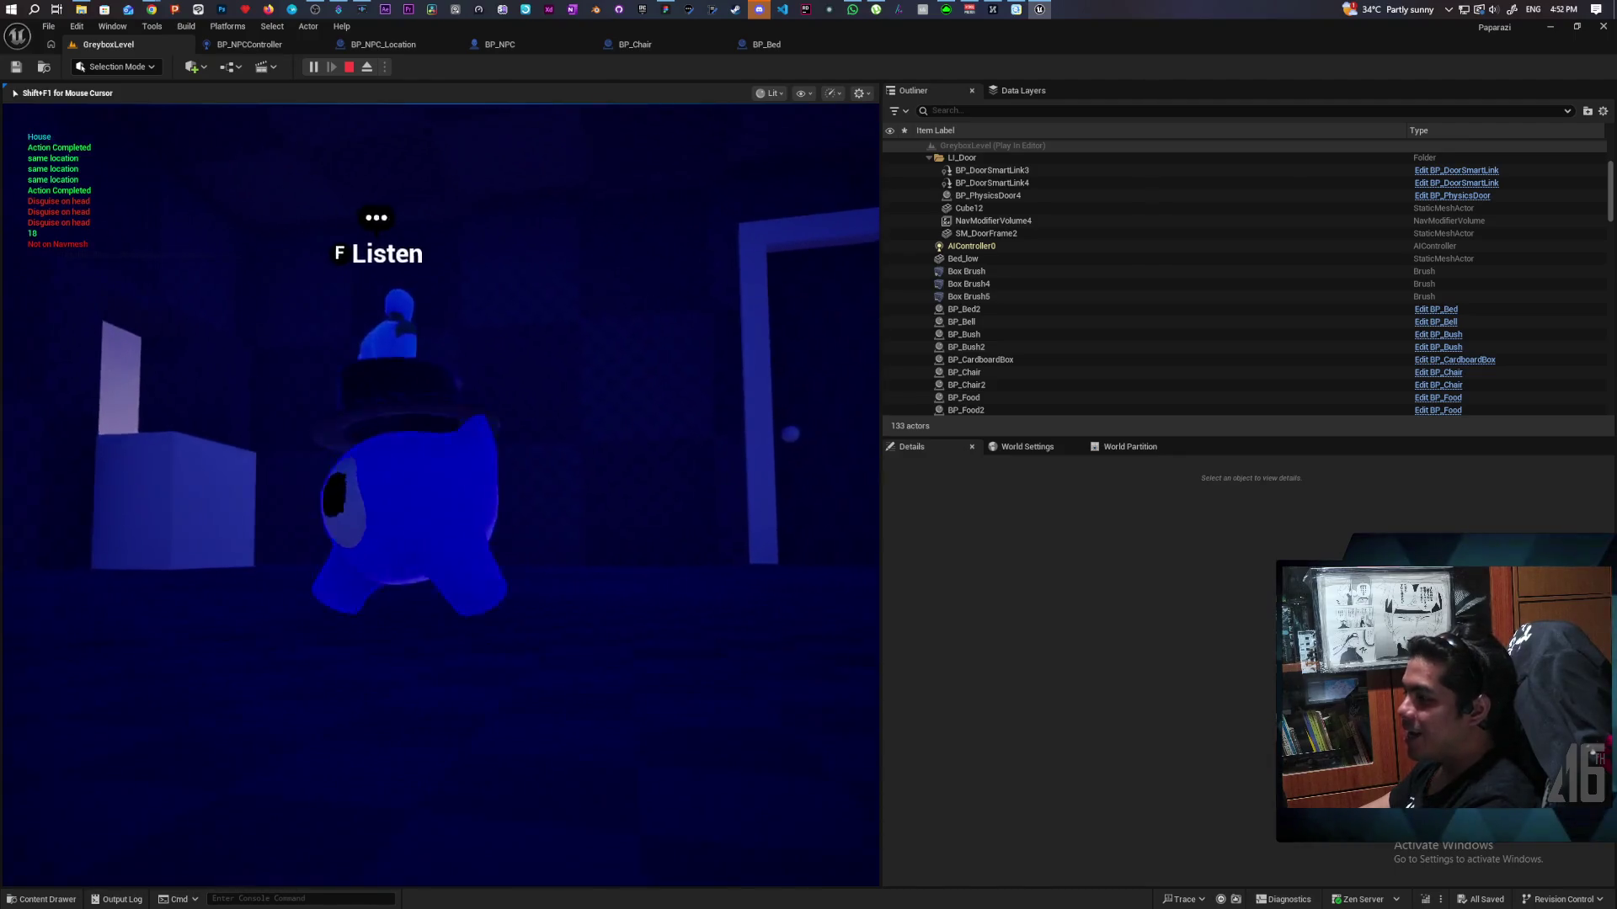
key("w")
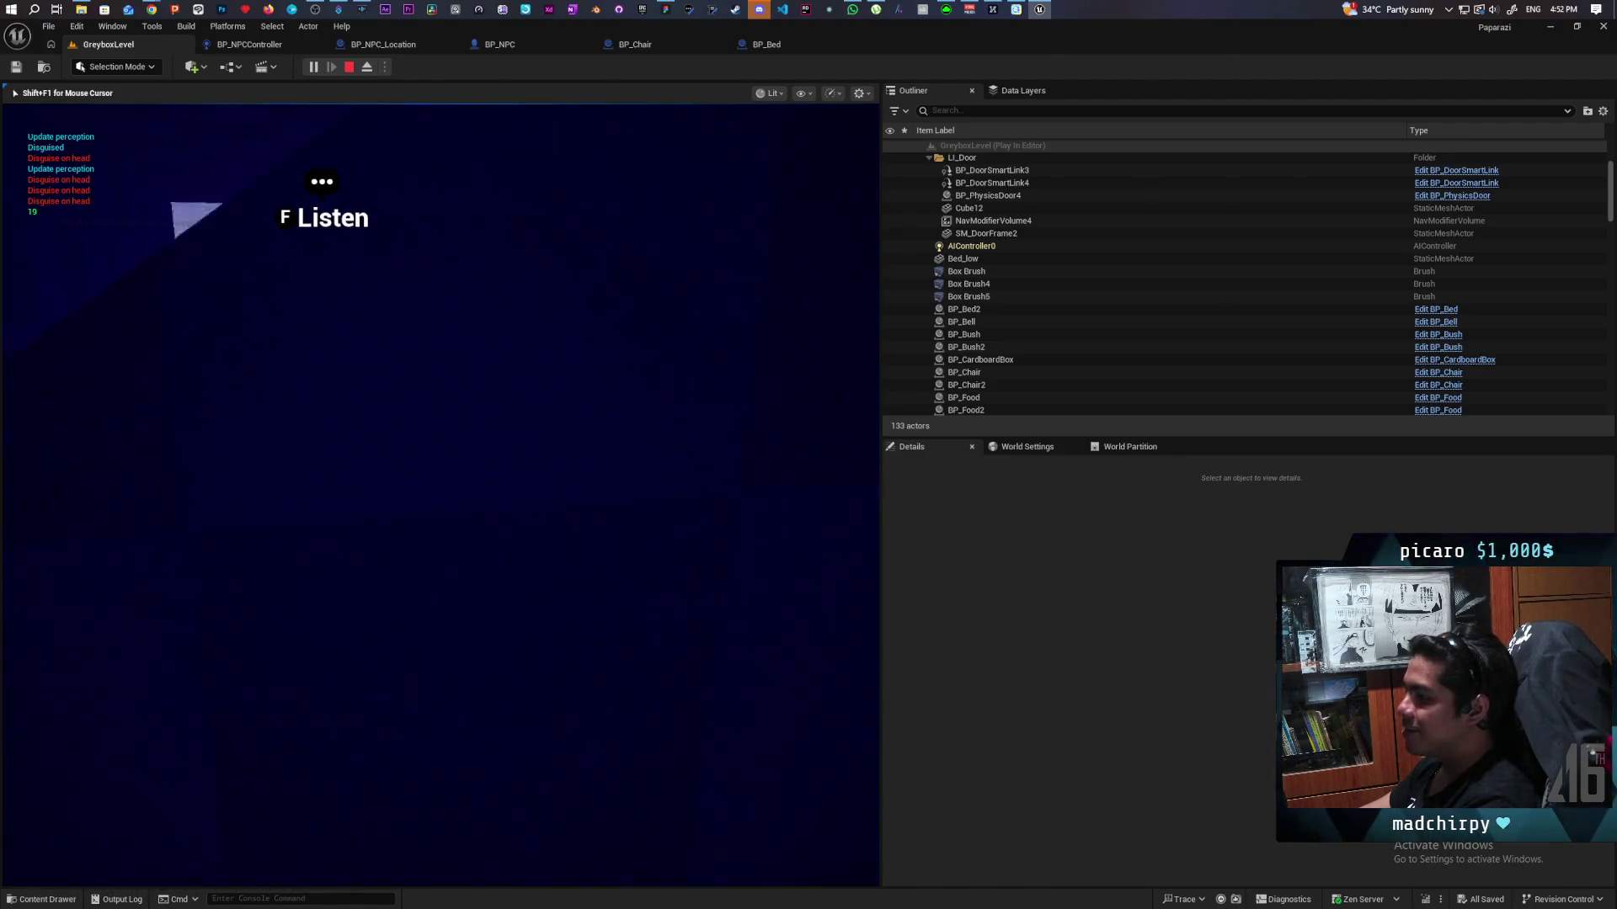
key("w")
key("w")
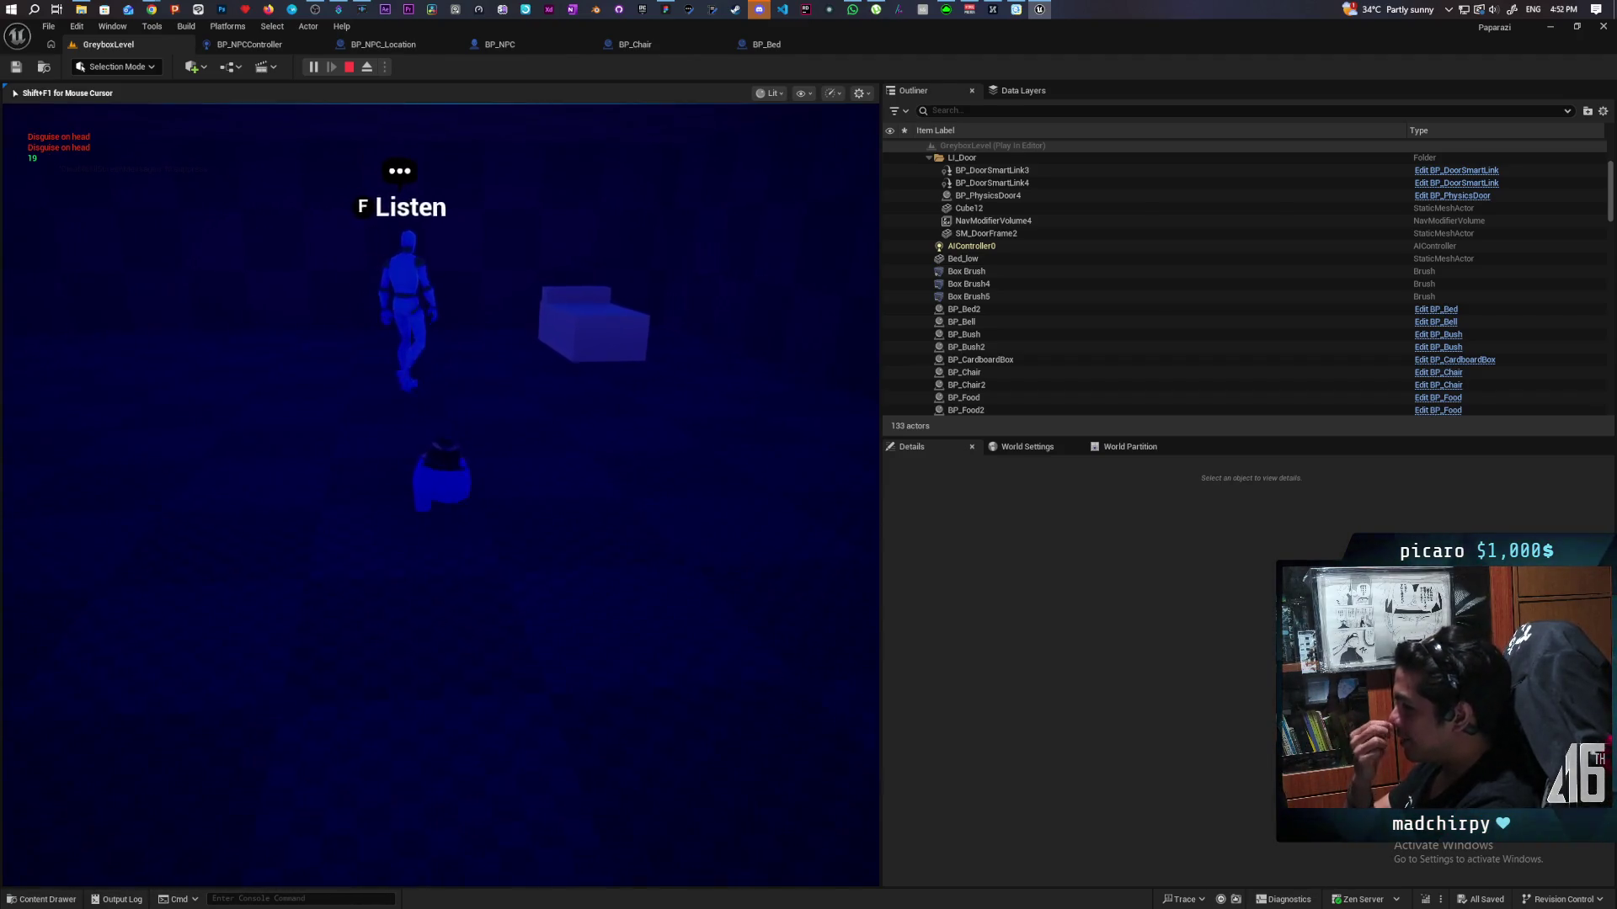
key("s")
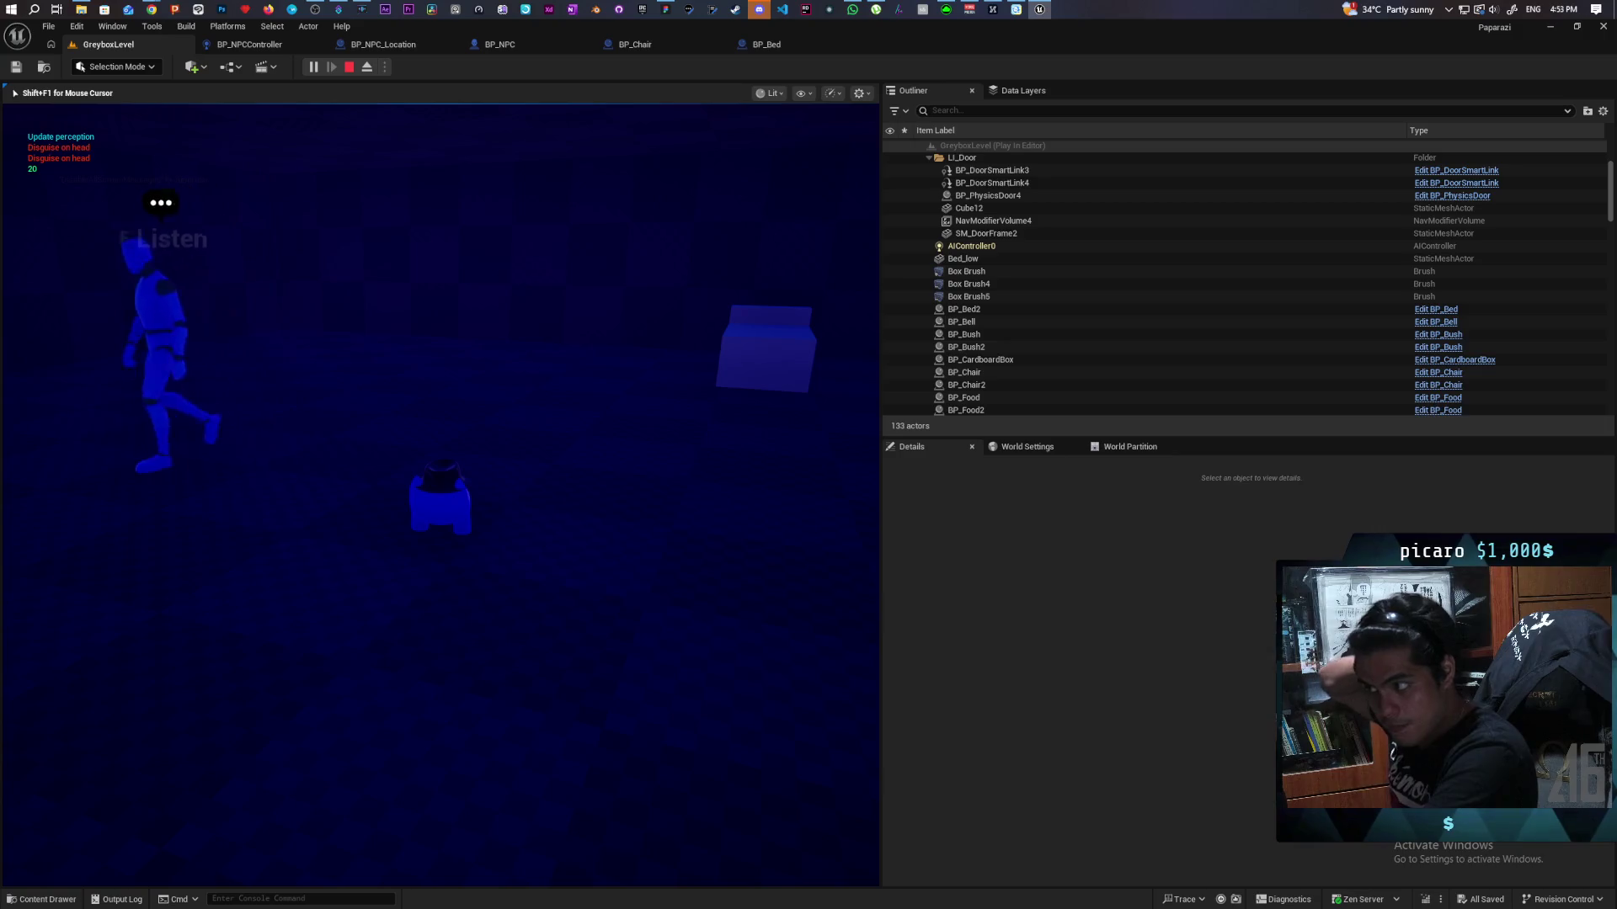
key("a")
key("a")
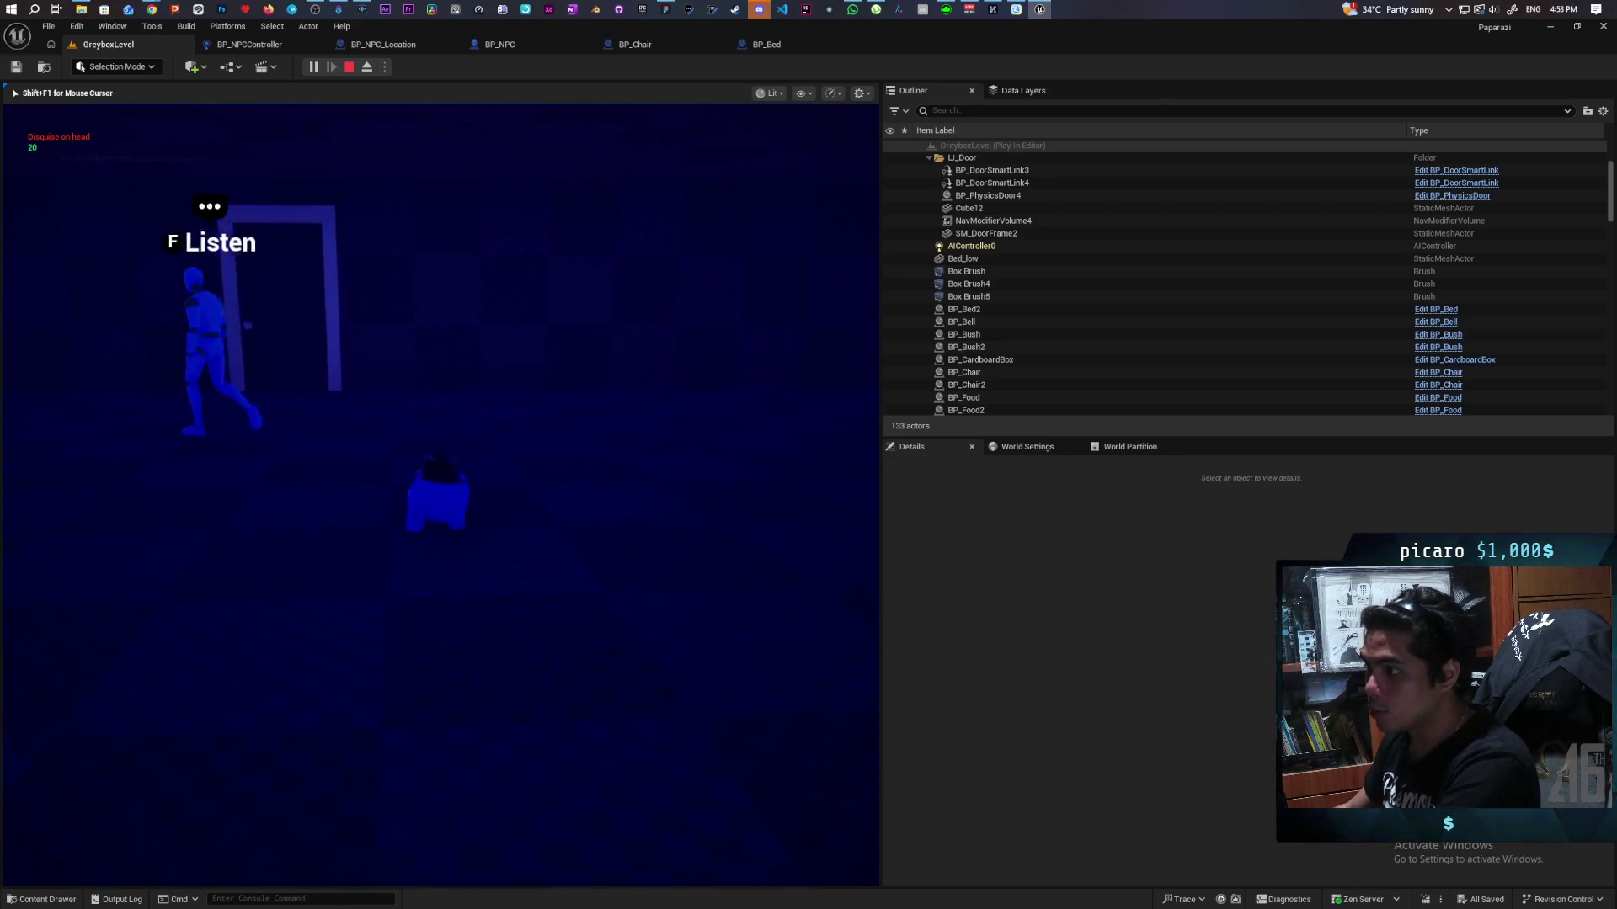
key("a")
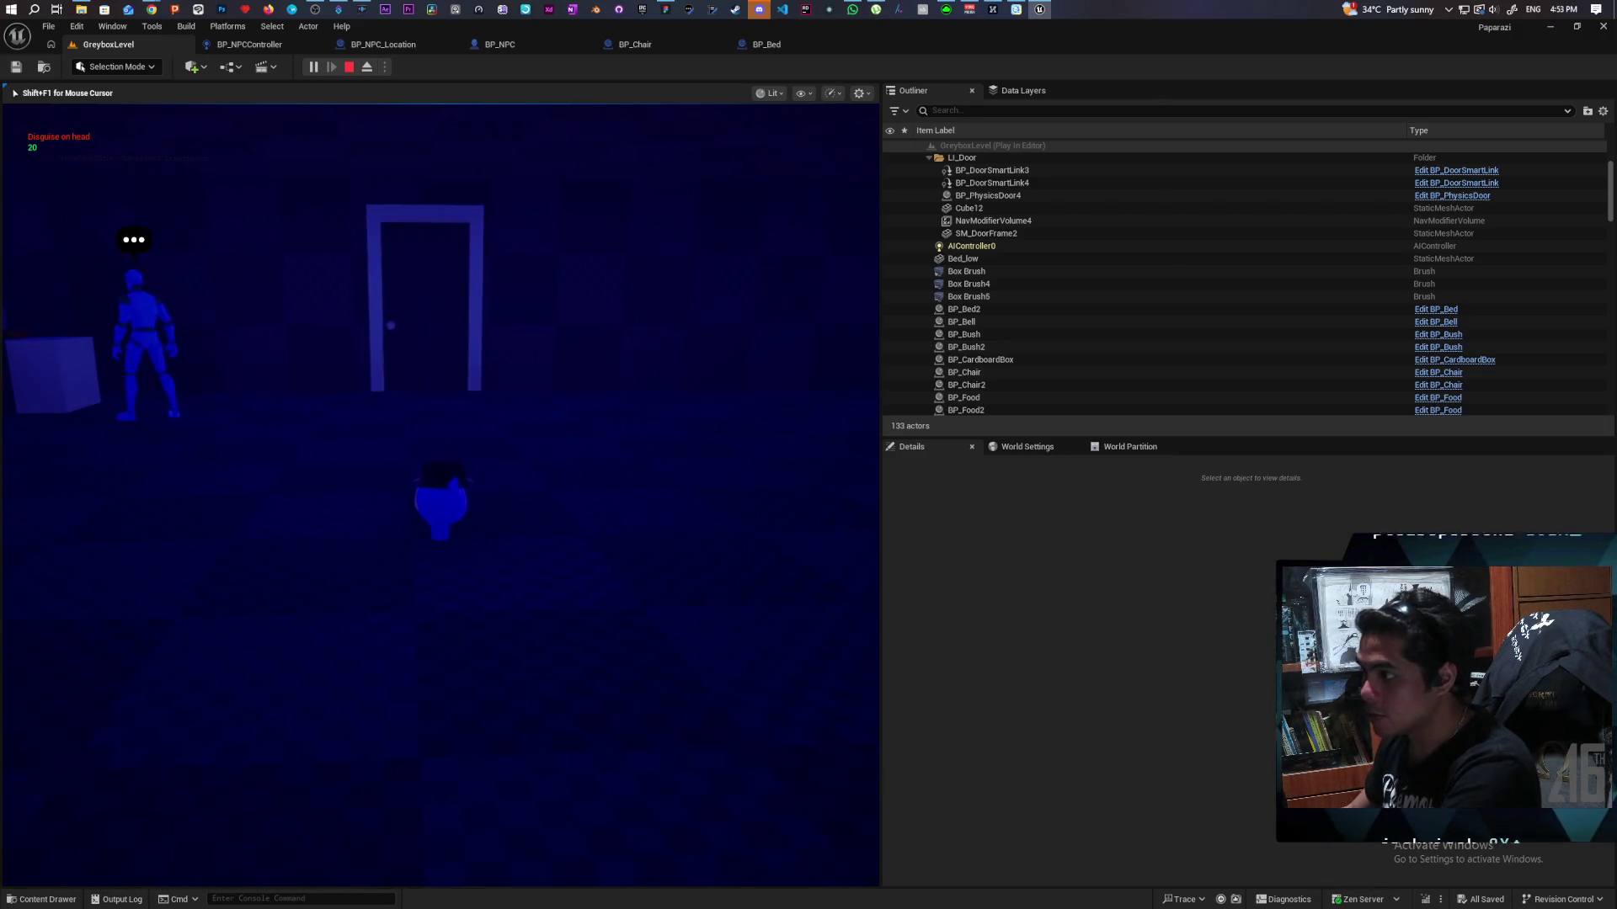
key("d")
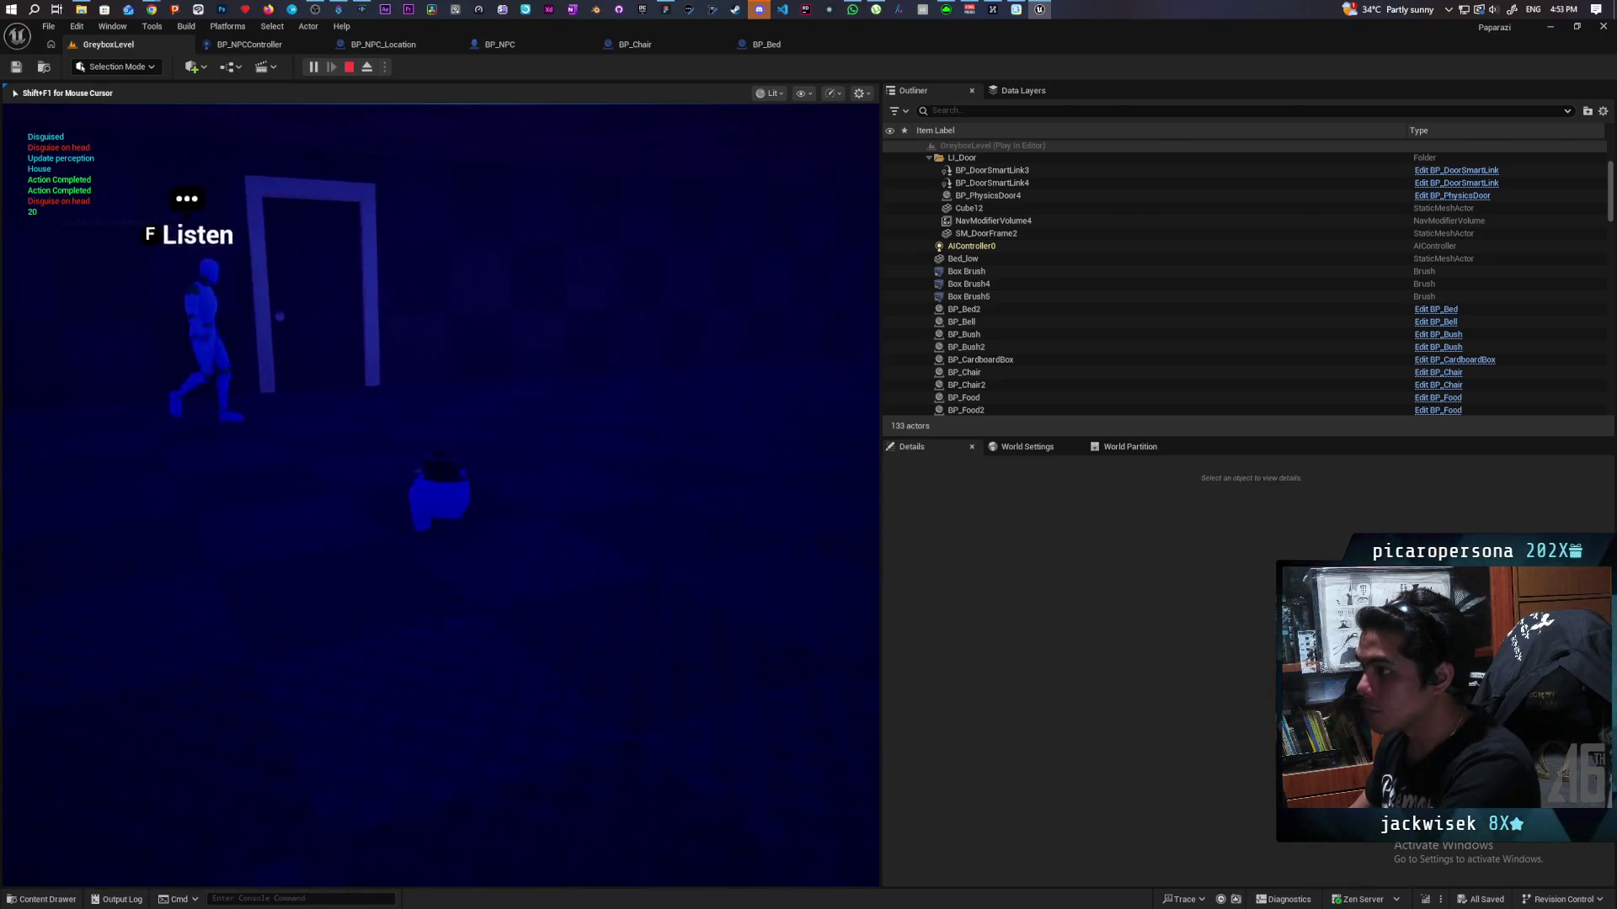
key("d")
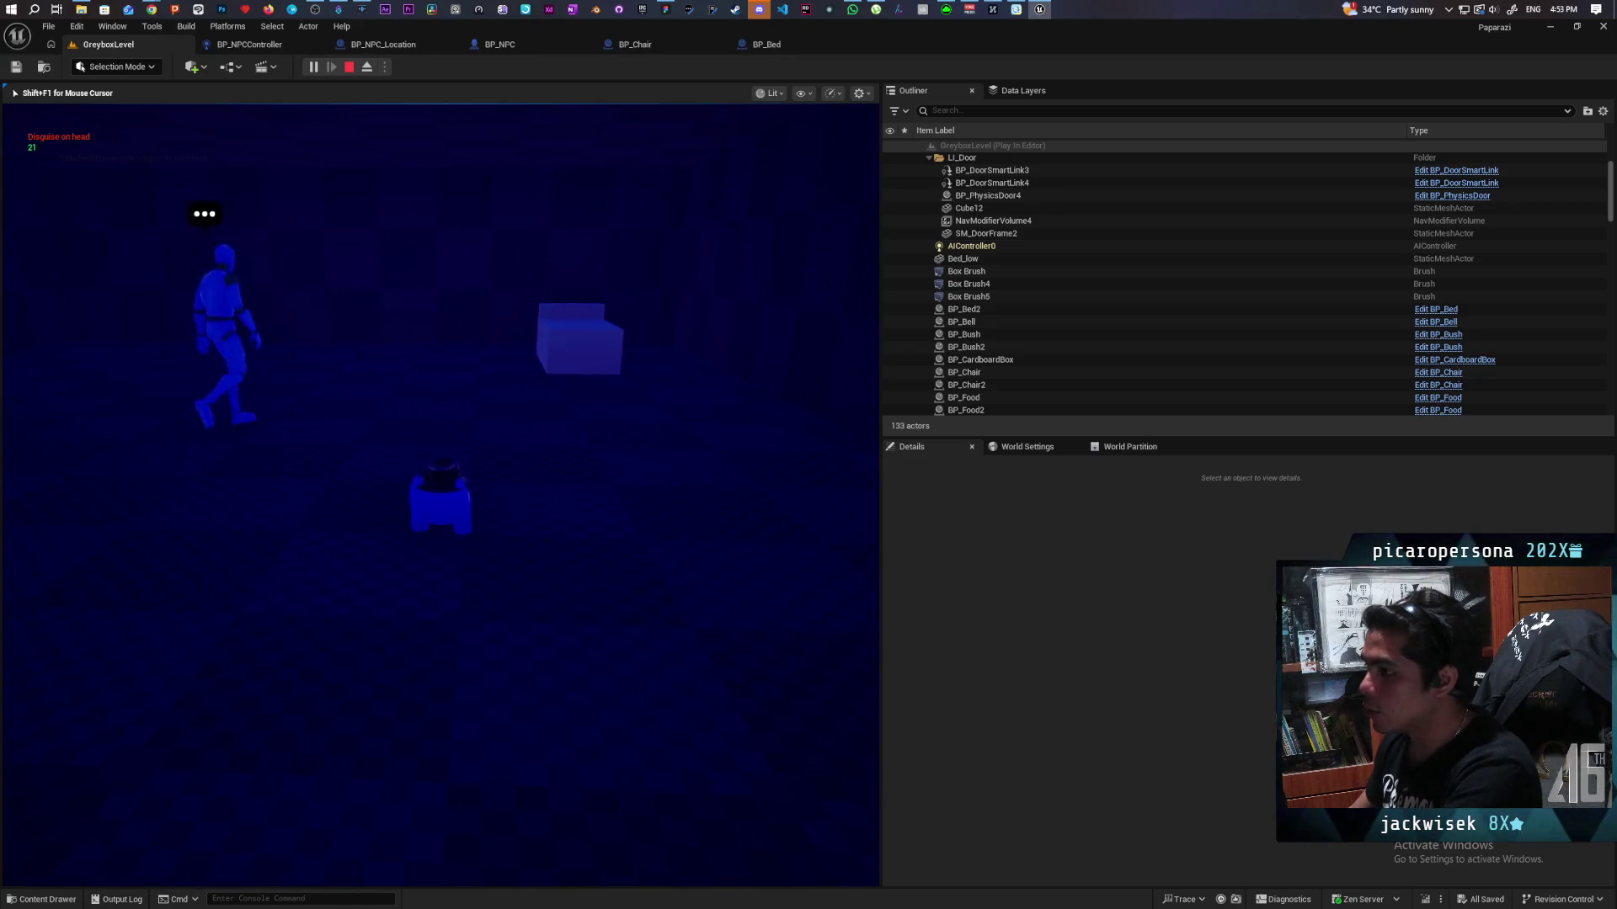
key("d")
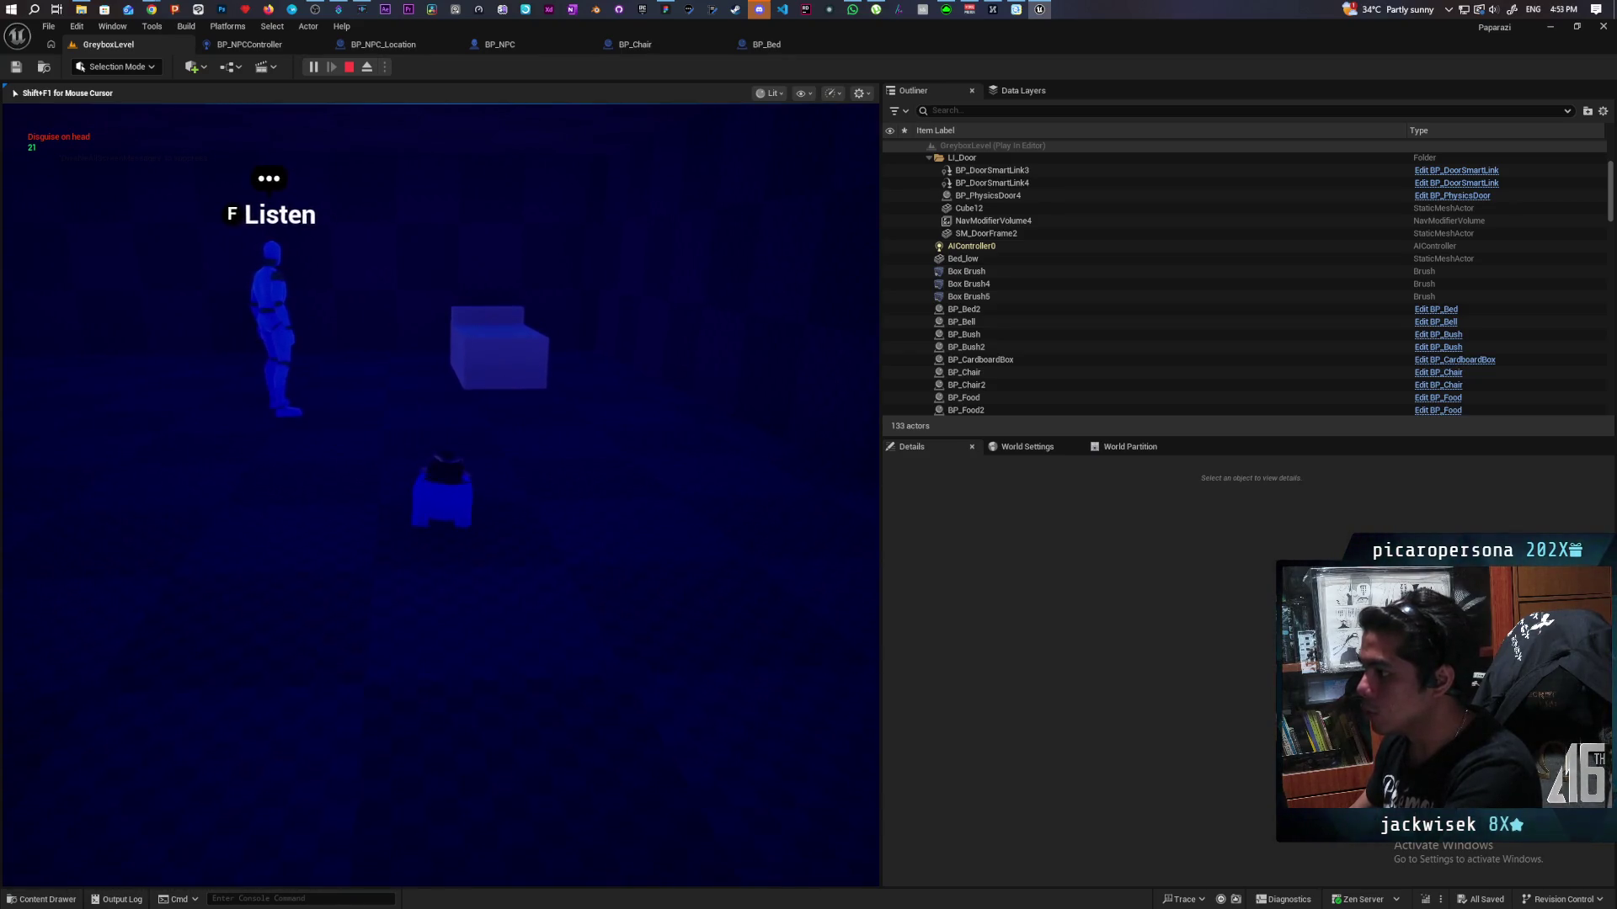
key("d")
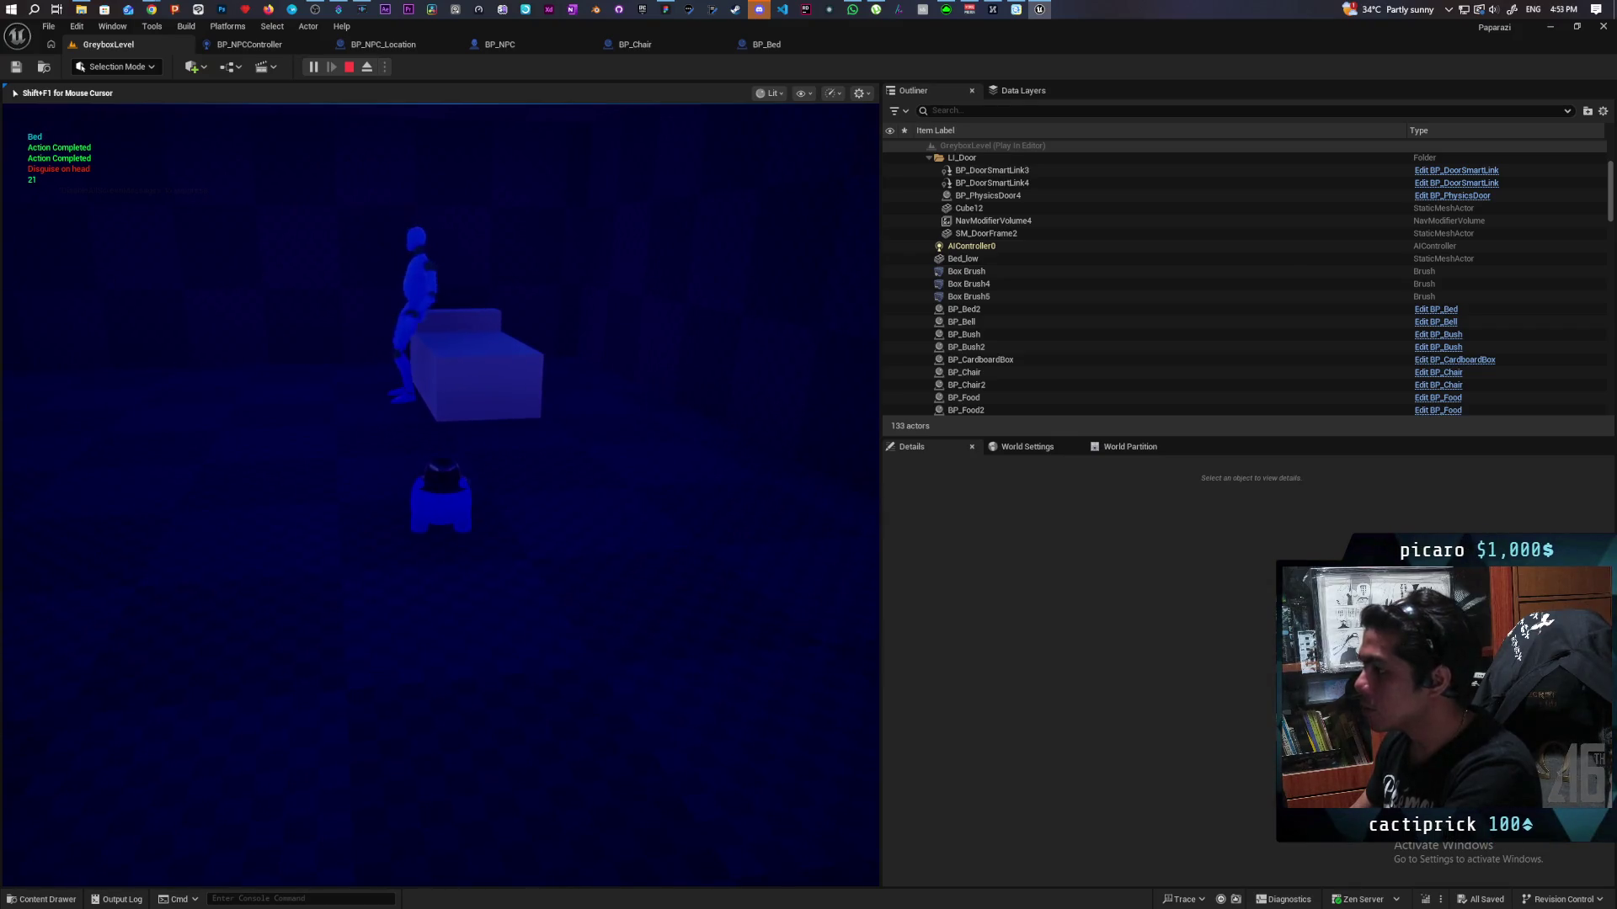
Step: Walk up to and circle the bed to watch the NPC lie down on it
key("w")
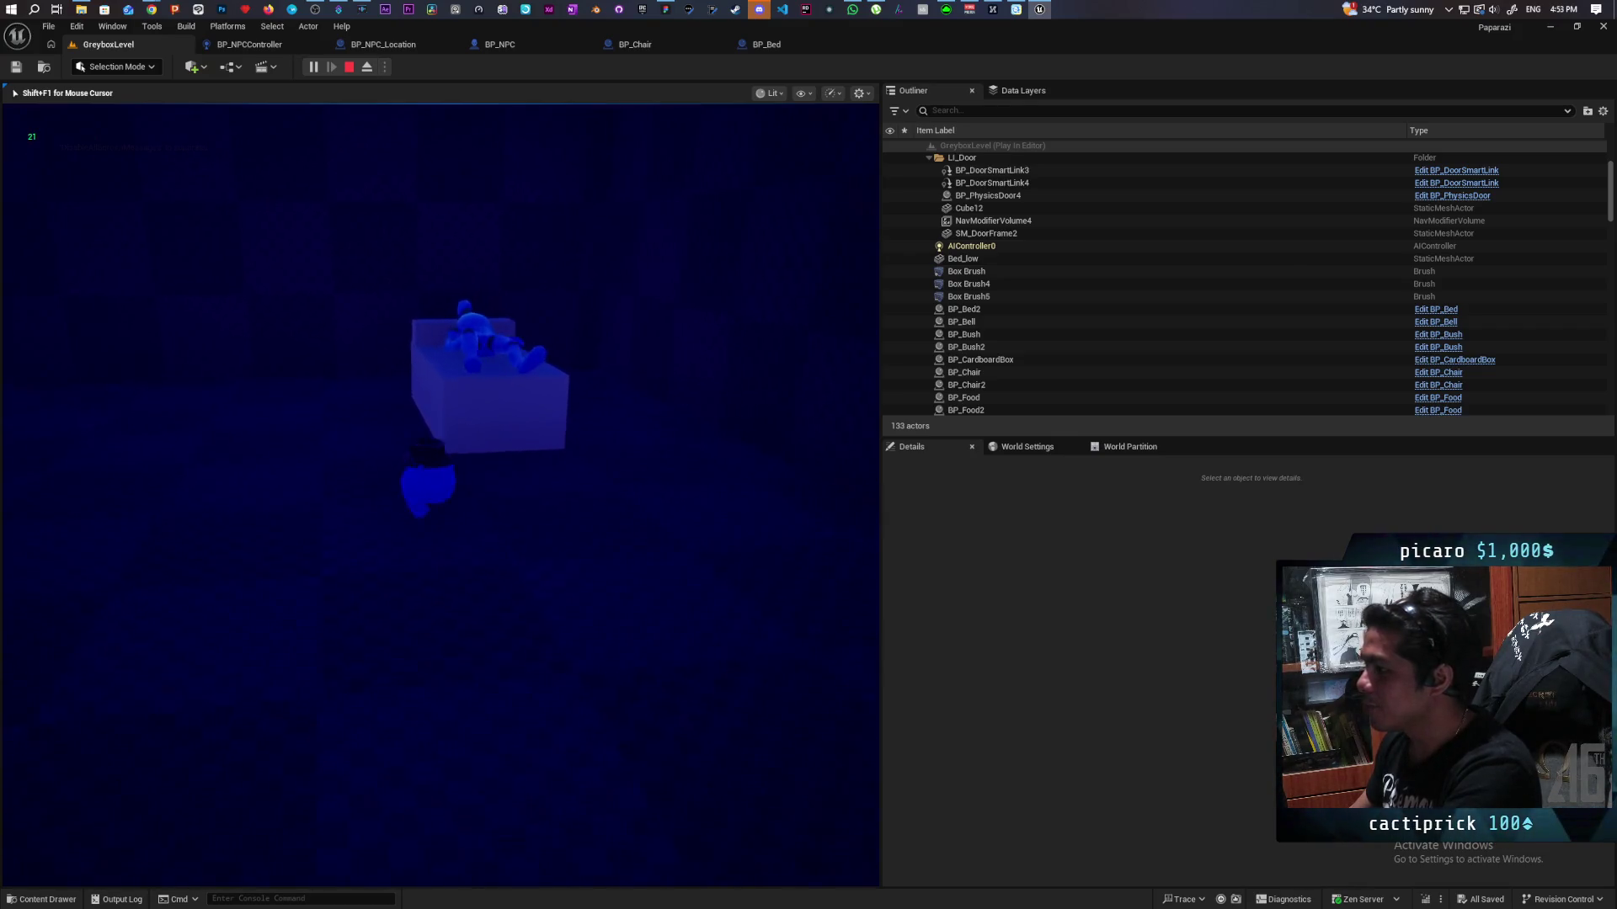
key("s")
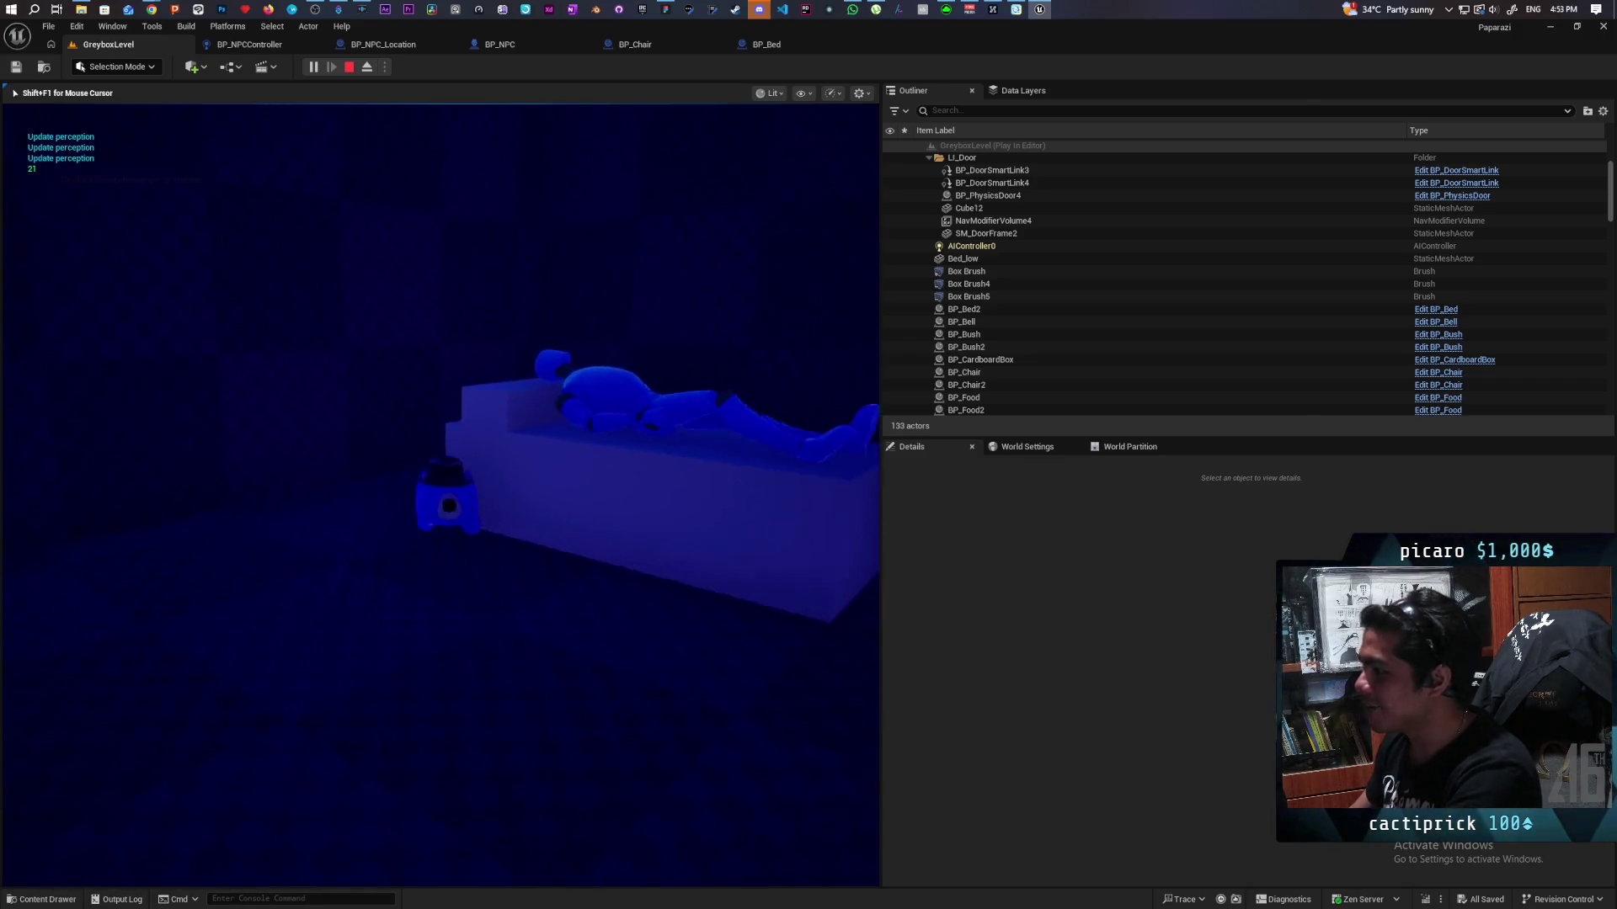
key("a")
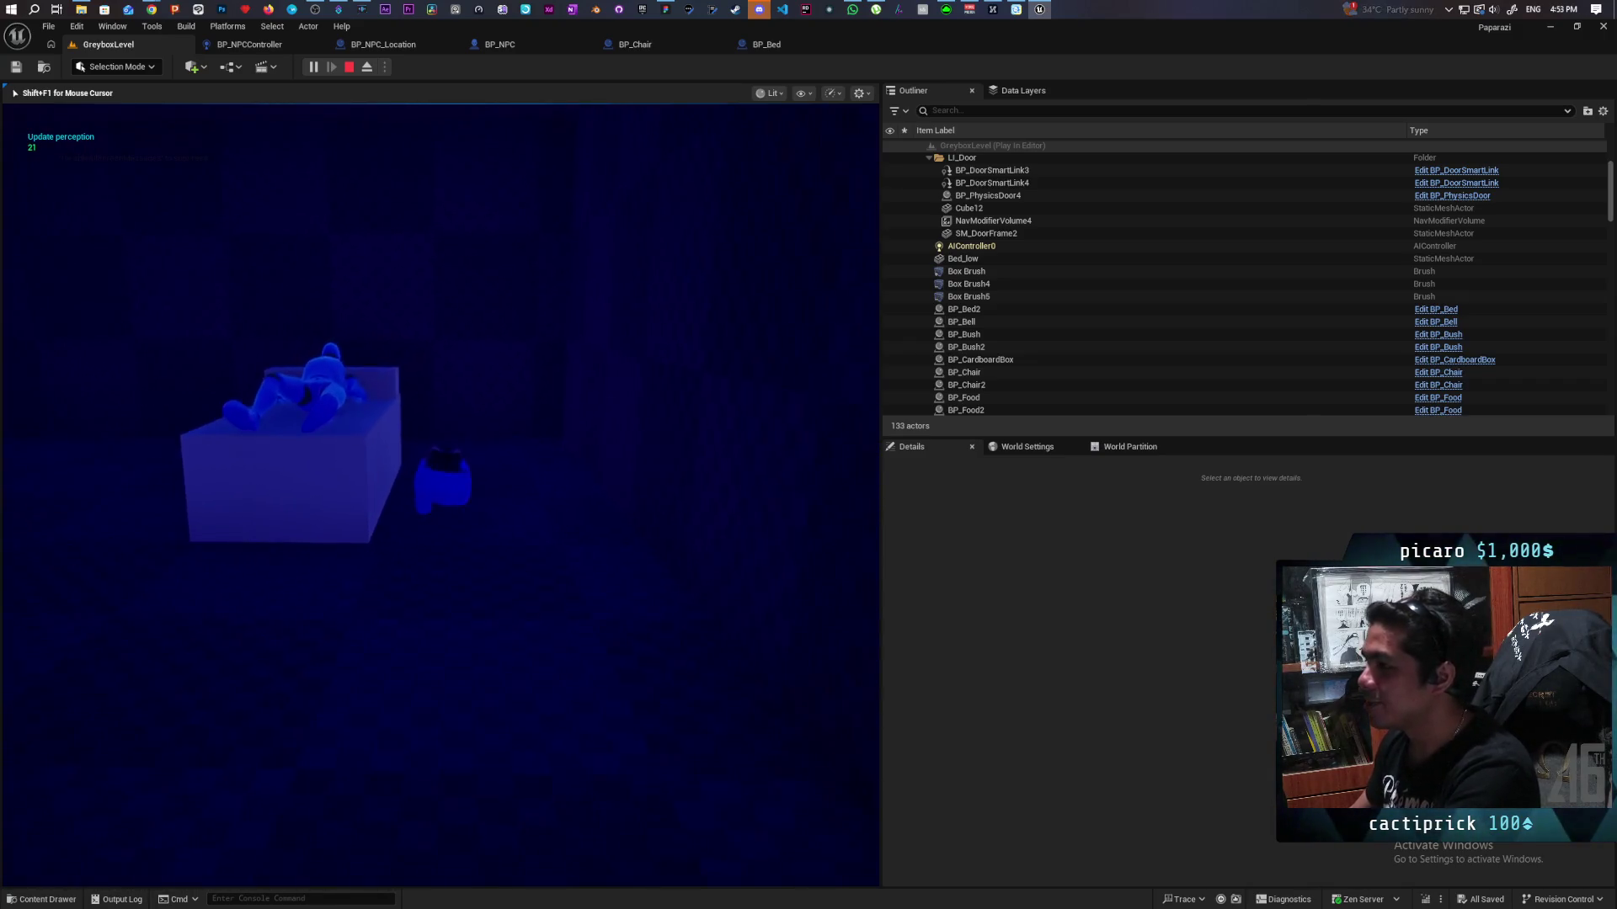
key("s")
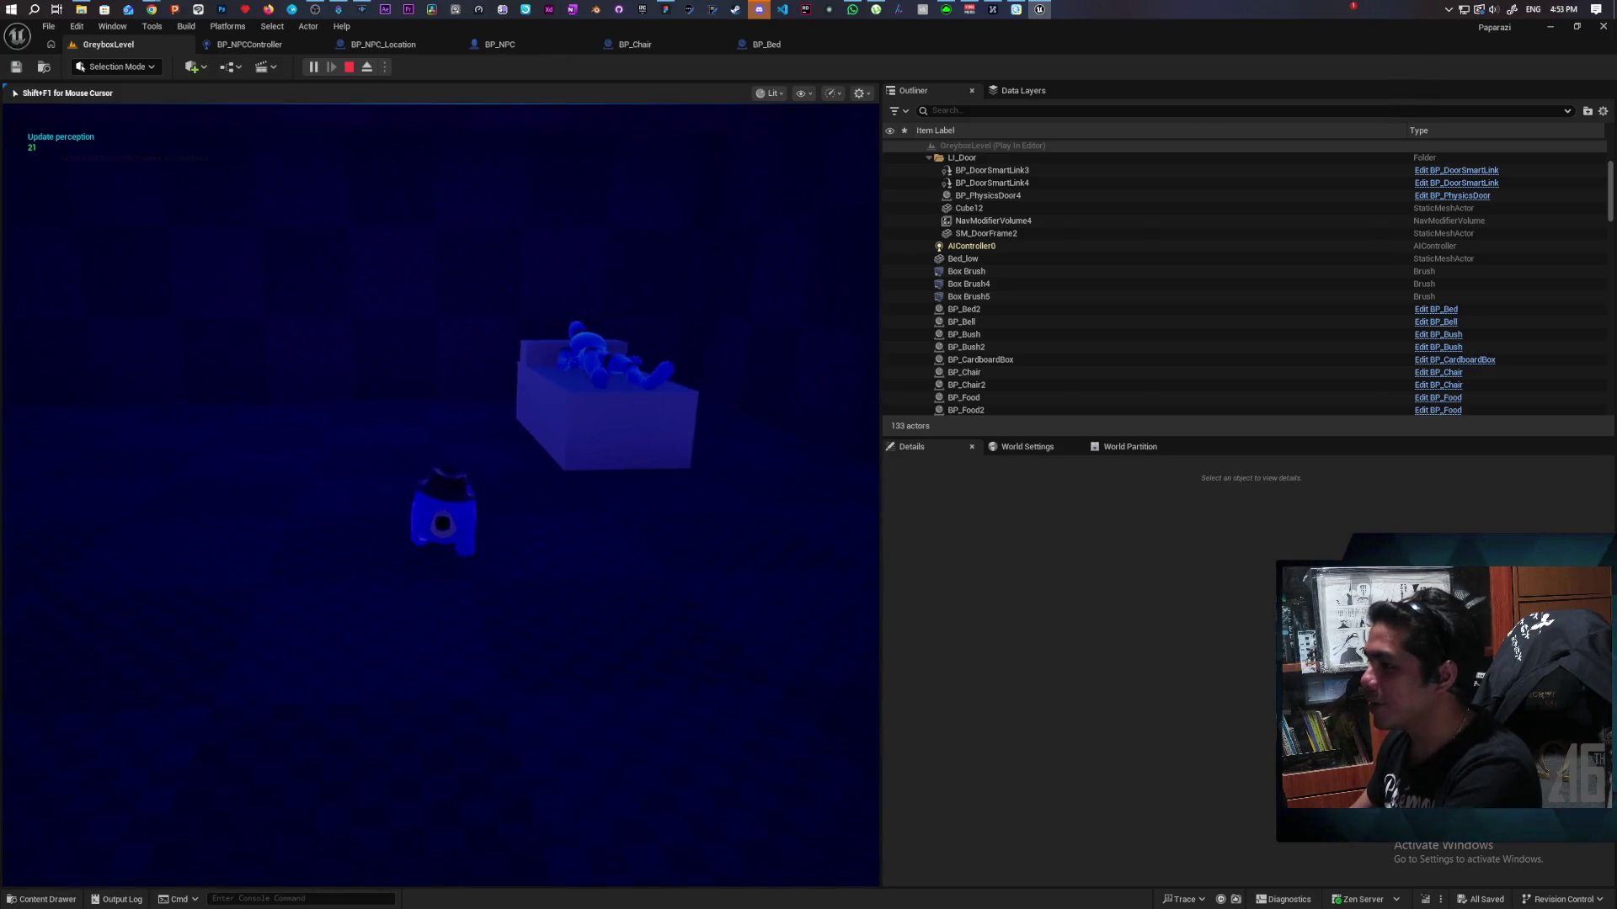
key("d")
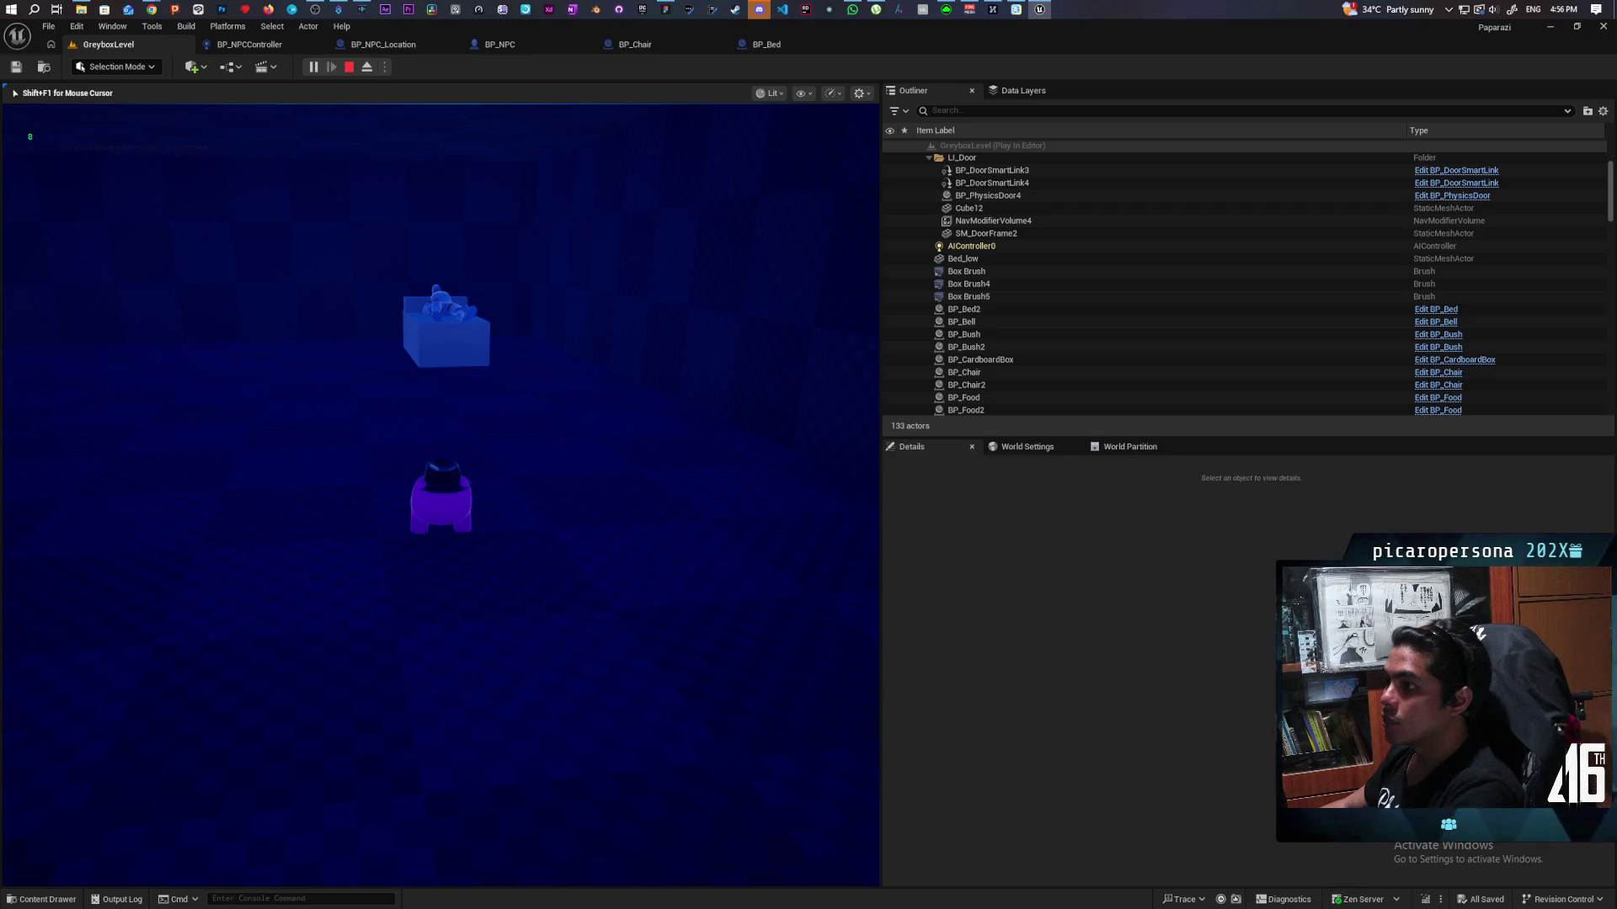
key("Escape")
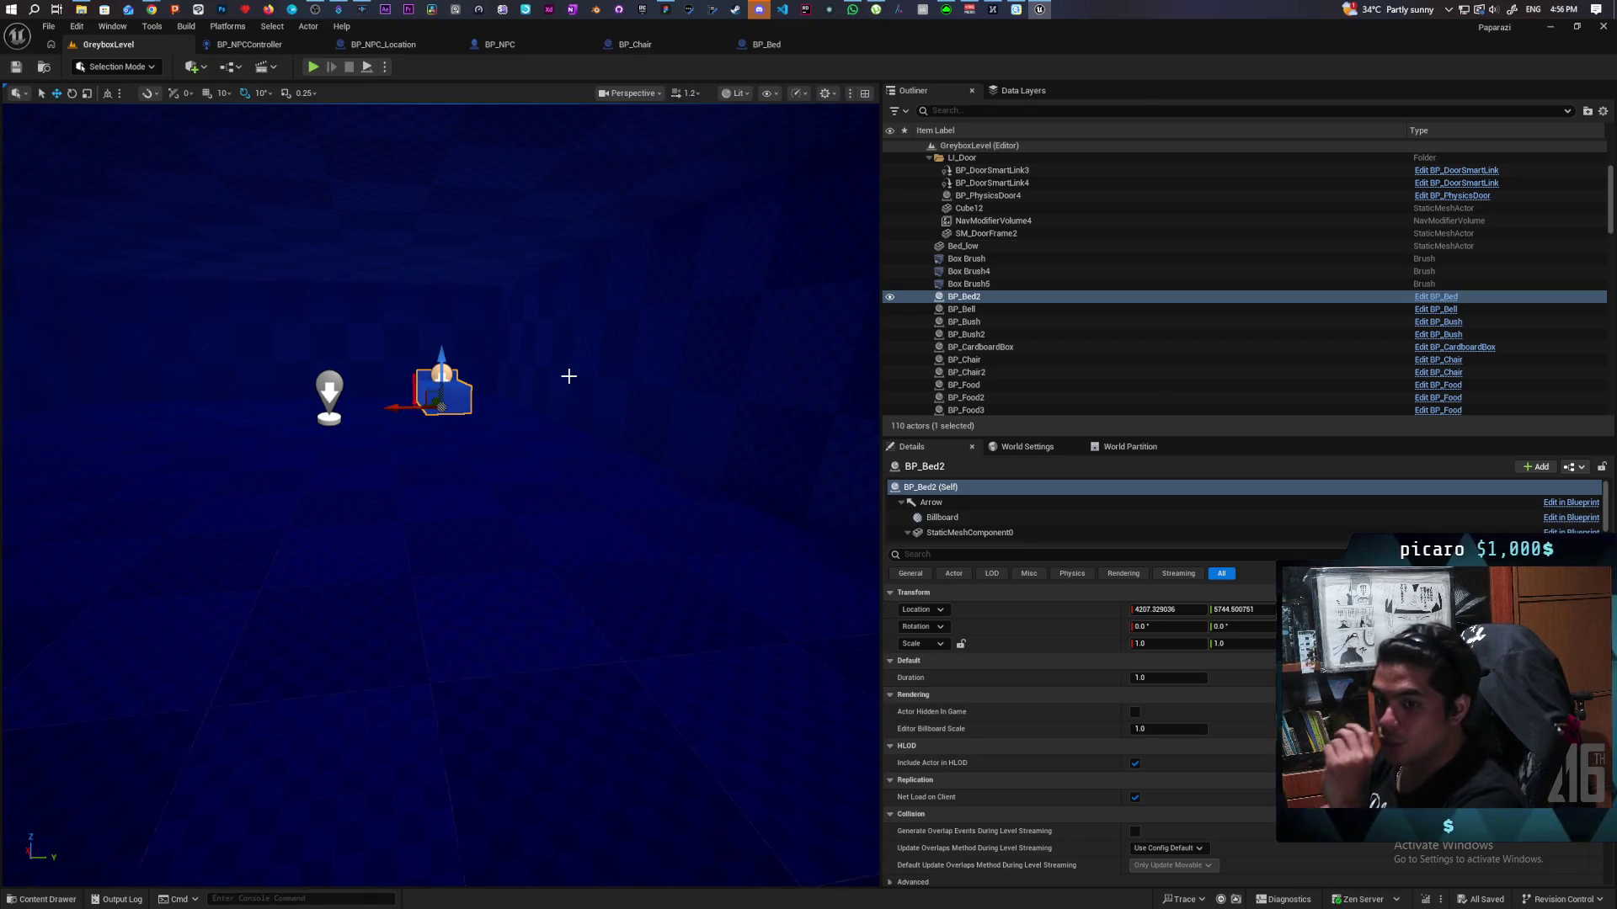
Step: Bring up the BP_Bed event graph and zoom and pan across its node groups
left_click(778, 48)
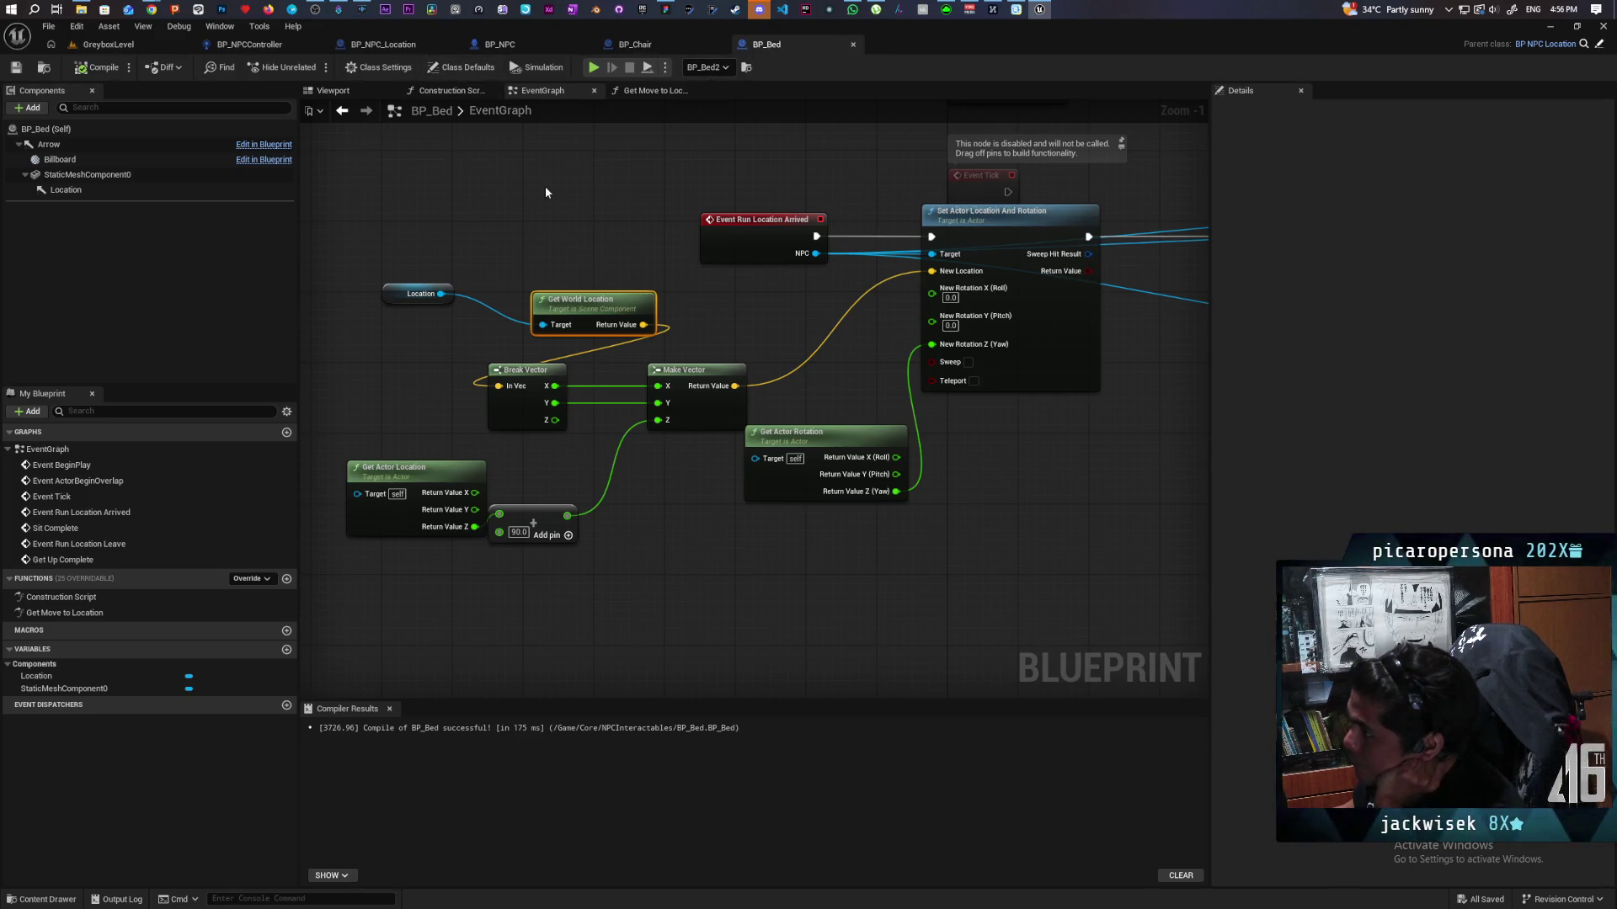
scroll(543, 206, "down", 4)
mouse_move(909, 392)
left_mouse_down()
mouse_move(657, 436)
mouse_move(675, 463)
mouse_move(790, 472)
left_mouse_up()
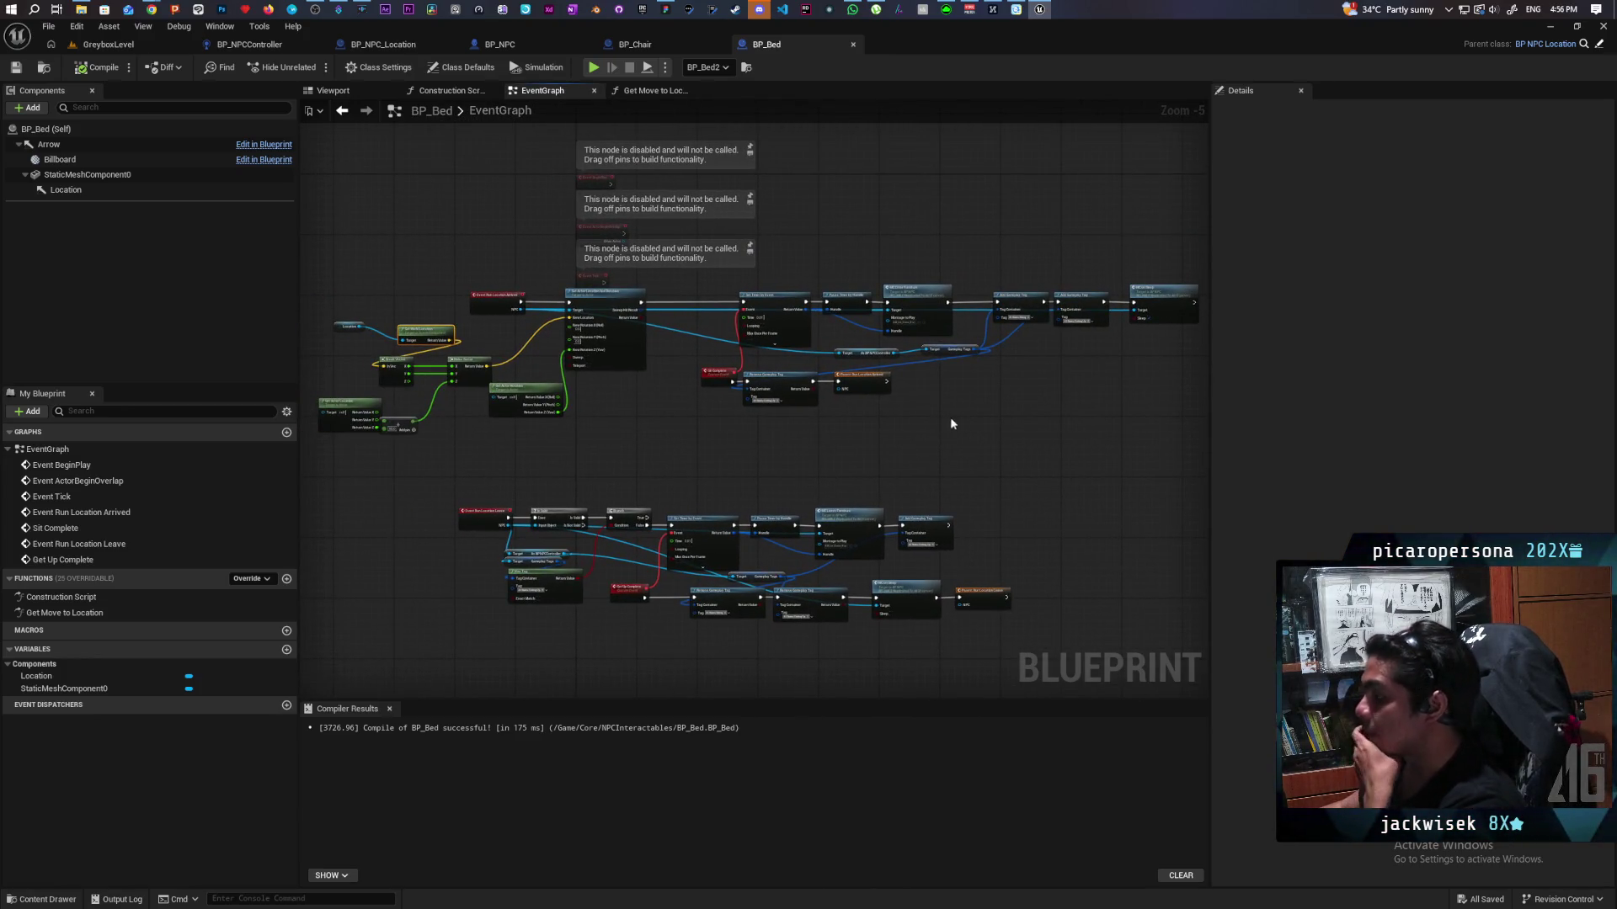
left_click_drag(950, 417, 862, 427)
scroll(760, 424, "up", 2)
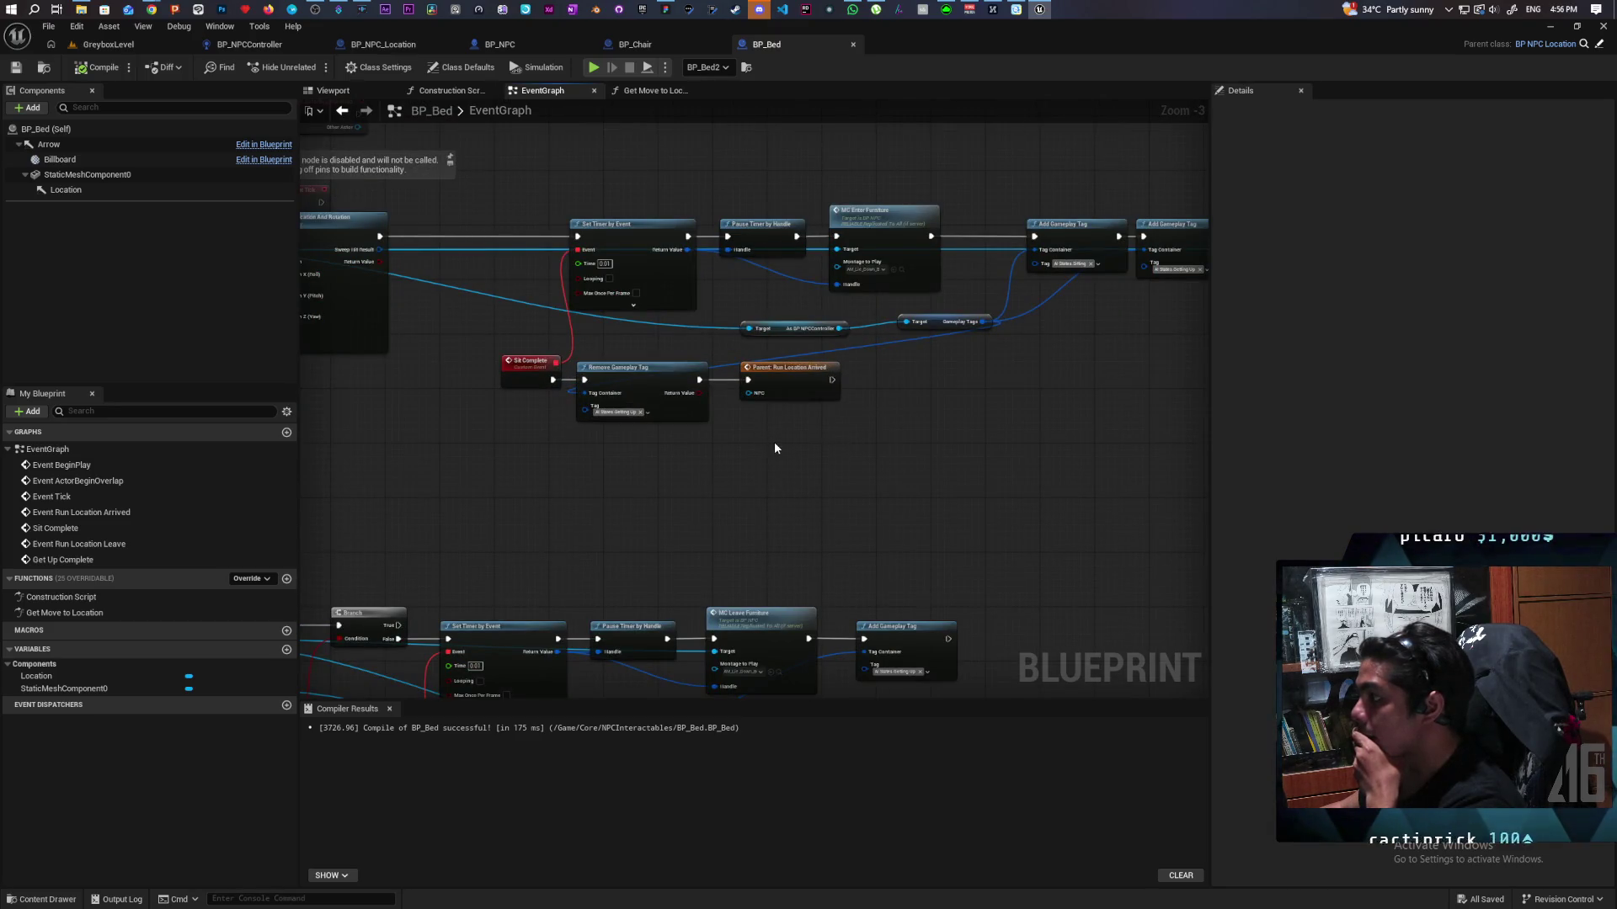
scroll(774, 441, "down", 2)
scroll(861, 436, "up", 1)
scroll(860, 437, "up", 2)
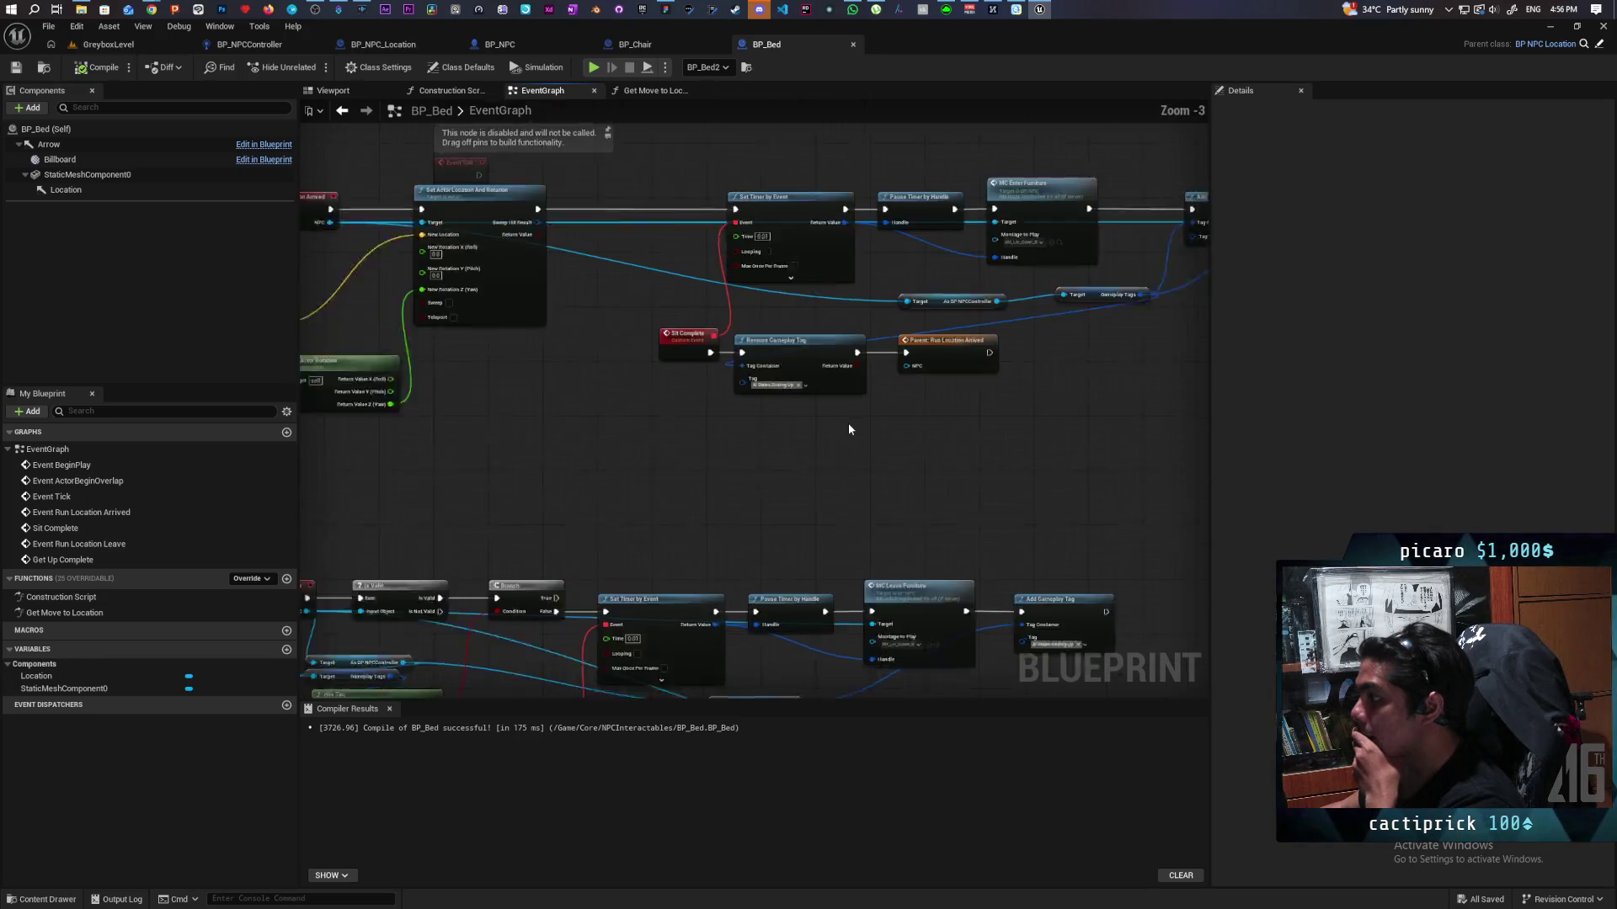
Step: Select the Sit Complete node chain and centre it in view for review
left_click_drag(679, 408, 1047, 335)
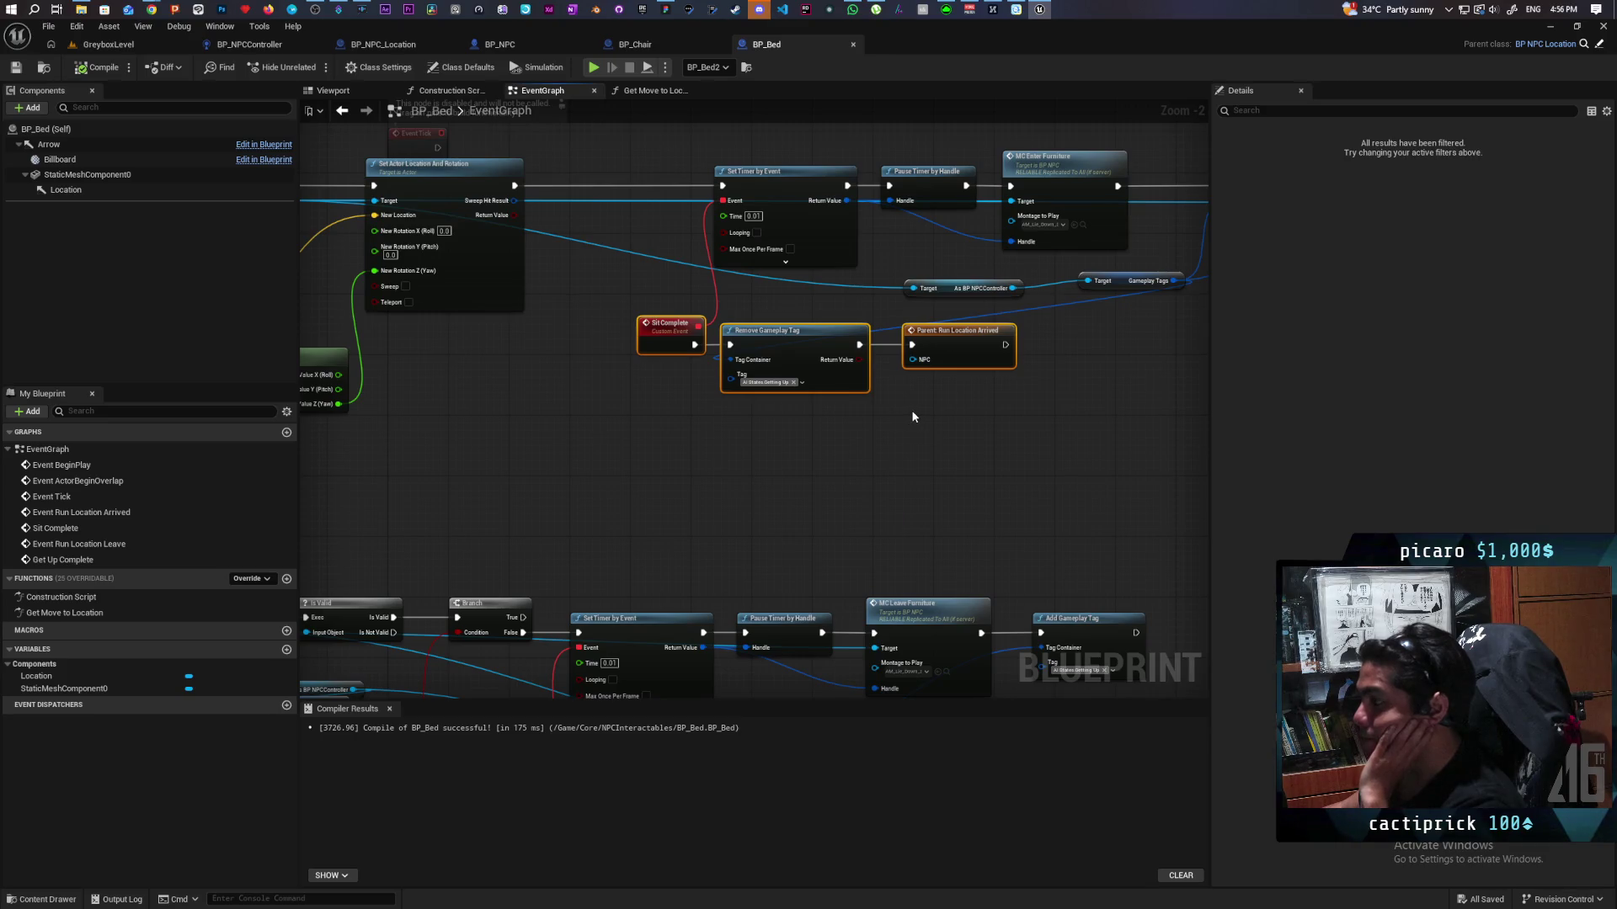
mouse_move(917, 407)
left_mouse_down()
mouse_move(794, 440)
mouse_move(1064, 435)
left_mouse_up()
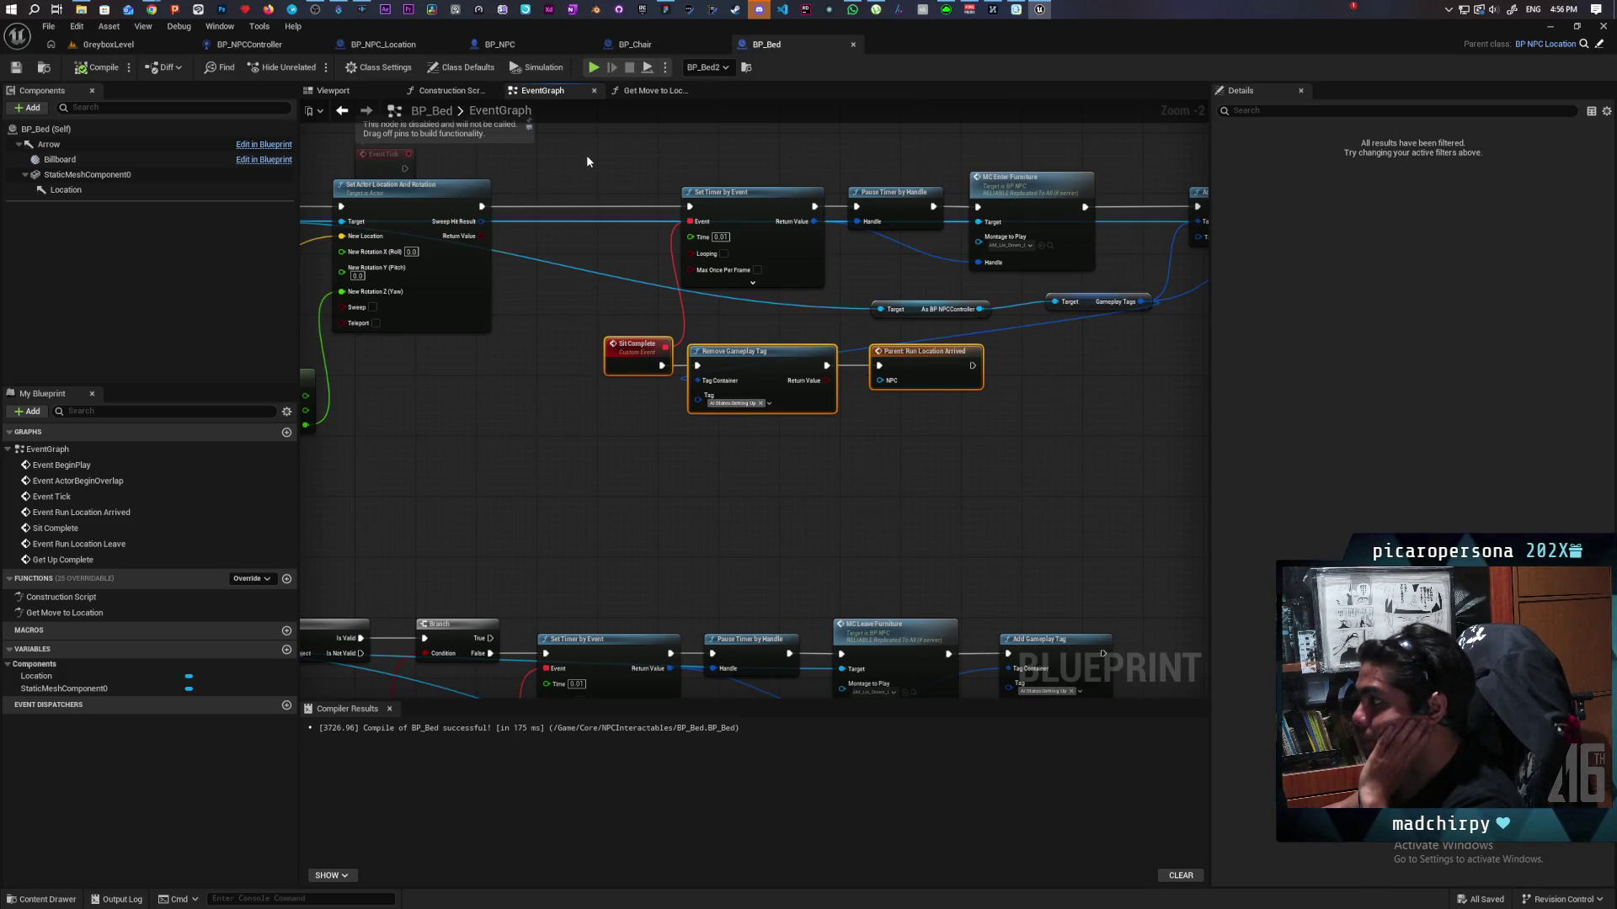
scroll(595, 166, "down", 3)
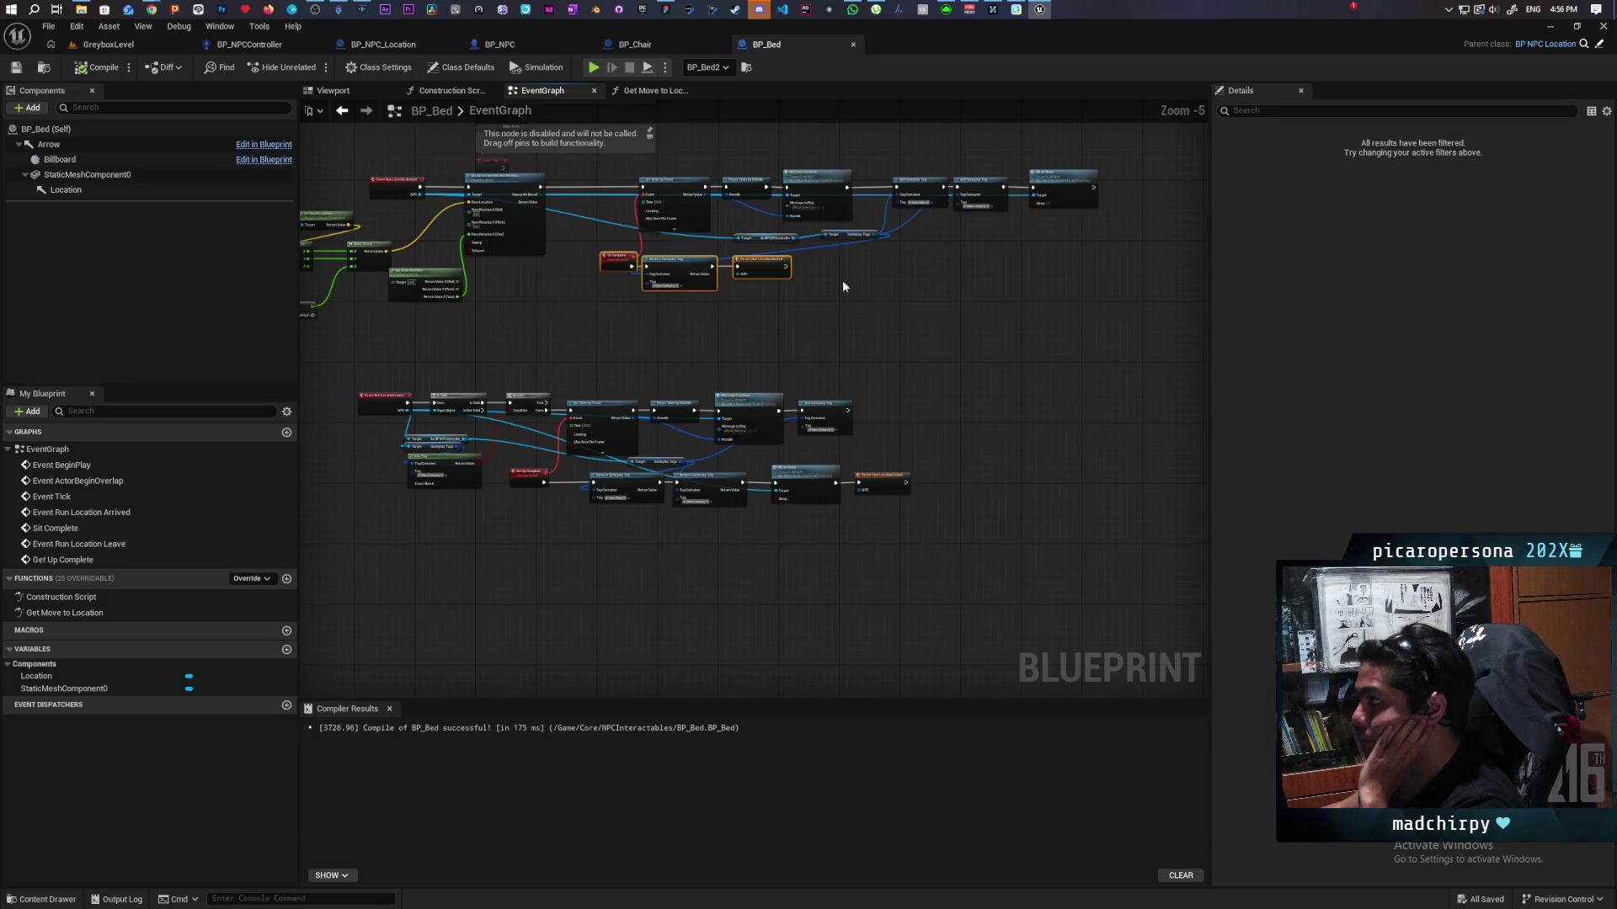
scroll(891, 264, "up", 1)
scroll(891, 264, "up", 1)
scroll(891, 263, "down", 1)
scroll(894, 334, "up", 1)
mouse_move(819, 361)
left_mouse_down()
mouse_move(924, 295)
mouse_move(942, 314)
left_mouse_up()
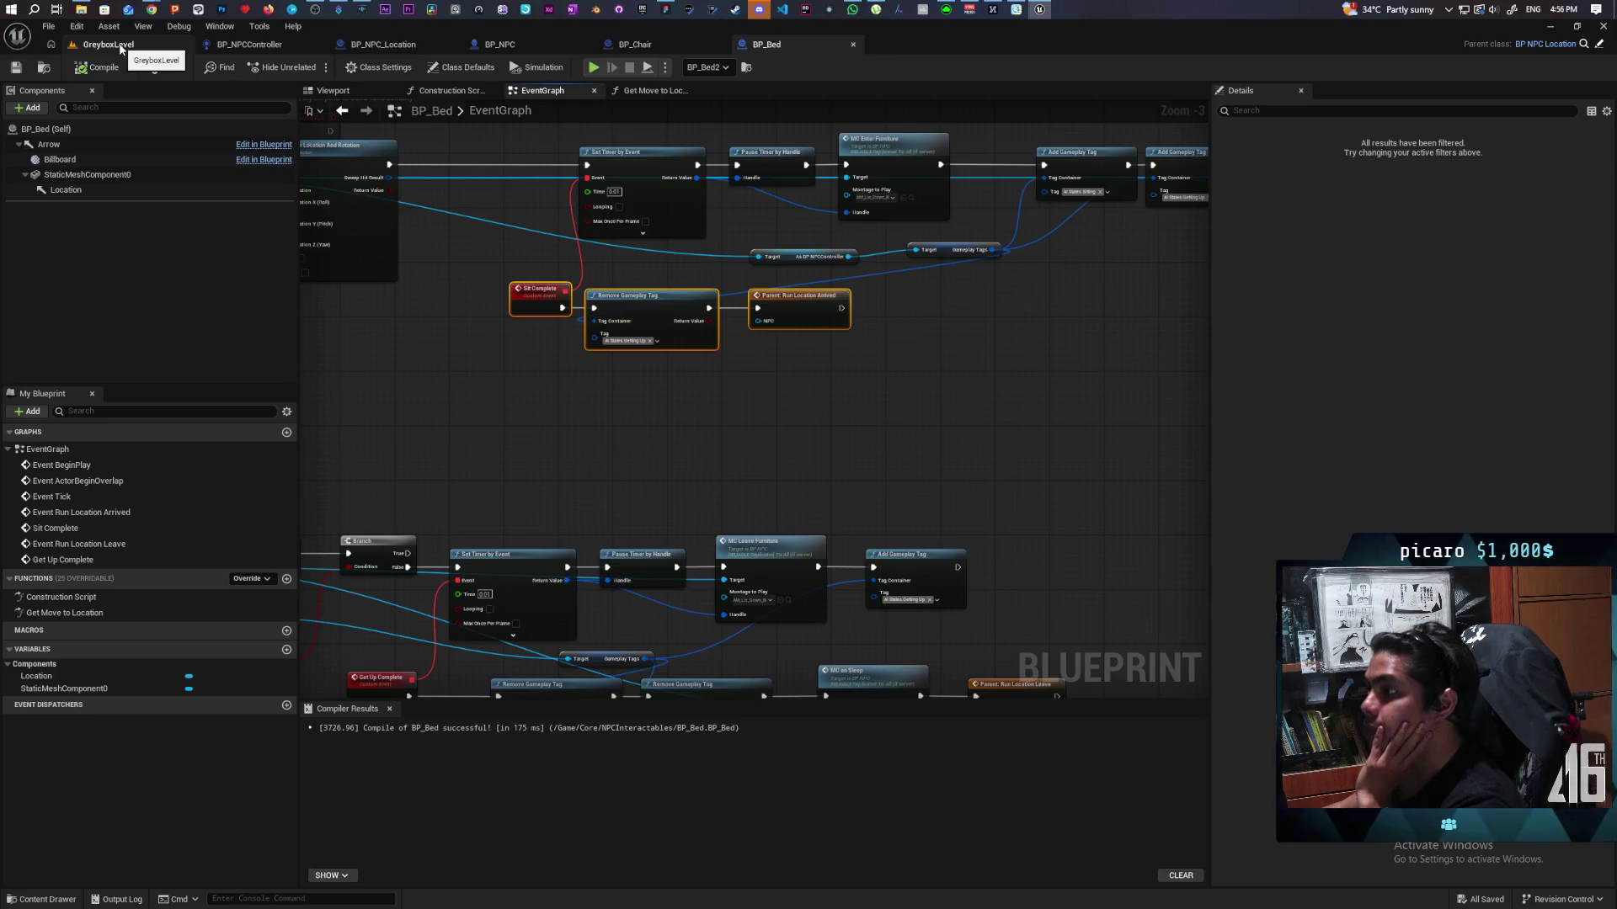
Step: Pan BP_NPC's EventGraph to the sitting node chain, then open the Content Drawer for bench animations
left_click(108, 45)
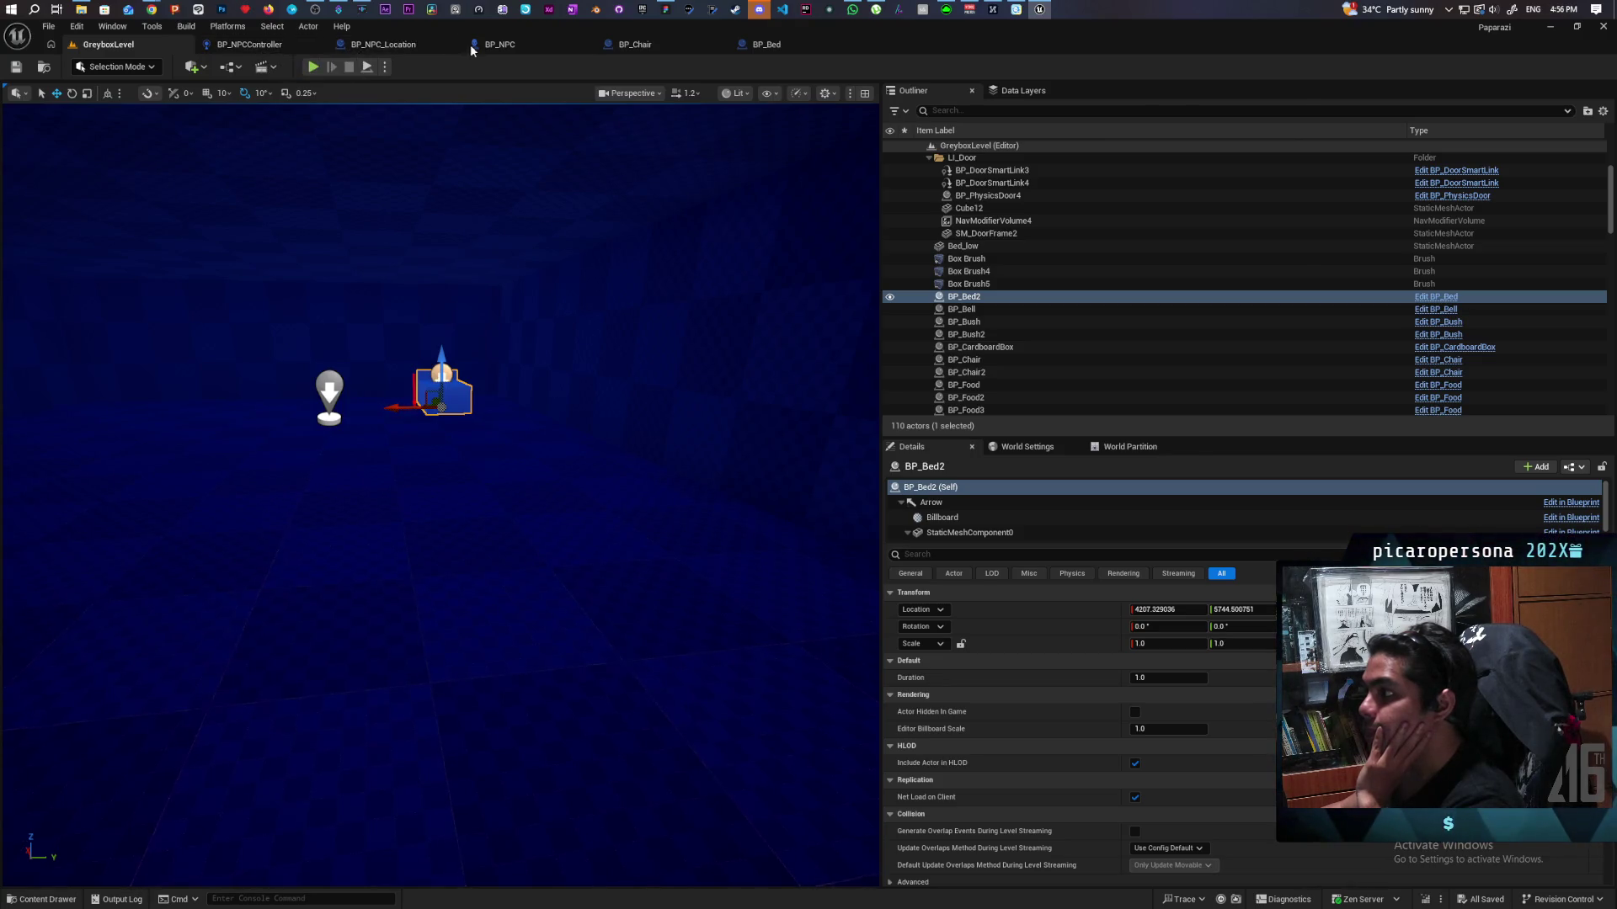
left_click(499, 44)
scroll(678, 290, "down", 4)
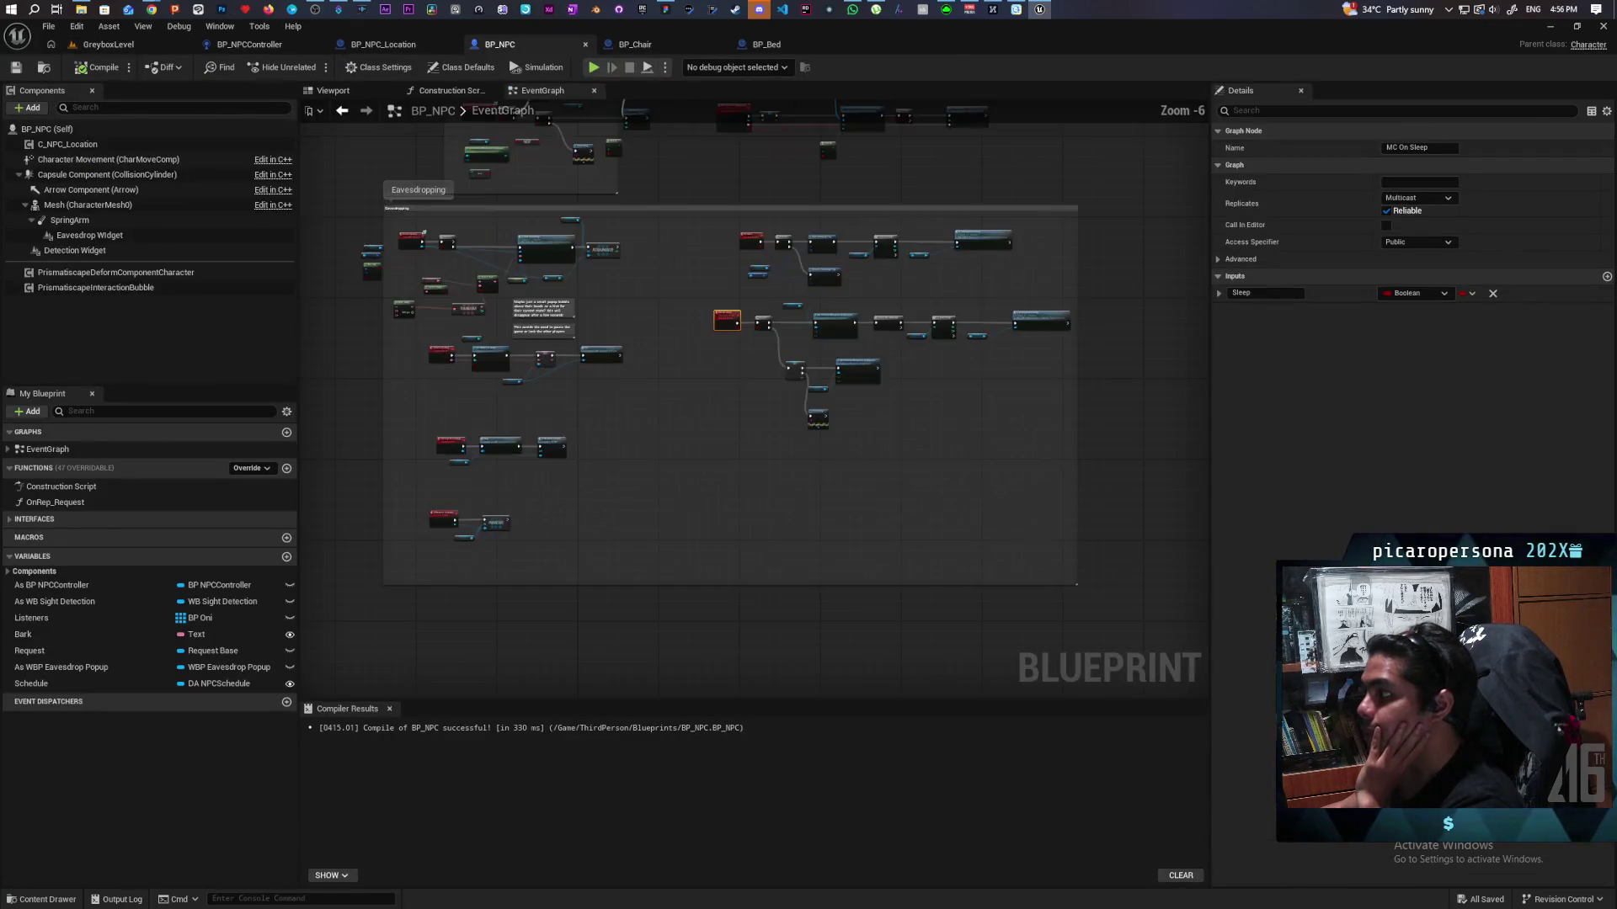
scroll(555, 393, "up", 3)
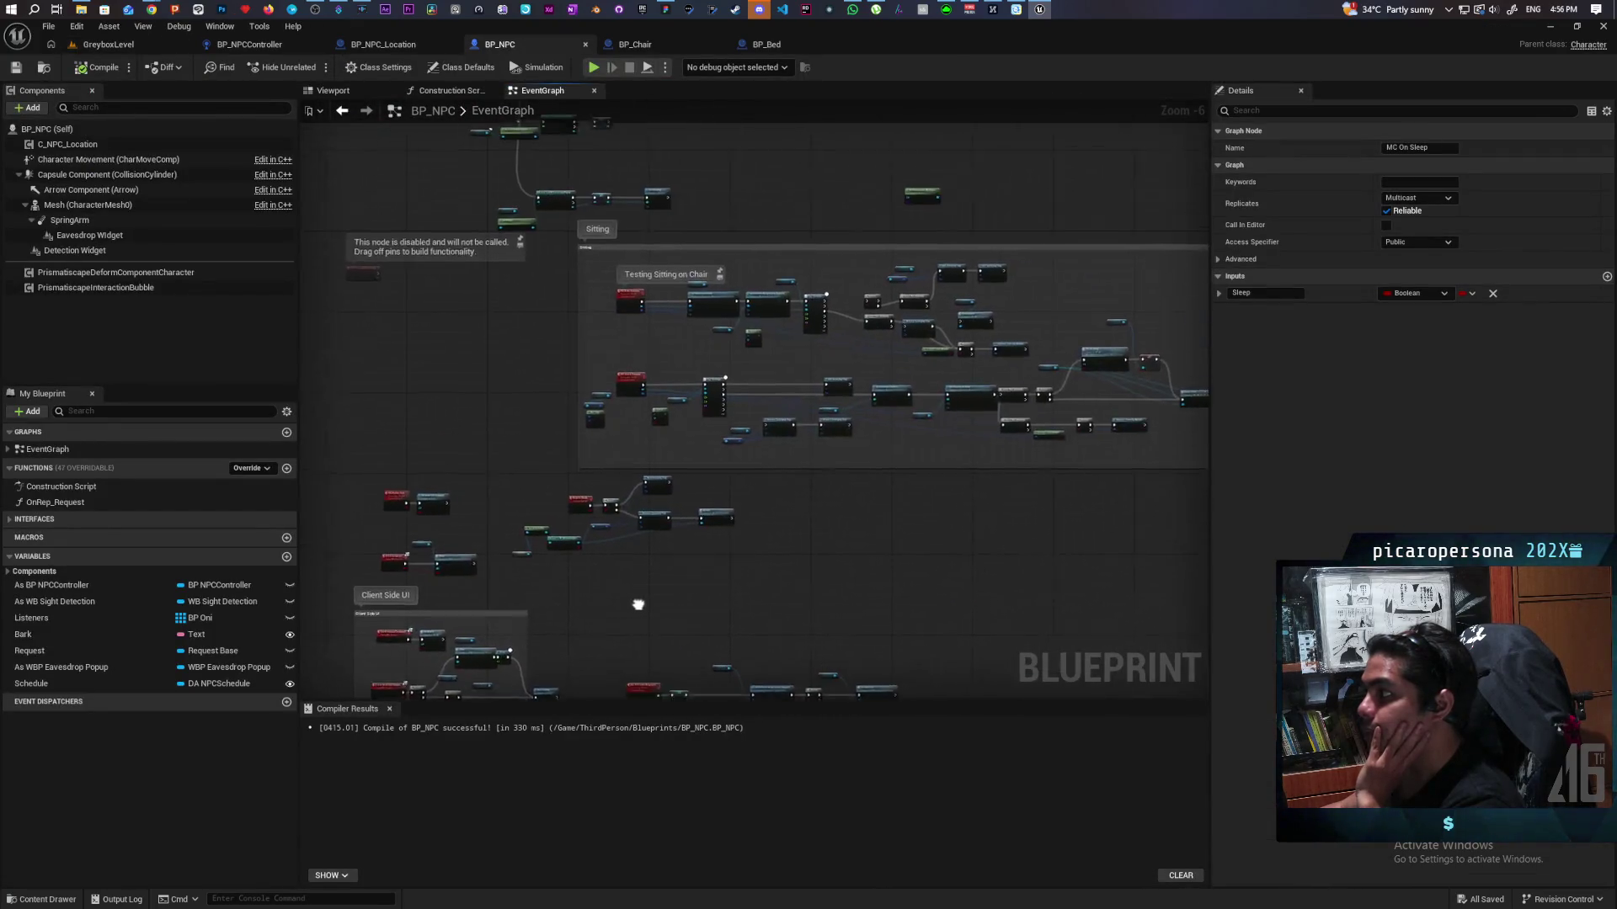
mouse_move(555, 393)
left_mouse_down()
mouse_move(864, 522)
mouse_move(782, 448)
mouse_move(672, 453)
left_mouse_up()
scroll(782, 448, "up", 1)
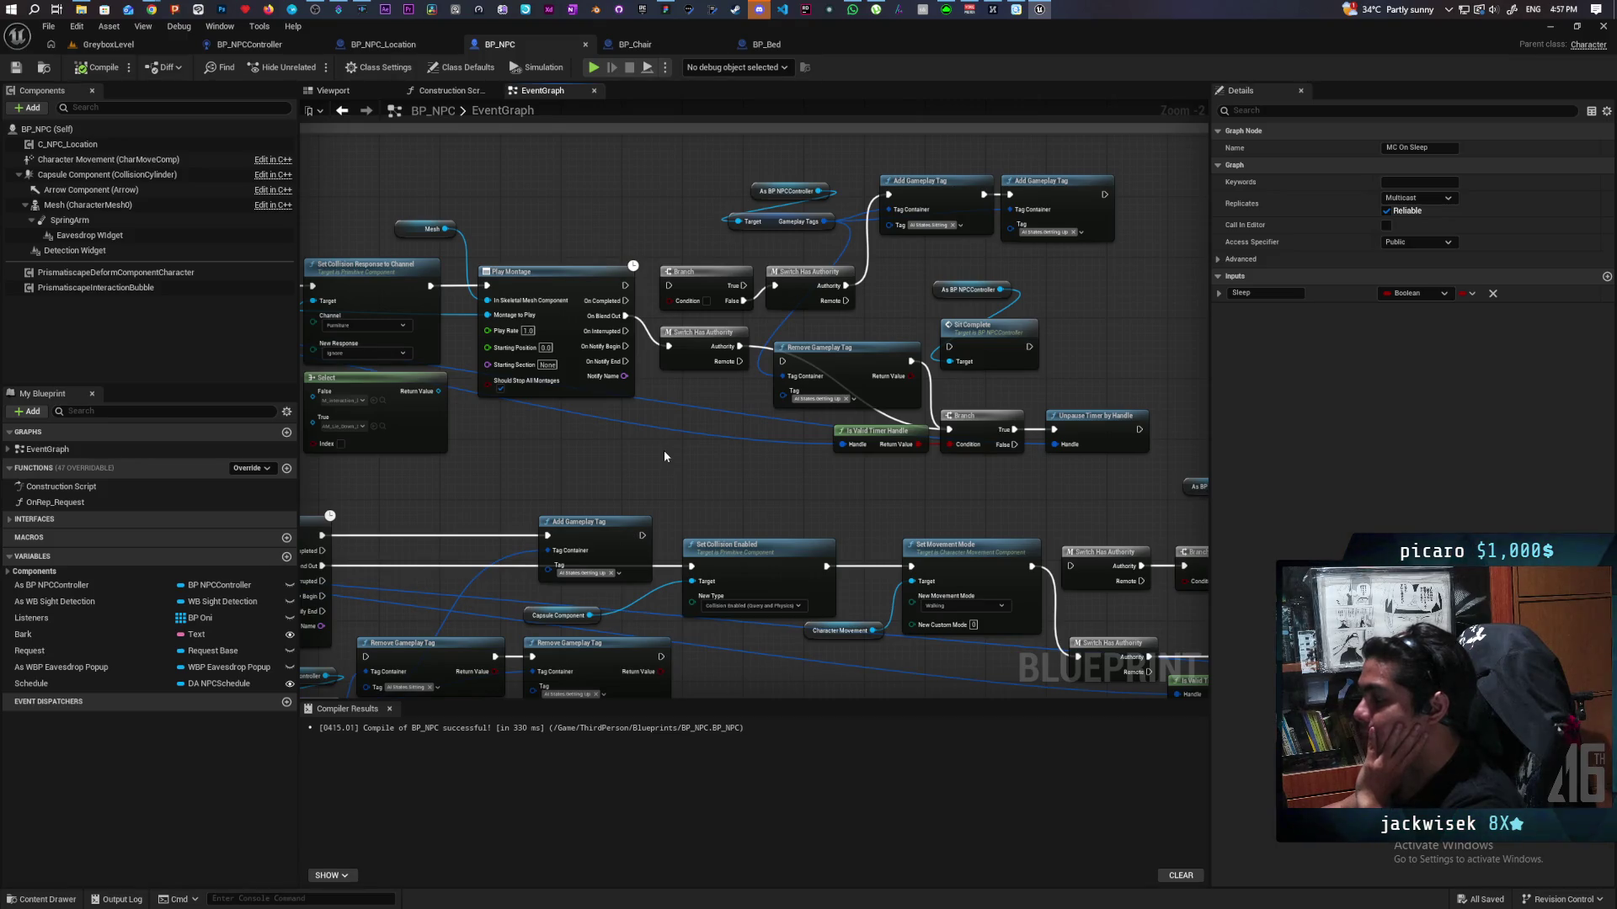
mouse_move(665, 457)
left_mouse_down()
mouse_move(782, 419)
mouse_move(1059, 395)
mouse_move(822, 400)
left_mouse_up()
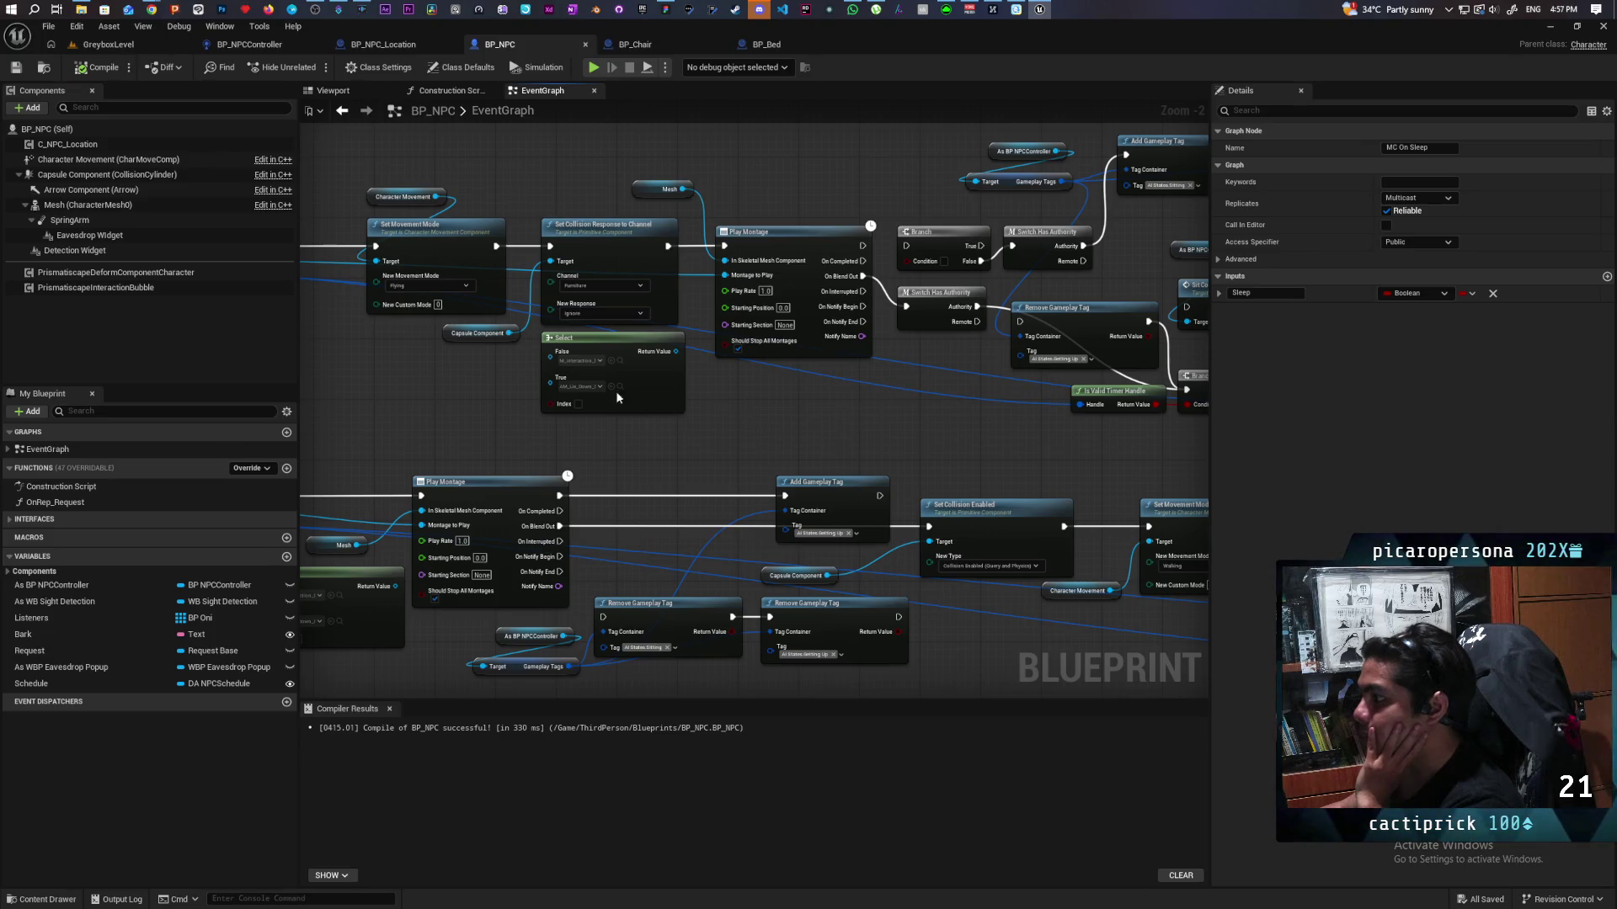
scroll(617, 398, "up", 1)
key("ctrl+space")
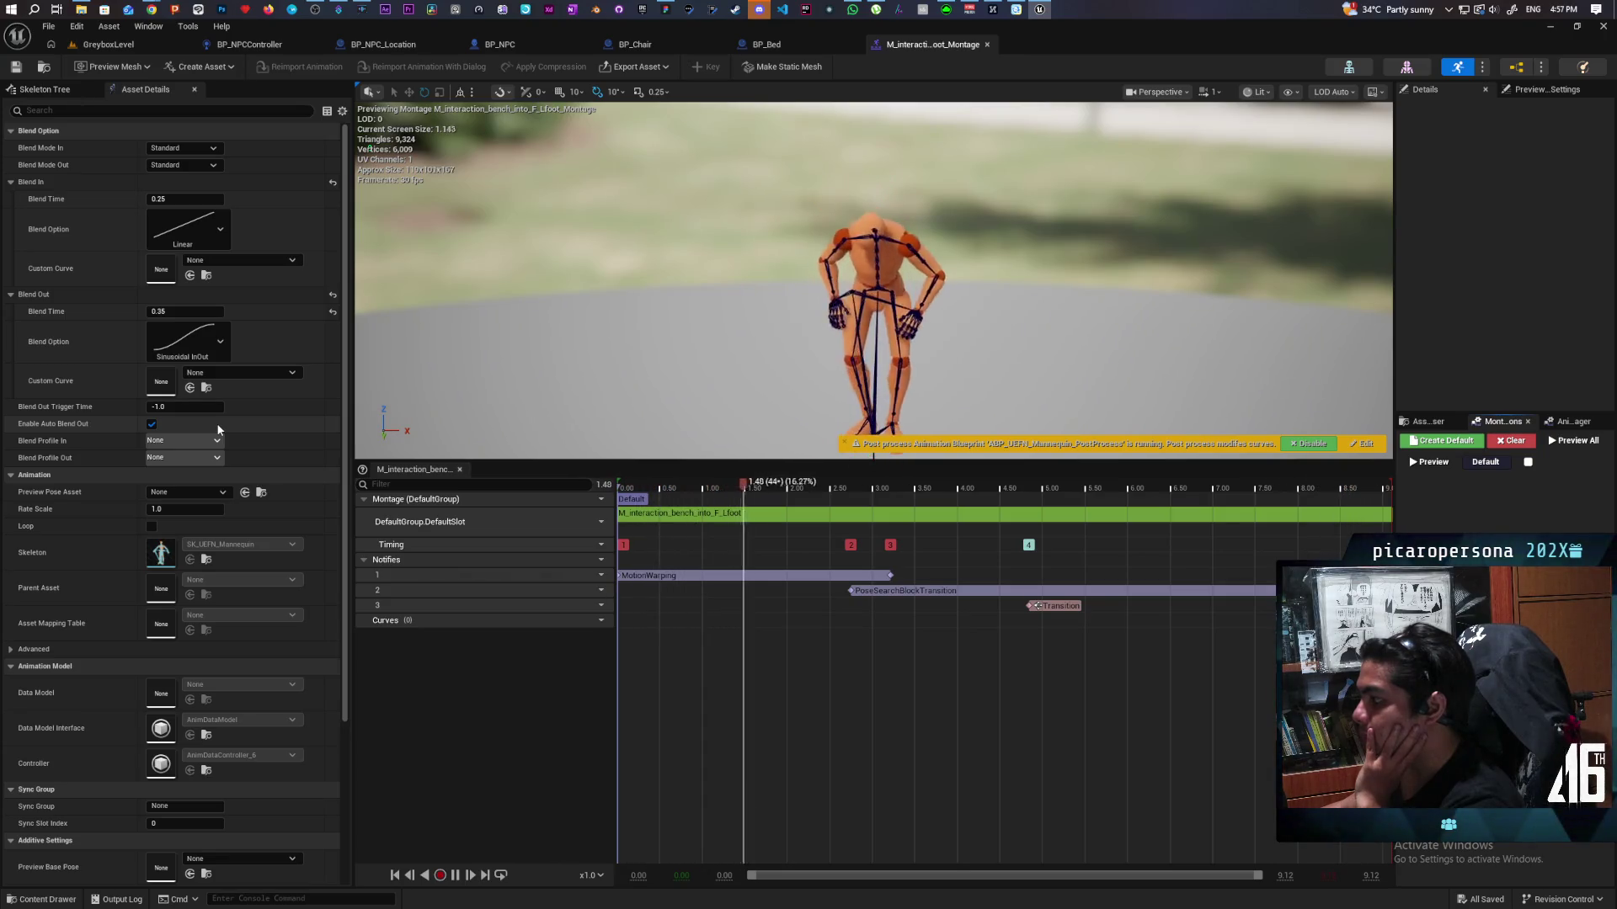
left_click(987, 46)
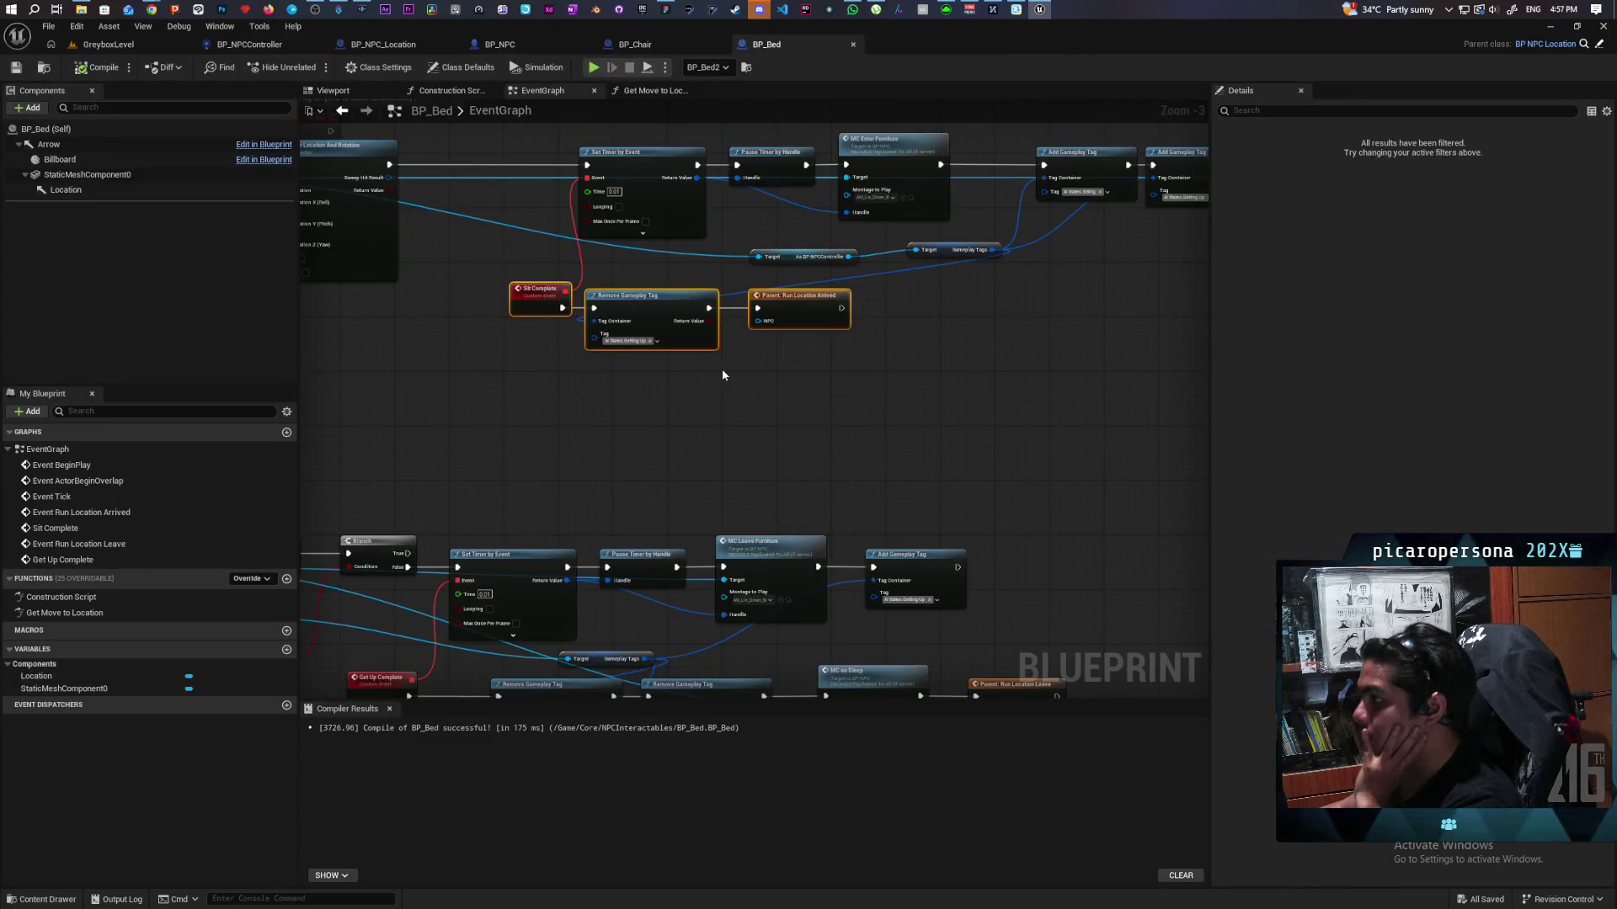
left_click(387, 47)
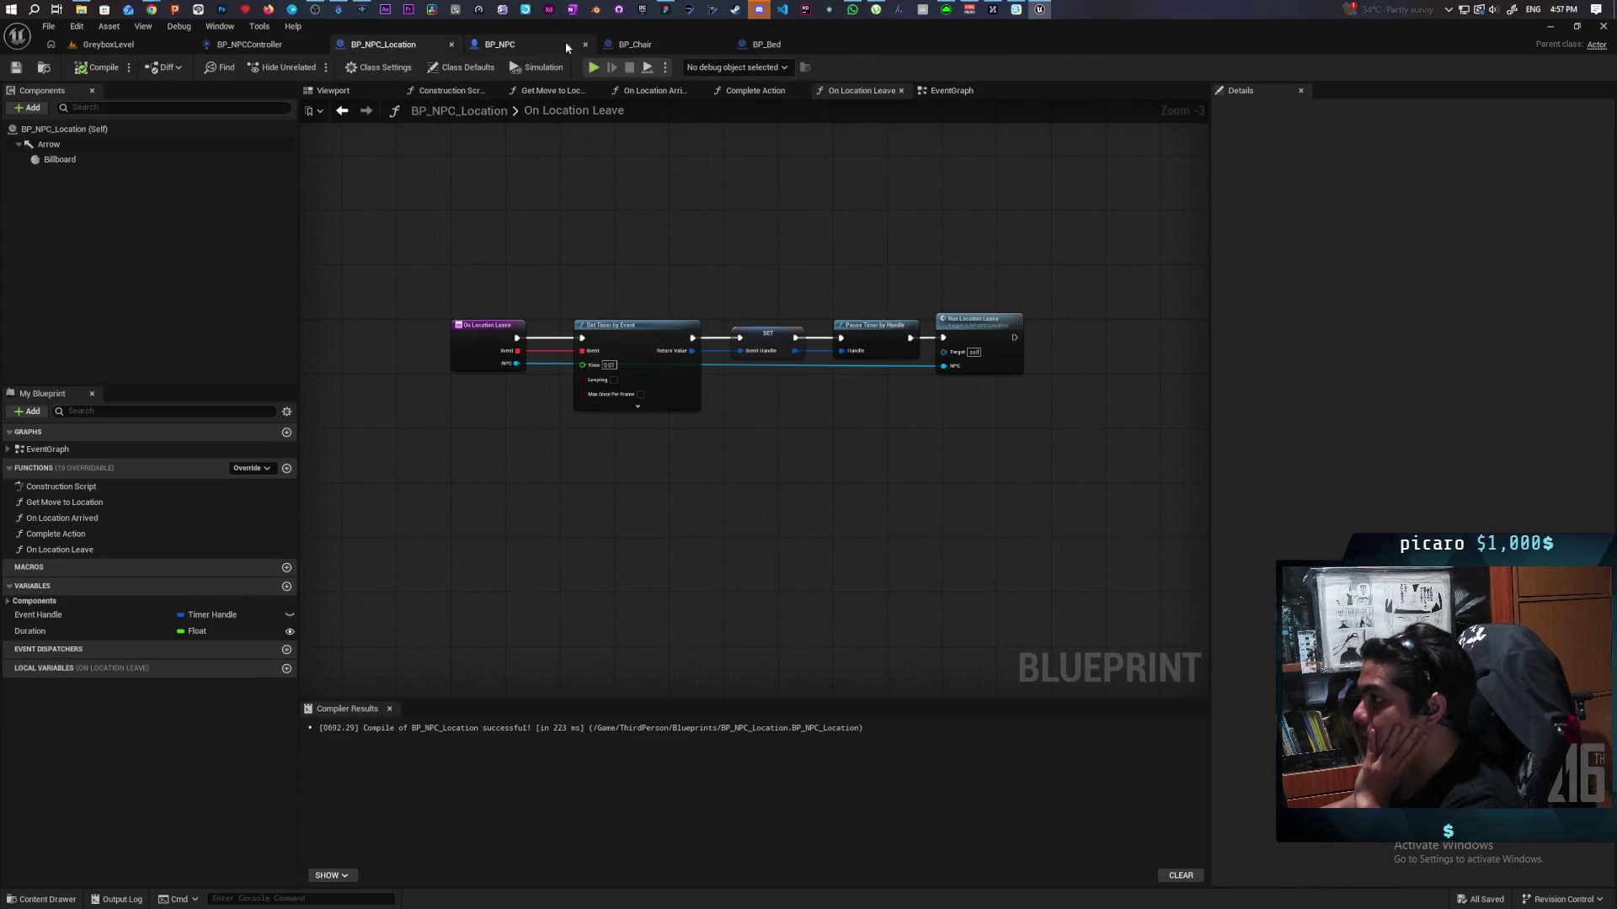
left_click(500, 47)
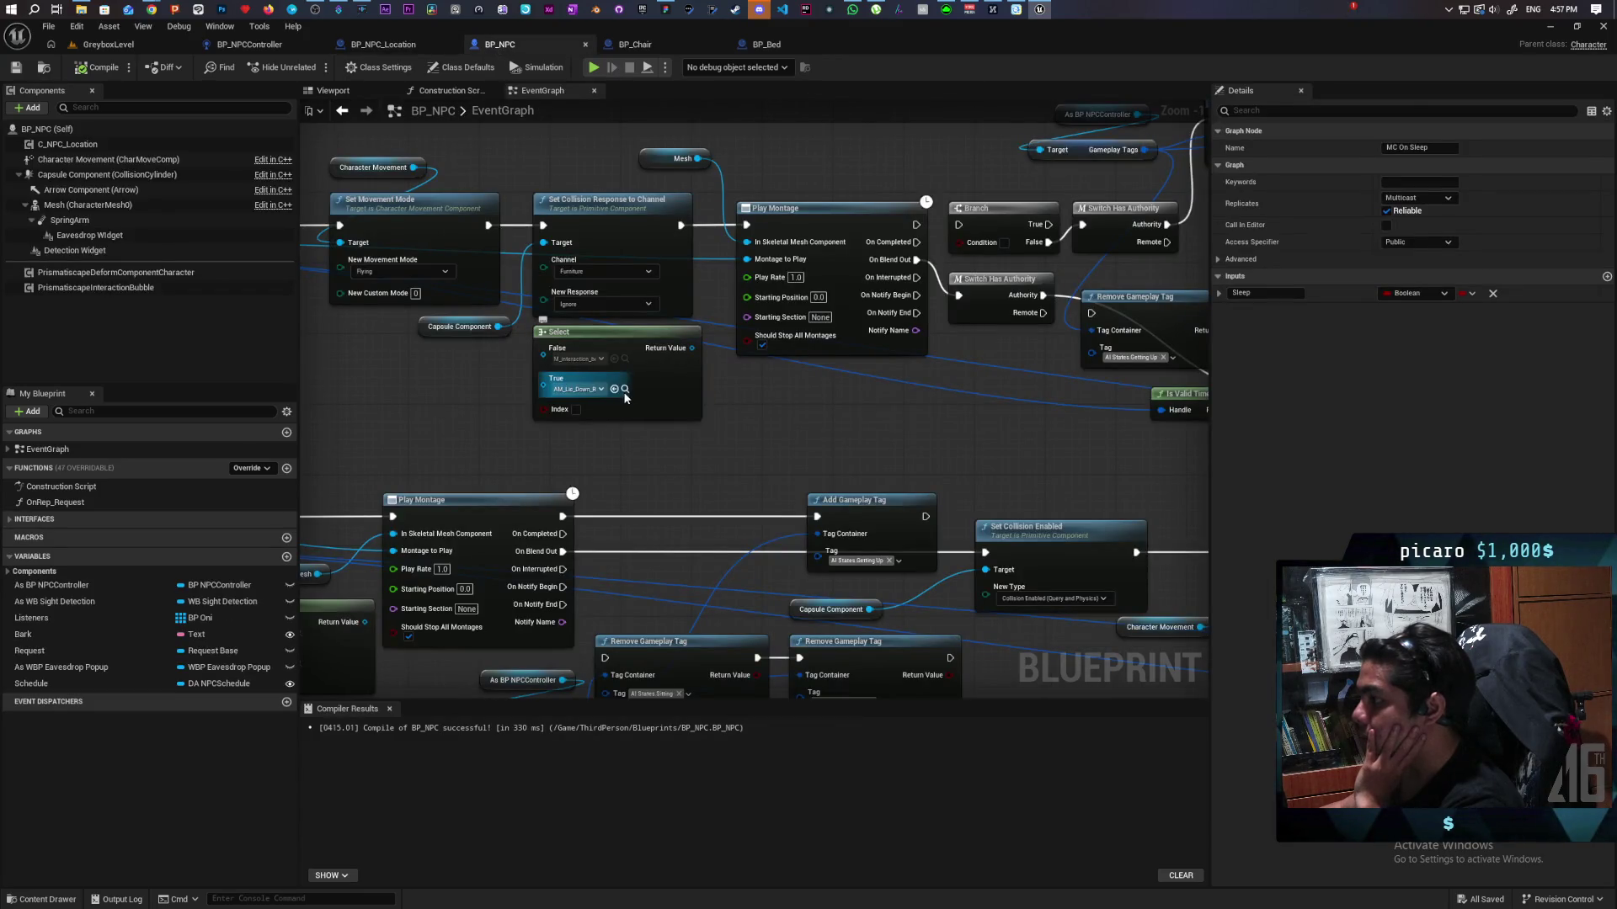
left_click(625, 390)
double_click(199, 662)
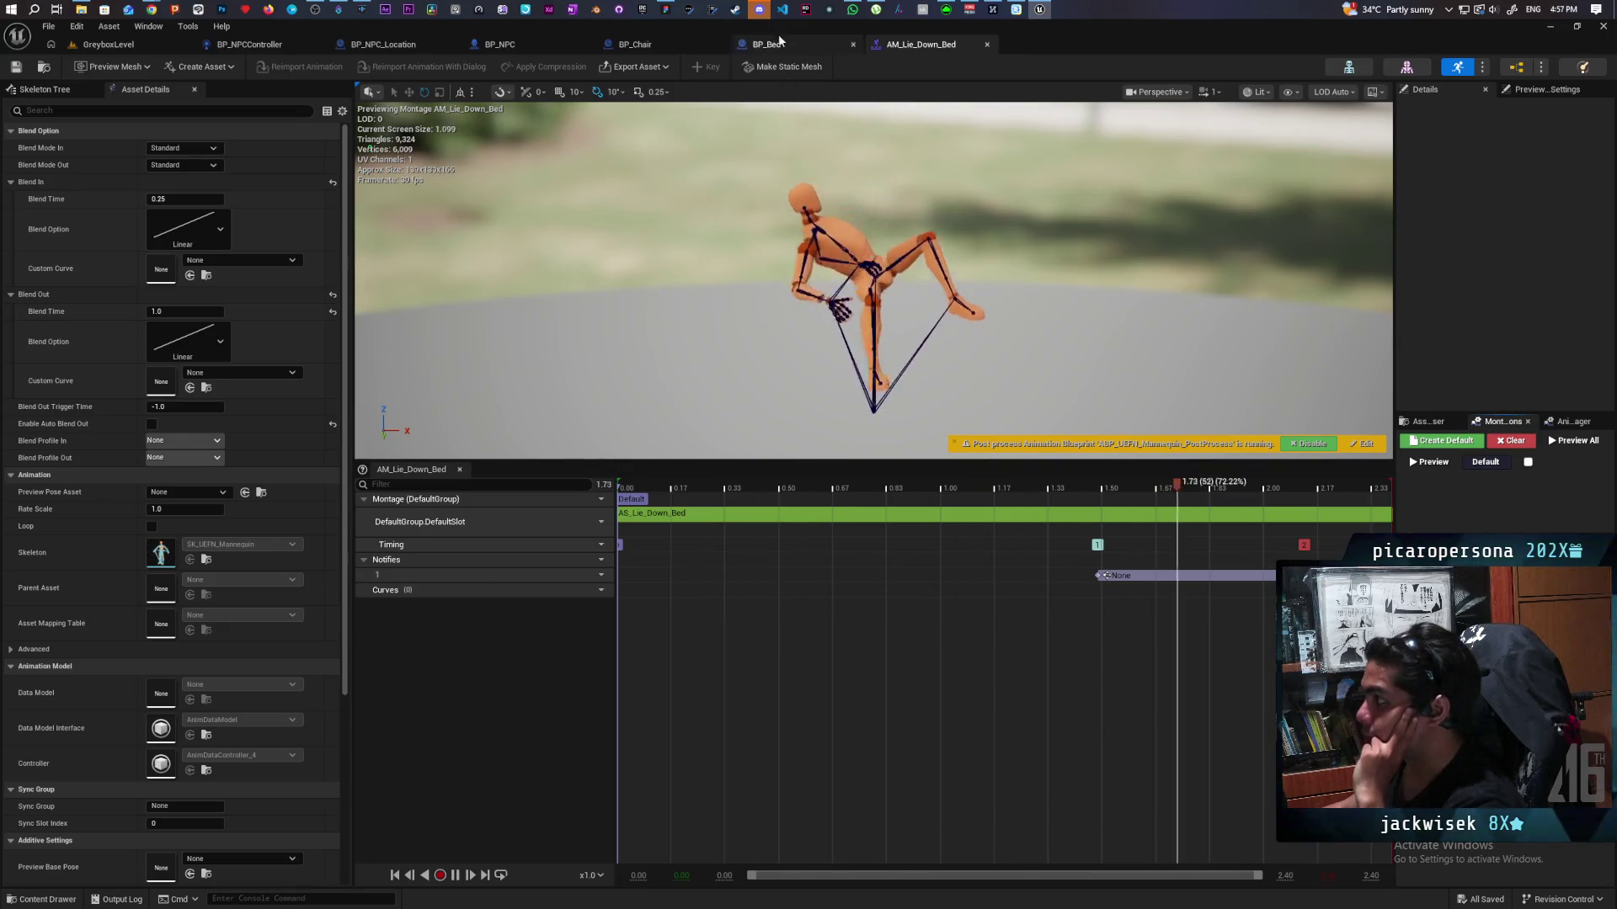
left_click(986, 46)
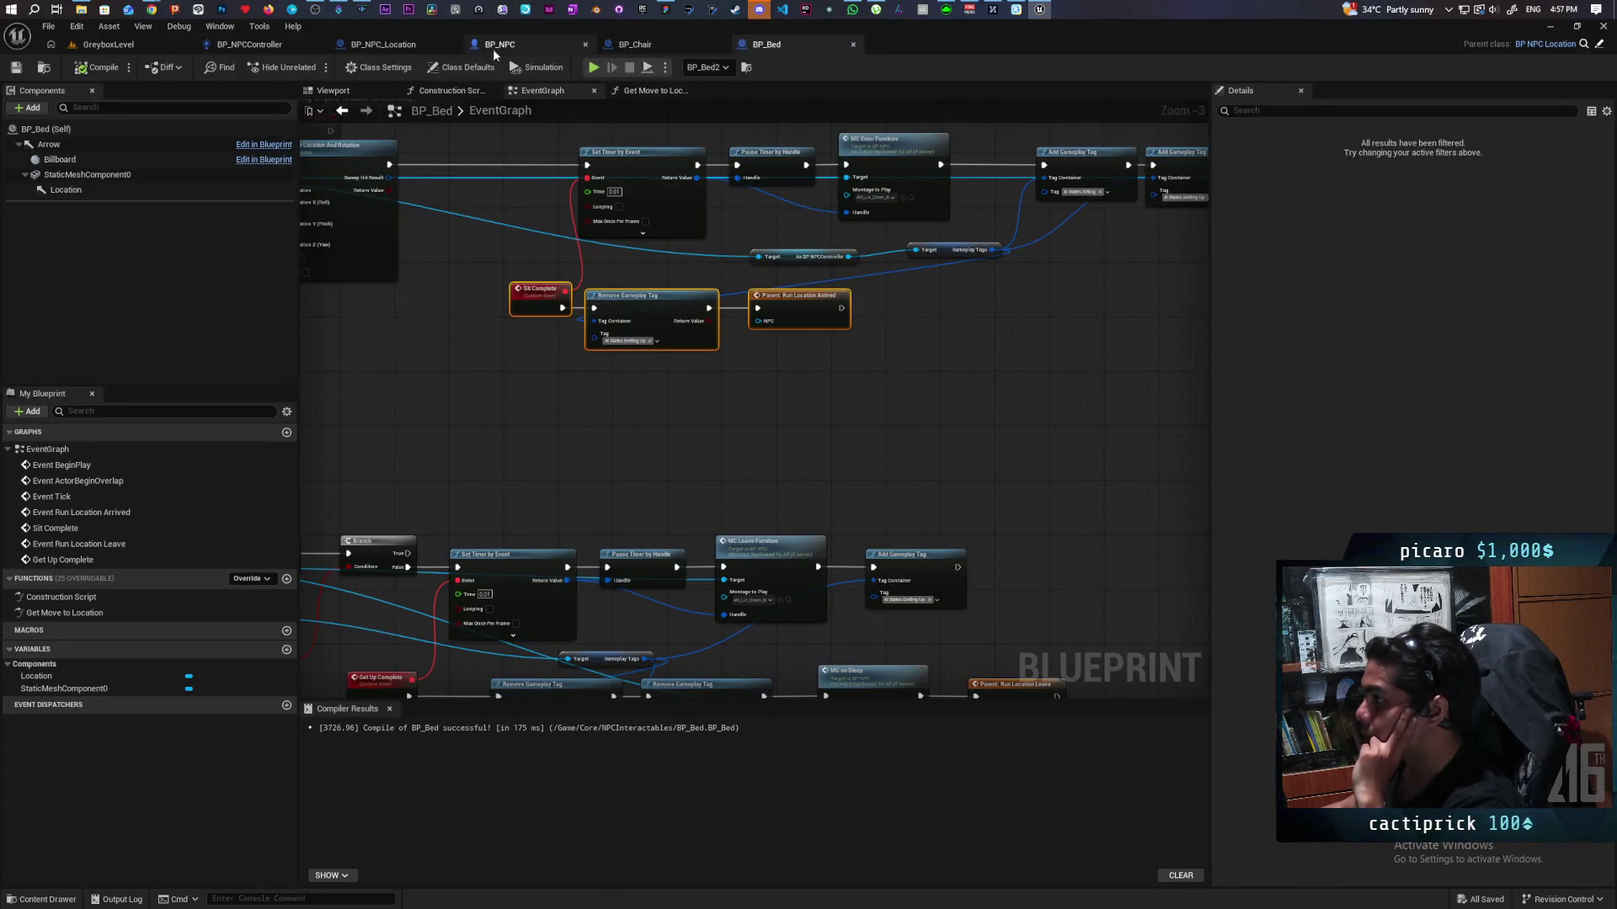
left_click(519, 49)
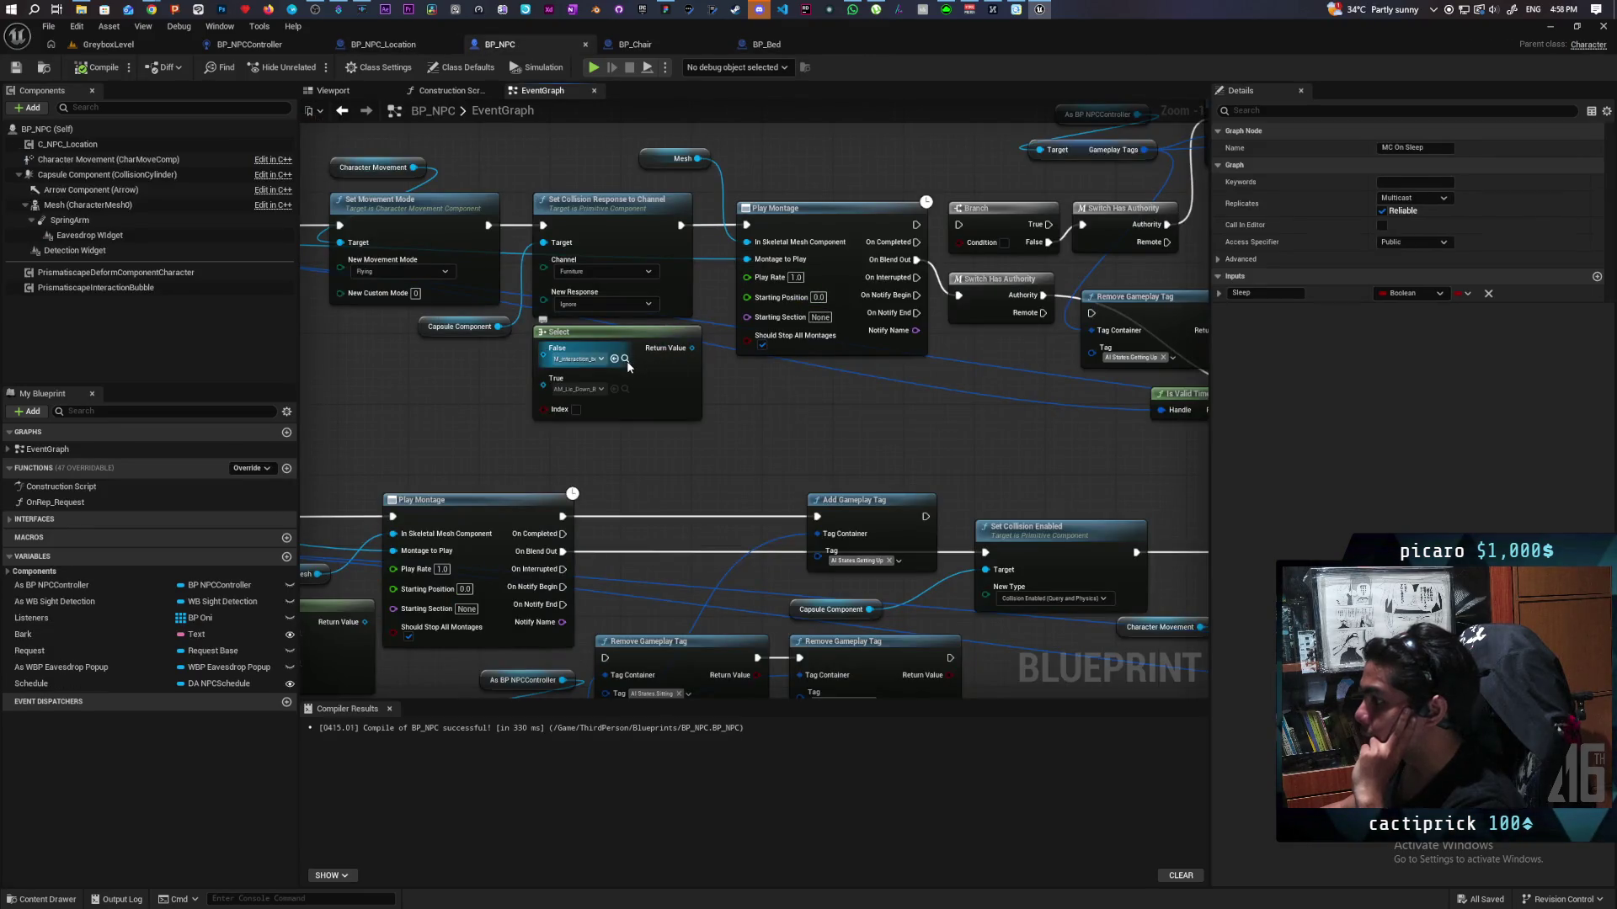
left_click(625, 361)
Step: Open M_interaction_bench_into_F_Lfoot_Montage, check its slots and sections, and select the PoseSearchBlockTransition notify
double_click(975, 670)
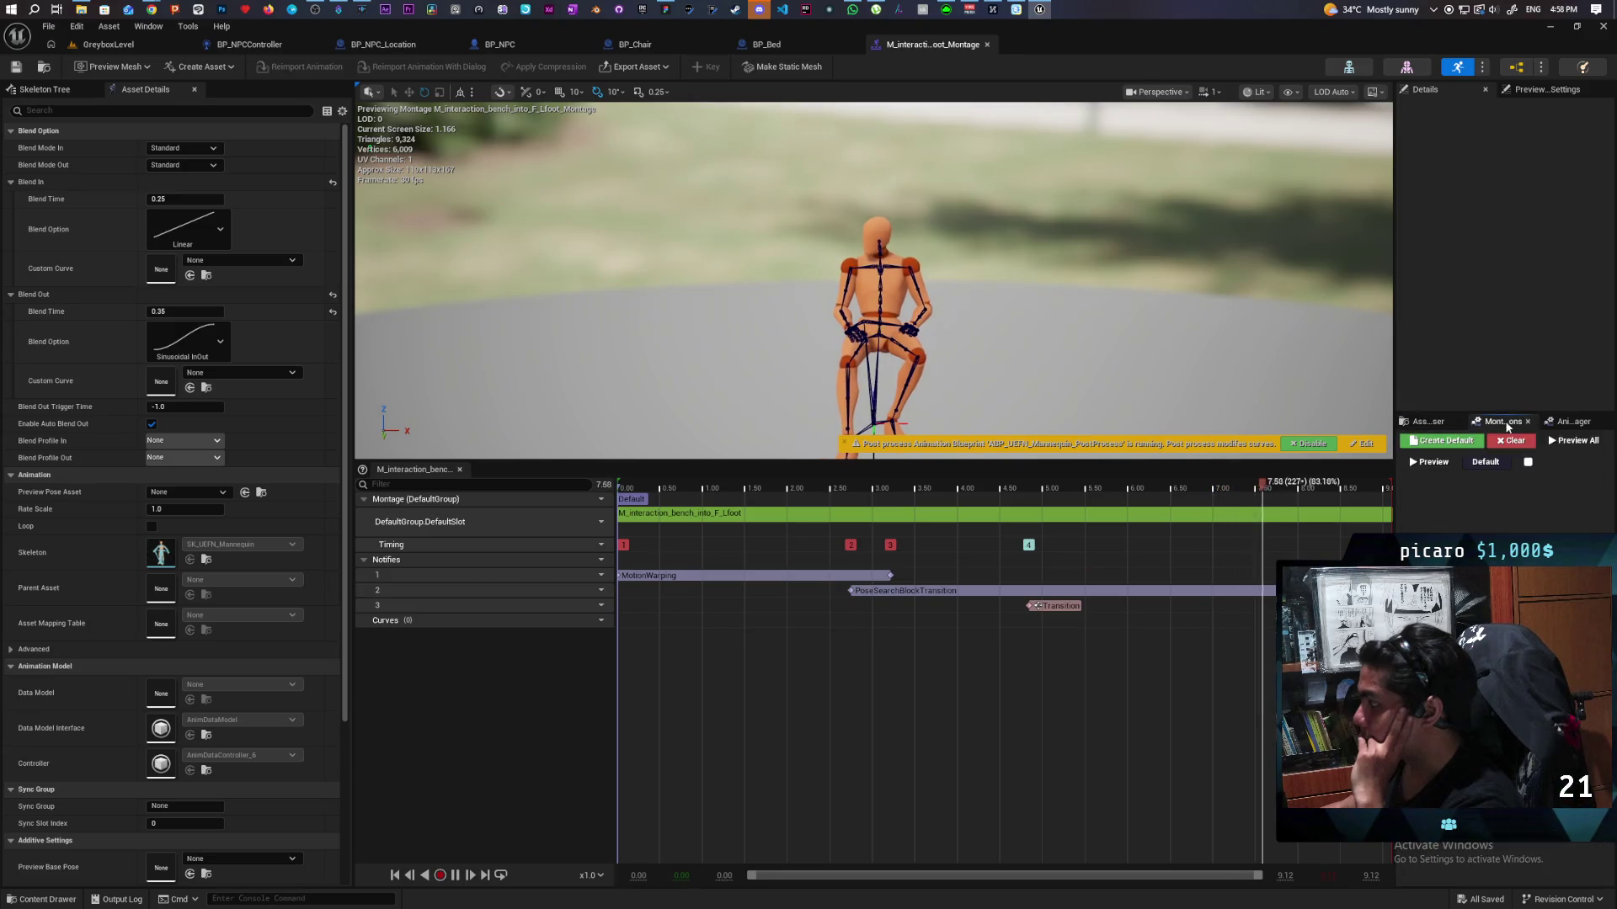
left_click(1568, 422)
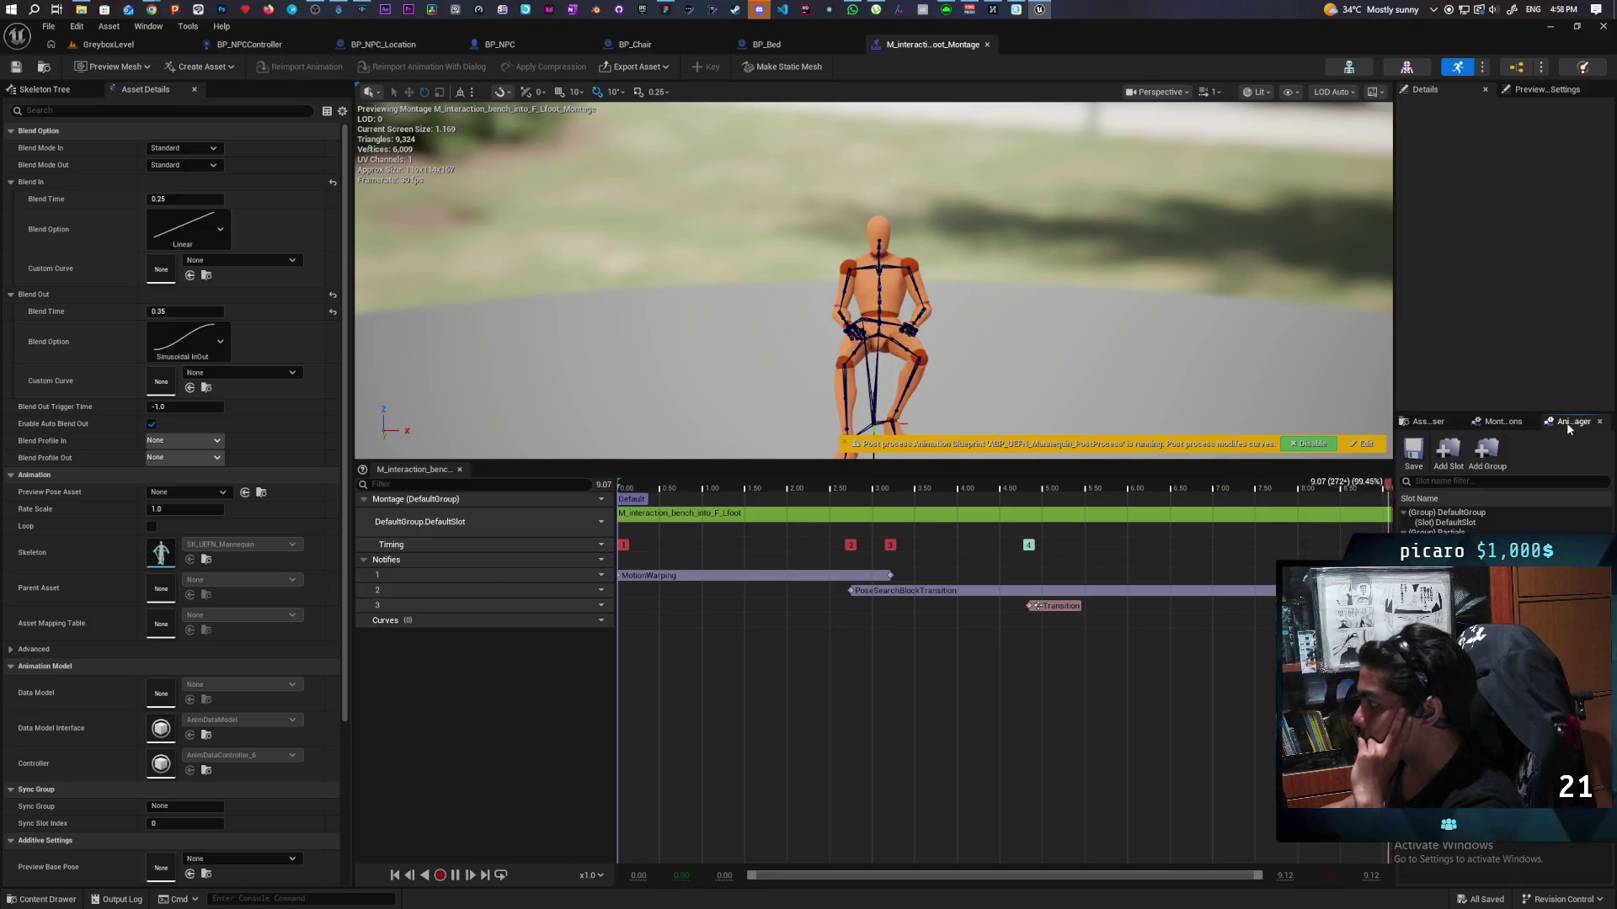
left_click(1497, 423)
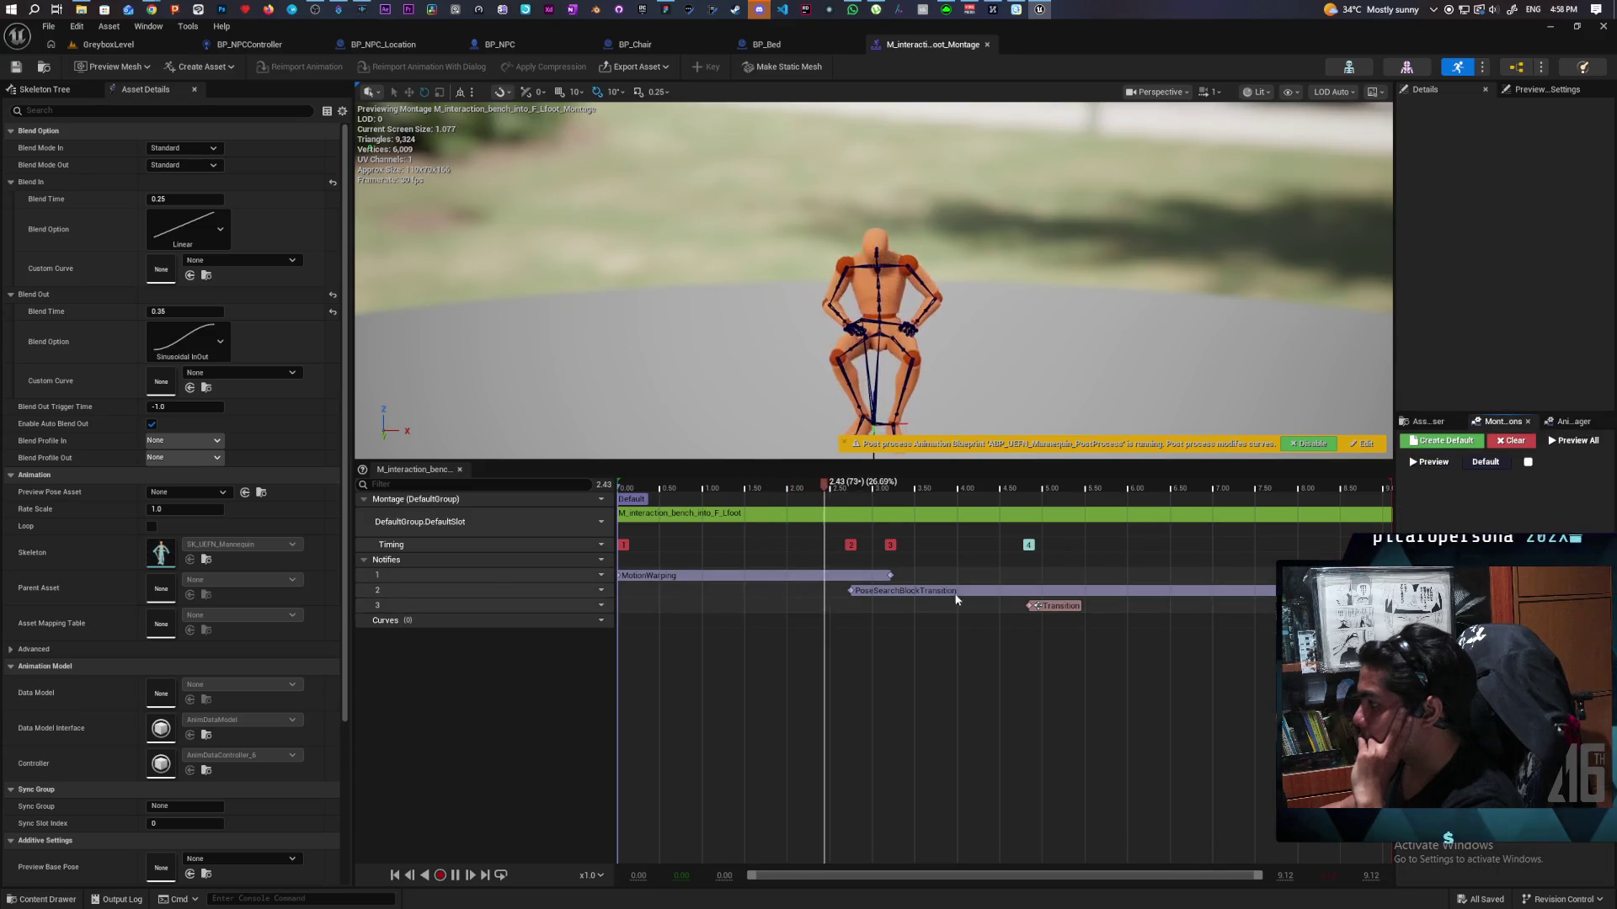
left_click(930, 593)
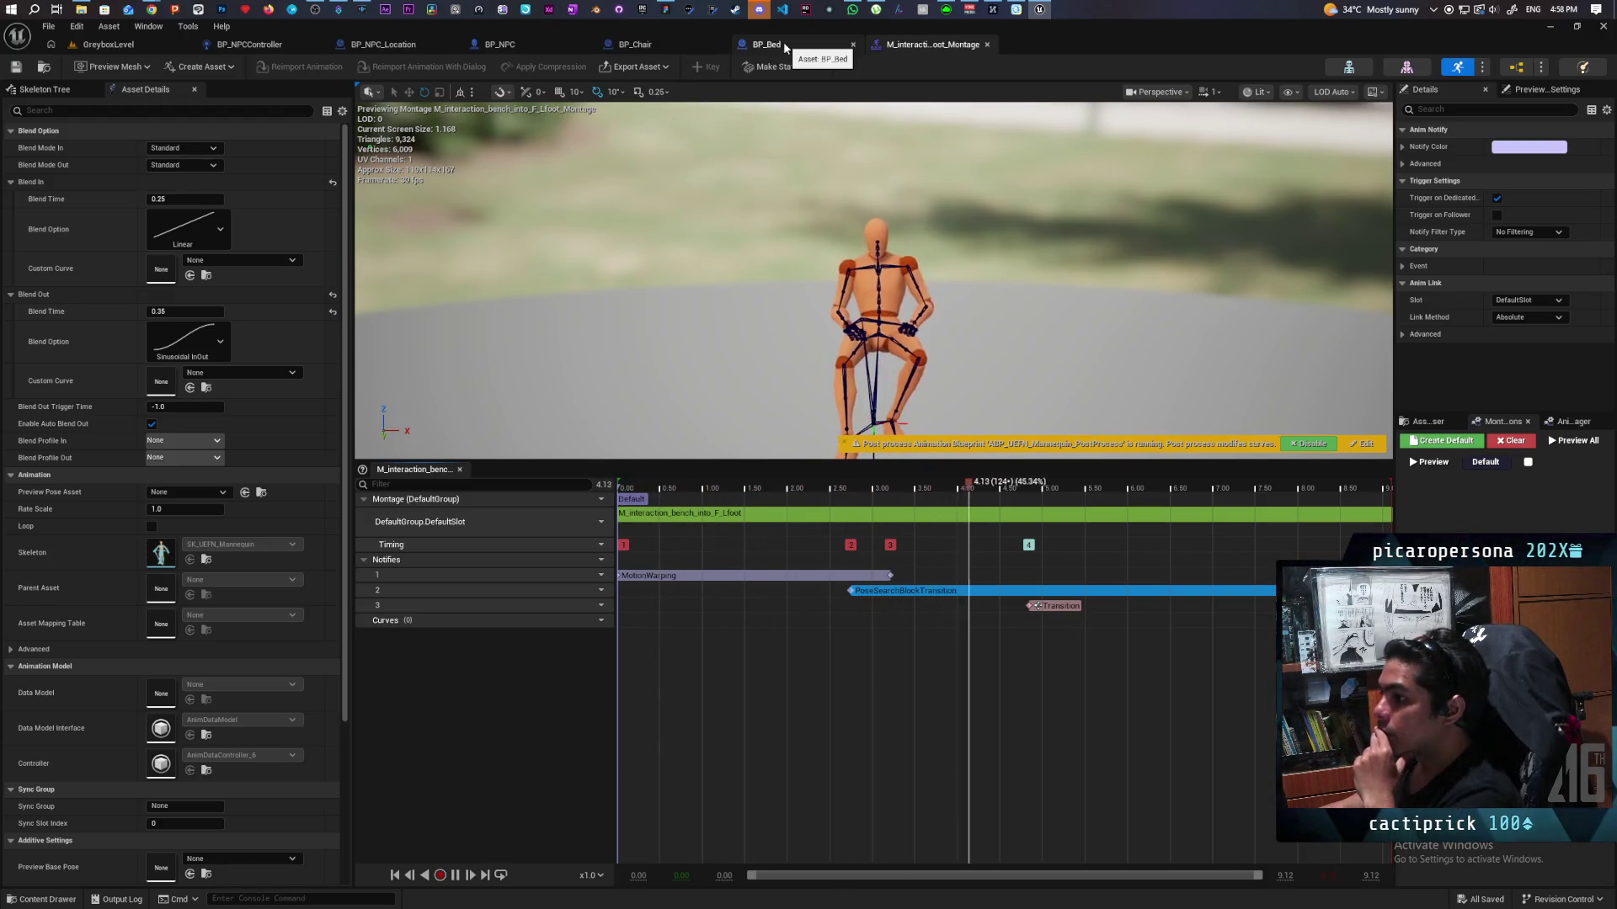
Step: Delete Remove/Add Gameplay Tag, Branch, Switch Has Authority and cast nodes, then open Sit Complete in BP_NPCController
left_click(475, 44)
mouse_move(901, 427)
left_mouse_down()
mouse_move(717, 477)
mouse_move(611, 530)
left_mouse_up()
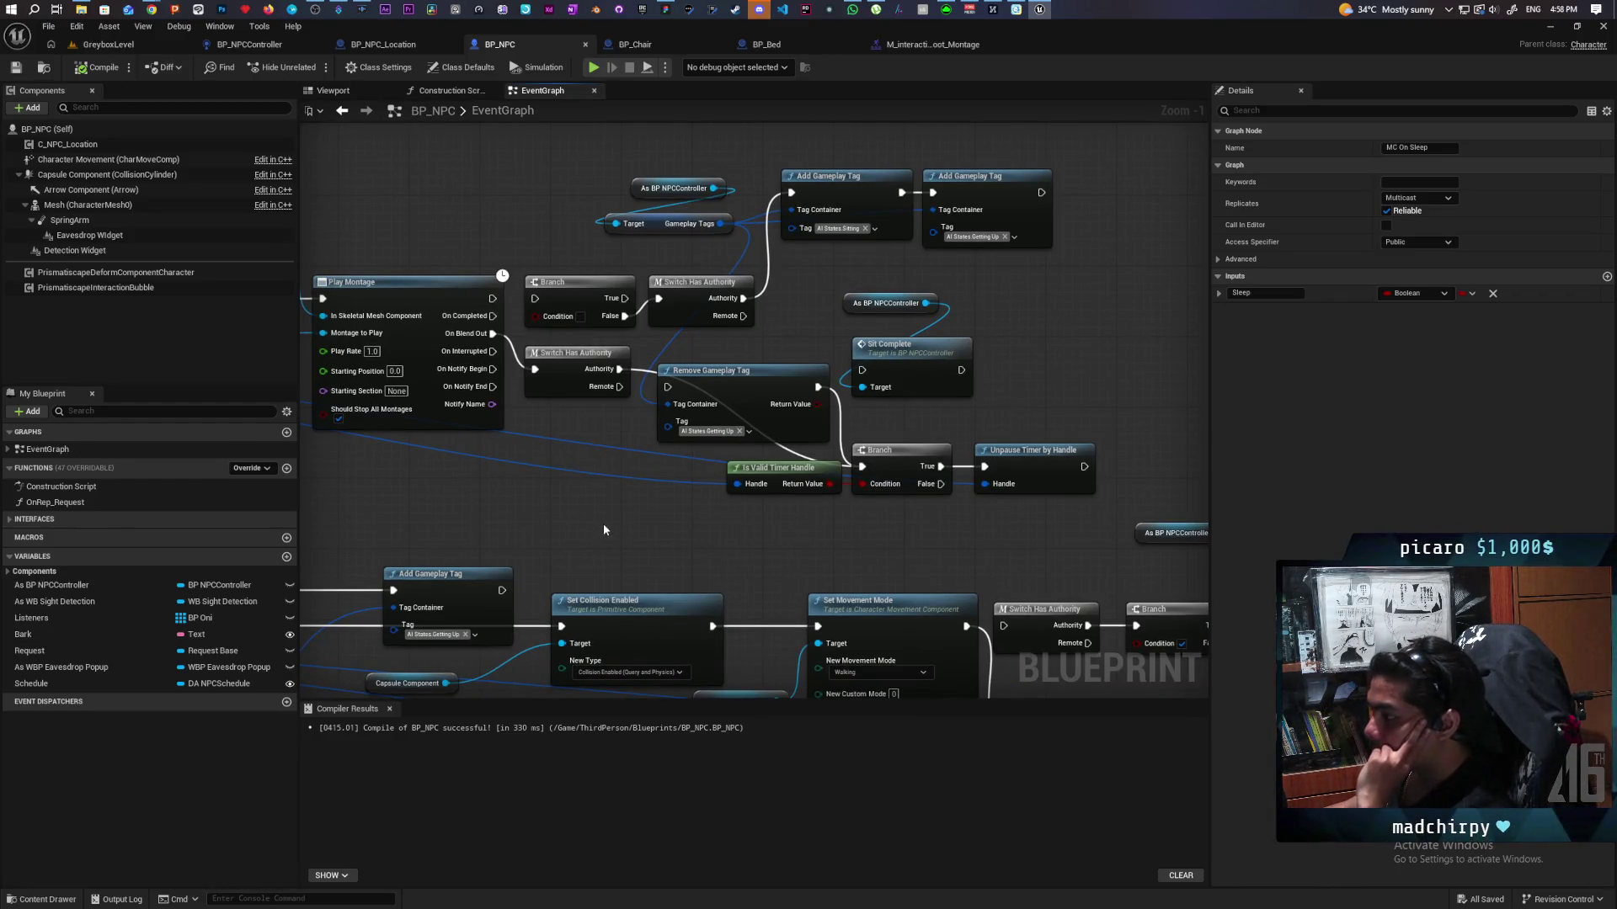
mouse_move(595, 503)
left_mouse_down()
mouse_move(795, 459)
mouse_move(597, 464)
left_mouse_up()
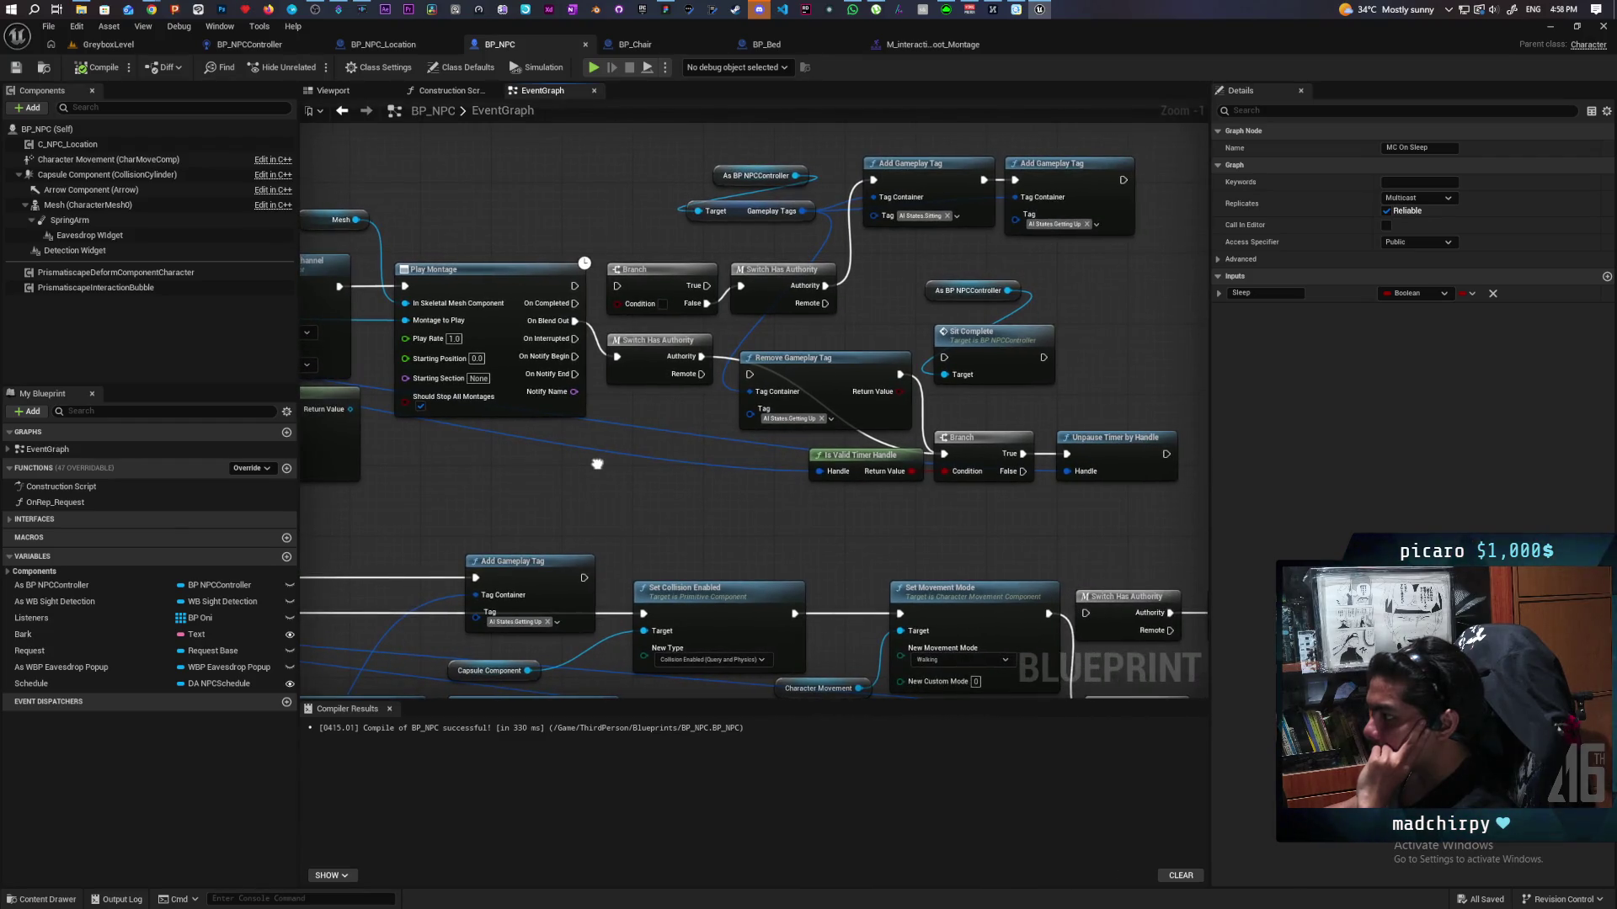
left_click(817, 360)
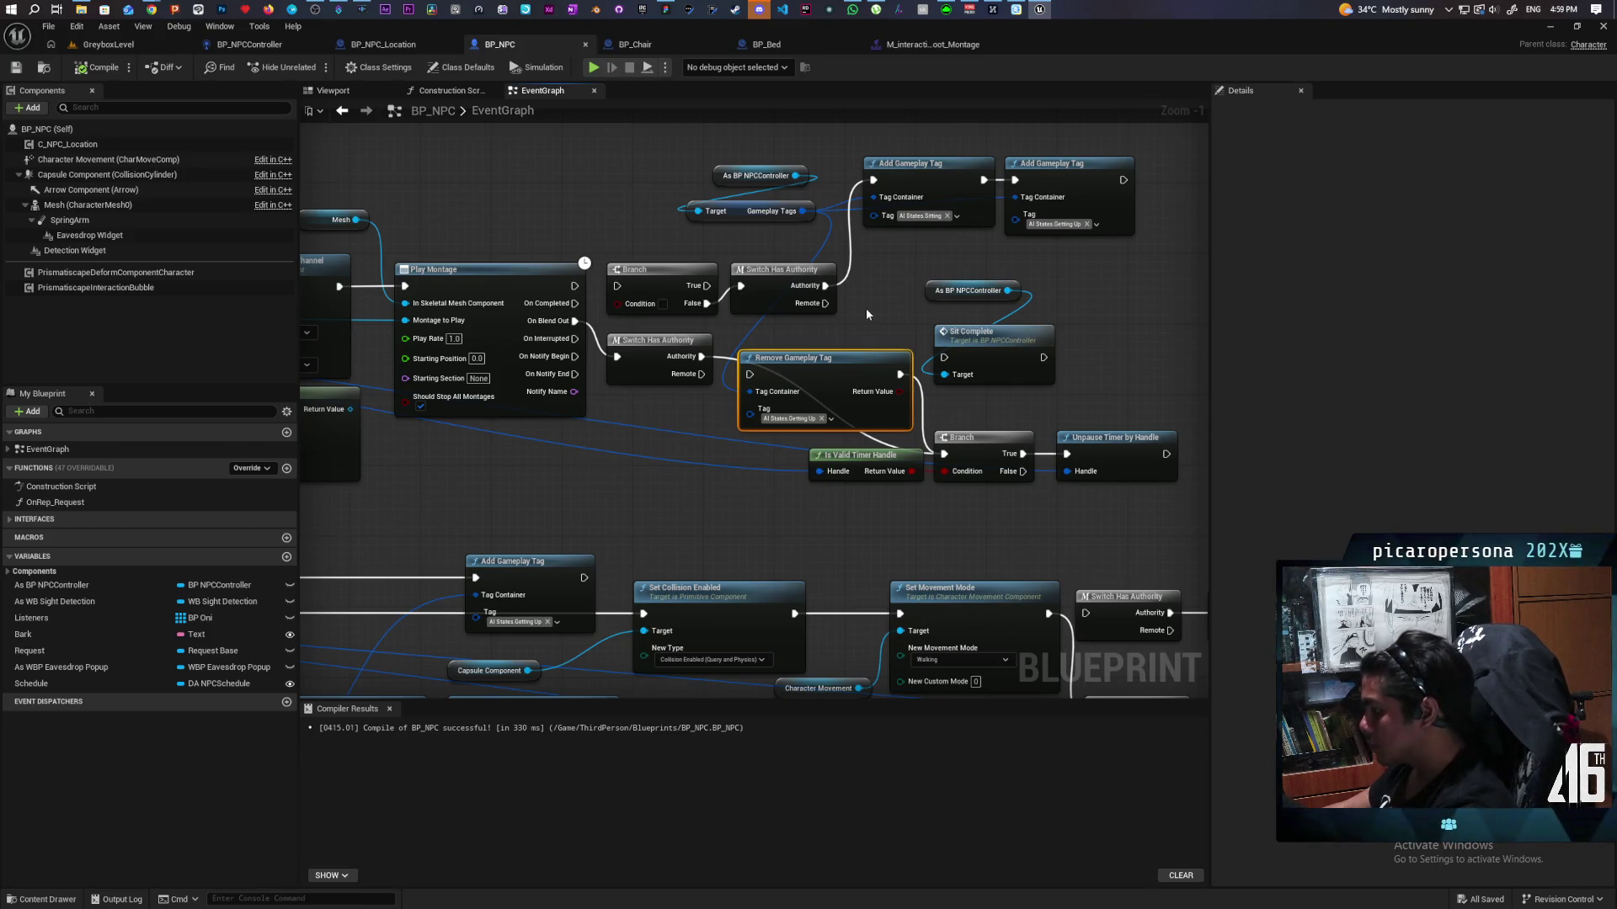
key("Delete")
left_click_drag(652, 165, 835, 287)
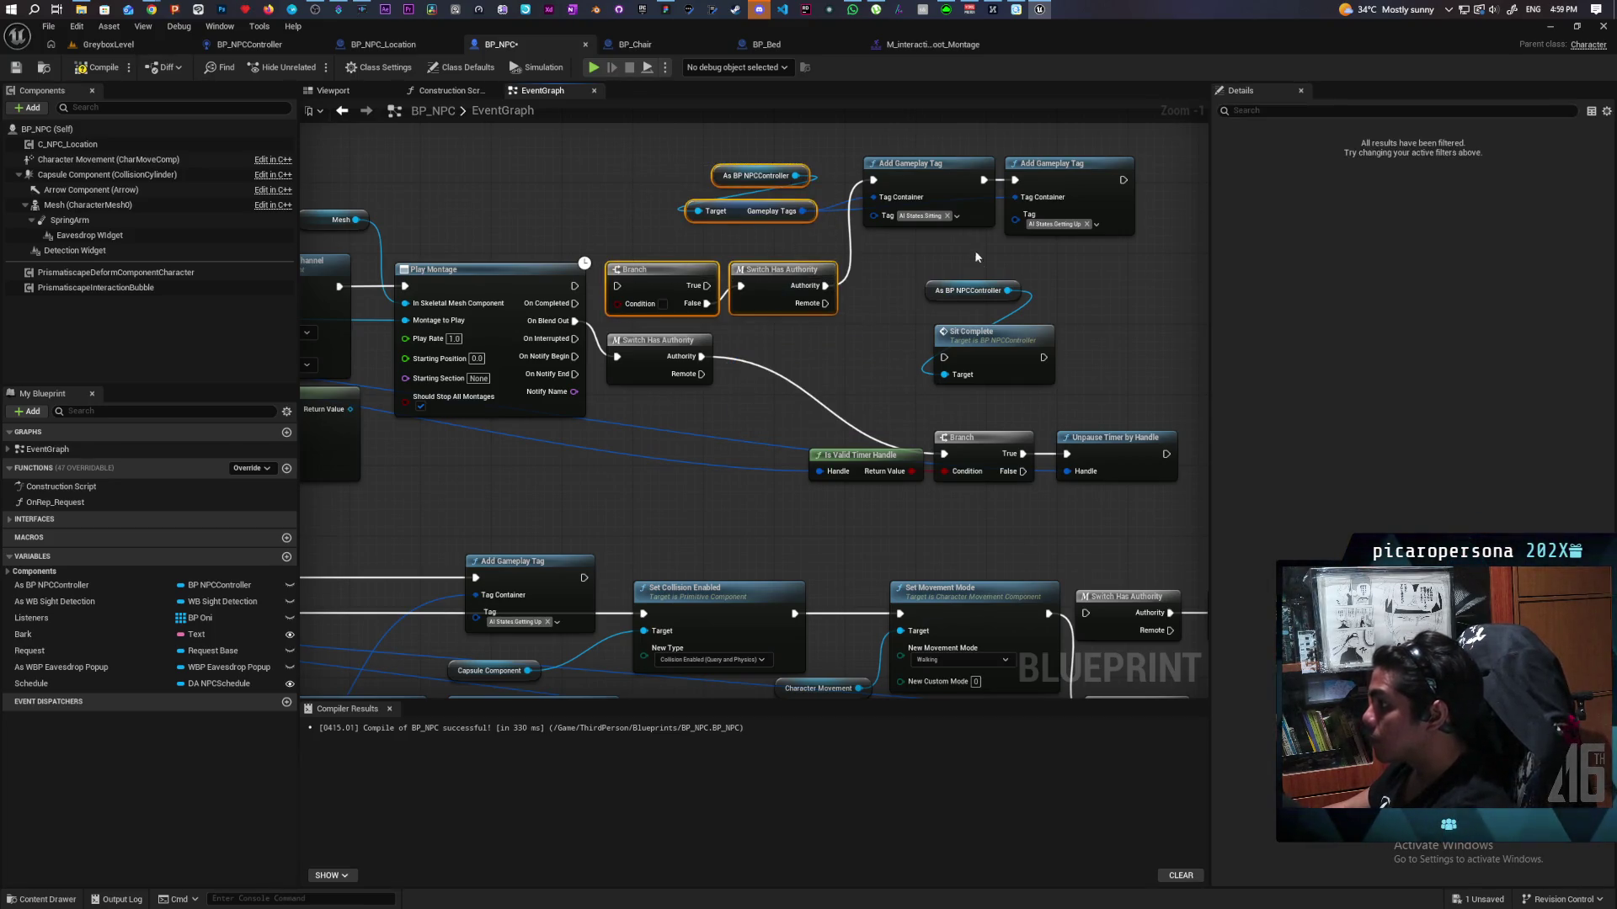
key("Delete")
left_click_drag(896, 234, 1155, 171)
key("Delete")
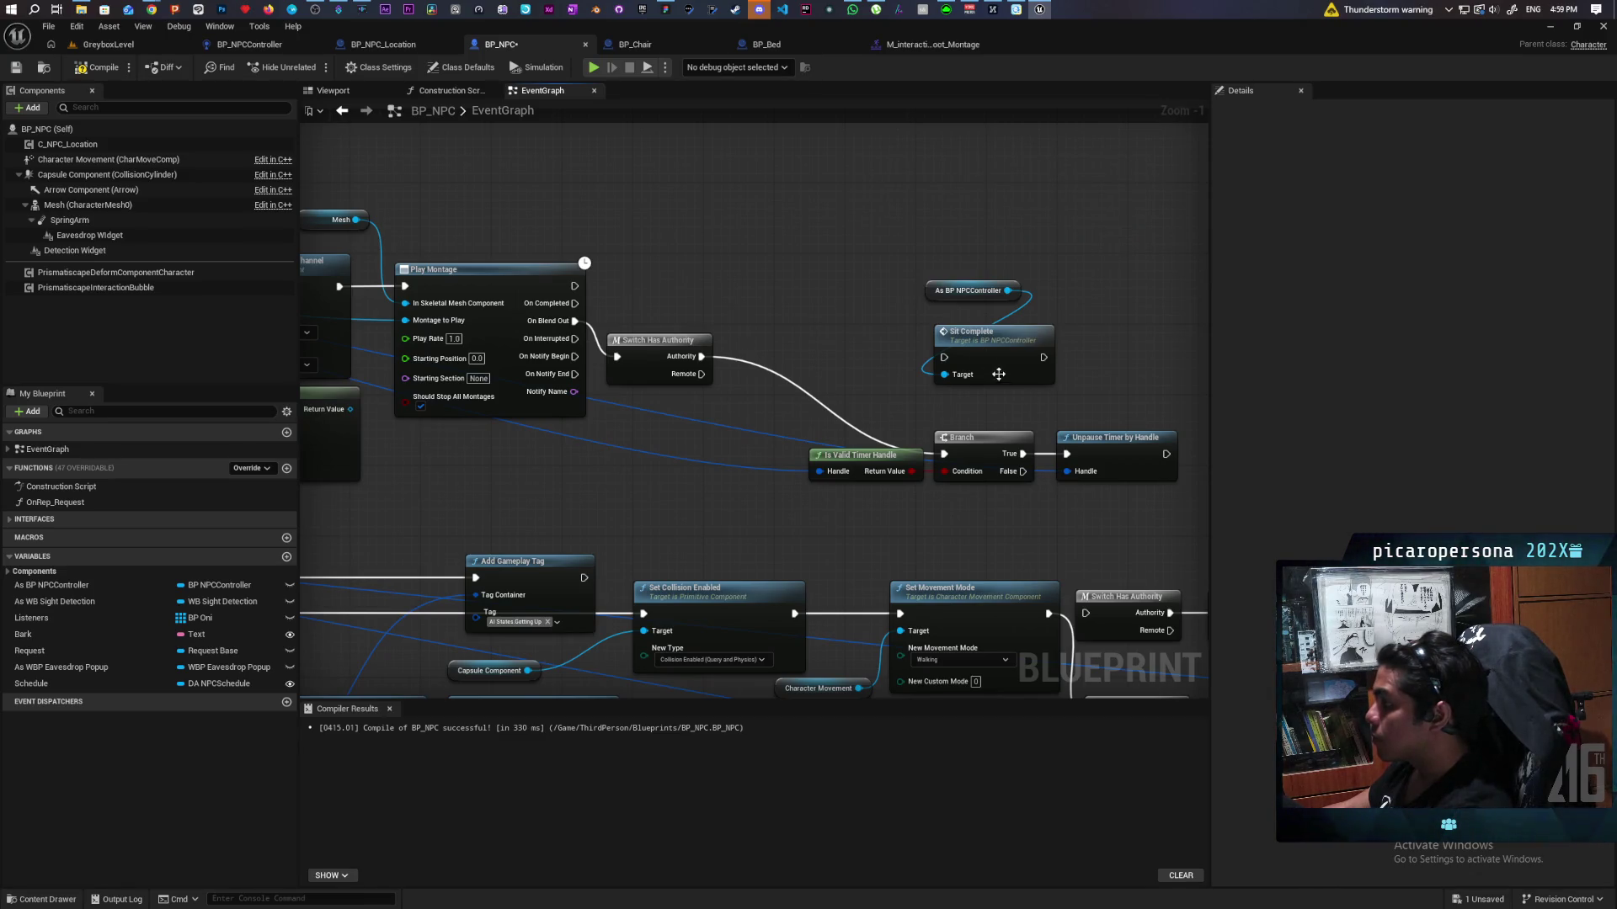
double_click(994, 370)
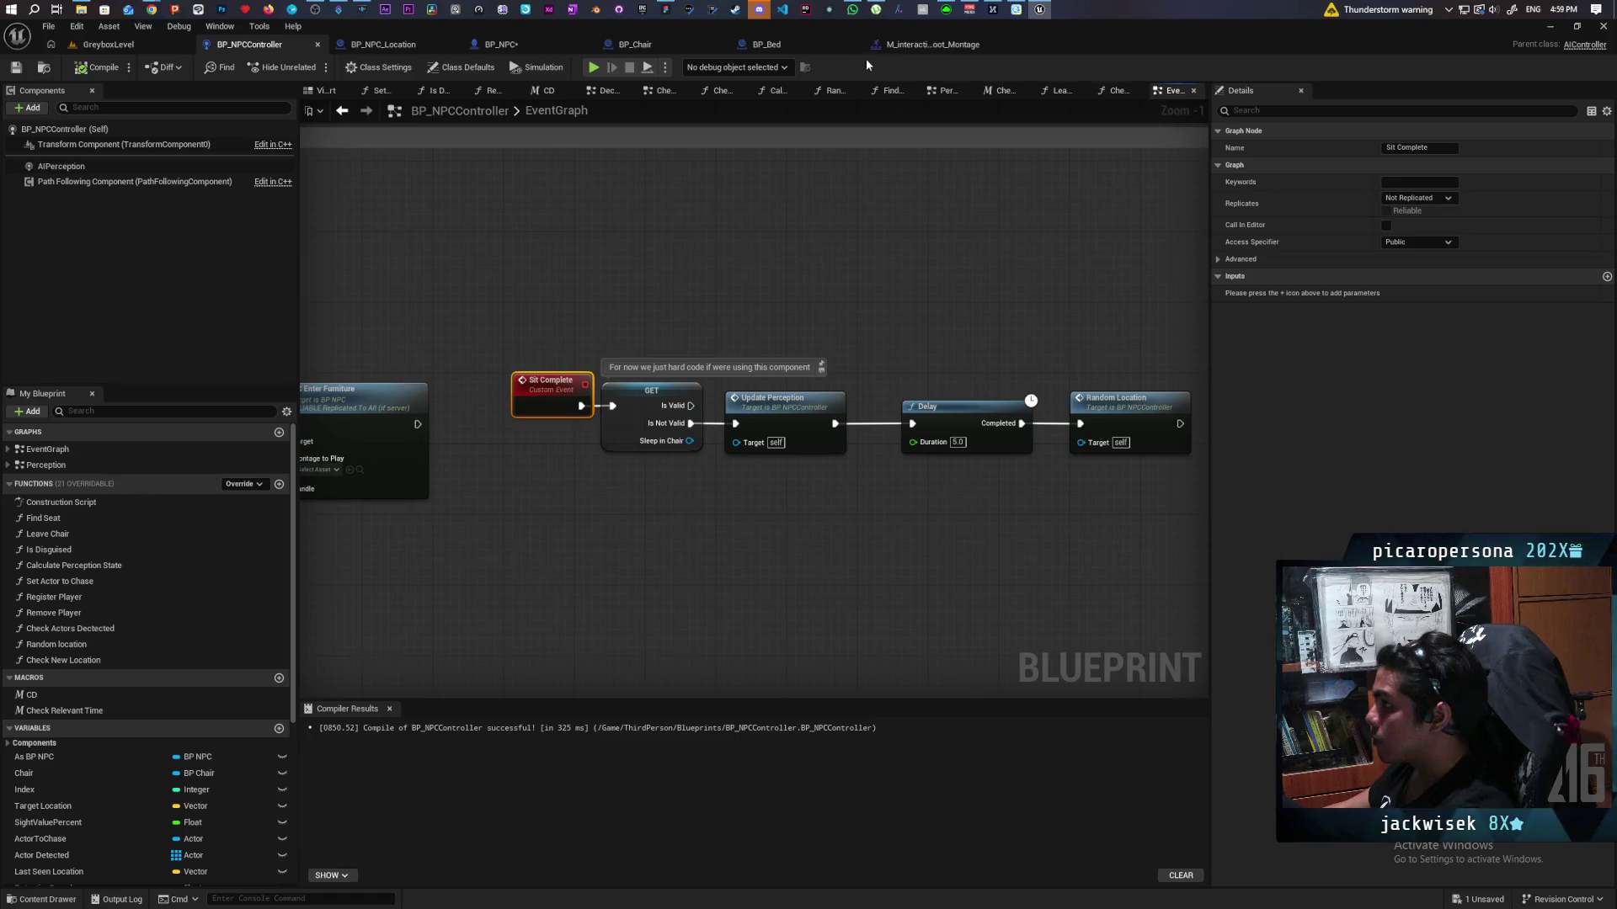
Step: Raise the Sit Complete call and align the timer check, branch and unpause nodes with Switch Has Authority
left_click(384, 48)
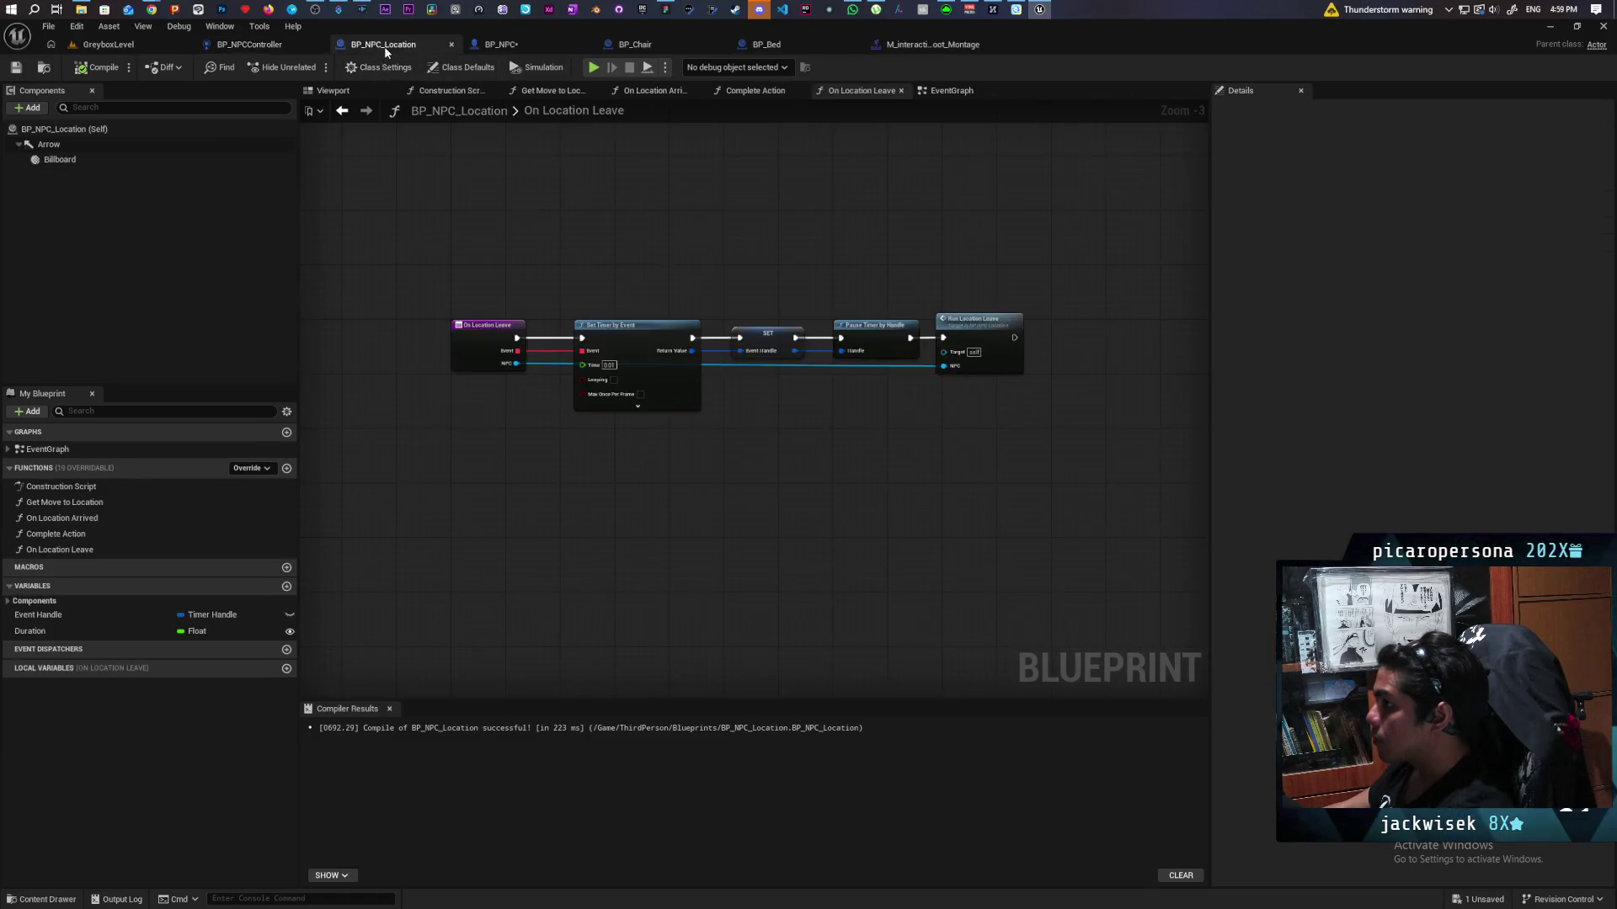
left_click(531, 49)
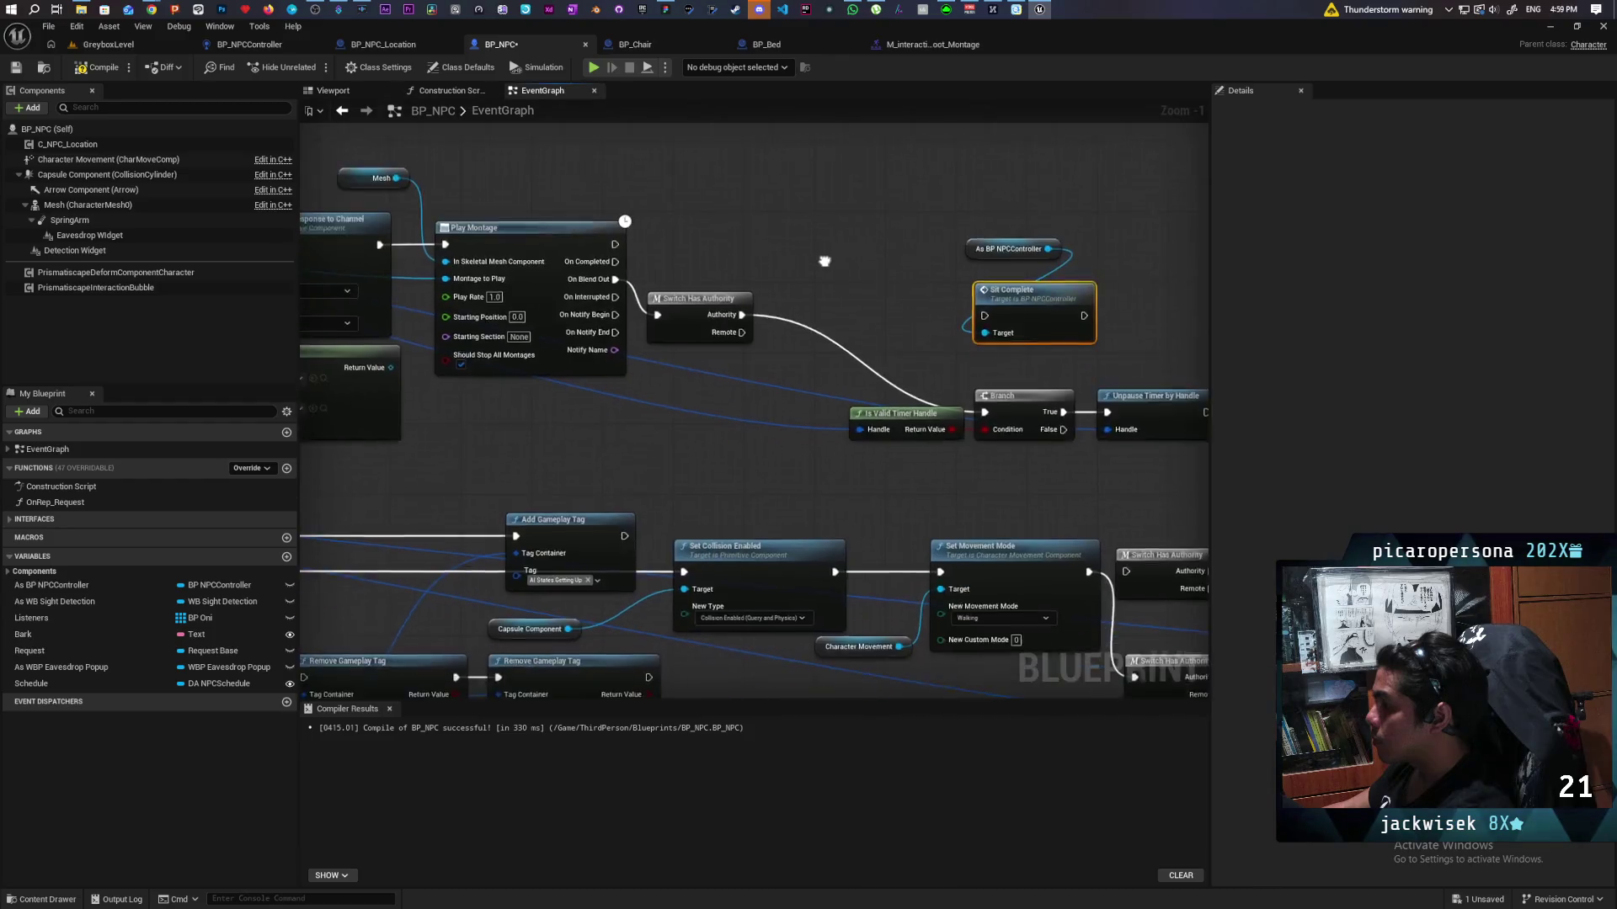
mouse_move(747, 232)
left_mouse_down()
mouse_move(926, 354)
mouse_move(883, 247)
left_mouse_up()
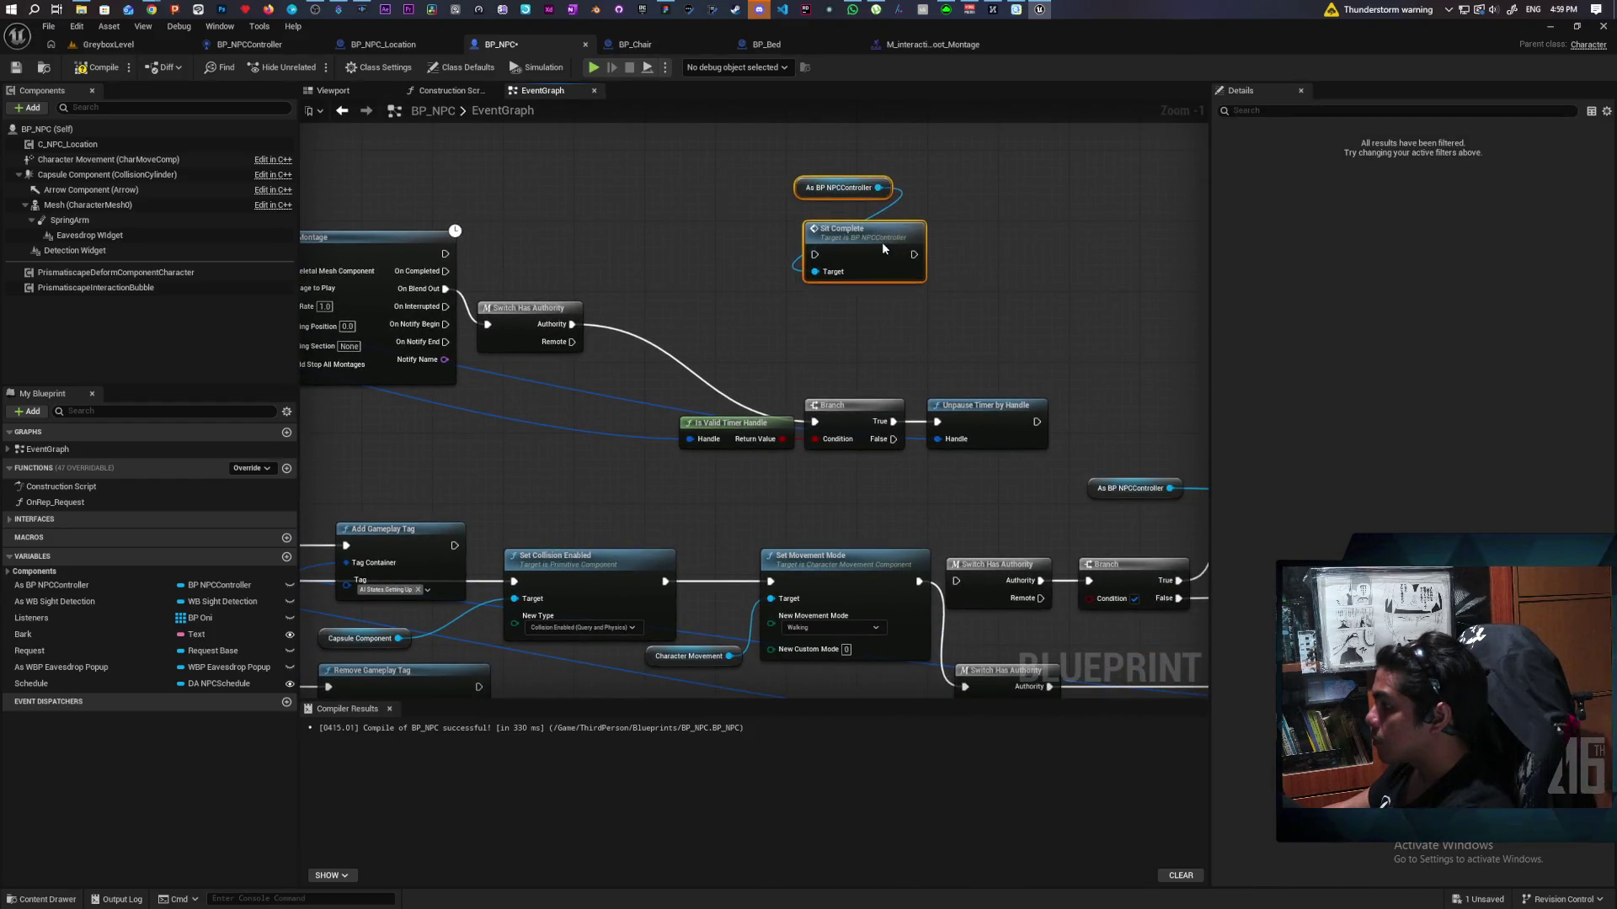
left_click_drag(669, 384, 1024, 476)
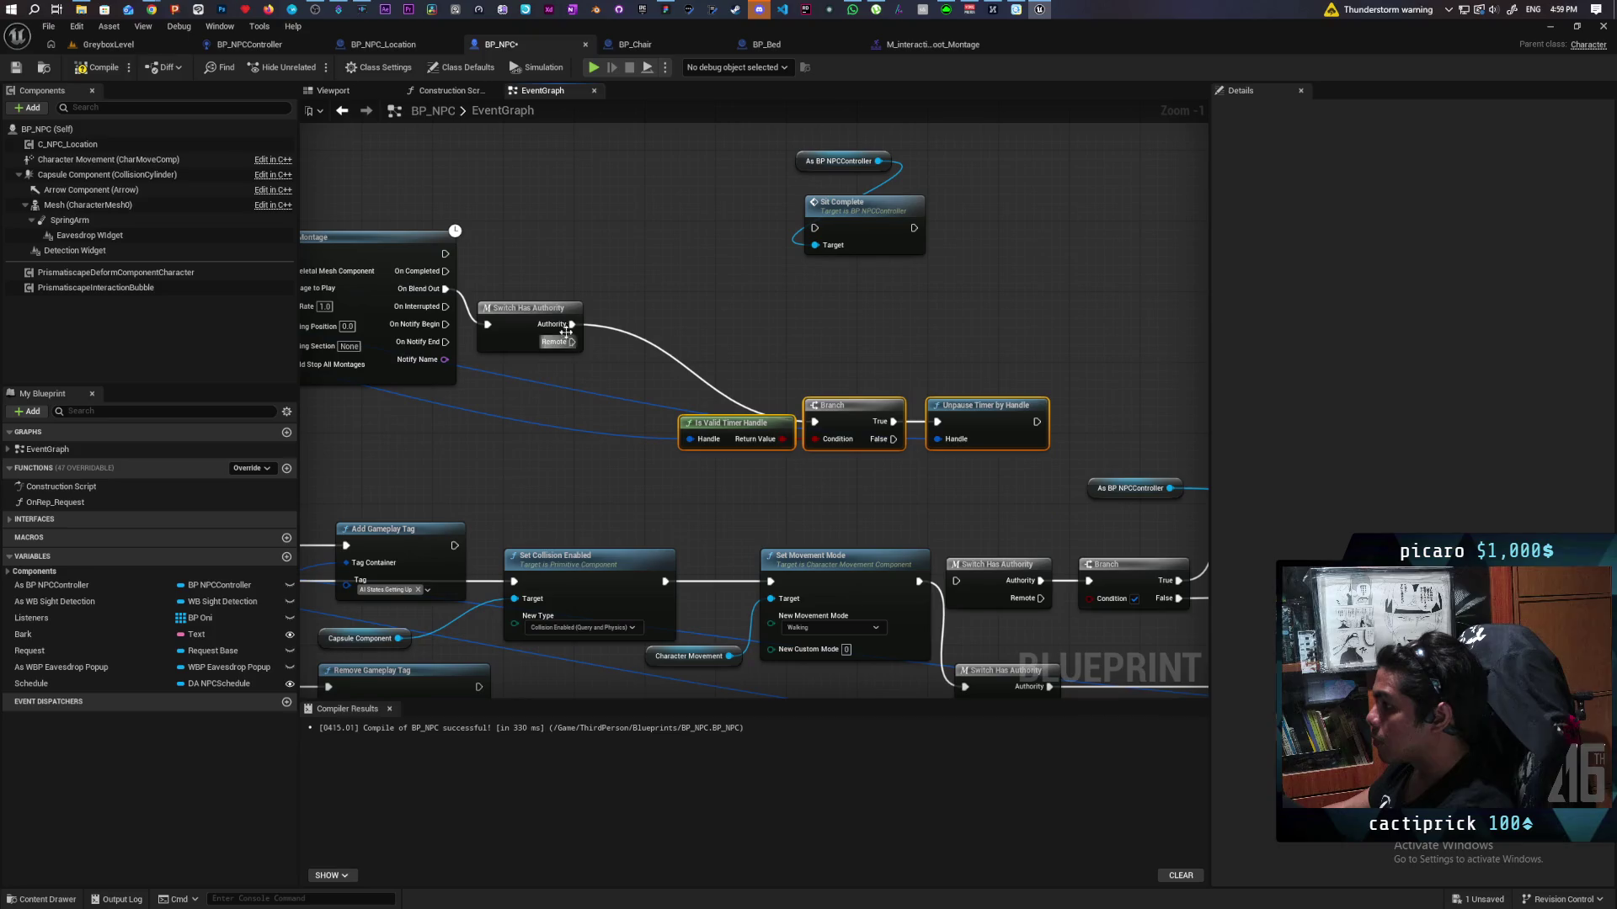
left_click_drag(517, 302, 517, 284)
left_click_drag(674, 392, 1073, 483)
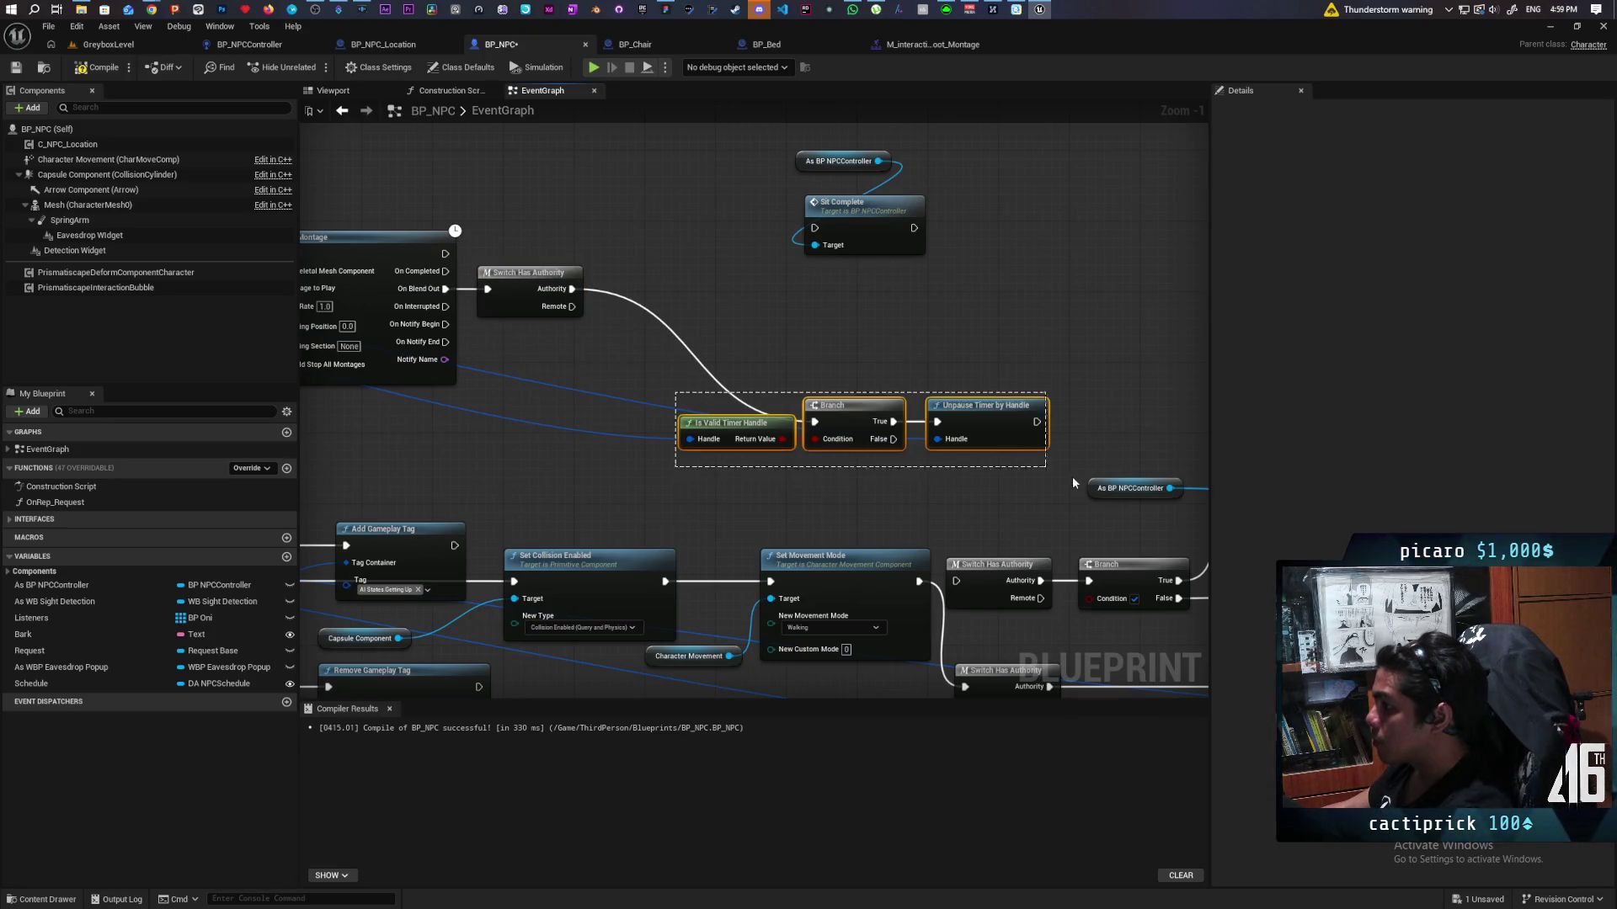
mouse_move(836, 410)
left_mouse_down()
mouse_move(749, 283)
mouse_move(775, 283)
left_mouse_up()
scroll(933, 467, "down", 4)
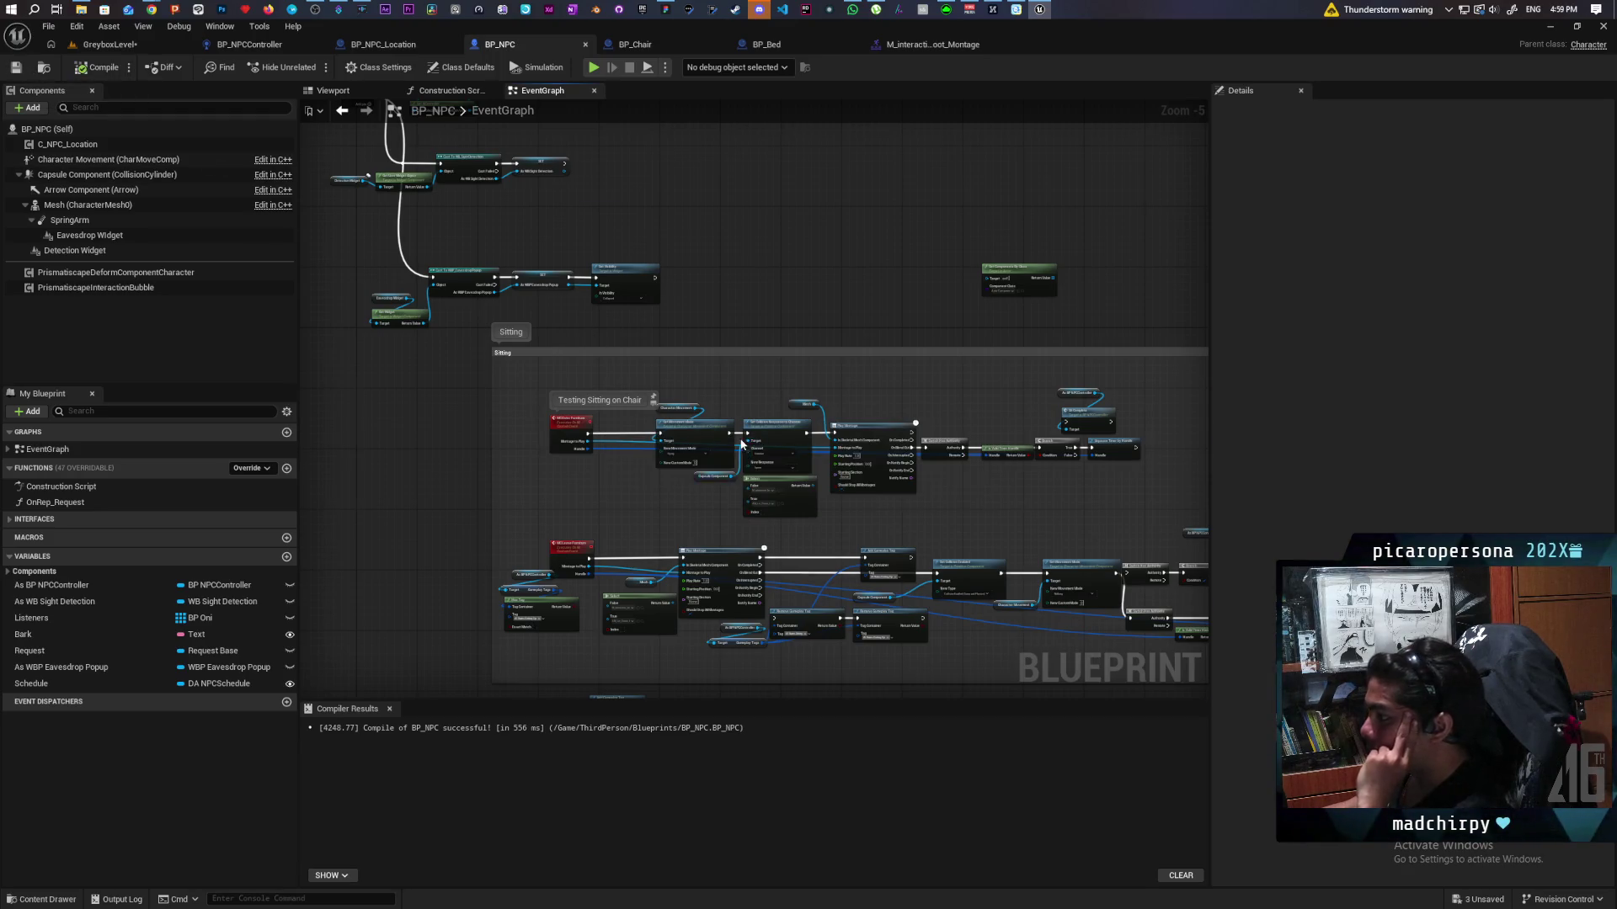
scroll(741, 445, "up", 3)
left_click_drag(786, 466, 649, 324)
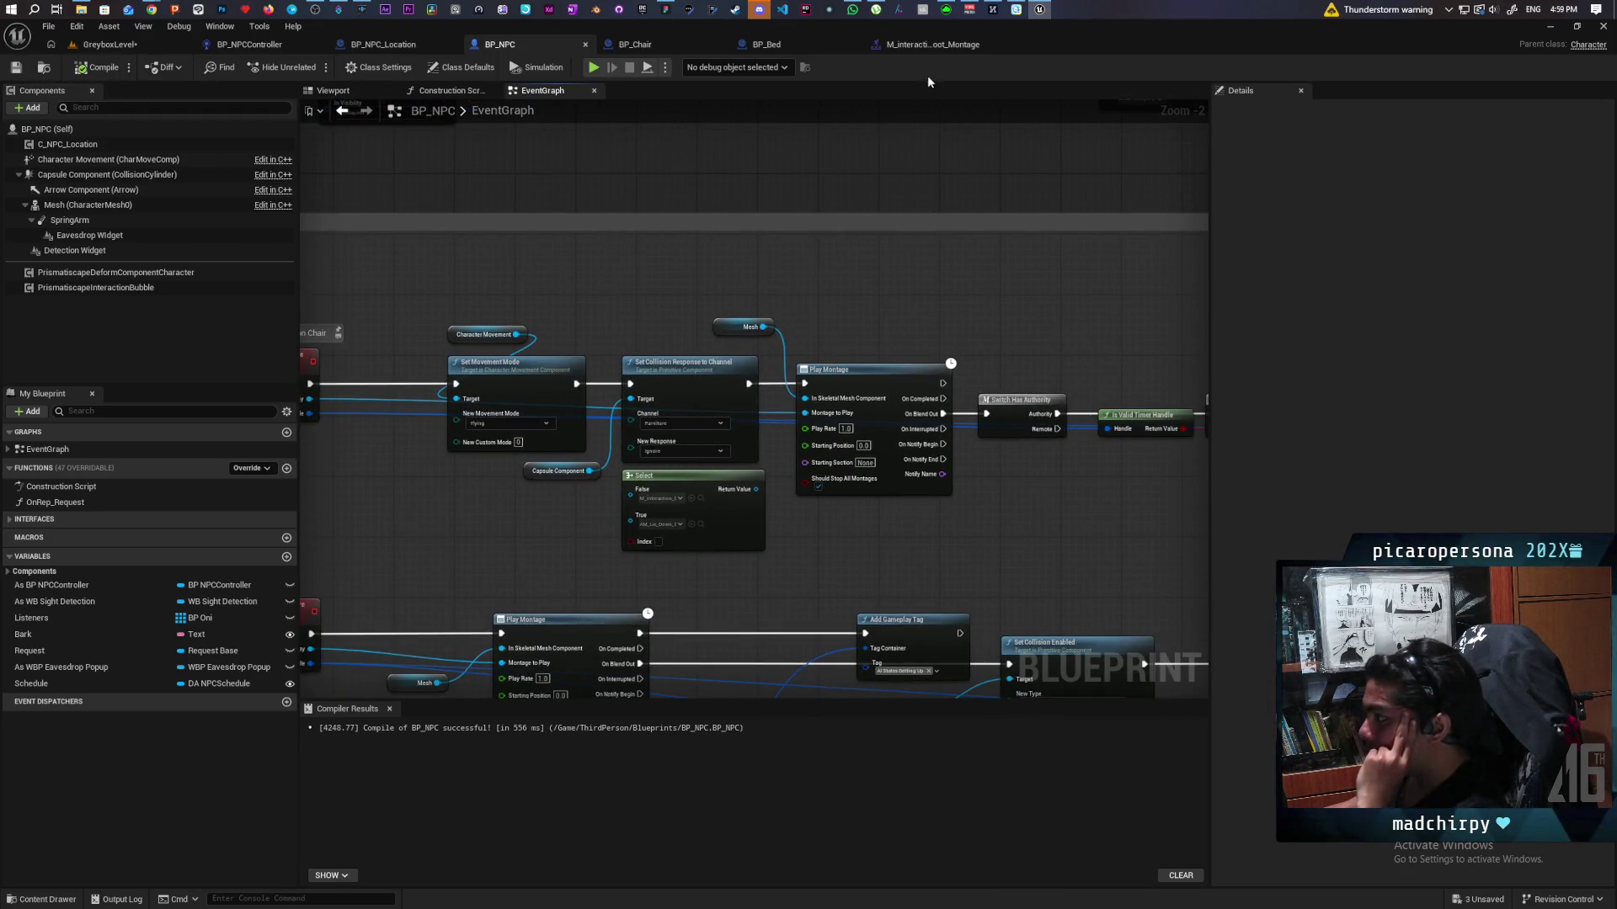
left_click(932, 45)
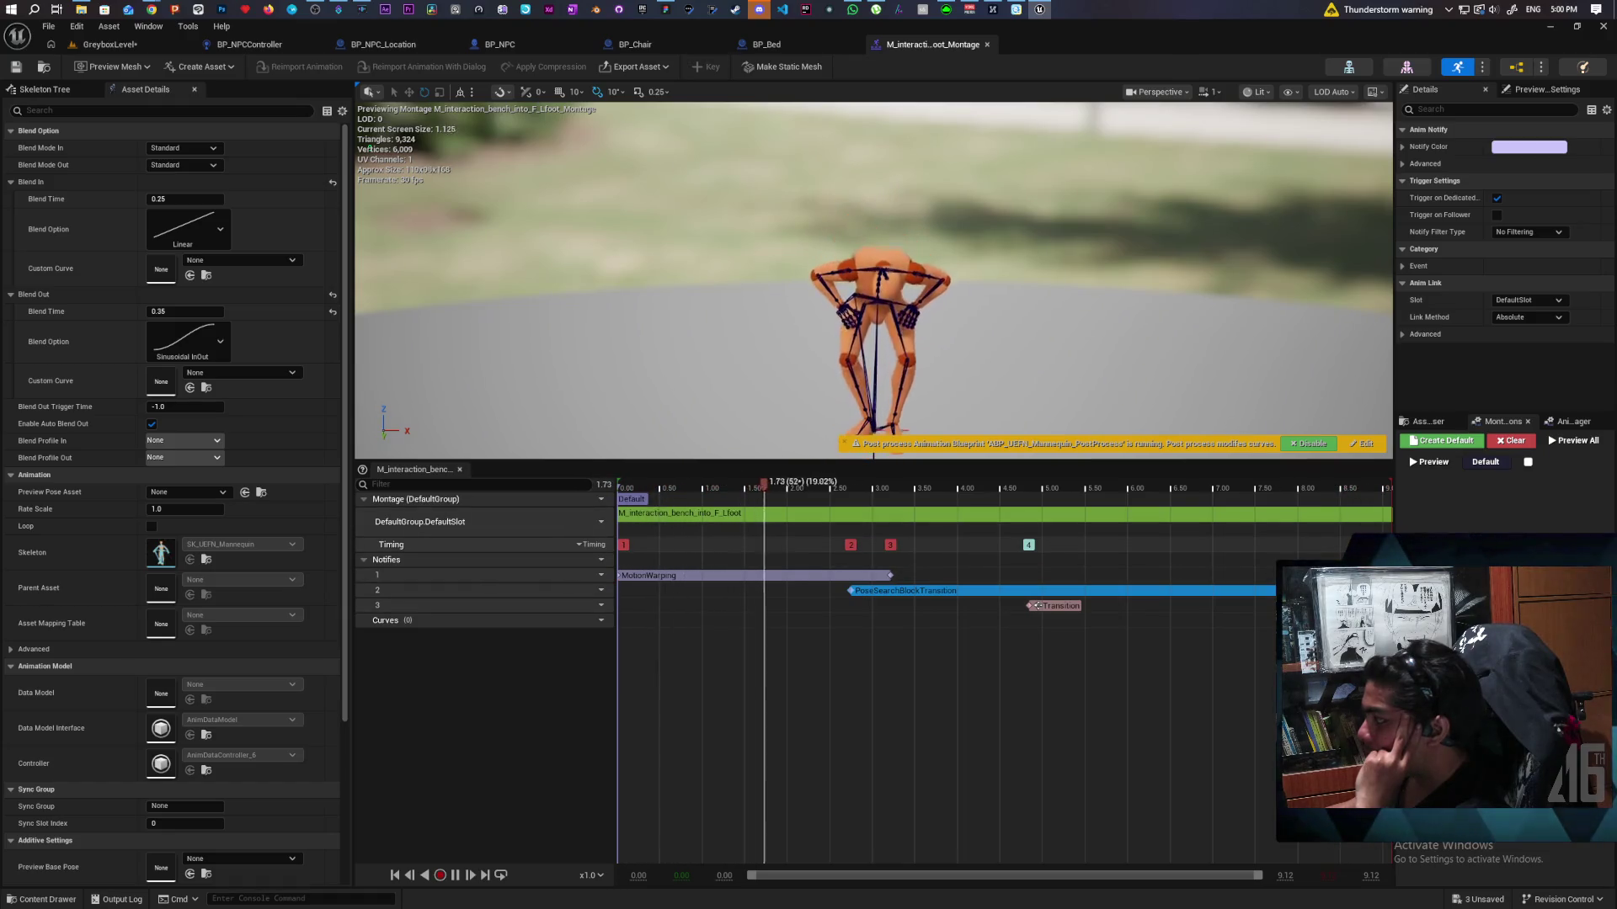
Step: Clear the notify selection and widen the montage side panels to watch the bench sit-down preview
left_click(1390, 539)
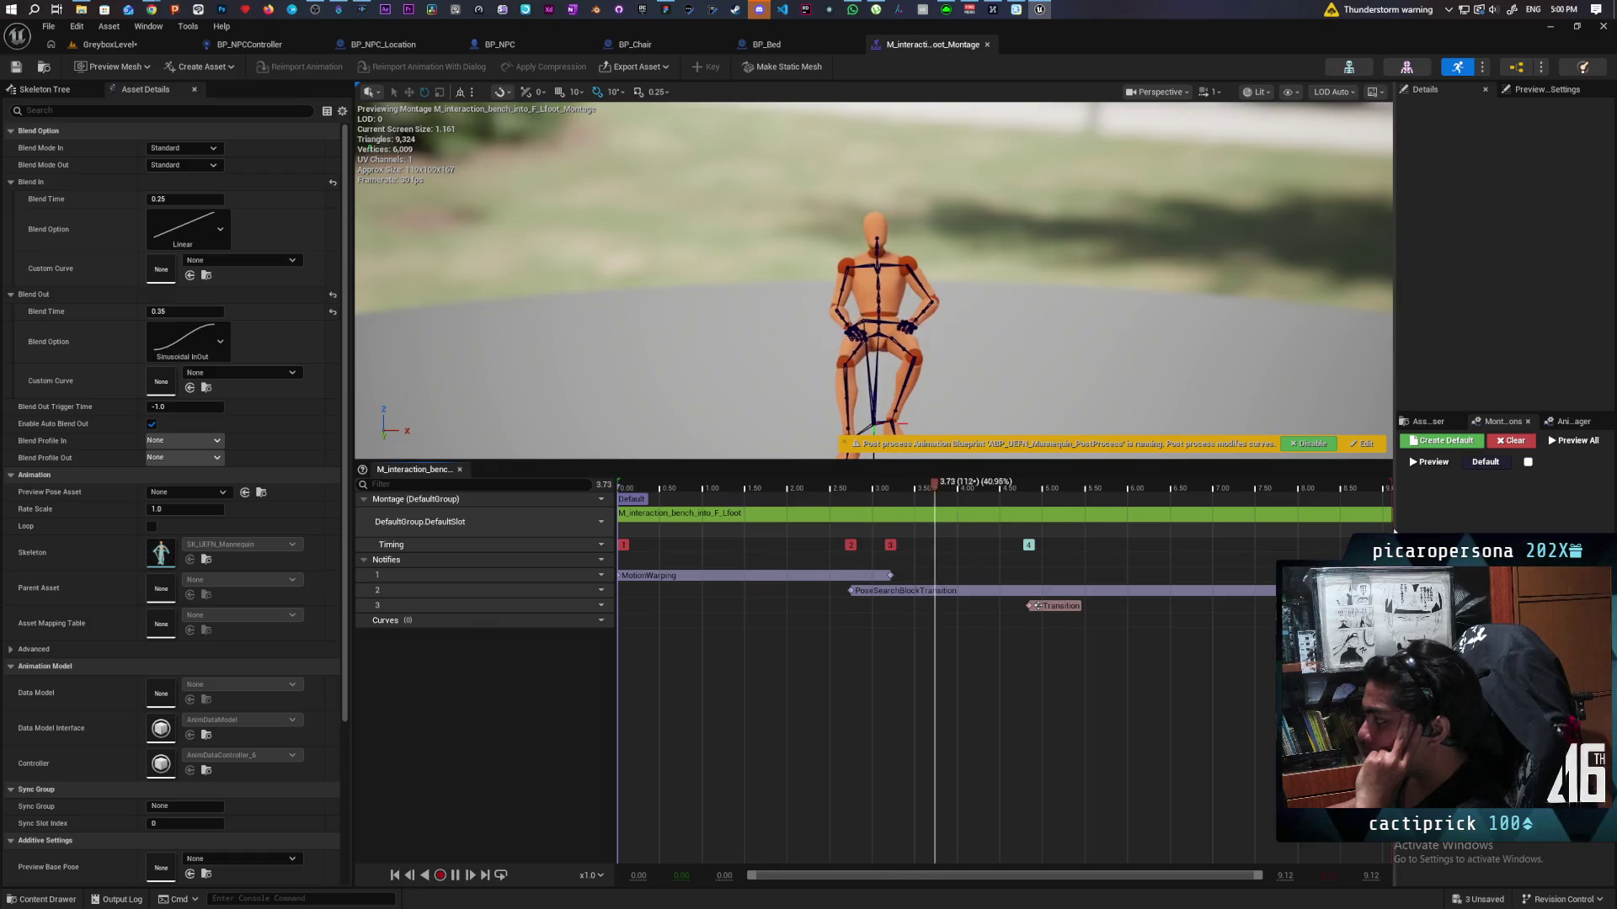
mouse_move(1395, 532)
left_mouse_down()
mouse_move(1322, 532)
mouse_move(1359, 532)
left_mouse_up()
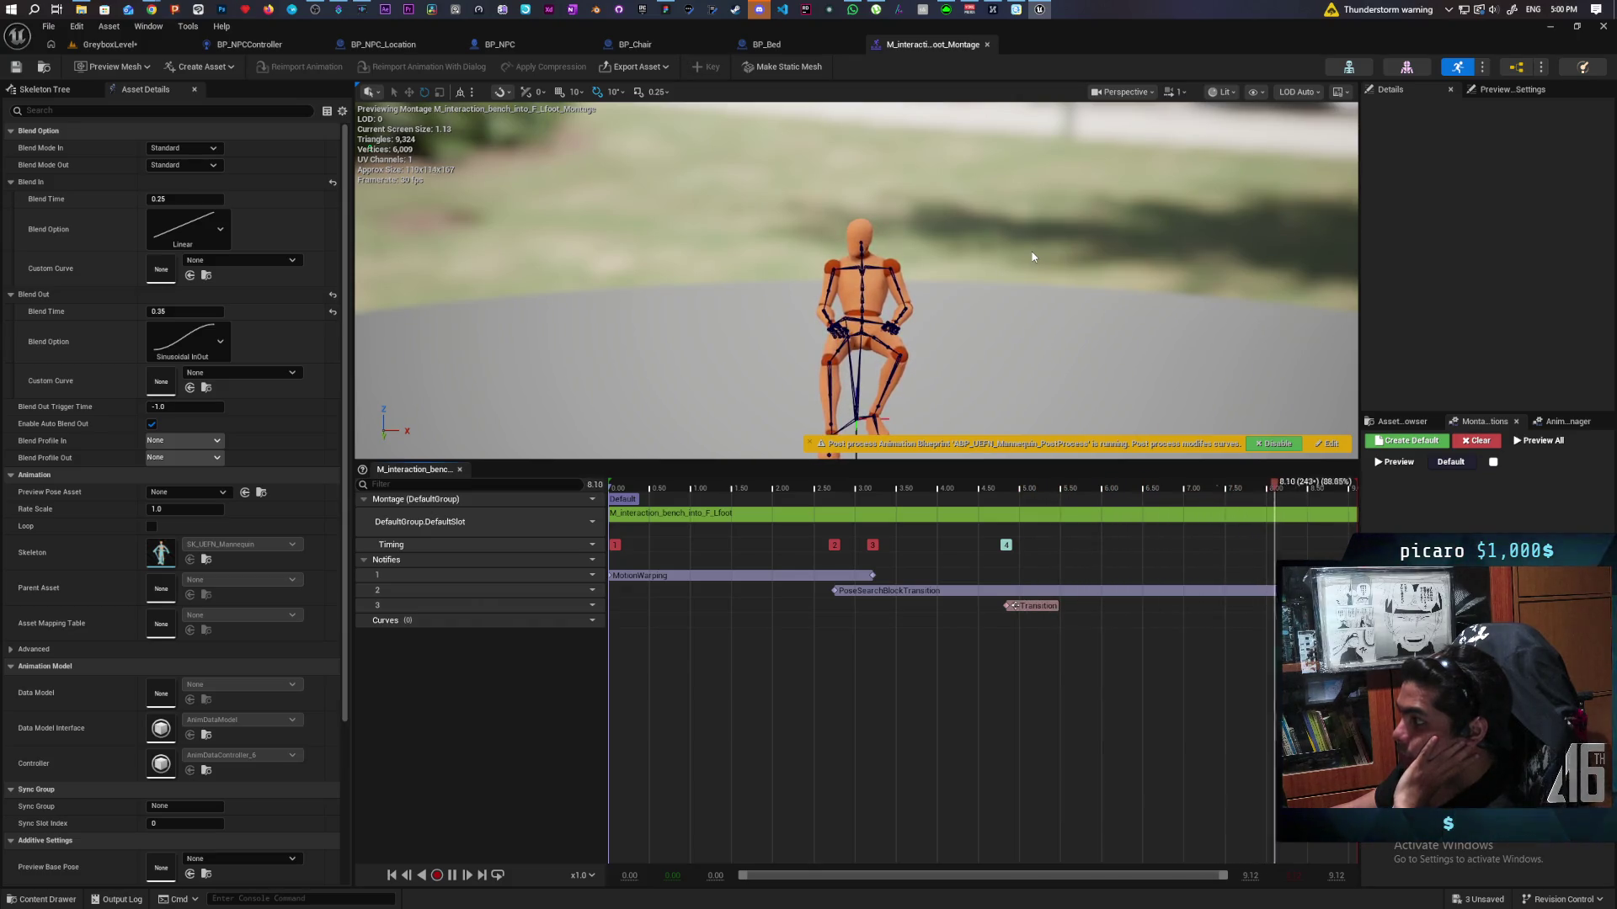
left_click(514, 44)
Step: Pan and zoom over the Testing Sitting on Chair nodes to review the sit and leave-furniture logic
mouse_move(881, 275)
left_mouse_down()
mouse_move(732, 173)
mouse_move(485, 174)
mouse_move(831, 181)
left_mouse_up()
scroll(766, 175, "down", 3)
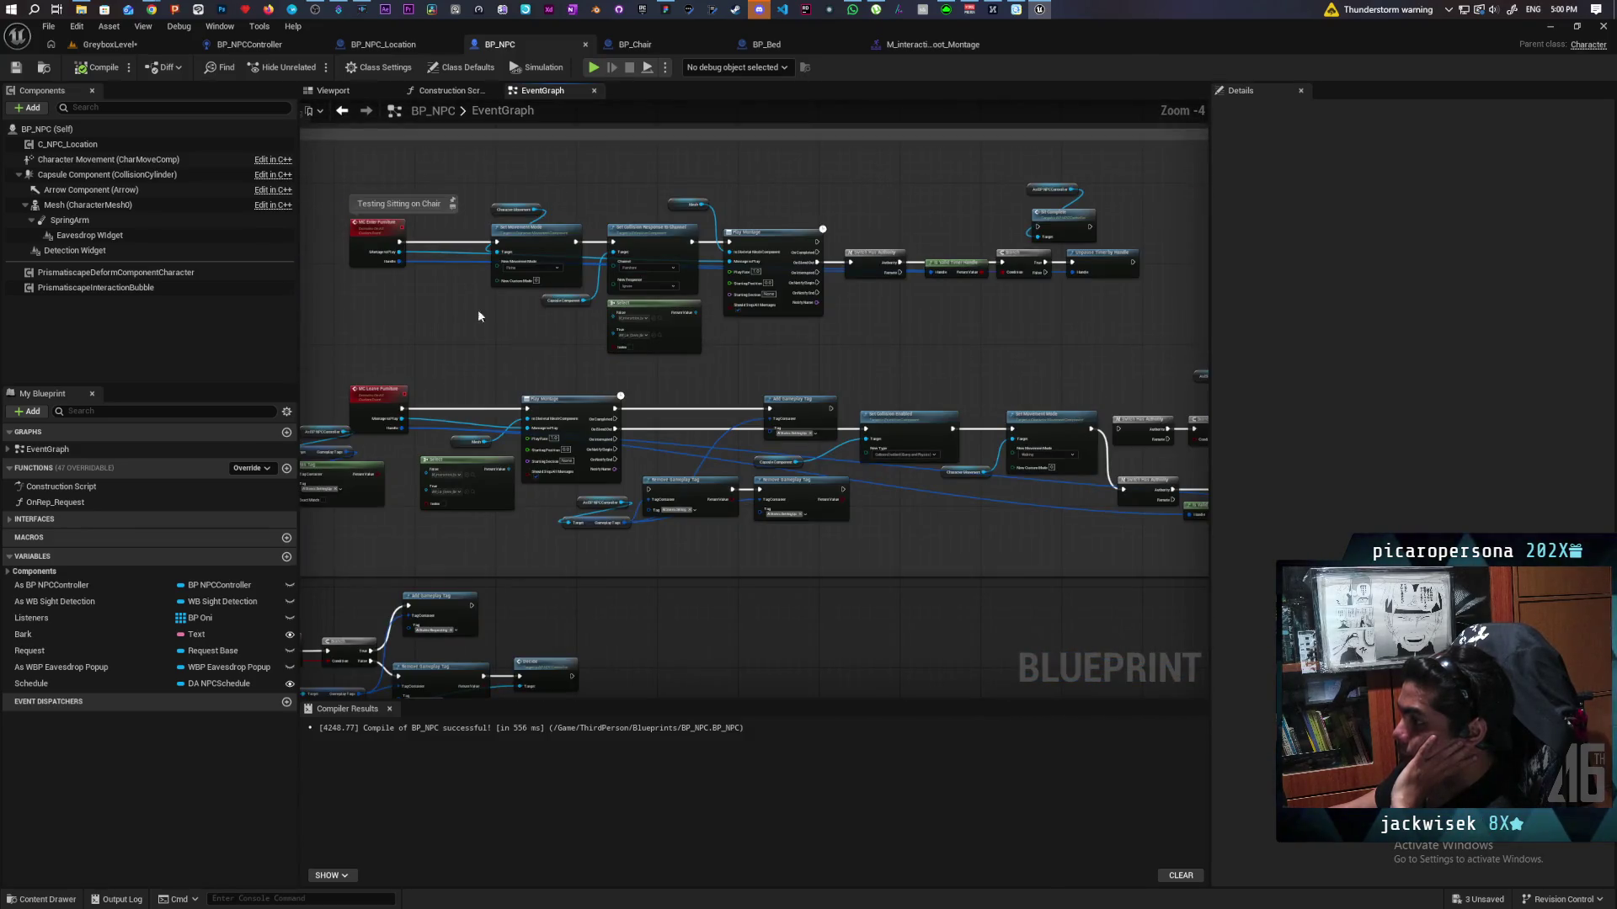
scroll(606, 320, "up", 2)
left_click_drag(611, 329, 523, 323)
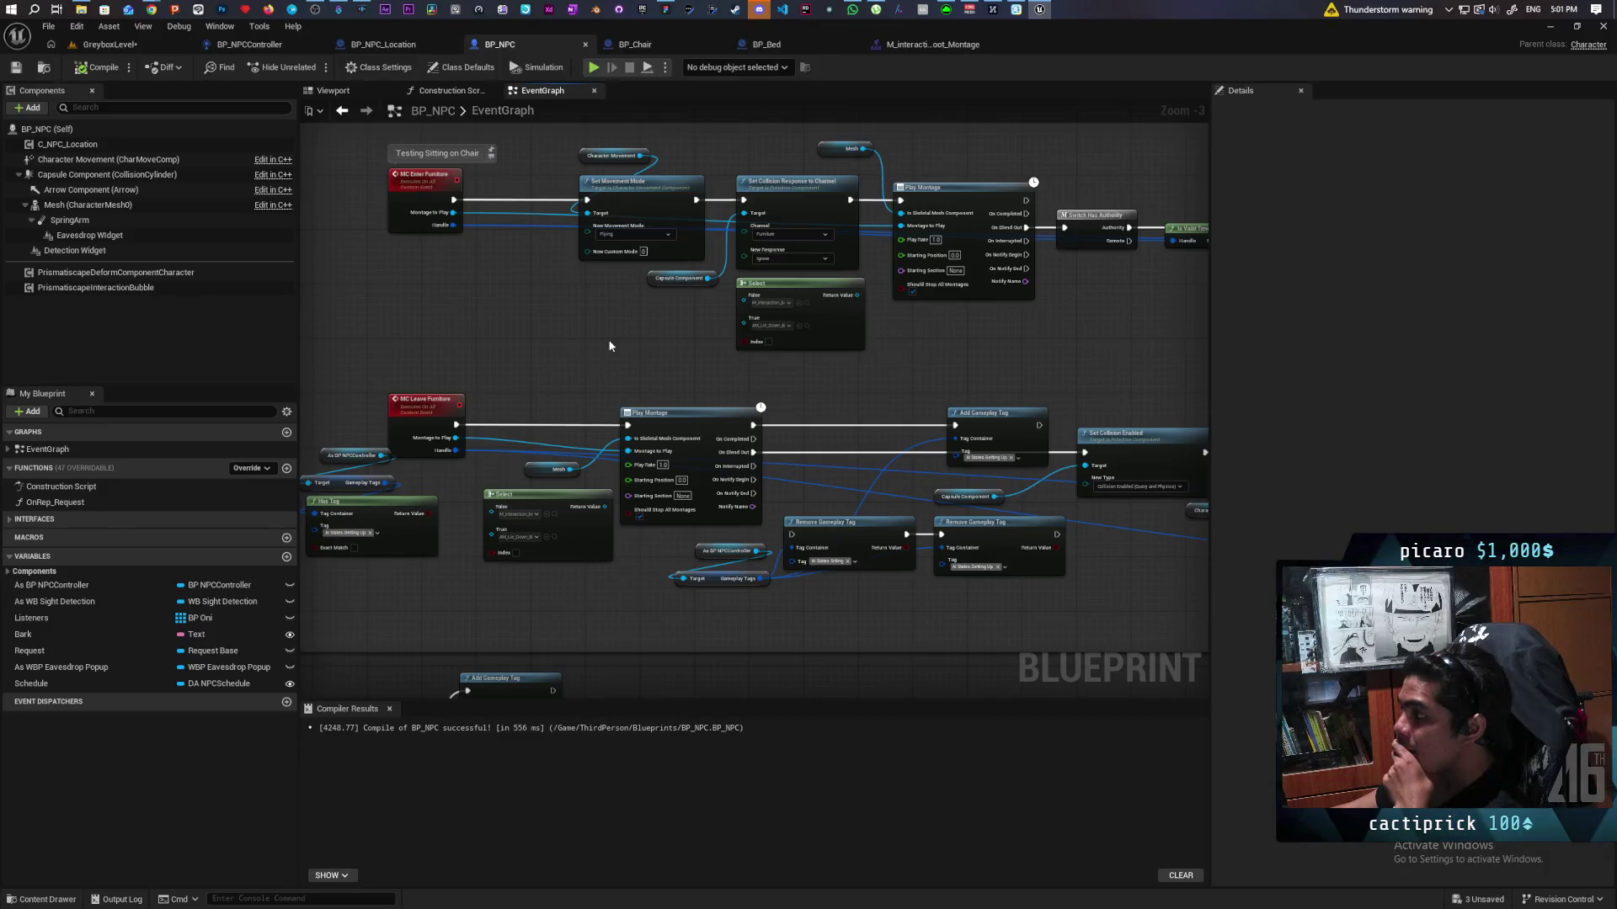
mouse_move(845, 381)
left_mouse_down()
mouse_move(771, 436)
mouse_move(872, 437)
left_mouse_up()
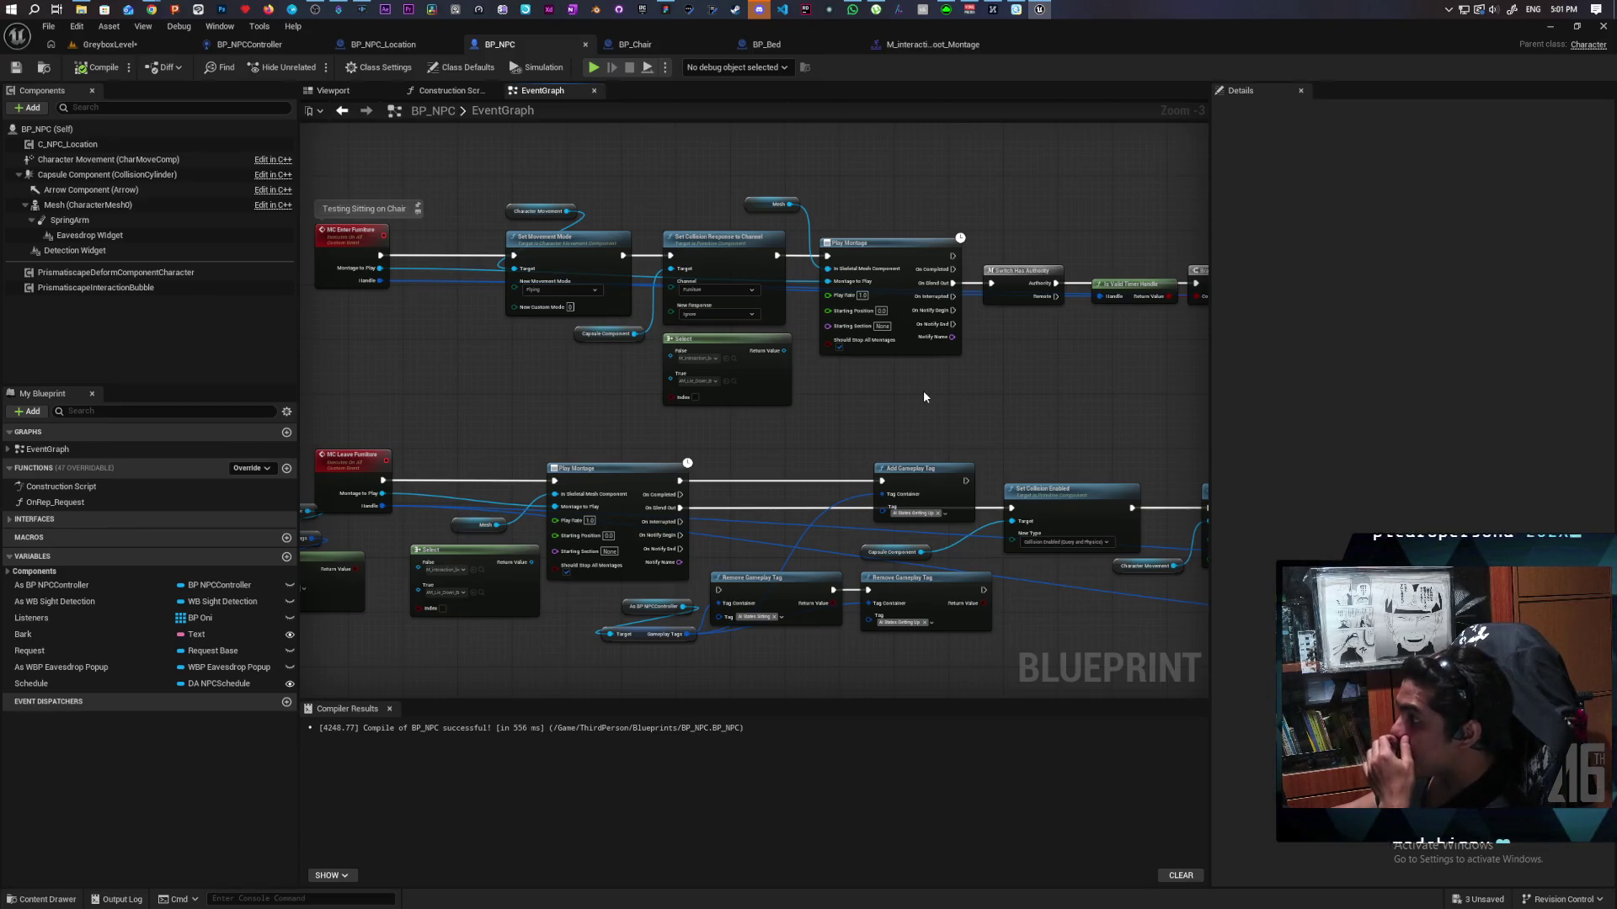
mouse_move(923, 390)
left_mouse_down()
mouse_move(669, 390)
mouse_move(697, 385)
left_mouse_up()
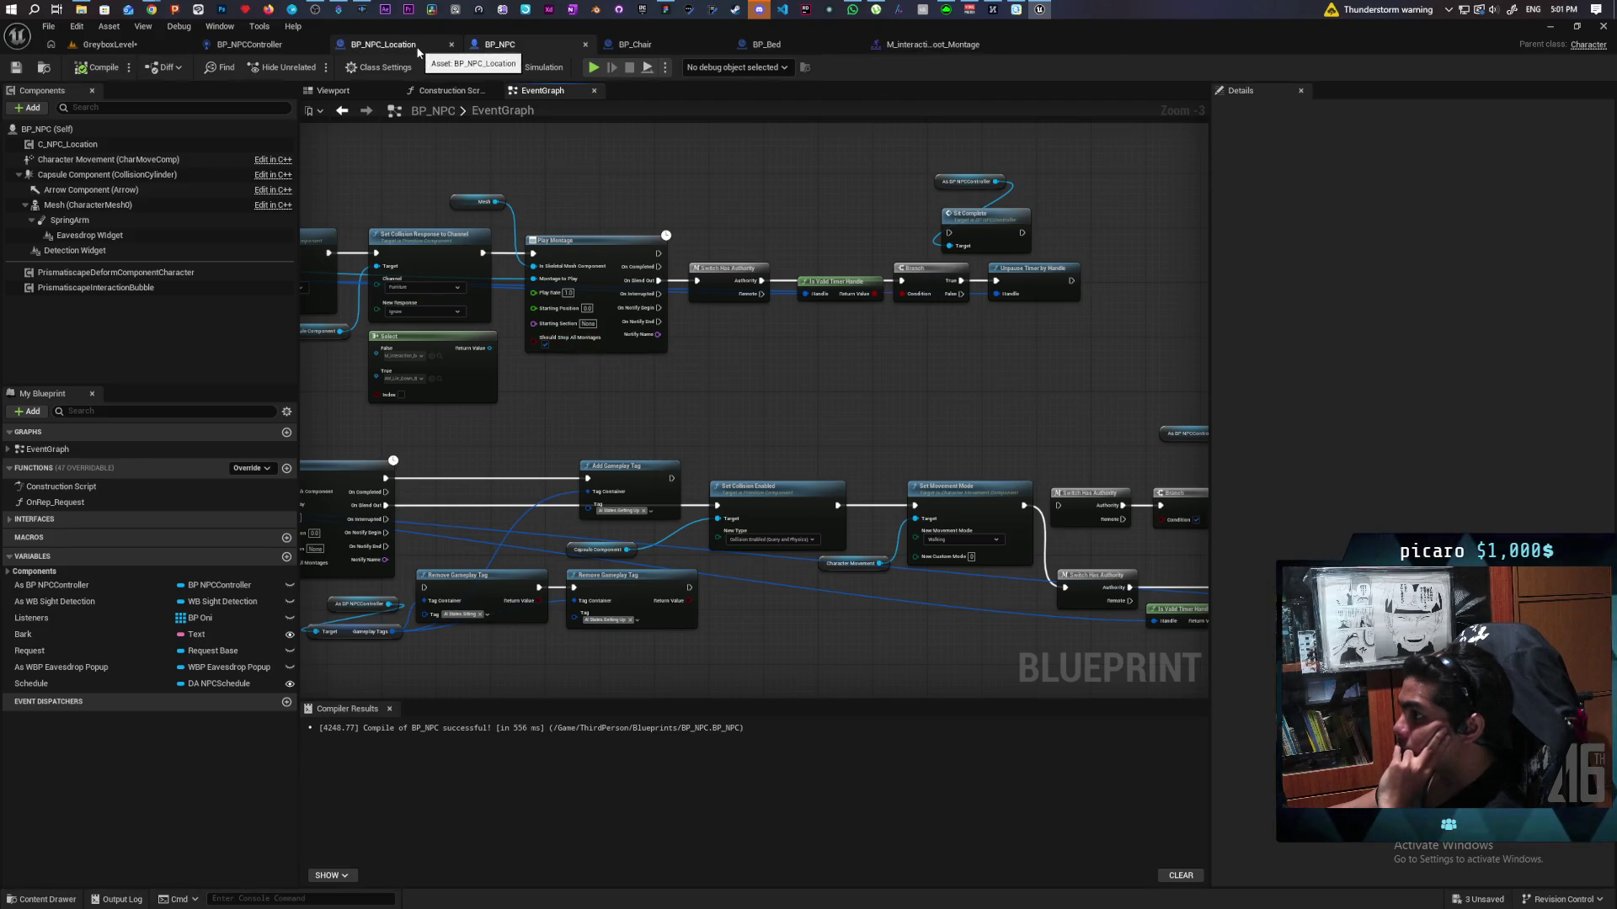
left_click_drag(443, 388, 596, 384)
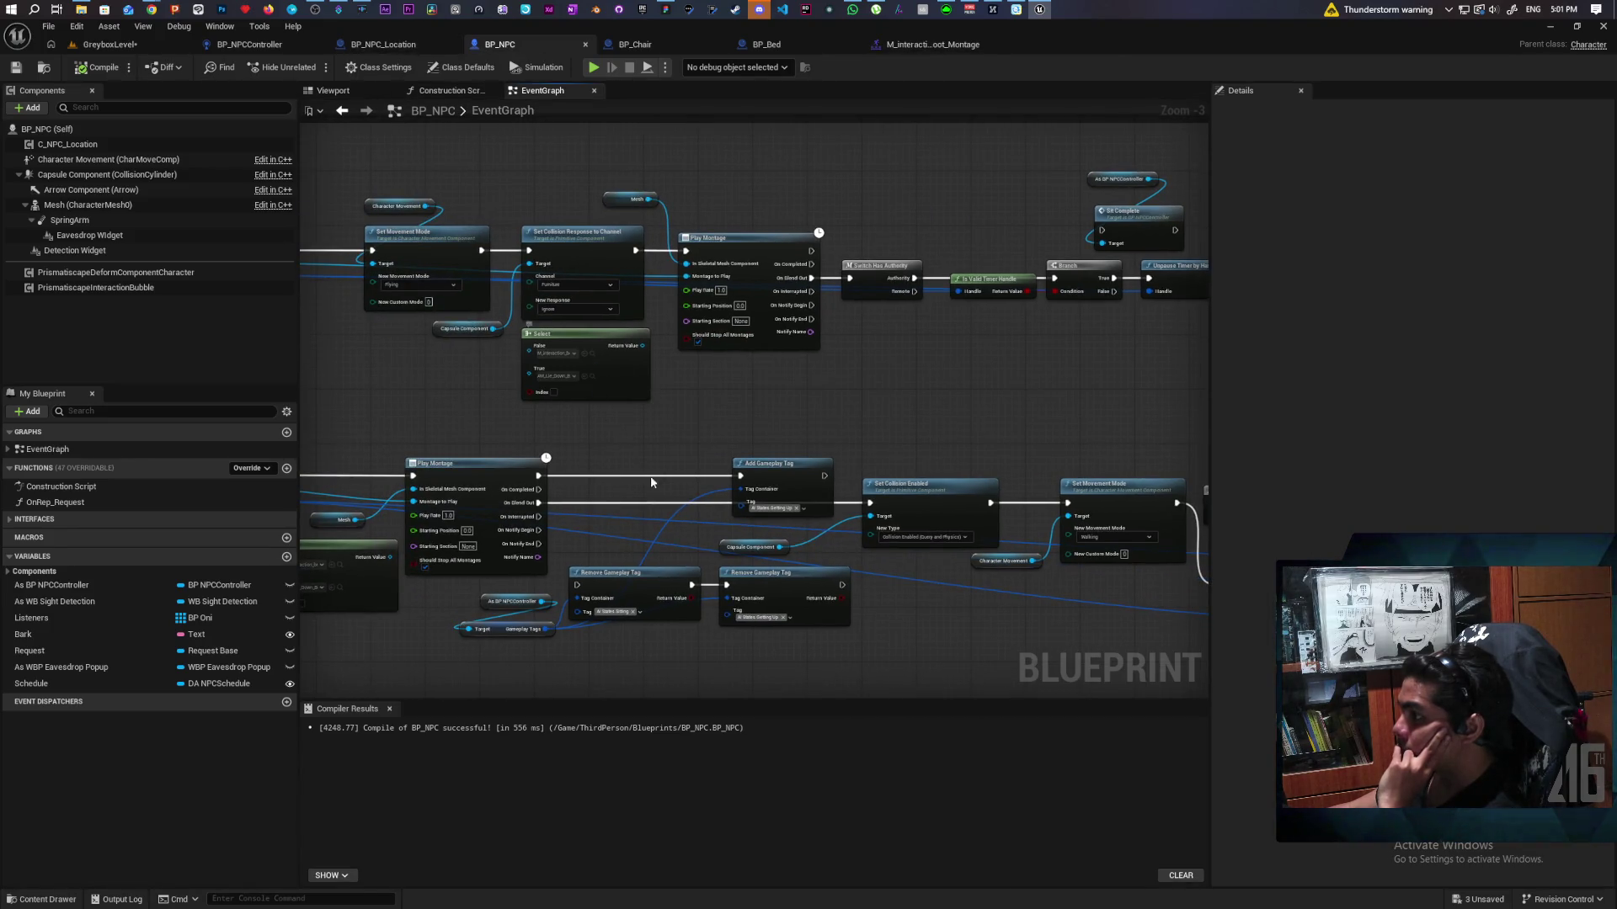
Step: Open the AM_Lie_Down_Bed montage from the Select node and inspect its notify window properties
left_click(594, 377)
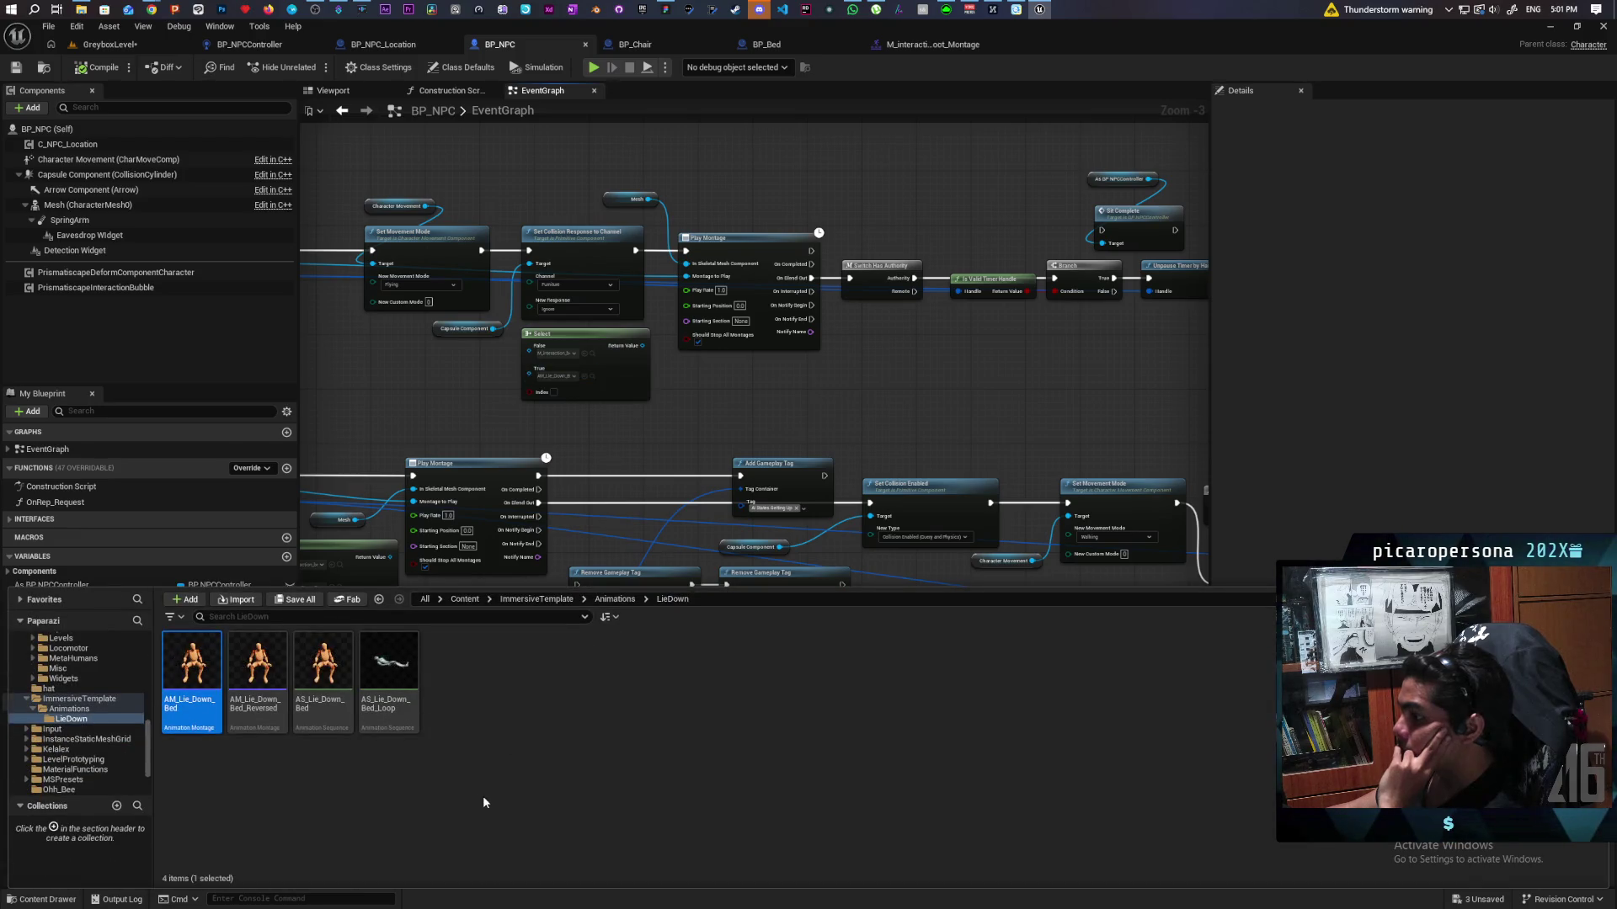
double_click(191, 661)
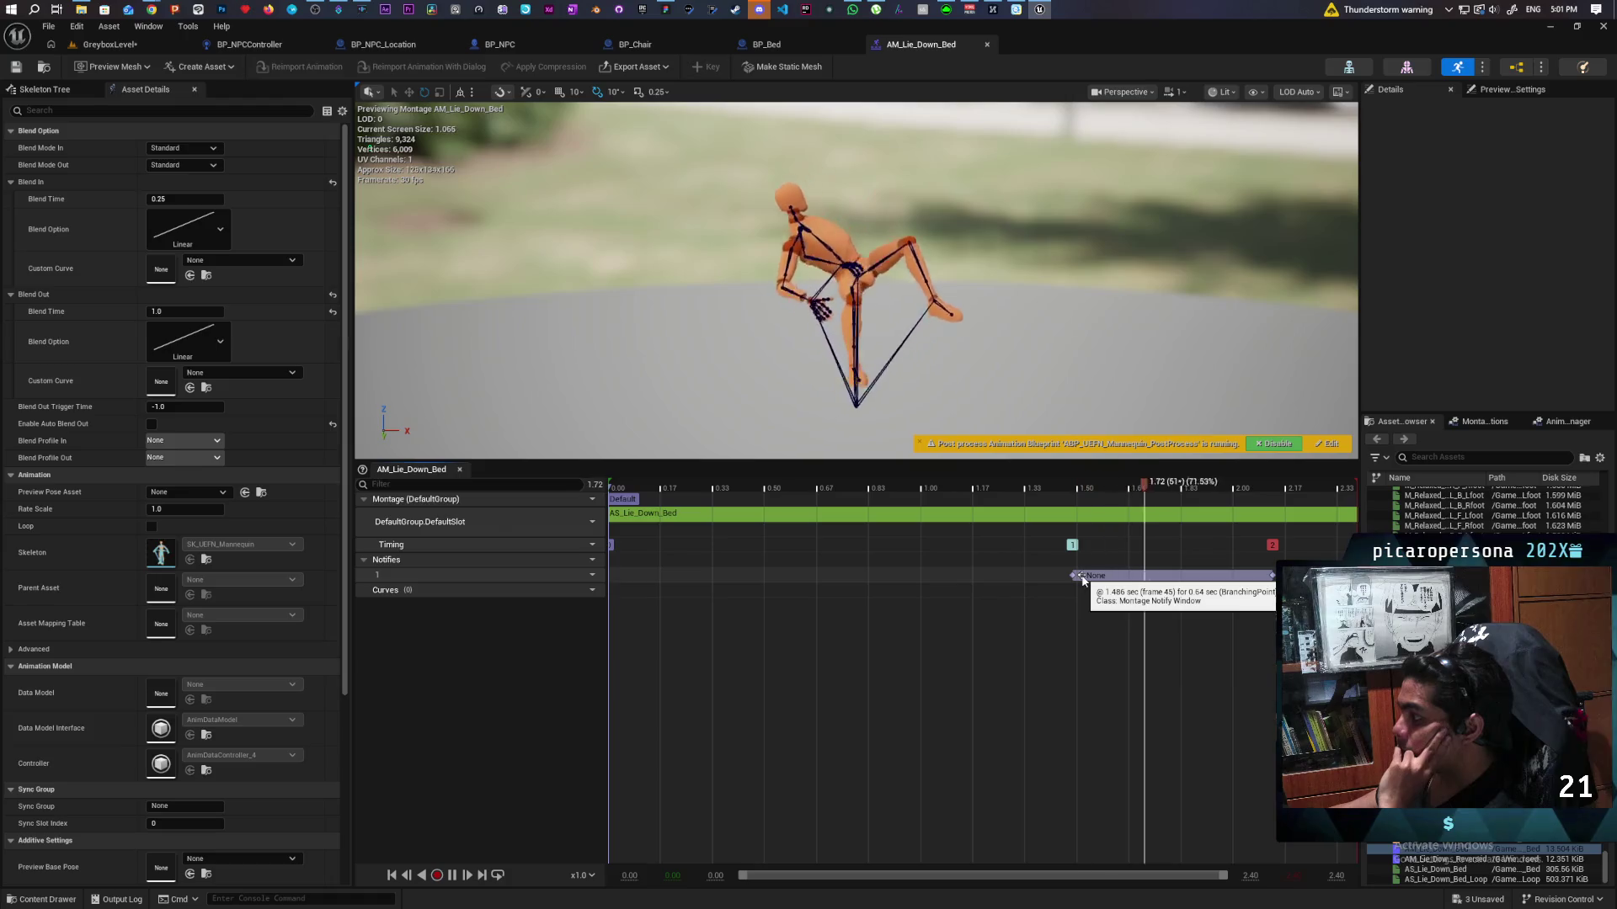
left_click(1088, 581)
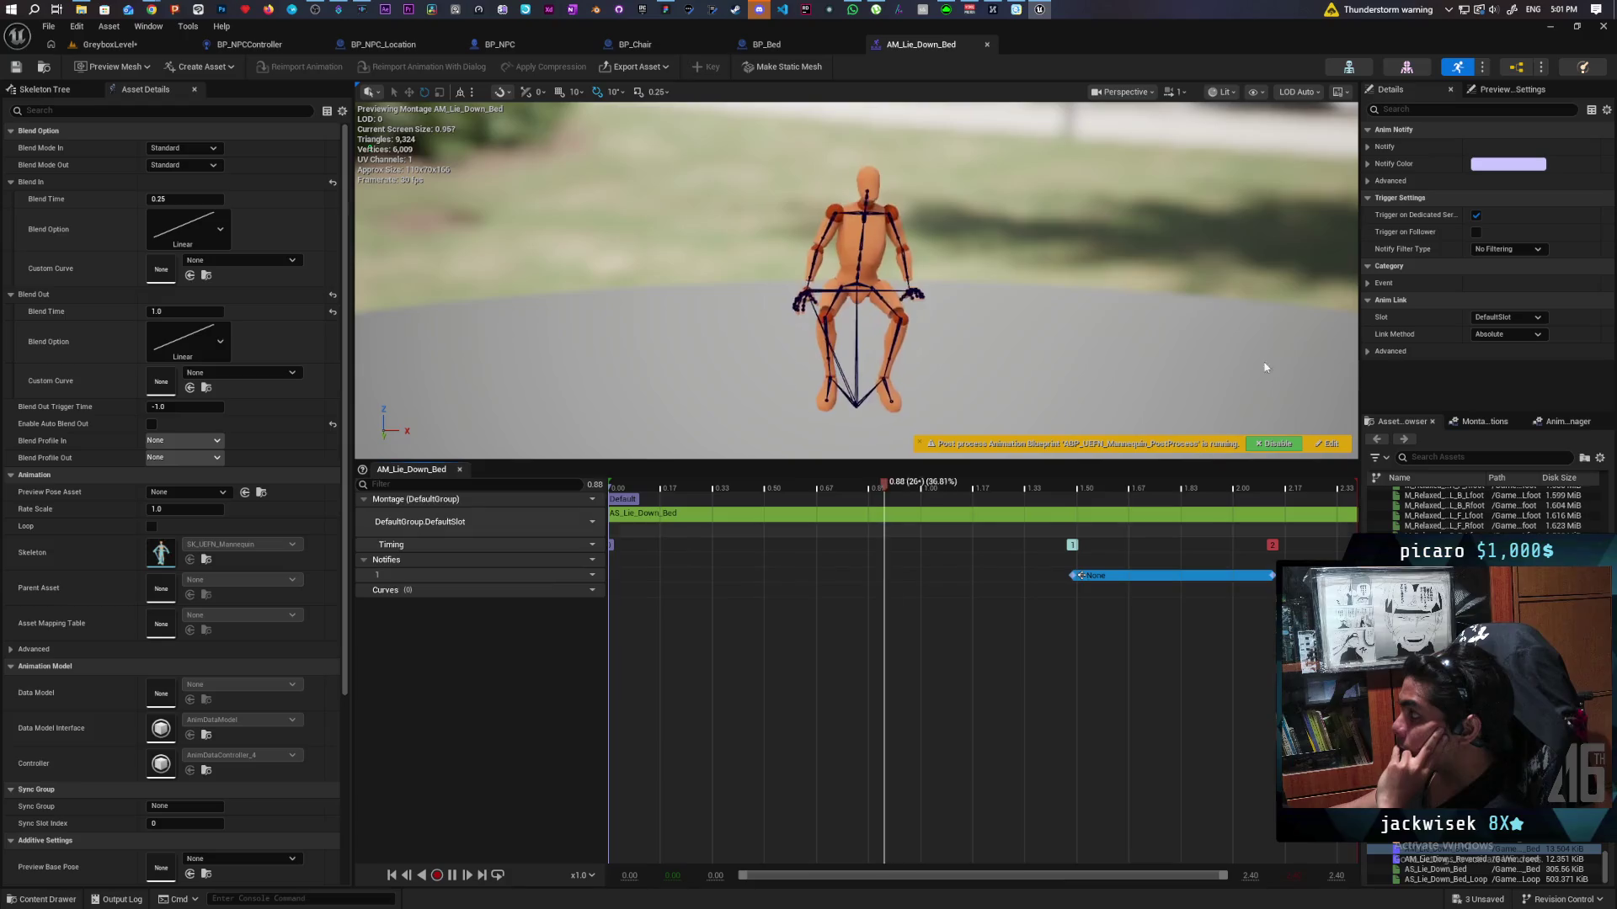
left_click(1367, 147)
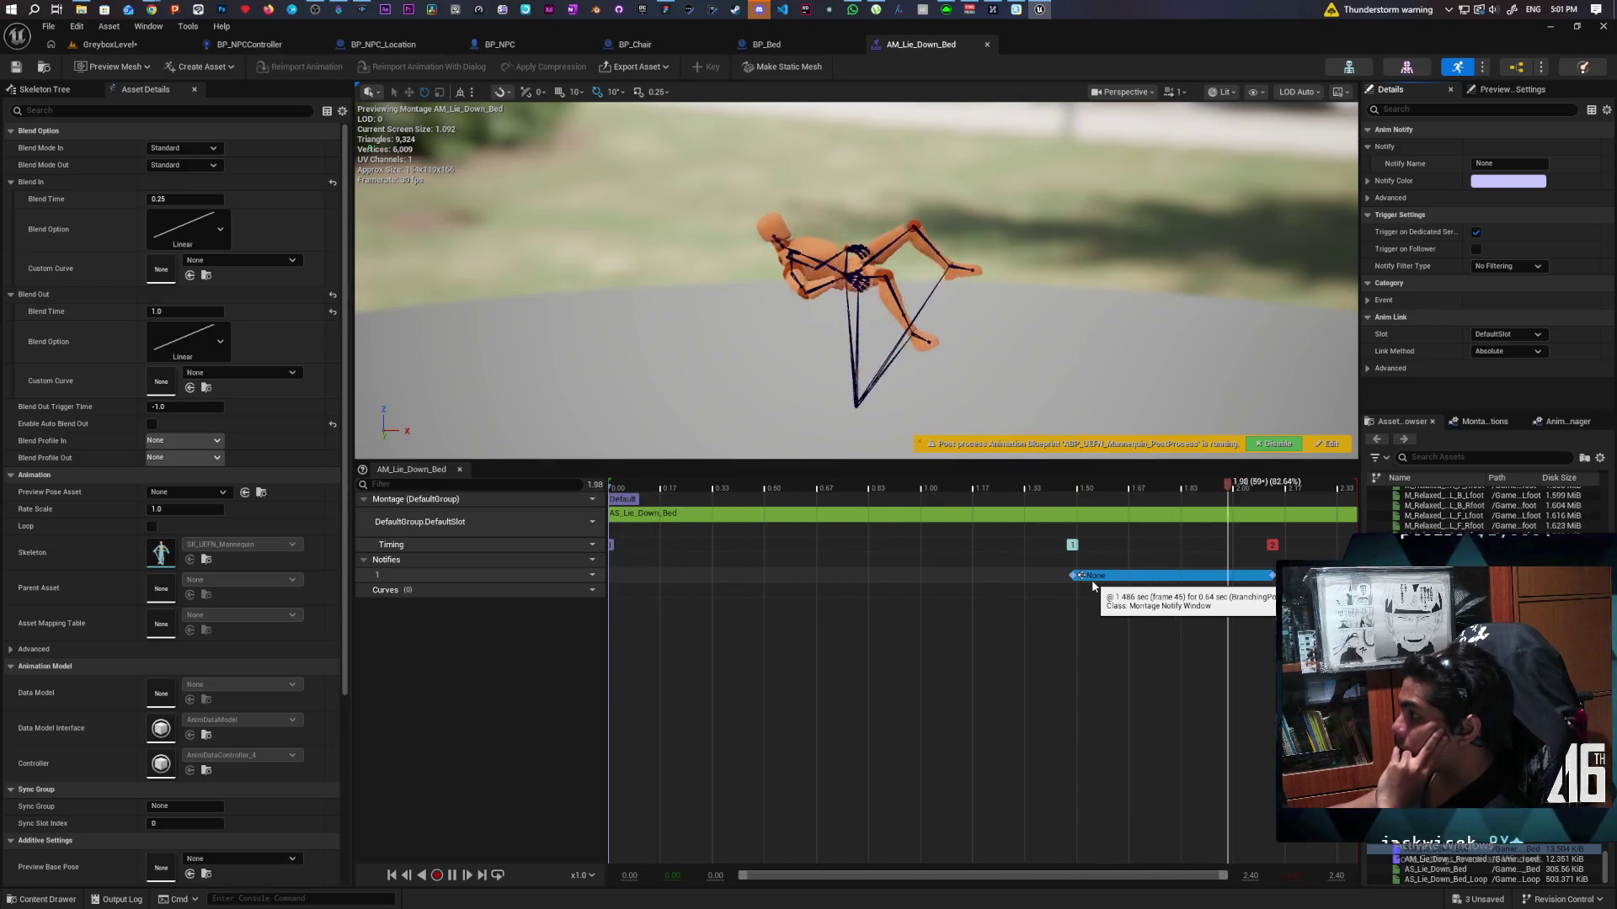
Step: Move the notify window later to about 1.8 s, preview the poses, and save the montage
mouse_move(1094, 578)
left_mouse_down()
mouse_move(1236, 576)
mouse_move(1160, 576)
mouse_move(1220, 577)
left_mouse_up()
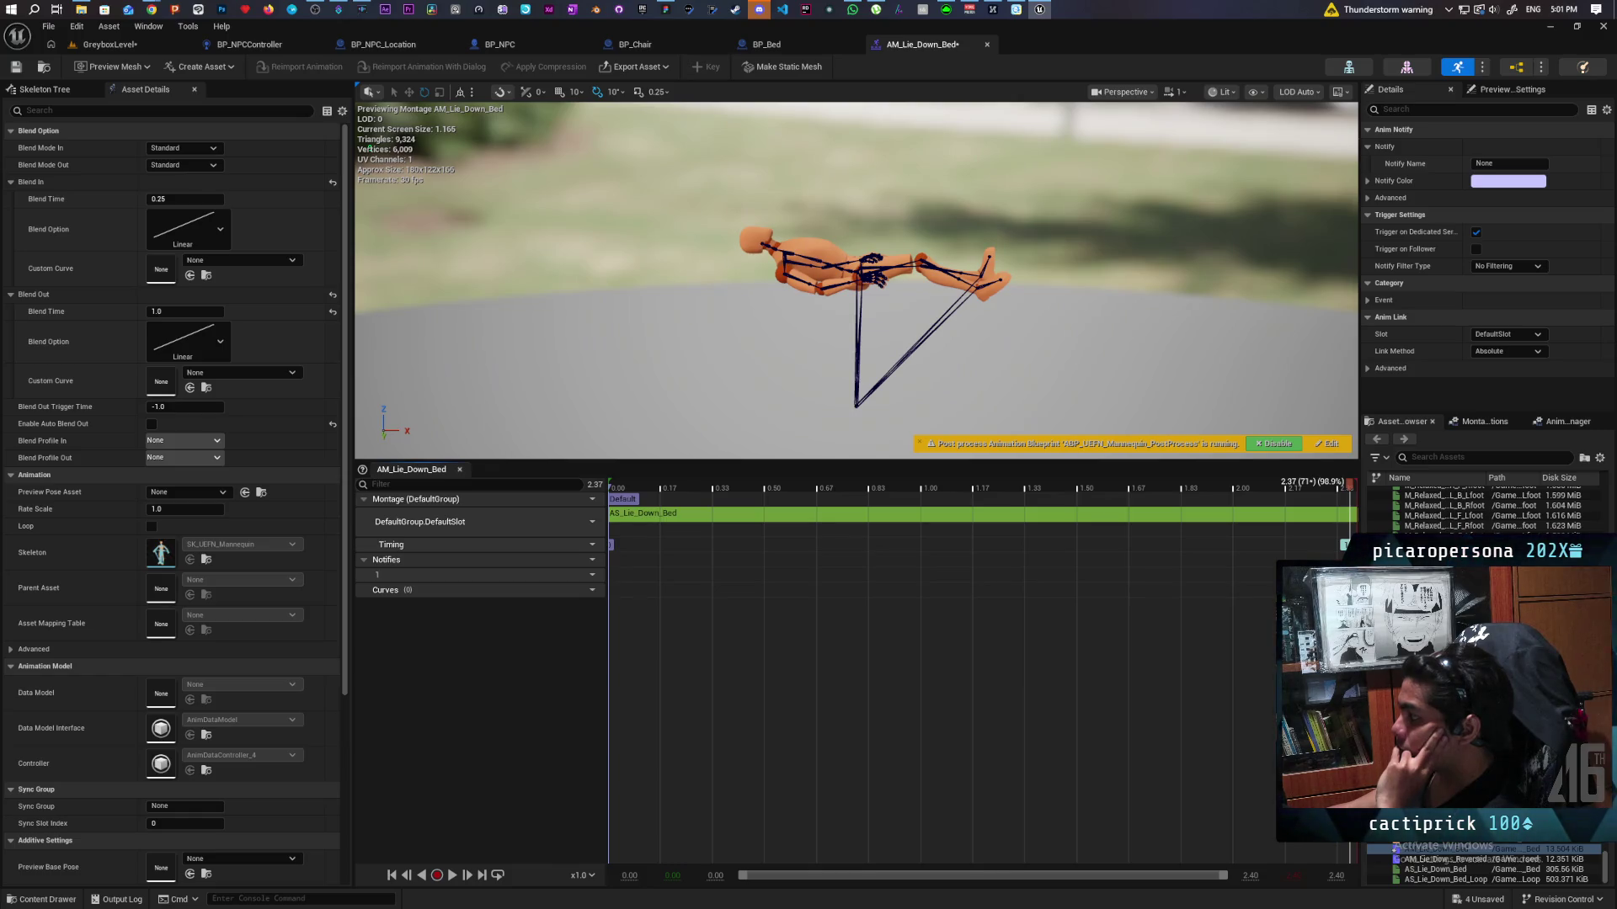
mouse_move(1351, 488)
left_mouse_down()
mouse_move(611, 490)
mouse_move(1372, 533)
left_mouse_up()
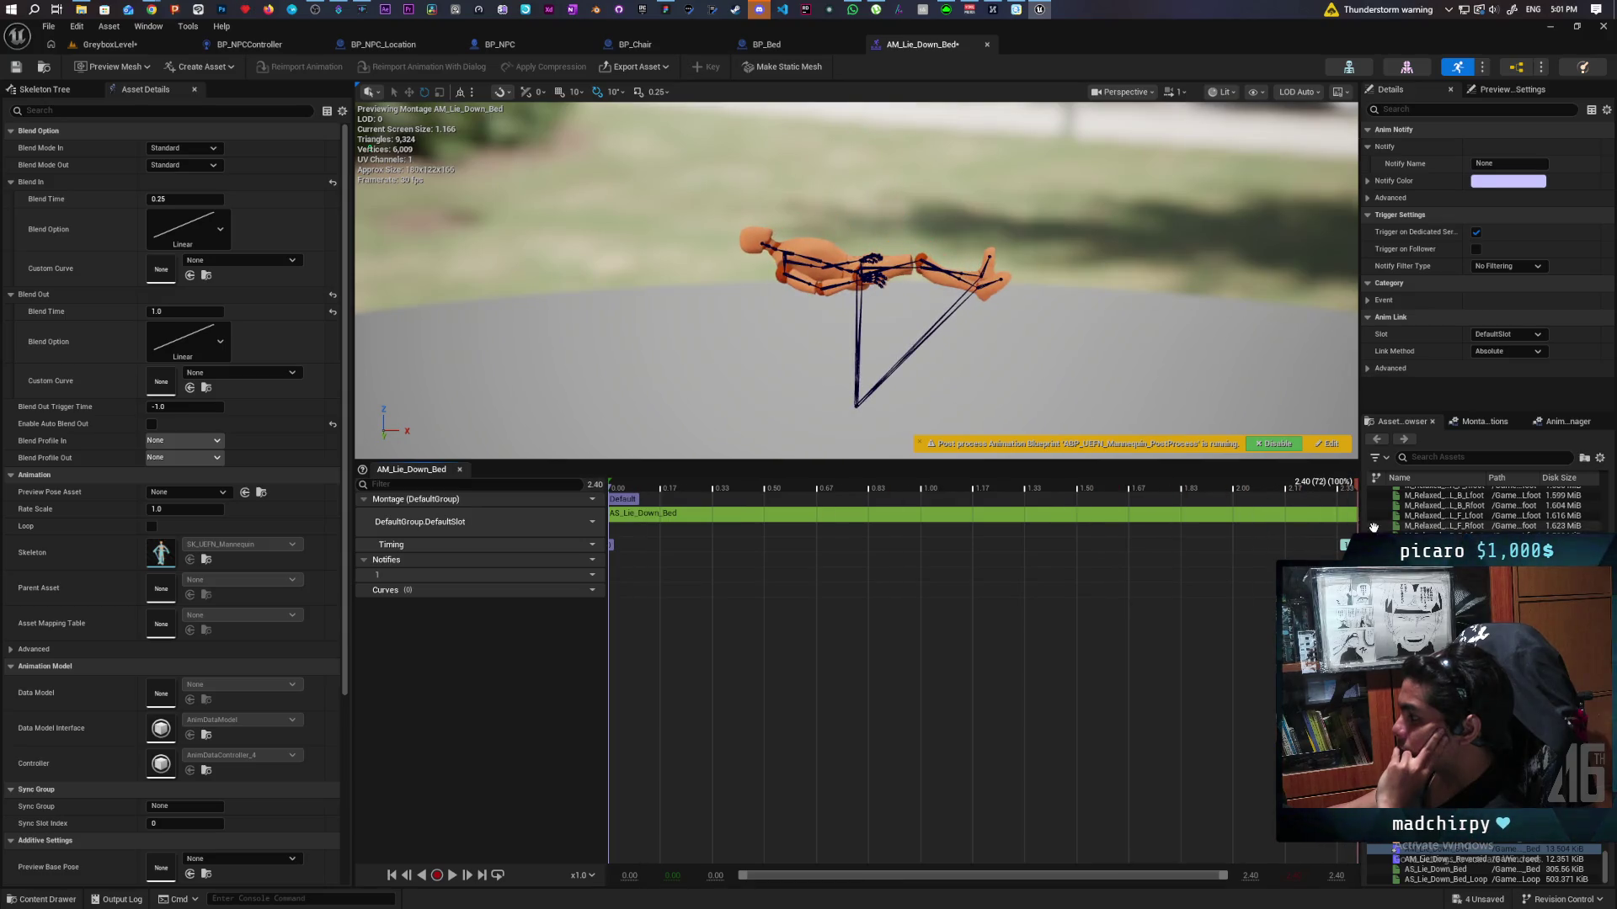
key("ctrl+s")
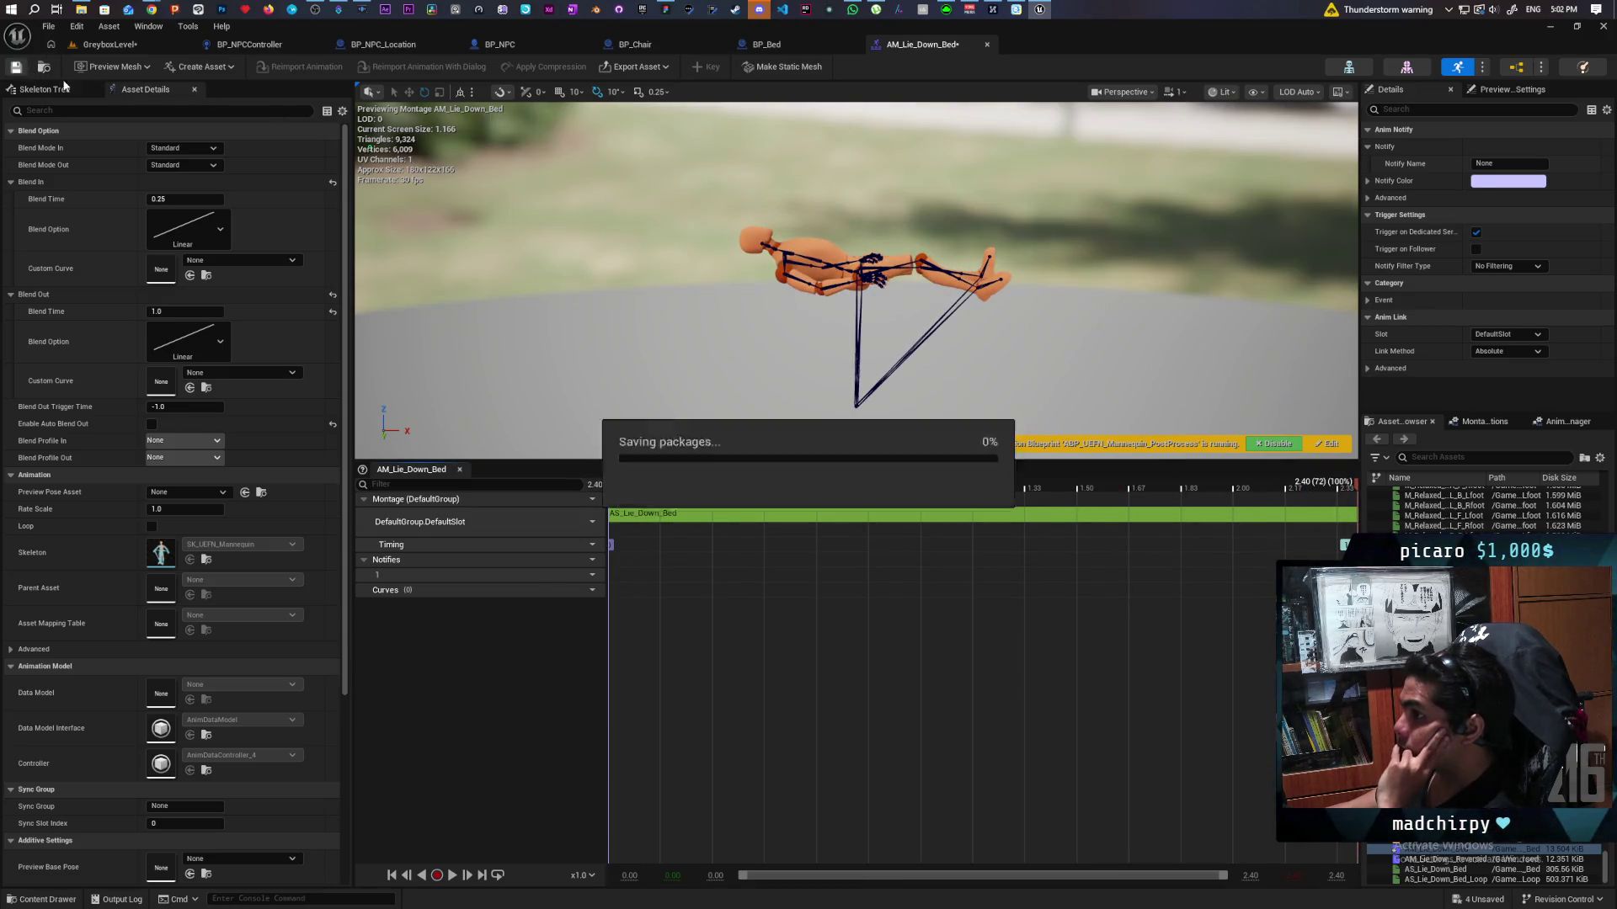
left_click(766, 44)
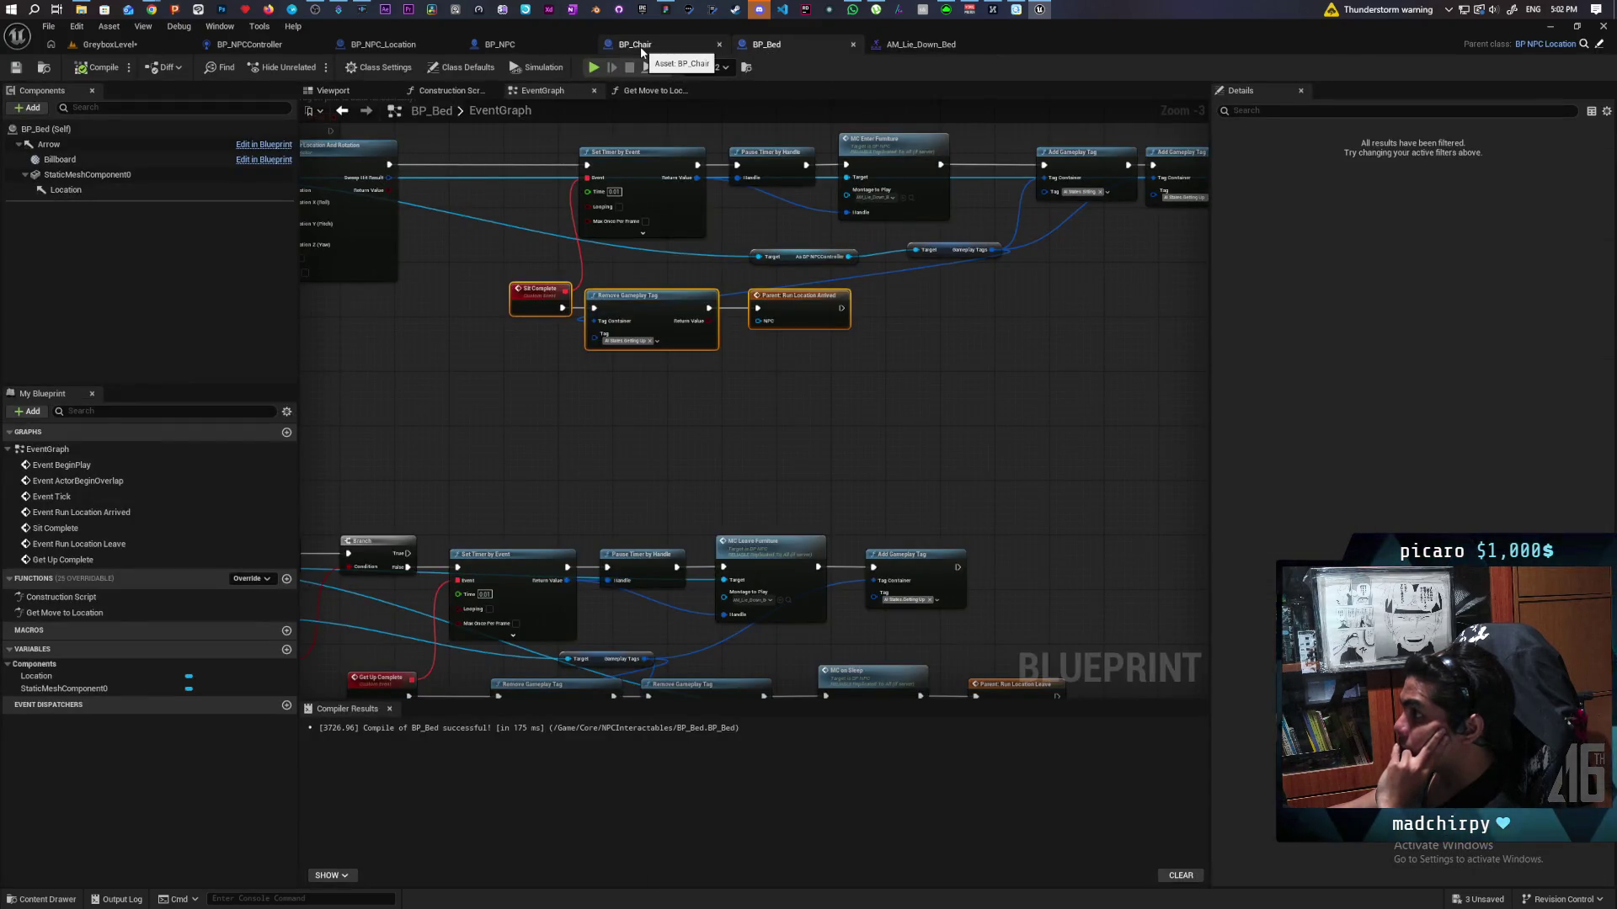
Step: Wire Play Montage's On Notify Begin into Switch Has Authority in BP_NPC and save the blueprint
left_click(505, 45)
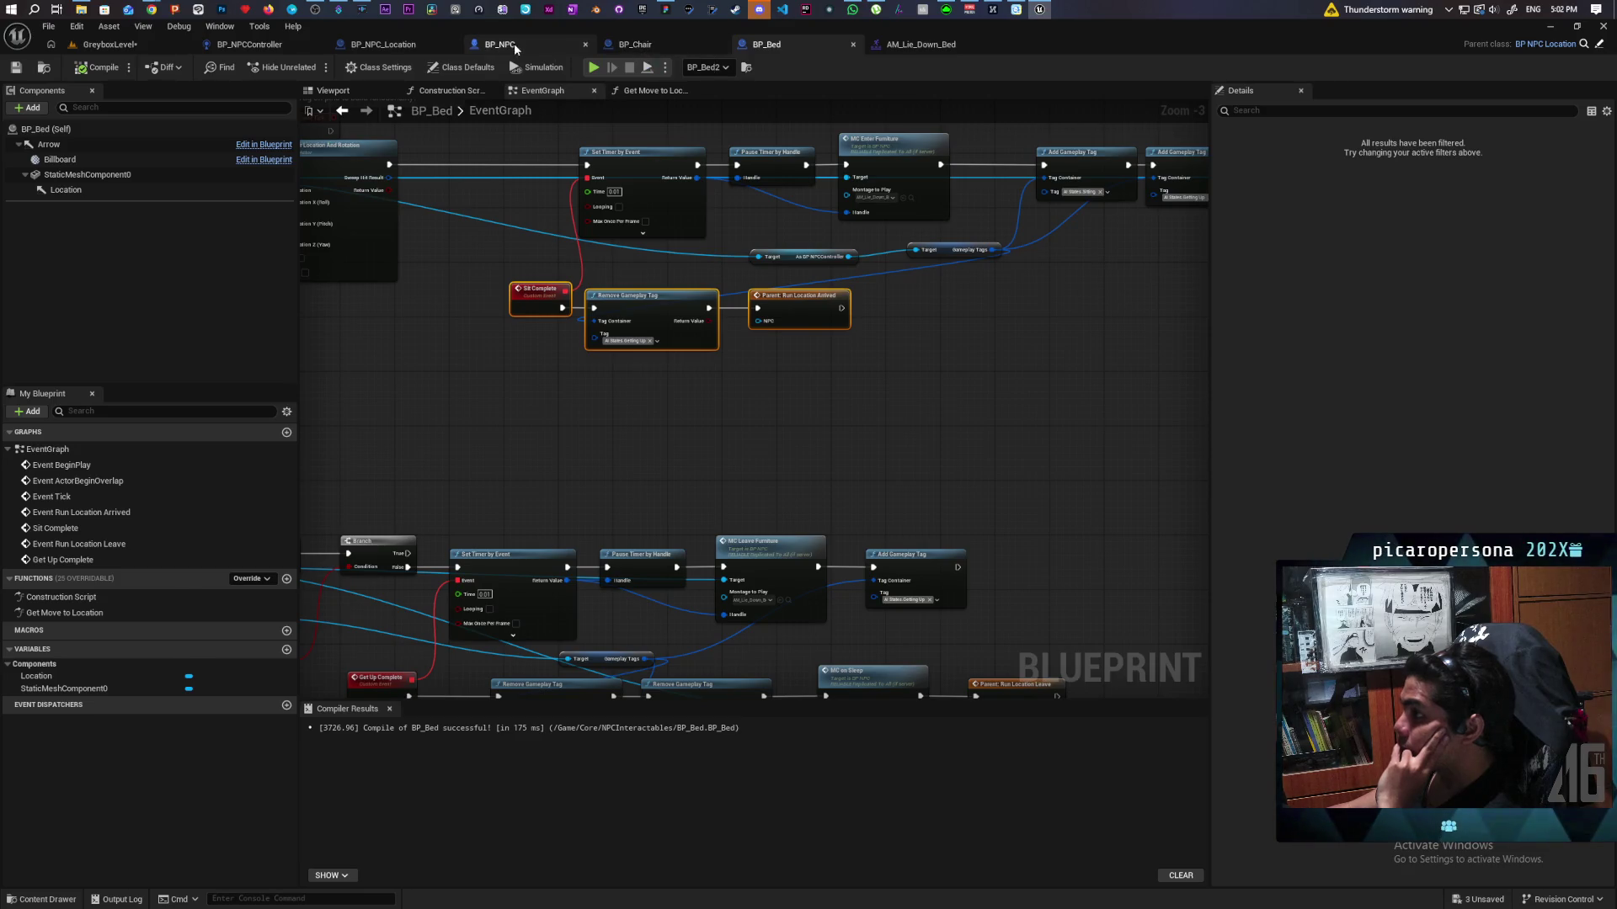
scroll(836, 348, "up", 3)
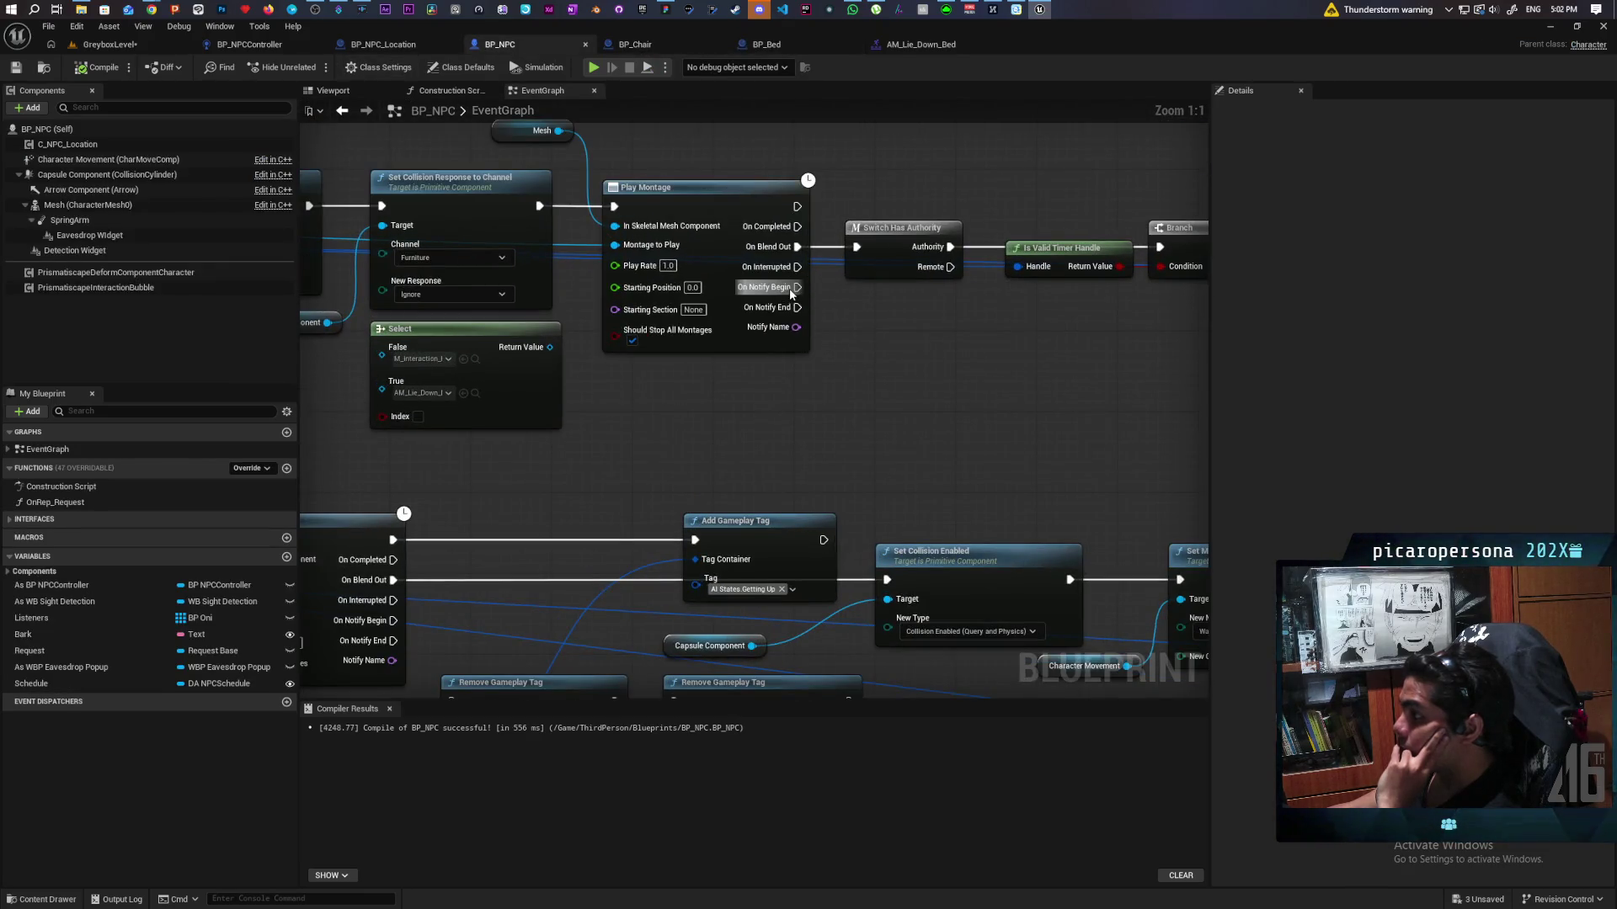
left_click_drag(793, 288, 856, 247)
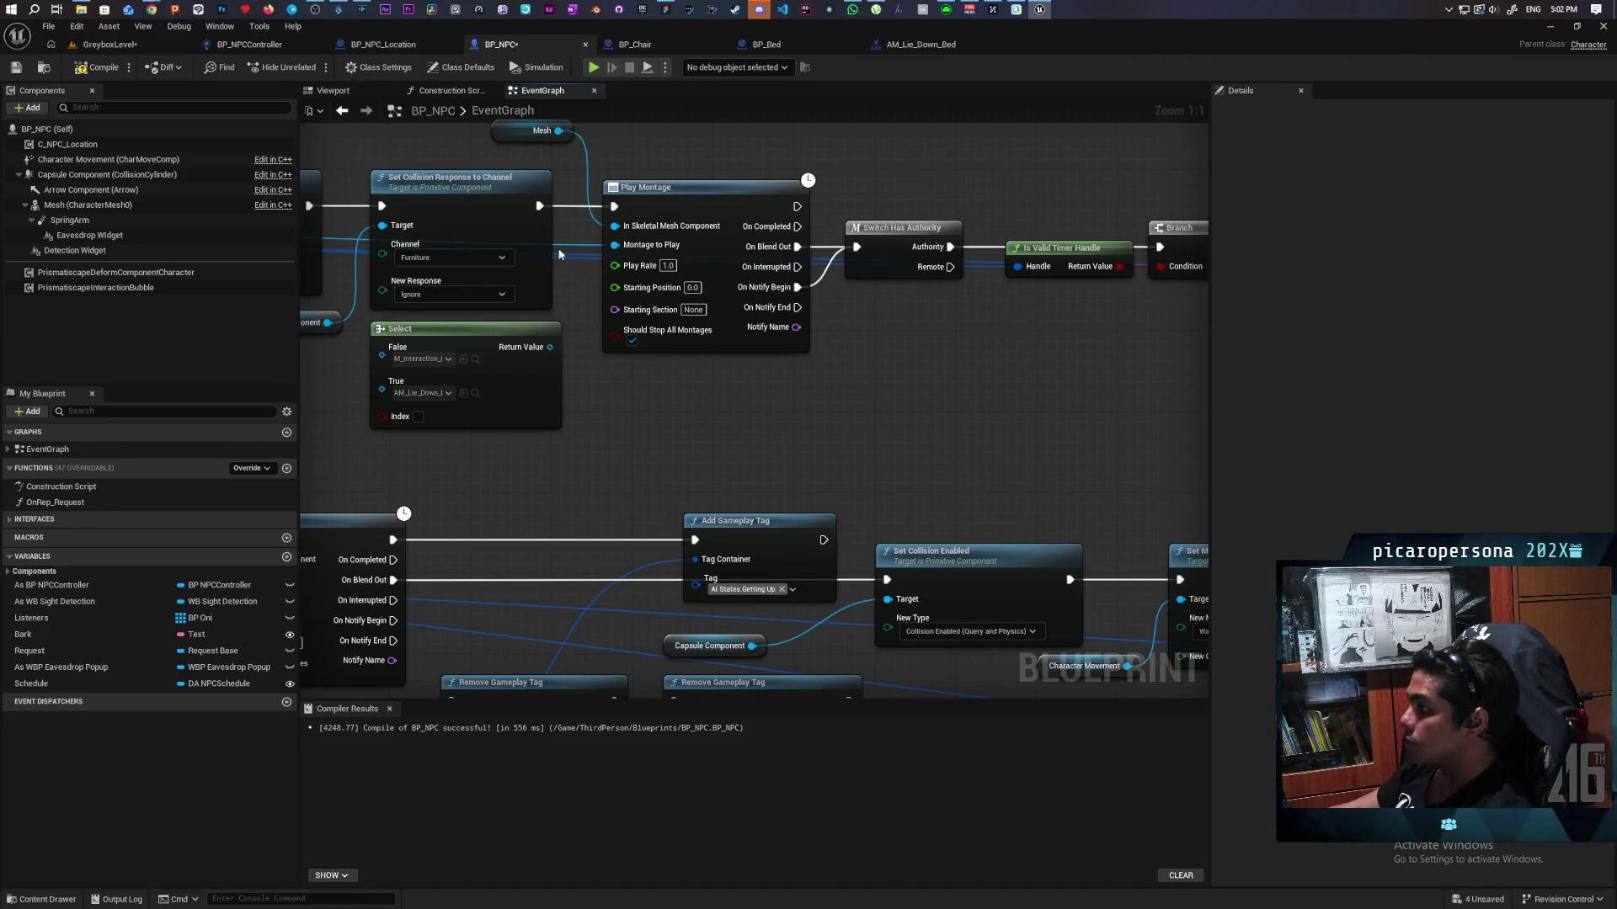
key("ctrl+shift+s")
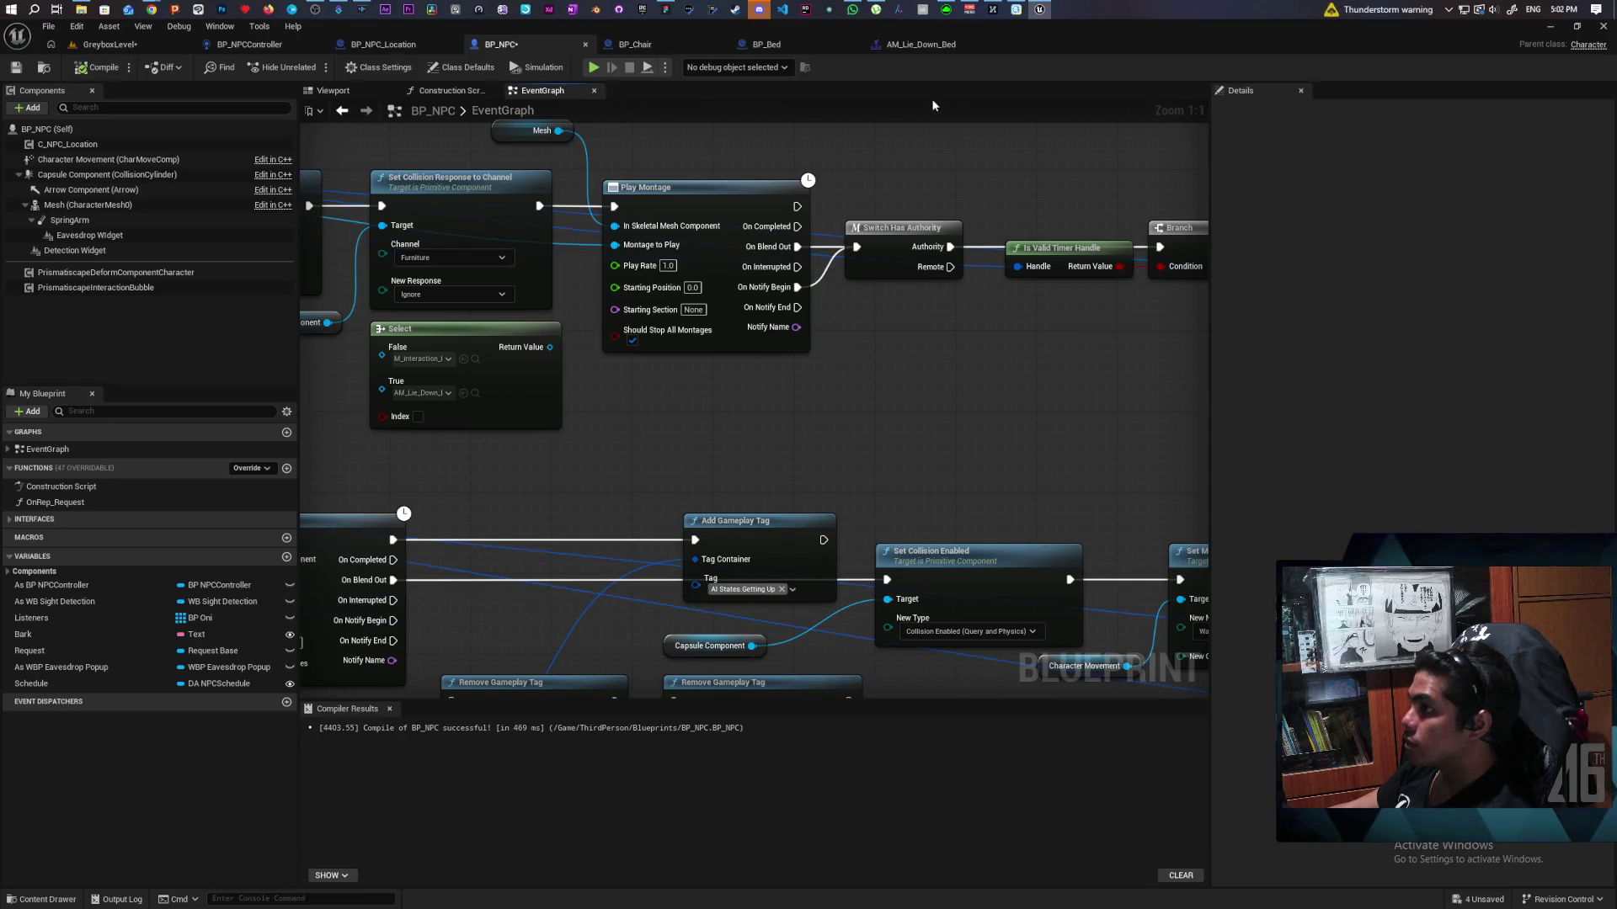
left_click(920, 46)
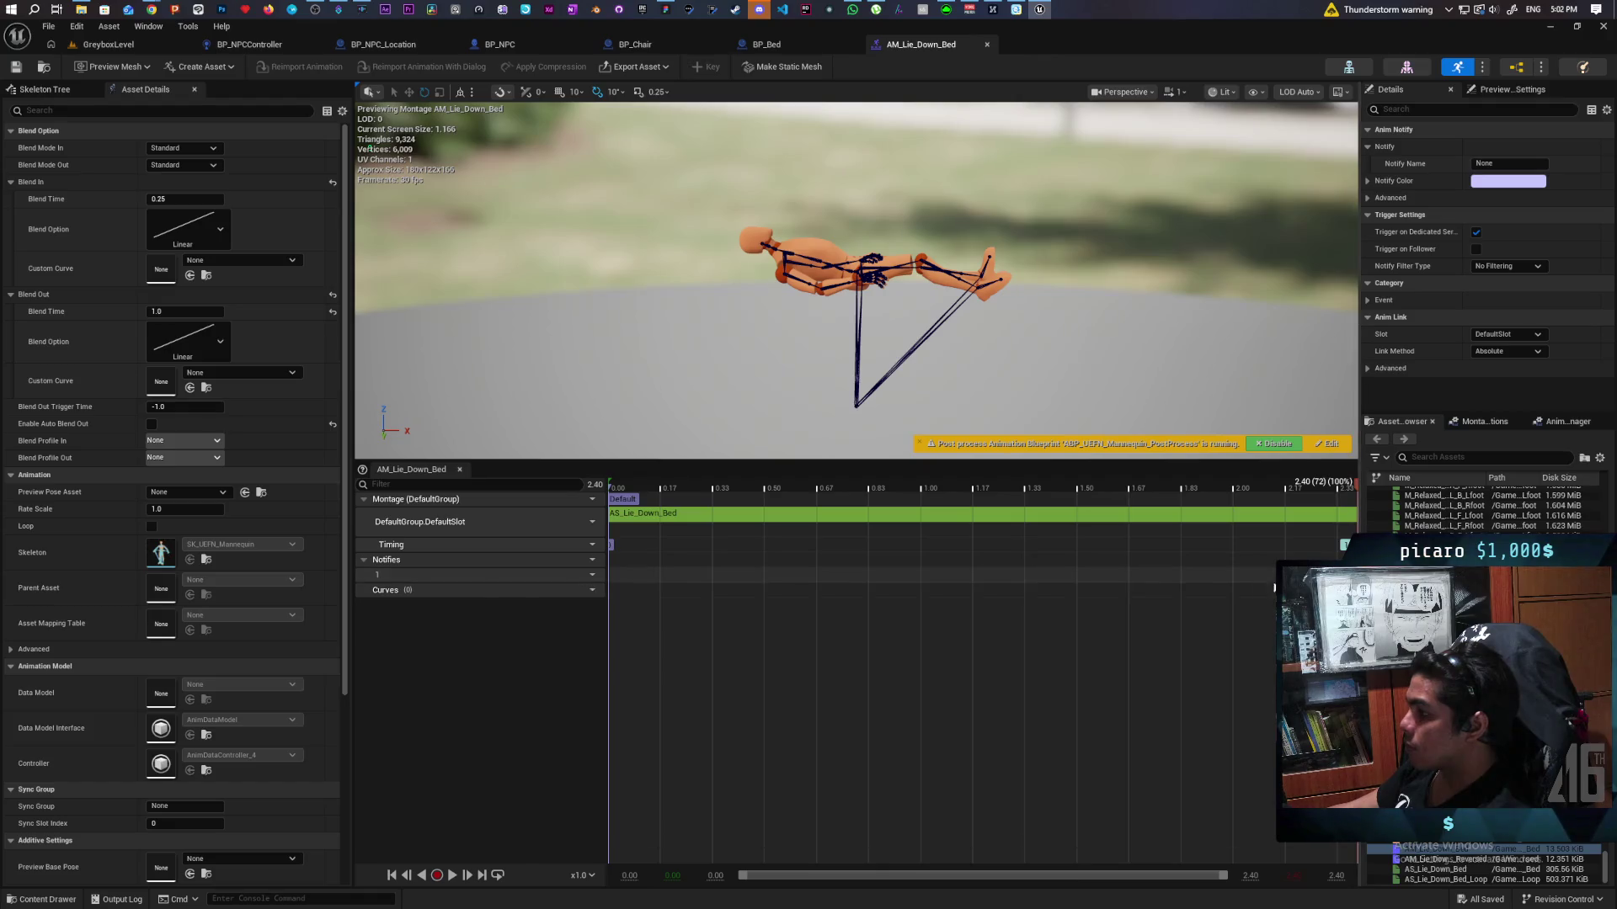
Step: Name the lie-down montage's notify 'Complete' and save the montage
left_click(1507, 164)
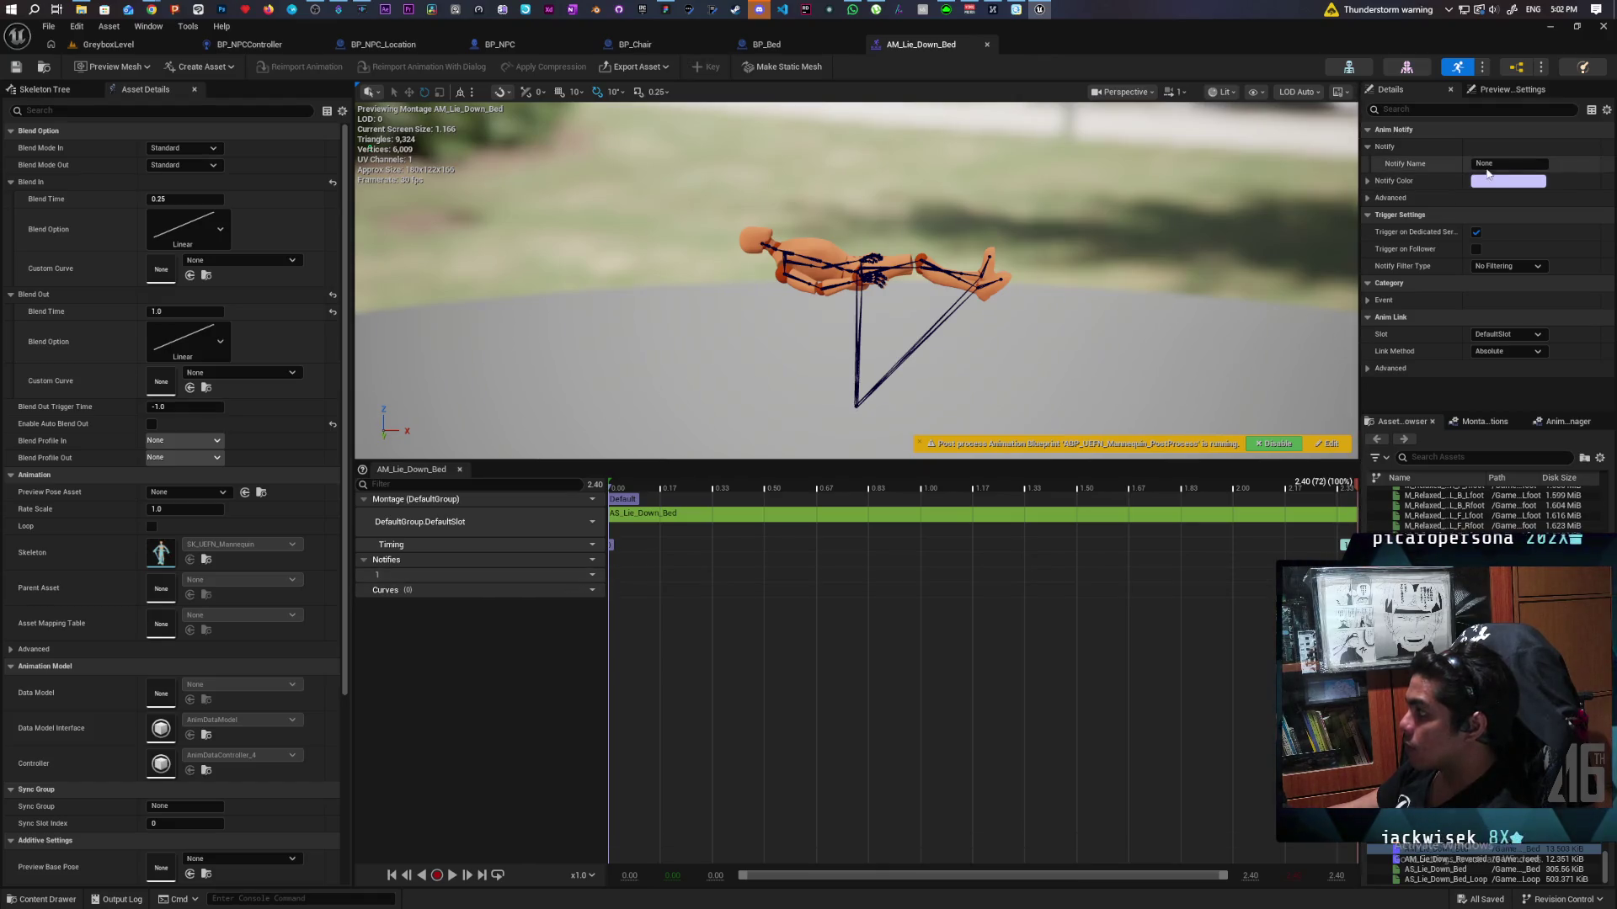
type("Complete")
key("Return")
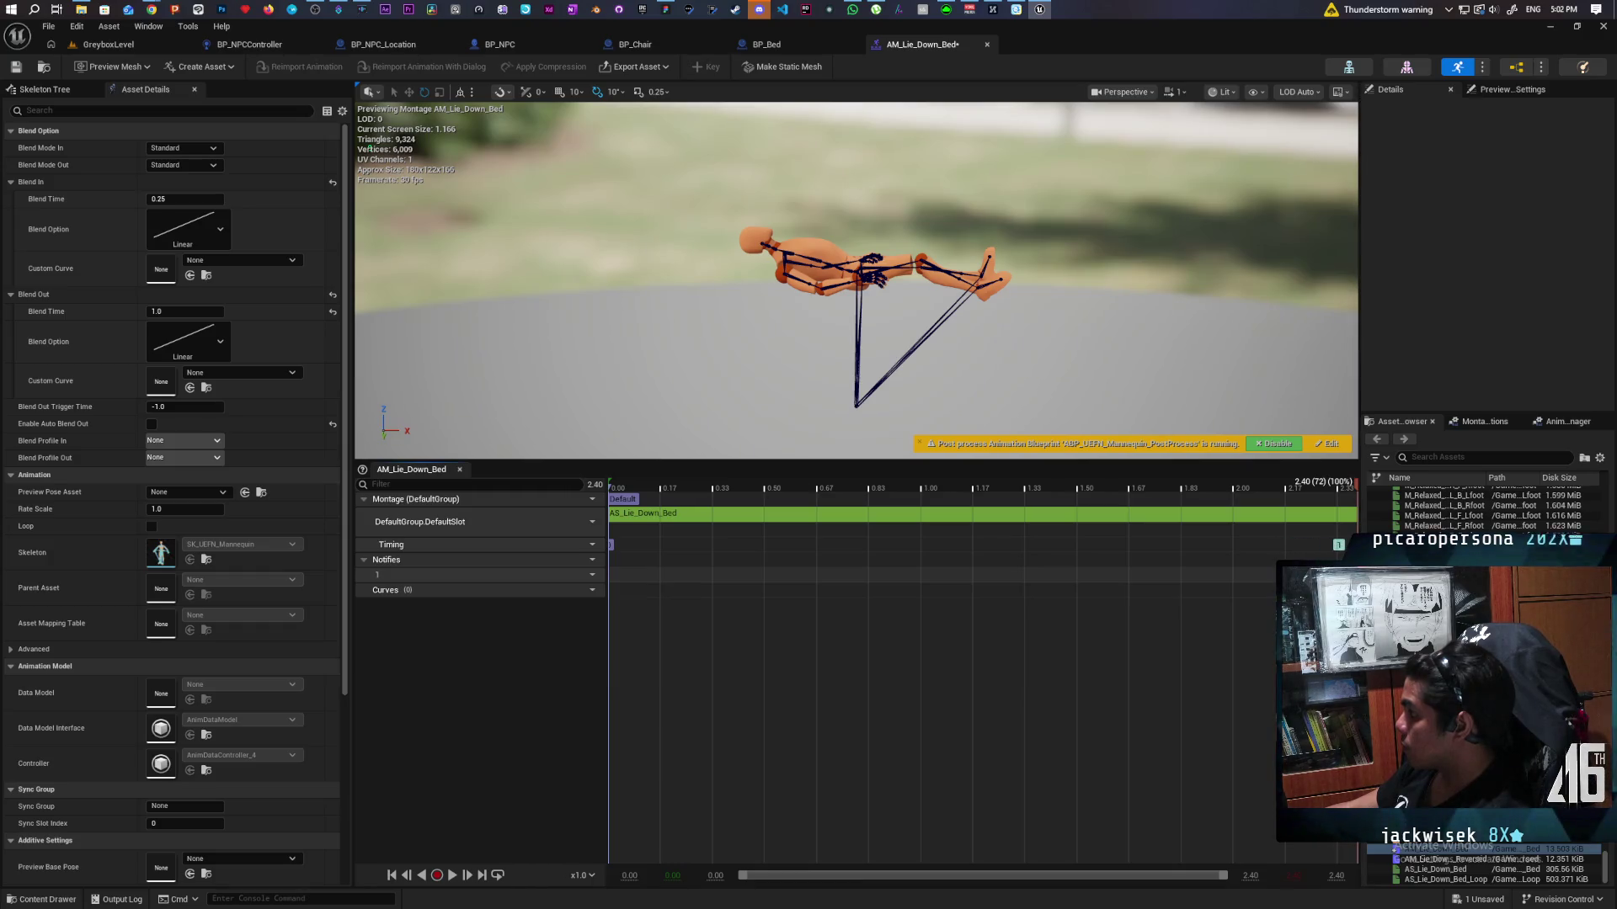
key("ctrl+s")
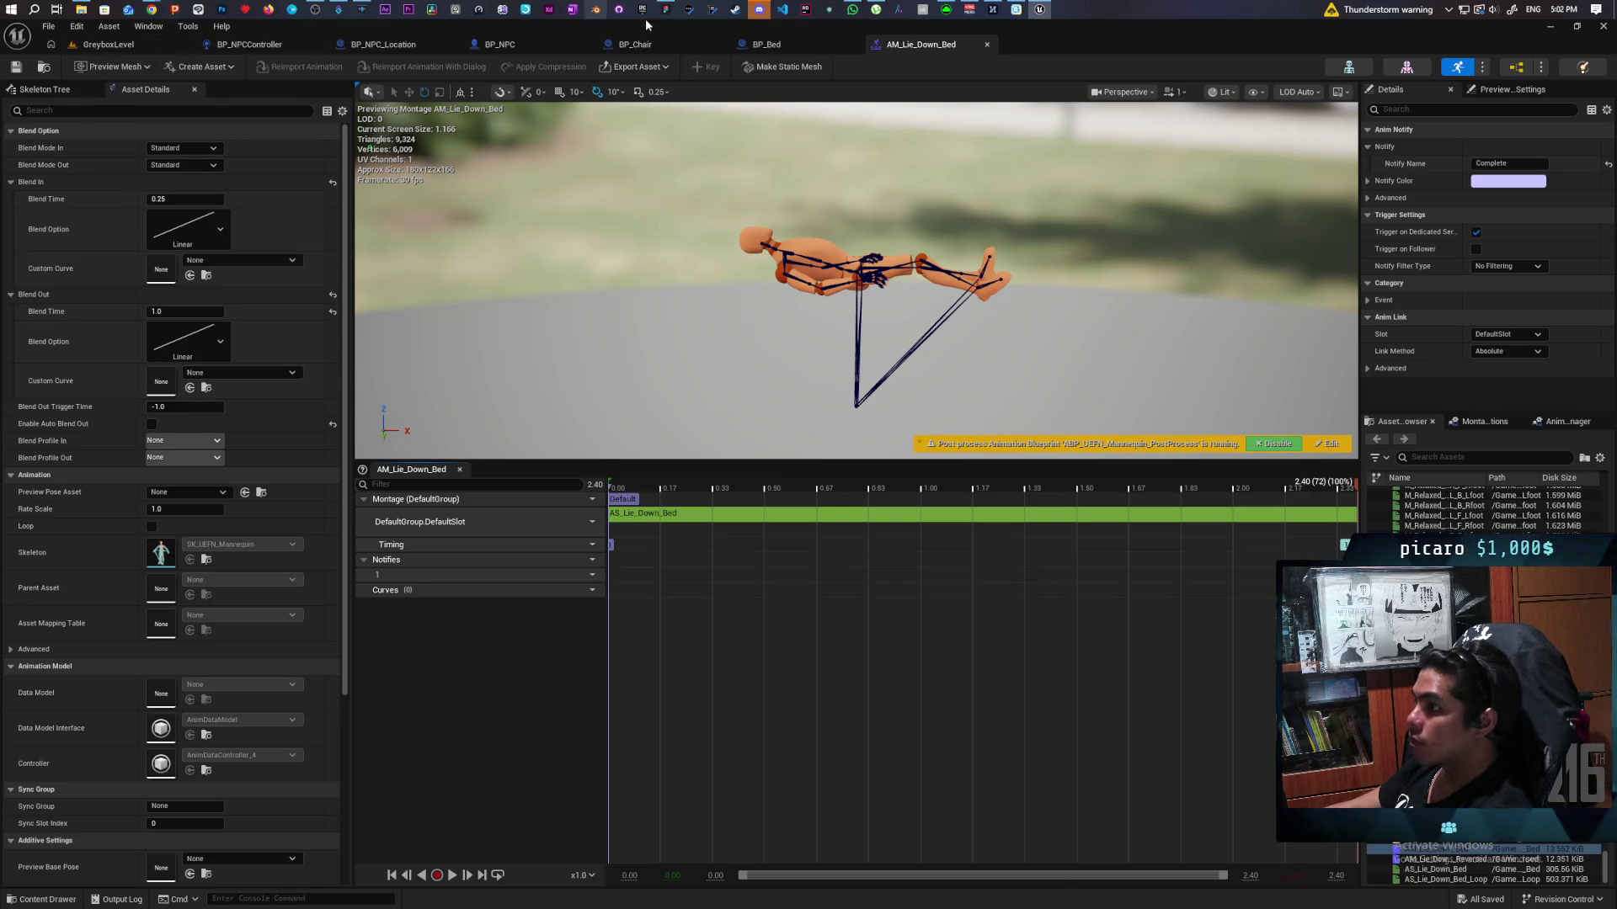
Step: Review the BP_NPC and BP_NPC_Location graphs, open the bench montage, then play-test GreyboxLevel
left_click(520, 39)
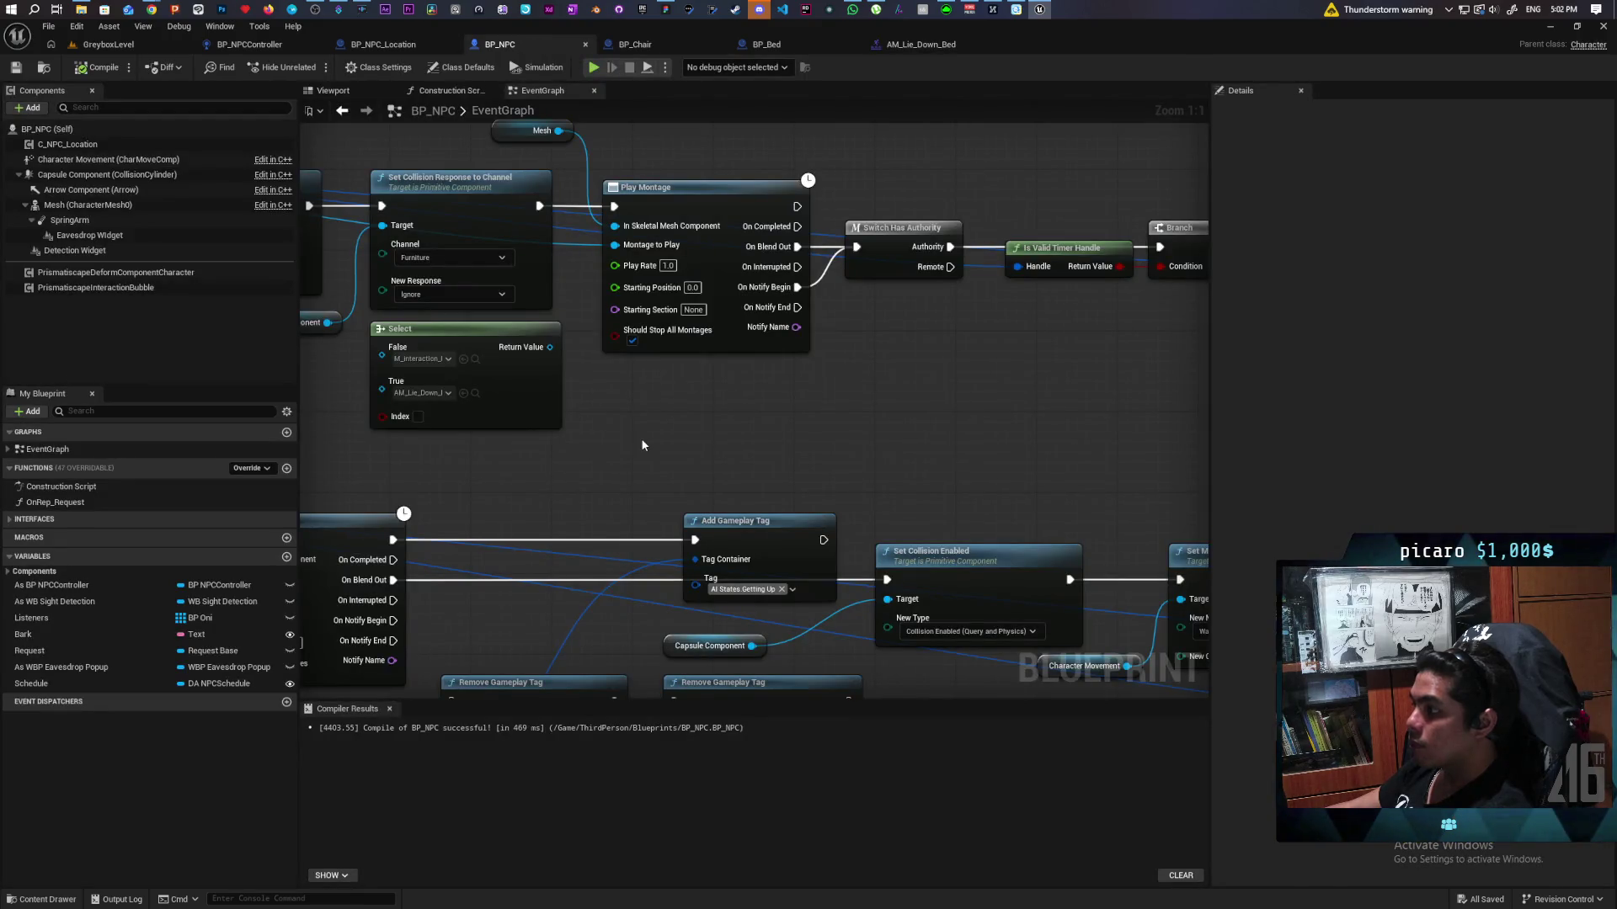
left_click_drag(642, 444, 763, 373)
left_click(398, 46)
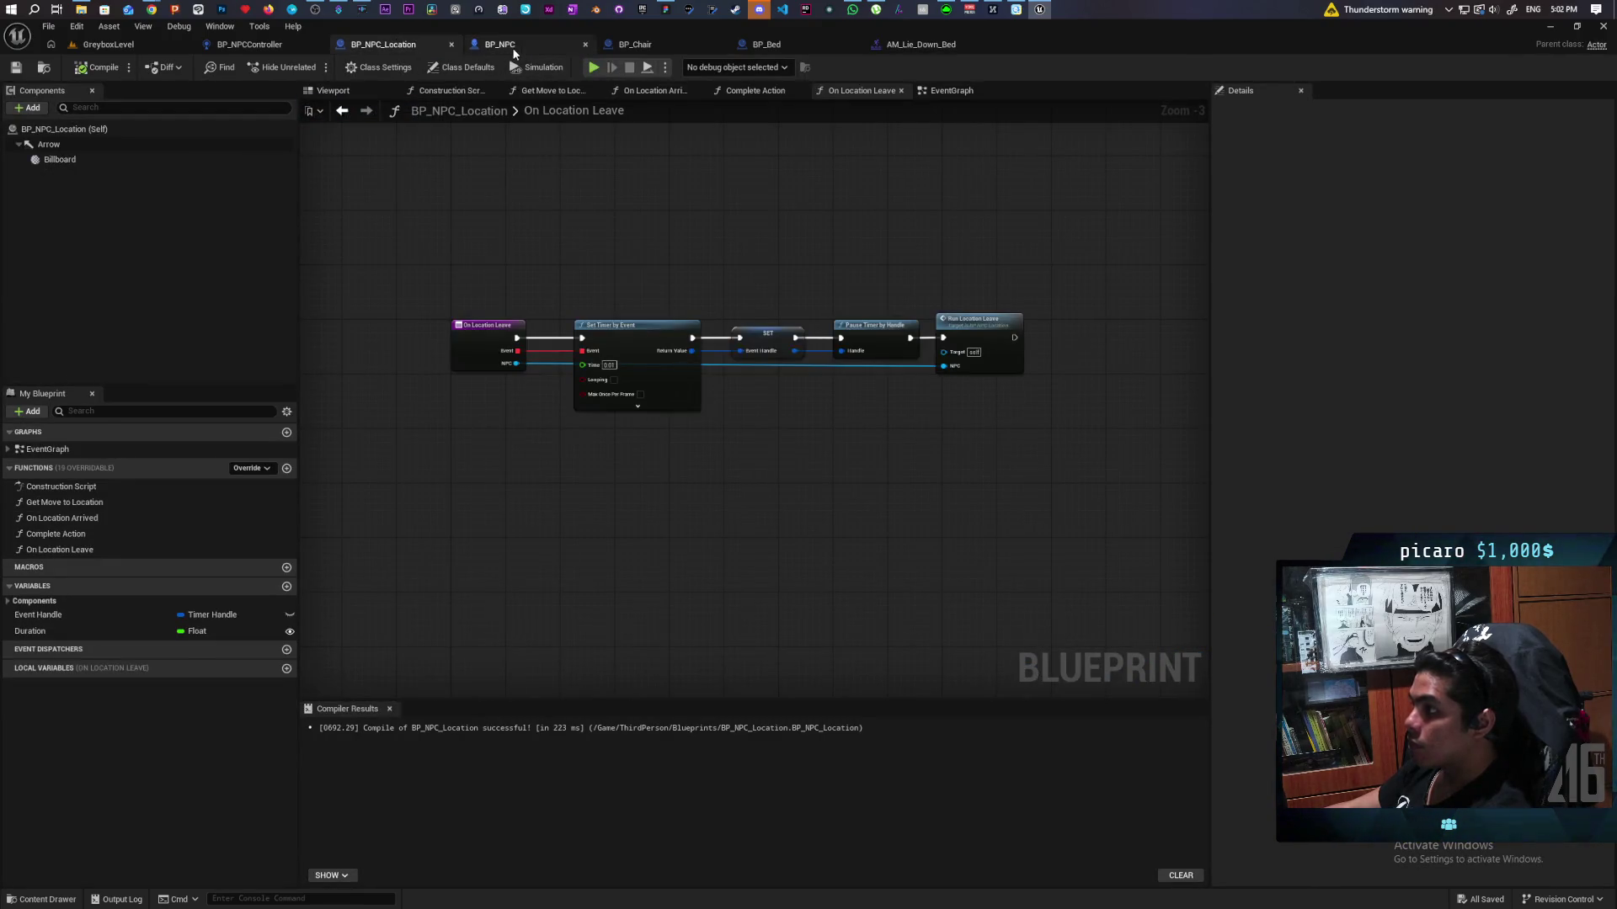
left_click(509, 46)
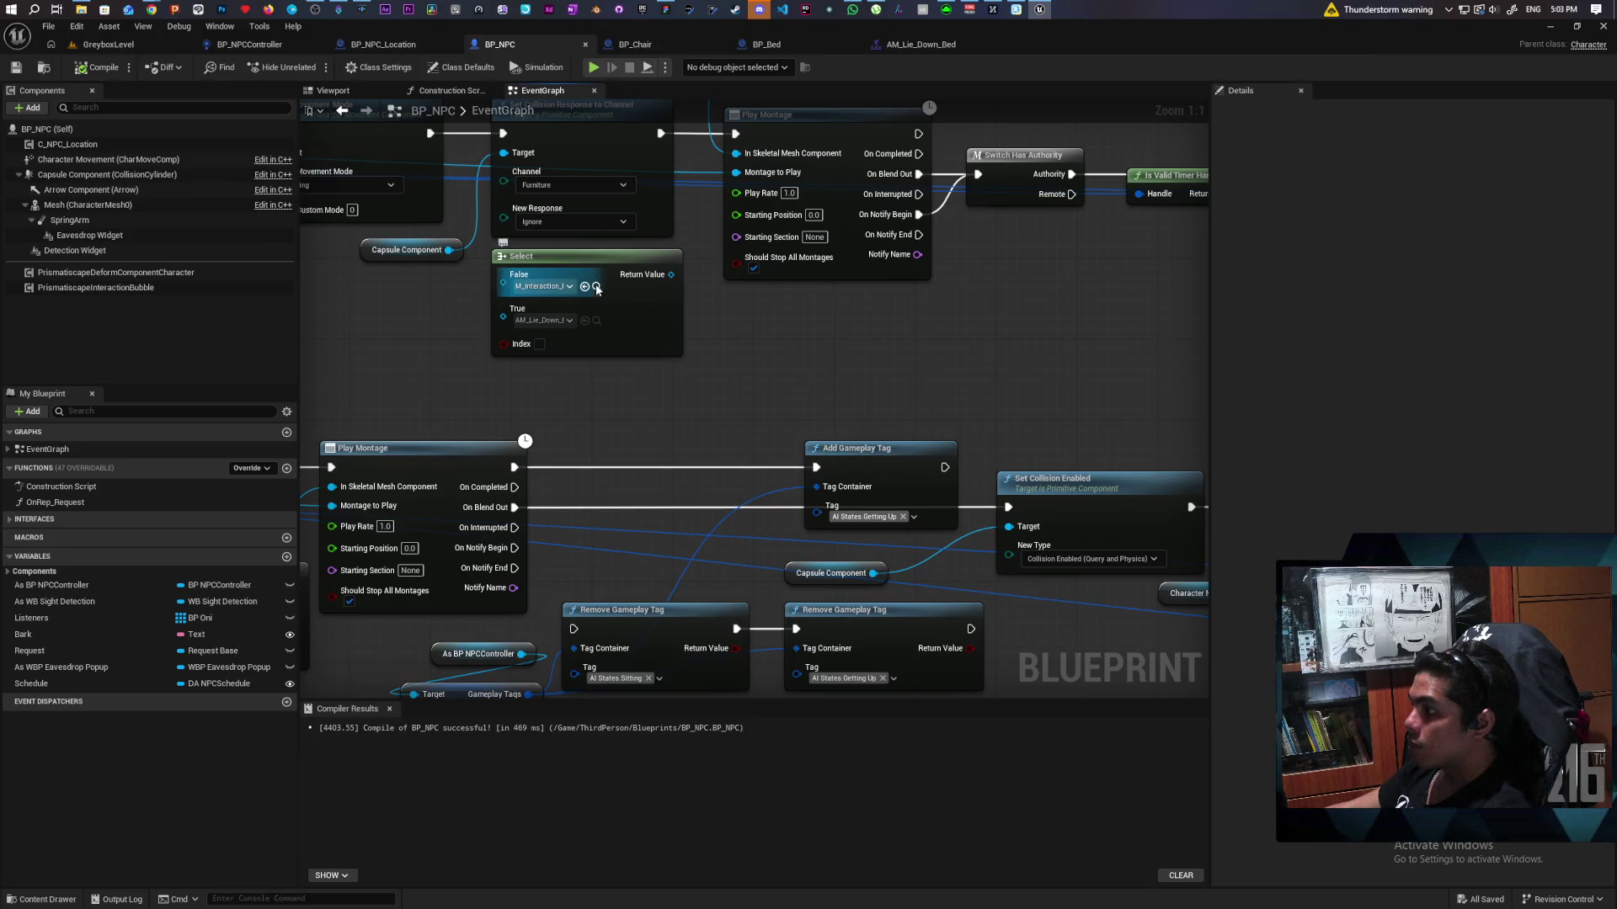
left_click(596, 288)
double_click(980, 684)
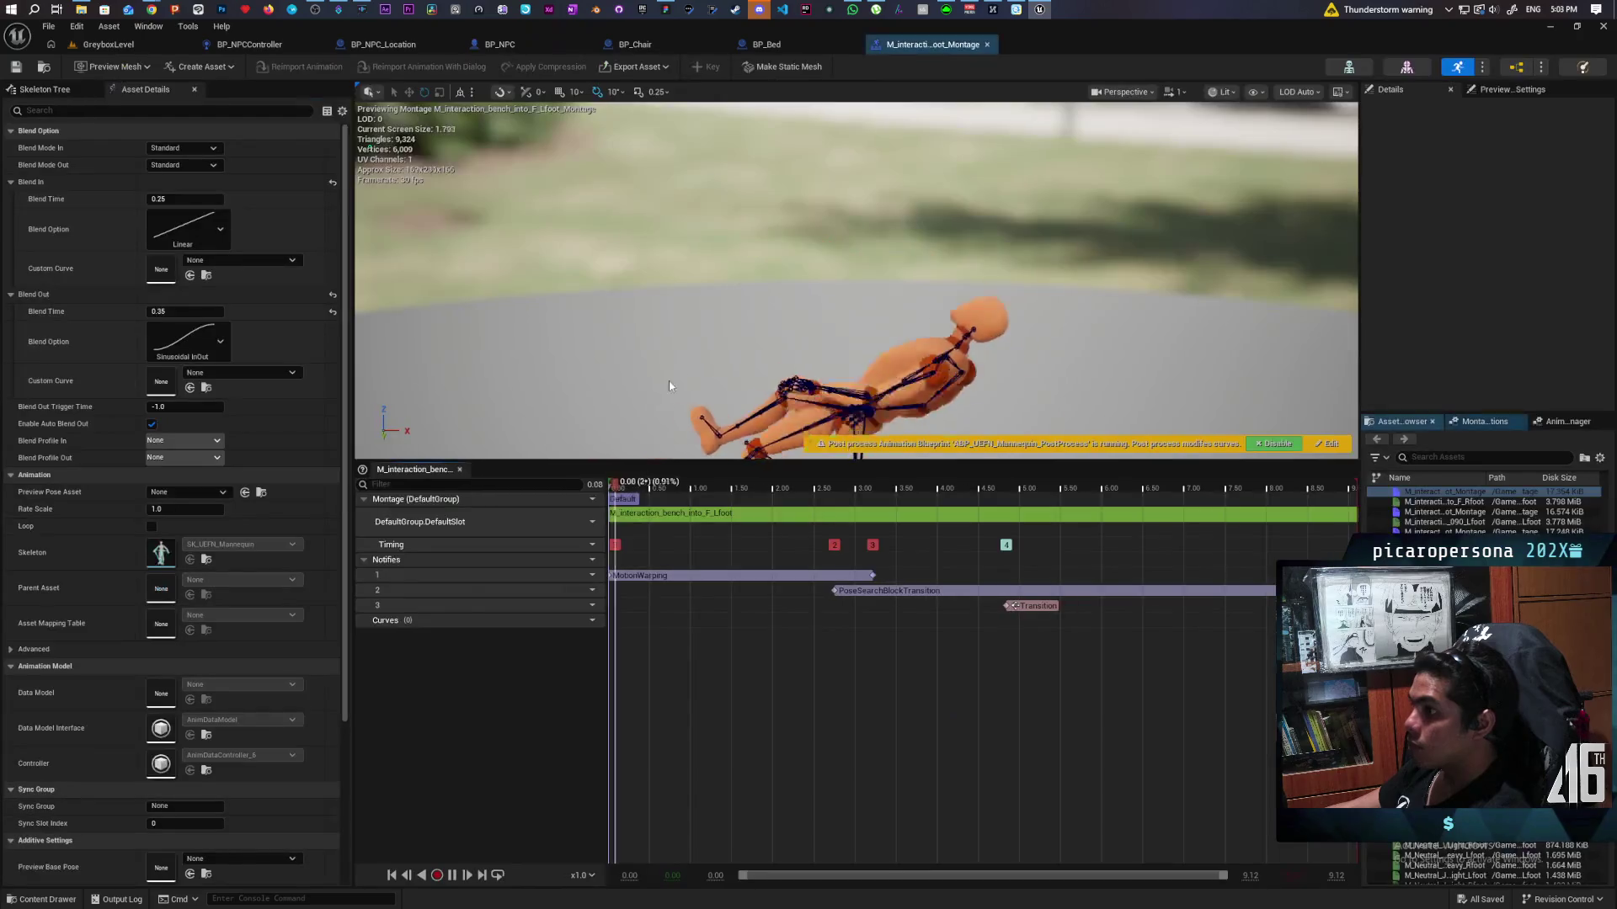
left_click(111, 48)
left_click(315, 66)
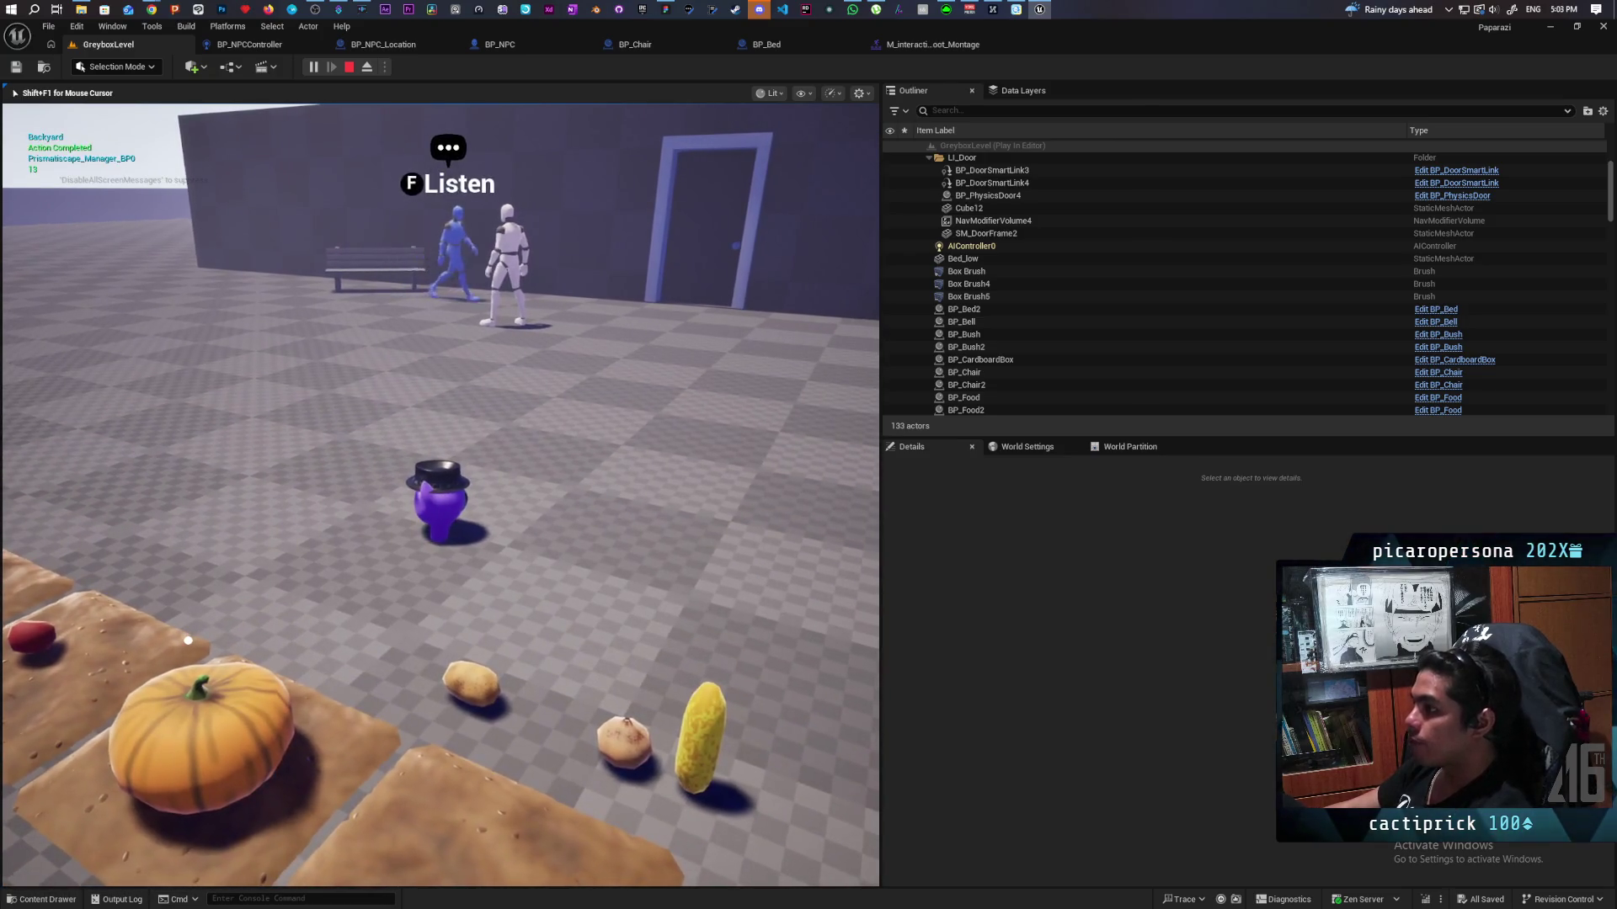
Step: Walk the disguised purple character past the garden beds, following the blue NPC toward the wall
key("w")
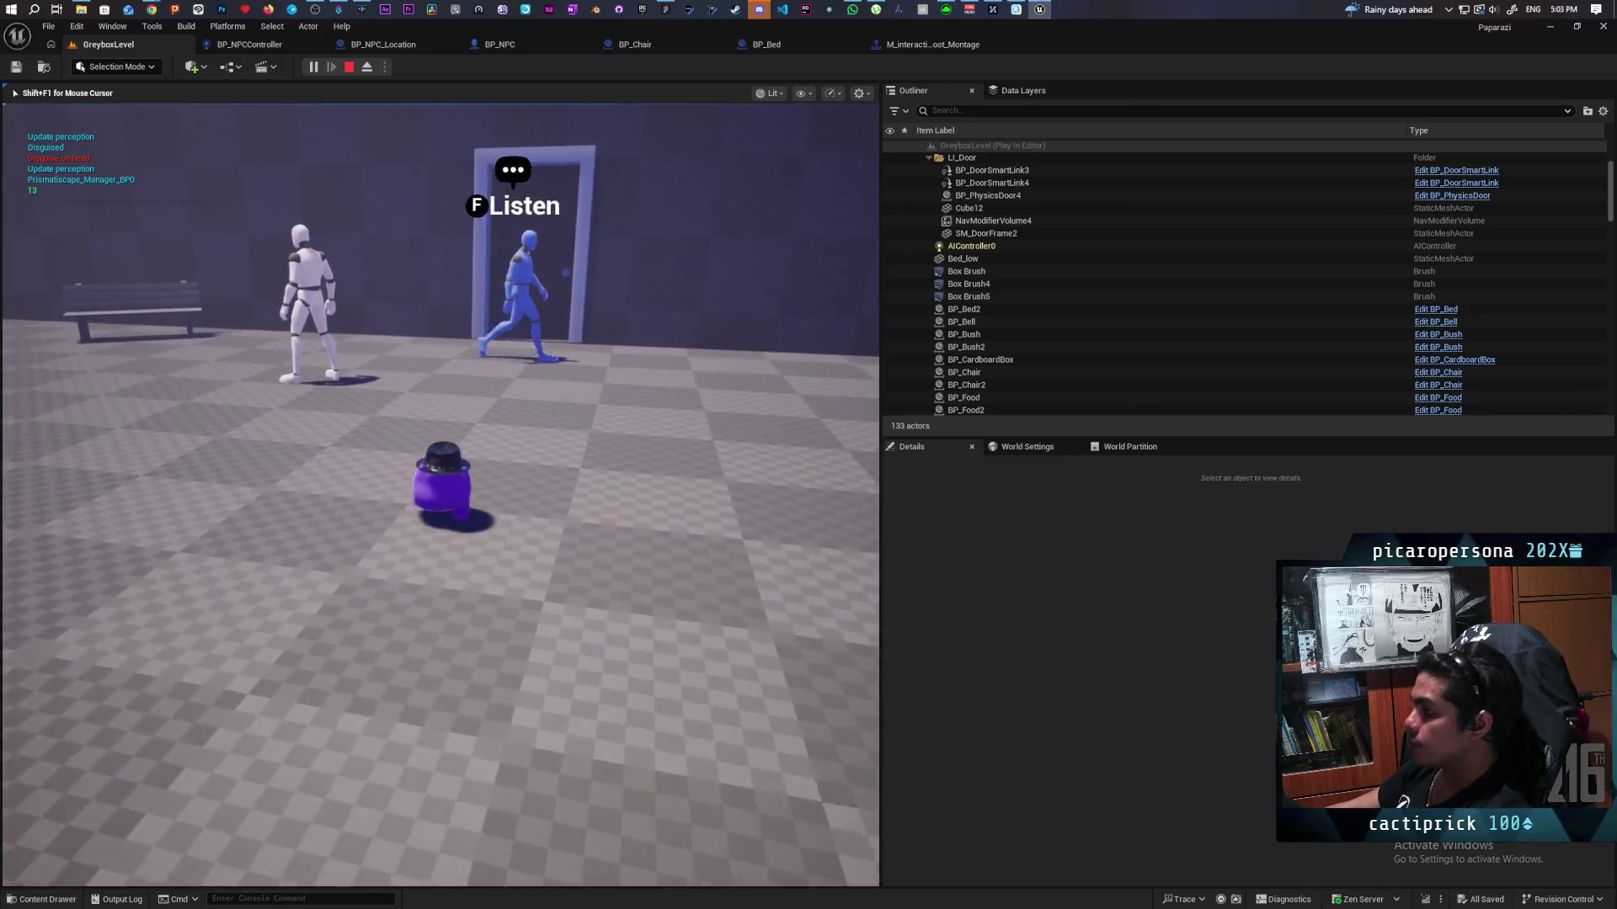
key("w")
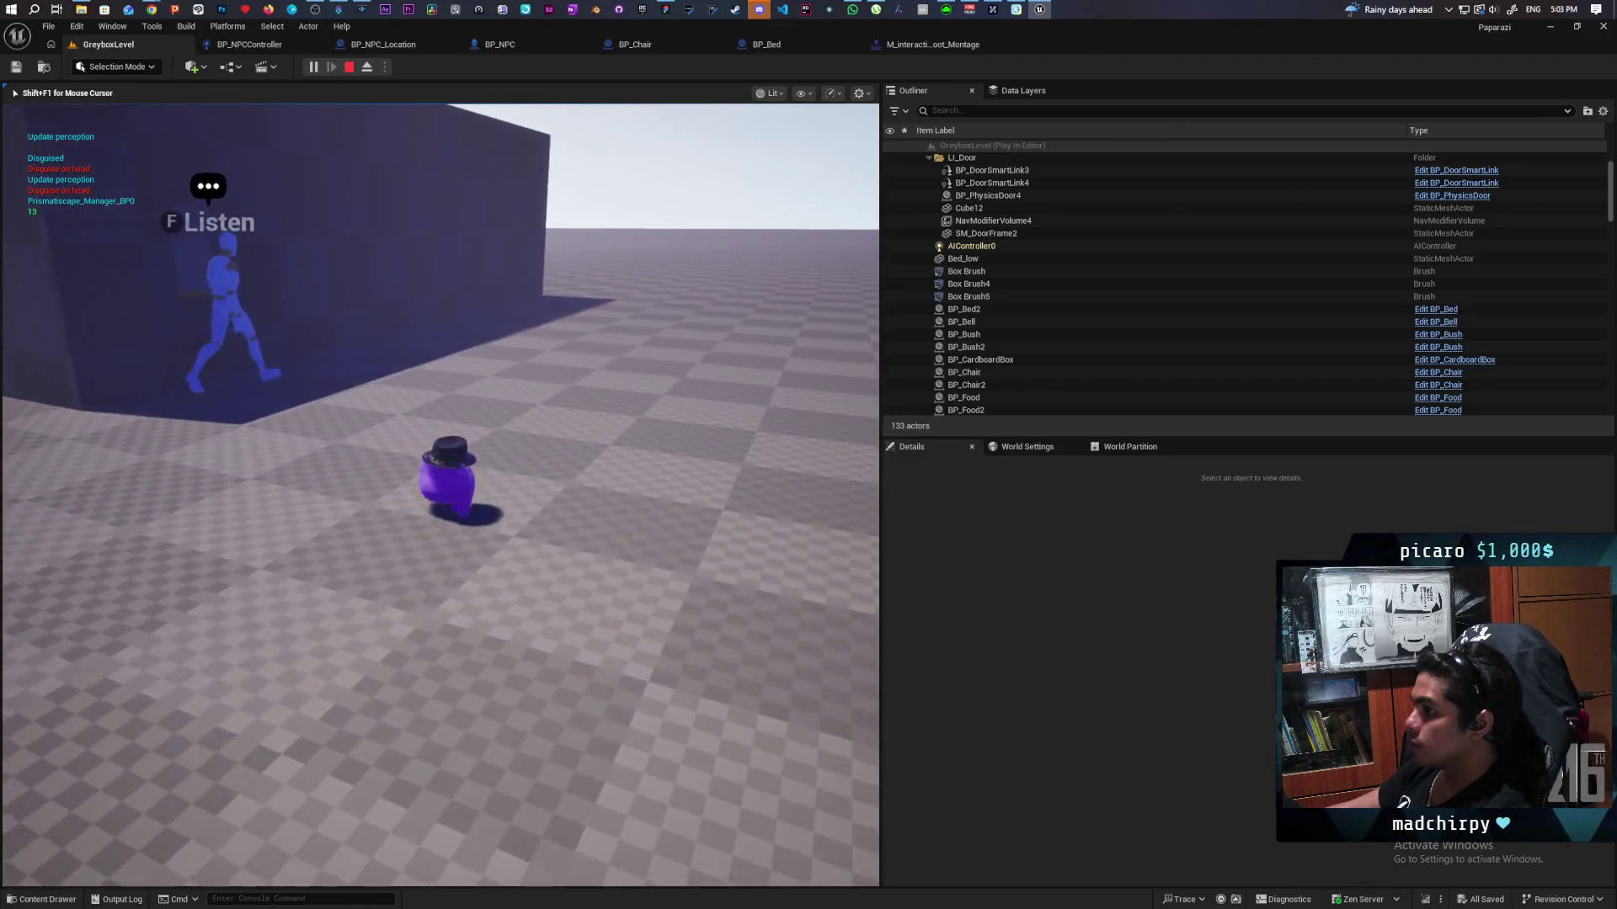
key("s")
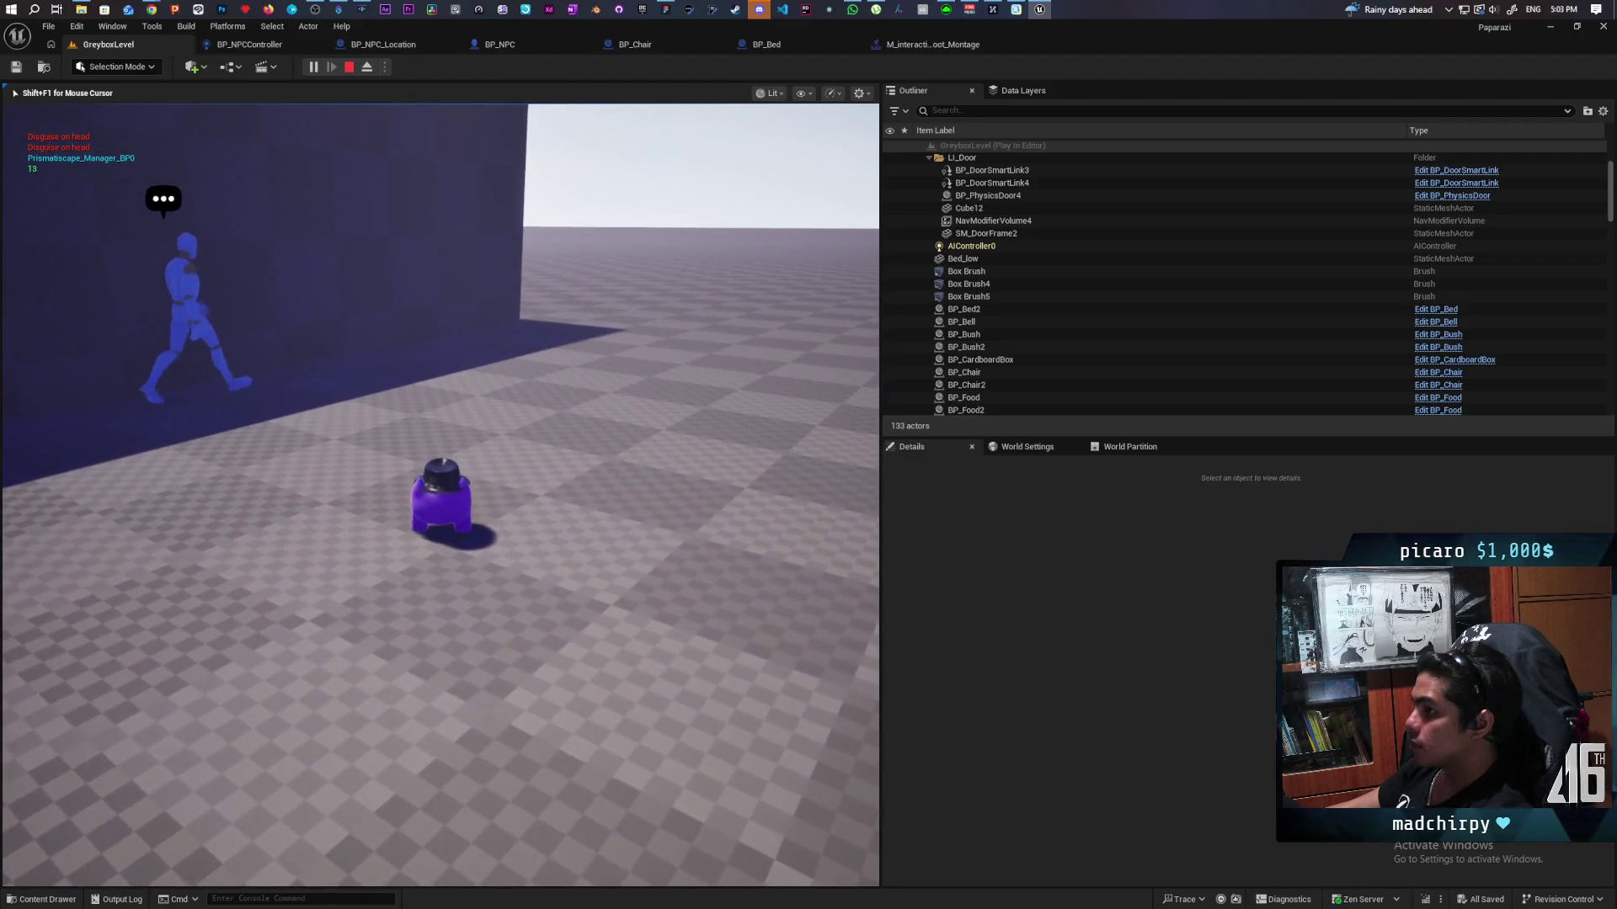
key("w")
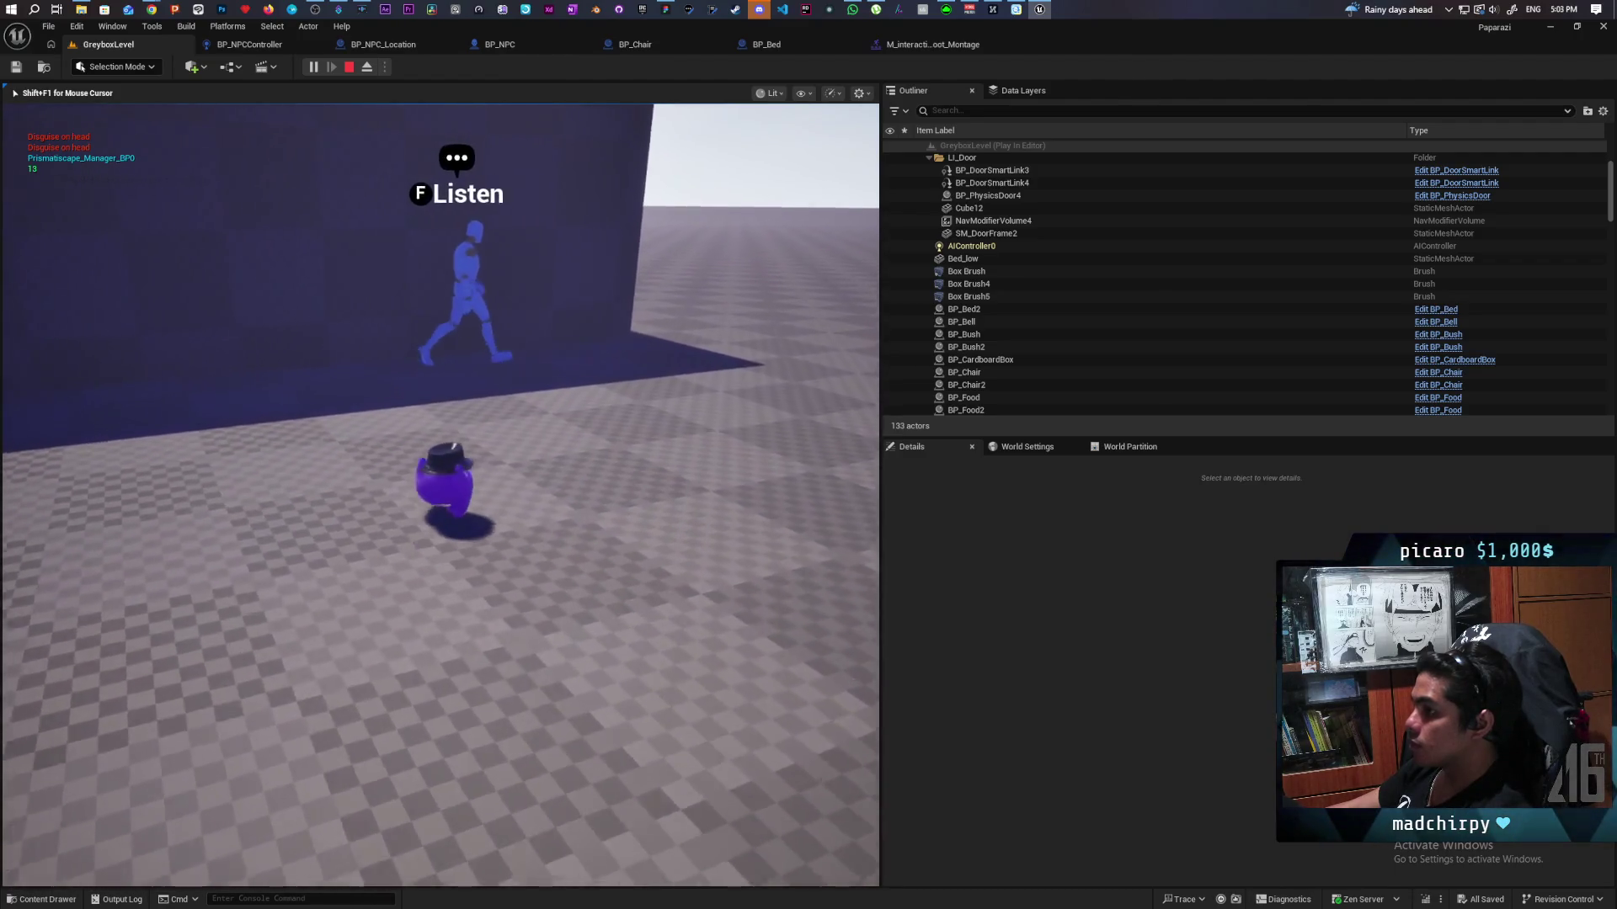
key("d")
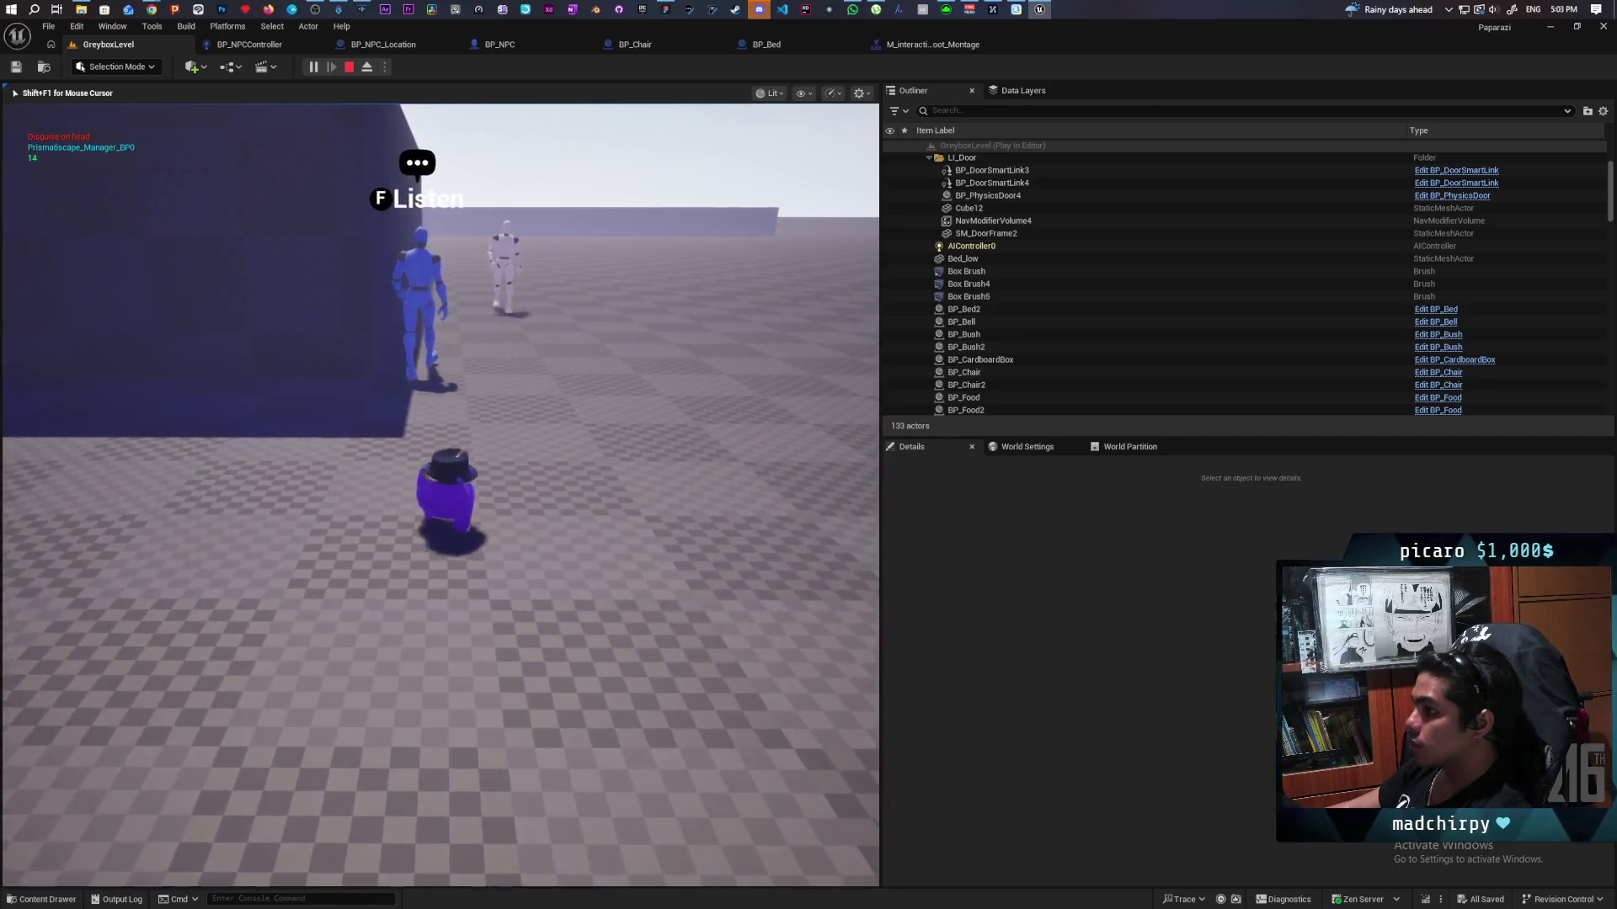
key("a")
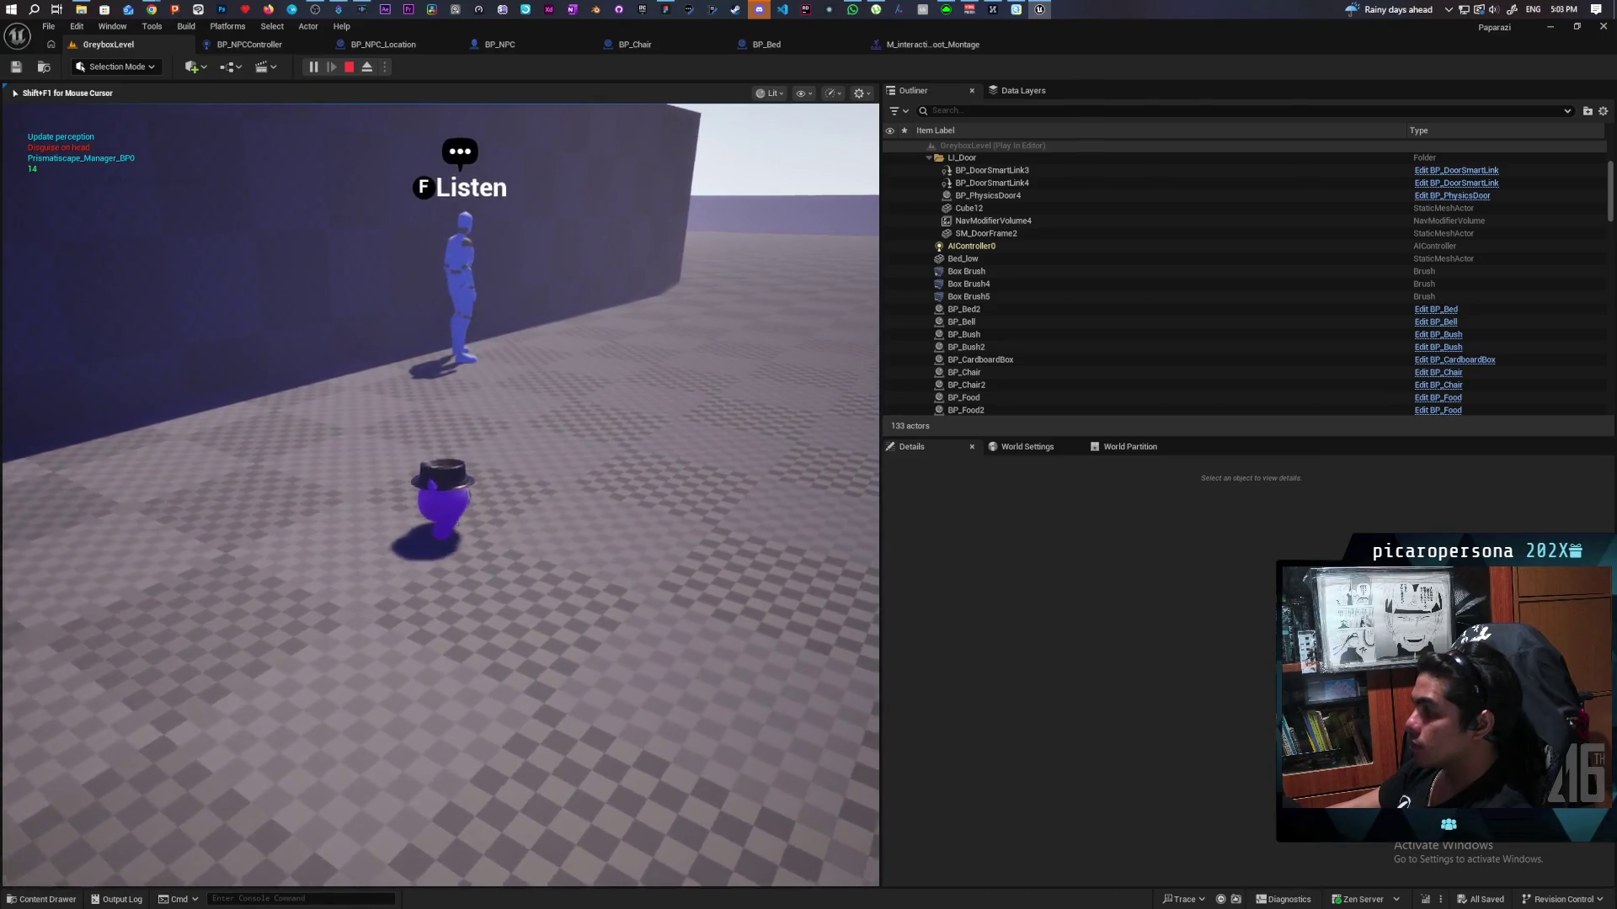
key("a")
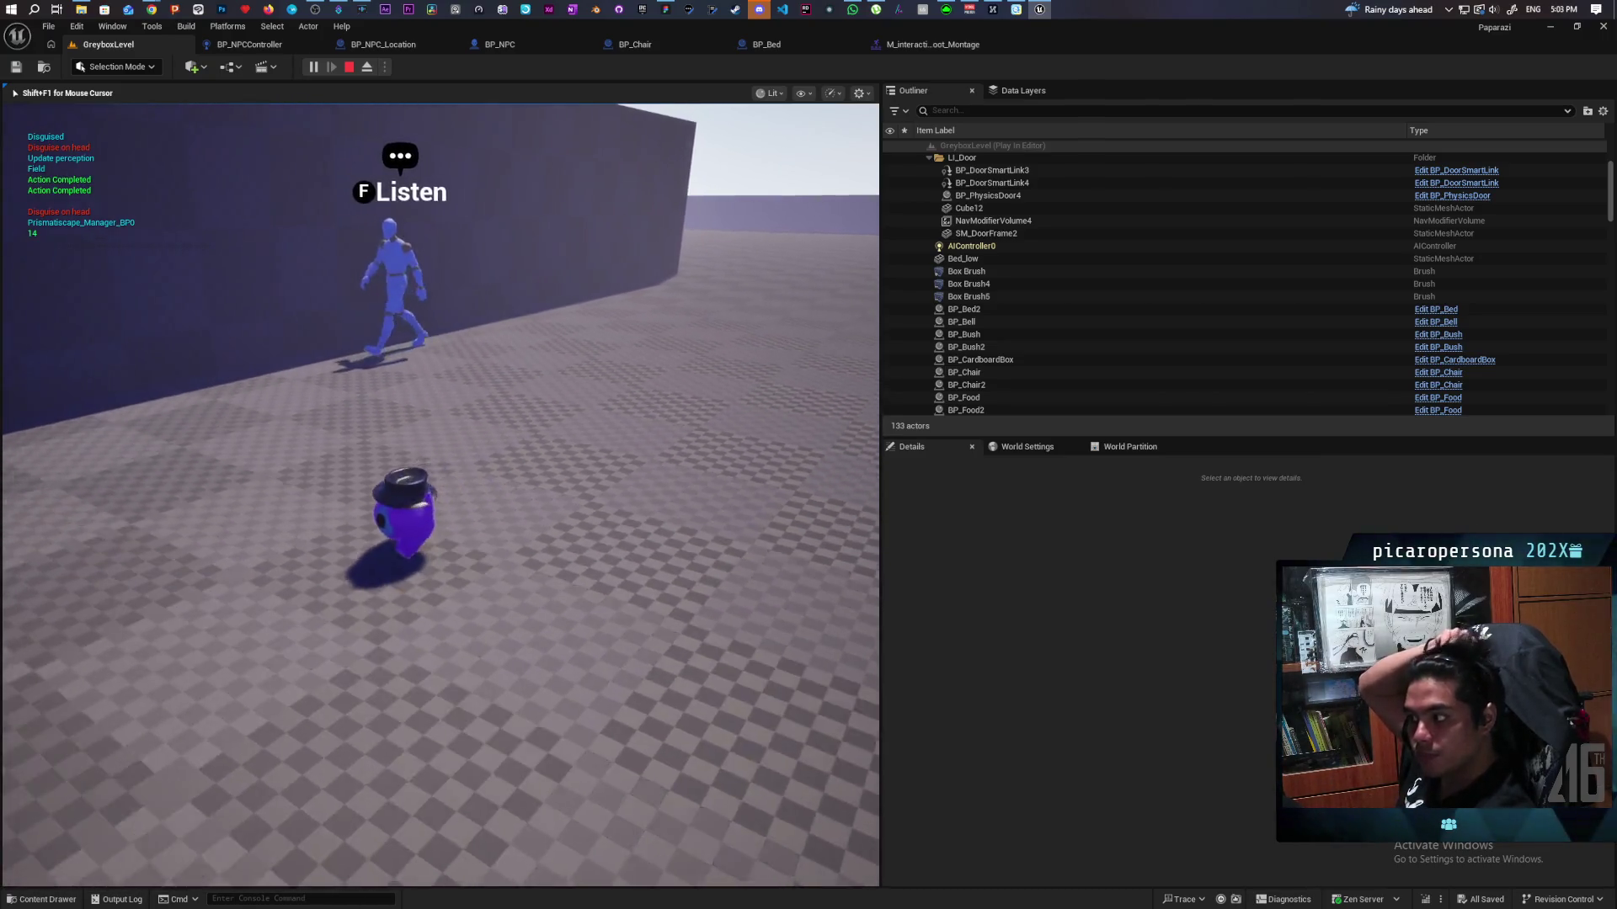
key("a")
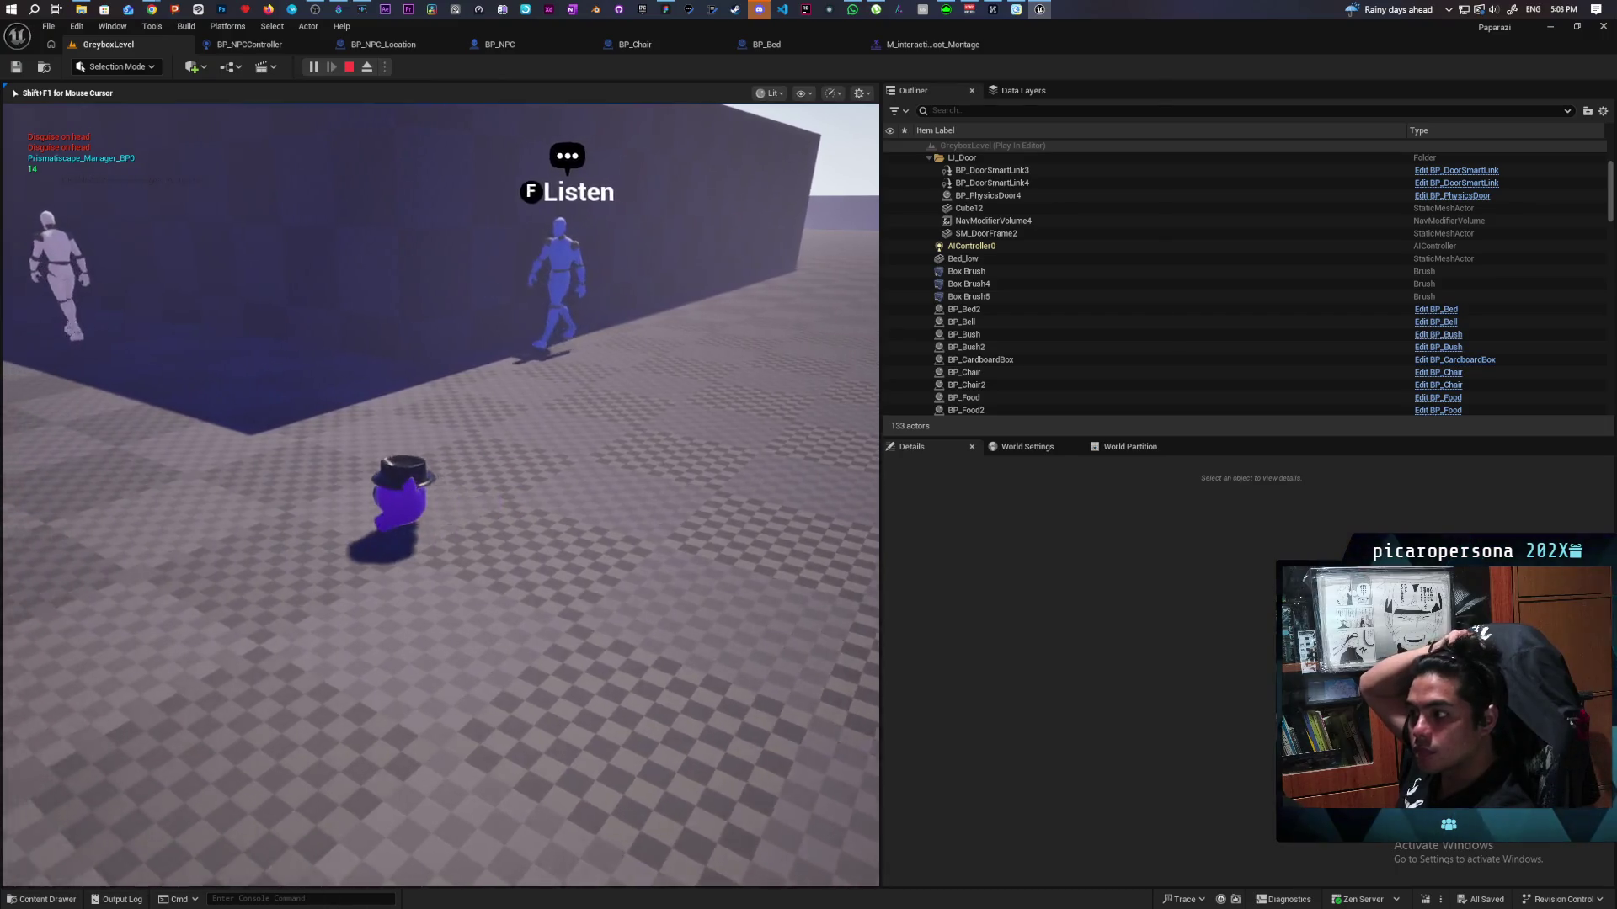
key("a")
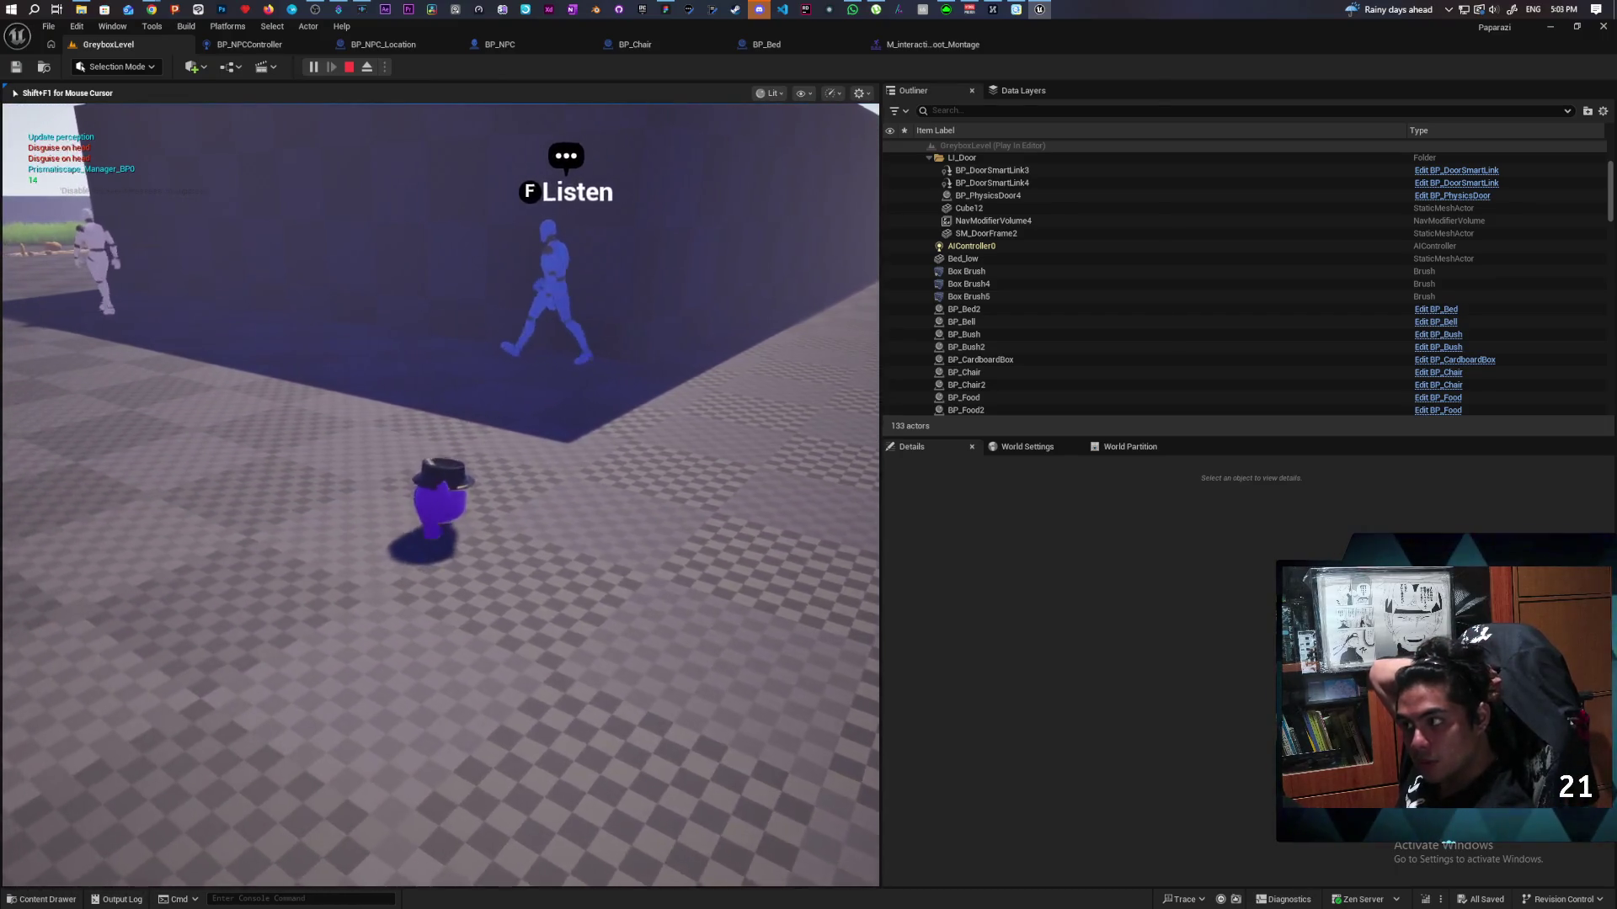
key("a")
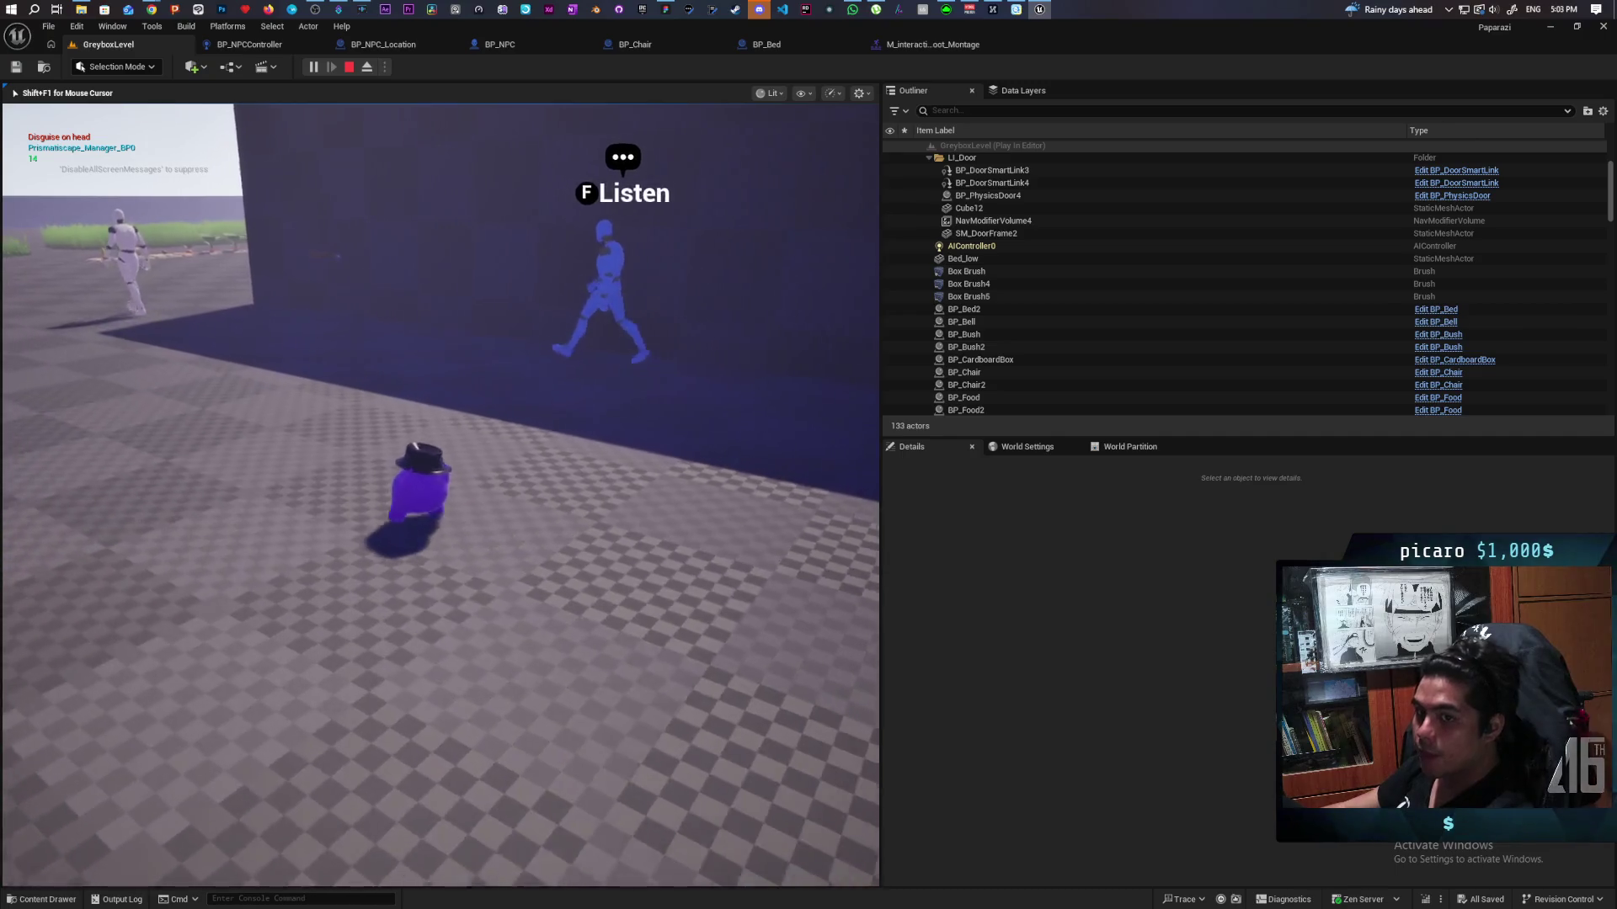
key("a")
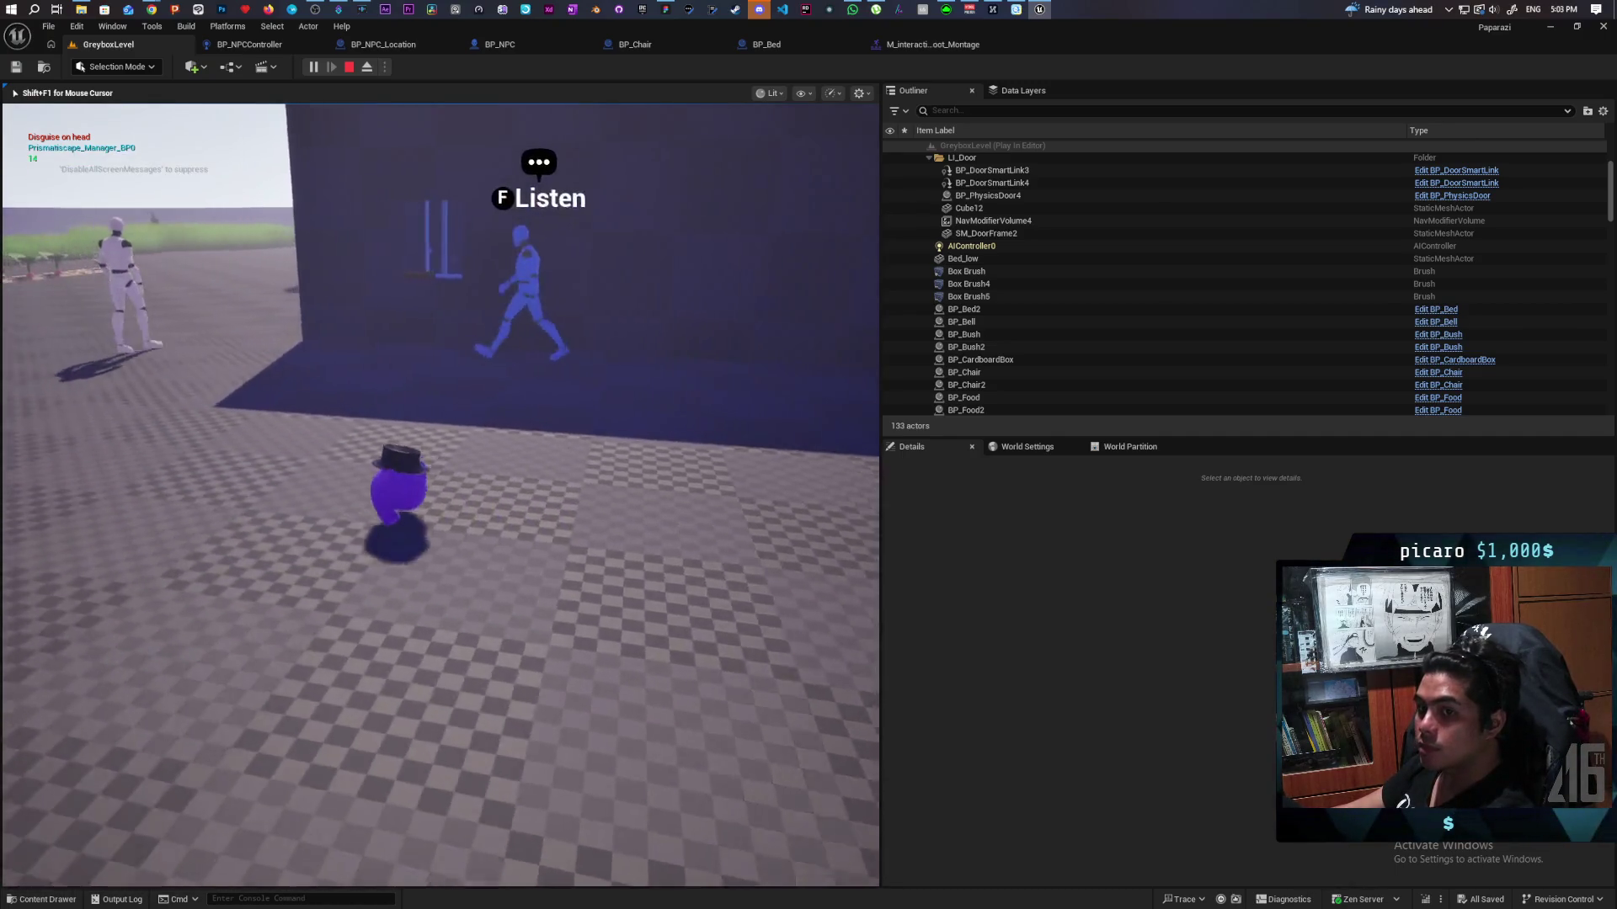
key("a")
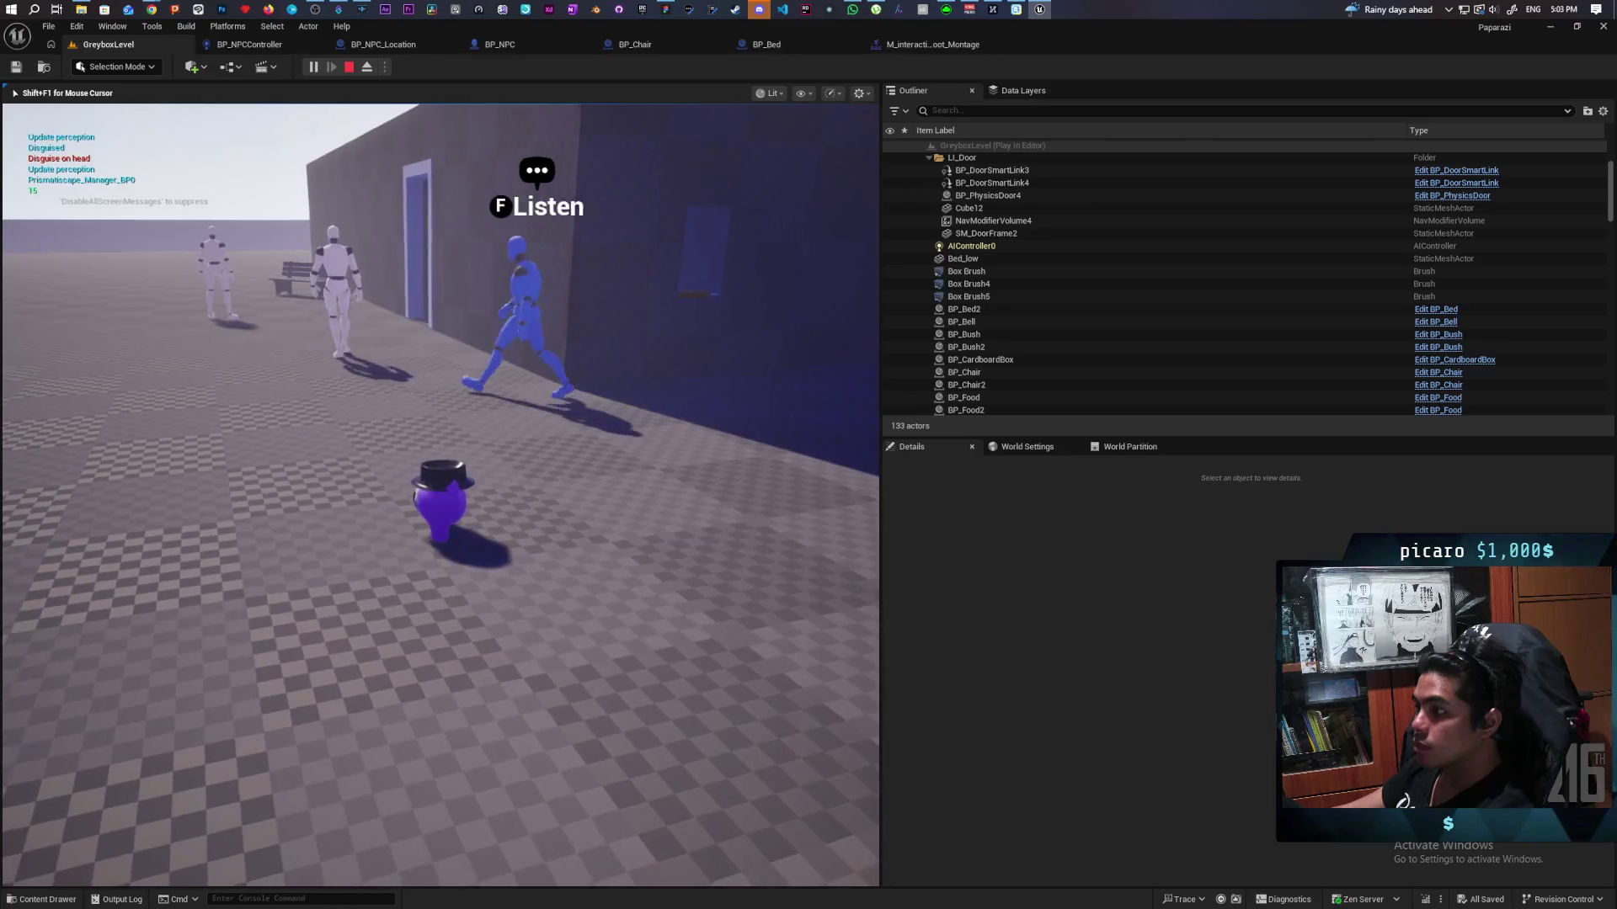
key("a")
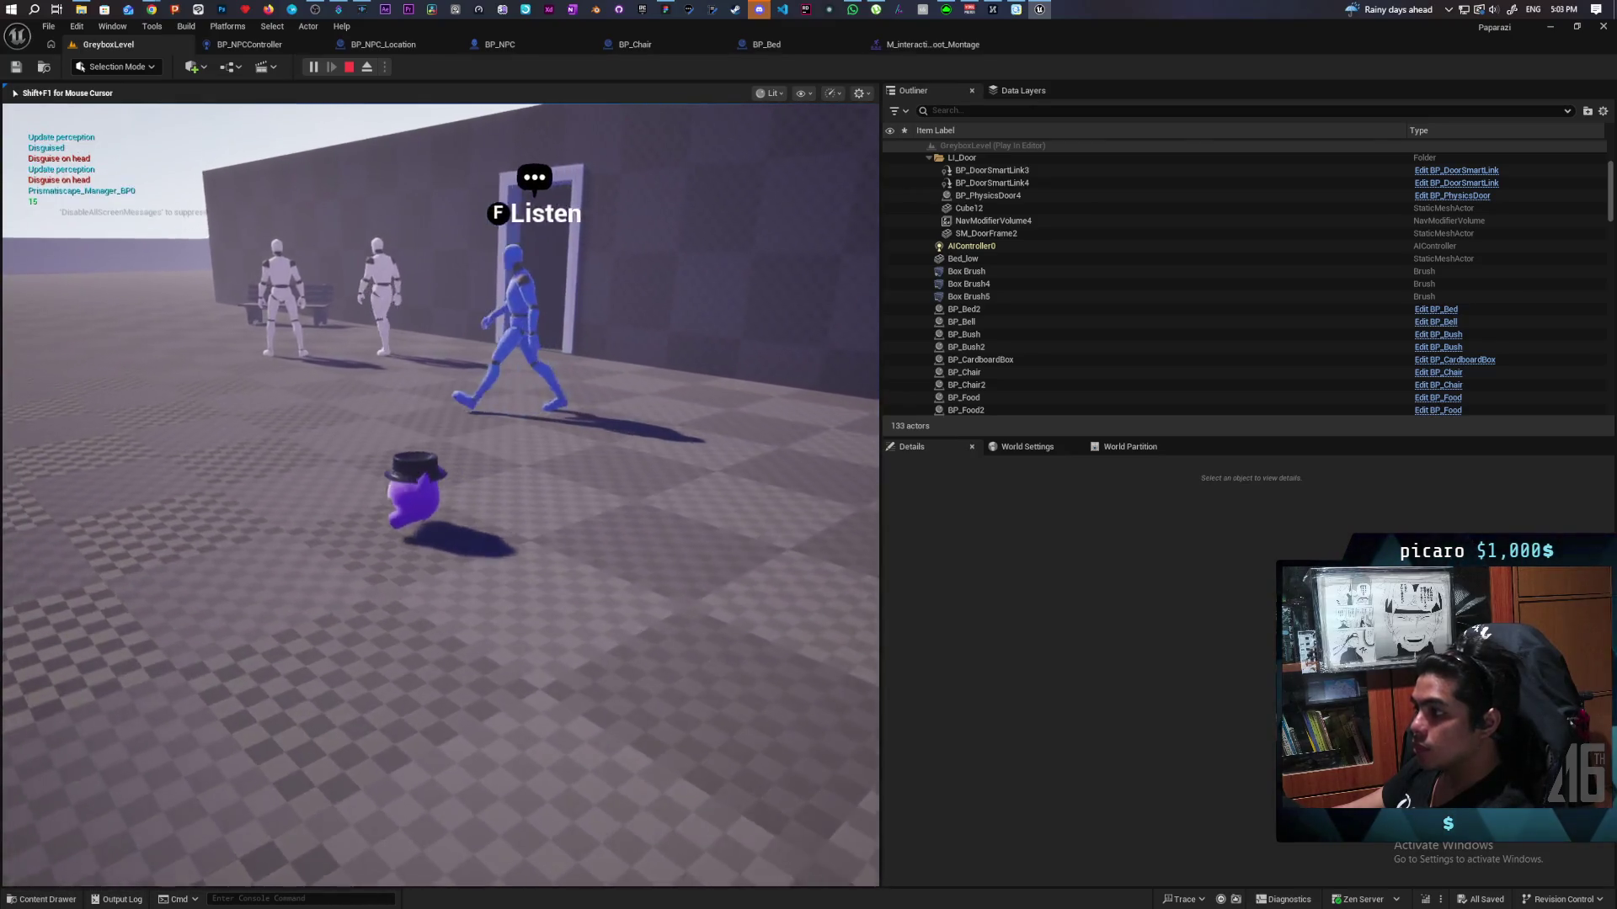
key("a")
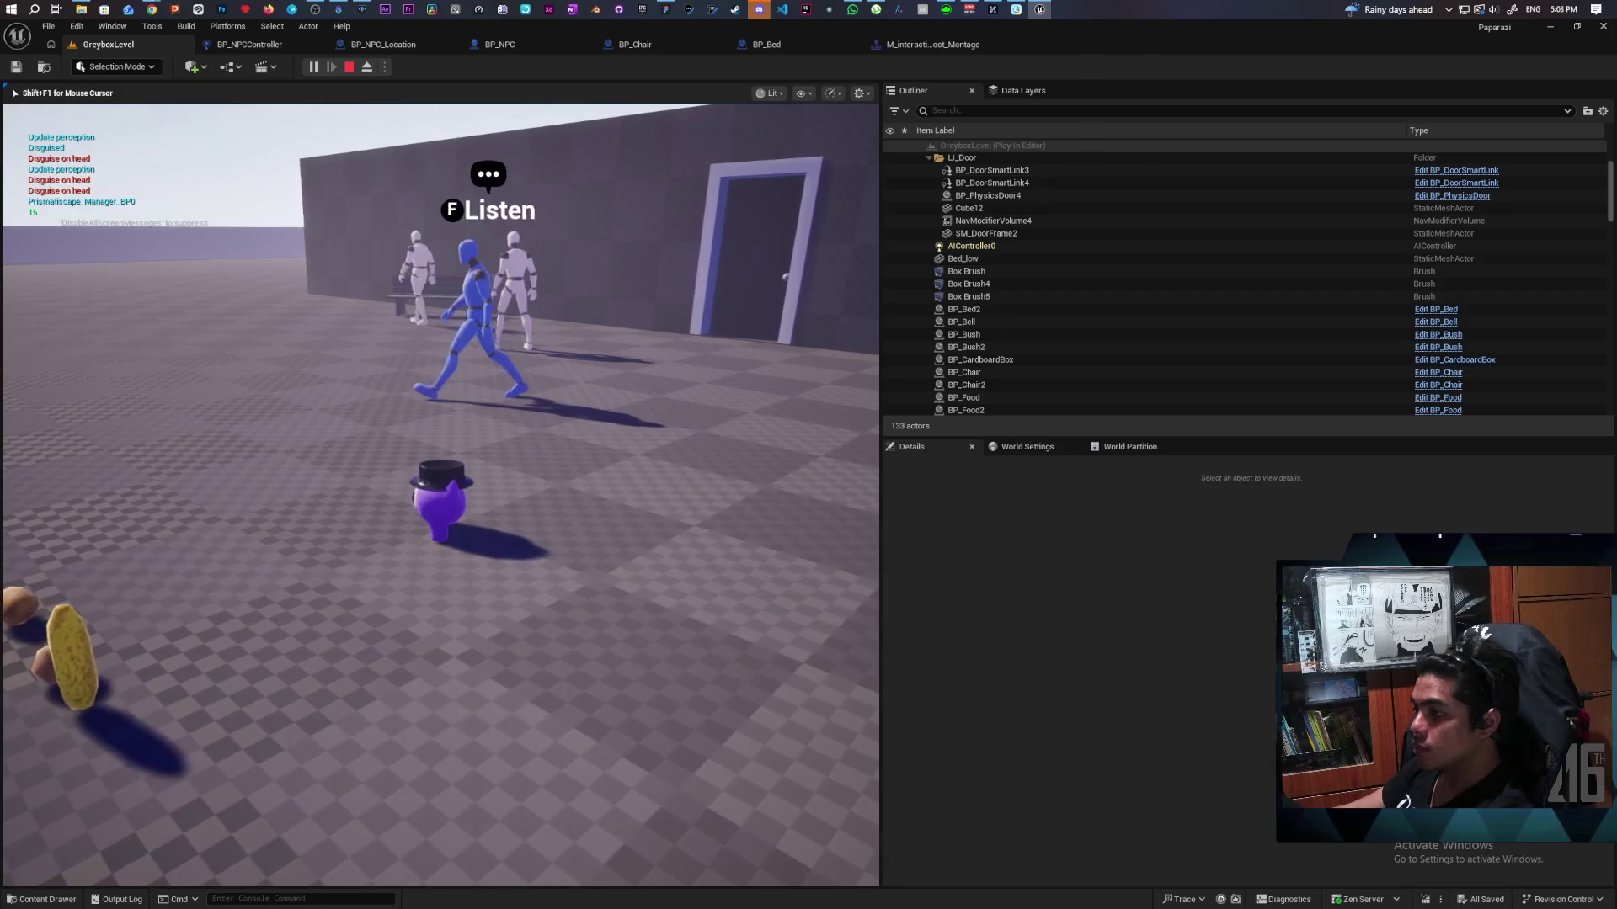
key("a")
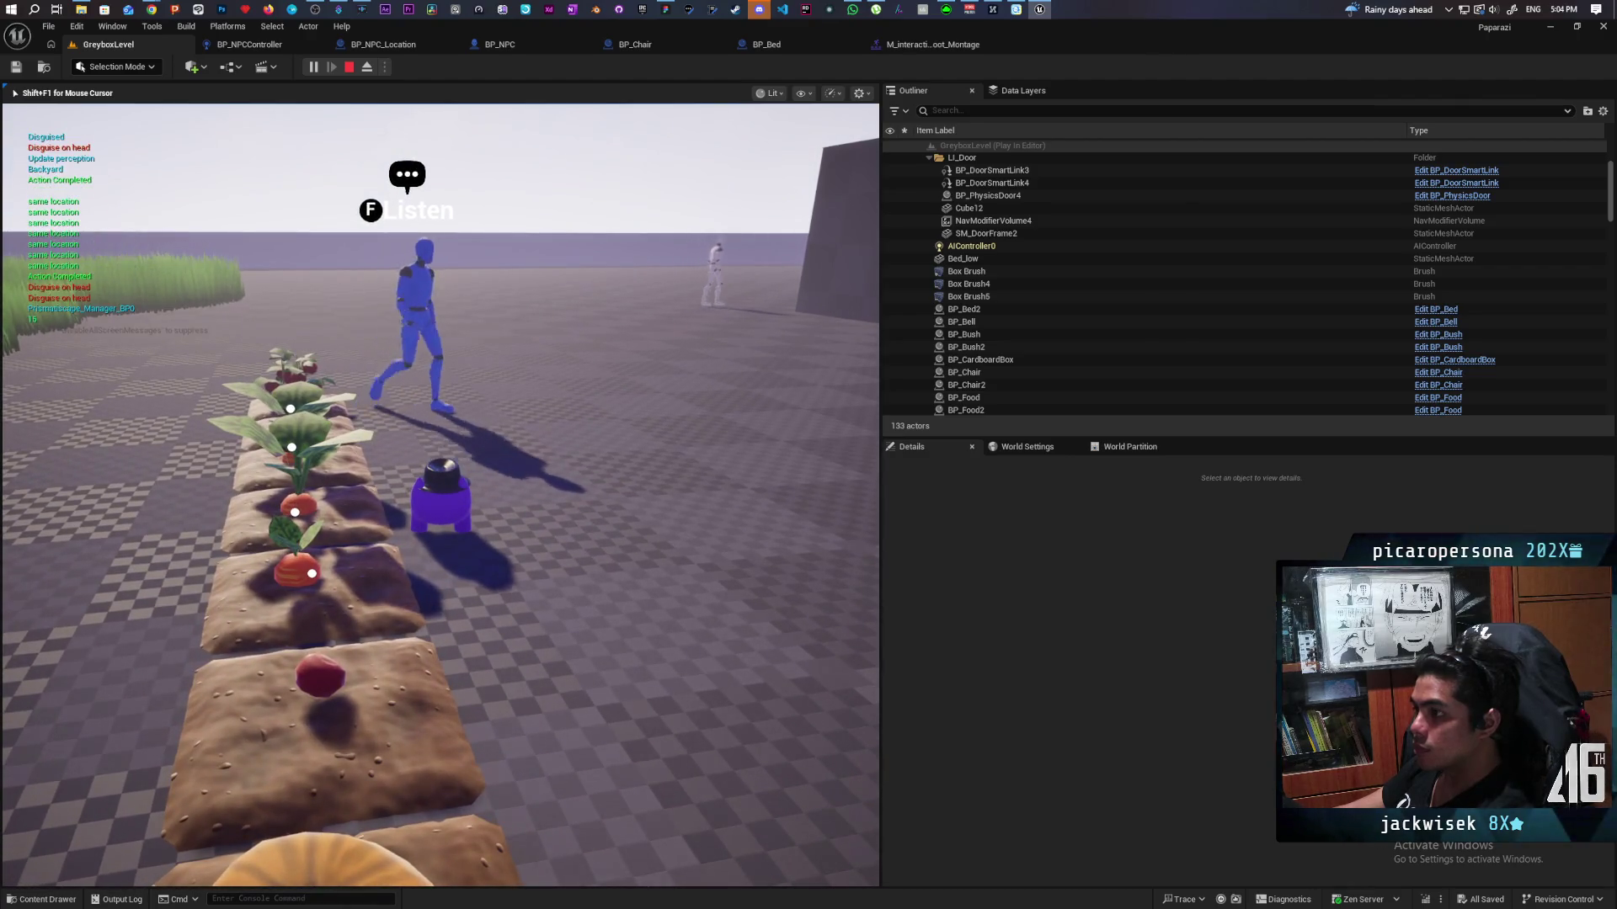
Step: Walk along the wall and across the checkered floor to close in on the blue NPC
key("a")
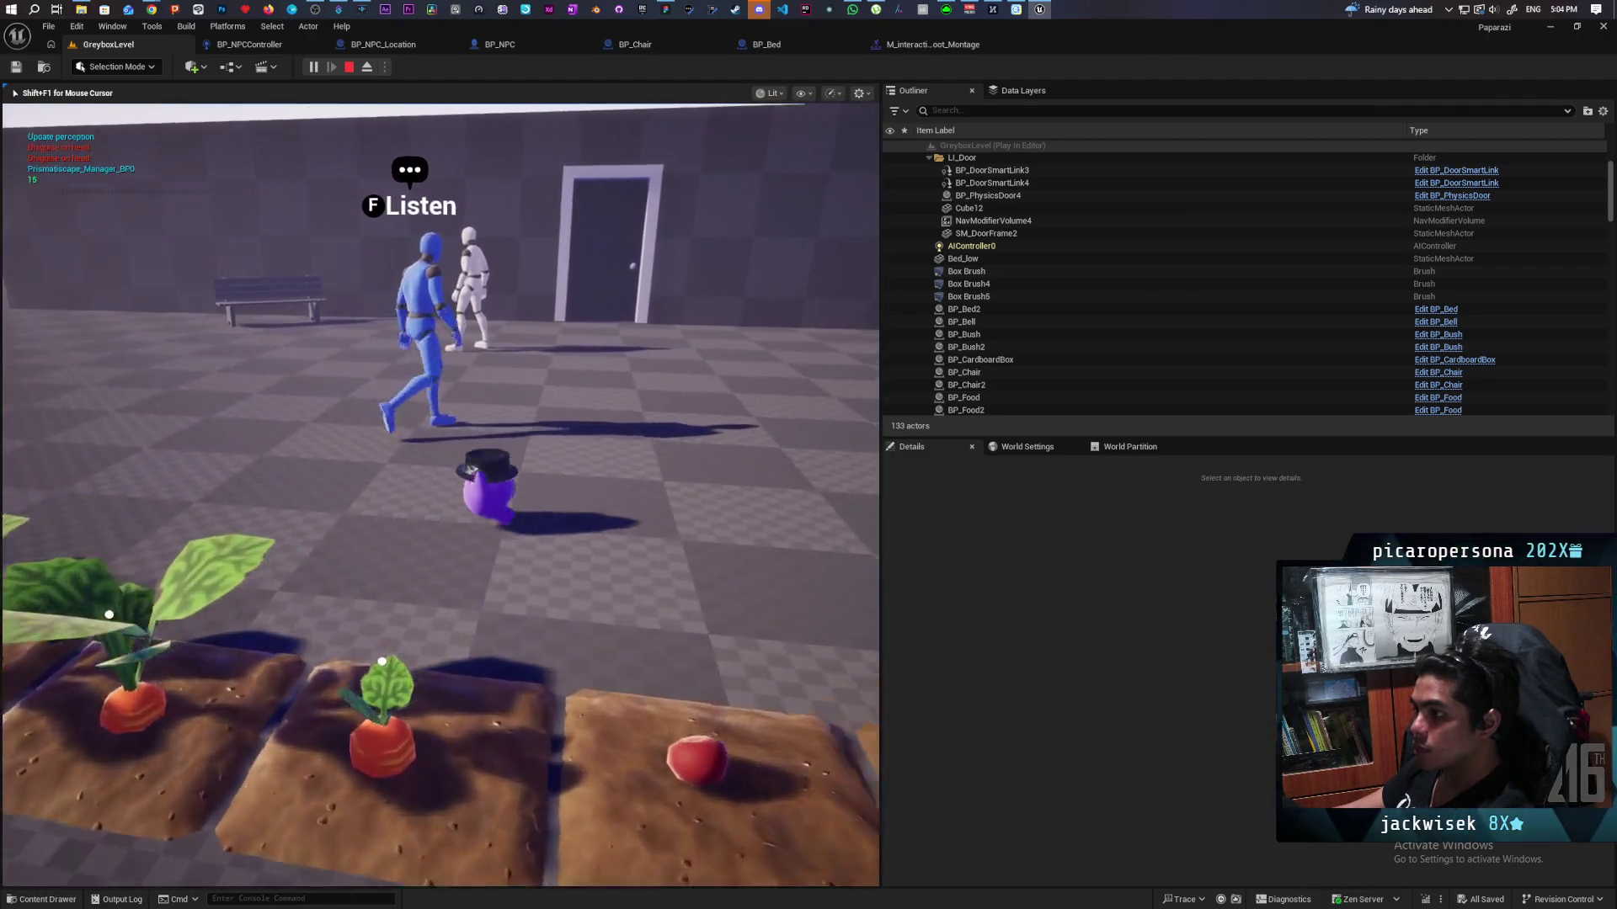
key("w")
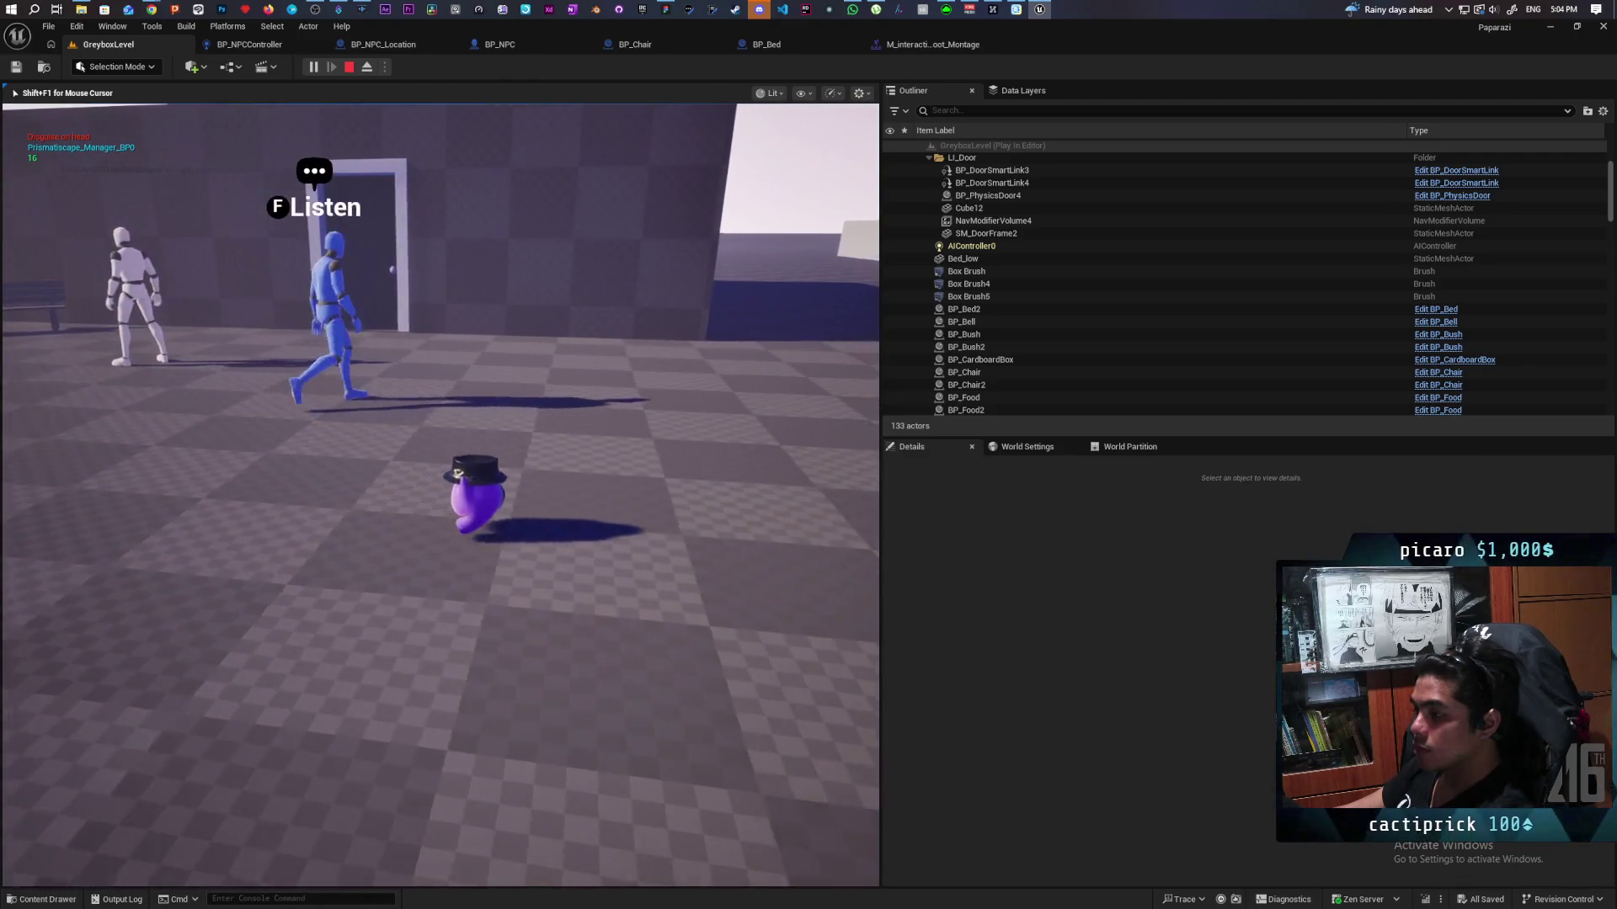
key("d")
key("w")
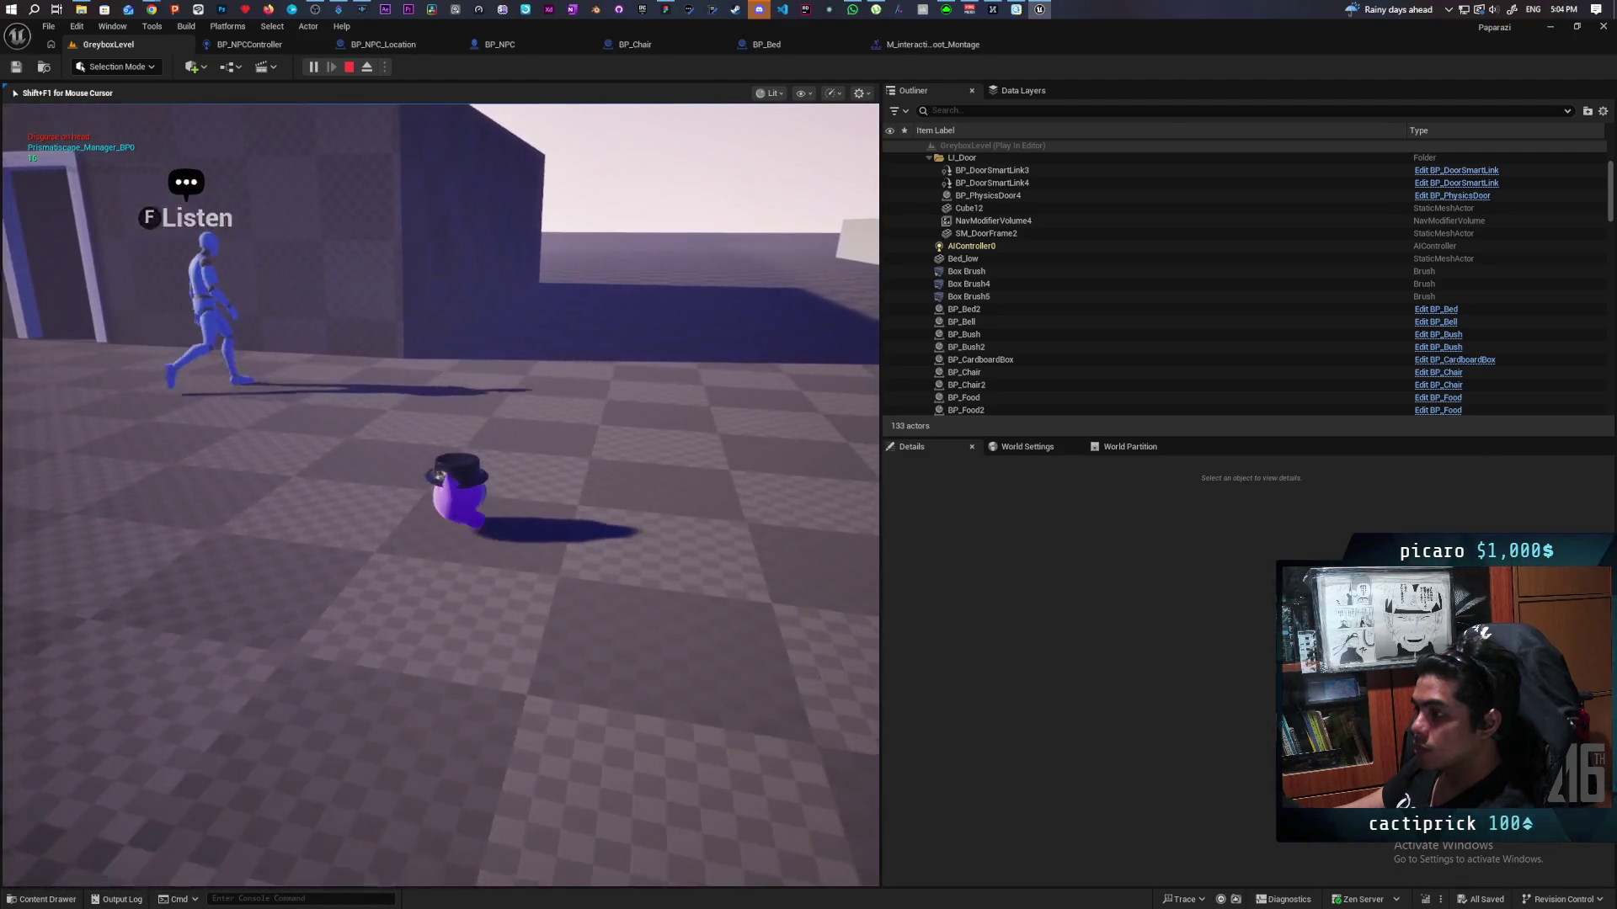
key("w")
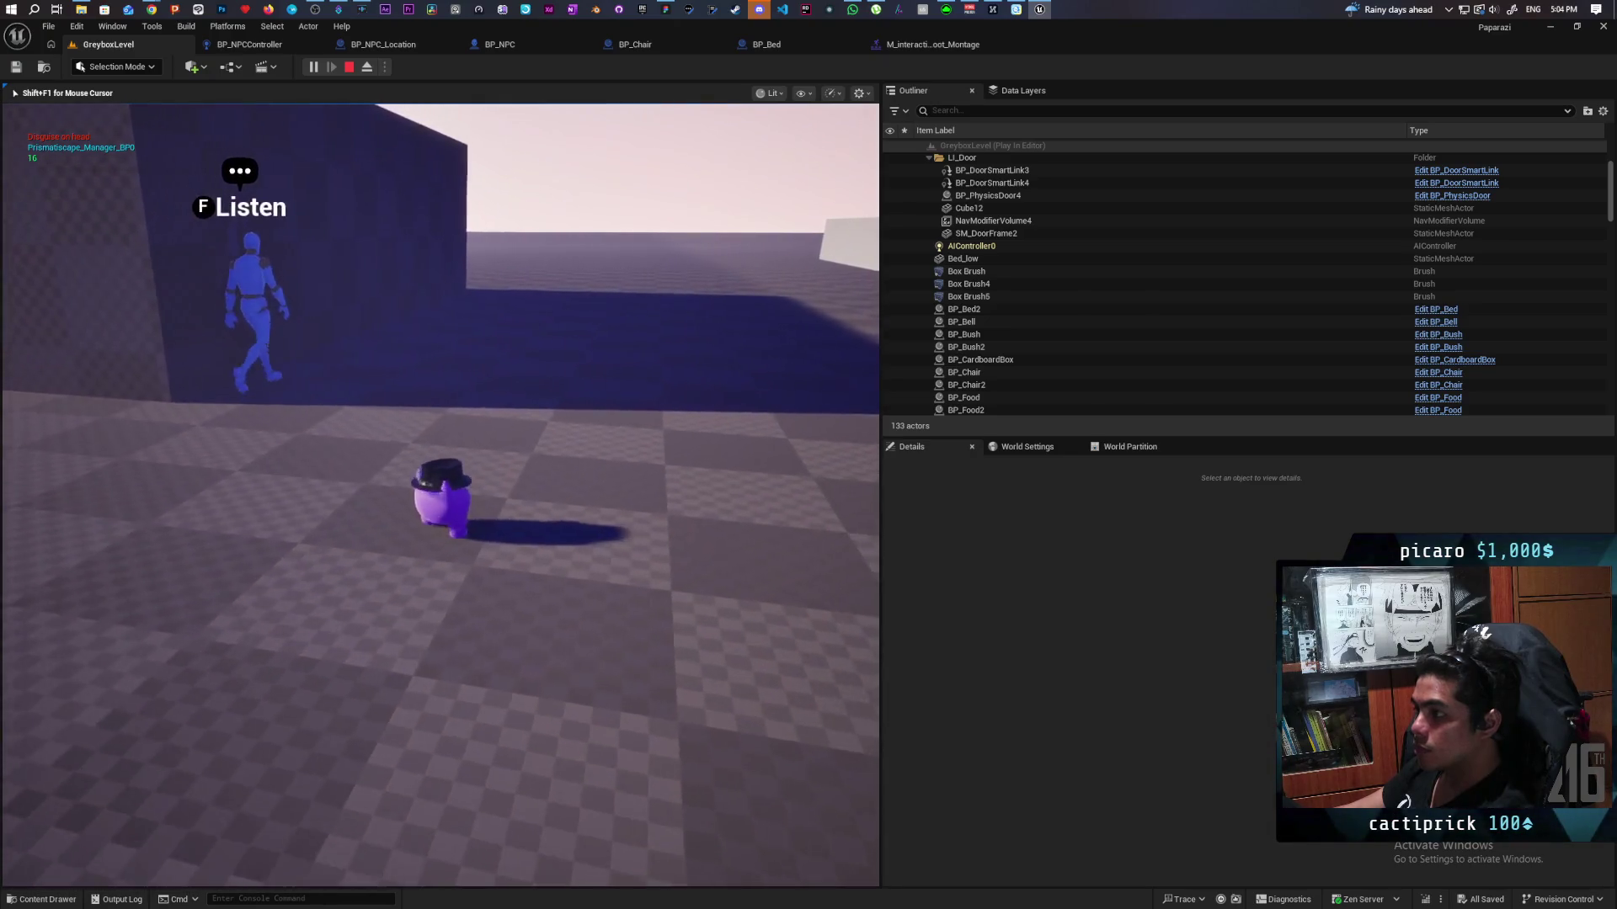
key("w")
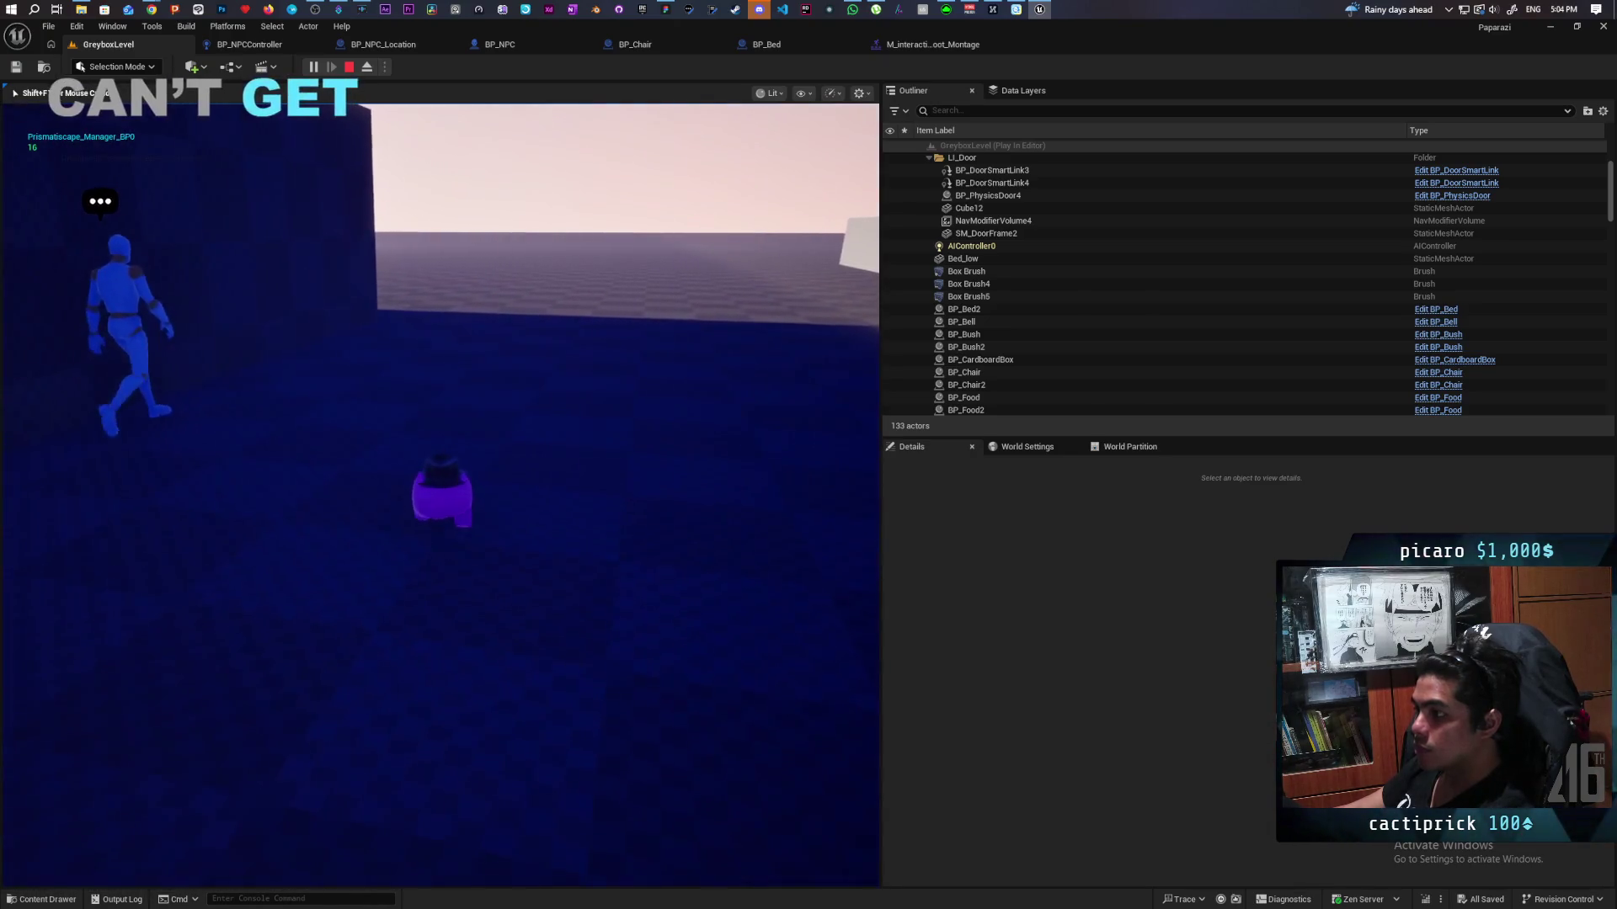
key("w")
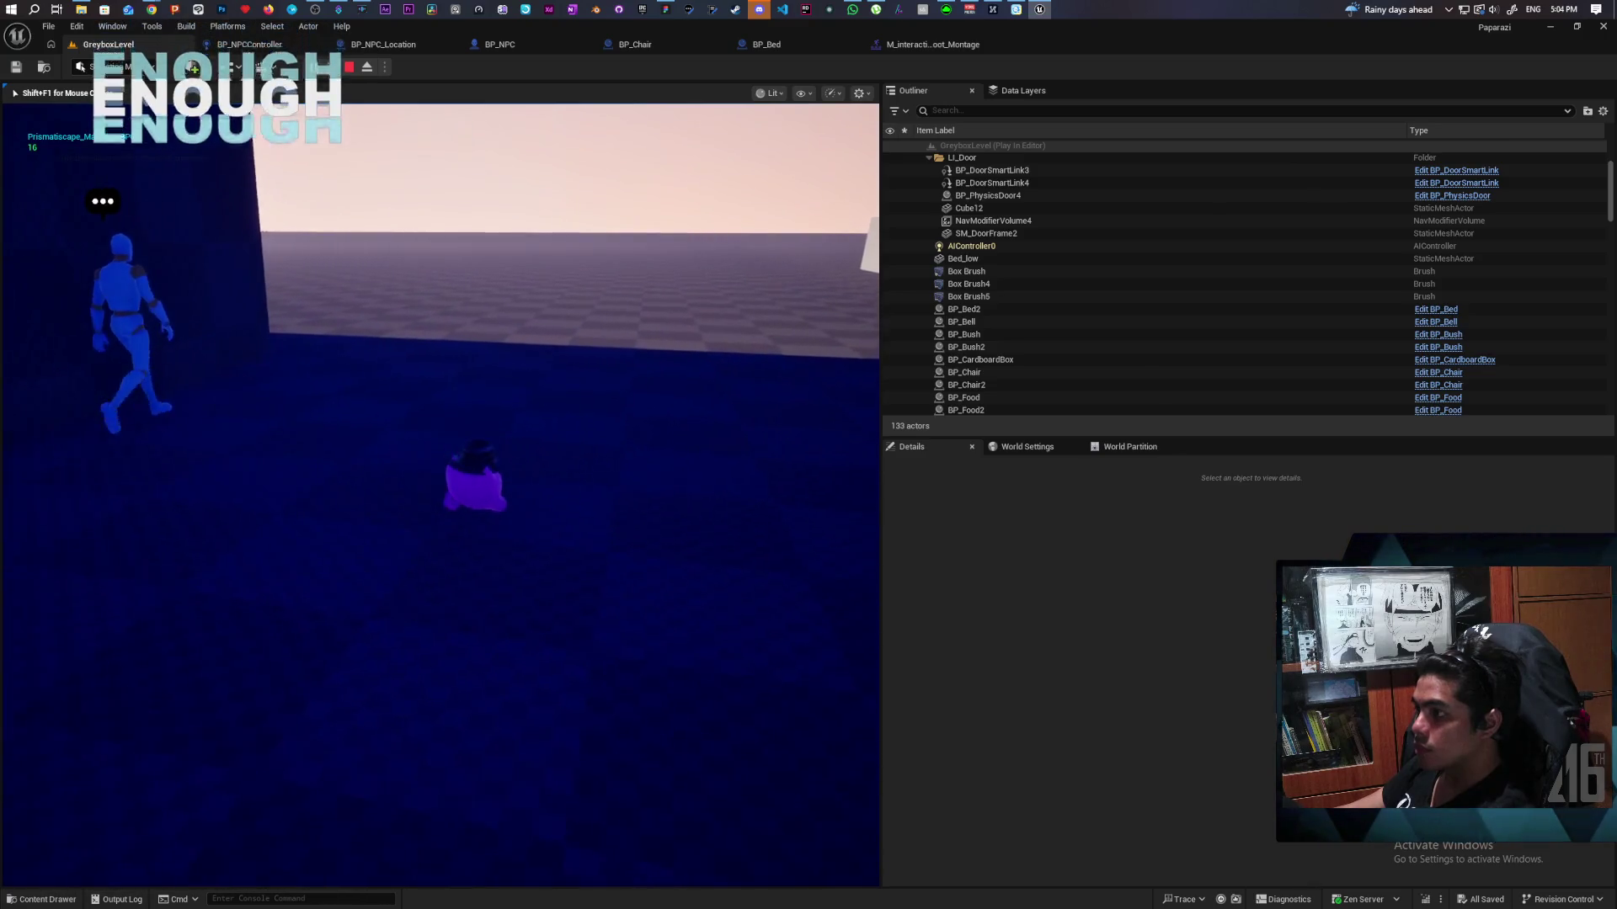
key("w")
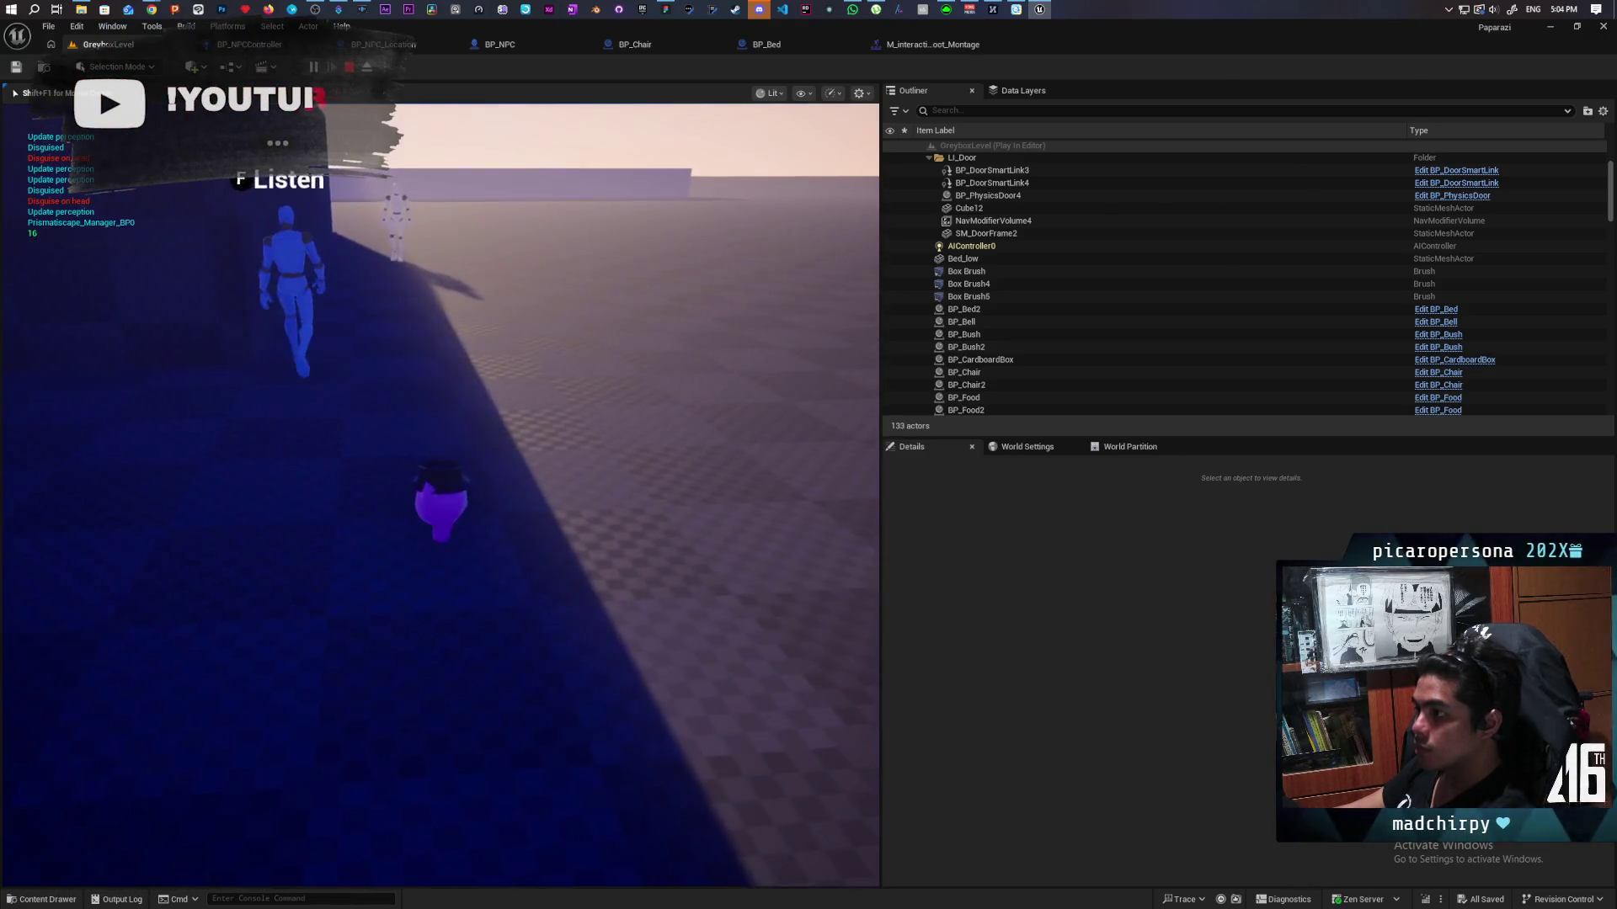
key("w")
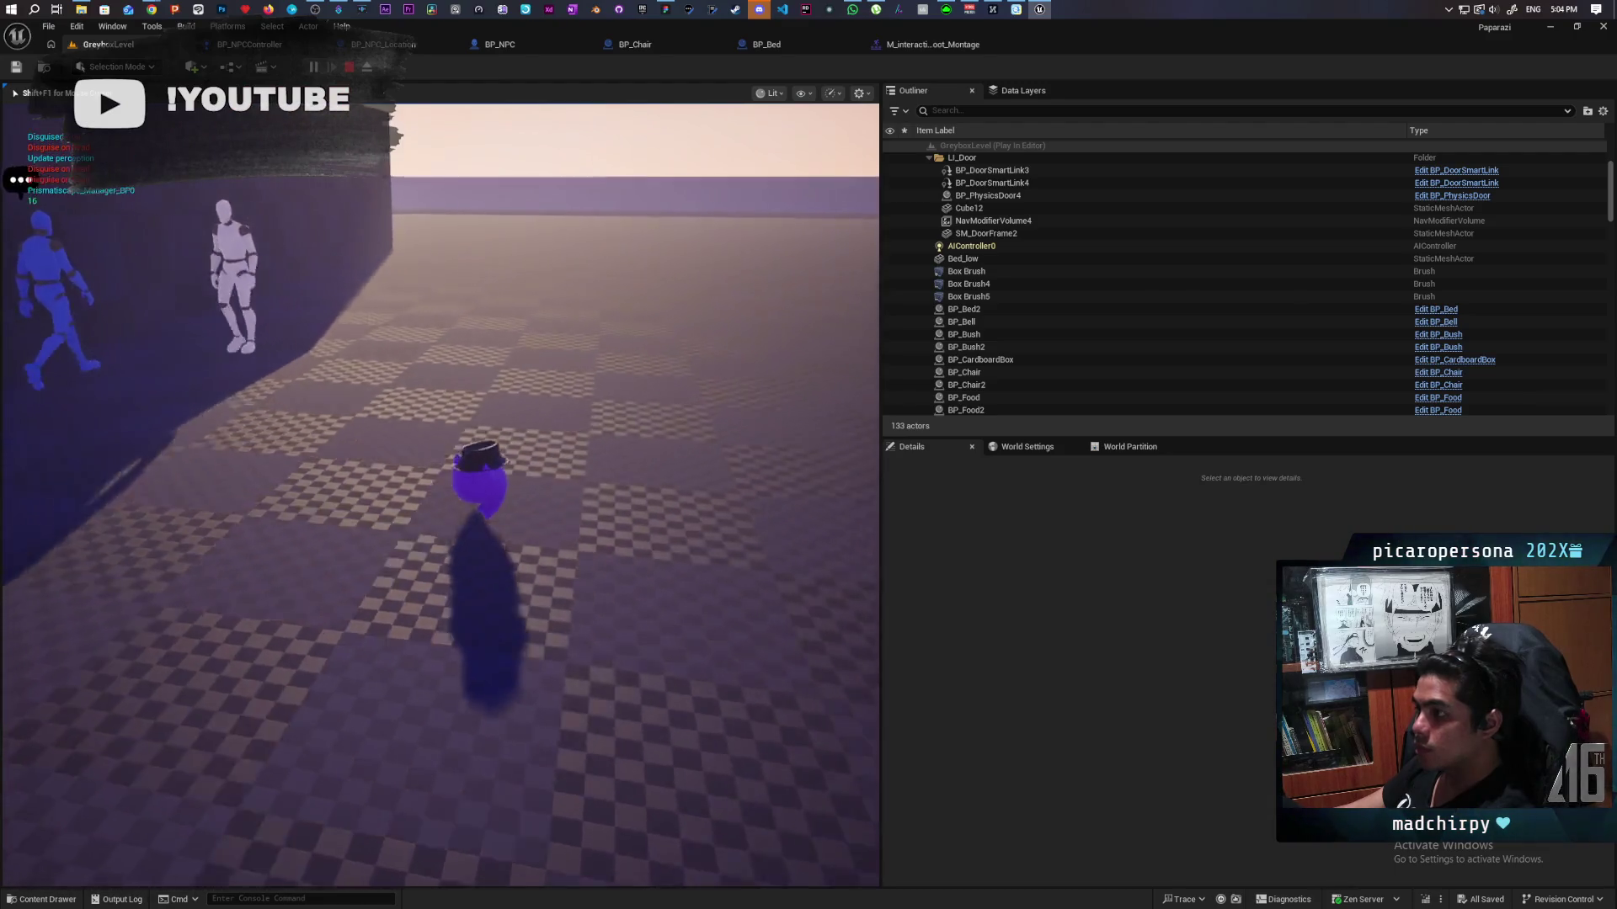
key("w")
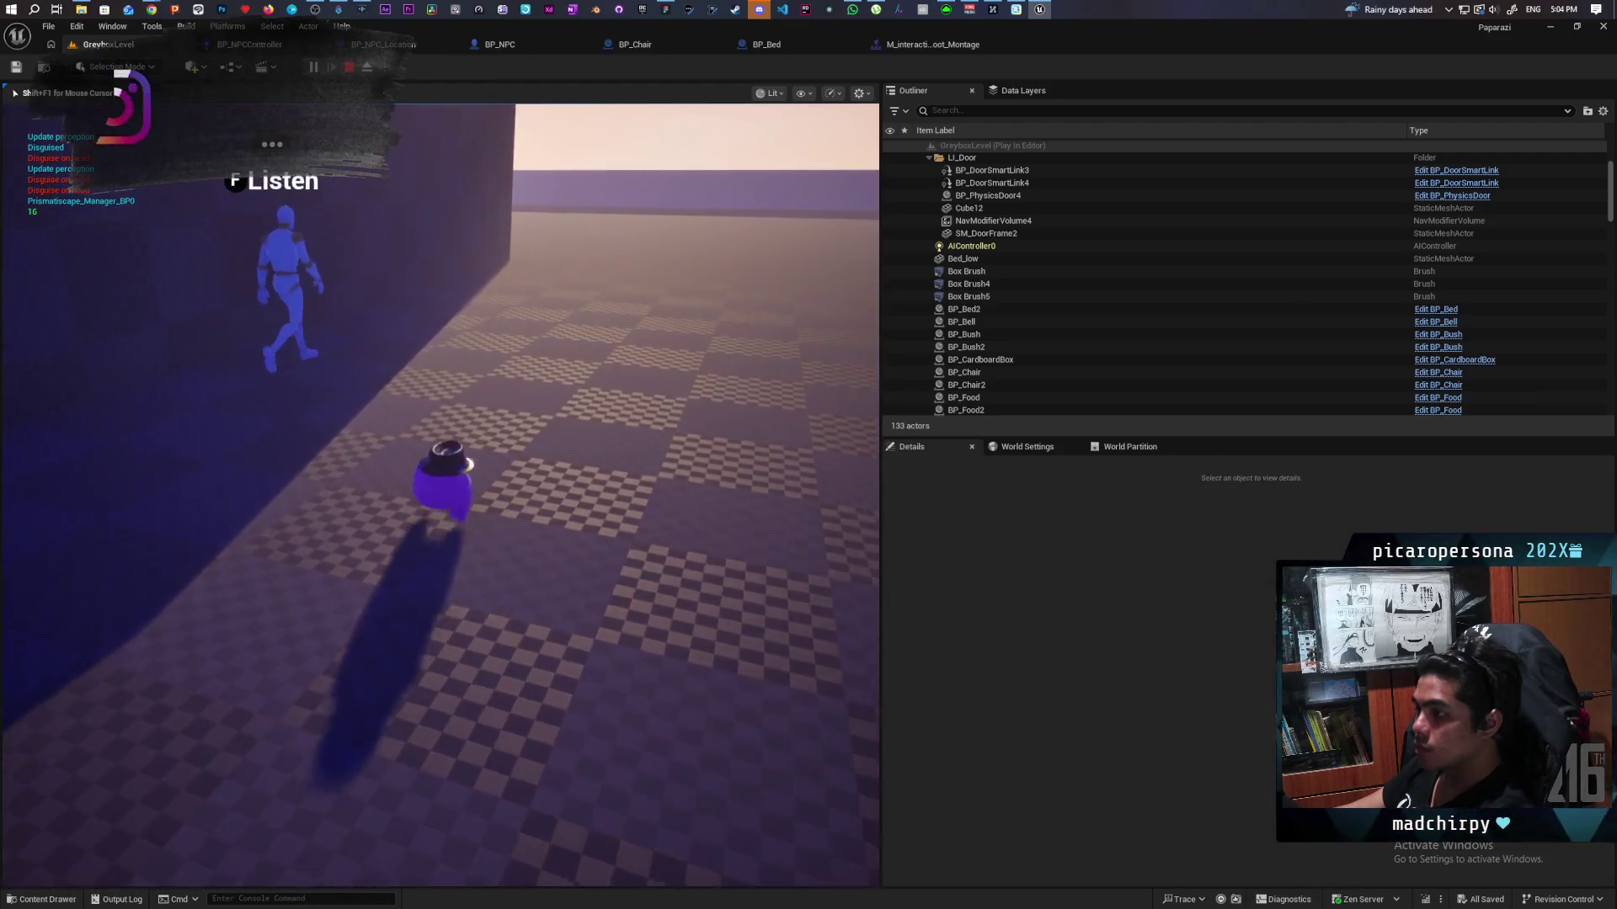
key("w")
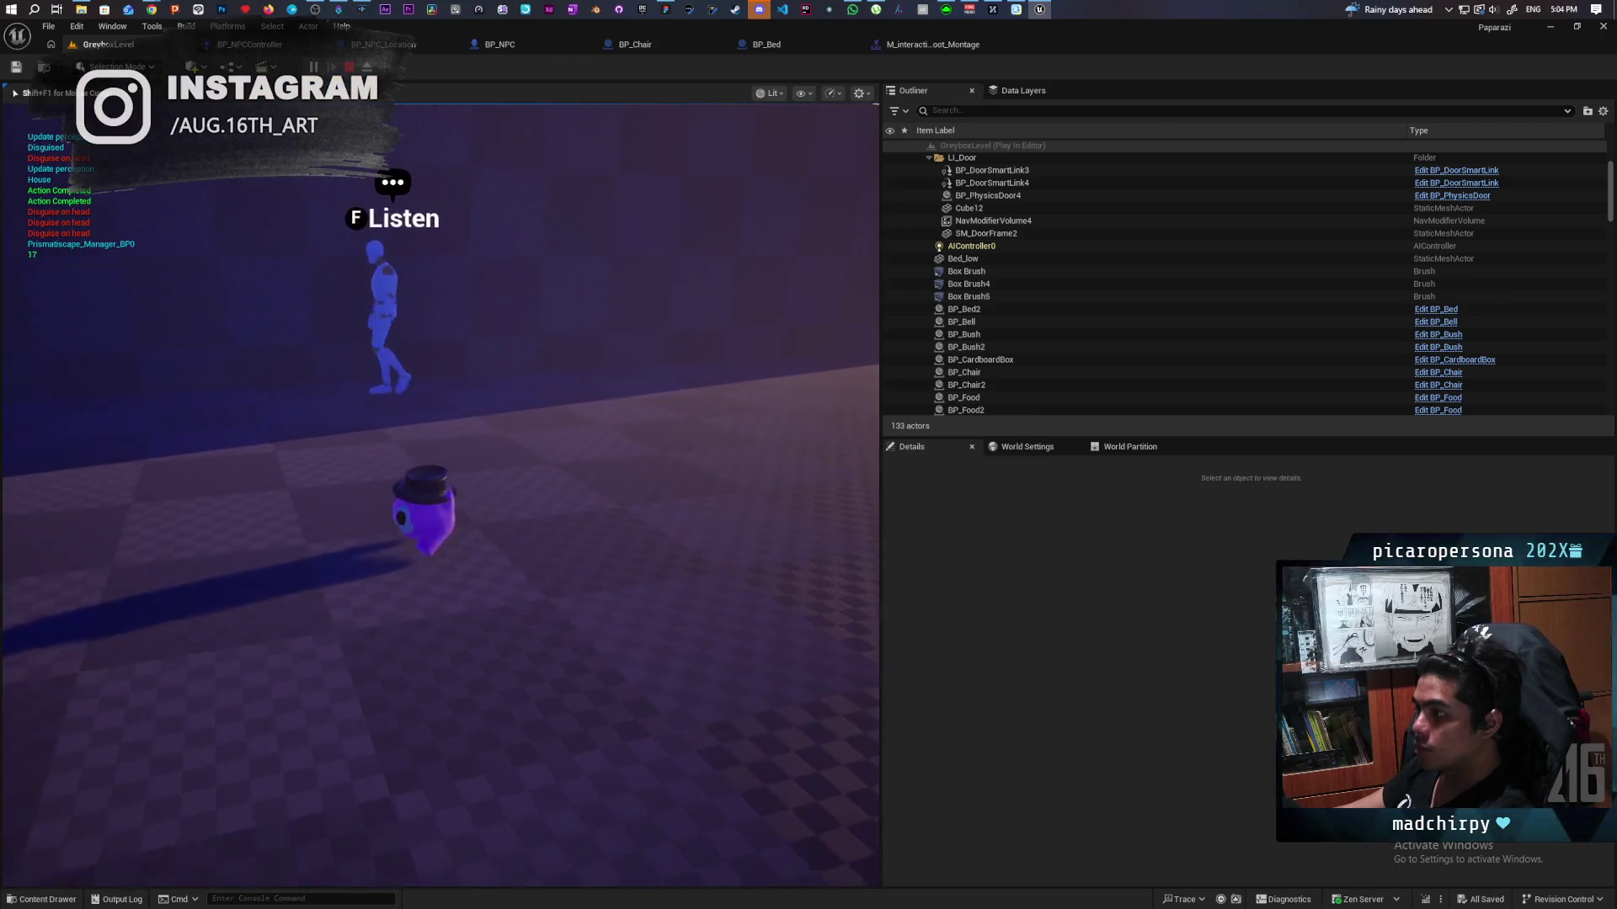
key("w")
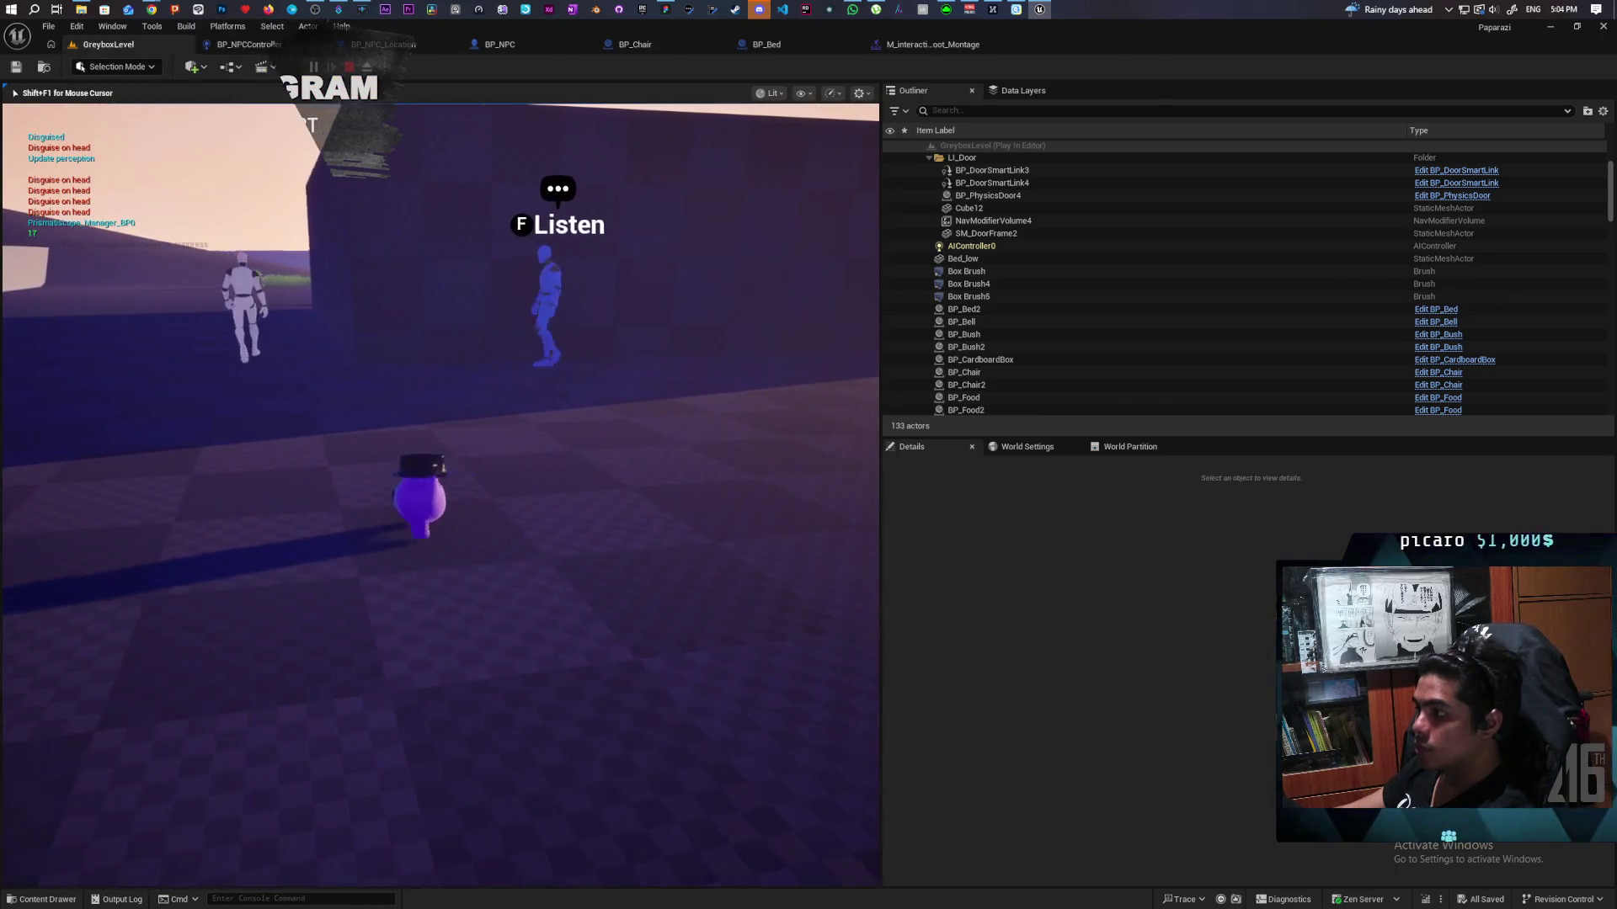
key("w")
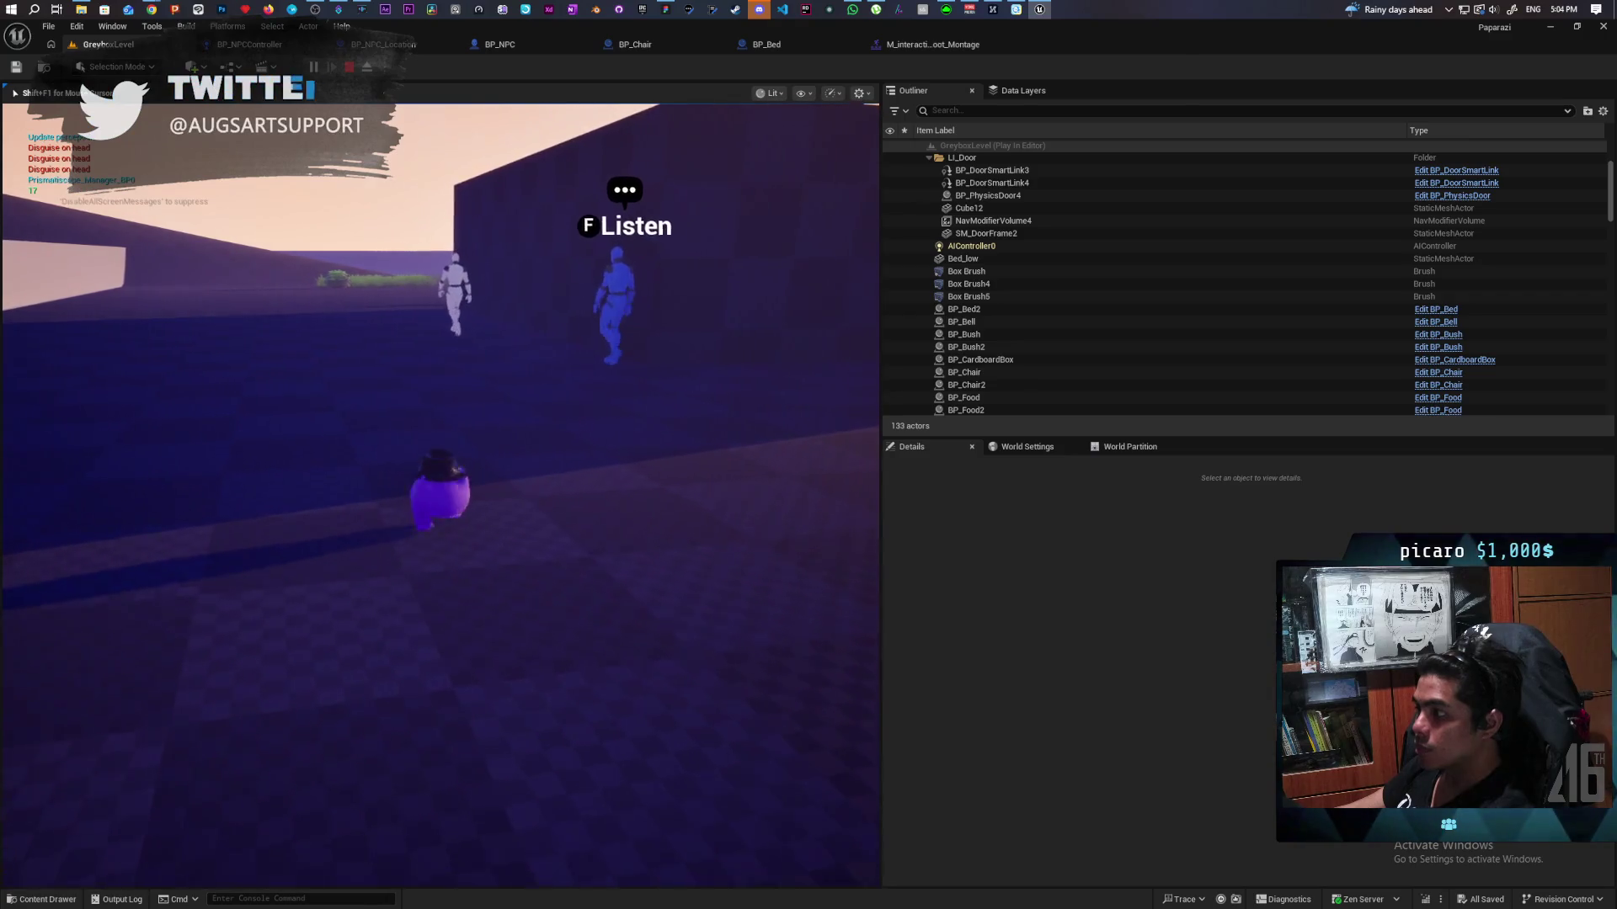
key("w")
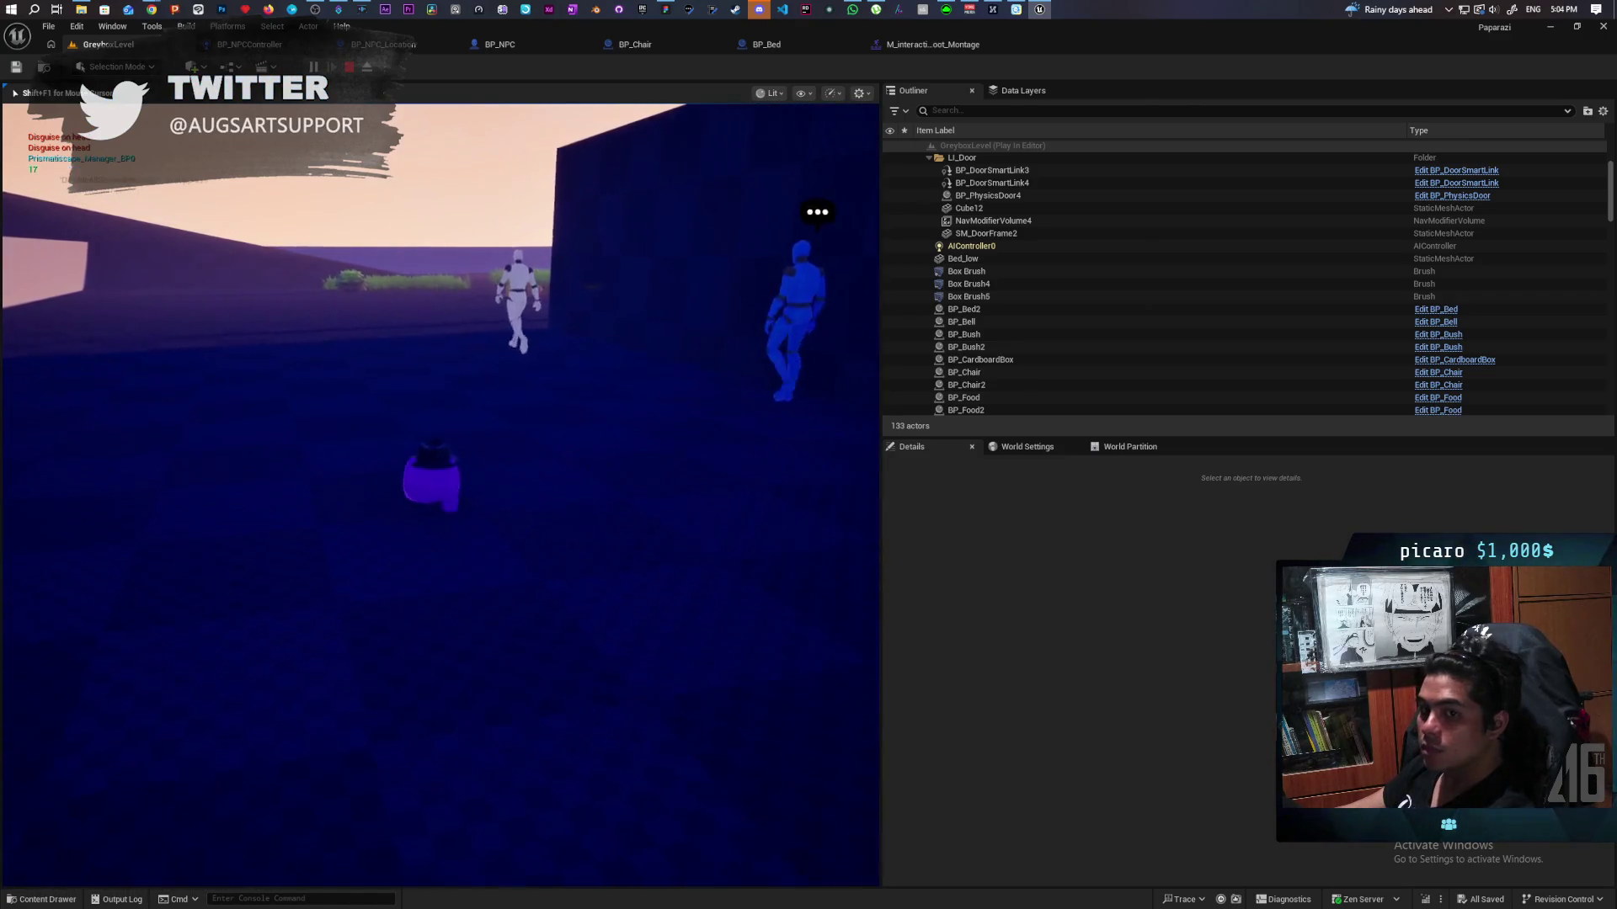
Step: Trail the NPC through the doorway into the dark room with the cube and pillars
key("a")
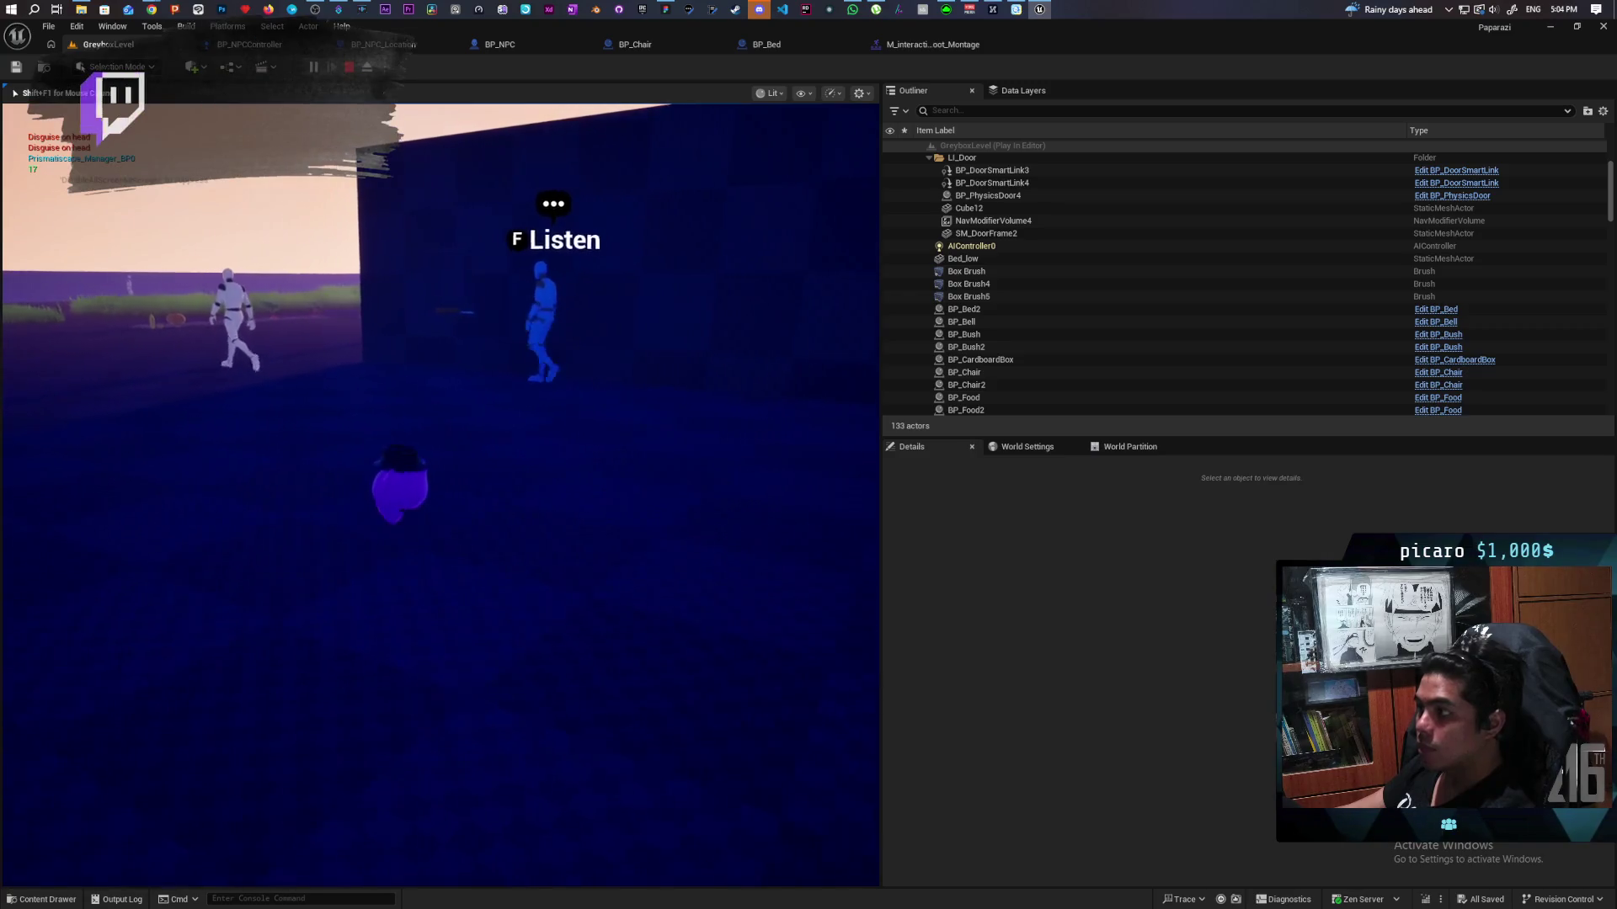
key("a")
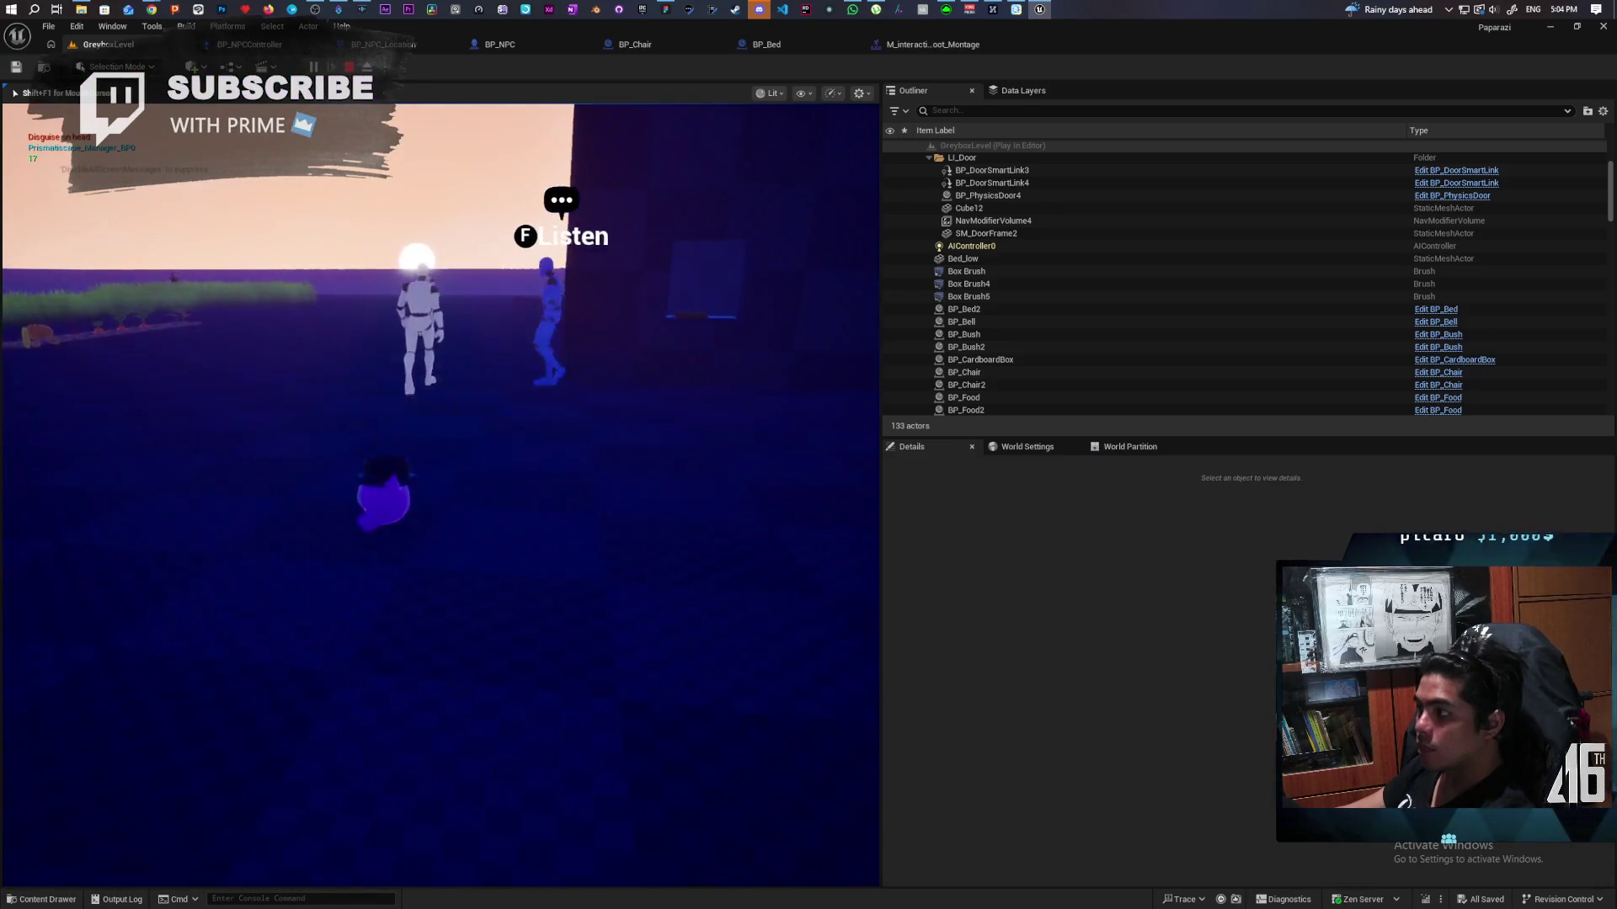
key("a")
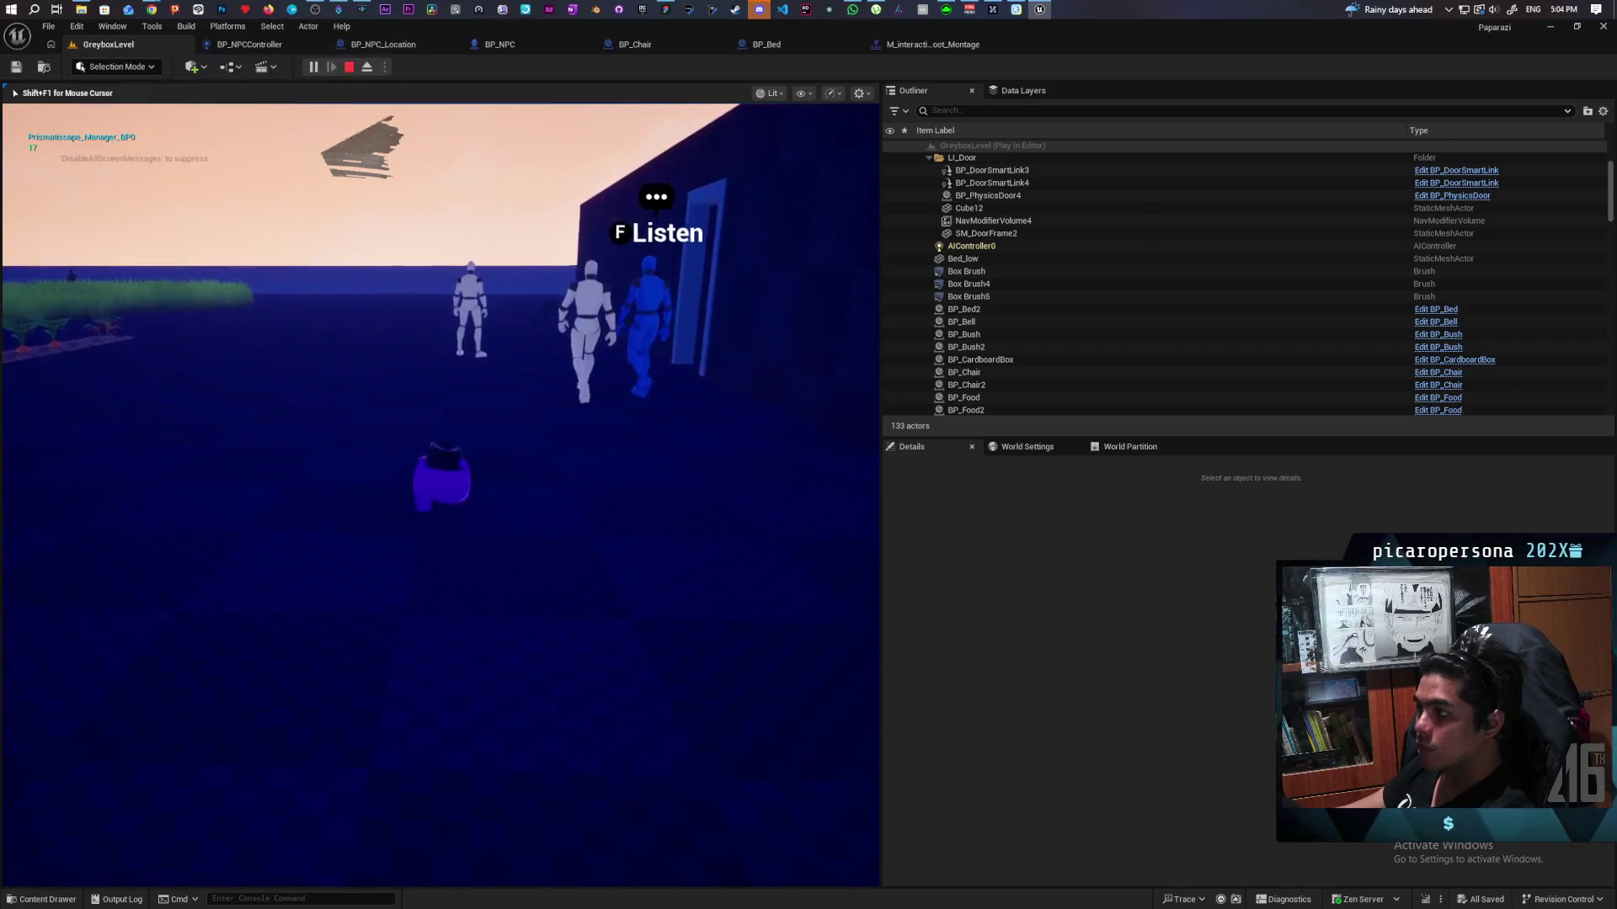
key("d")
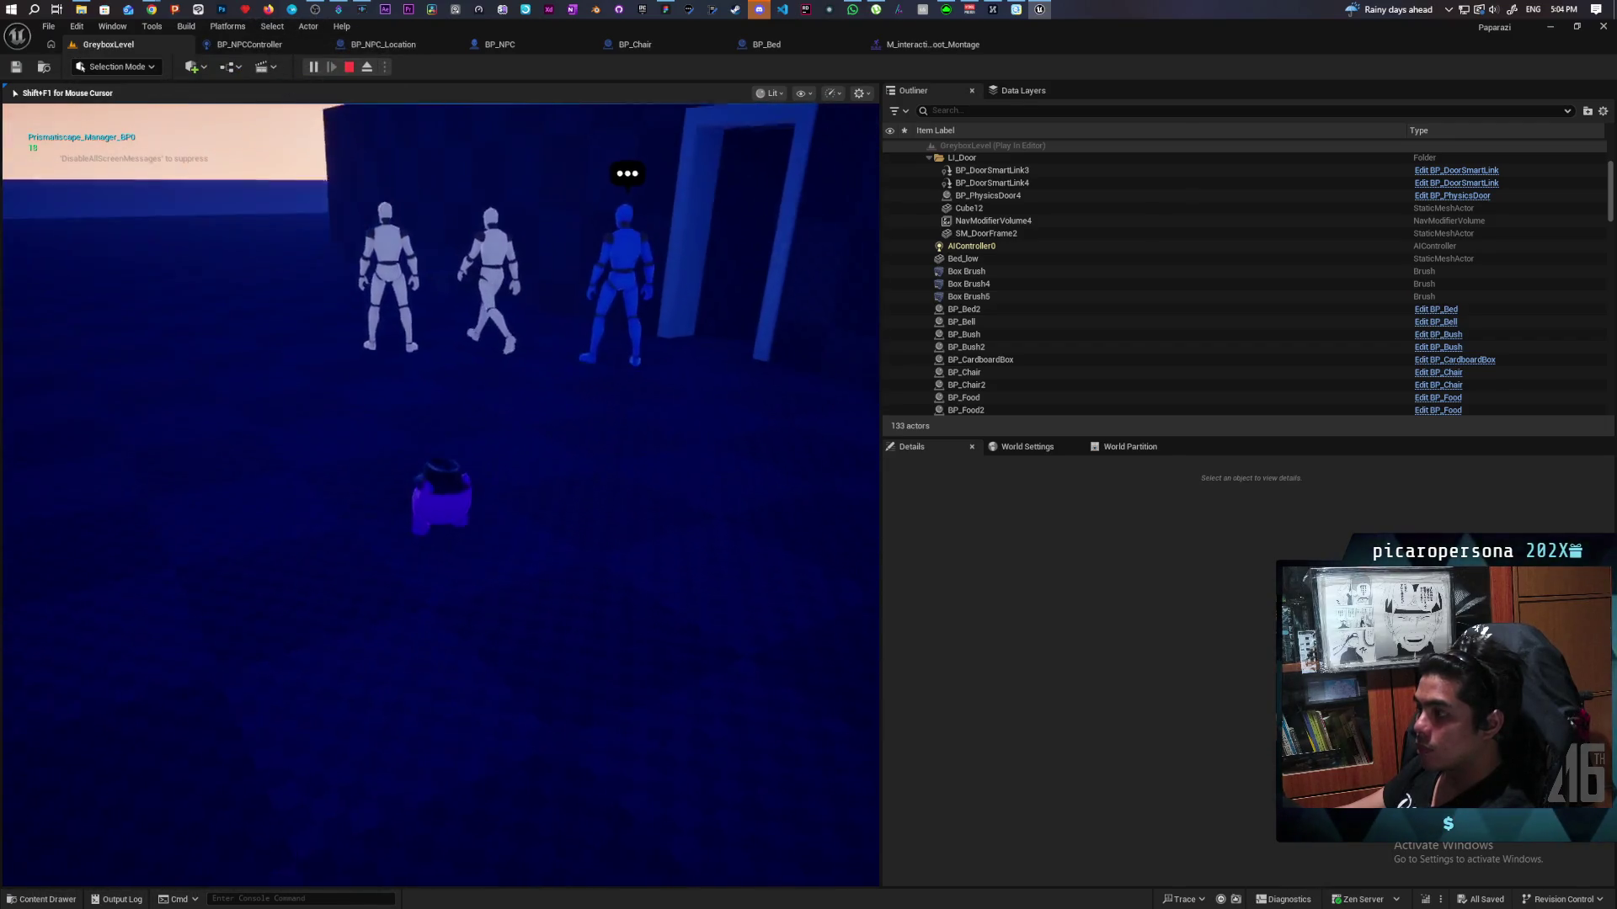
key("w")
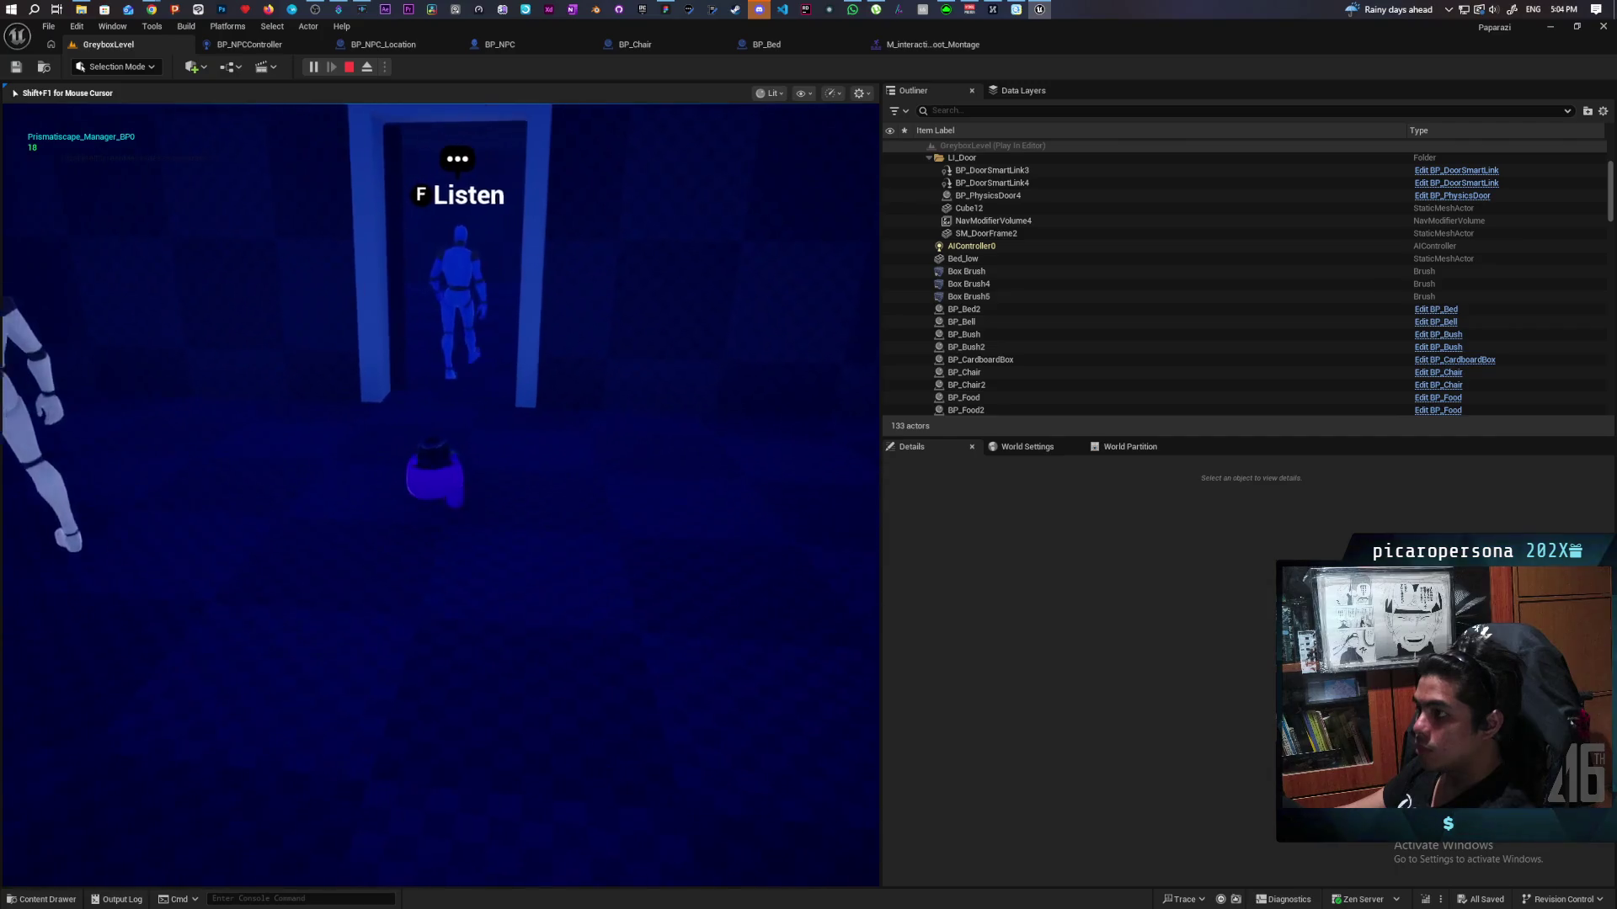
key("w")
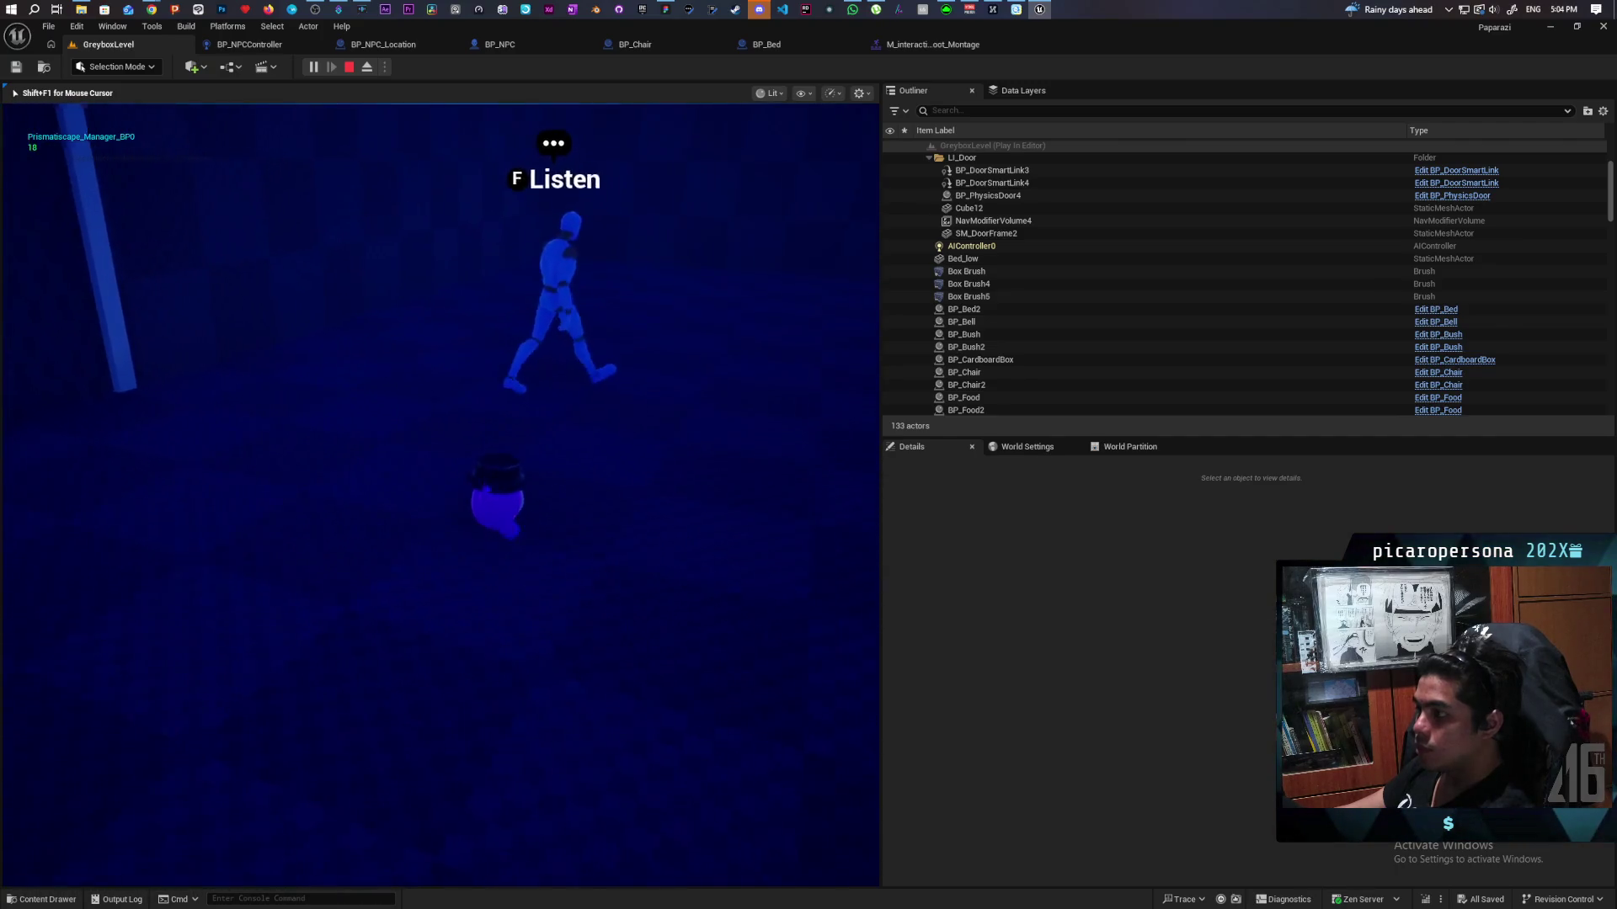
key("w")
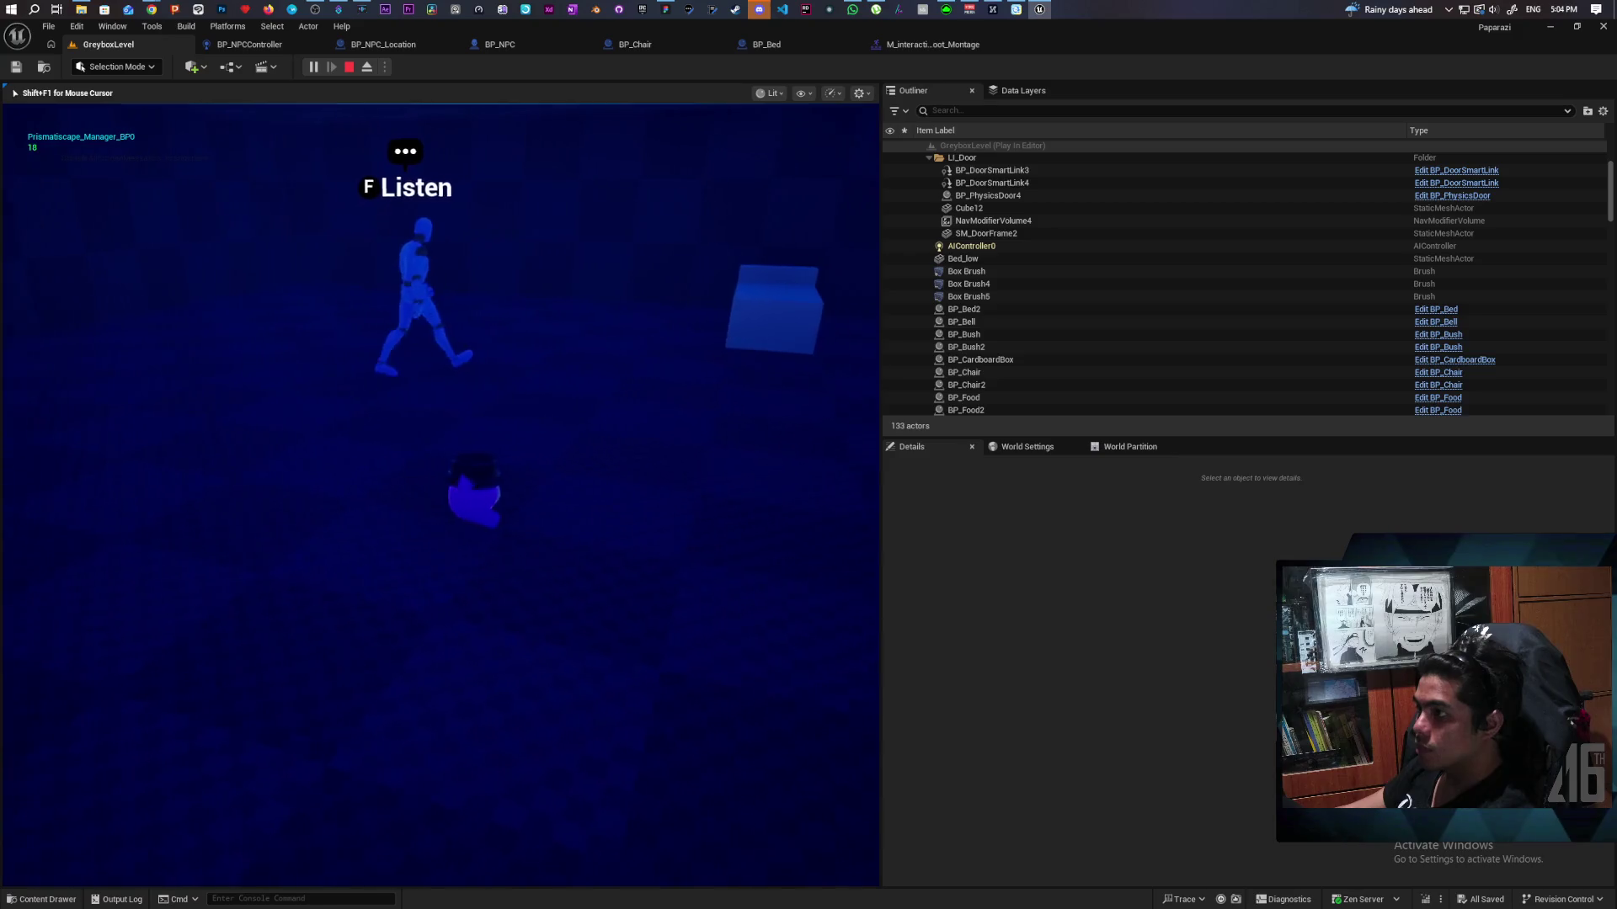
key("e")
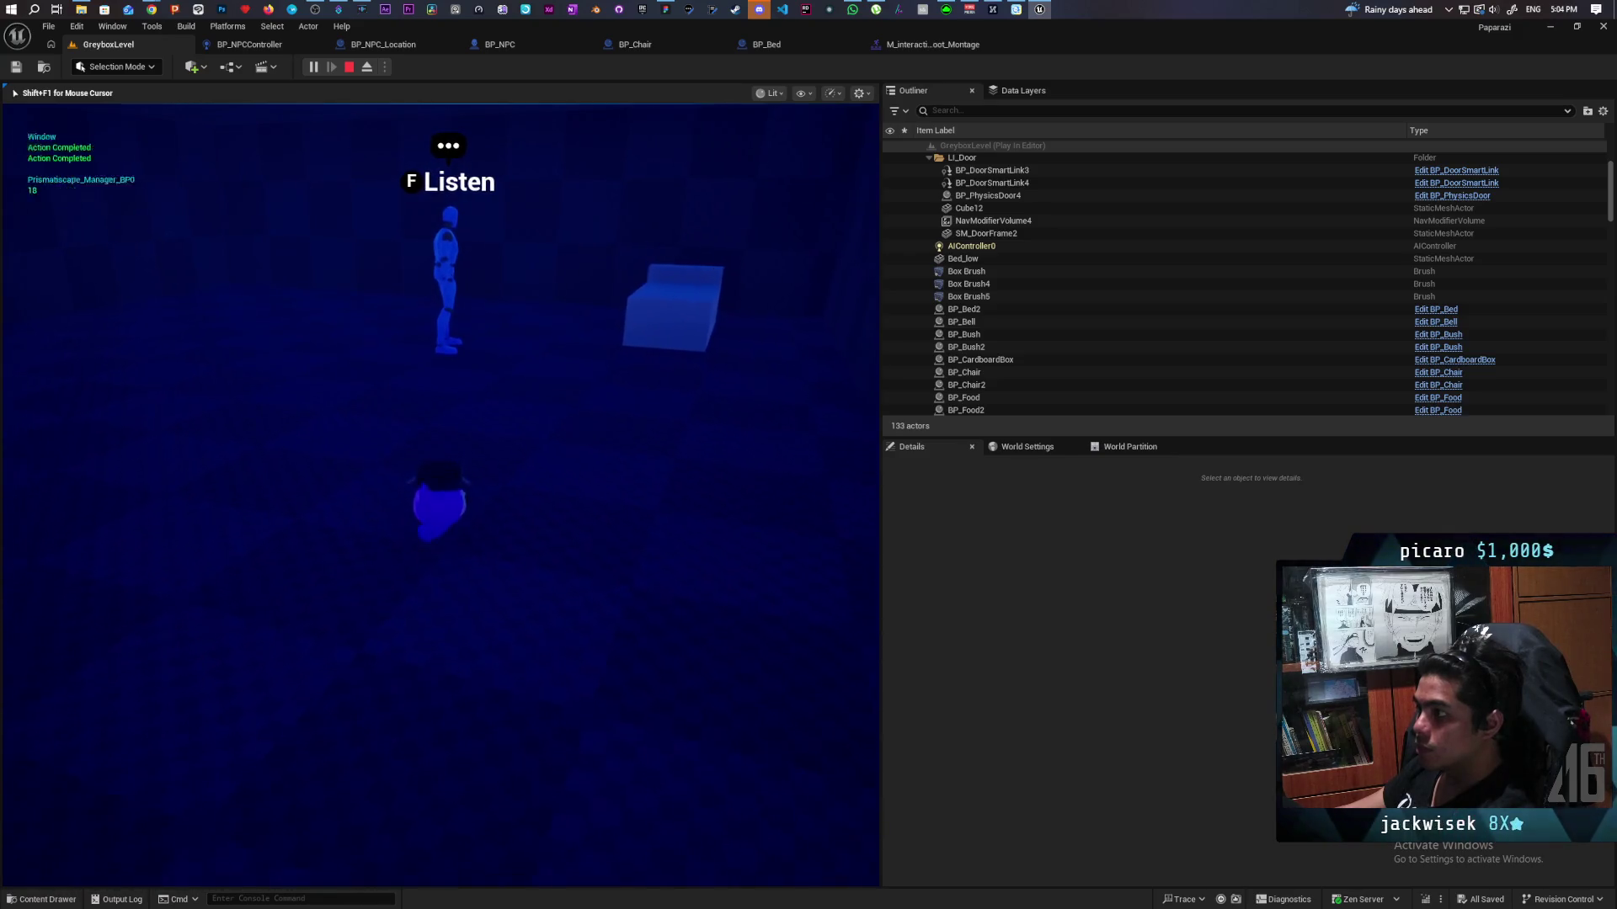
key("w")
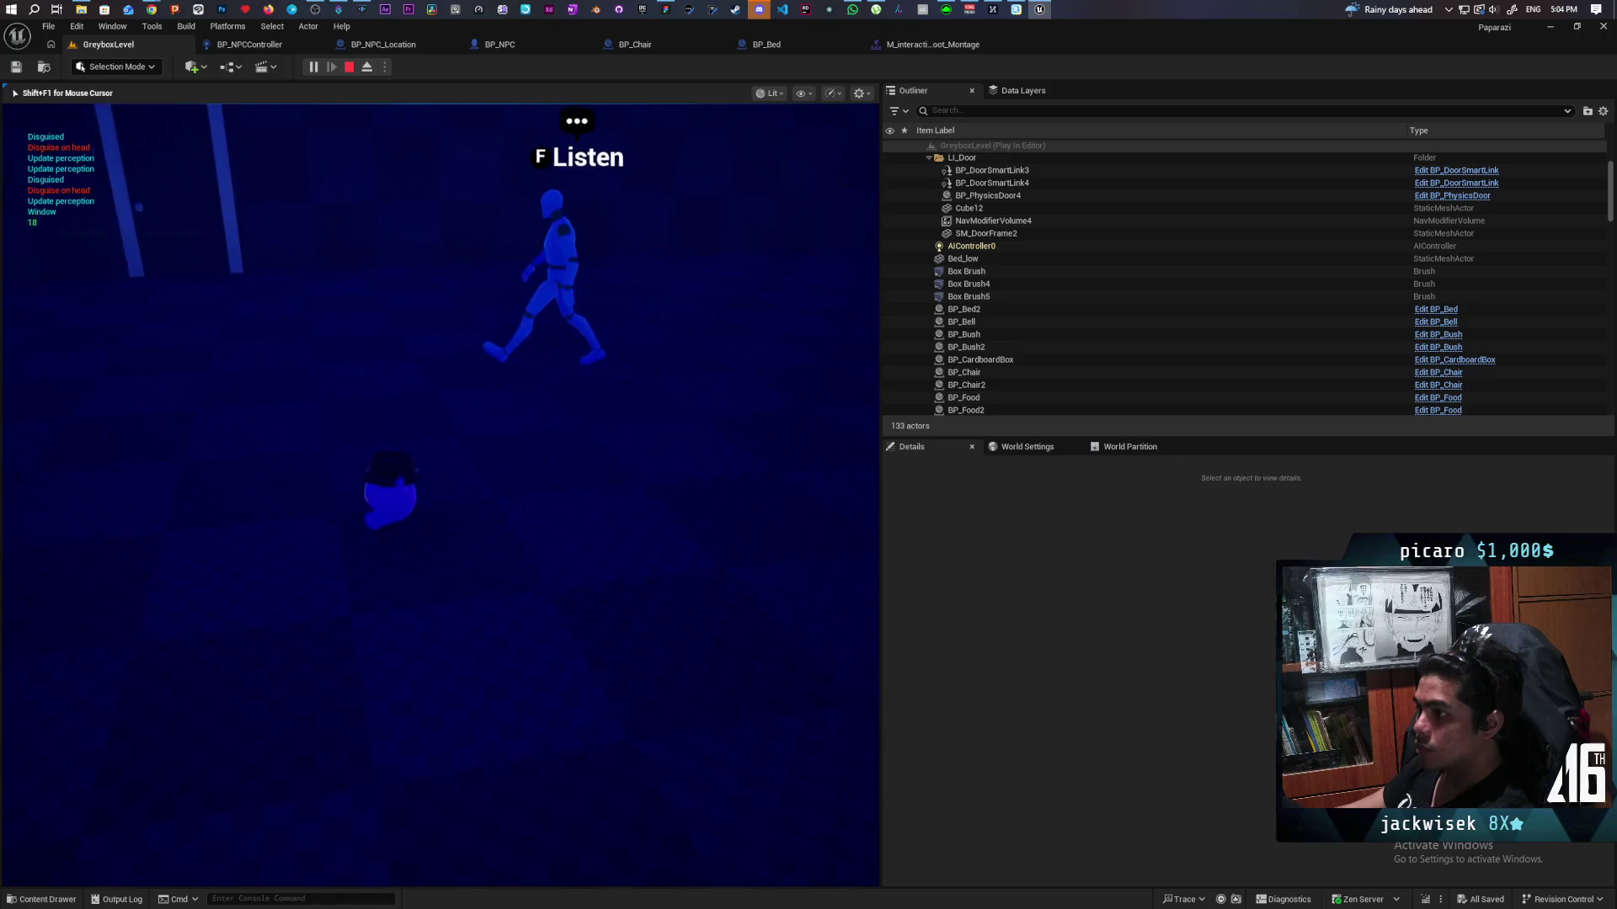
key("a")
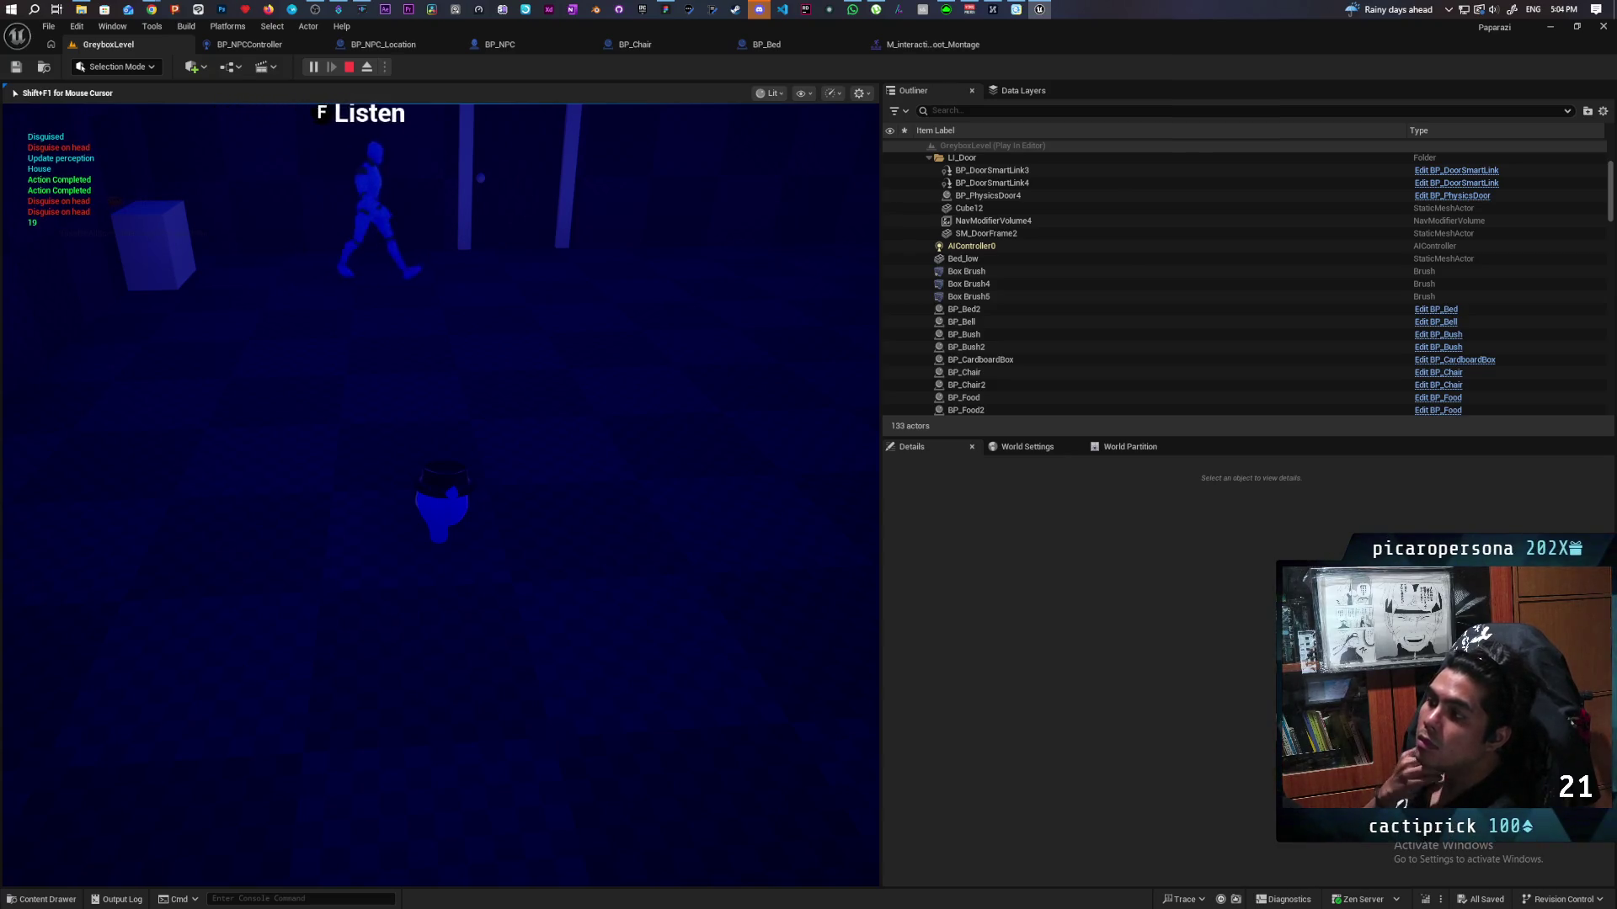
key("a")
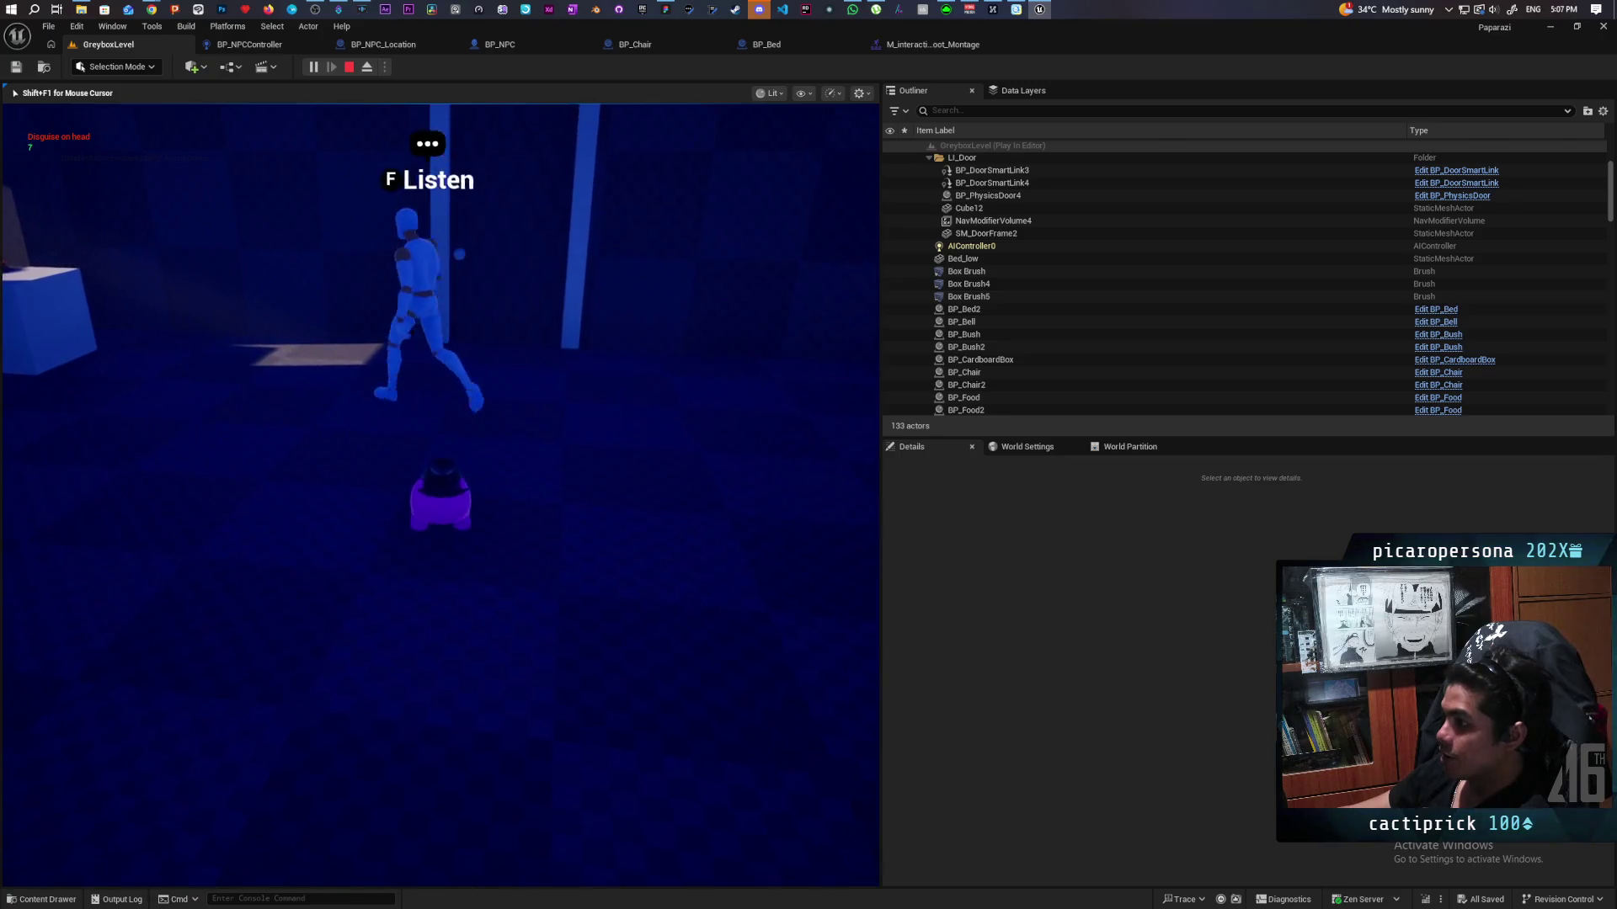
Step: Follow the blue NPC outside through the crops and tall grass, then end the play test
key("w")
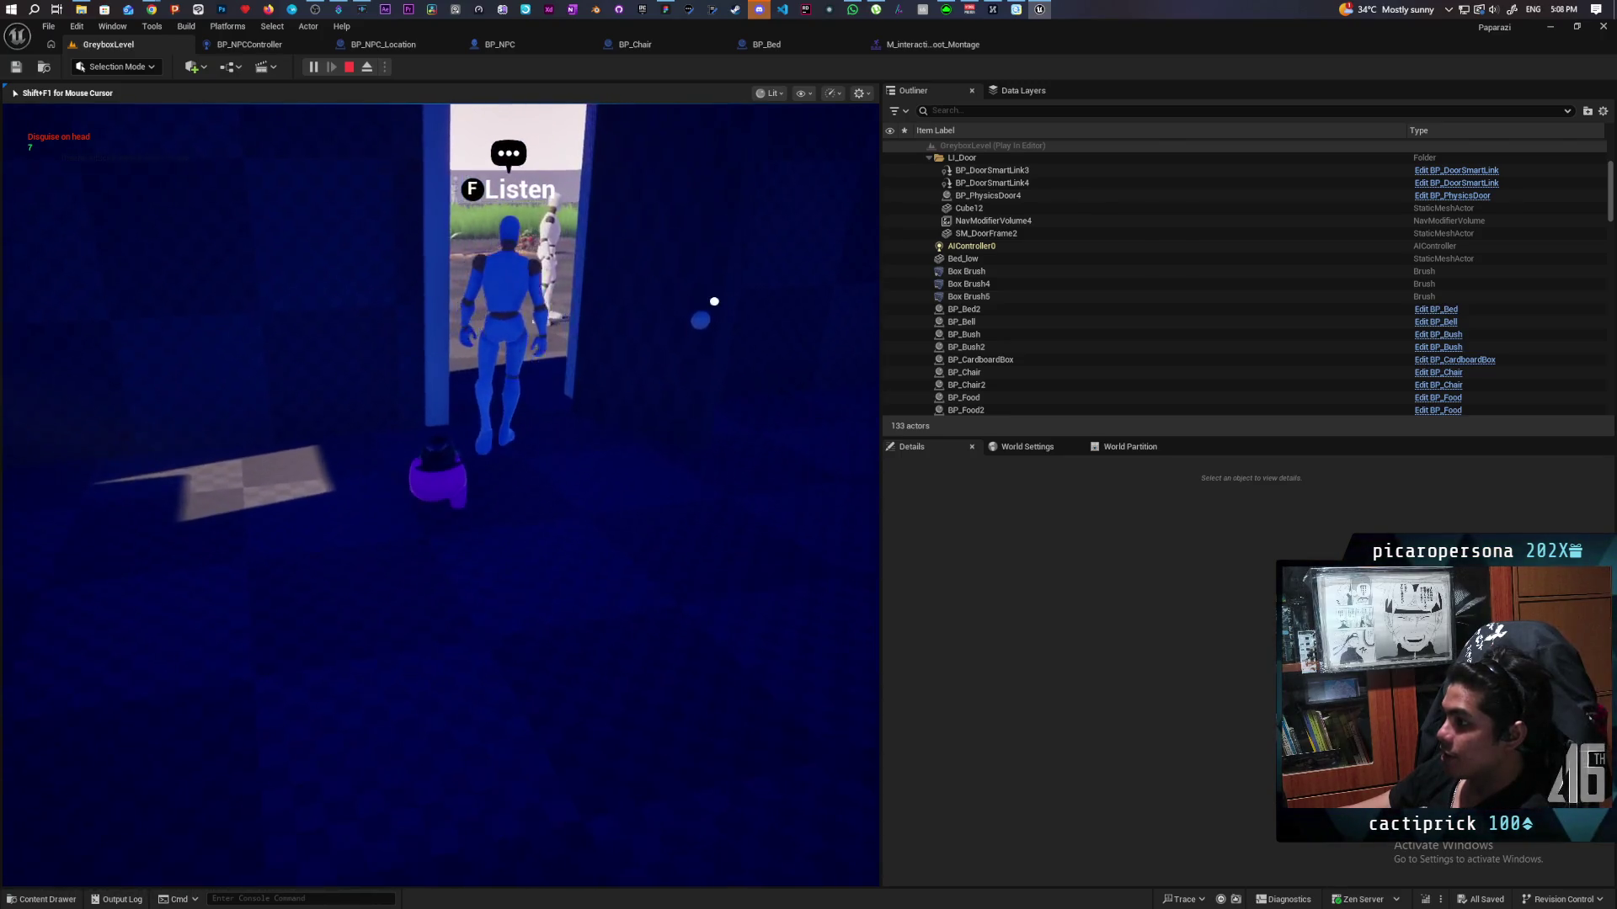
key("w")
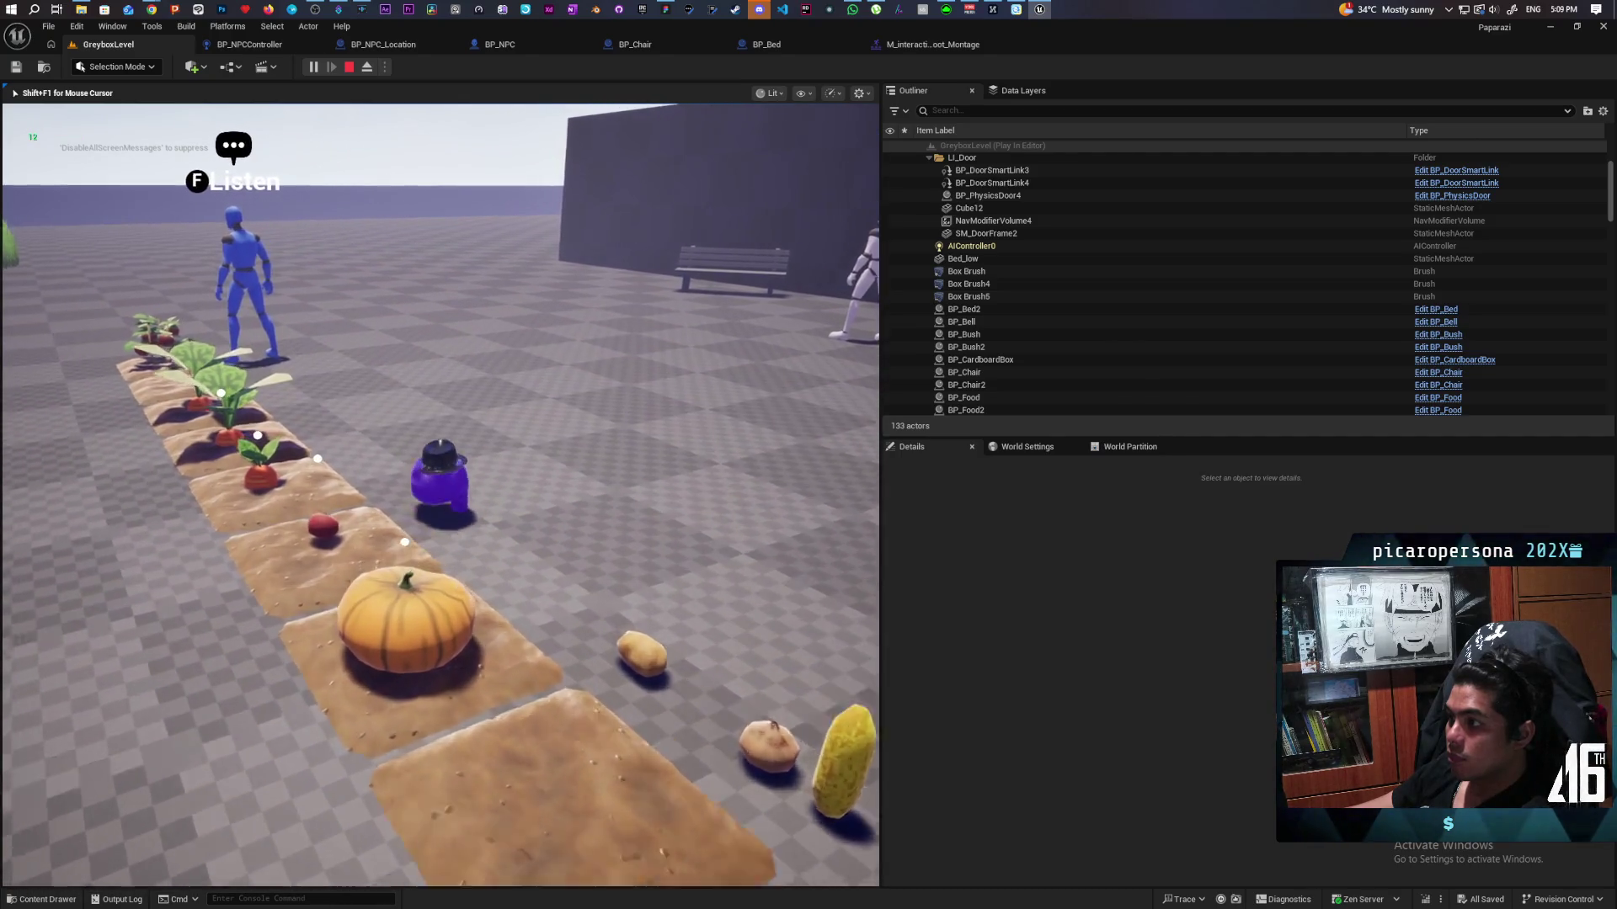
key("w")
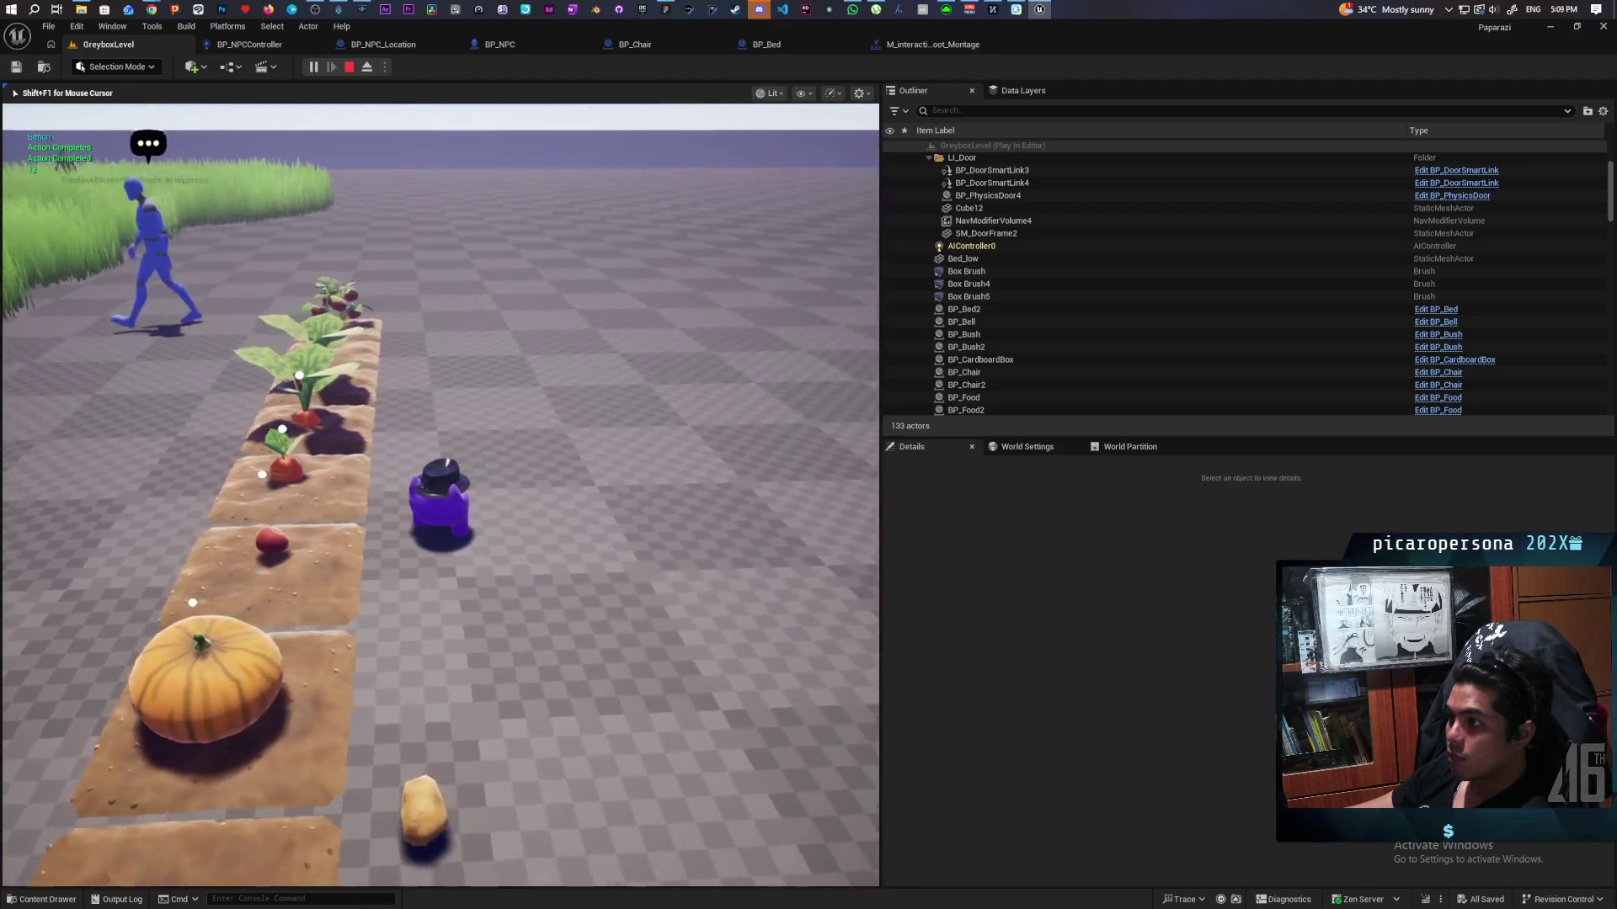
key("w")
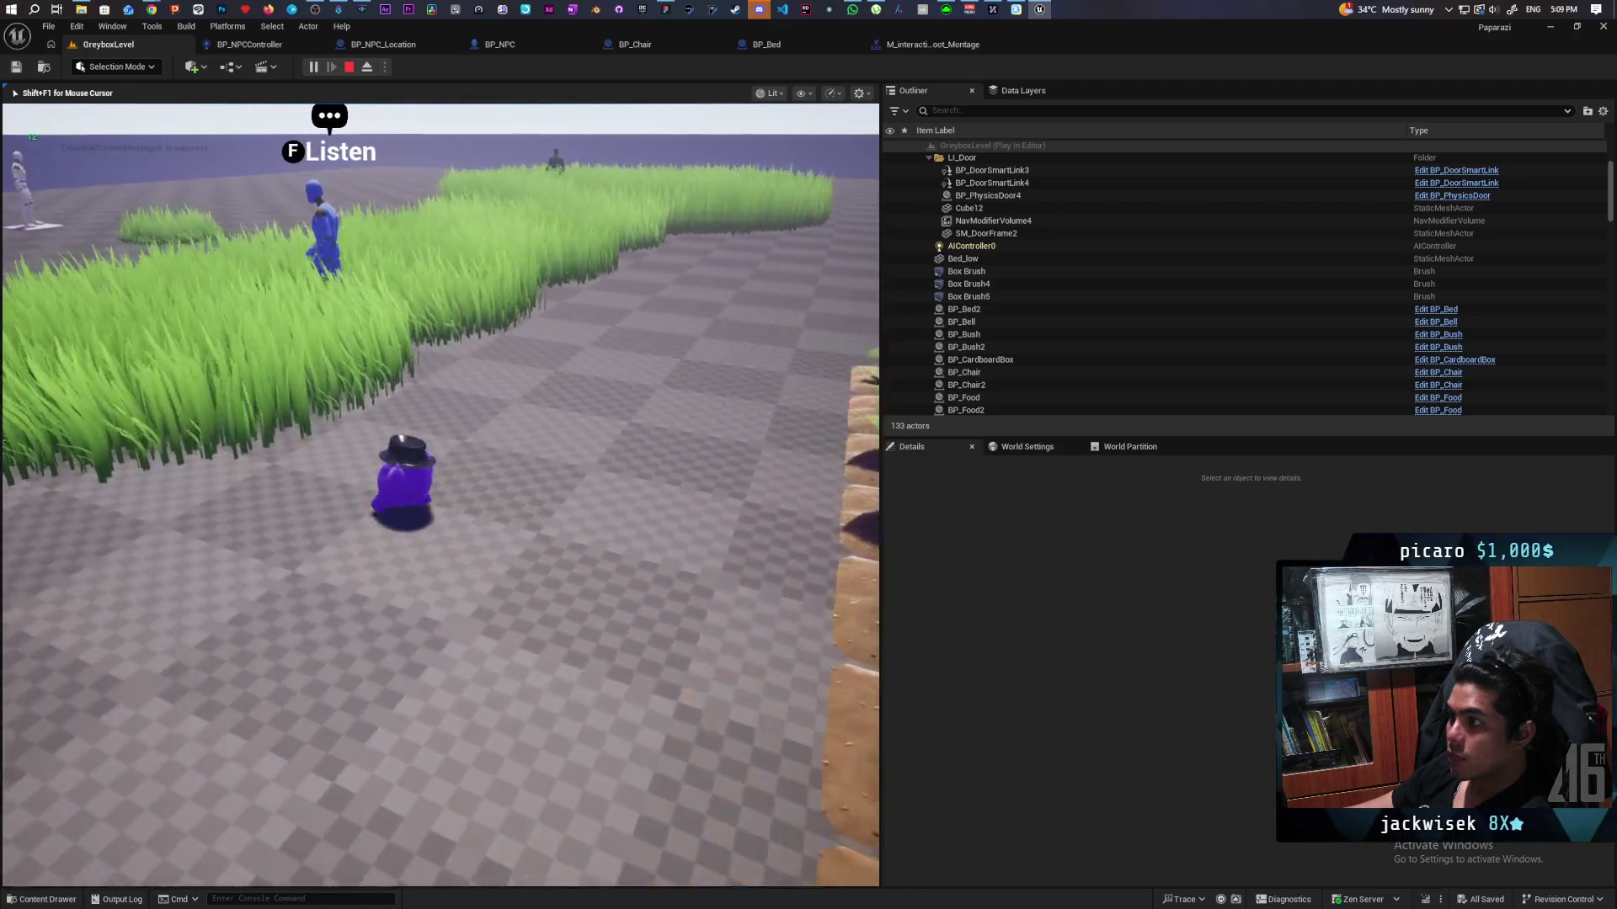
key("w")
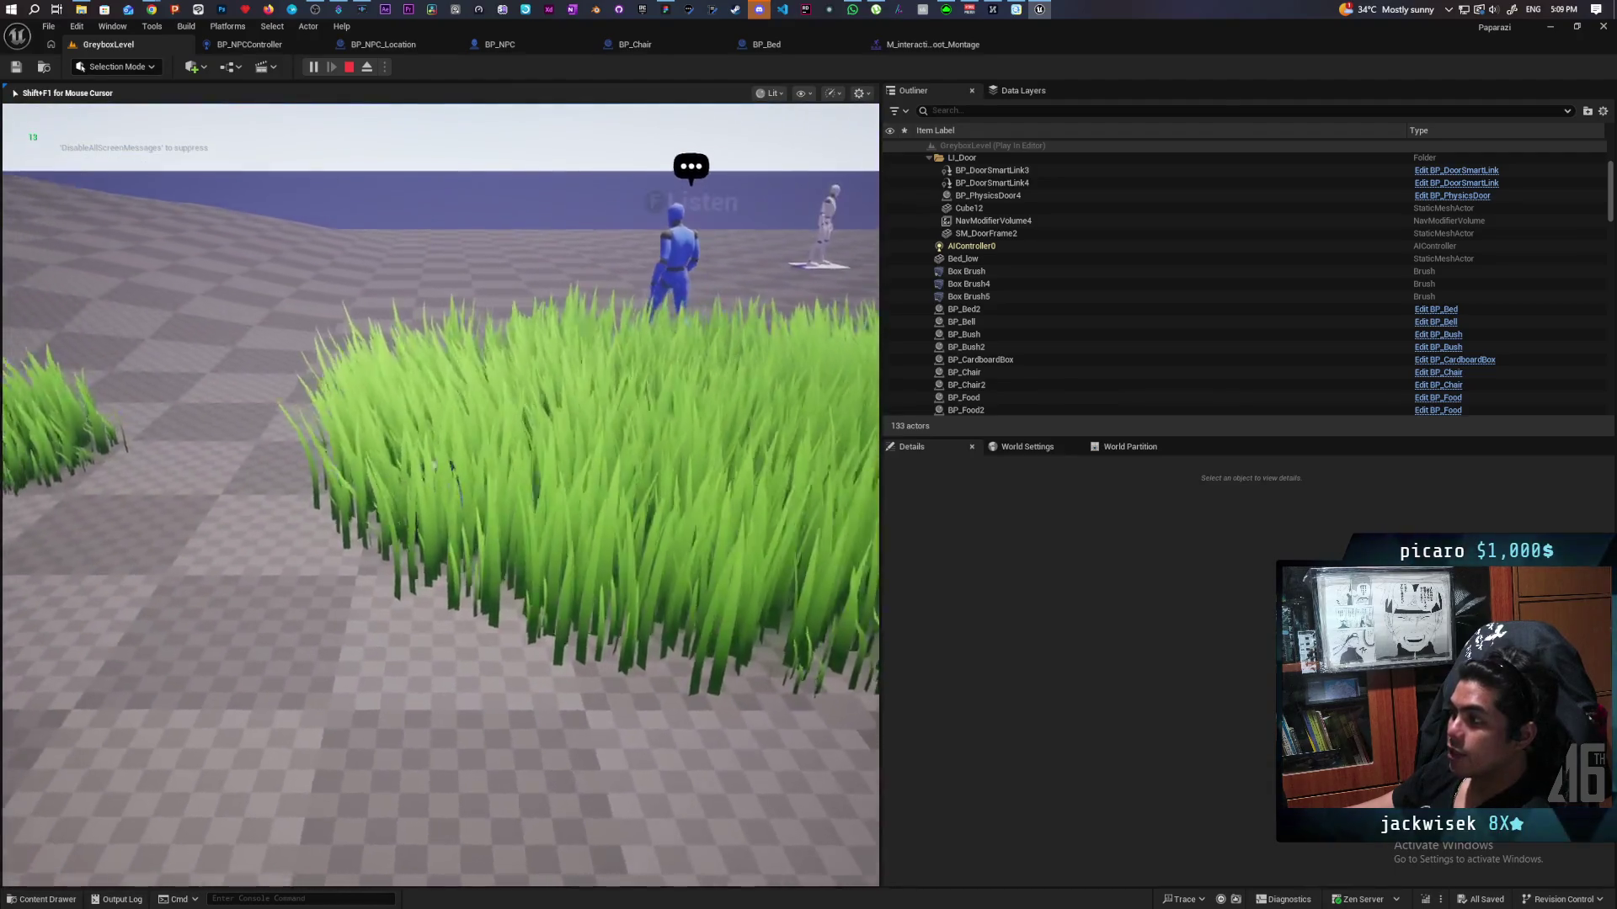
key("w")
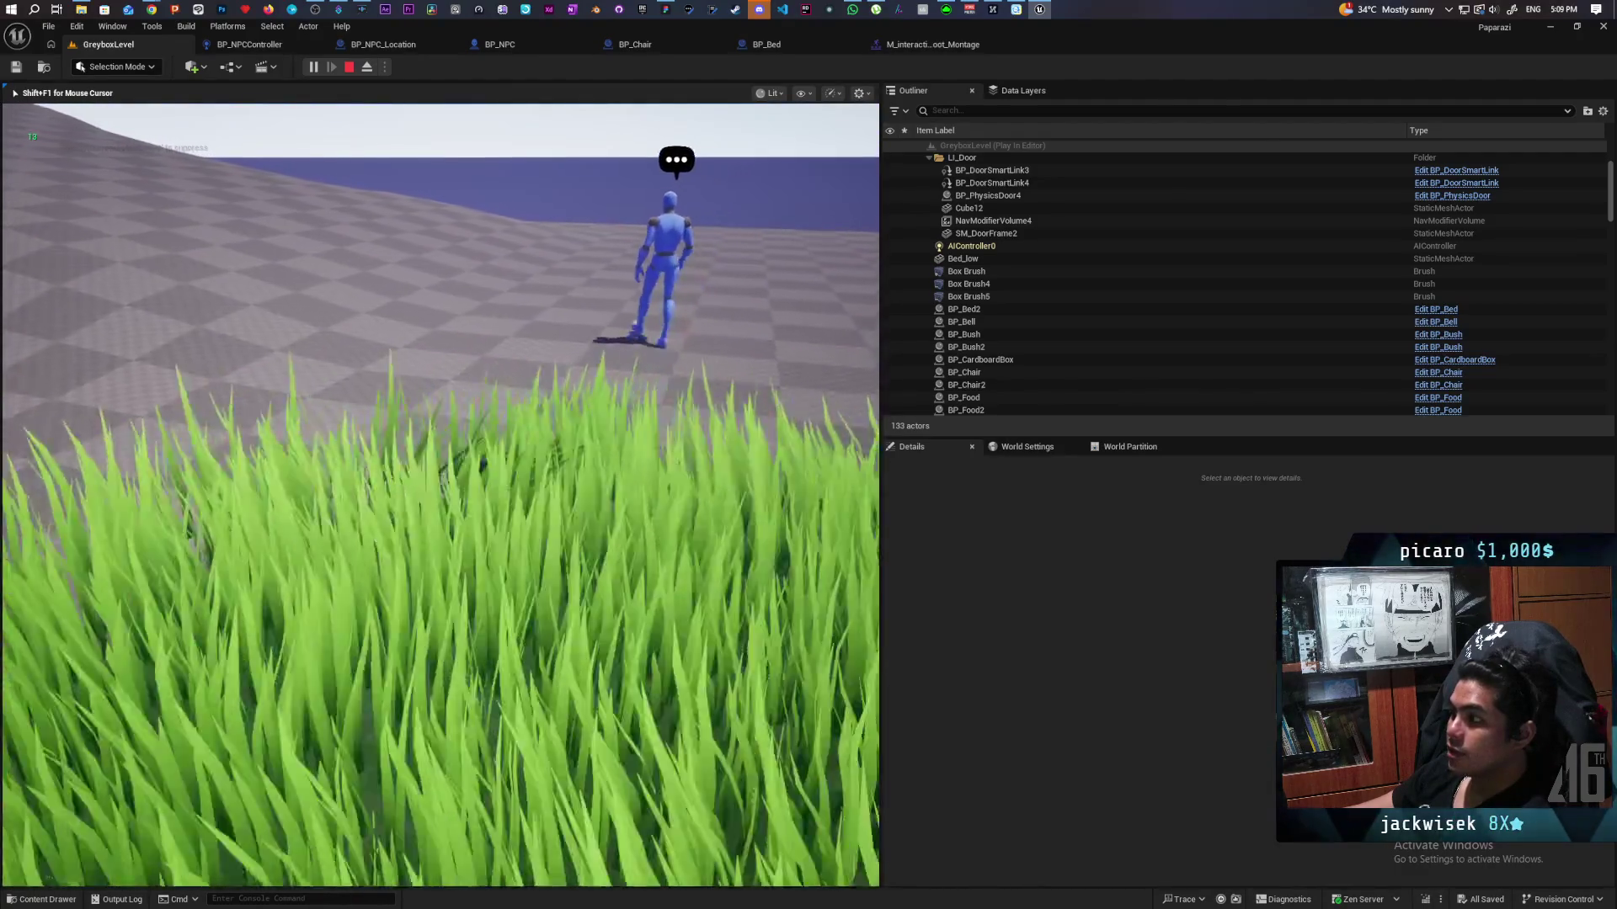
key("w")
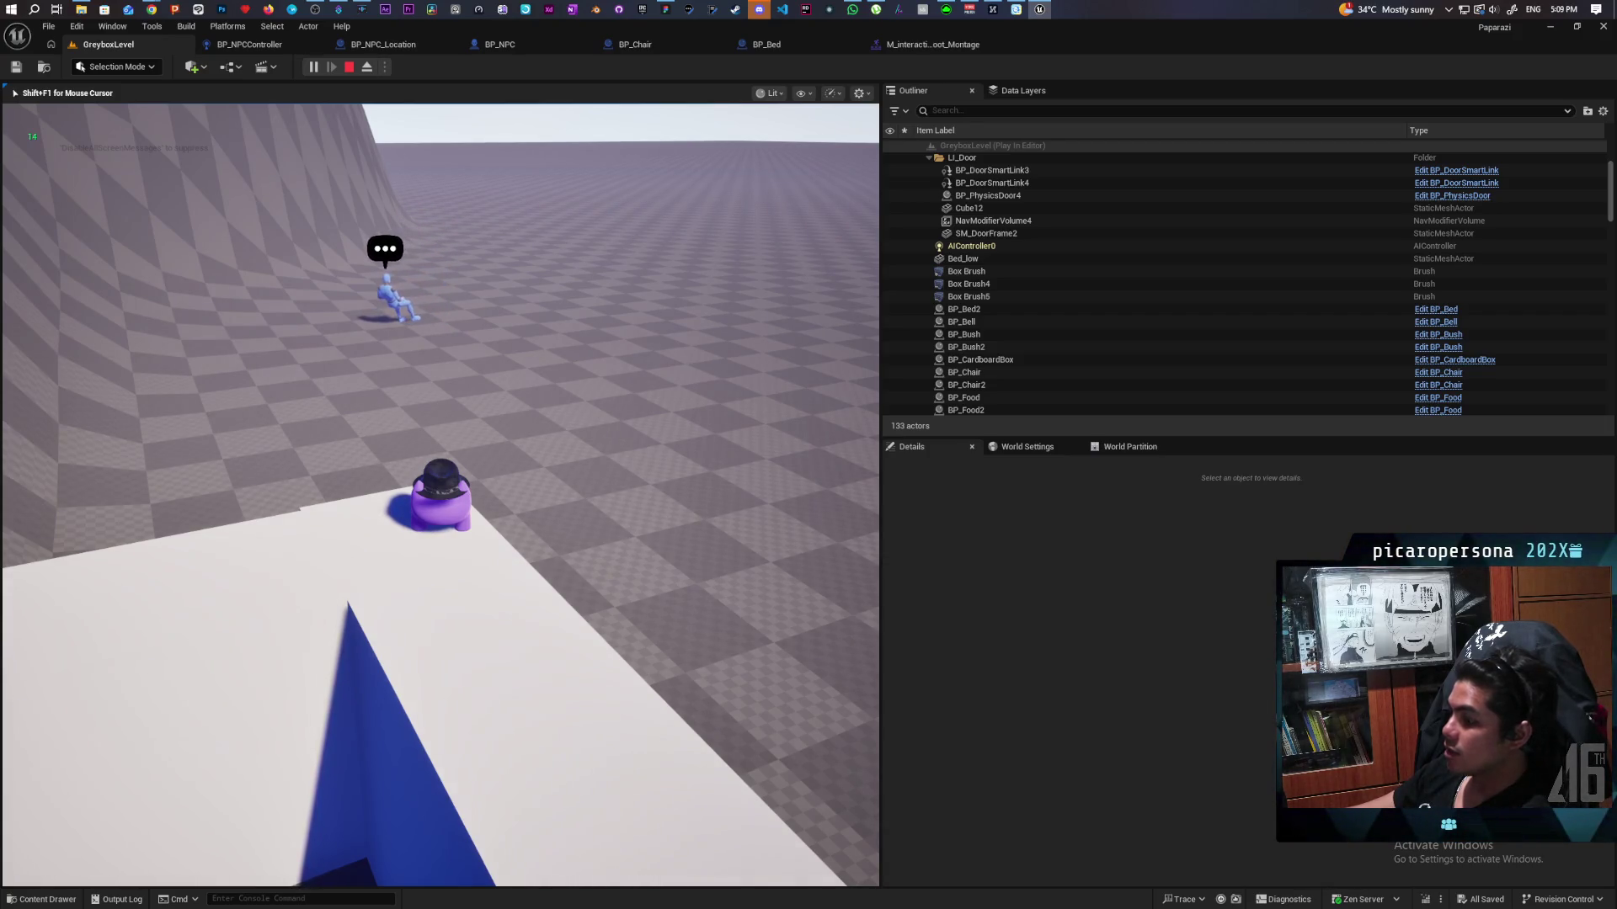
key("Escape")
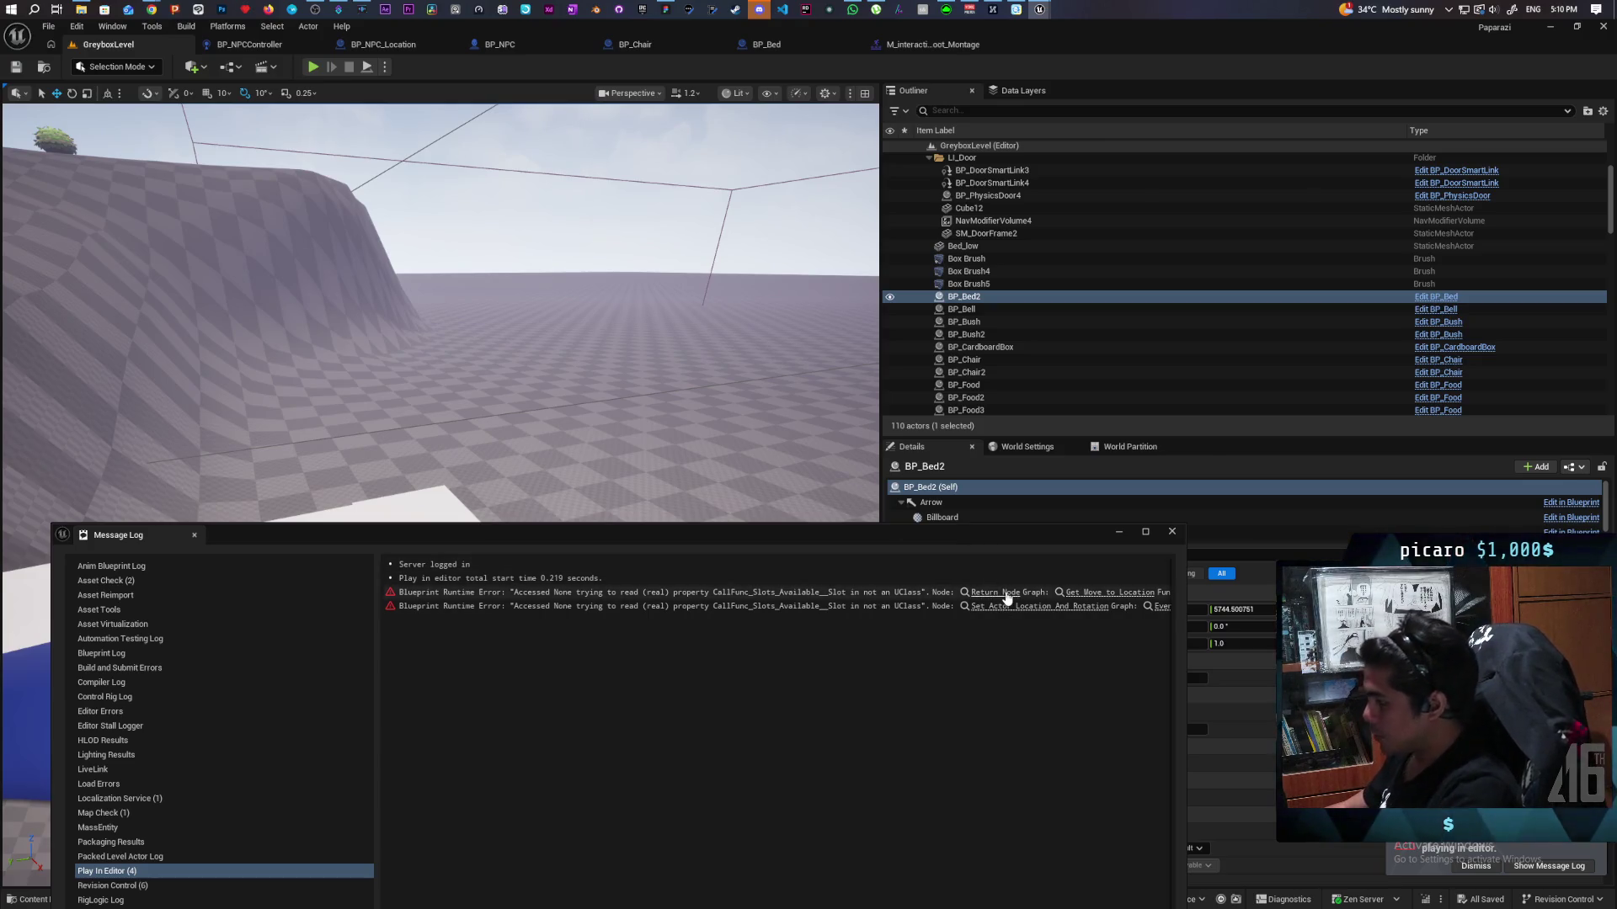
Step: In BP_Chair's leave logic, duplicate the Claim Slot call and uncheck Claim on the copy
left_click(606, 202)
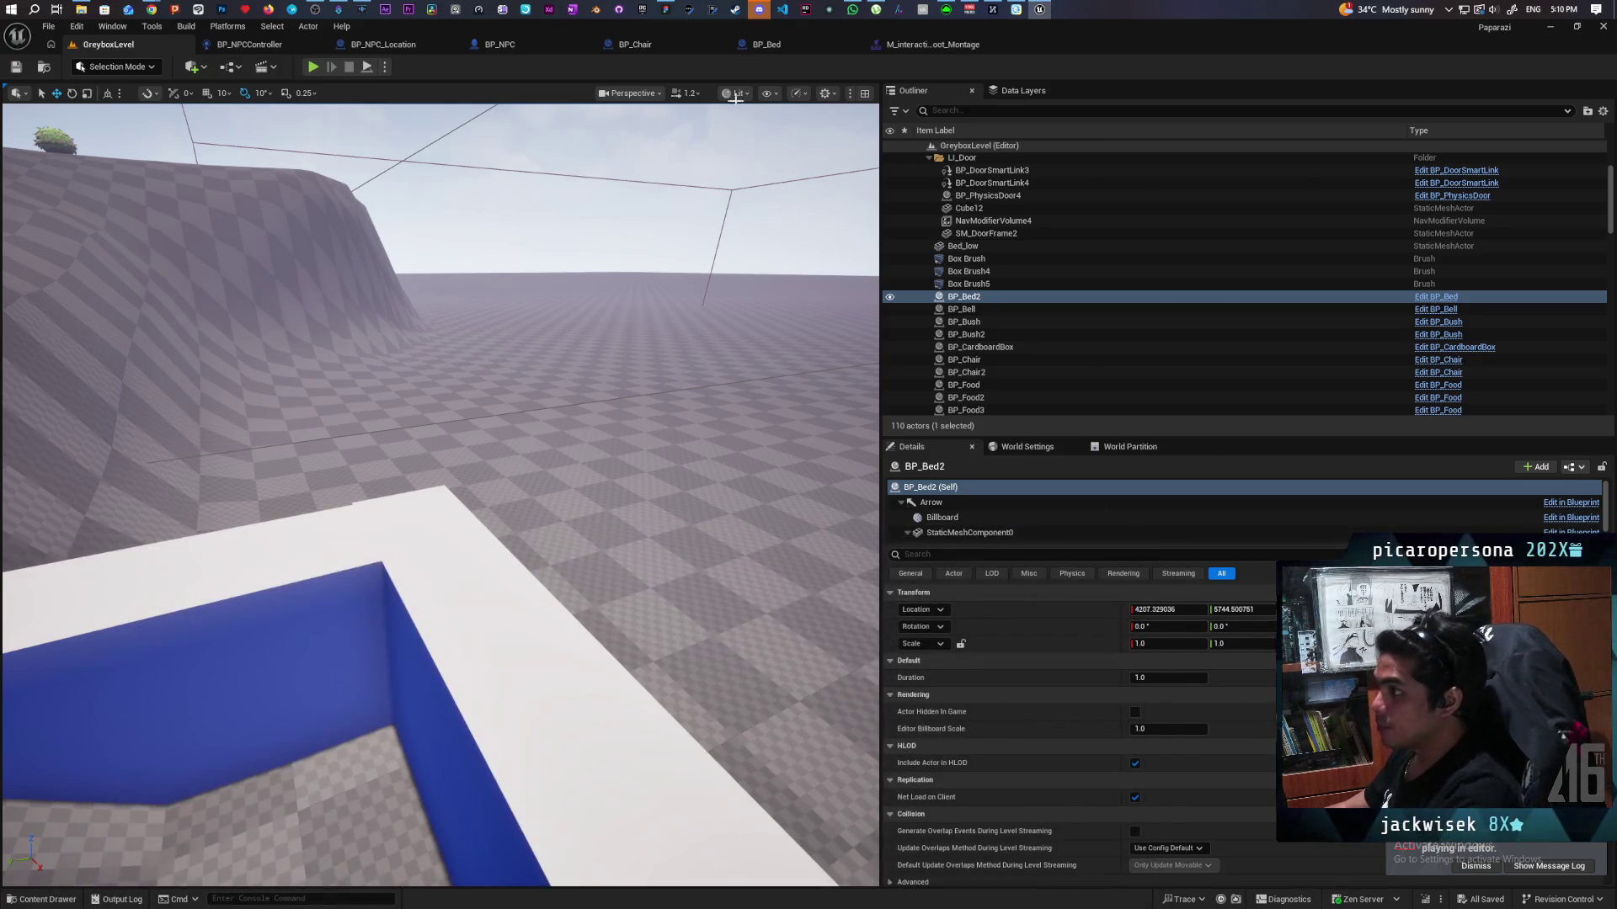
left_click(635, 44)
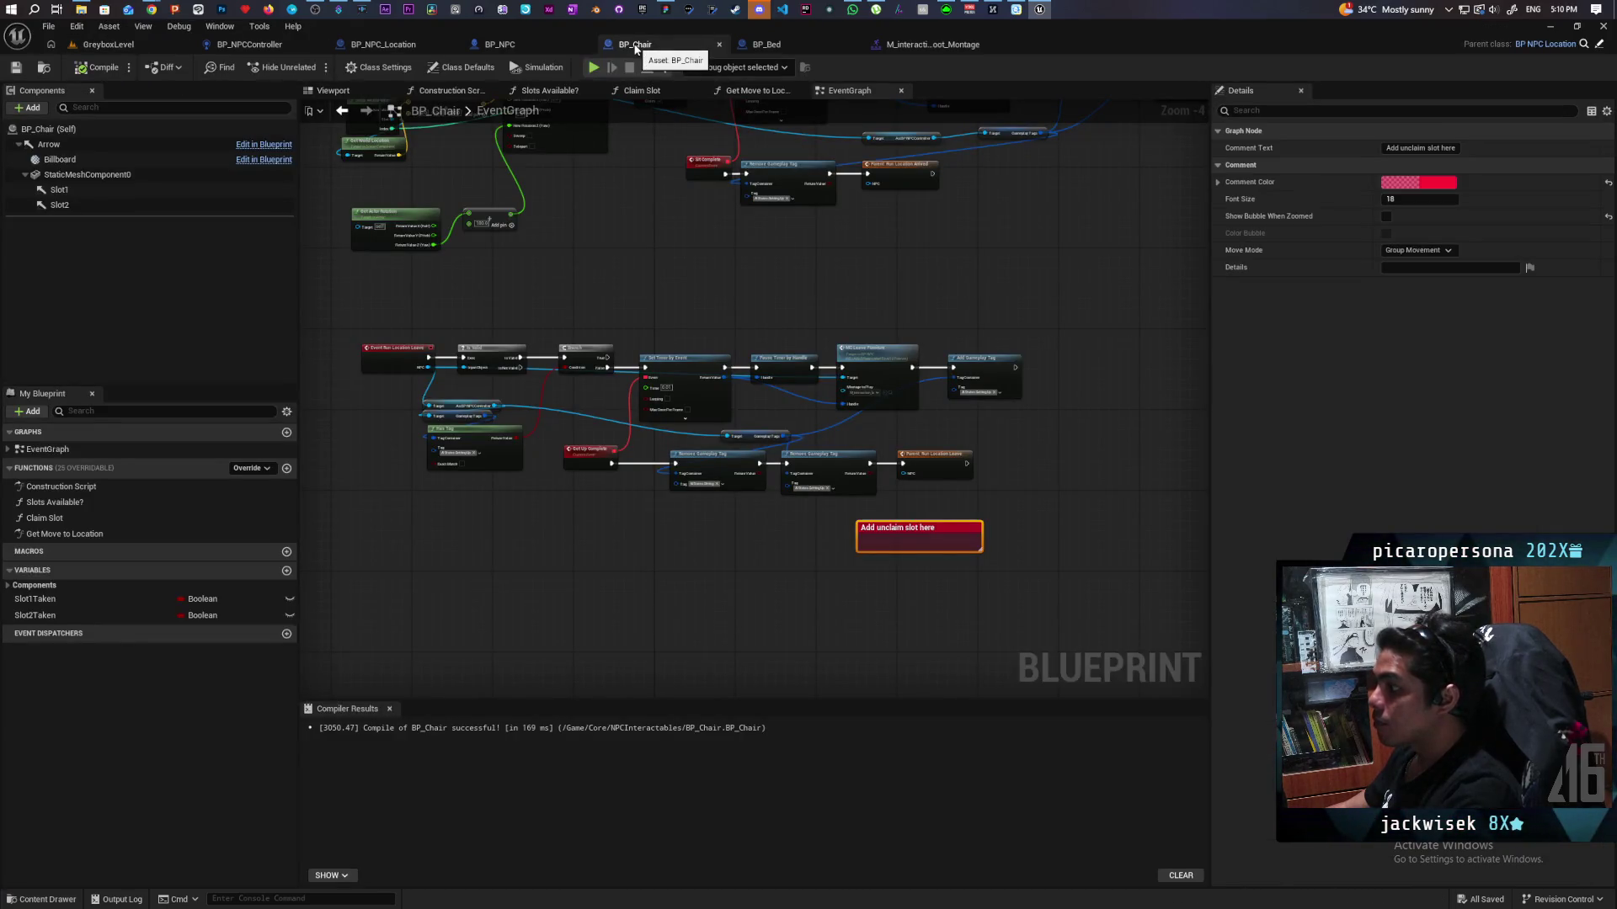
scroll(759, 547, "up", 4)
scroll(719, 539, "down", 2)
mouse_move(719, 538)
left_mouse_down()
mouse_move(927, 590)
mouse_move(696, 614)
mouse_move(562, 592)
left_mouse_up()
scroll(926, 589, "down", 1)
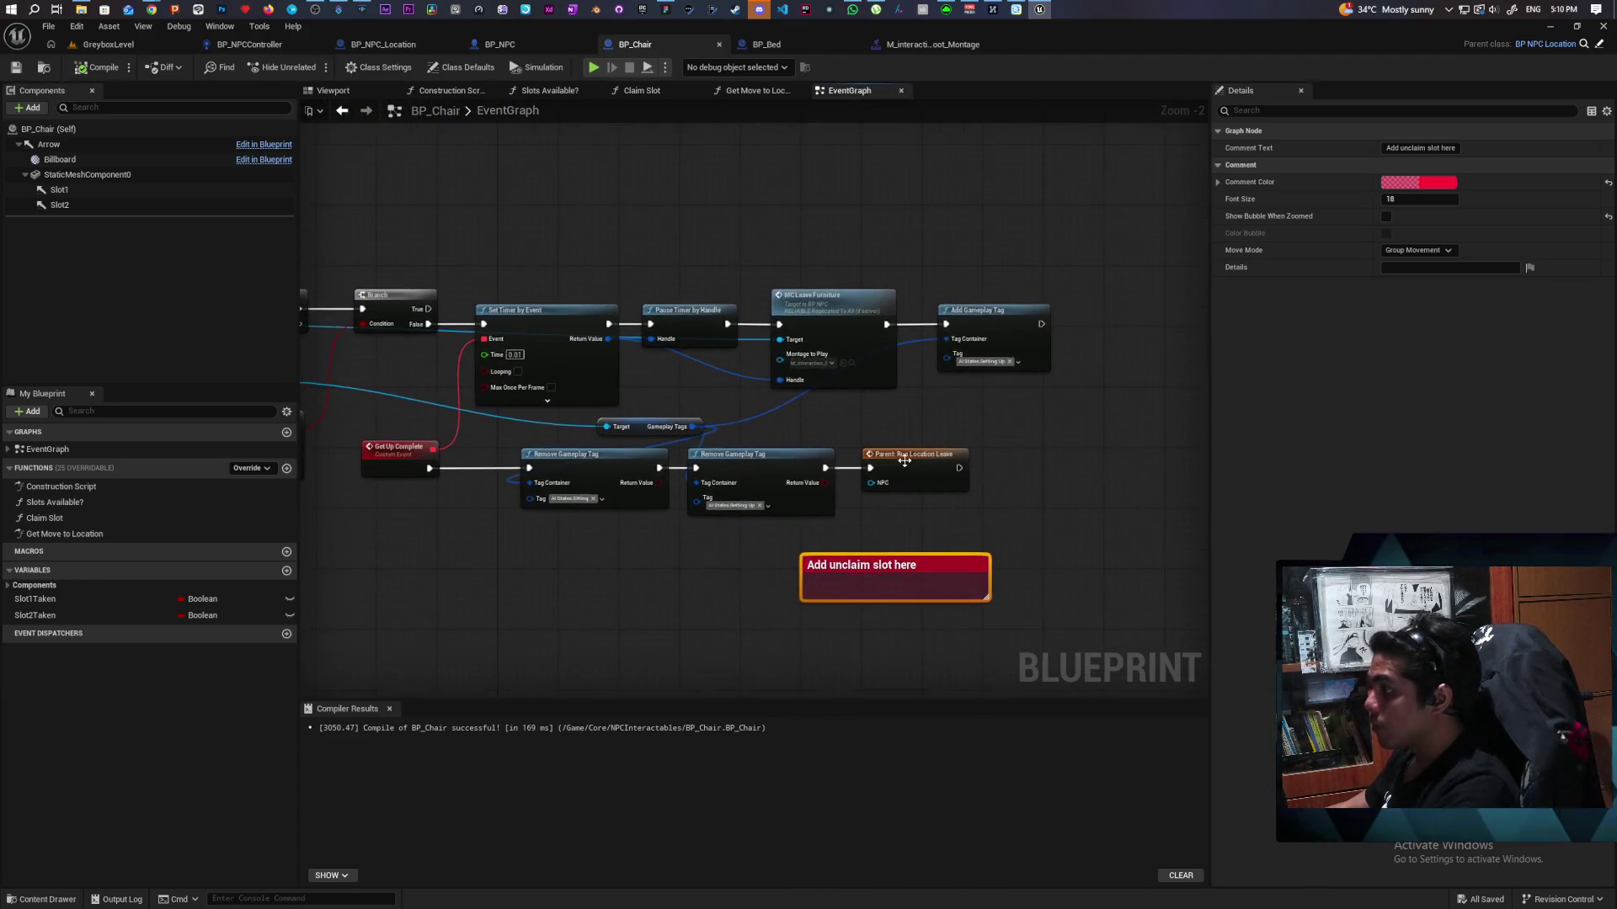
scroll(889, 506, "down", 1)
mouse_move(888, 505)
left_mouse_down()
mouse_move(721, 386)
mouse_move(812, 418)
mouse_move(946, 209)
mouse_move(1021, 387)
mouse_move(862, 385)
mouse_move(859, 455)
mouse_move(762, 383)
mouse_move(812, 505)
mouse_move(783, 353)
mouse_move(755, 394)
mouse_move(758, 450)
mouse_move(773, 214)
left_mouse_up()
scroll(1021, 387, "up", 2)
left_click(654, 249)
key("ctrl+v")
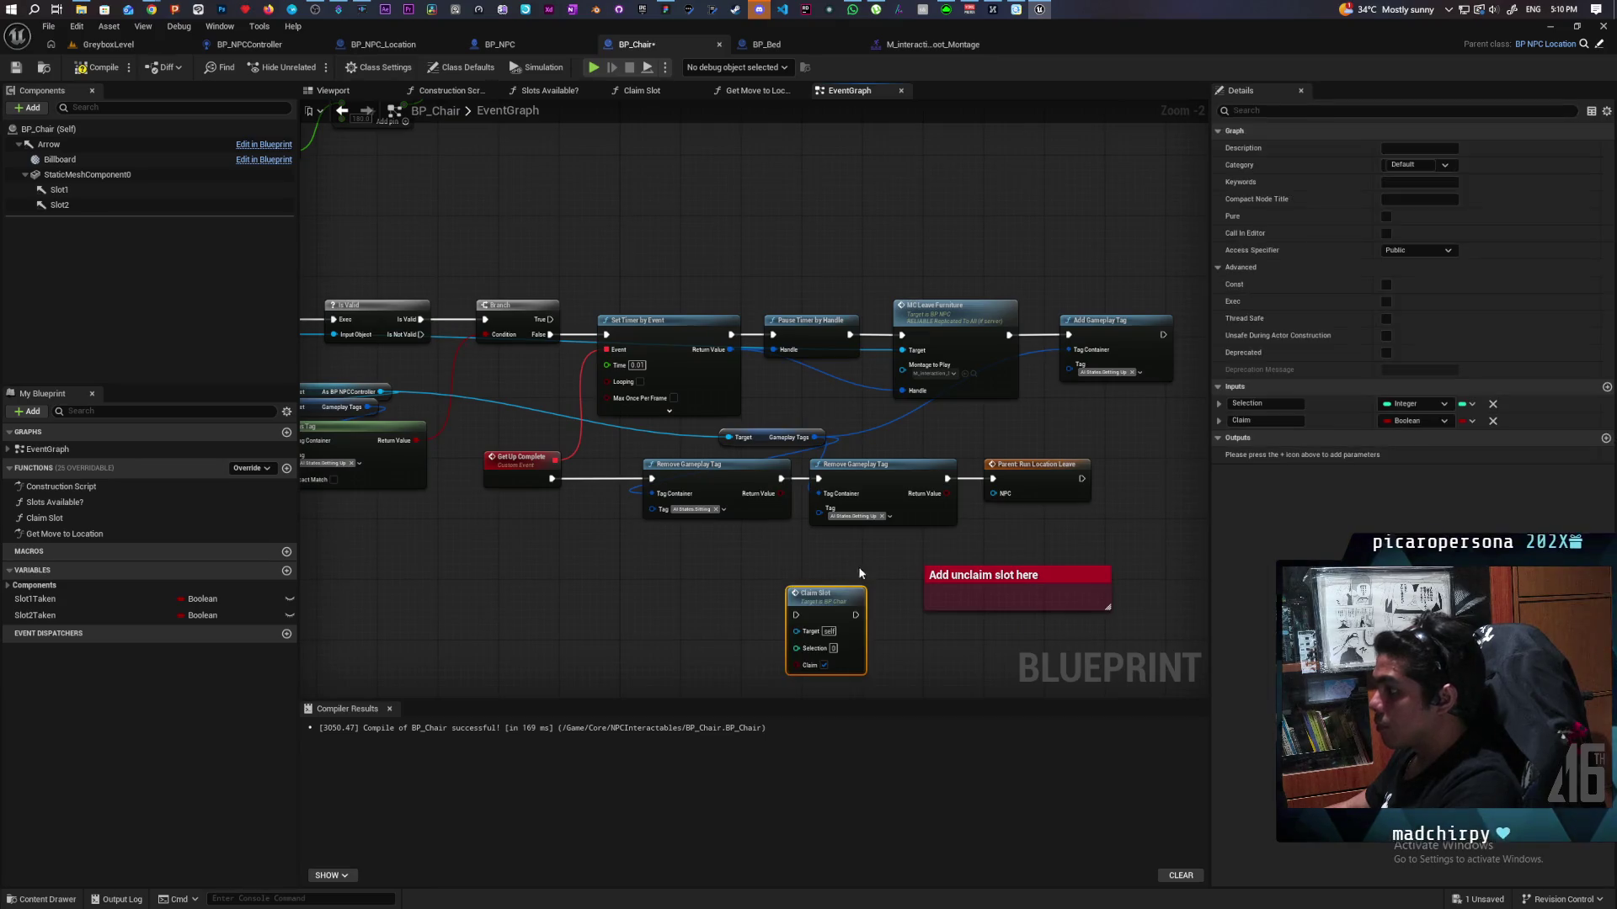
left_click_drag(860, 572, 881, 503)
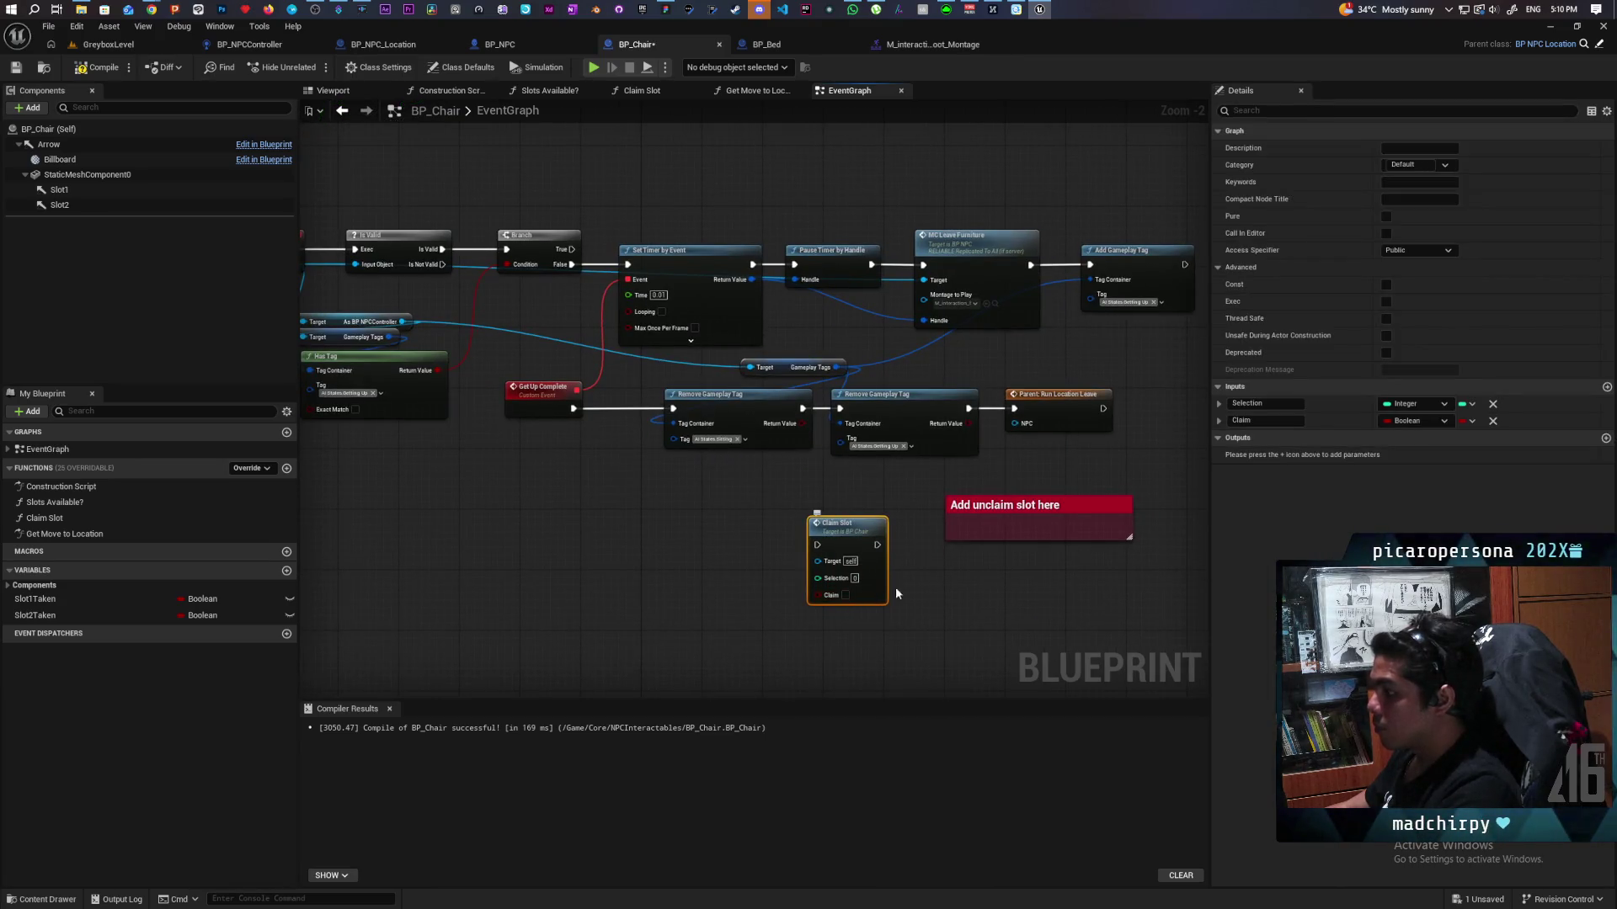
Step: Wire the unclaim Claim Slot between Remove Gameplay Tag and Parent: Run Location Leave, then compile and save
scroll(896, 594, "down", 2)
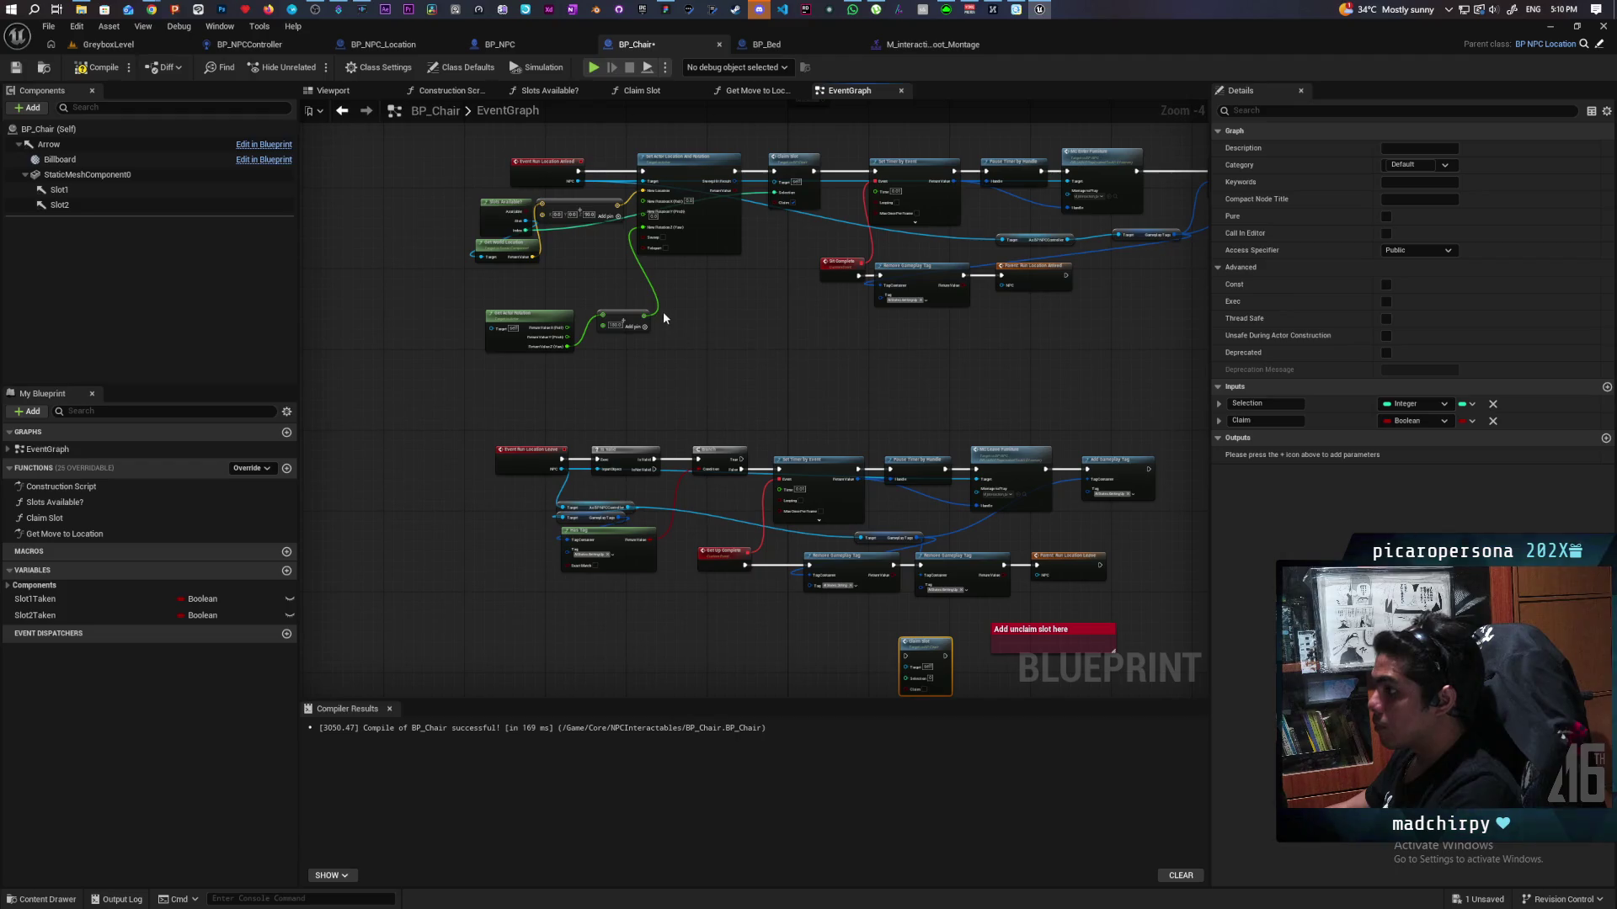
scroll(515, 224, "up", 1)
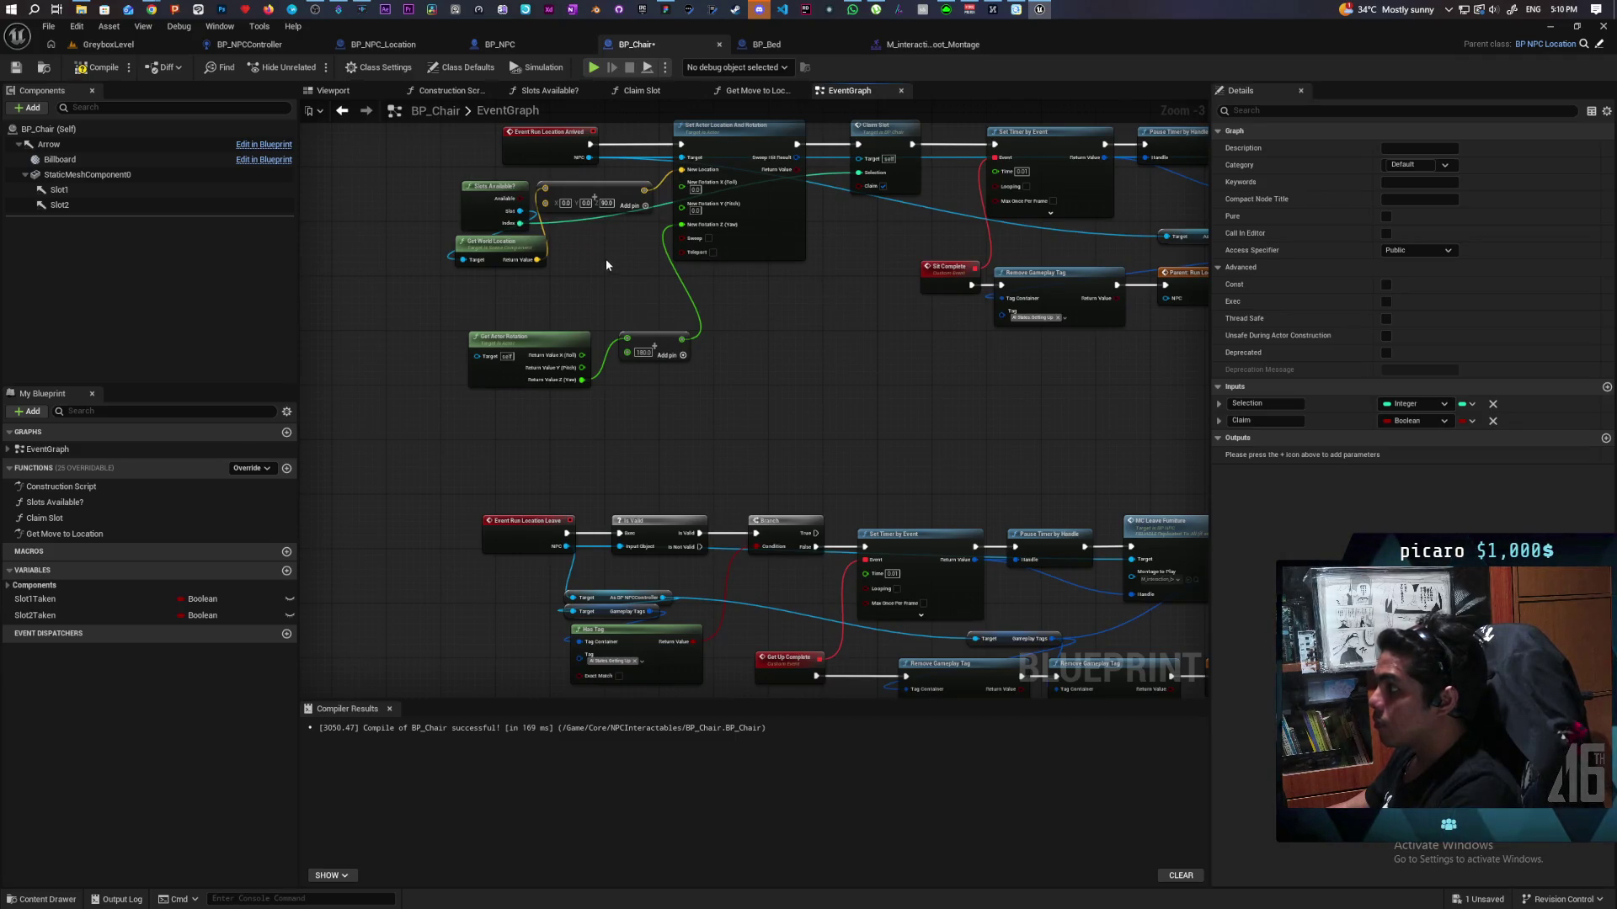
scroll(825, 445, "up", 3)
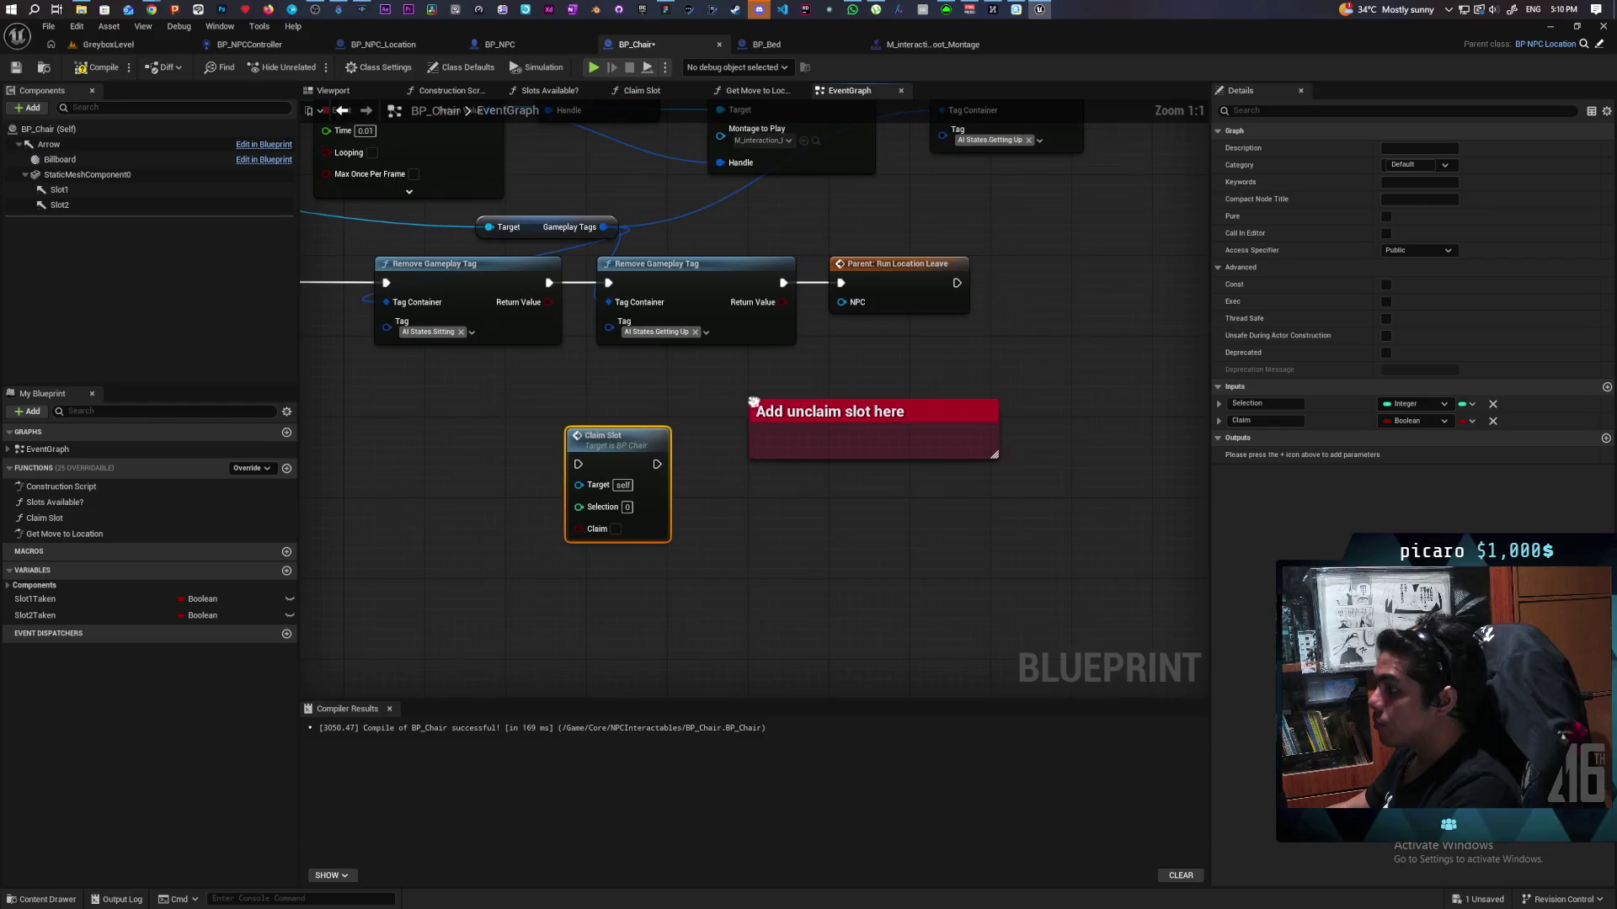
left_click_drag(899, 404, 981, 537)
mouse_move(889, 268)
left_mouse_down()
mouse_move(1067, 261)
mouse_move(1067, 274)
left_mouse_up()
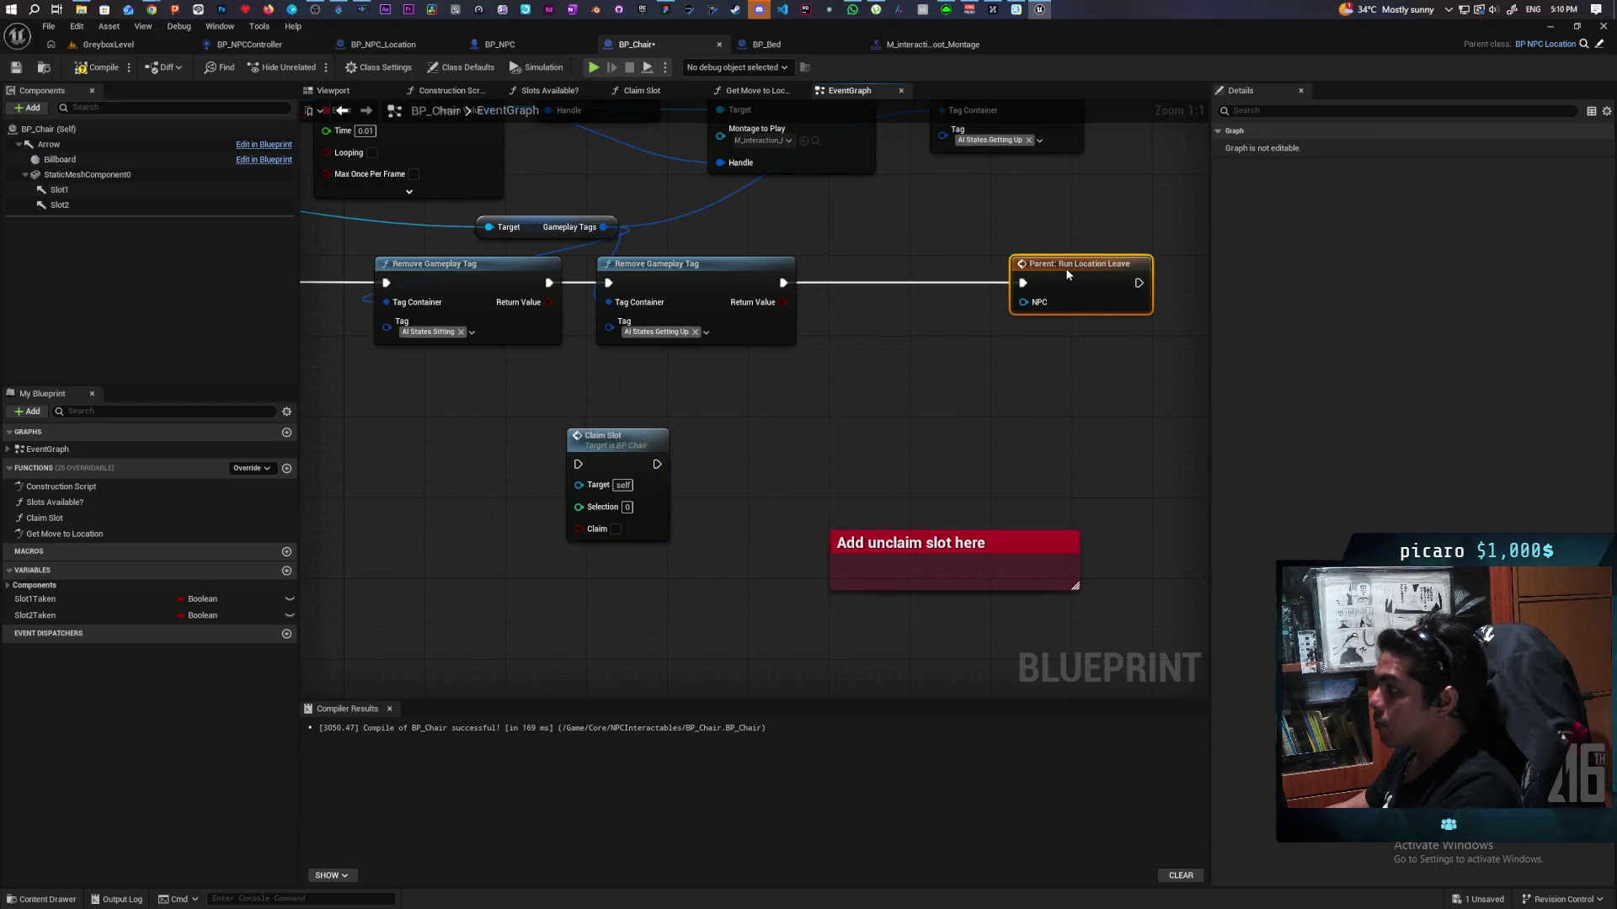
mouse_move(606, 437)
left_mouse_down()
mouse_move(930, 248)
mouse_move(888, 253)
left_mouse_up()
left_click_drag(783, 283, 1023, 289)
left_click(97, 67)
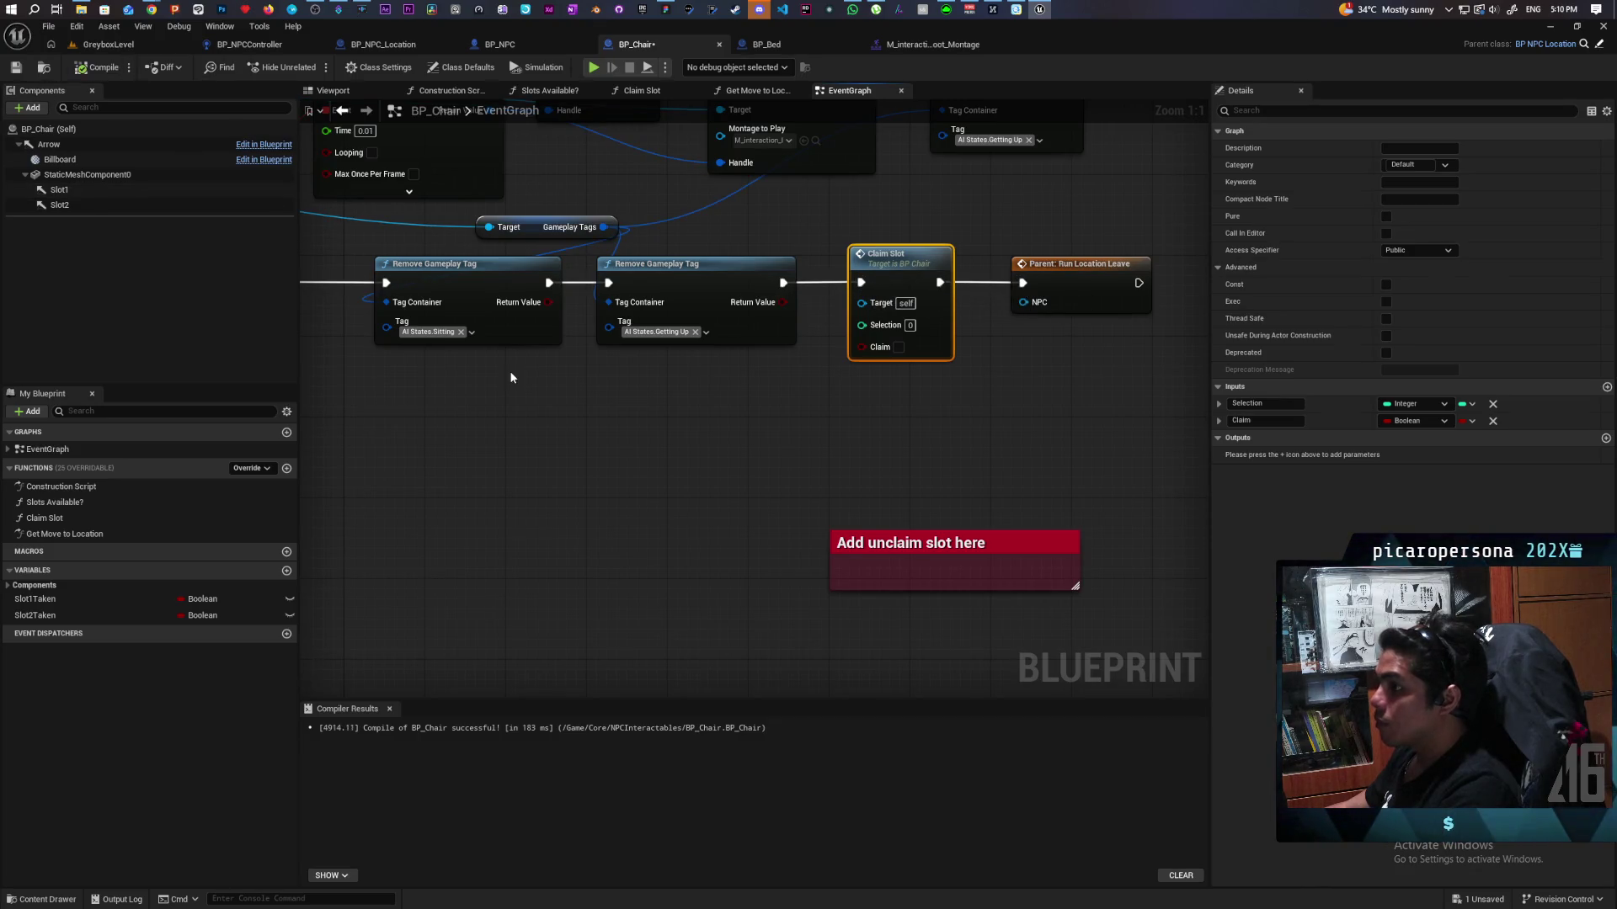
key("ctrl+s")
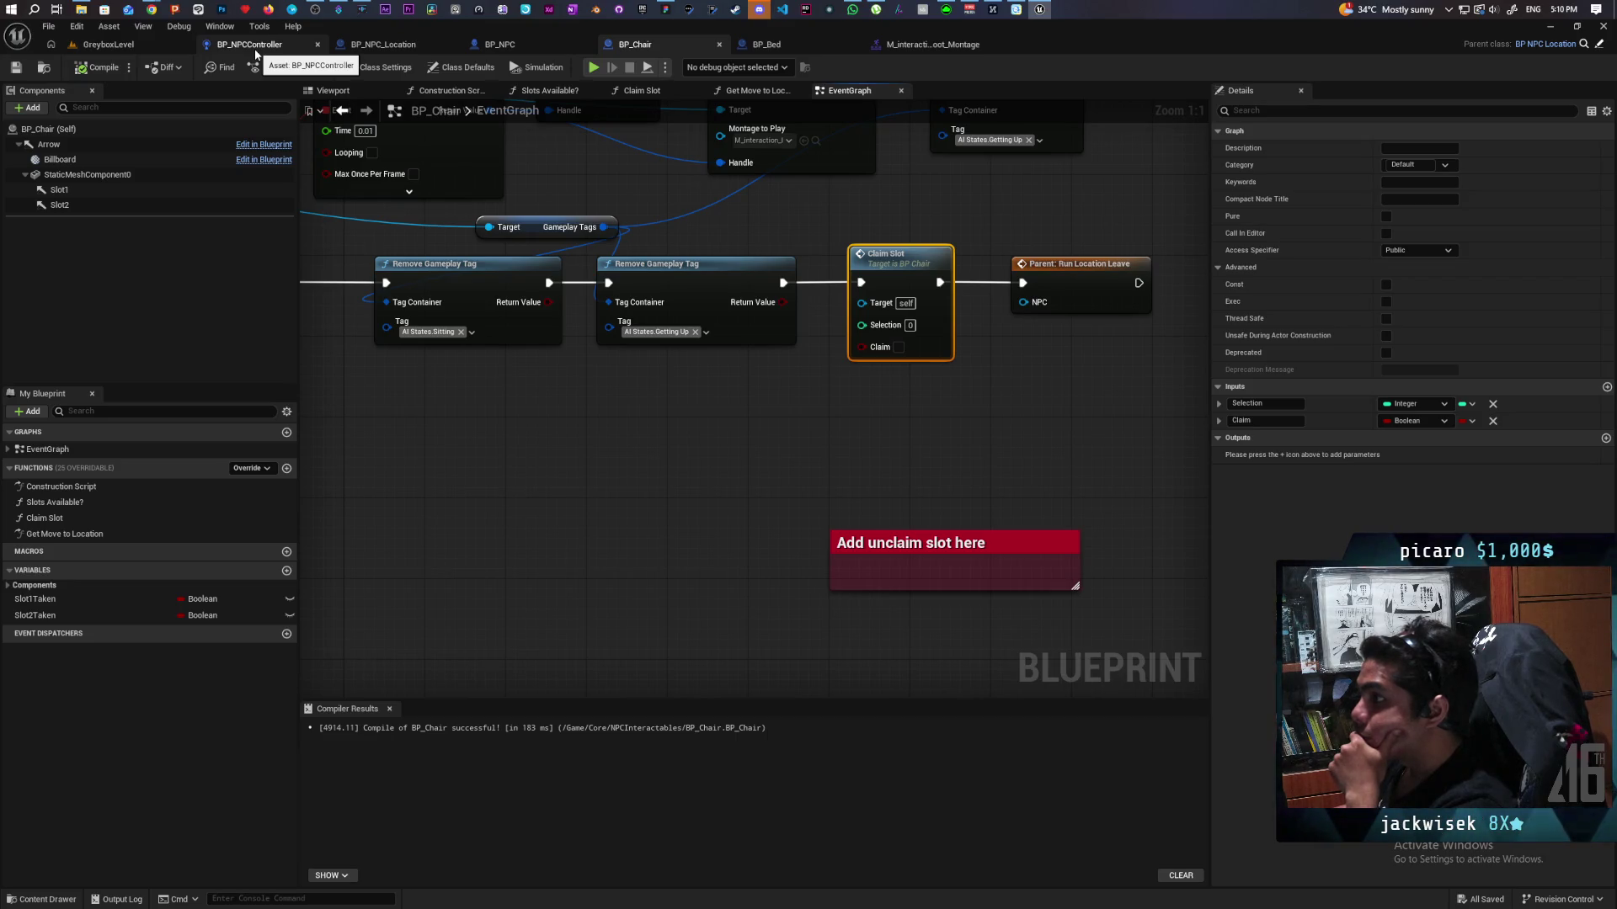
left_click(401, 47)
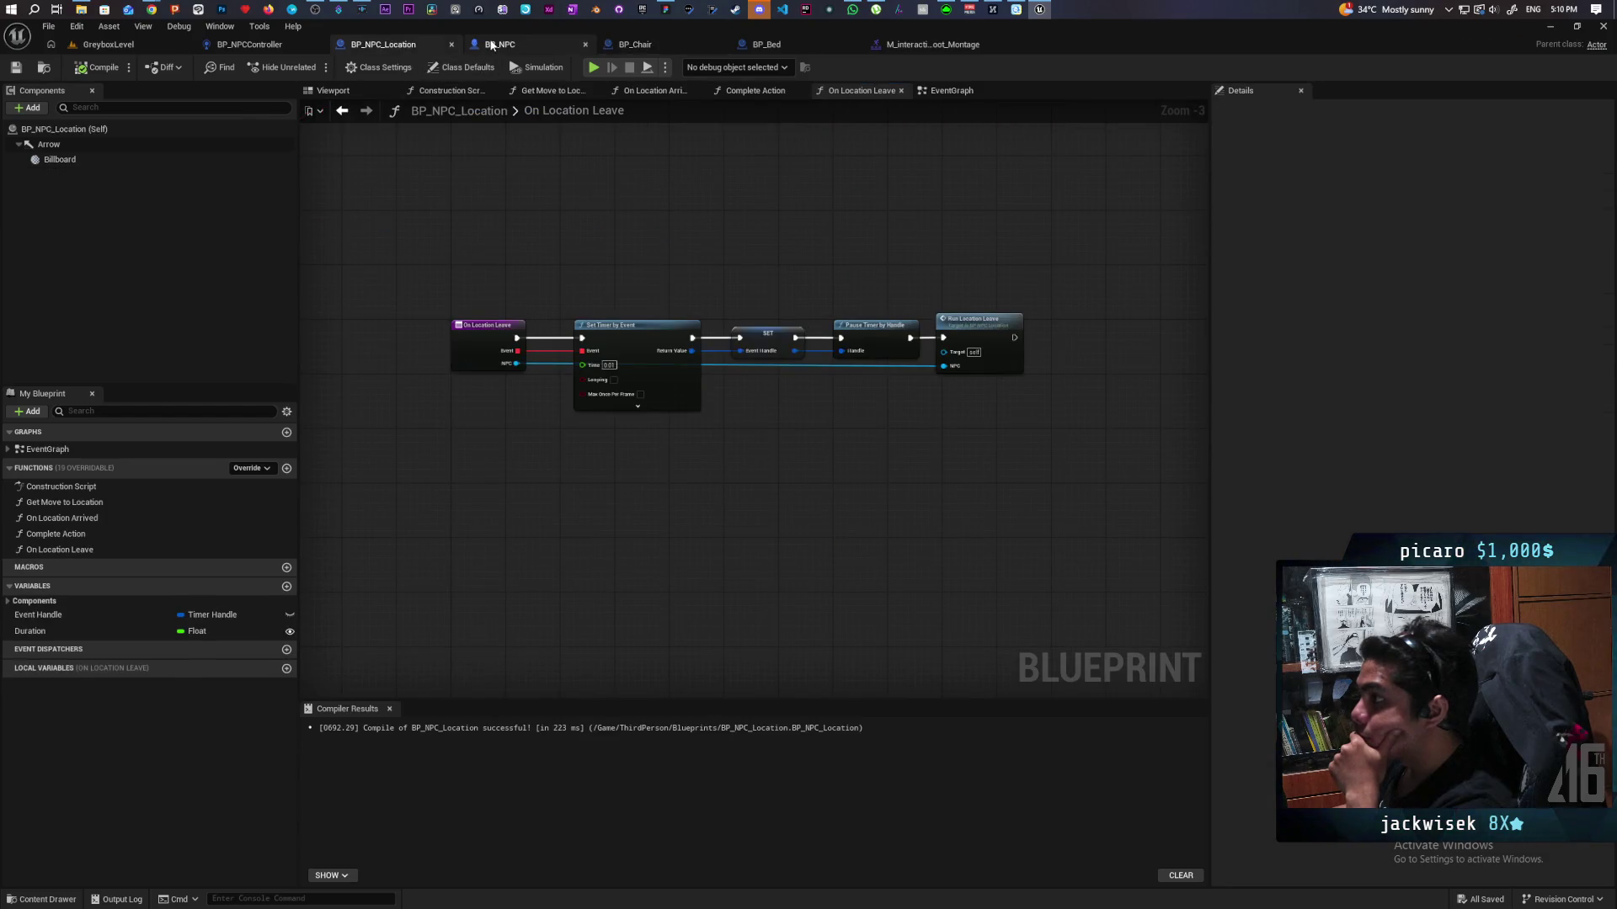
Step: From BP_NPC's furniture leave nodes, open BP_NPCController's Leave Chair function and scroll through it
left_click(493, 45)
mouse_move(412, 360)
left_mouse_down()
mouse_move(733, 316)
mouse_move(1126, 317)
mouse_move(1076, 332)
mouse_move(718, 263)
mouse_move(613, 268)
left_mouse_up()
scroll(1061, 317, "down", 1)
scroll(1061, 319, "up", 1)
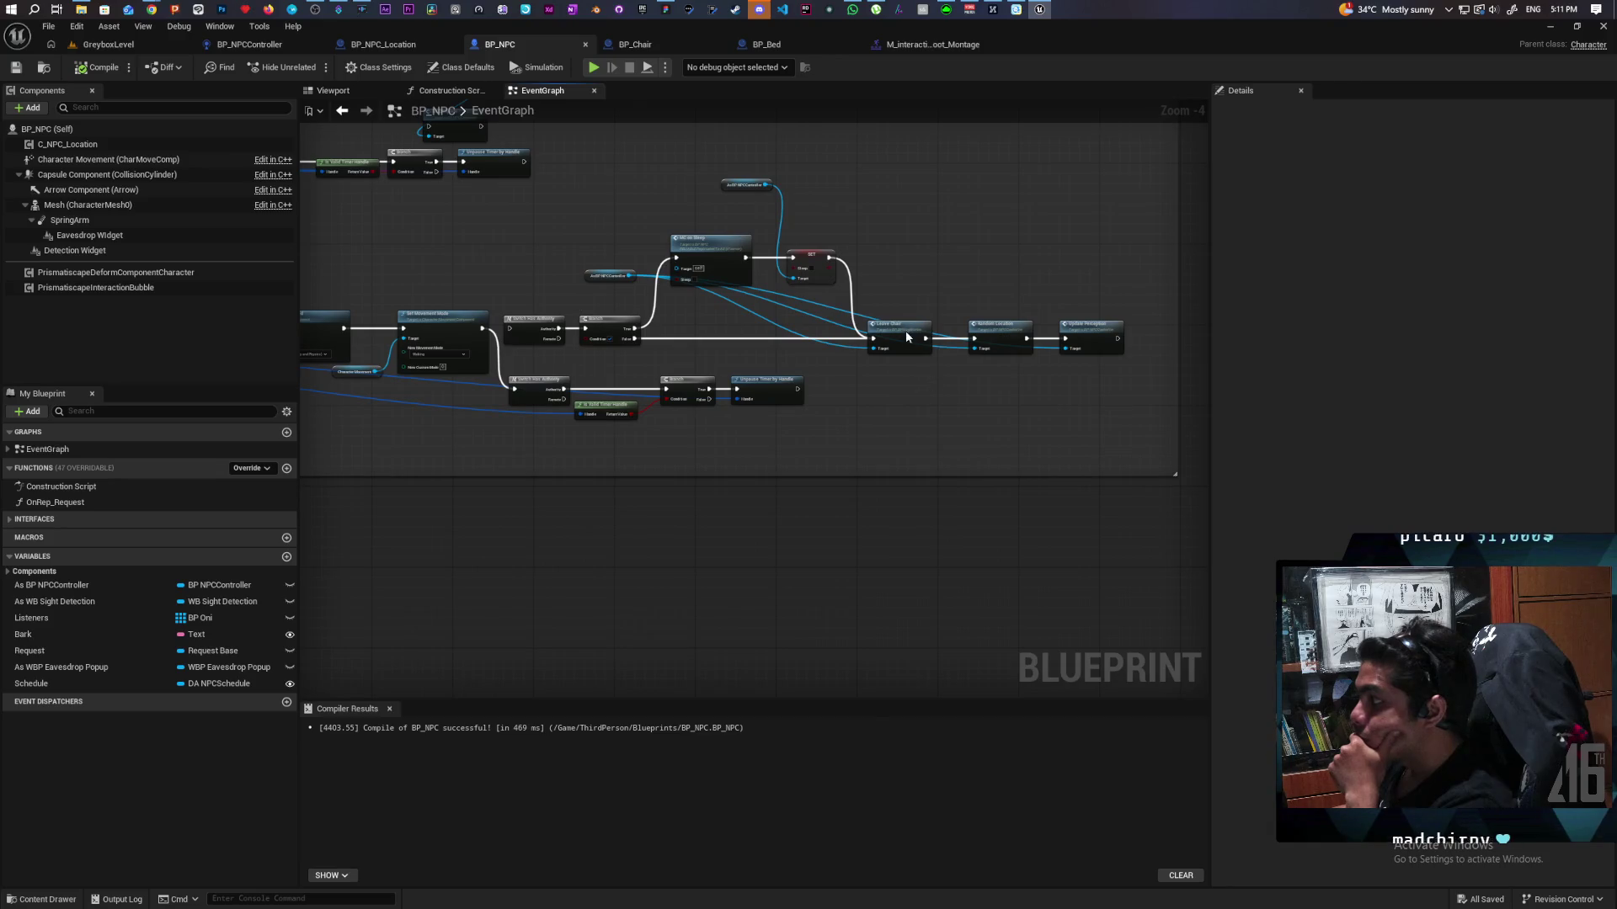
double_click(906, 334)
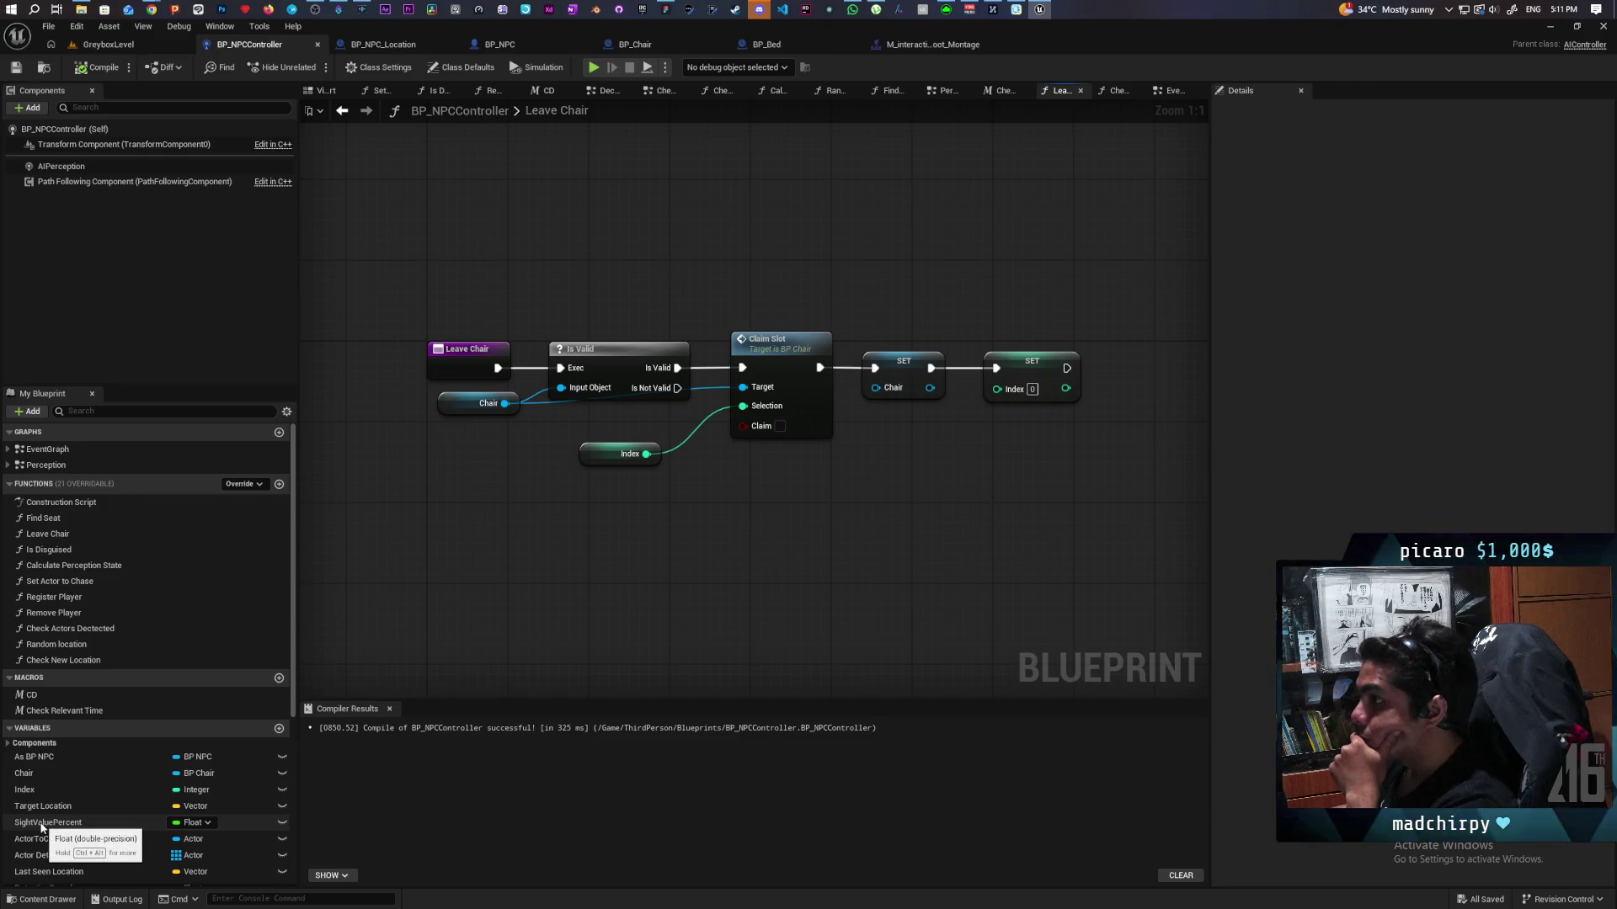
scroll(41, 817, "down", 4)
scroll(37, 812, "down", 3)
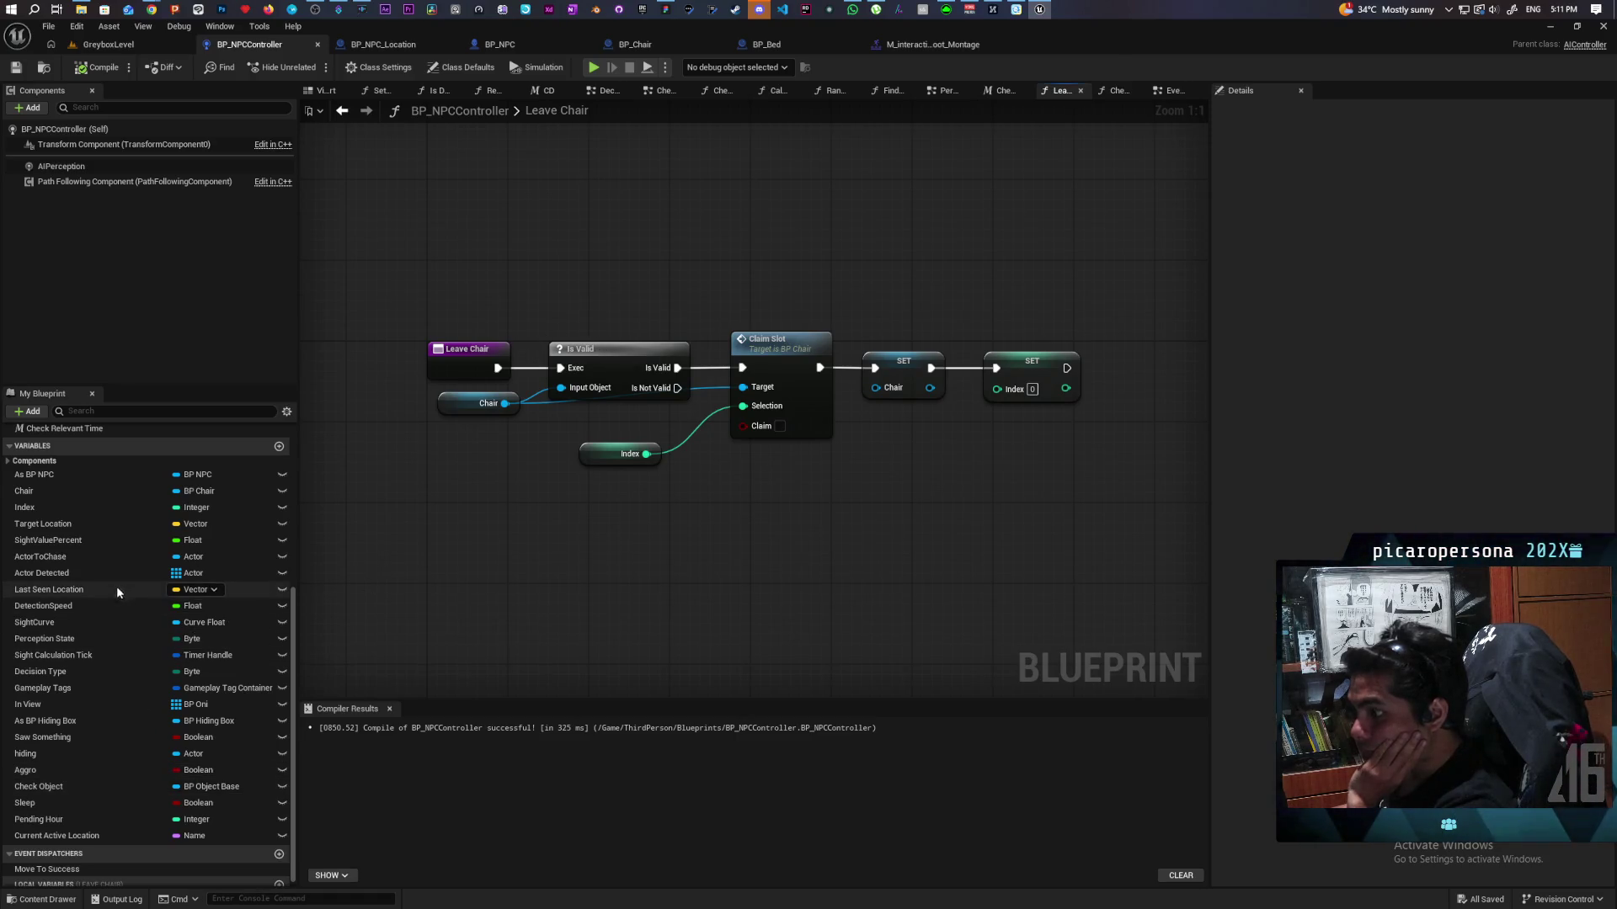
scroll(99, 570, "up", 5)
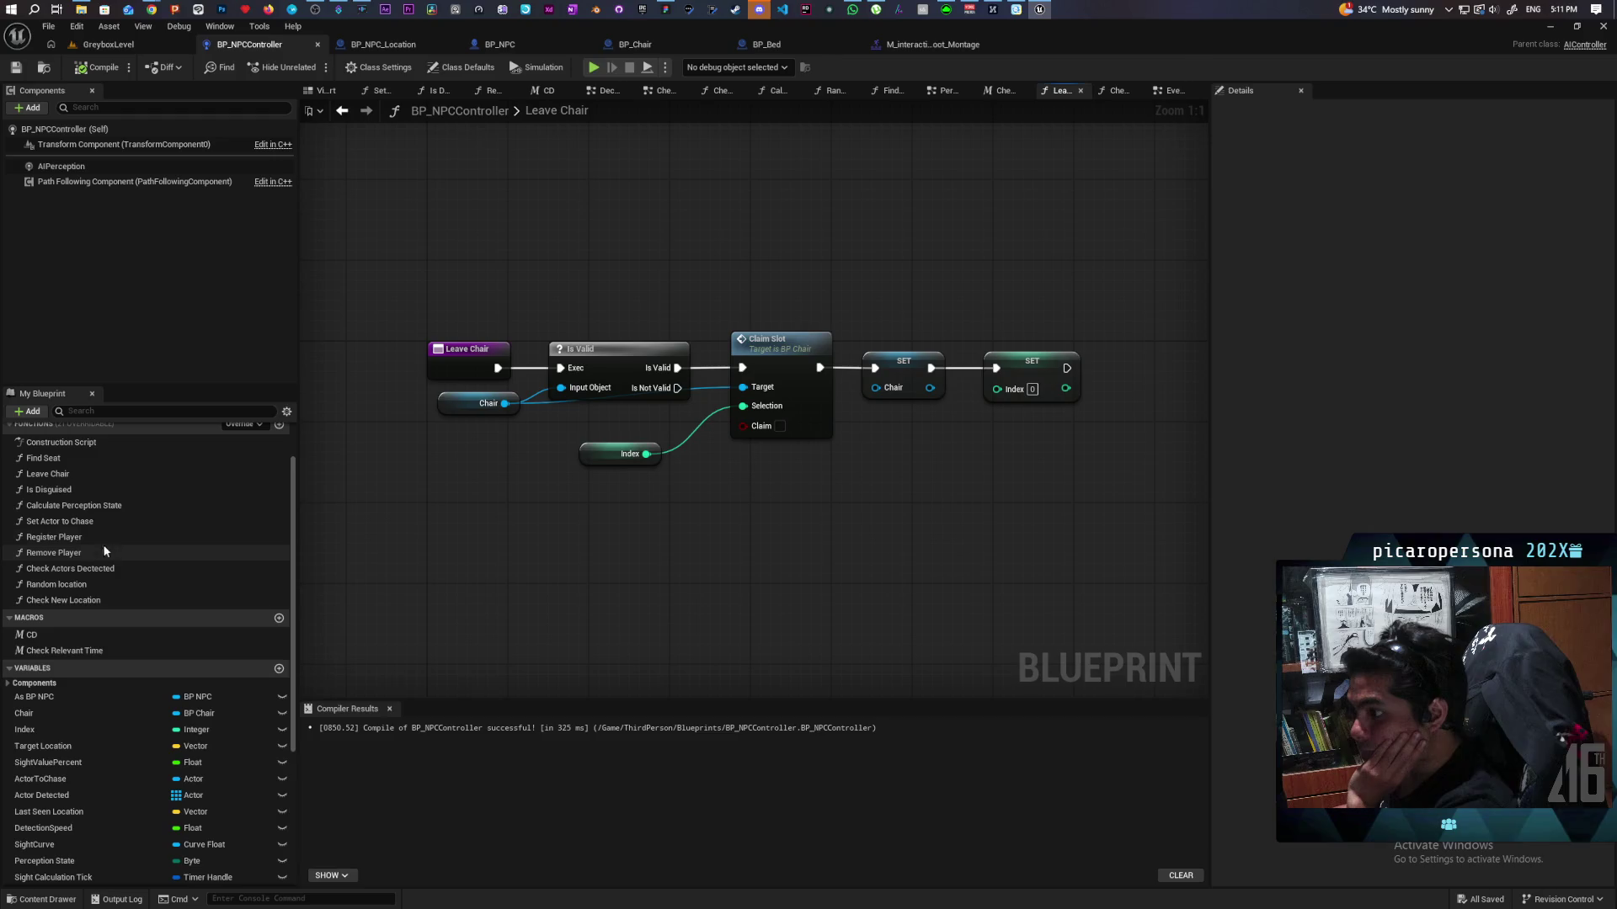
scroll(110, 512, "up", 1)
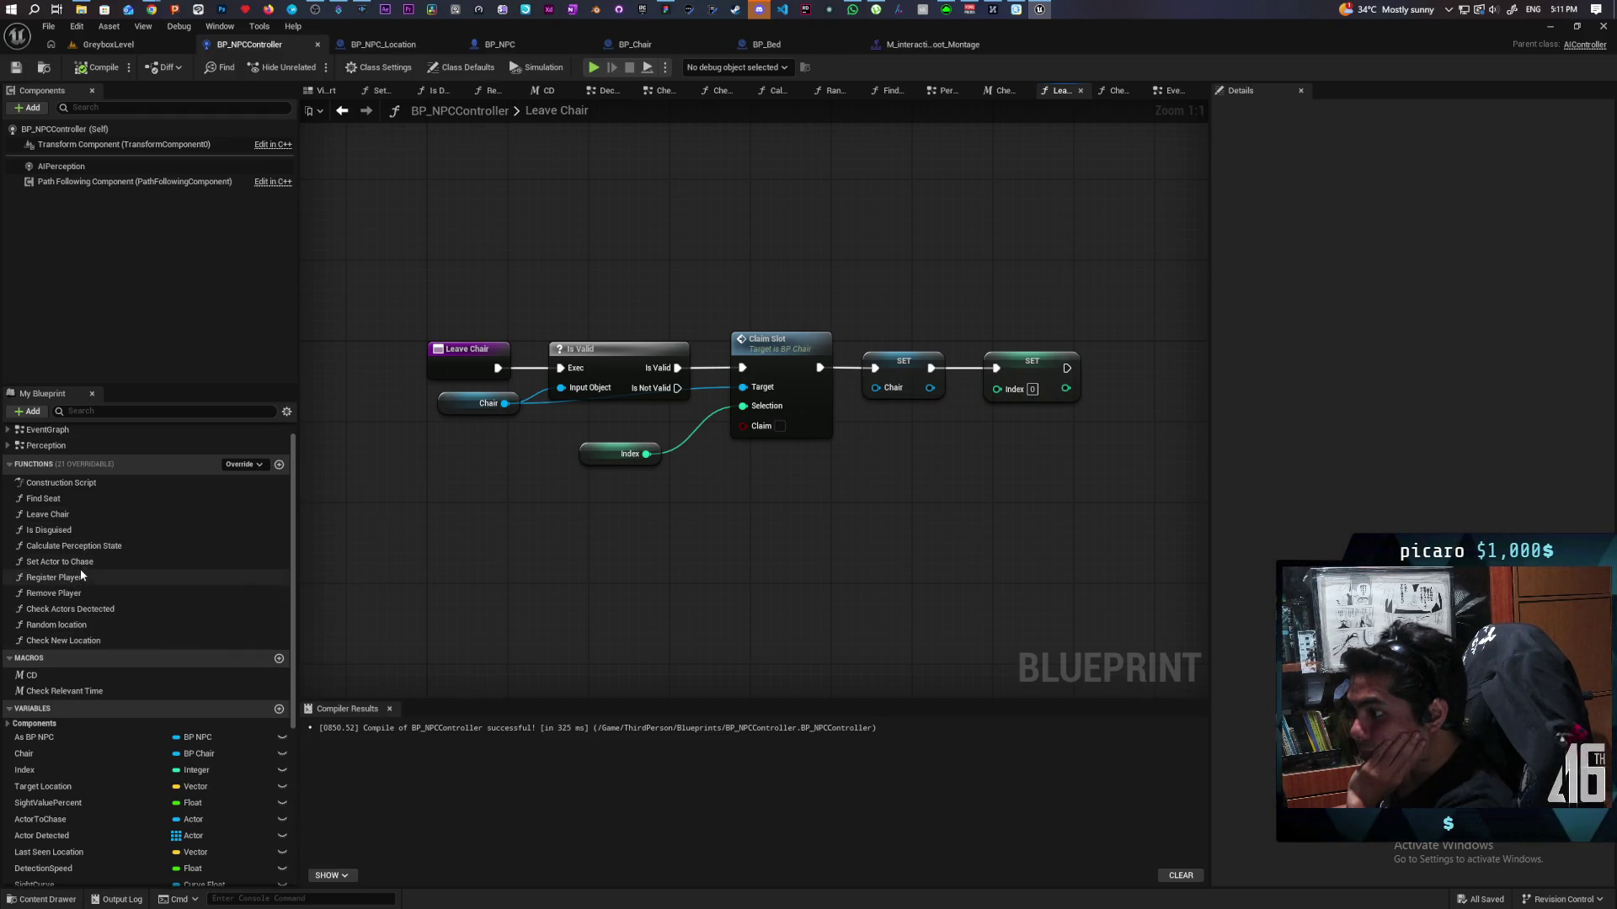
Step: Check the Find Seat function, then return to Leave Chair and bring up actions for its SET Chair node
double_click(84, 499)
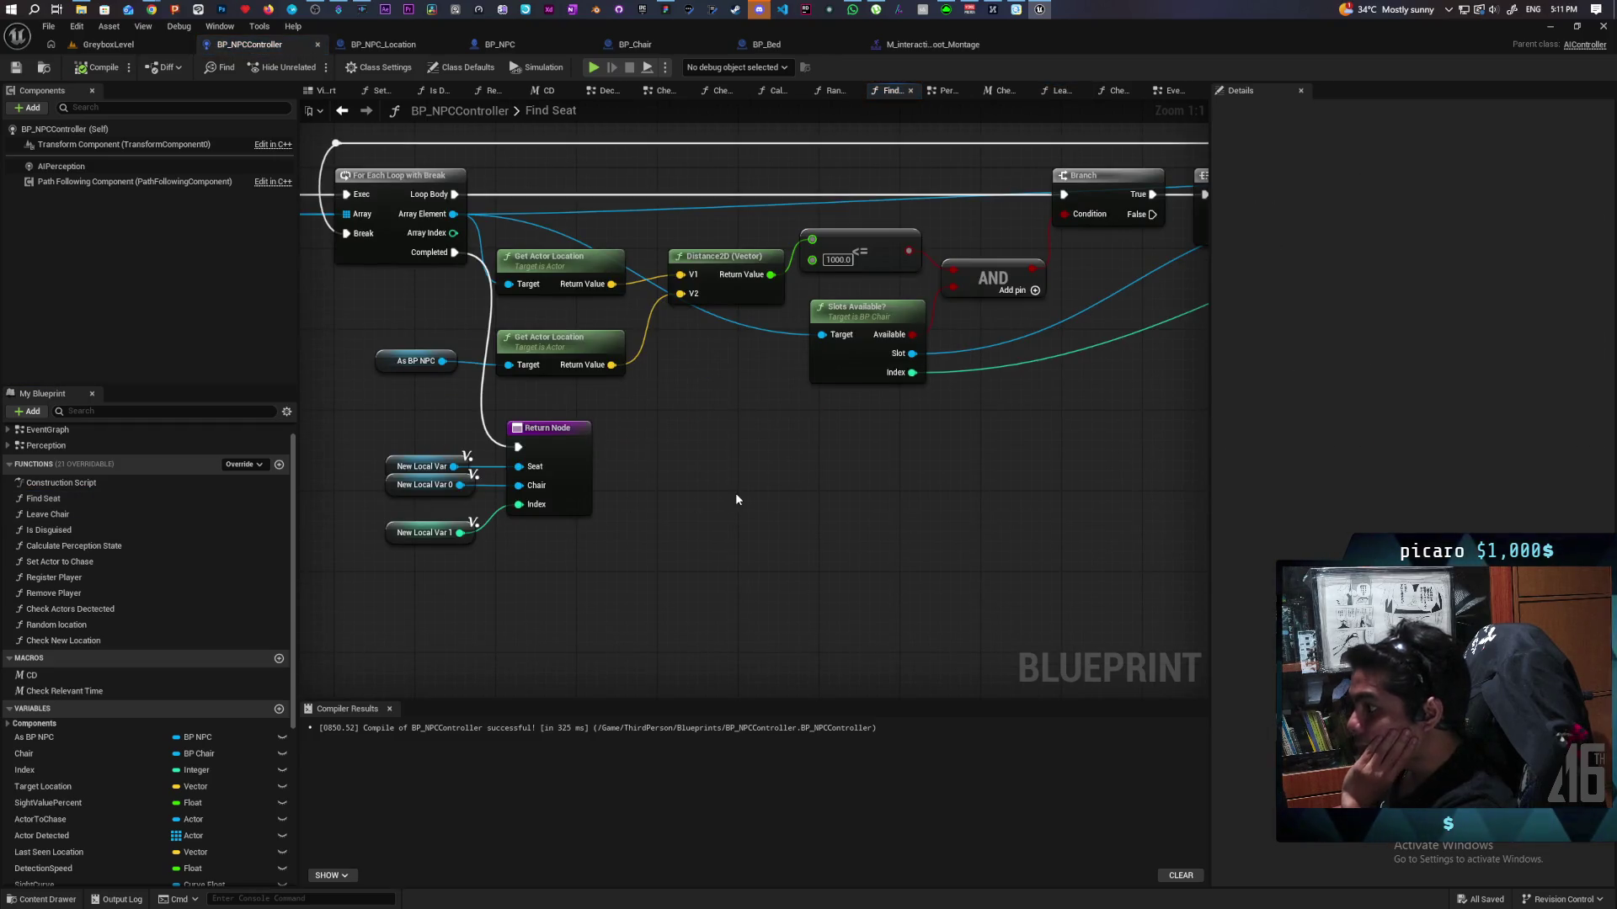
scroll(735, 493, "down", 6)
scroll(802, 503, "up", 2)
scroll(842, 440, "up", 2)
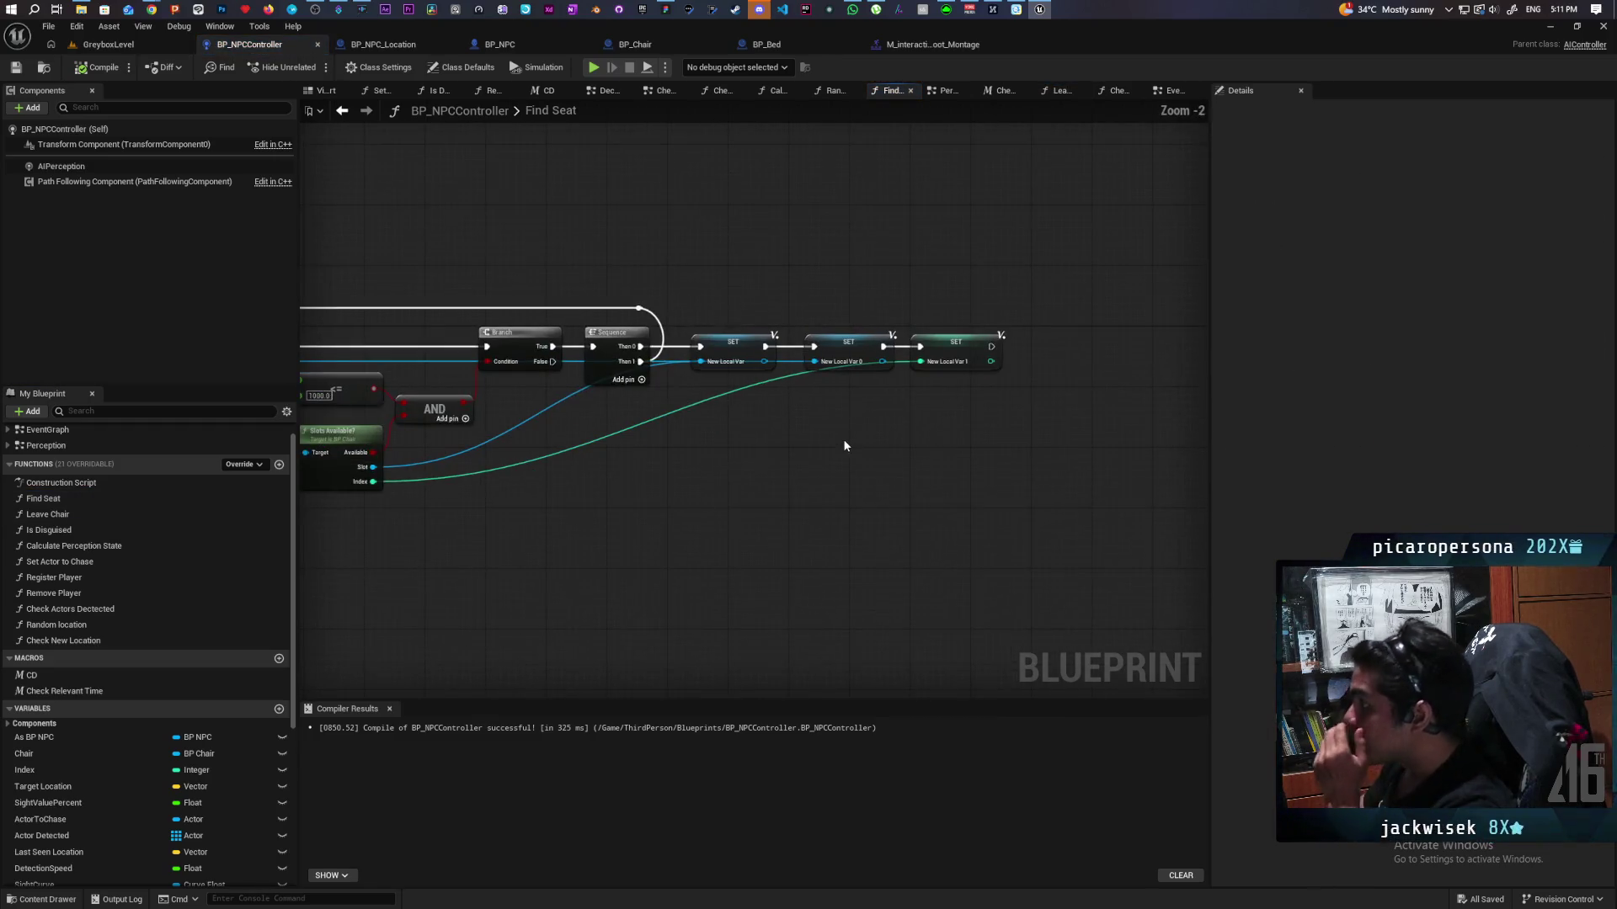
scroll(722, 459, "down", 1)
left_click_drag(625, 491, 773, 478)
double_click(58, 516)
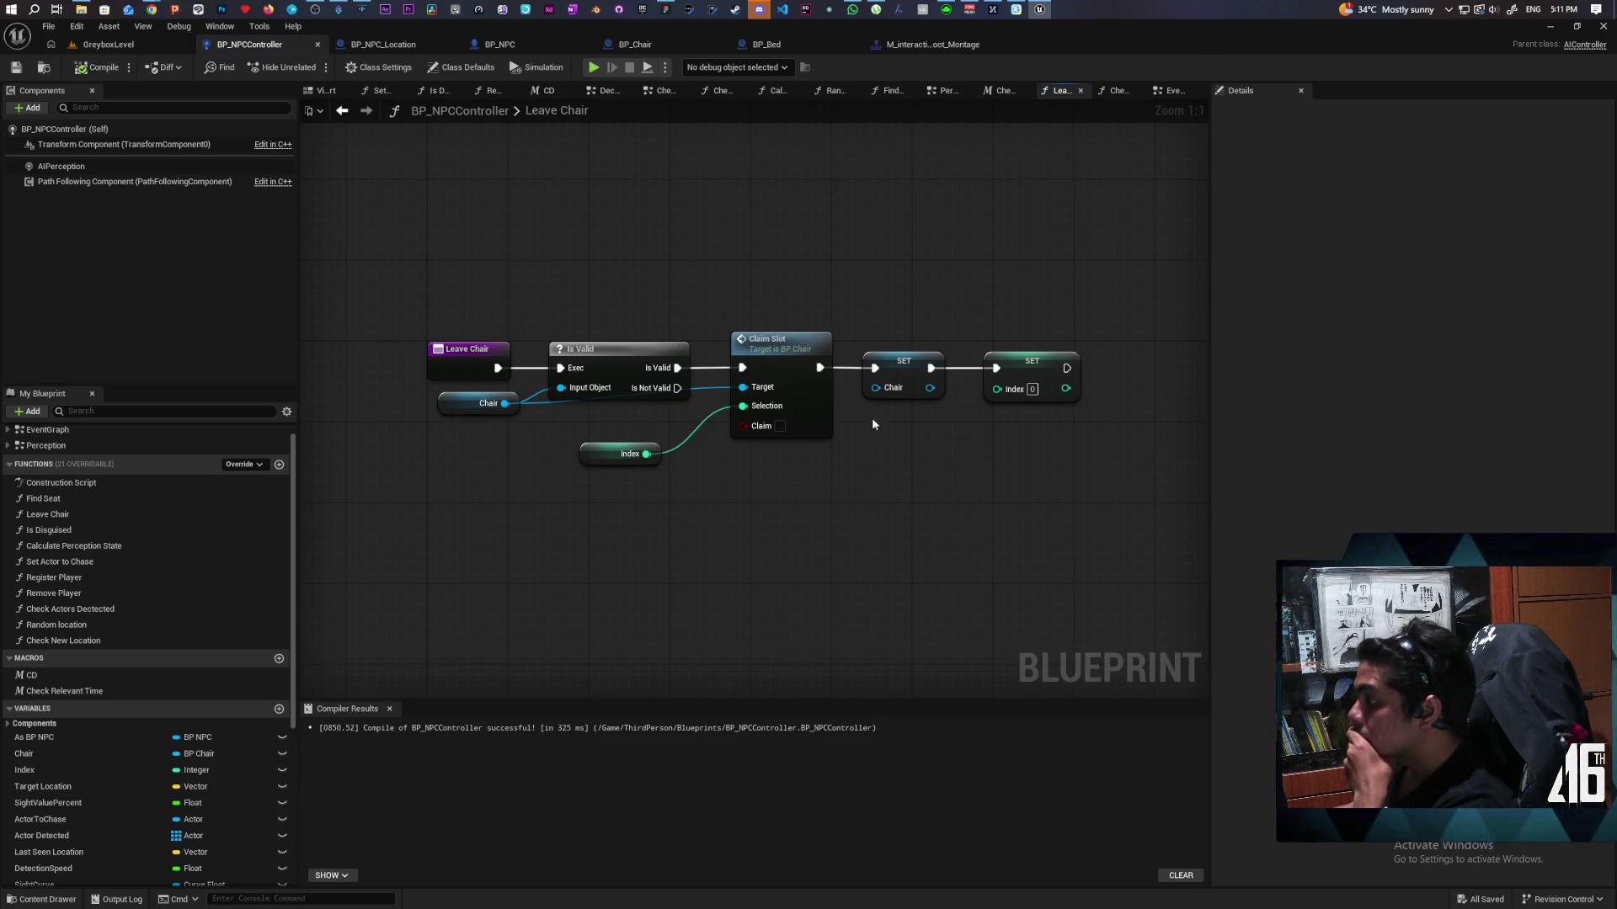
right_click(900, 368)
Step: Find all references to the Chair variable and visit each place it is set or read
mouse_move(992, 589)
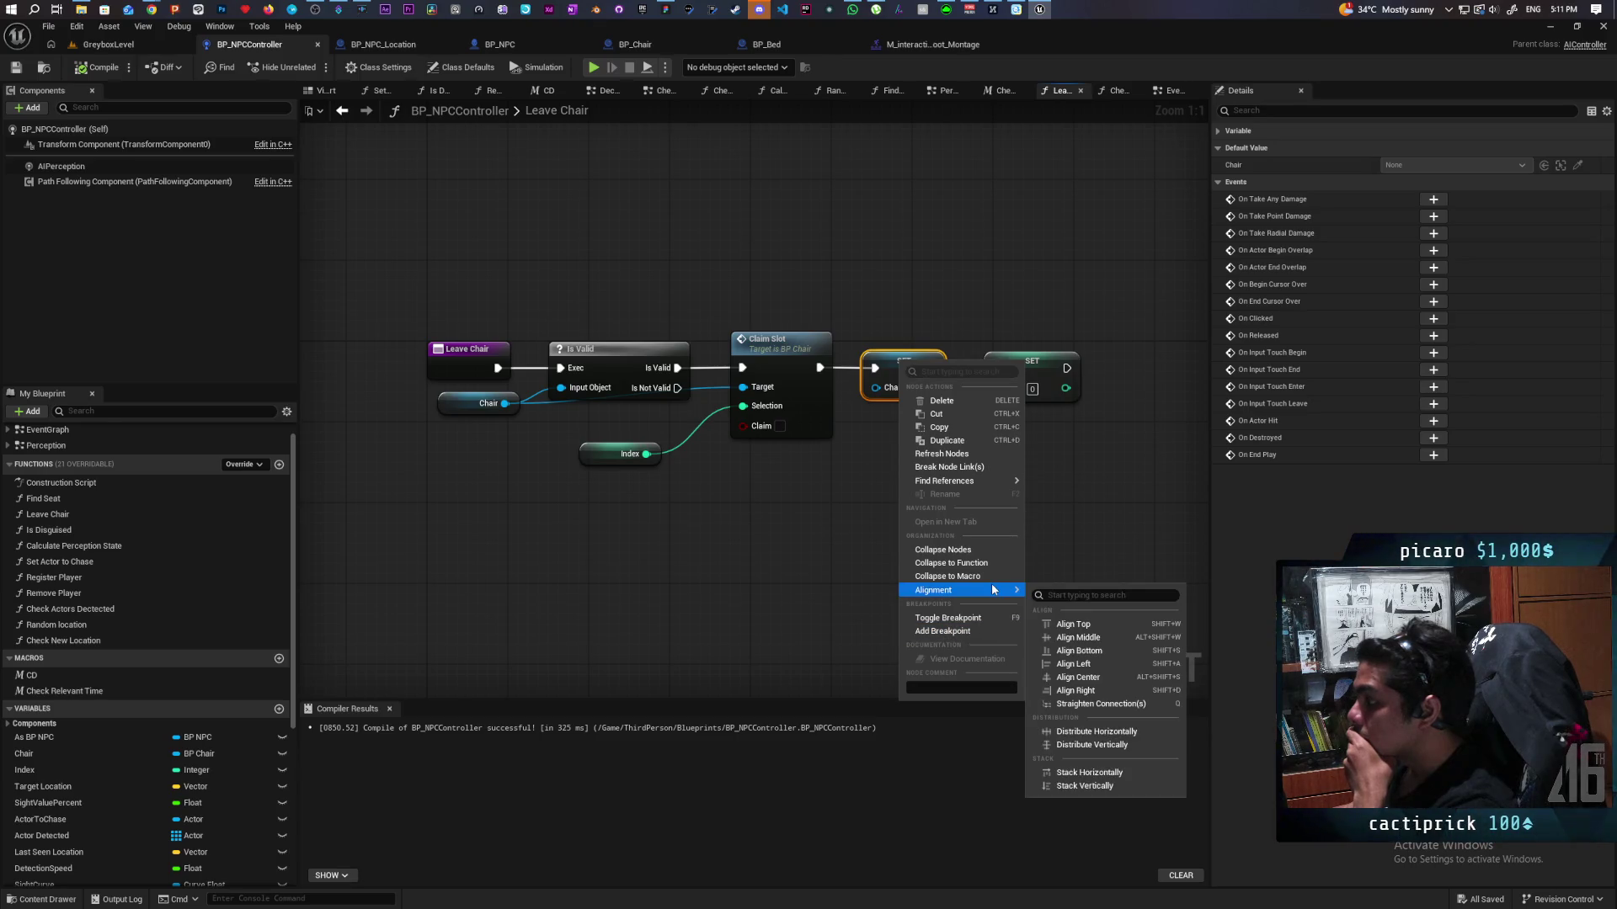
mouse_move(992, 483)
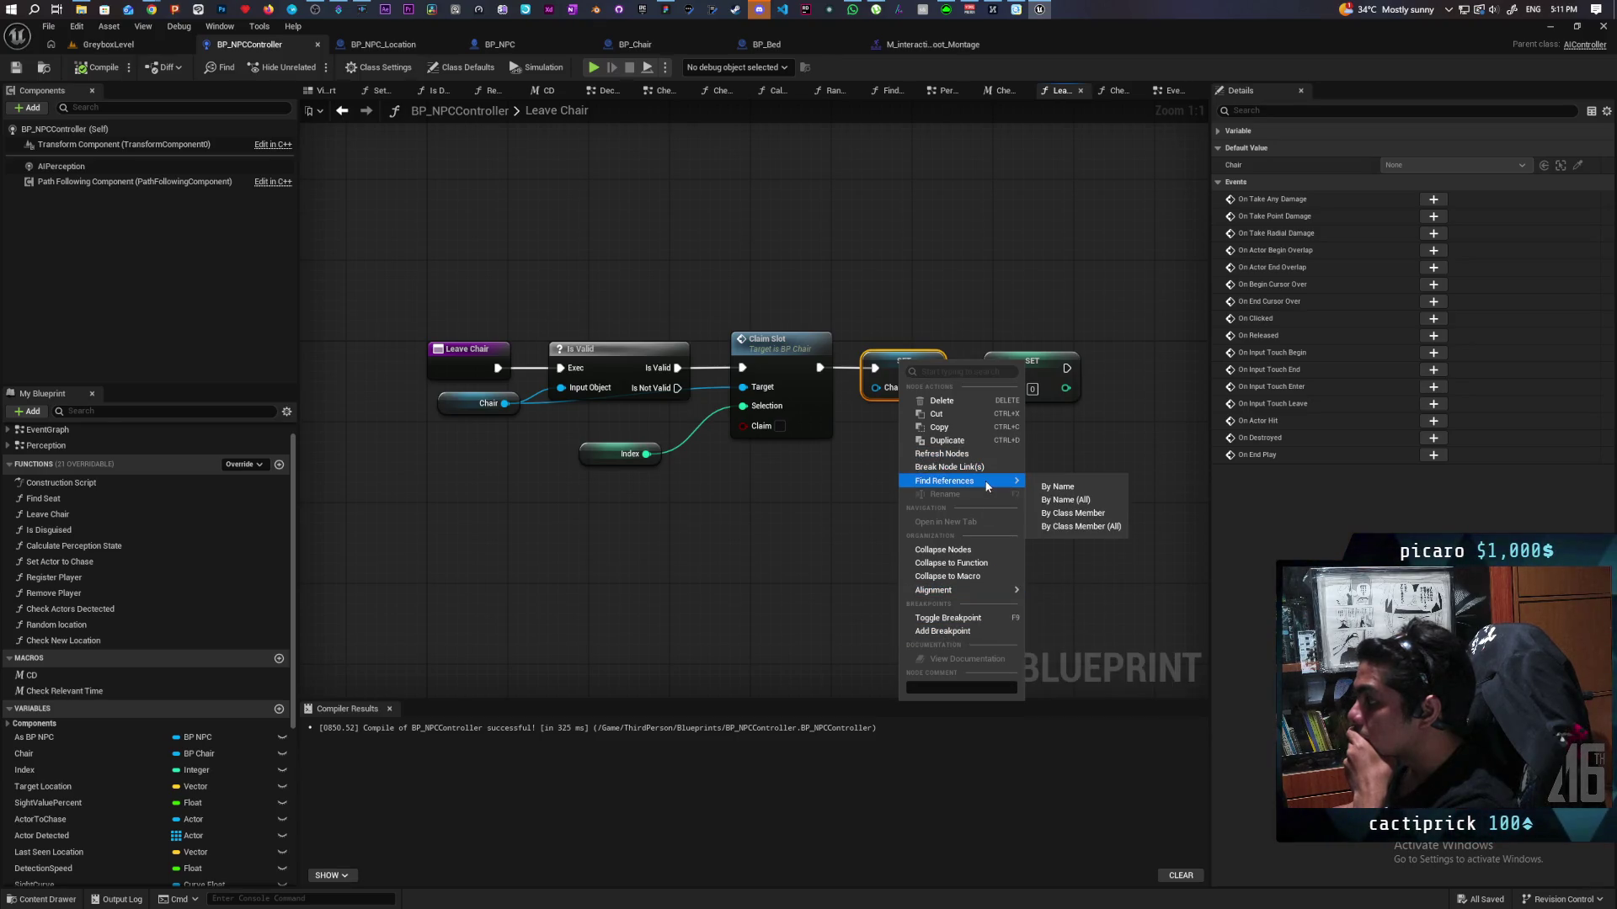
left_click(1100, 523)
double_click(352, 762)
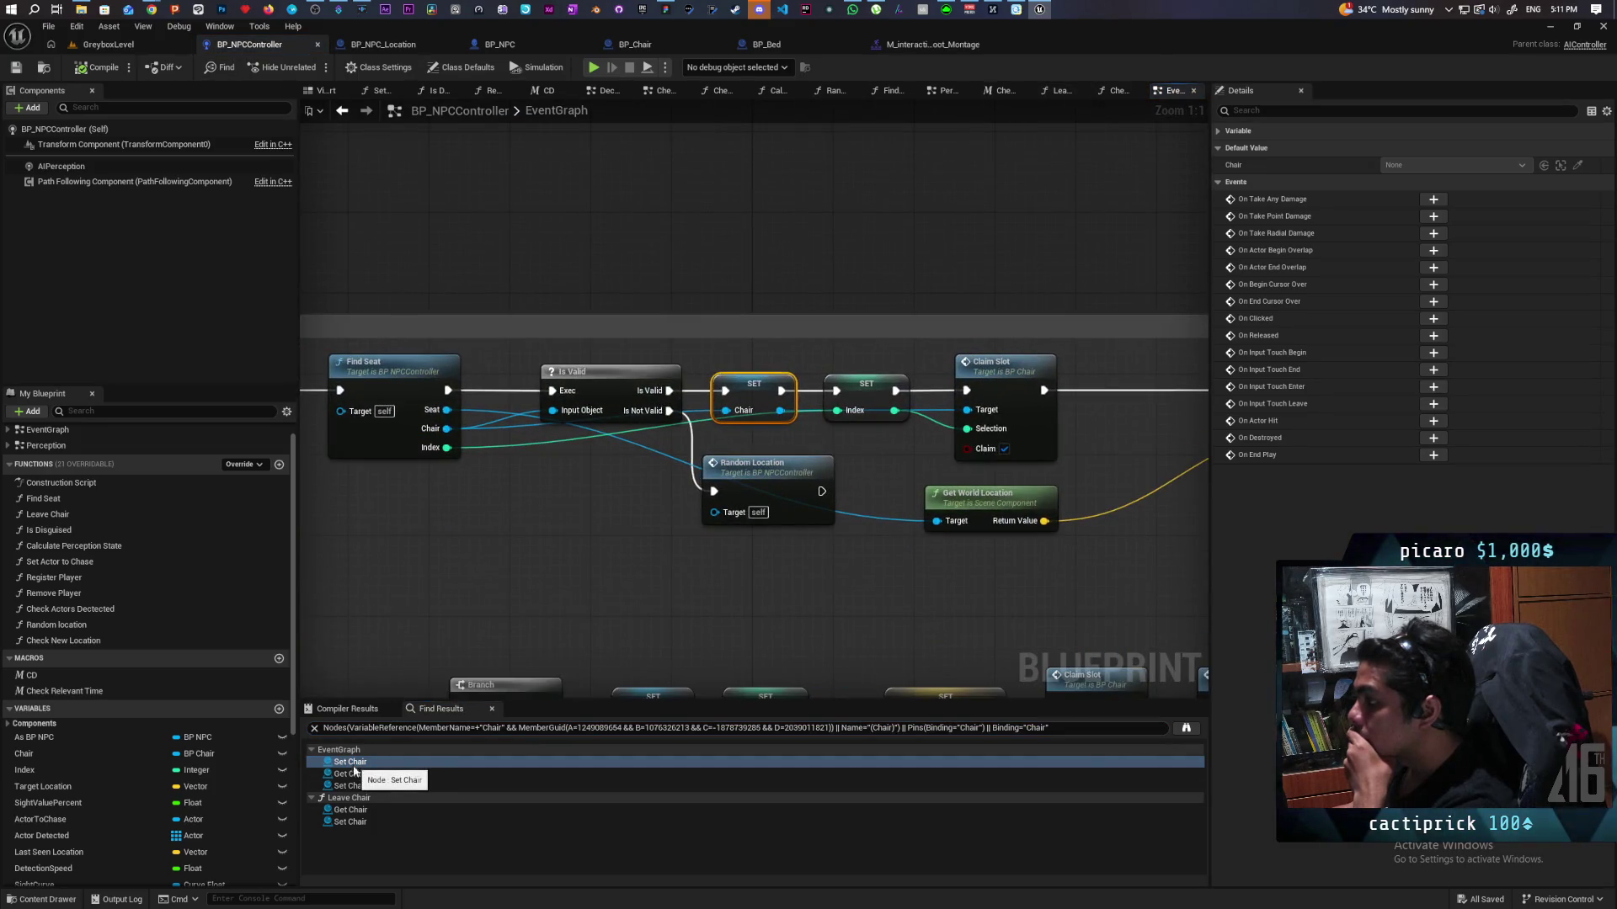
double_click(353, 774)
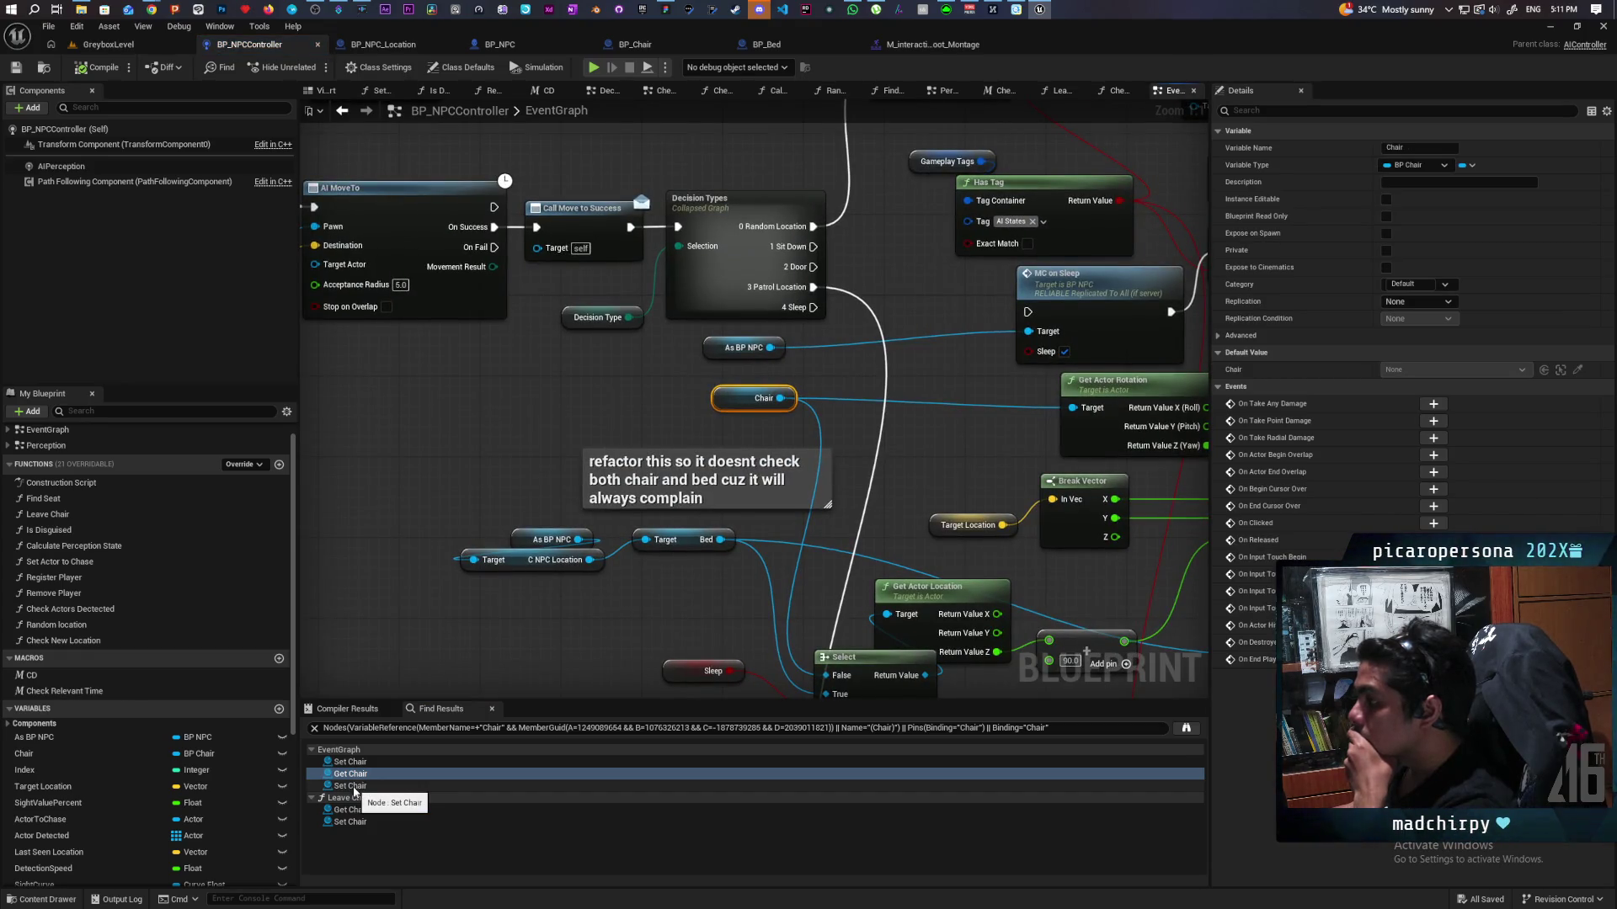
double_click(354, 788)
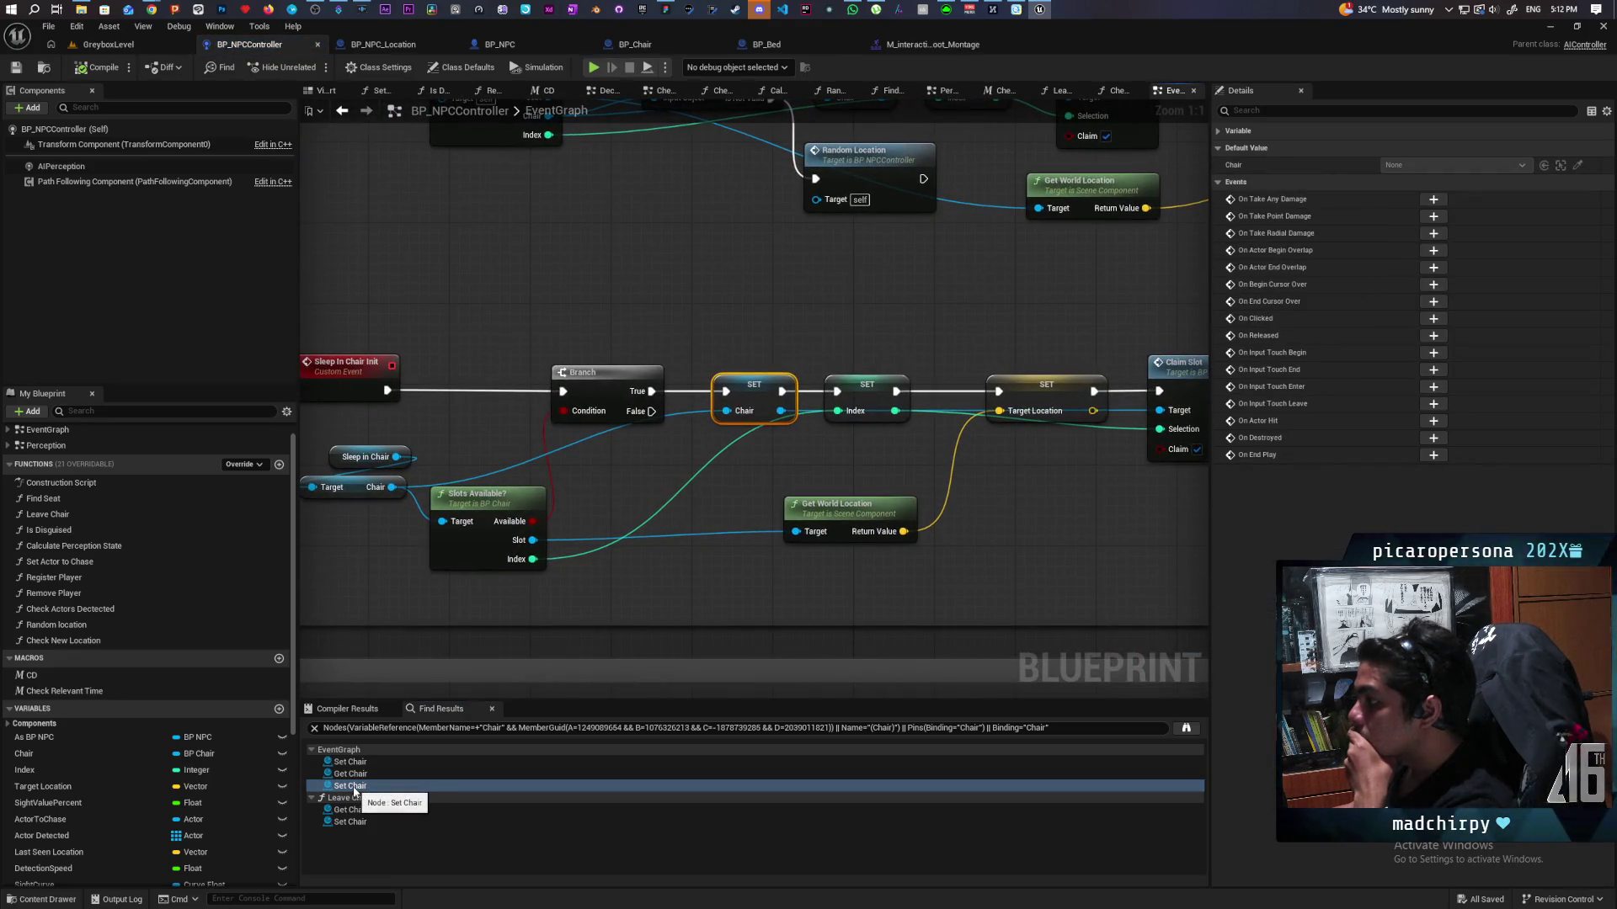
double_click(352, 810)
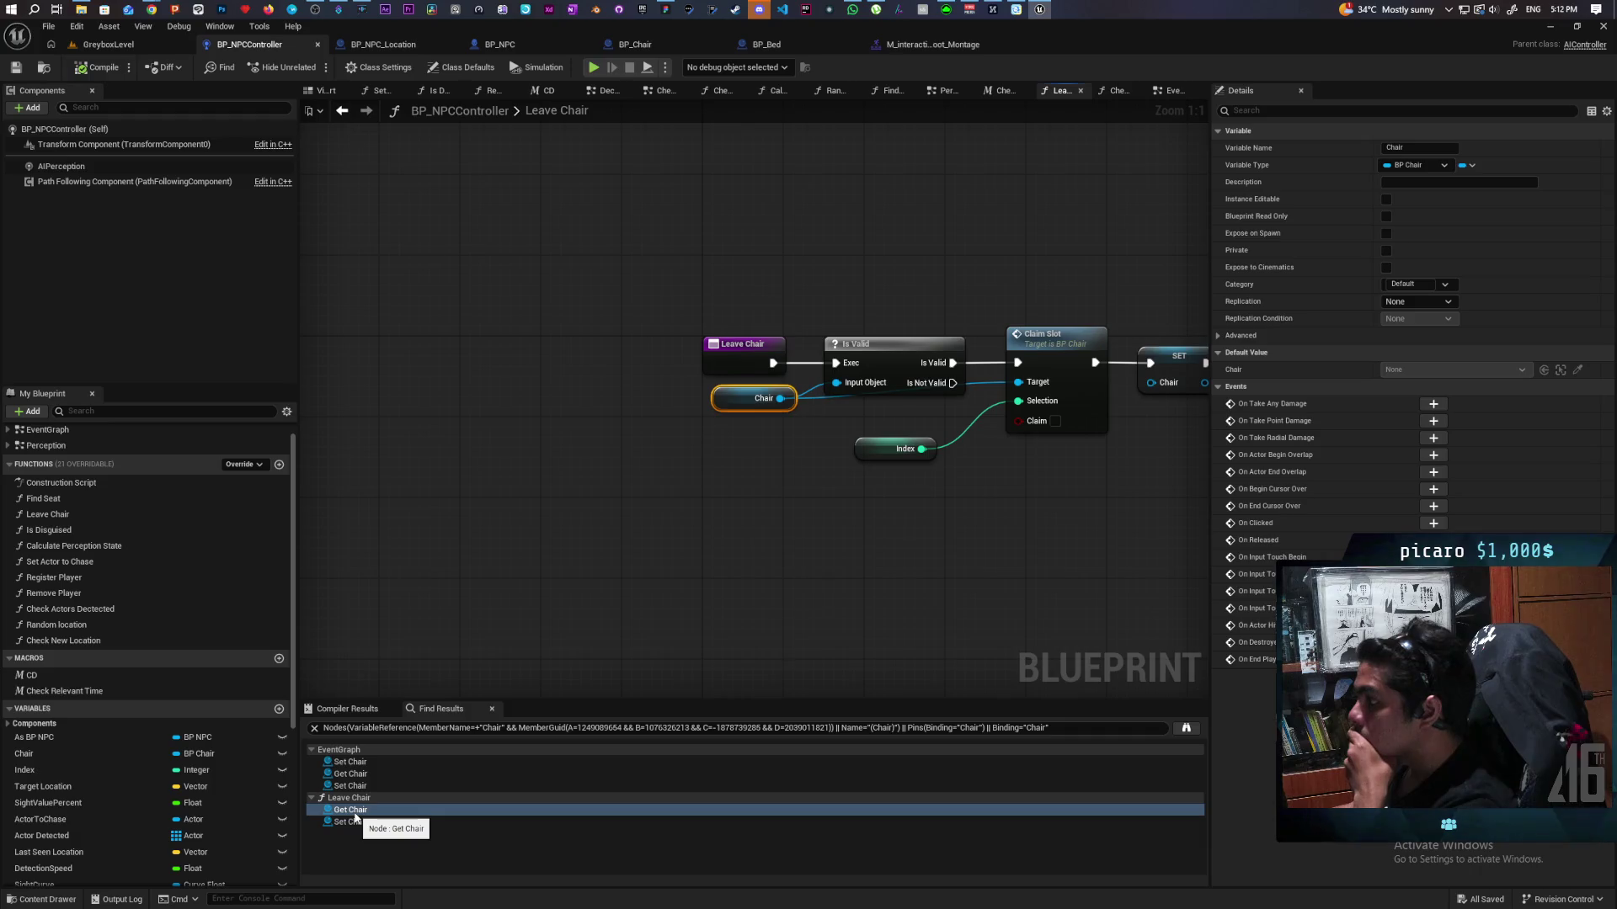
Step: In Leave Chair, drag Claim Slot's Target pin onto the entry node to add a Target input
left_click_drag(847, 581, 659, 572)
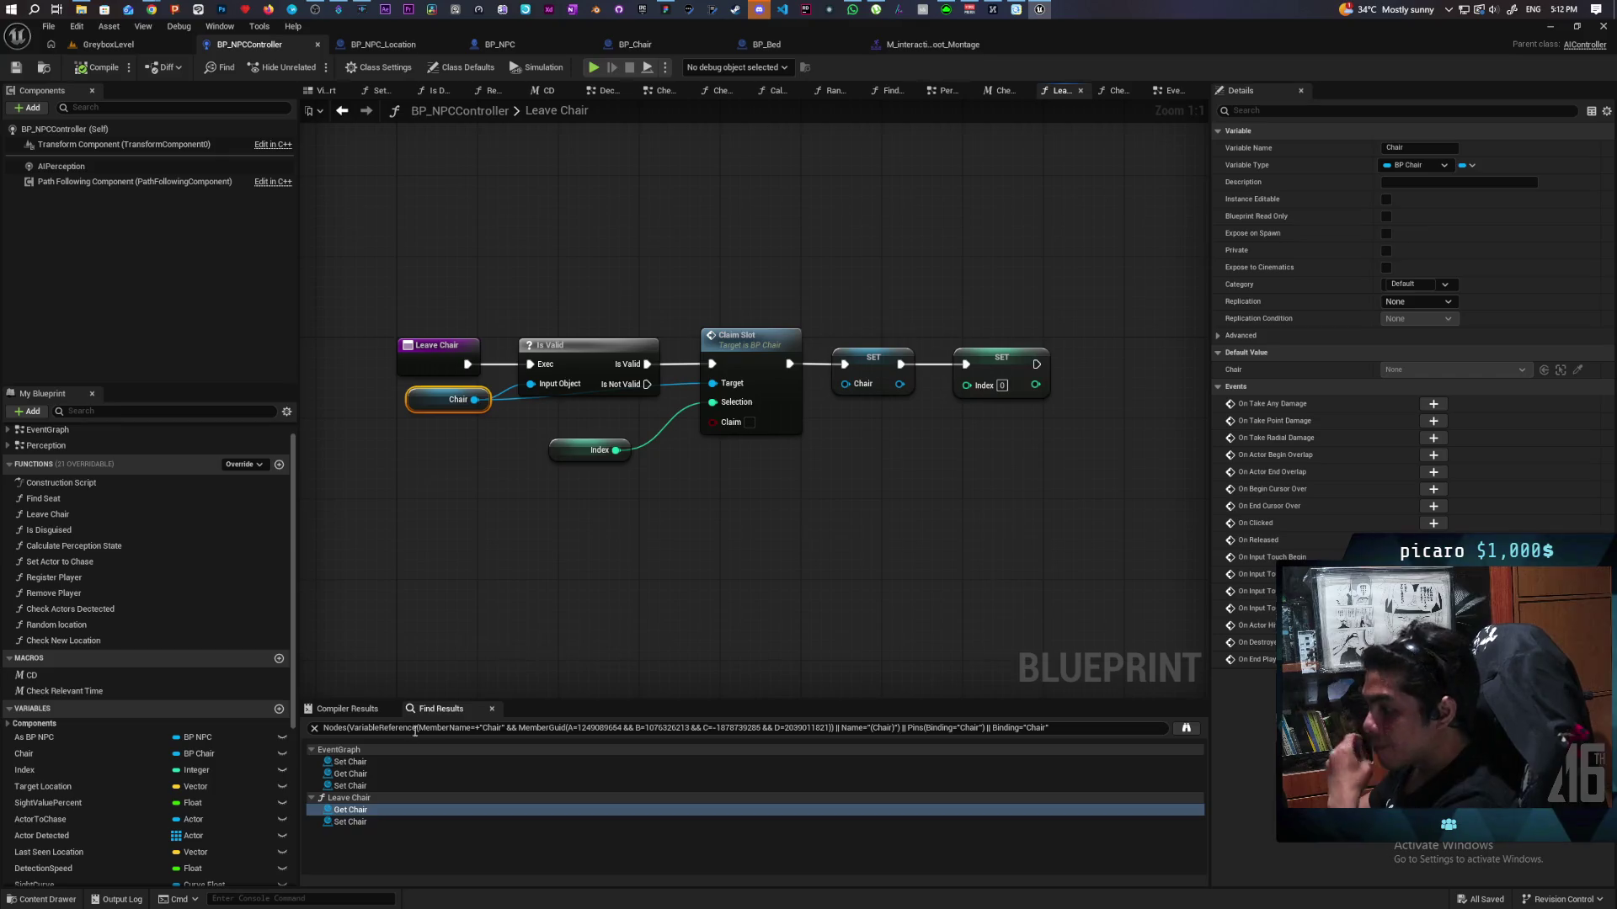
left_click(346, 823)
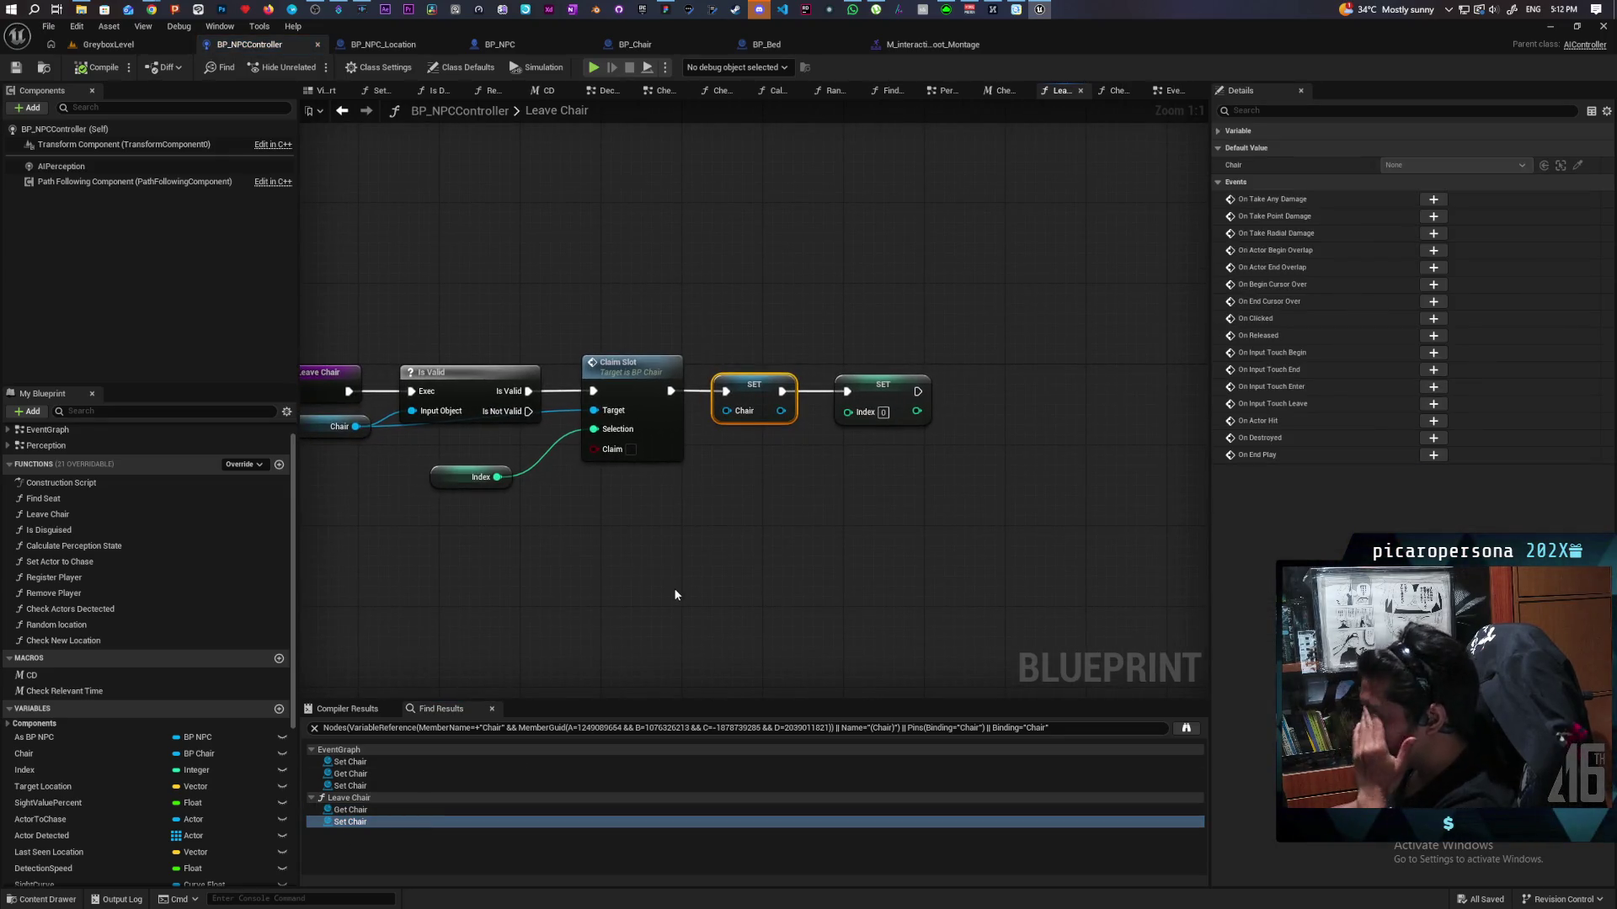
left_click_drag(563, 608, 719, 578)
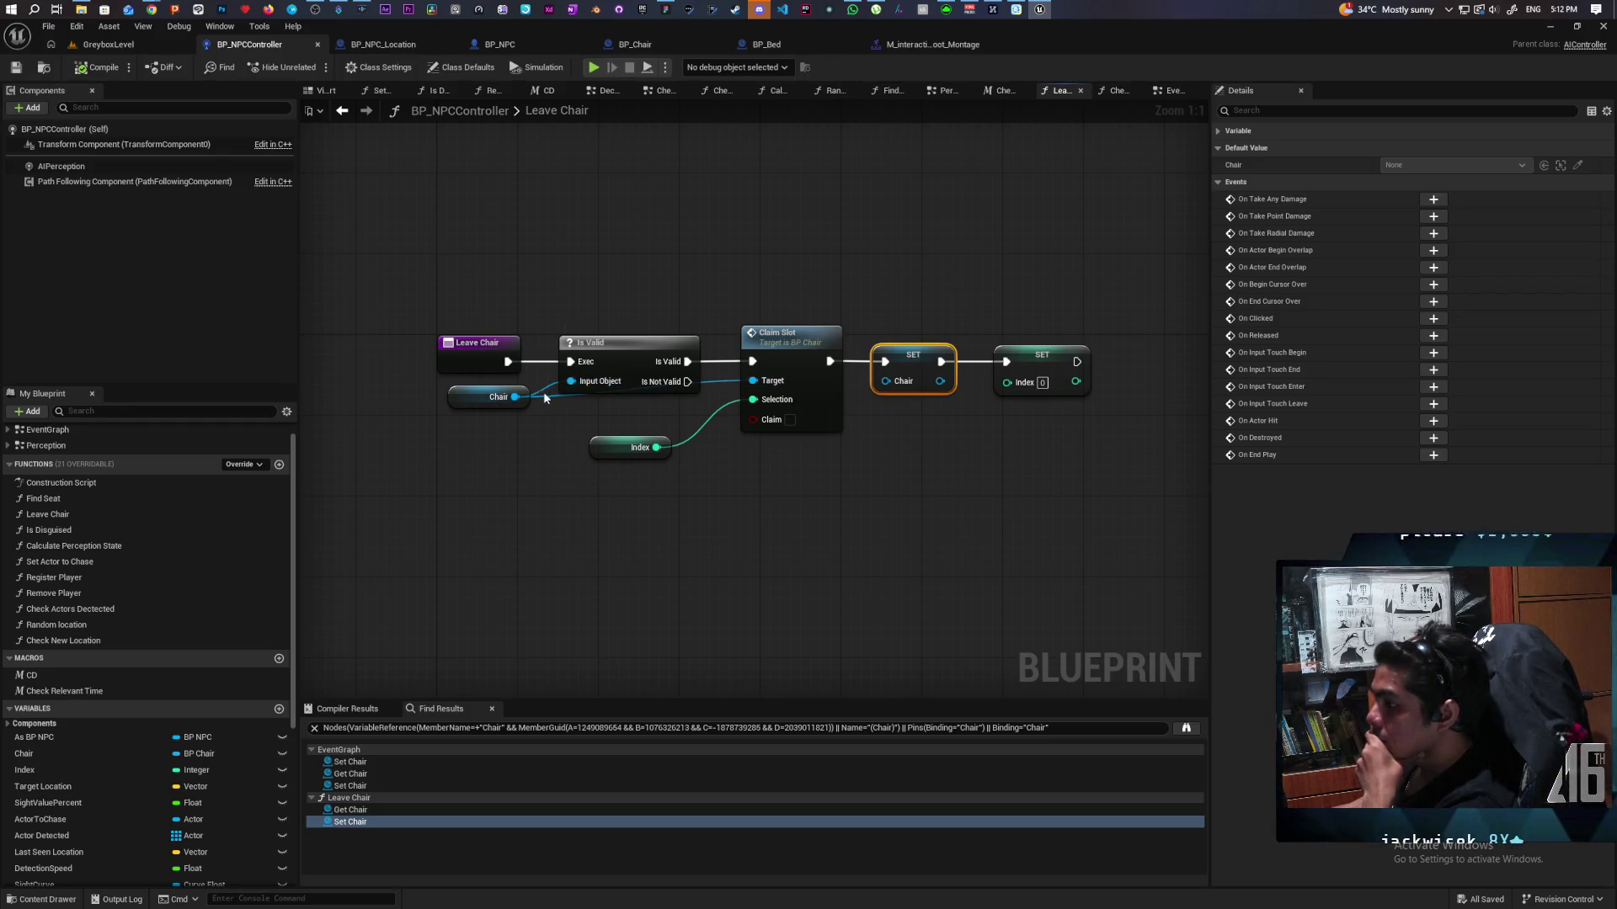
mouse_move(768, 385)
left_mouse_down()
mouse_move(548, 400)
mouse_move(489, 362)
left_mouse_up()
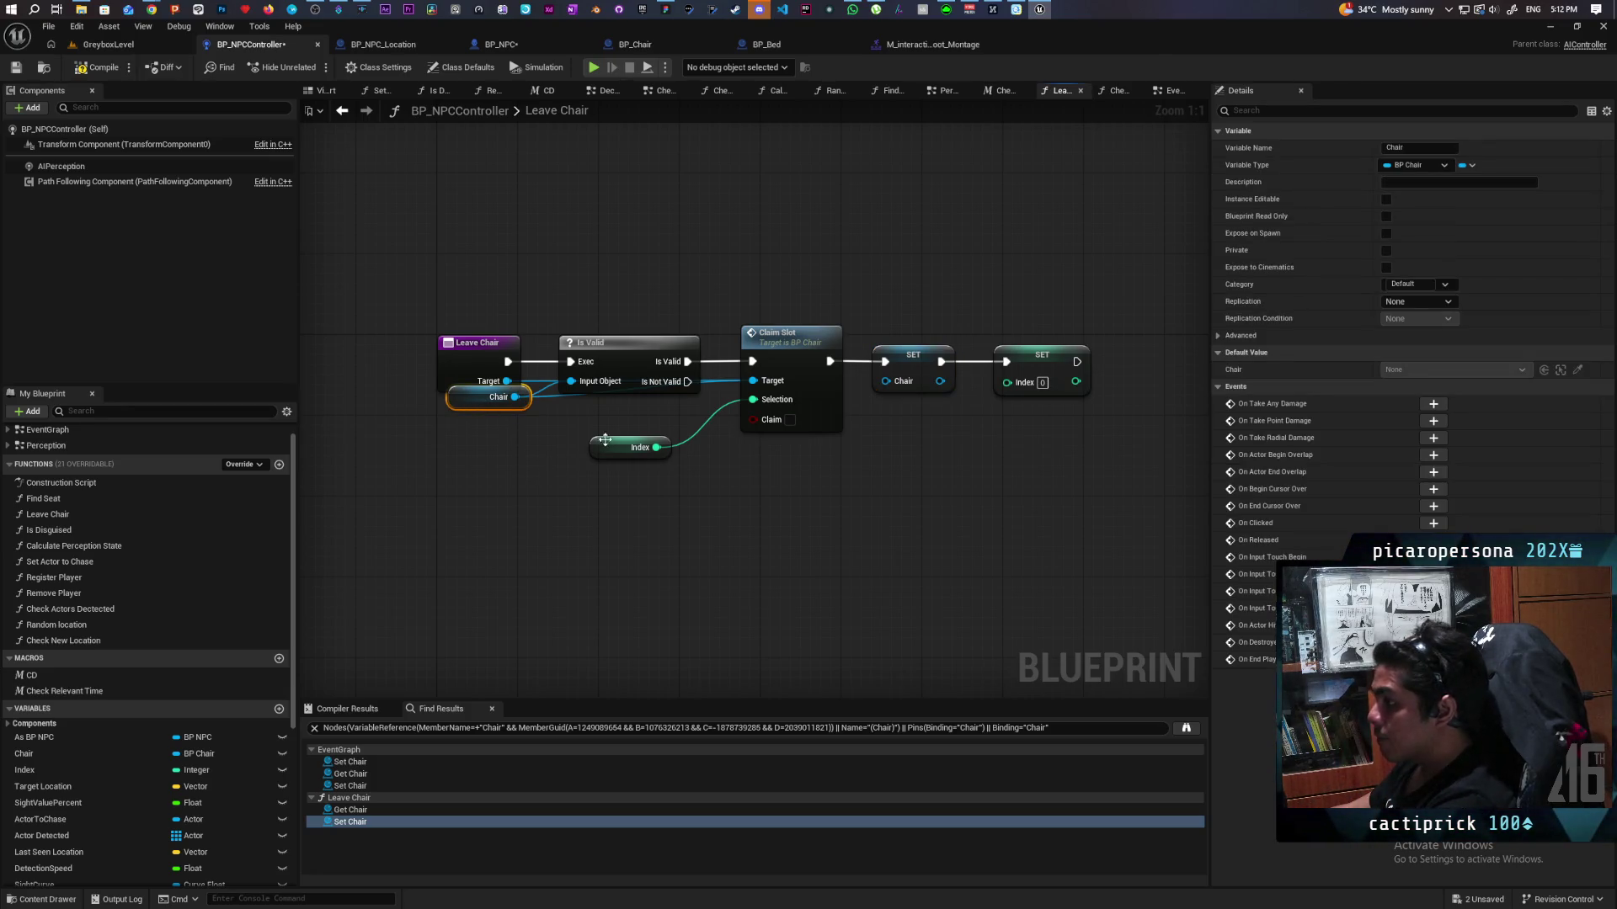
Step: Delete the Chair get and Is Valid nodes and wire Leave Chair's execution straight into Claim Slot
key("Delete")
left_click(633, 350)
key("Delete")
left_click_drag(507, 362, 752, 361)
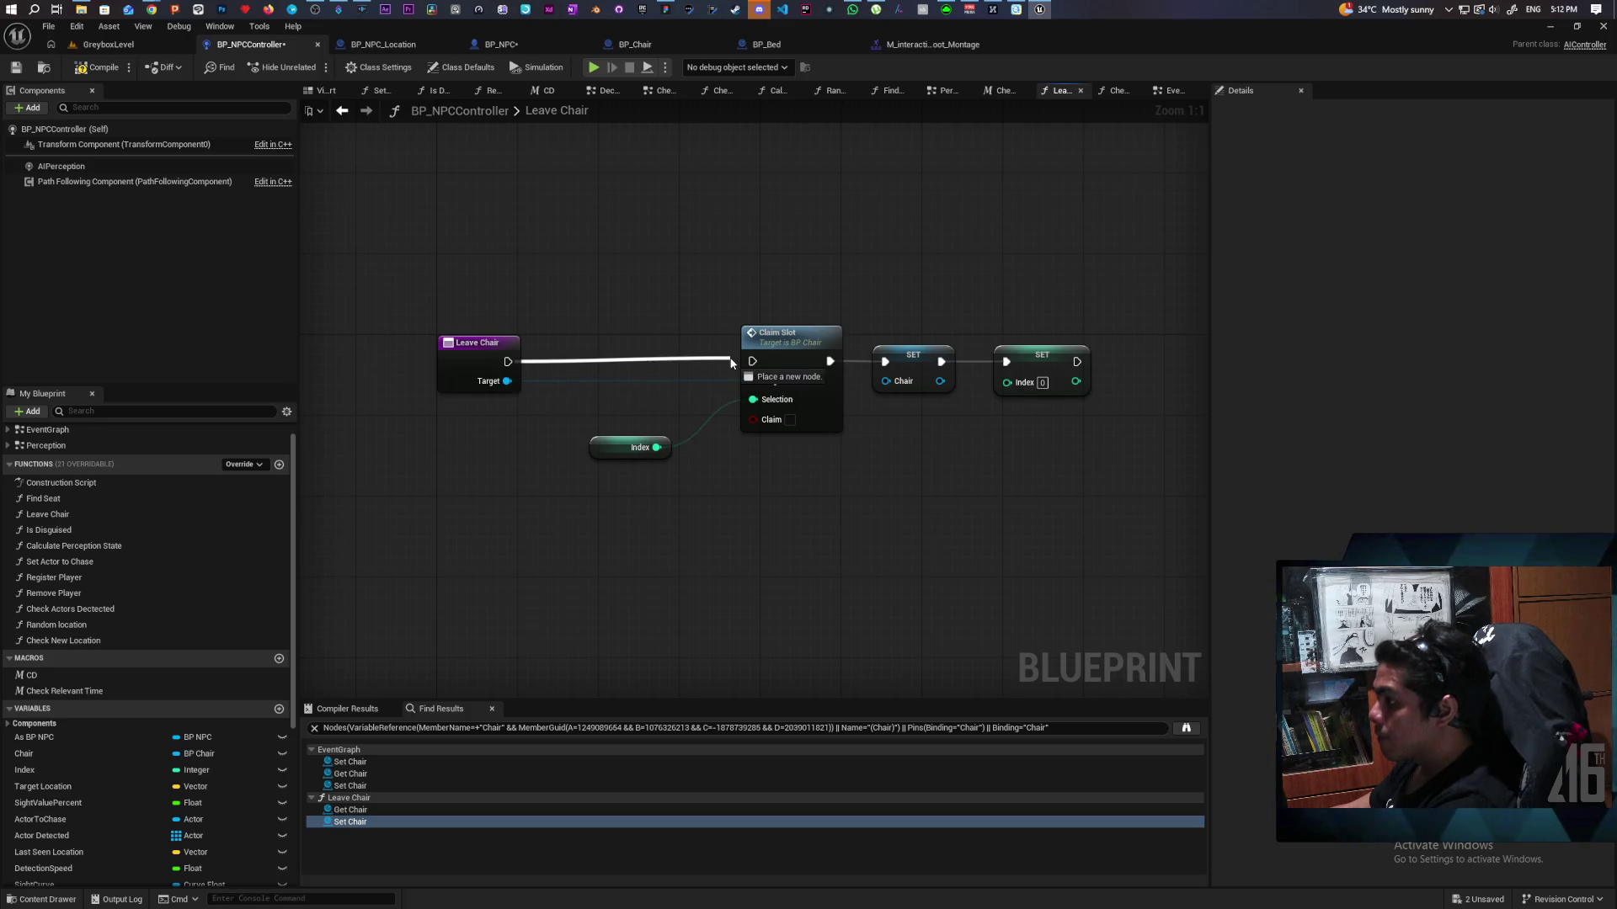
left_click_drag(479, 359, 569, 359)
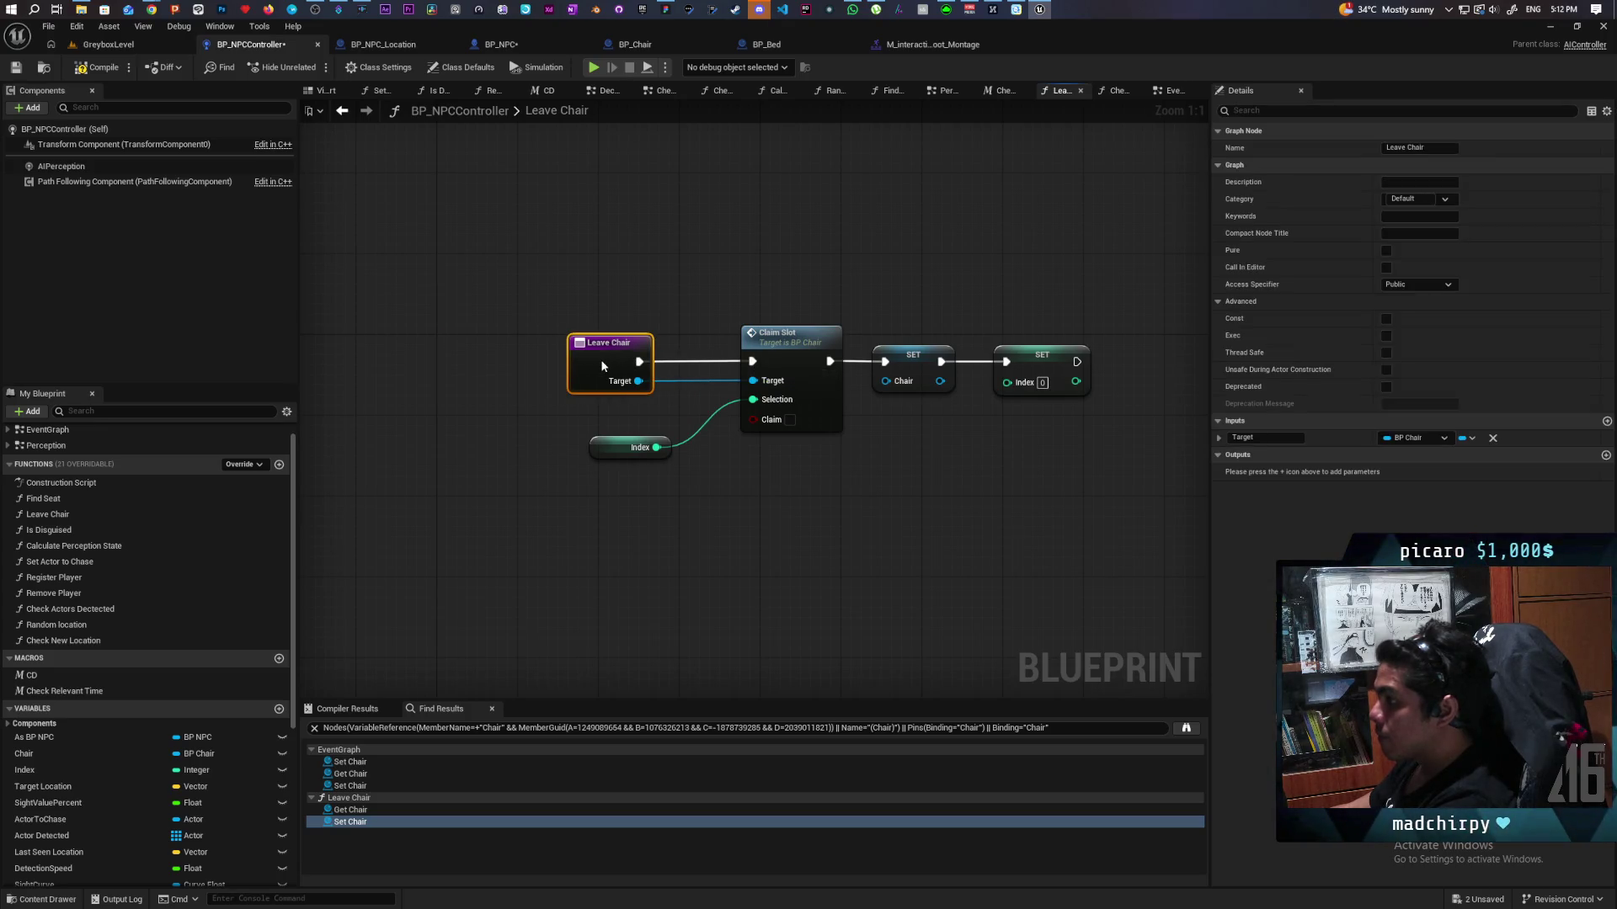
left_click(353, 321)
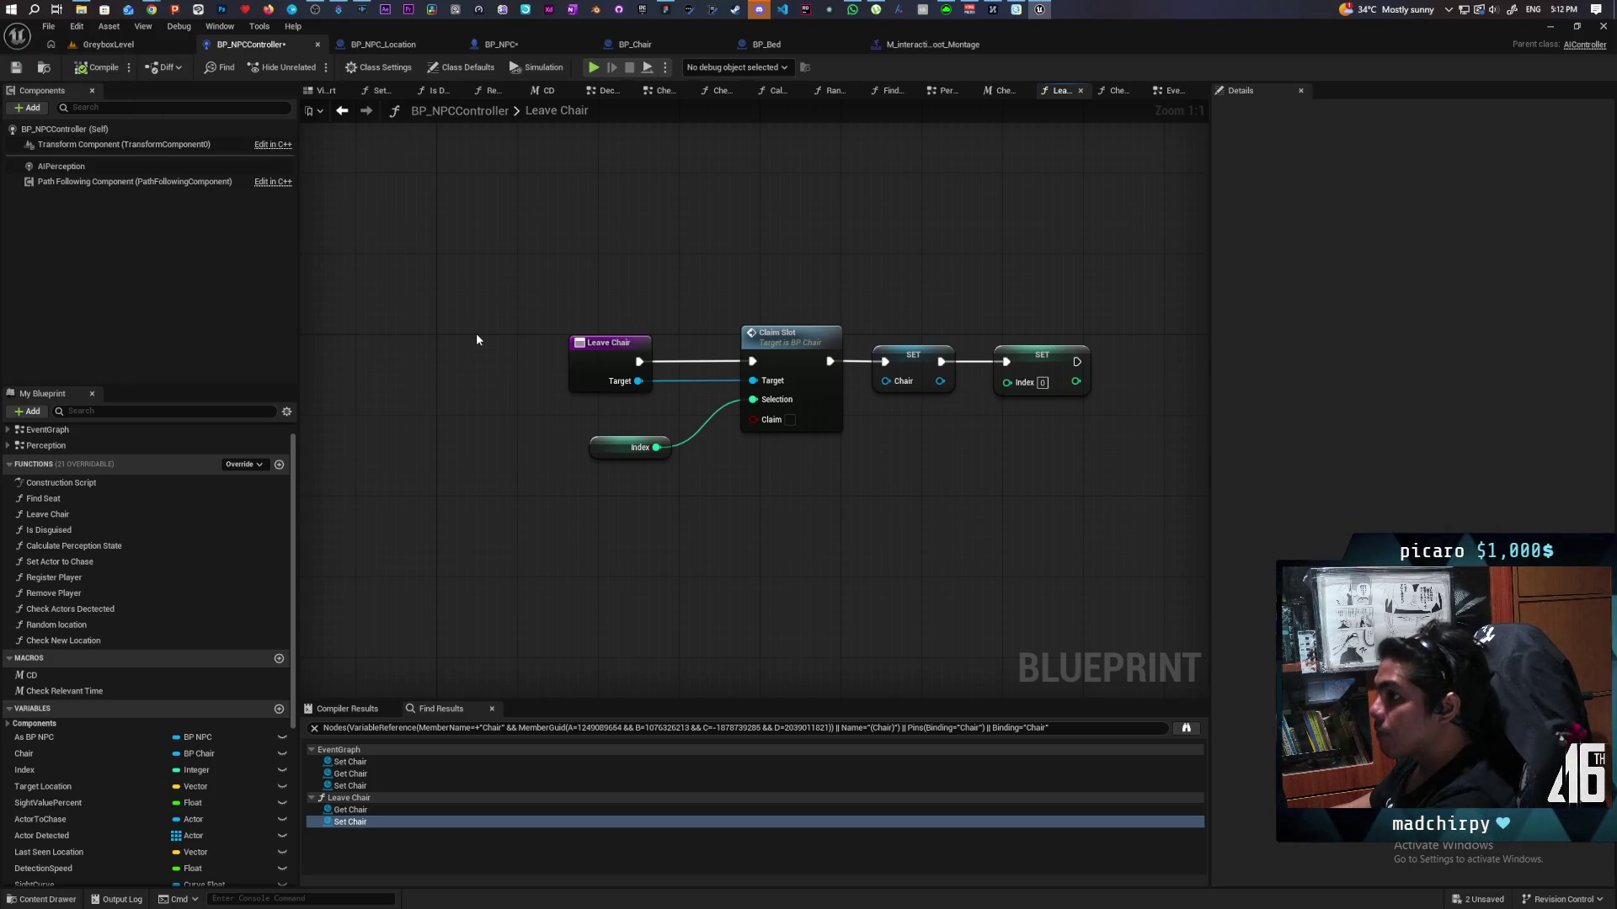
Step: Save all blueprints with Ctrl+Shift+S and view the Set Chair node in the Sit Down logic
key("ctrl+shift+s")
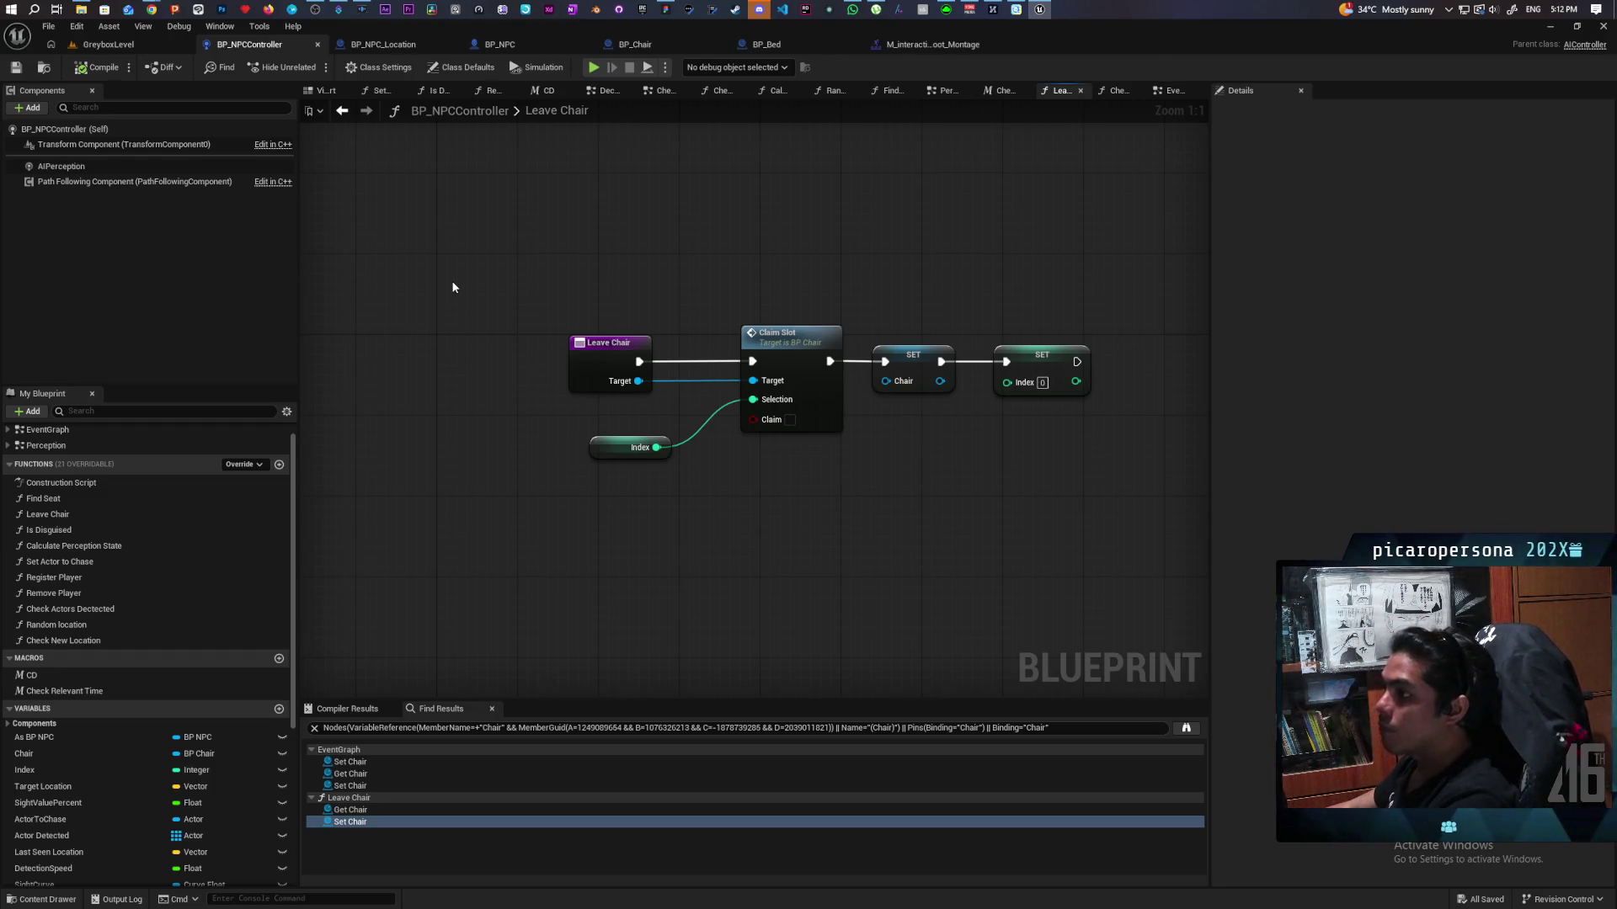
left_click(341, 764)
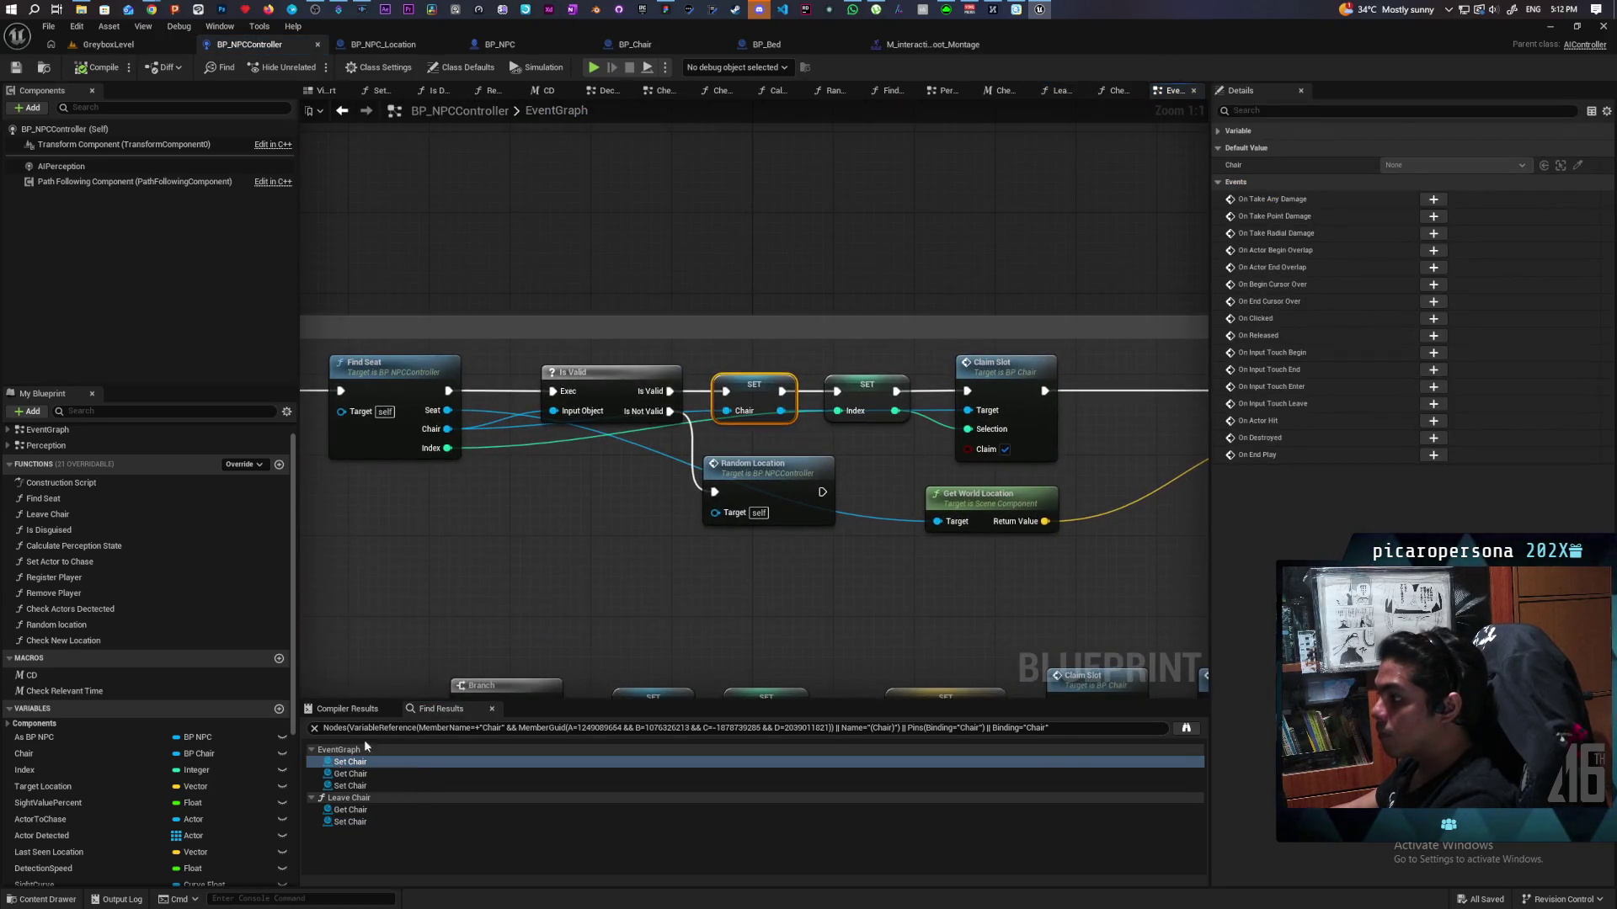
mouse_move(496, 544)
left_mouse_down()
mouse_move(790, 516)
mouse_move(567, 531)
left_mouse_up()
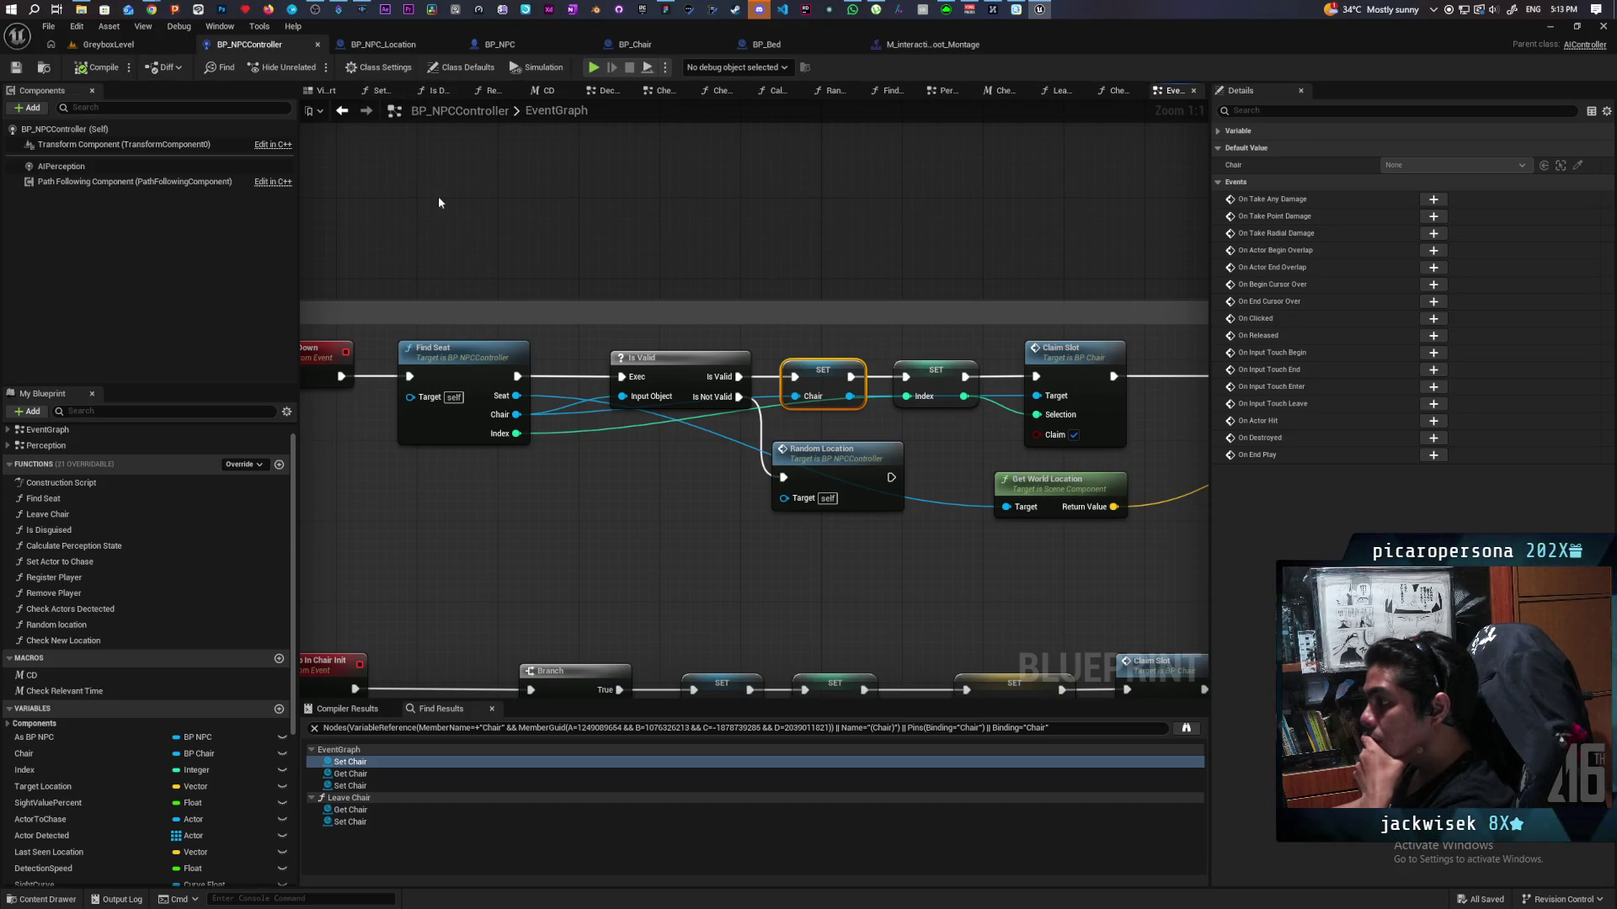
scroll(476, 423, "down", 5)
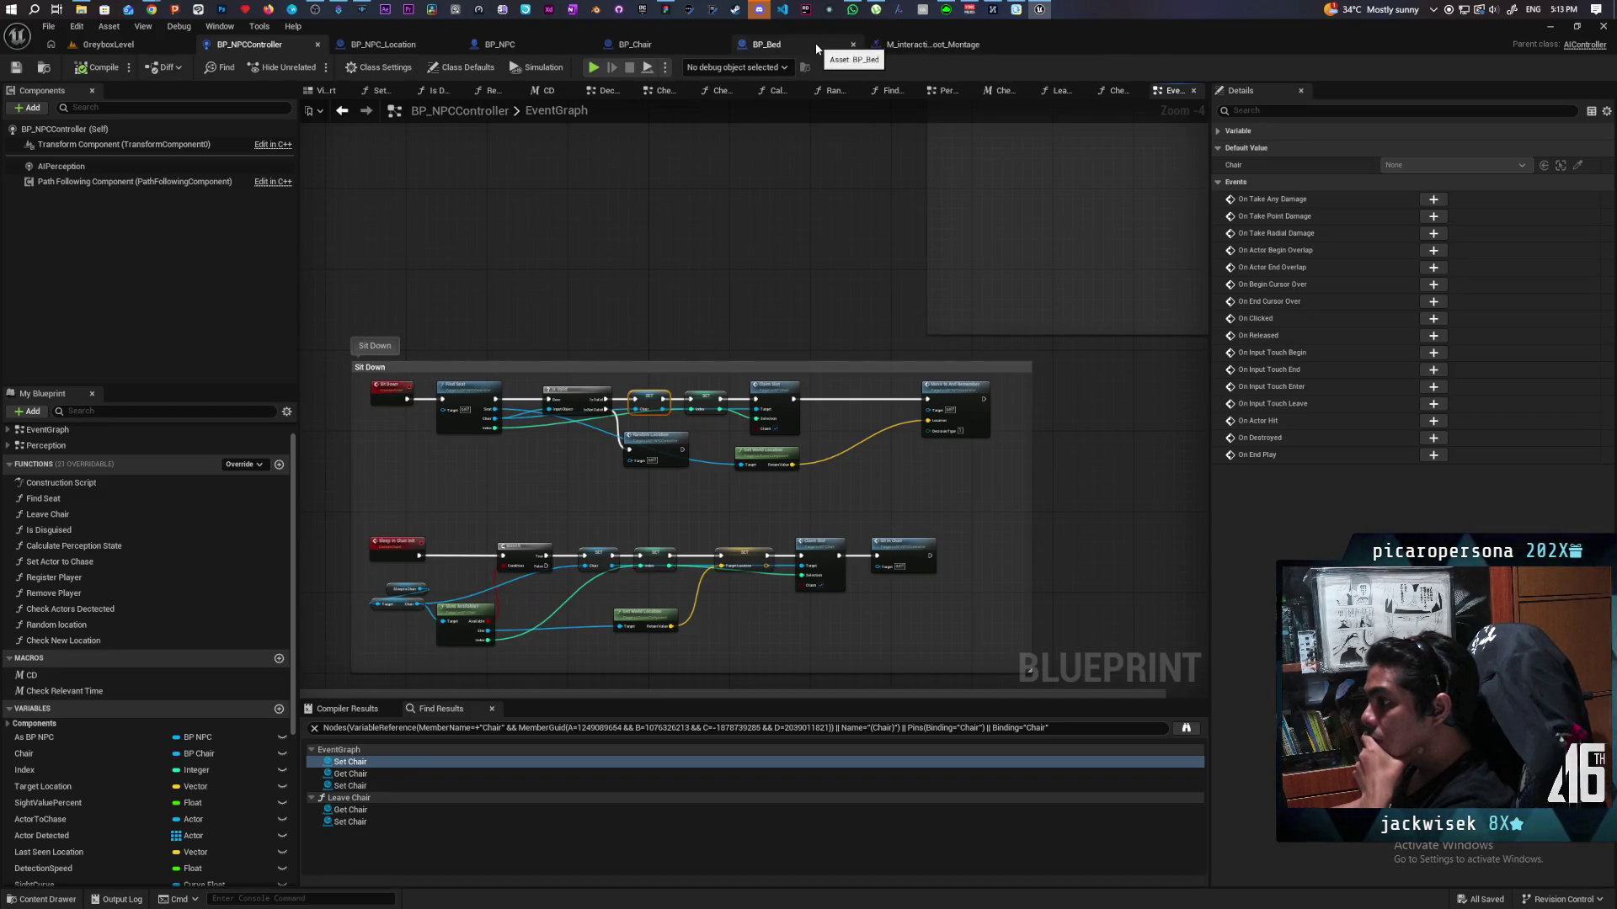
left_click(986, 45)
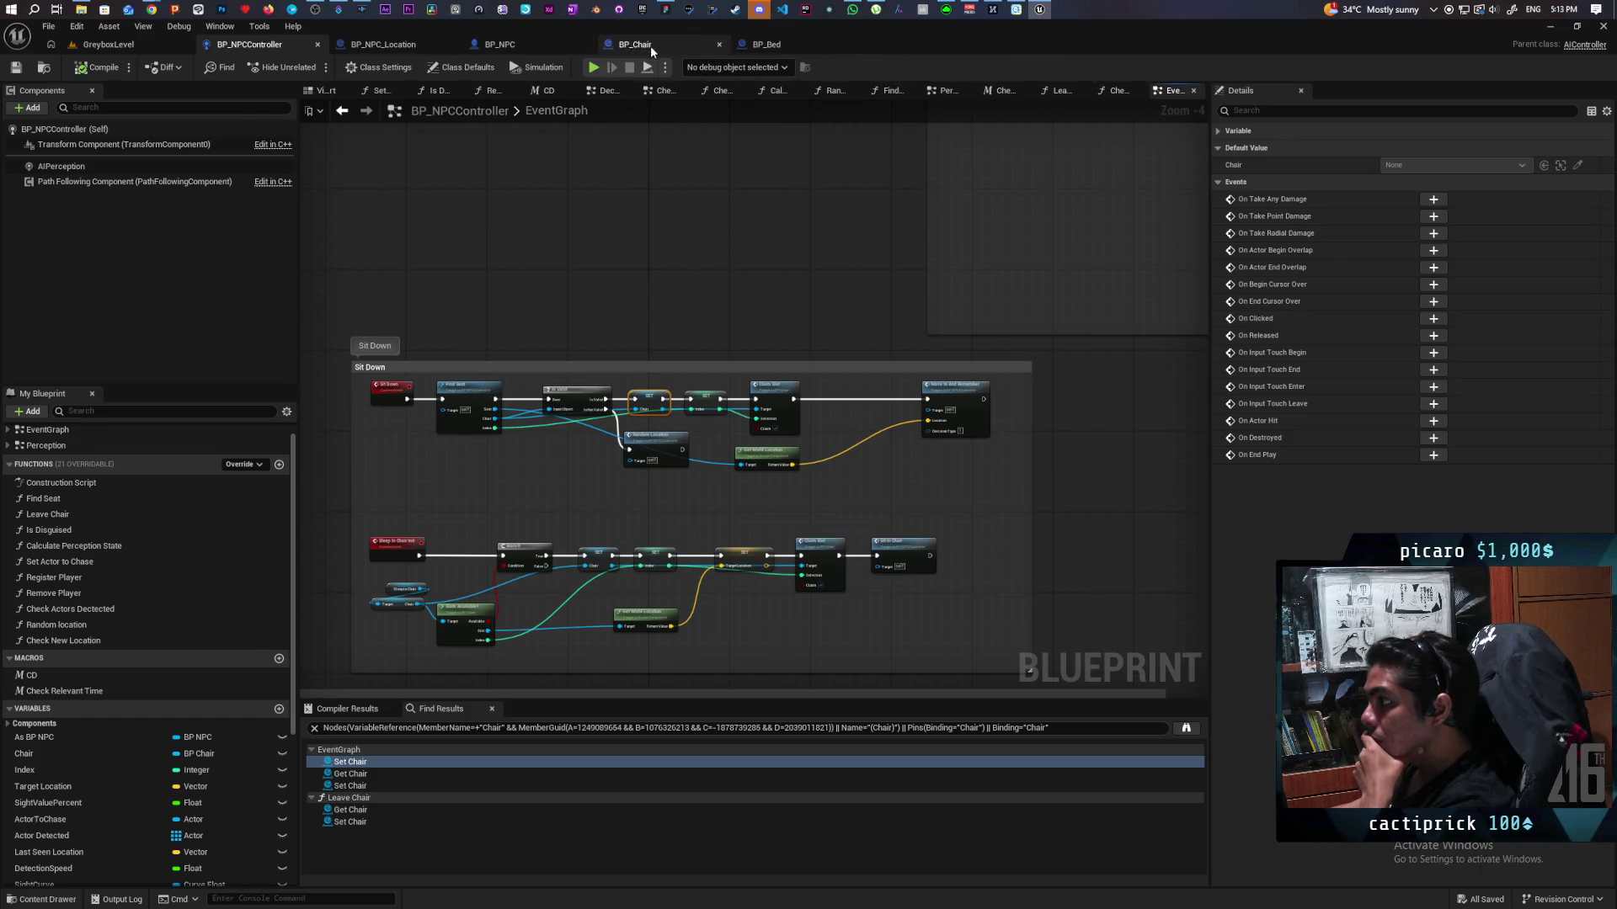
Step: In BP_Chair, make Slots Available? non-pure and wire it between Event Run Location Arrived and Set Actor Location
left_click(650, 45)
scroll(699, 416, "down", 3)
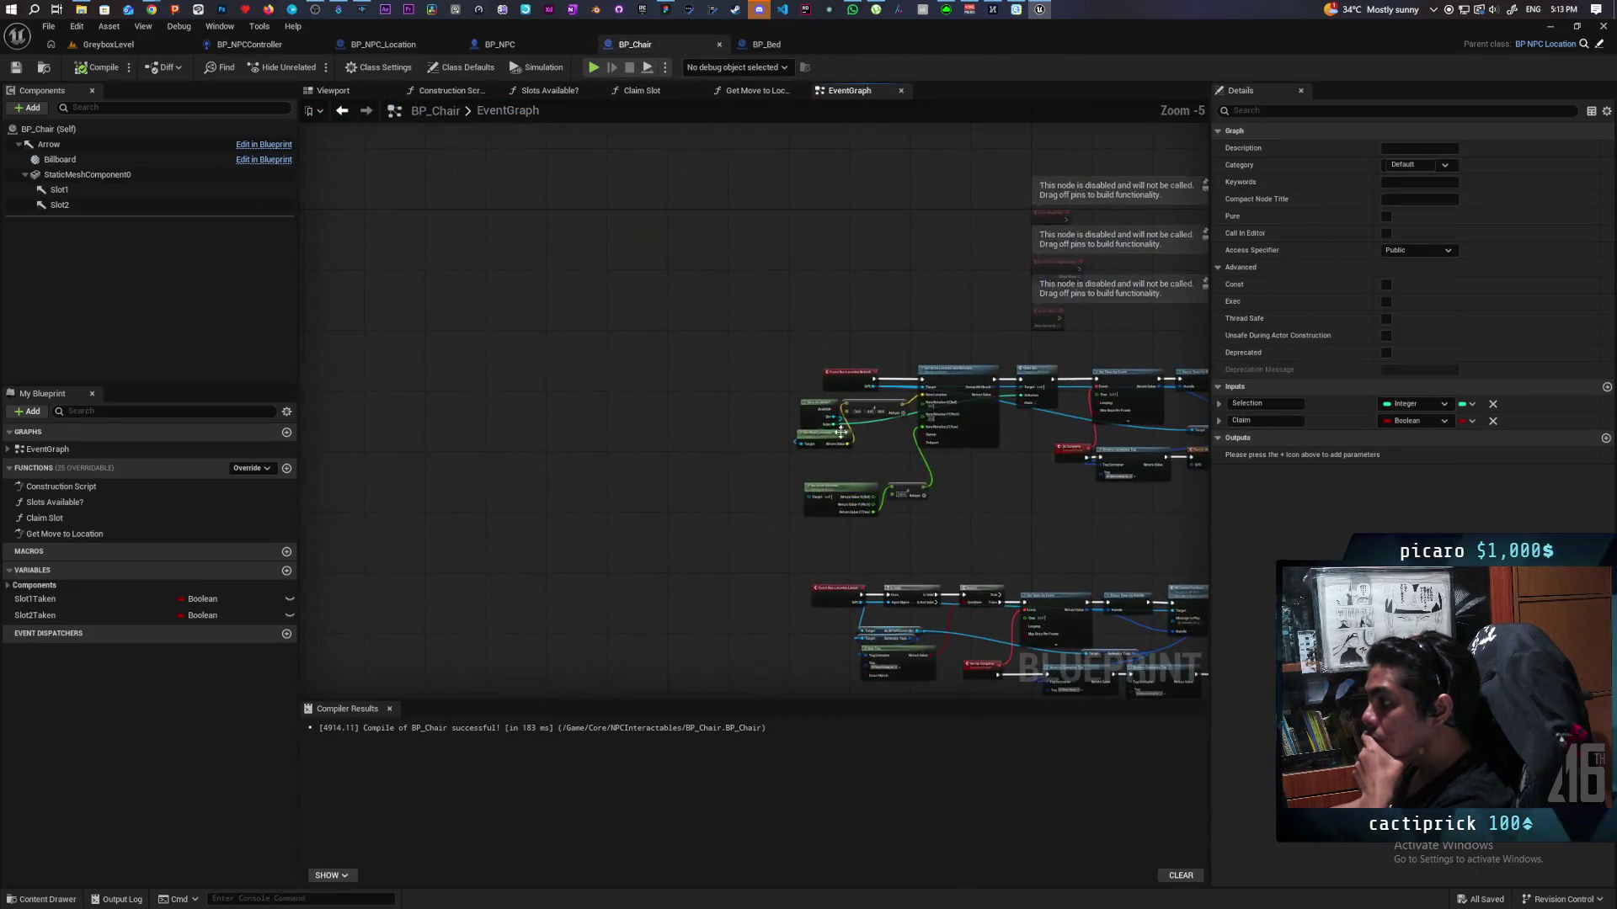
scroll(904, 465, "up", 2)
left_click_drag(904, 465, 663, 461)
left_click_drag(653, 387, 685, 473)
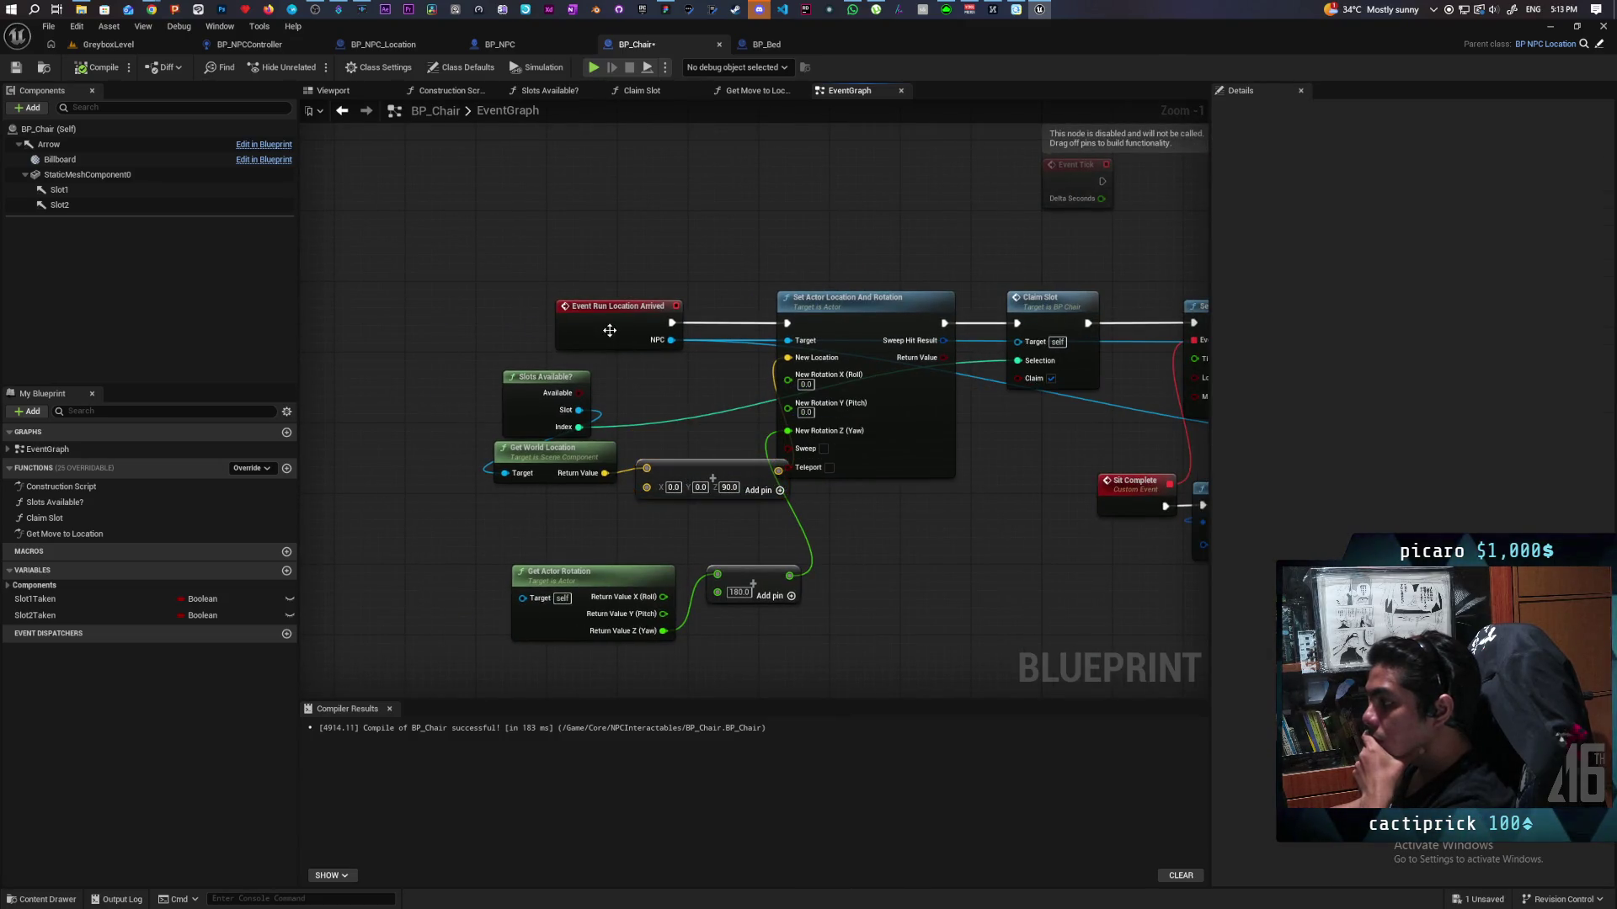
left_click_drag(571, 330, 408, 330)
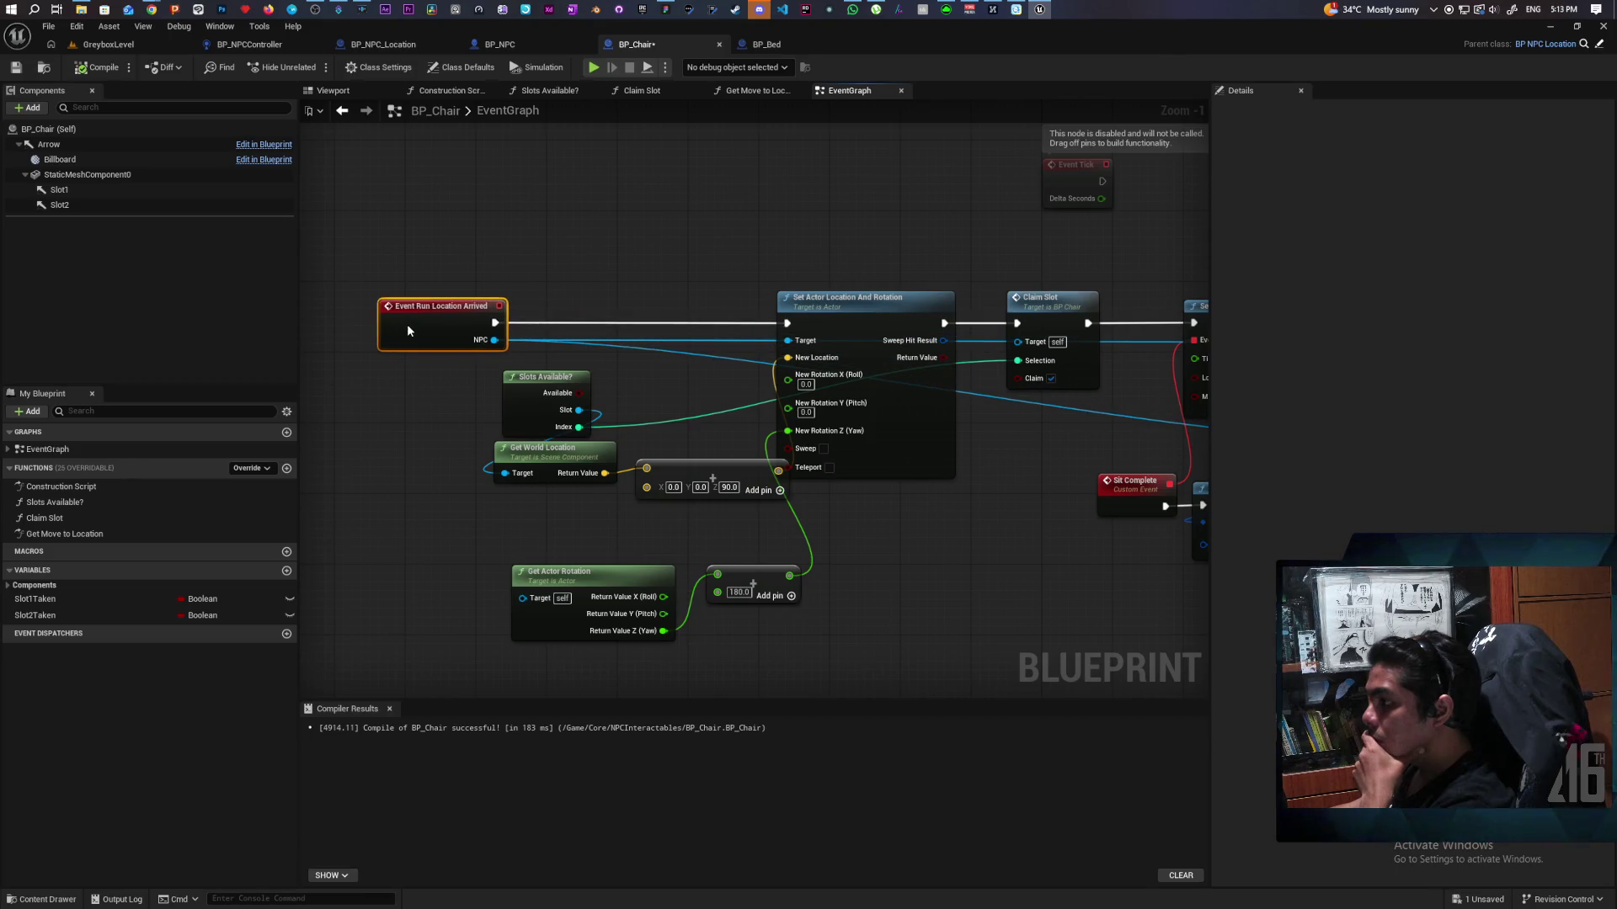
left_click(523, 406)
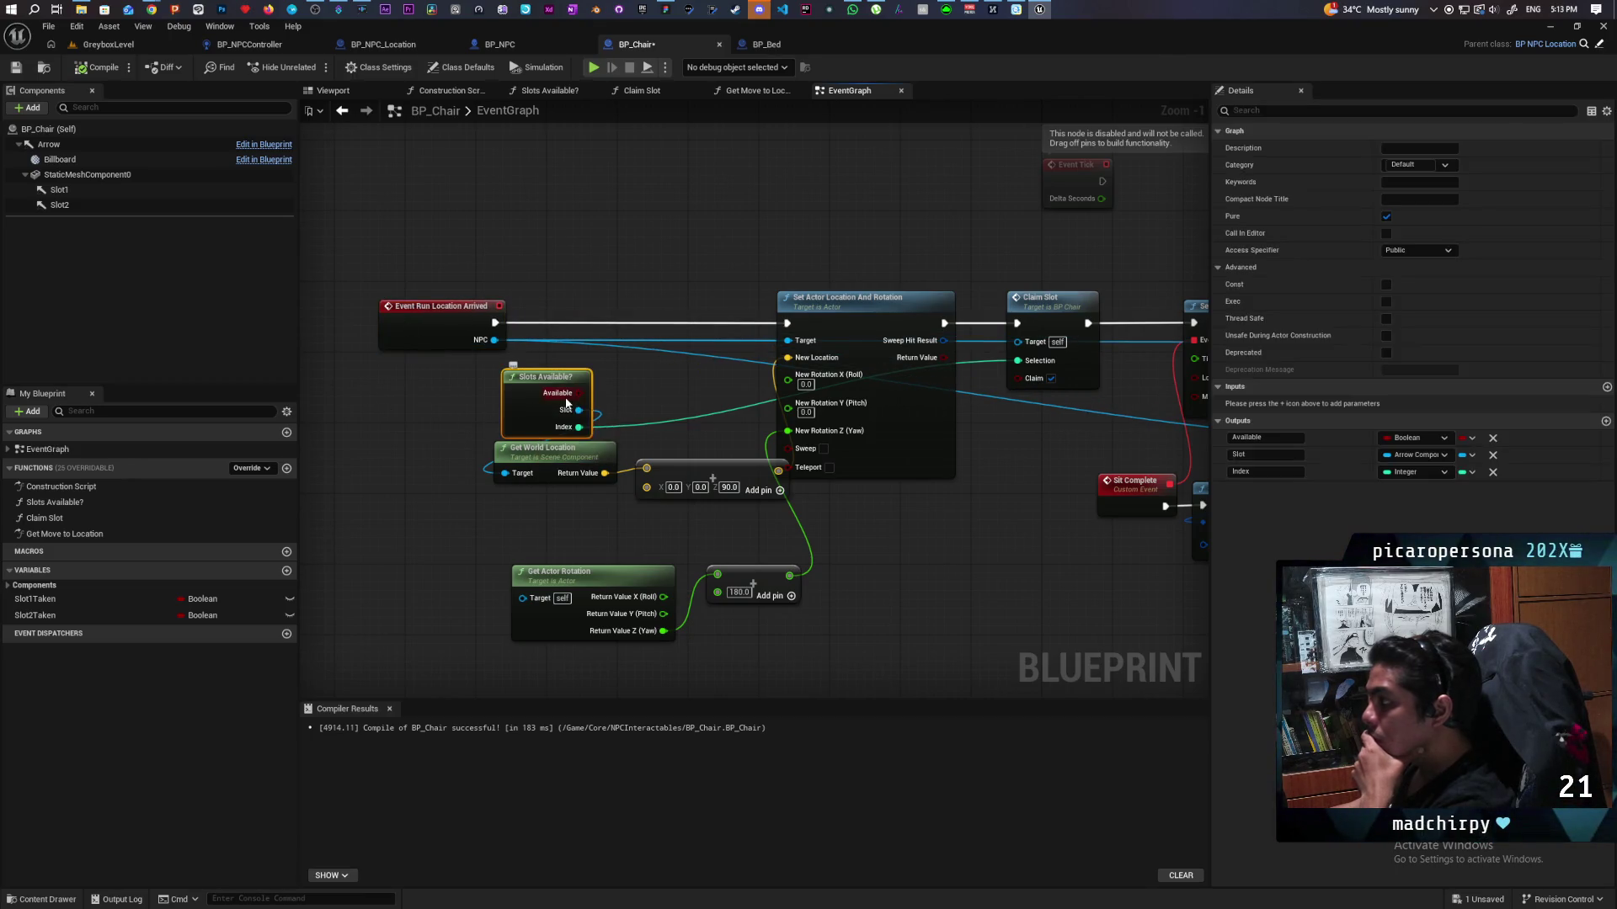
left_click(1386, 217)
left_click_drag(535, 404, 580, 324)
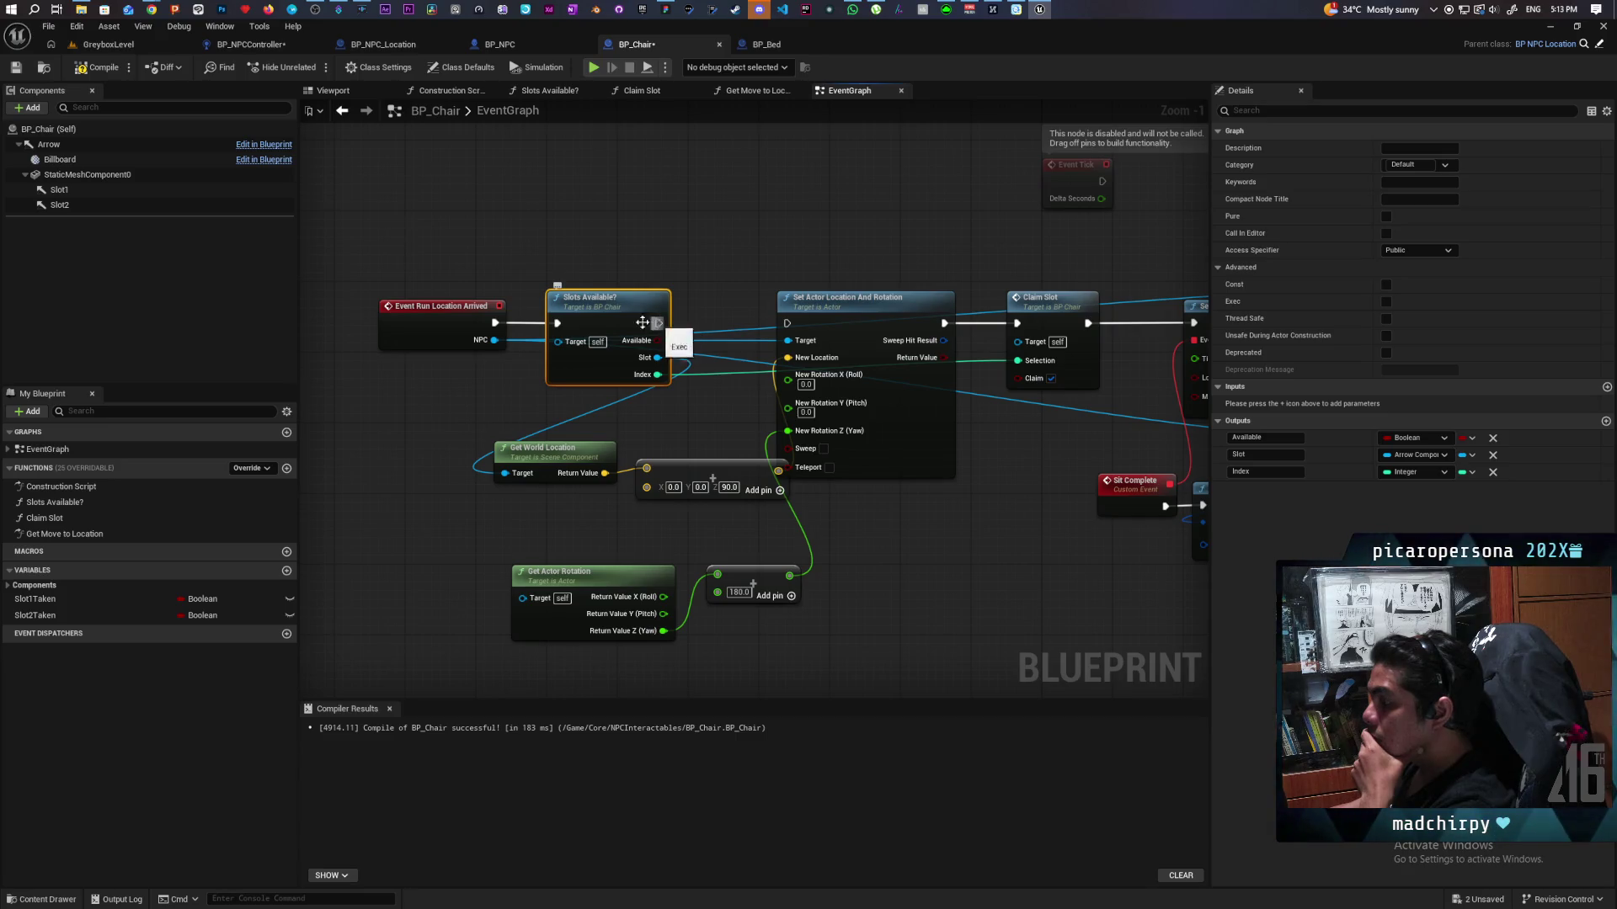
left_click_drag(446, 323, 419, 323)
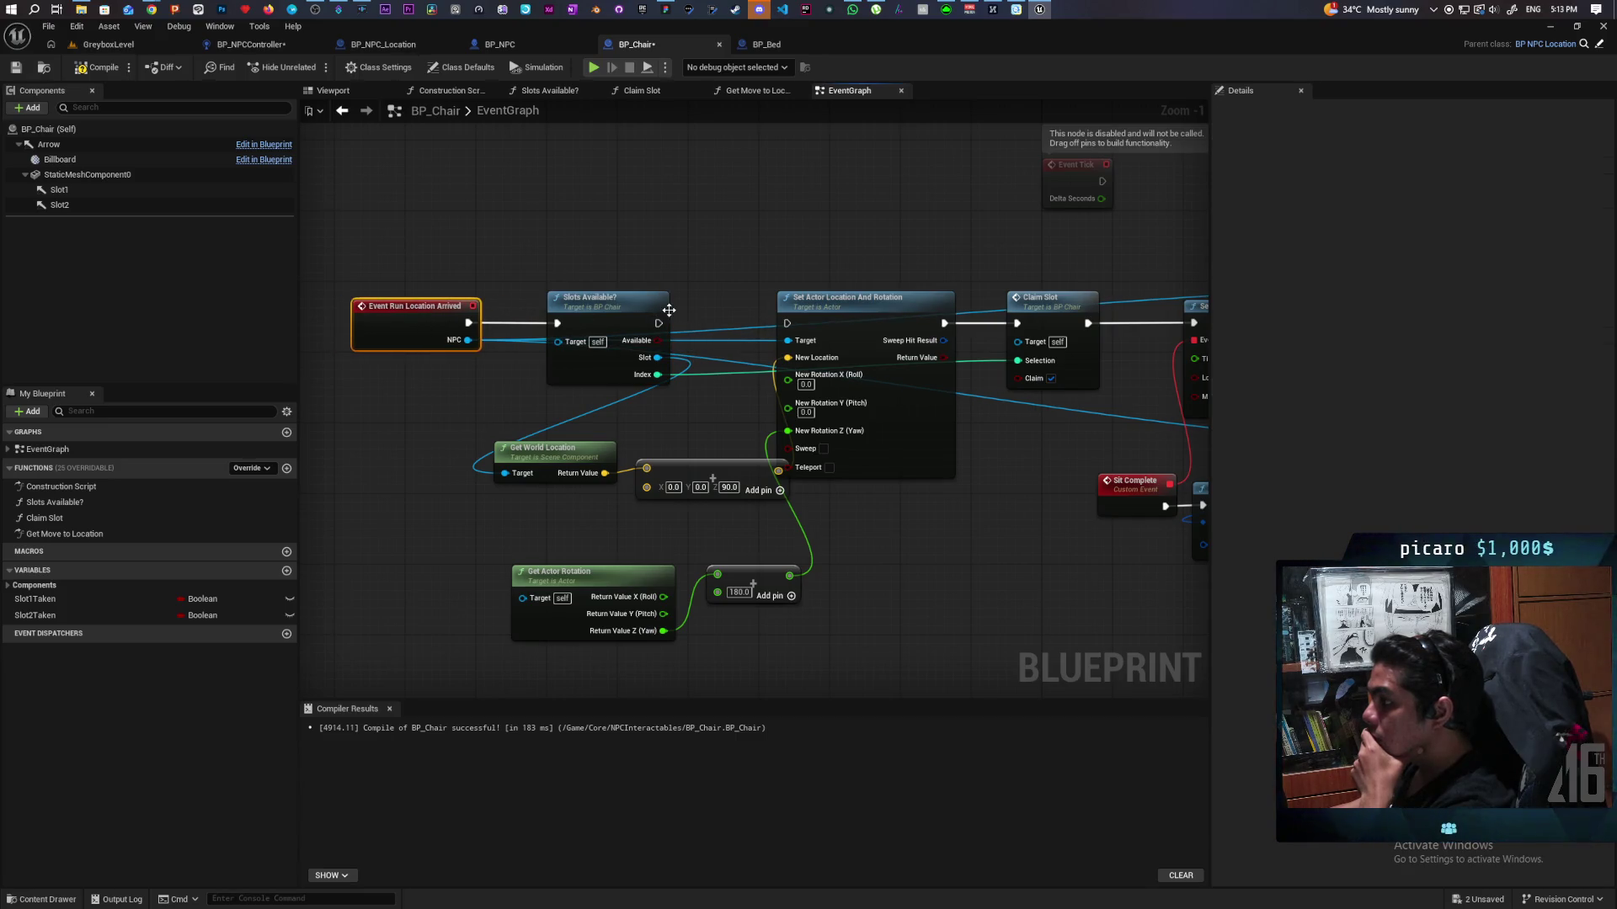
left_click_drag(658, 322, 785, 324)
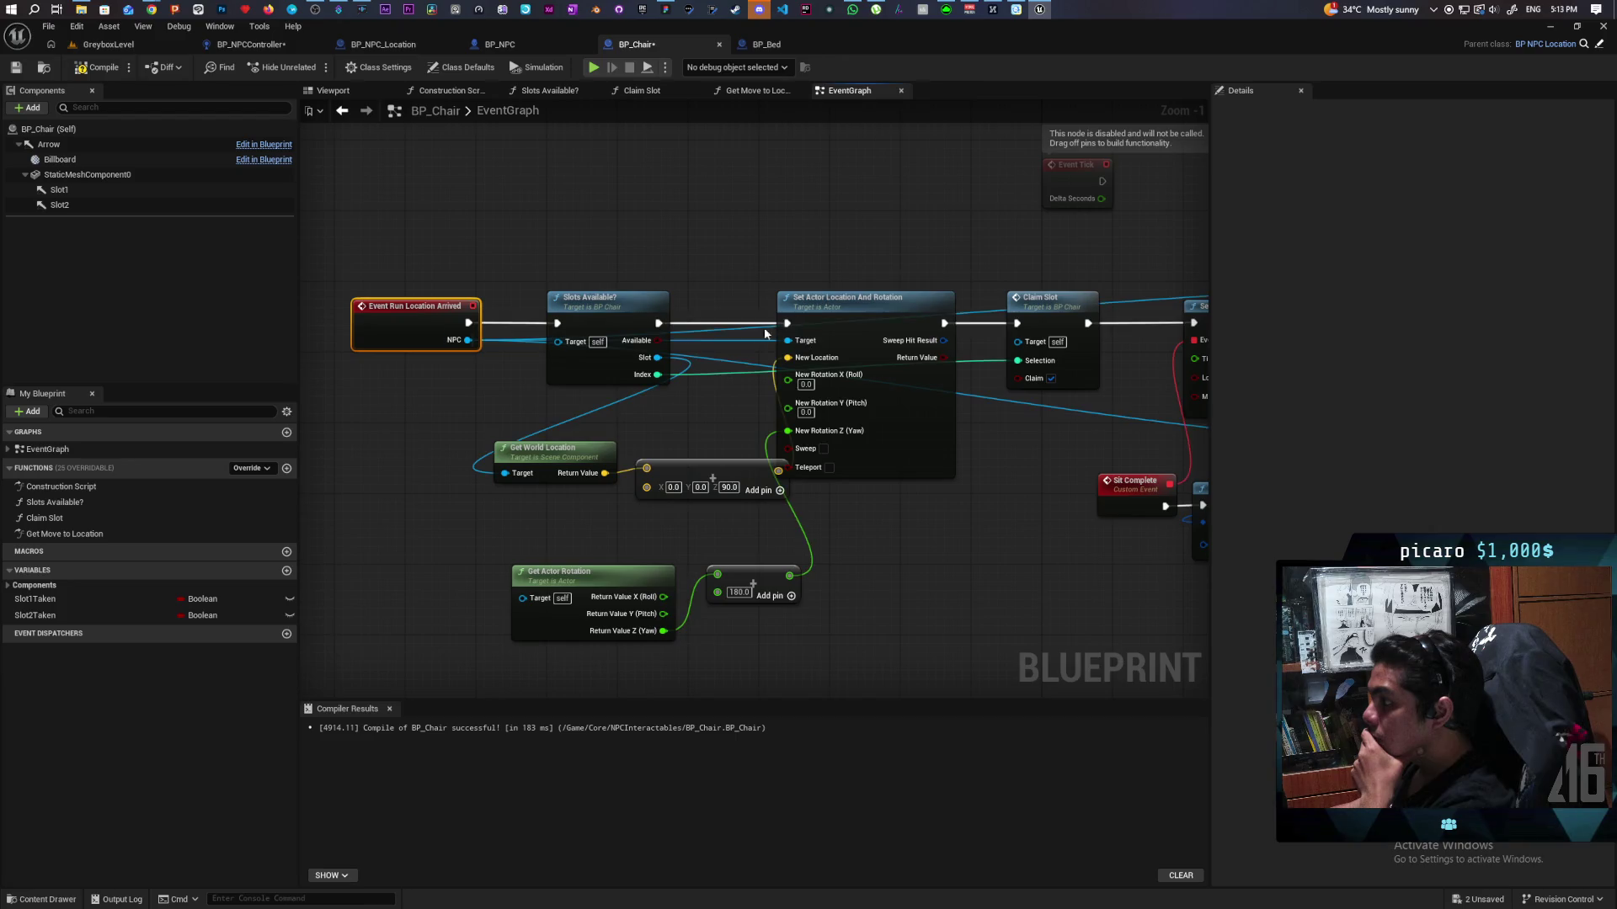
left_click(592, 310)
Step: Move the NPC controller cast node next to the Sit Complete section
mouse_move(763, 442)
left_mouse_down()
mouse_move(517, 411)
mouse_move(732, 381)
mouse_move(841, 407)
mouse_move(588, 423)
mouse_move(809, 412)
left_mouse_up()
left_click(809, 412)
mouse_move(497, 322)
left_mouse_down()
mouse_move(444, 322)
mouse_move(471, 378)
left_mouse_up()
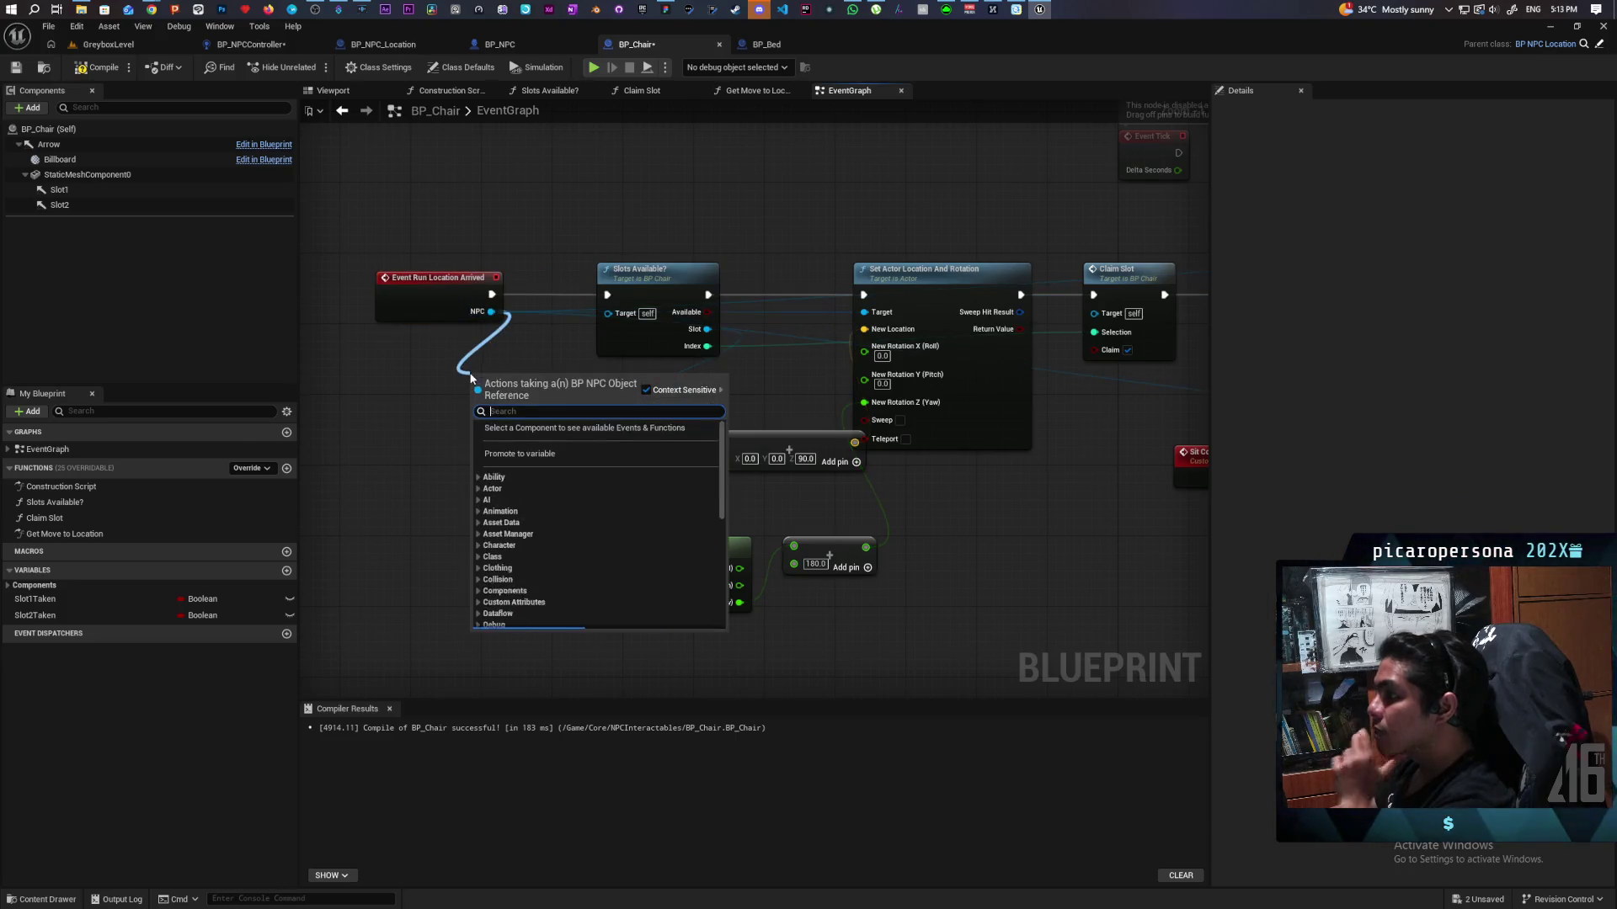
left_click(376, 455)
left_click_drag(1195, 464, 756, 454)
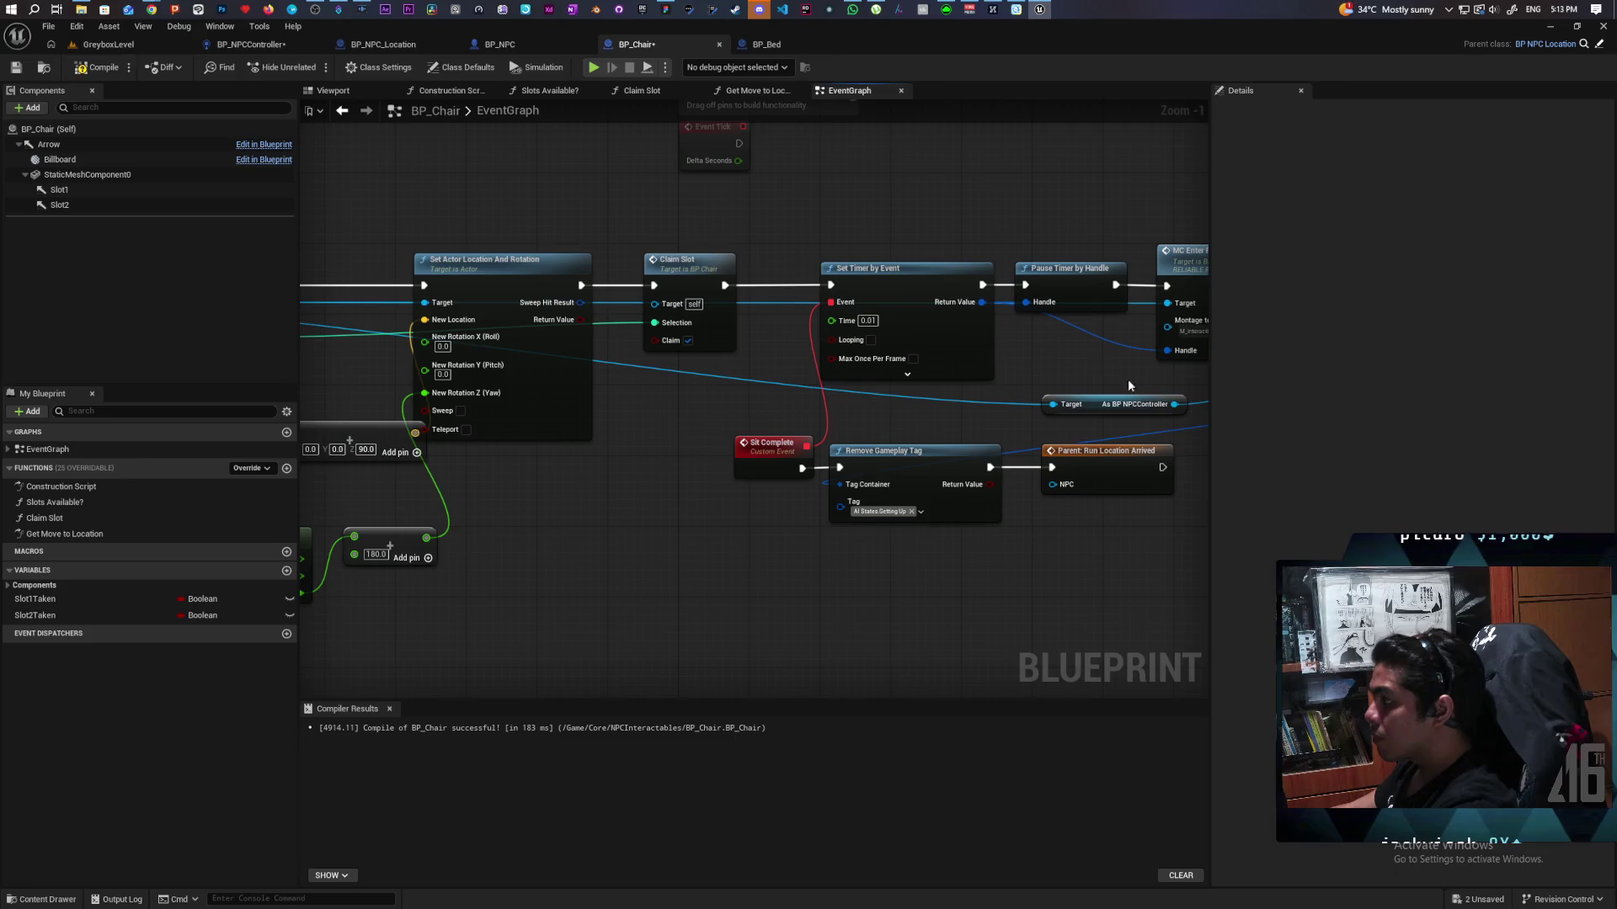
mouse_move(1148, 403)
left_mouse_down()
mouse_move(802, 437)
mouse_move(1010, 396)
left_mouse_up()
Step: Add a Set Index node fed by Slots Available?'s Index, placed between Claim Slot and Set Timer by Event
type("set")
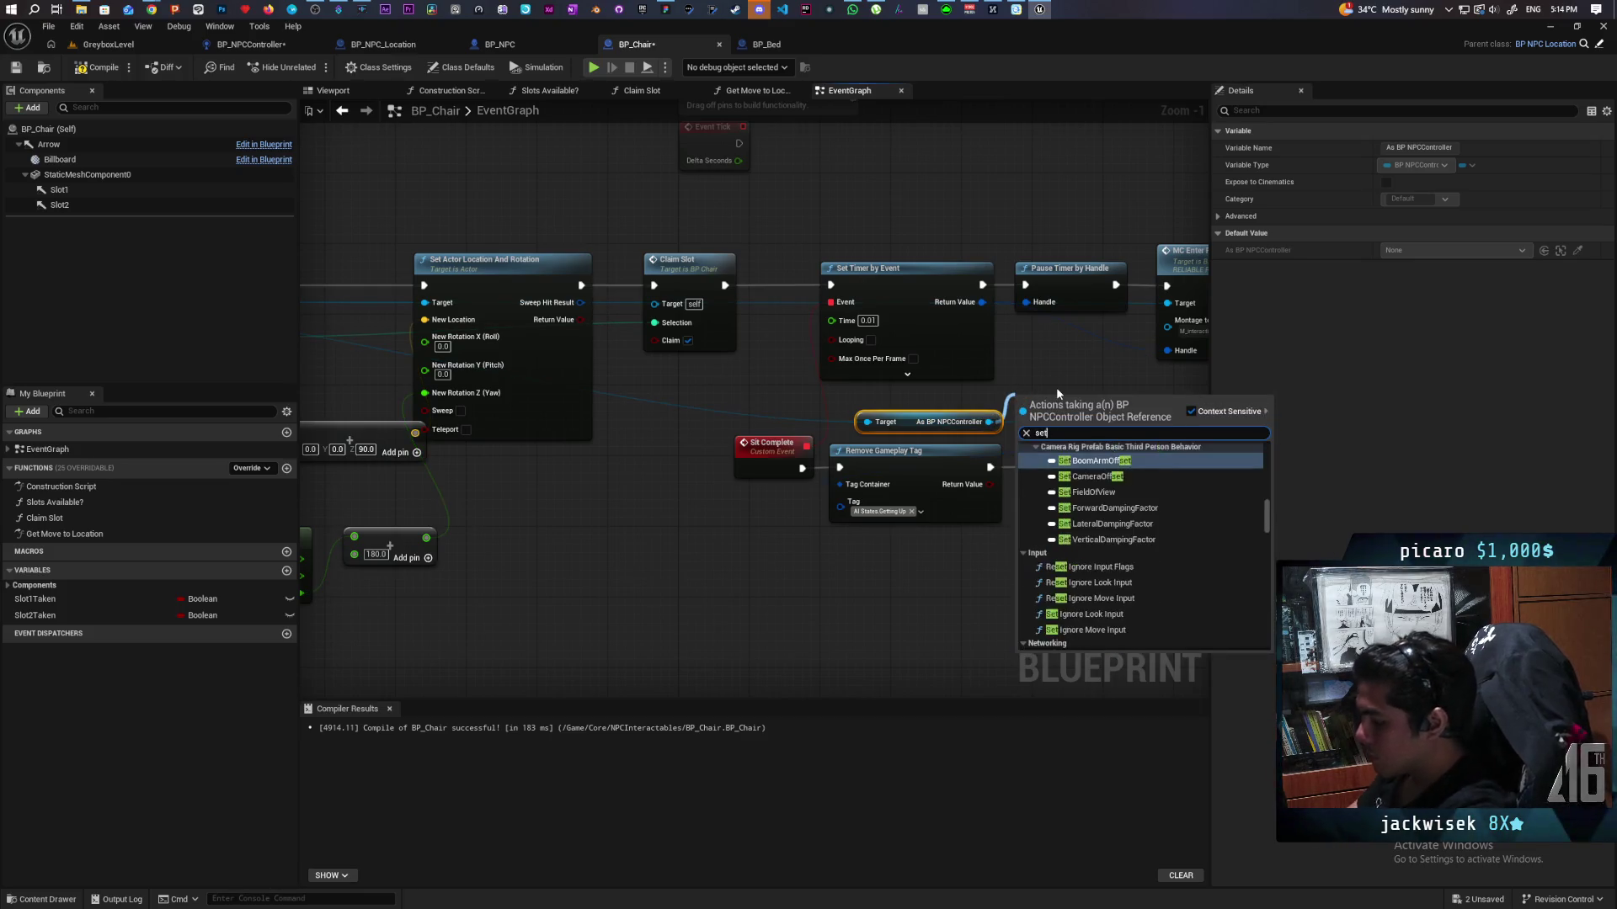
type(" index")
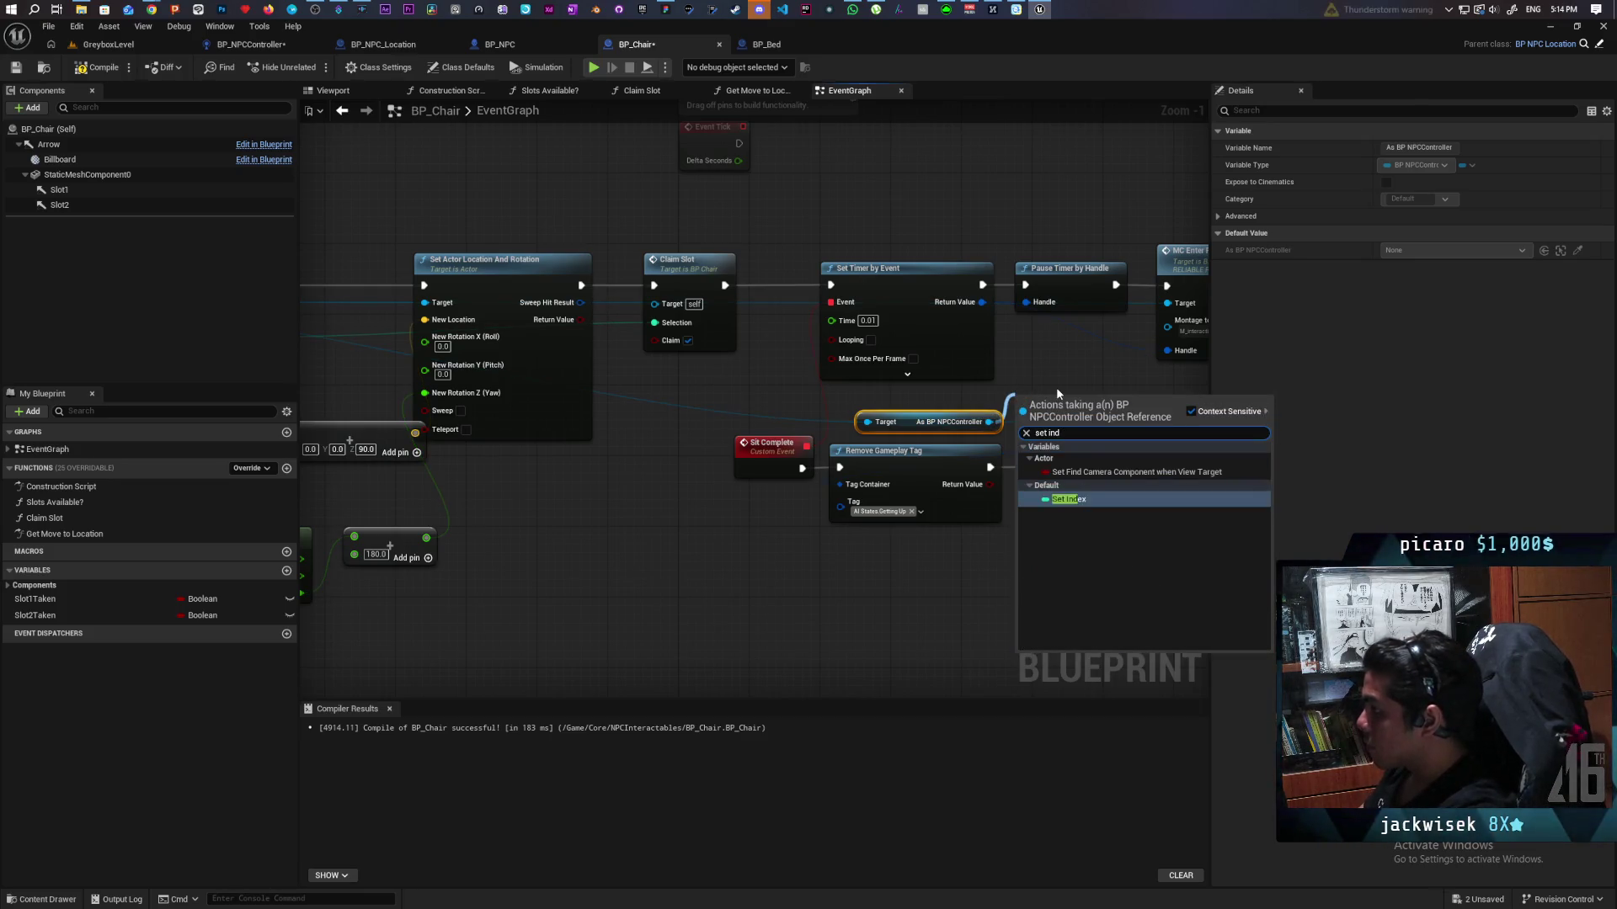
key("Return")
mouse_move(1058, 393)
left_mouse_down()
mouse_move(1176, 407)
mouse_move(903, 366)
left_mouse_up()
left_click_drag(384, 351, 852, 388)
left_click_drag(337, 242, 772, 603)
left_click_drag(800, 278, 721, 278)
left_click(856, 317)
mouse_move(881, 374)
left_mouse_down()
mouse_move(853, 301)
mouse_move(824, 299)
mouse_move(947, 299)
left_mouse_up()
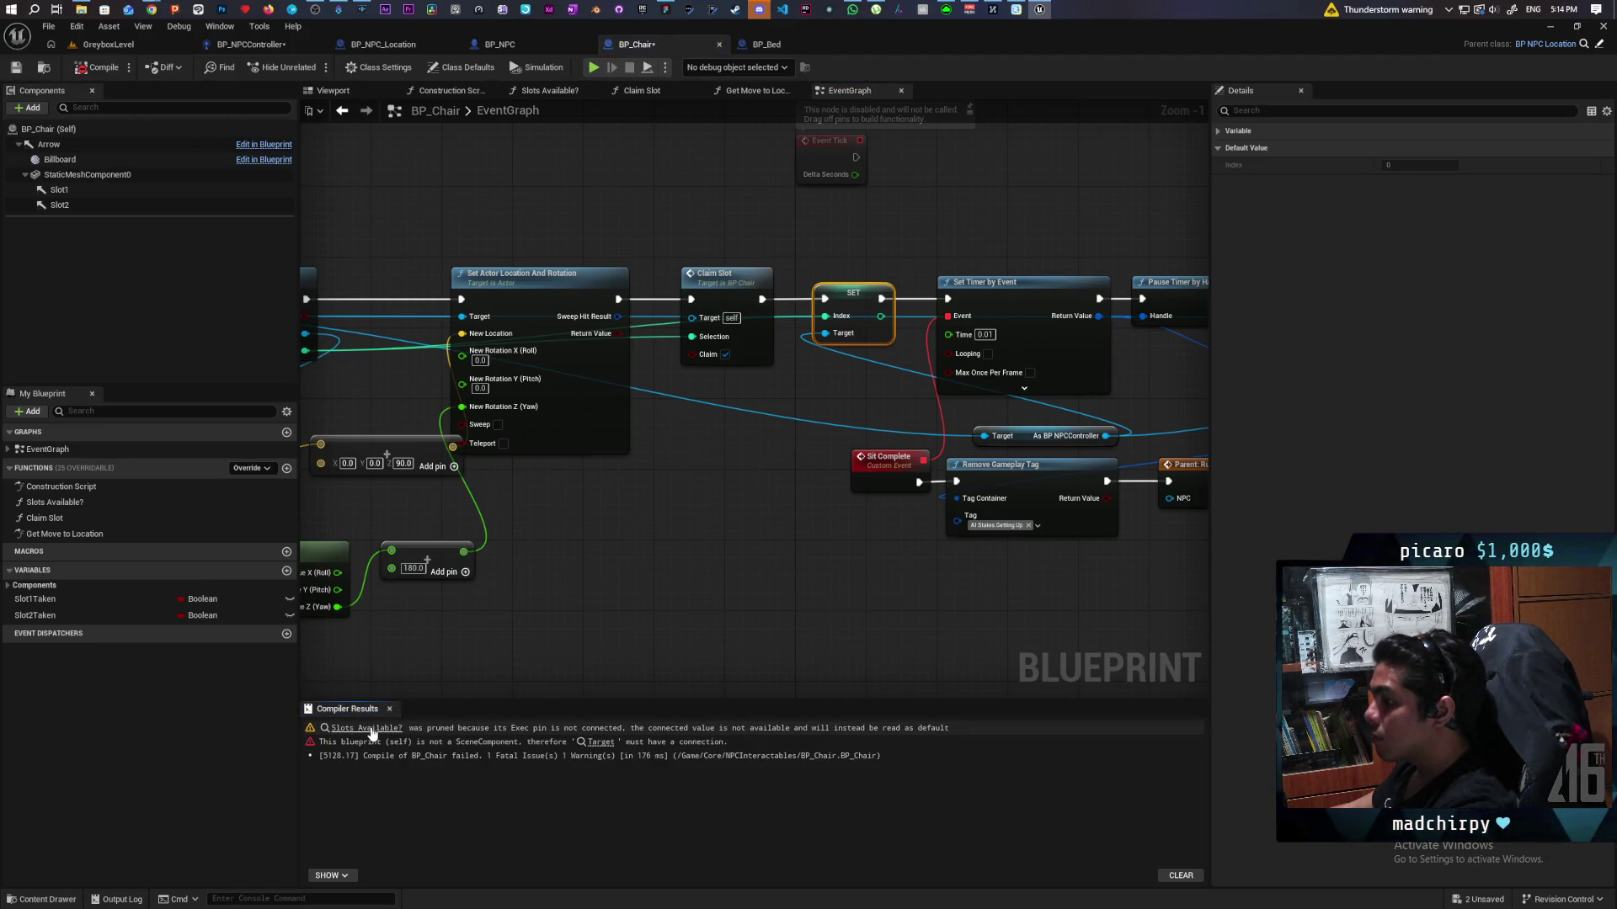
left_click(368, 728)
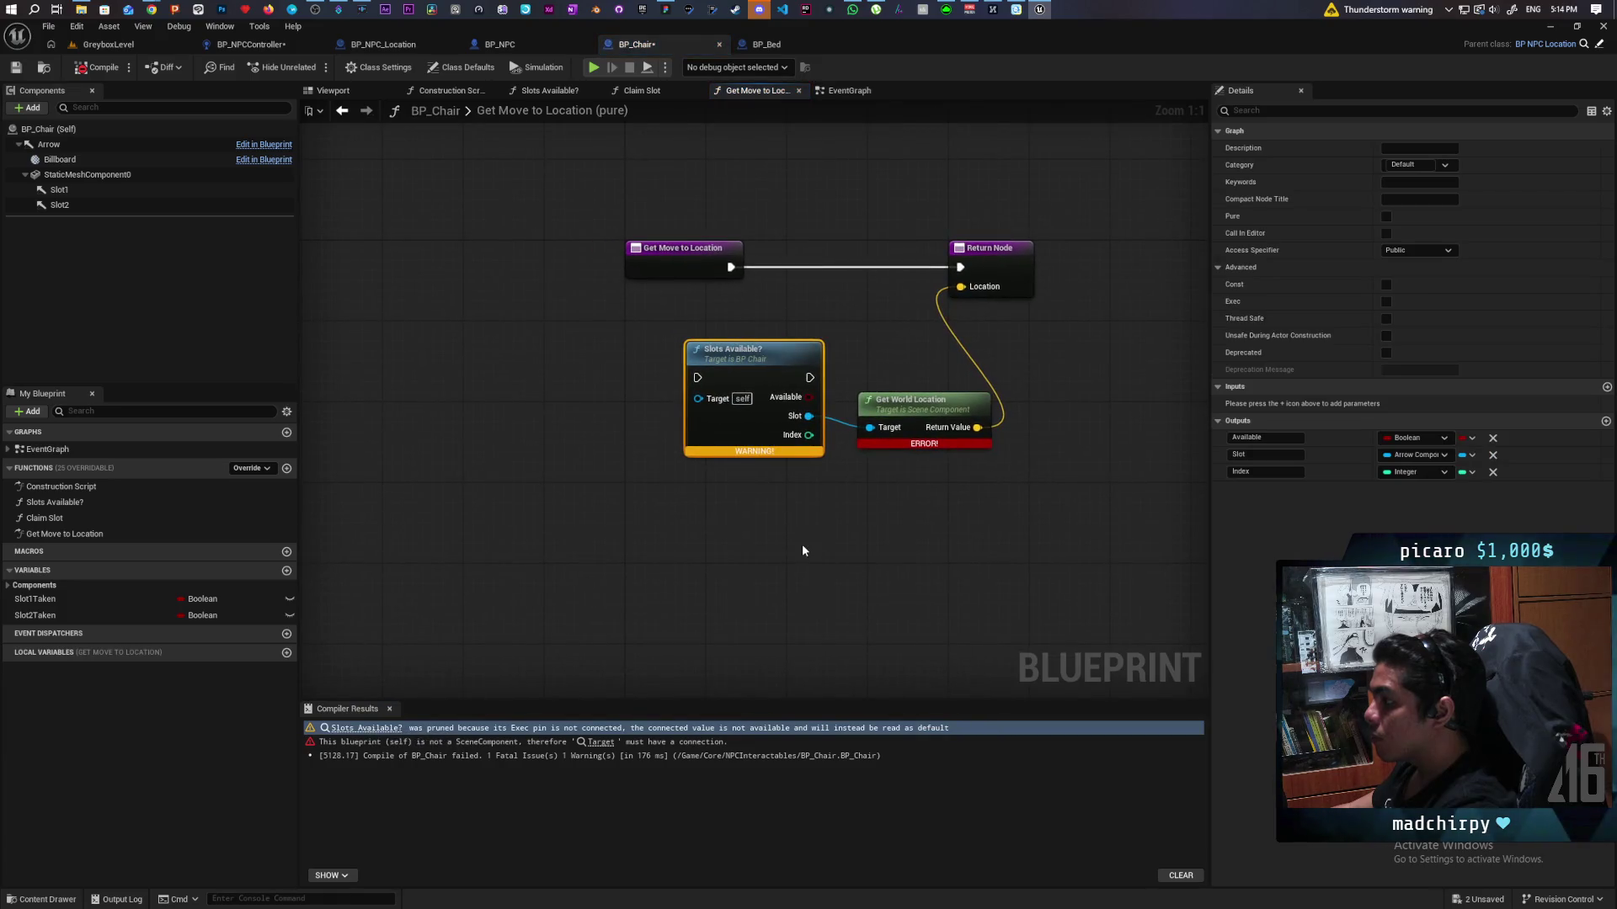
Step: Route Get Move to Location through Slots Available? to the Return Node, then compile and save BP_Chair
left_click_drag(650, 264, 579, 263)
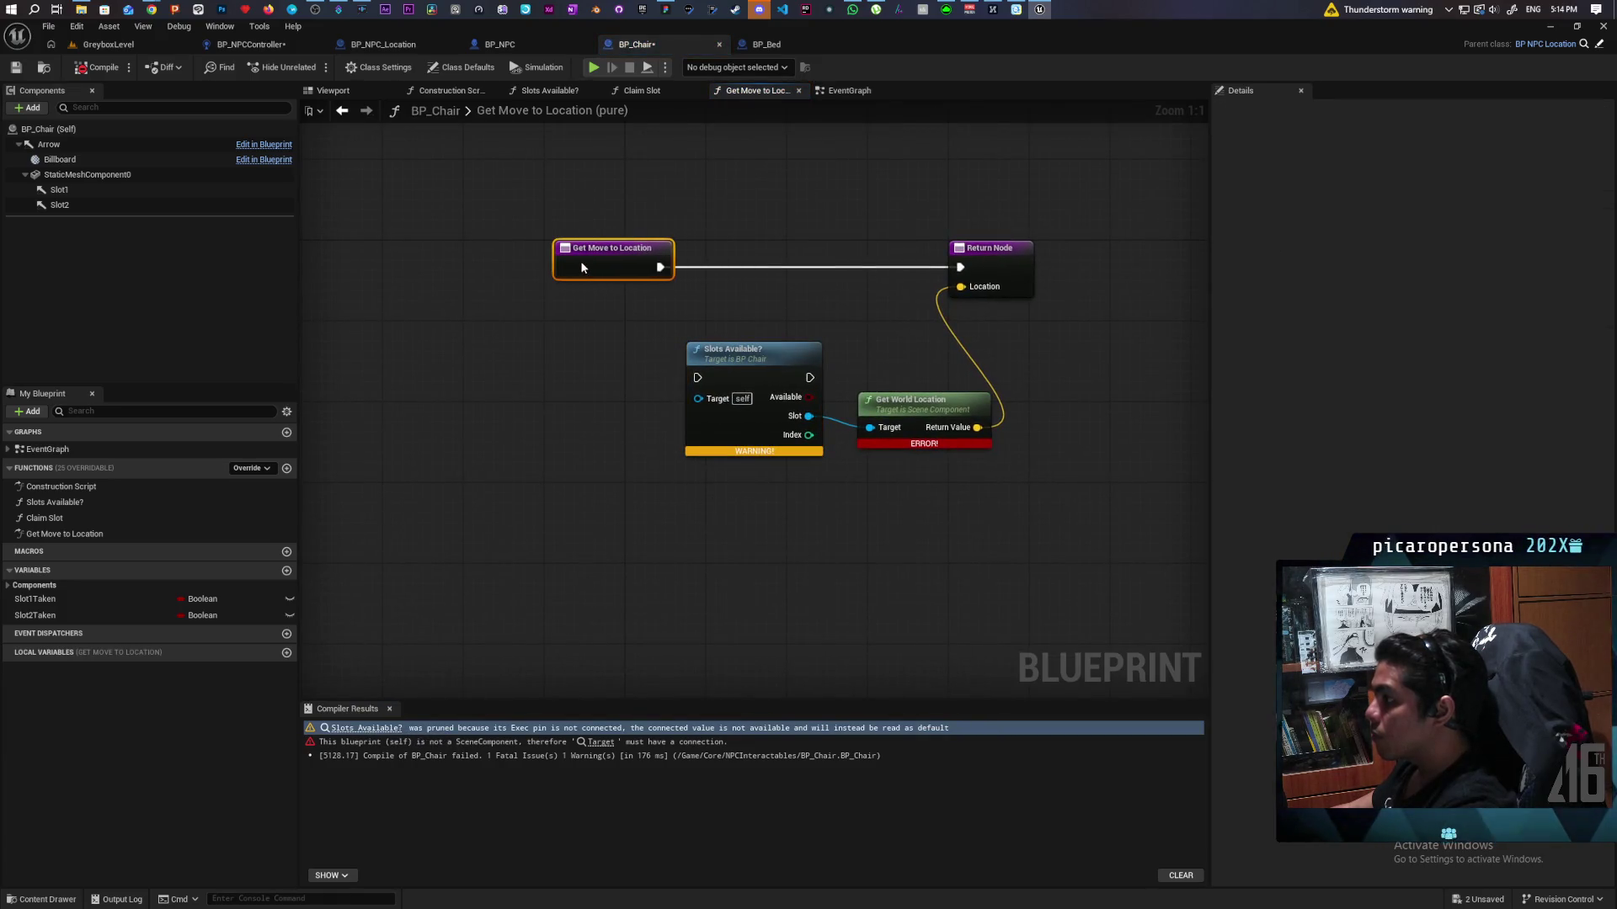
left_click_drag(761, 383, 761, 272)
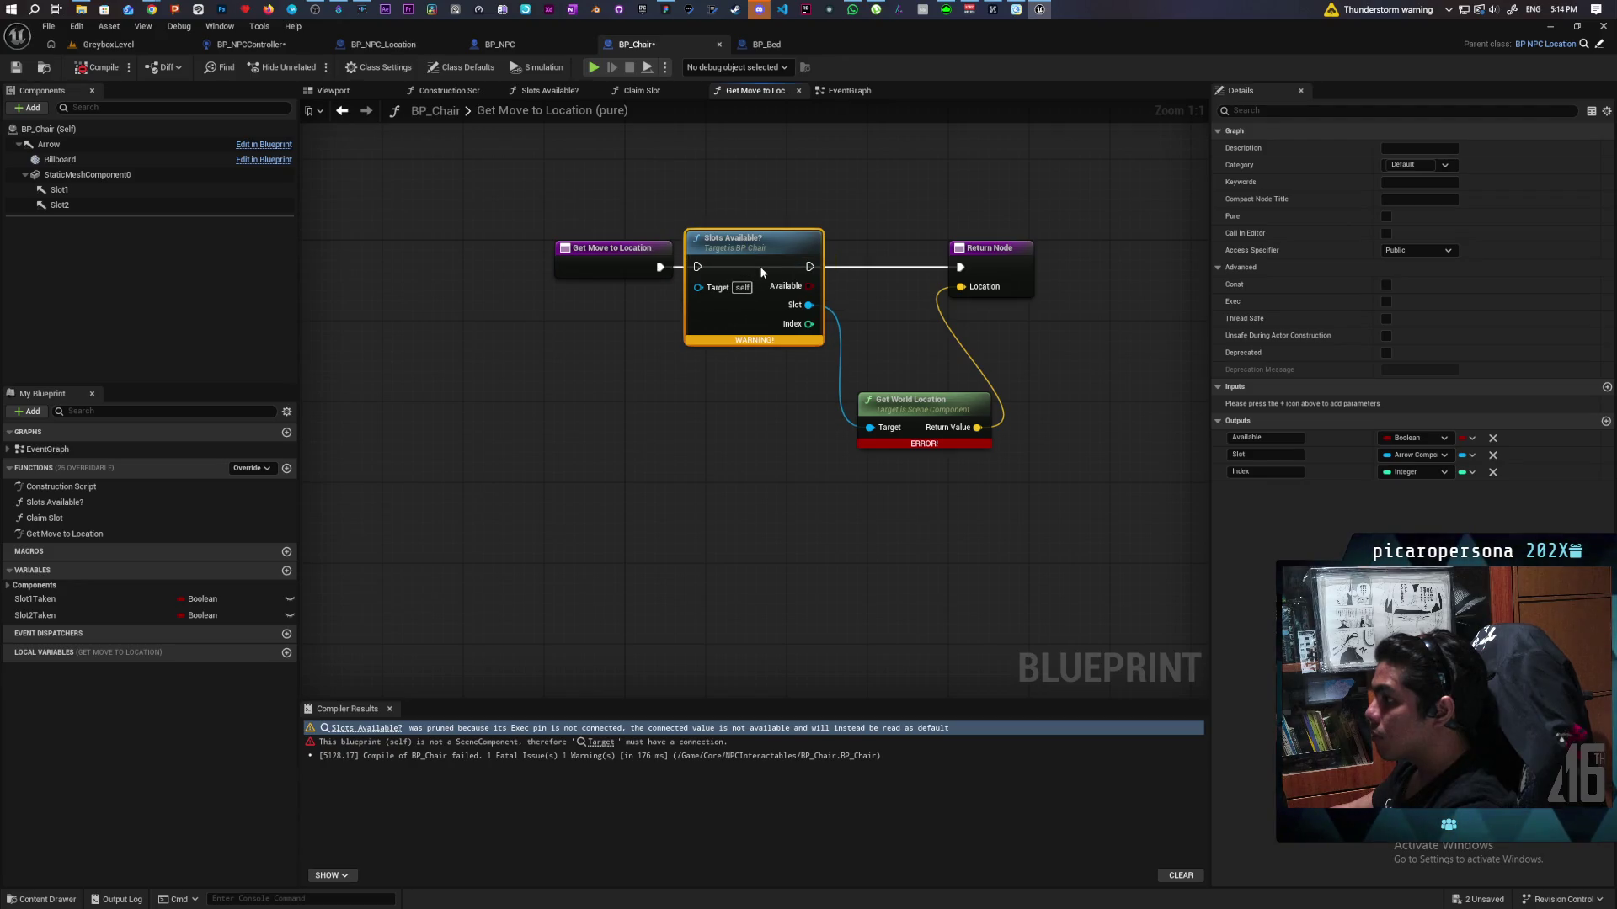
left_click_drag(658, 267, 697, 267)
left_click_drag(808, 268, 961, 267)
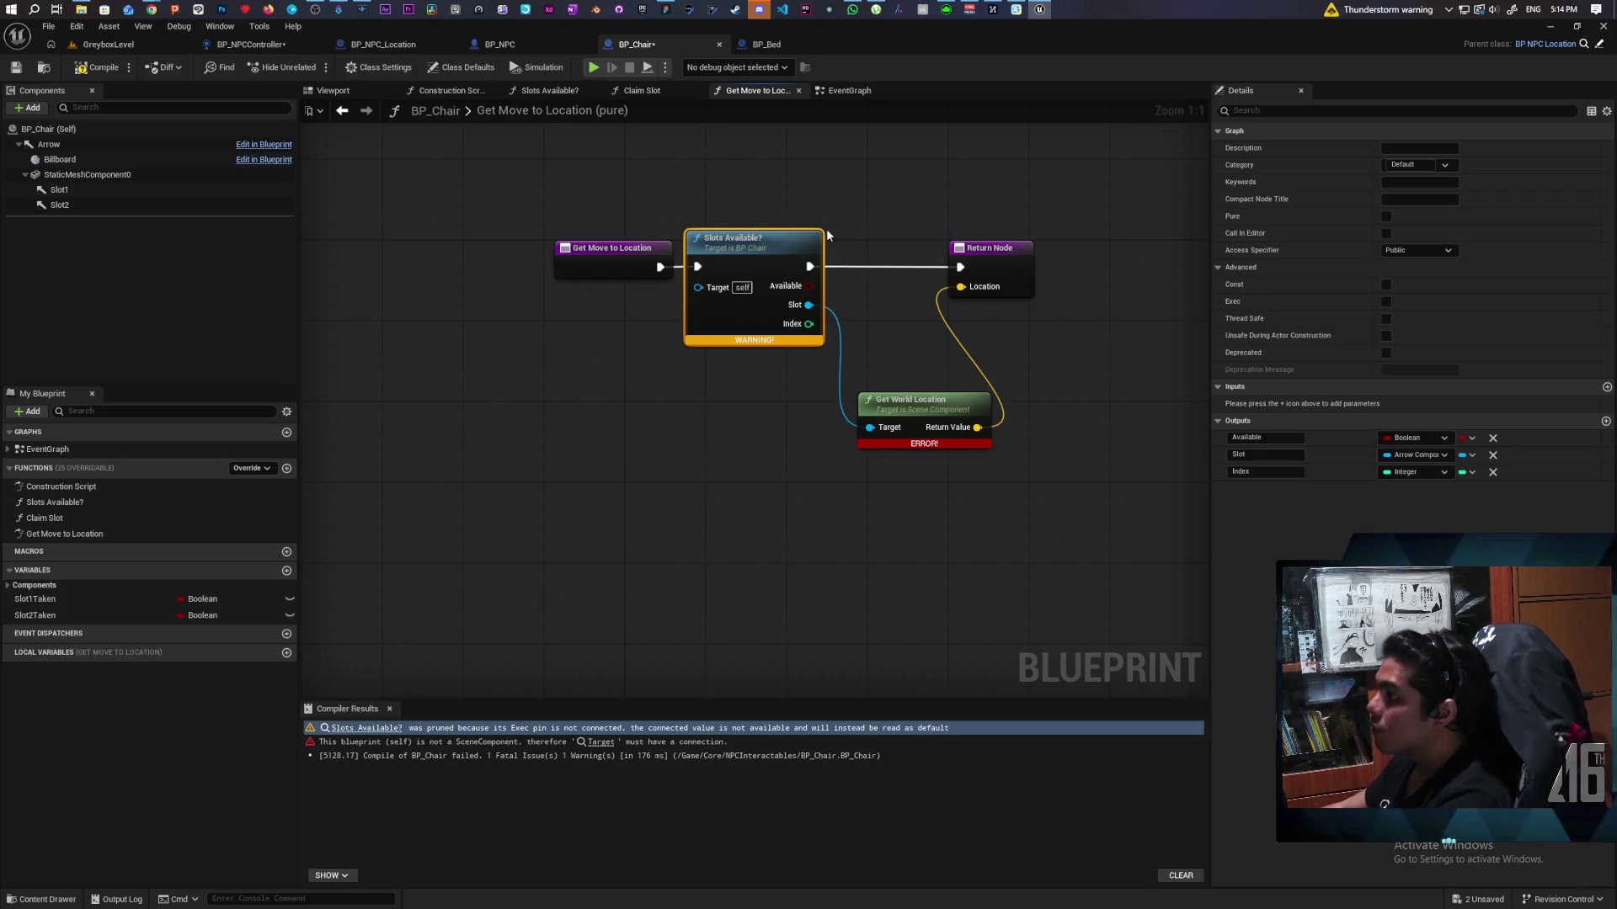
left_click(89, 70)
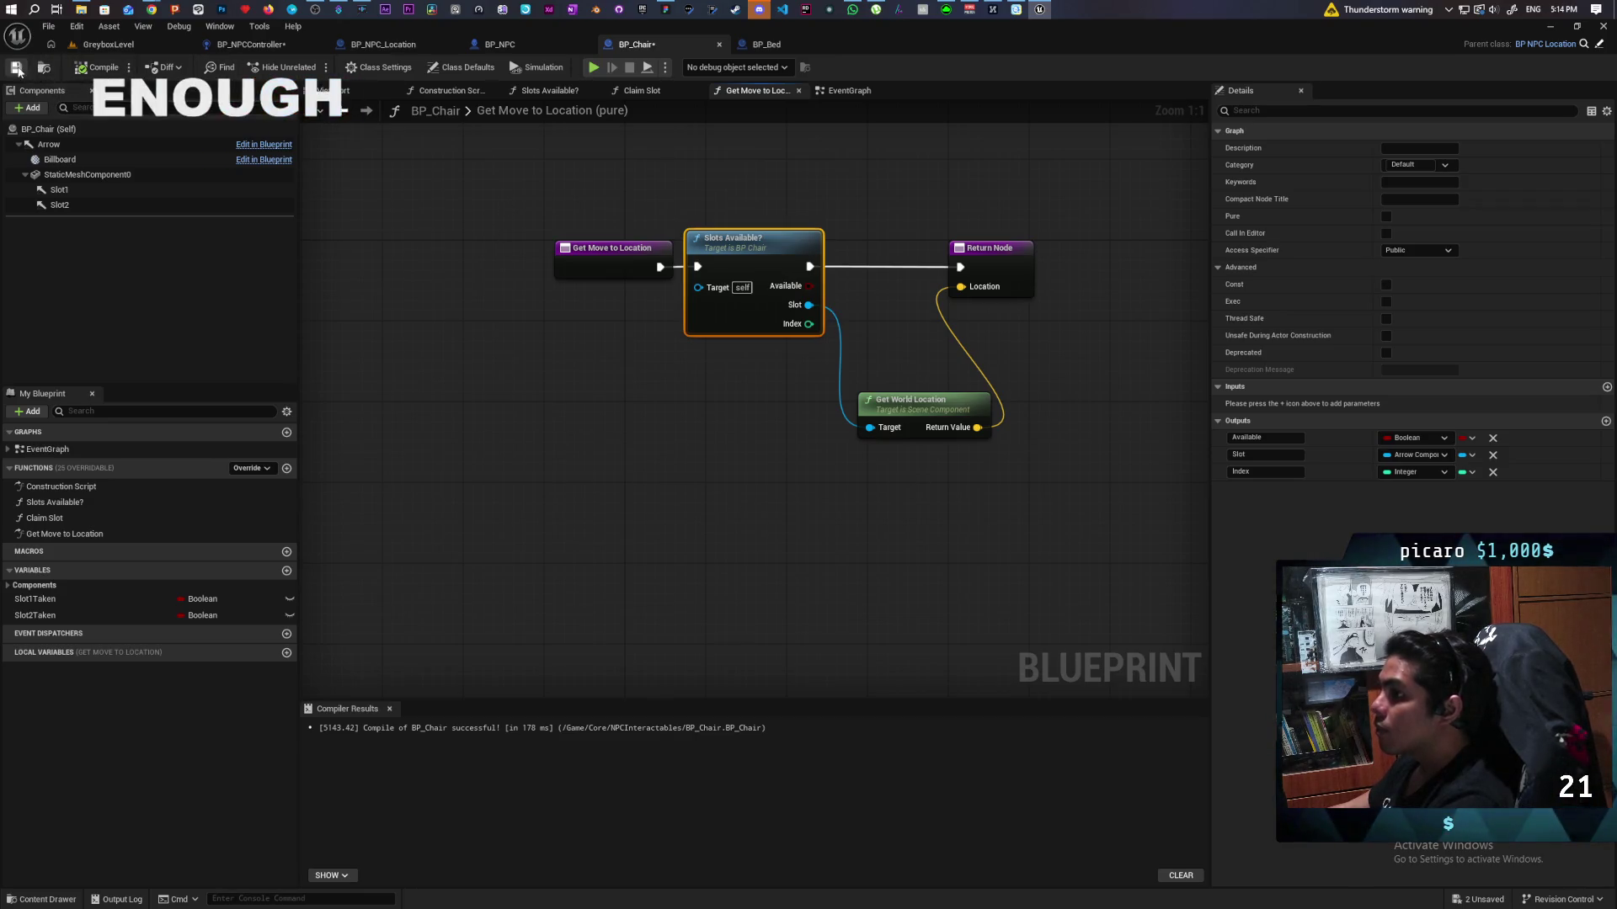
left_click(17, 70)
left_click_drag(649, 317, 617, 477)
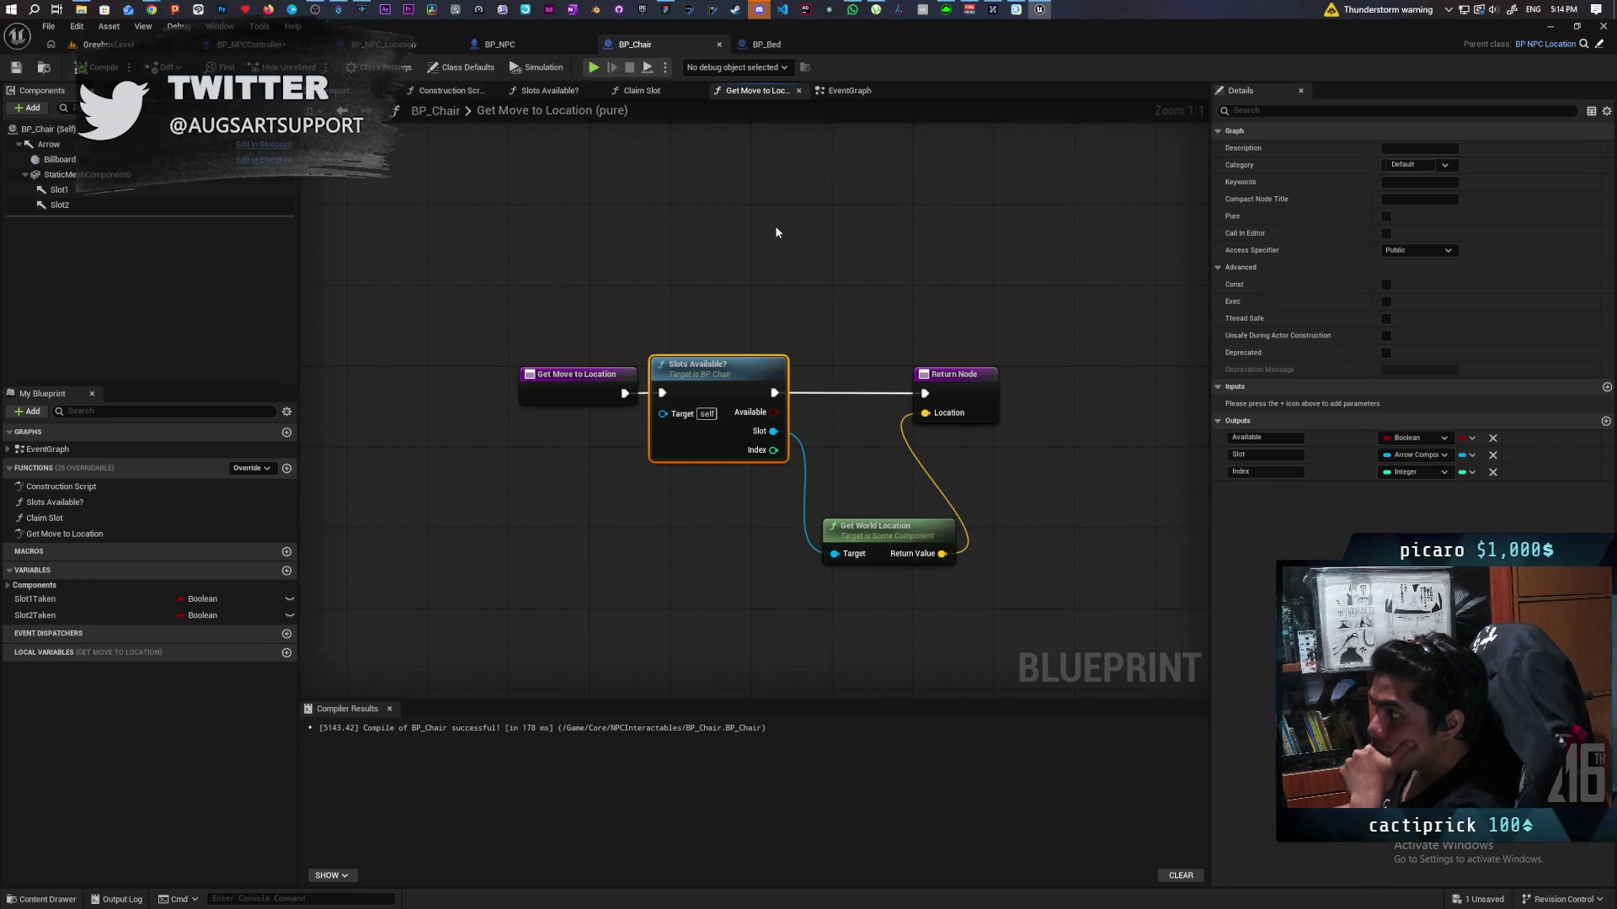
Step: Go to BP_NPCController and pan its event graph to the Update Time section
left_click(767, 44)
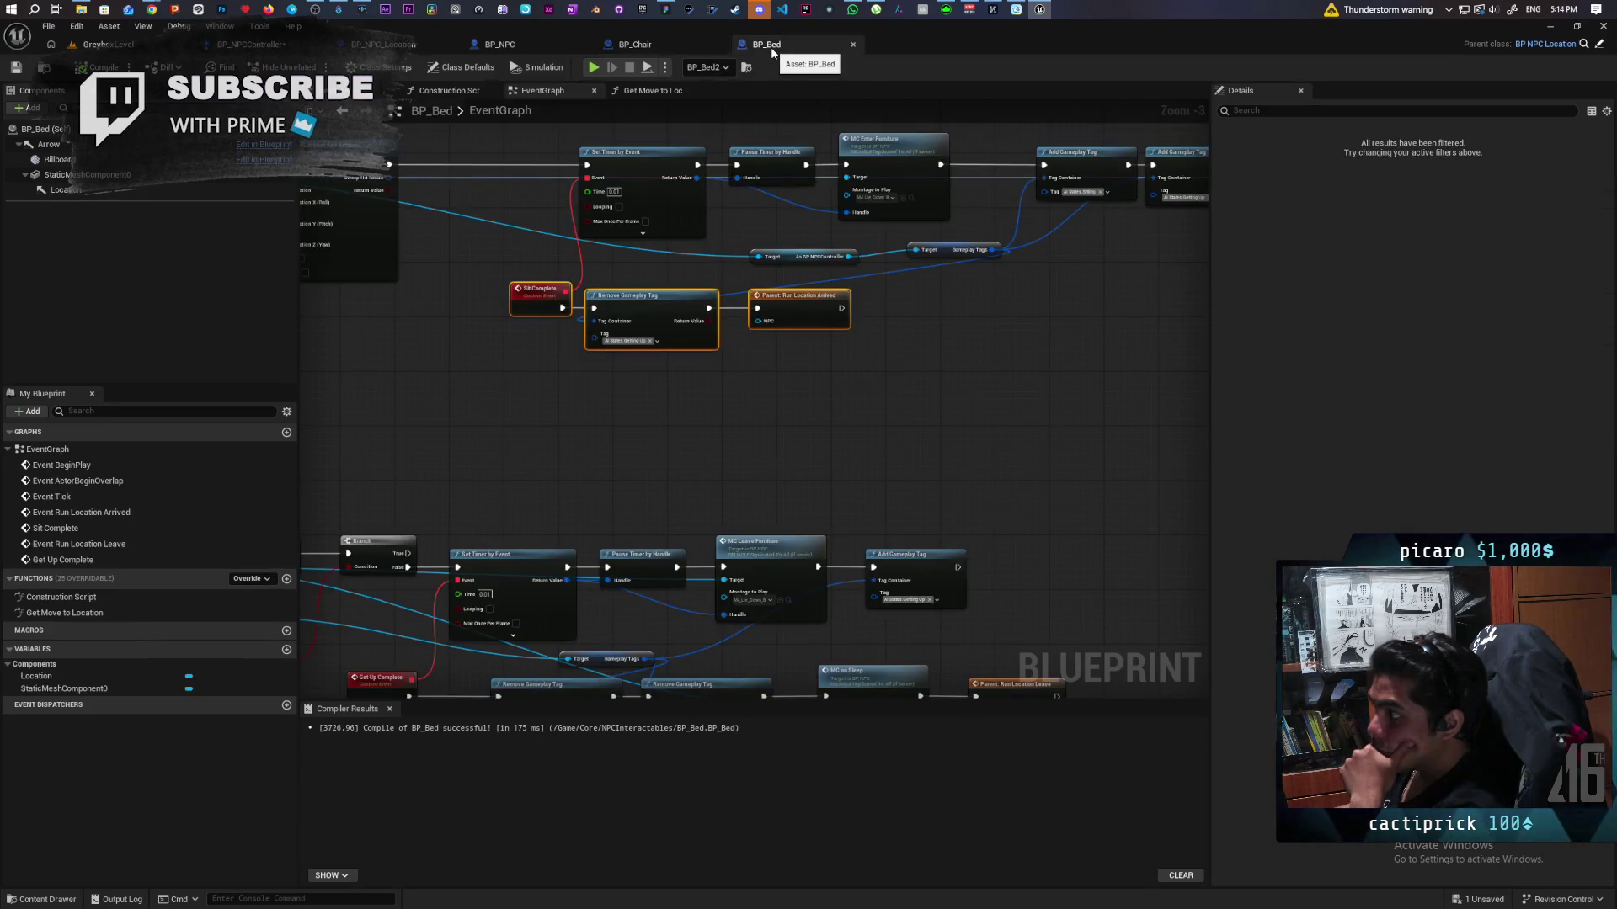
left_click(635, 45)
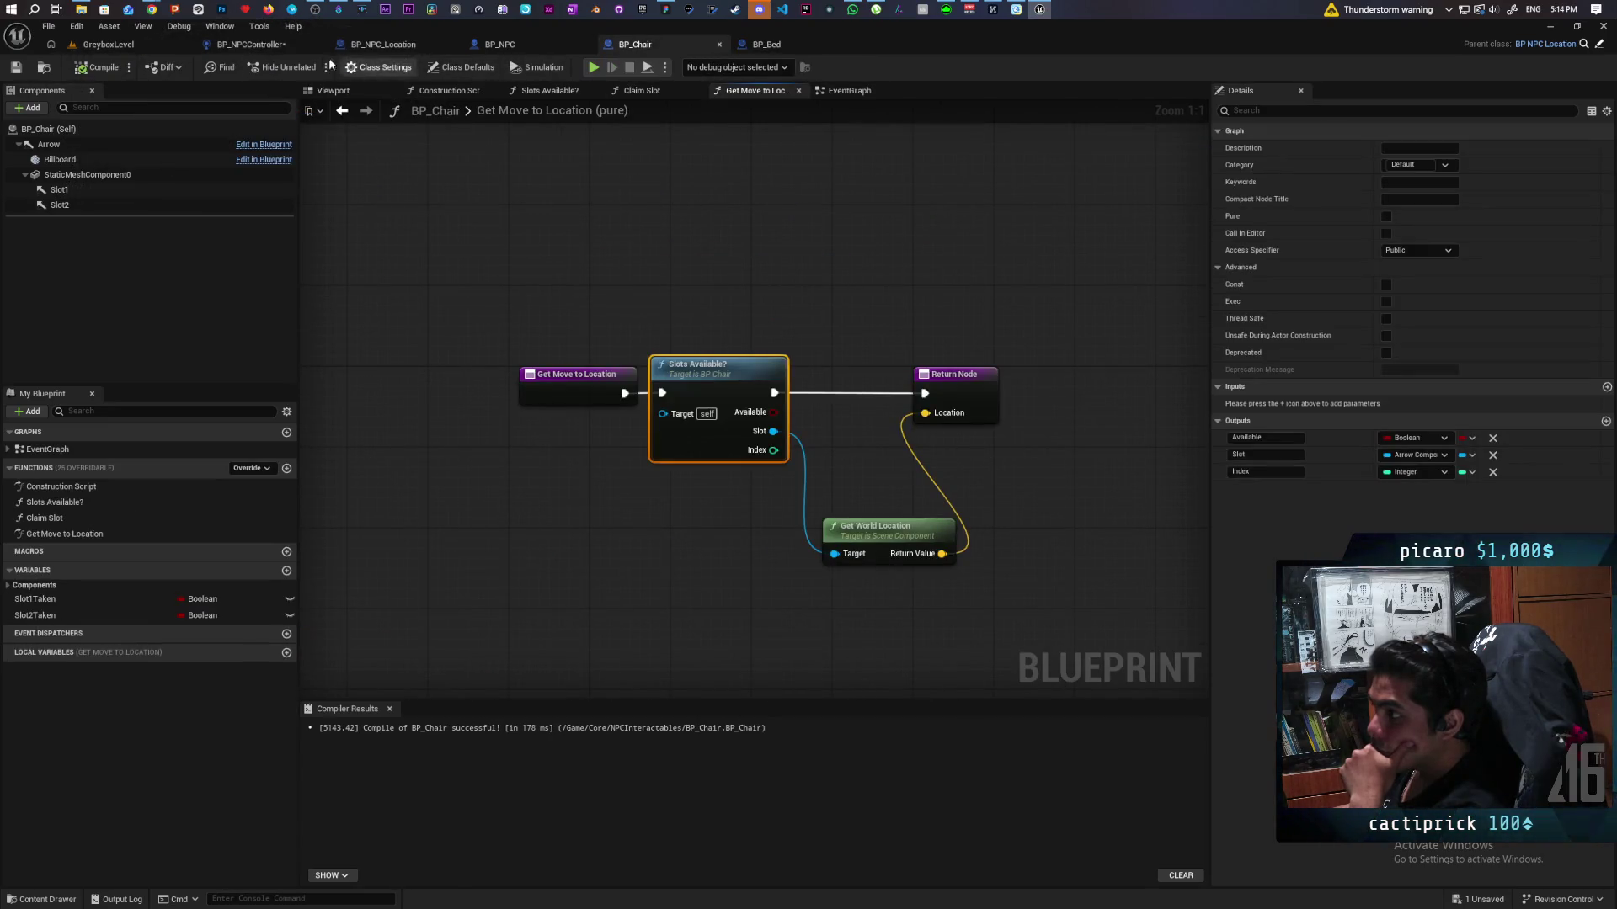
left_click(276, 47)
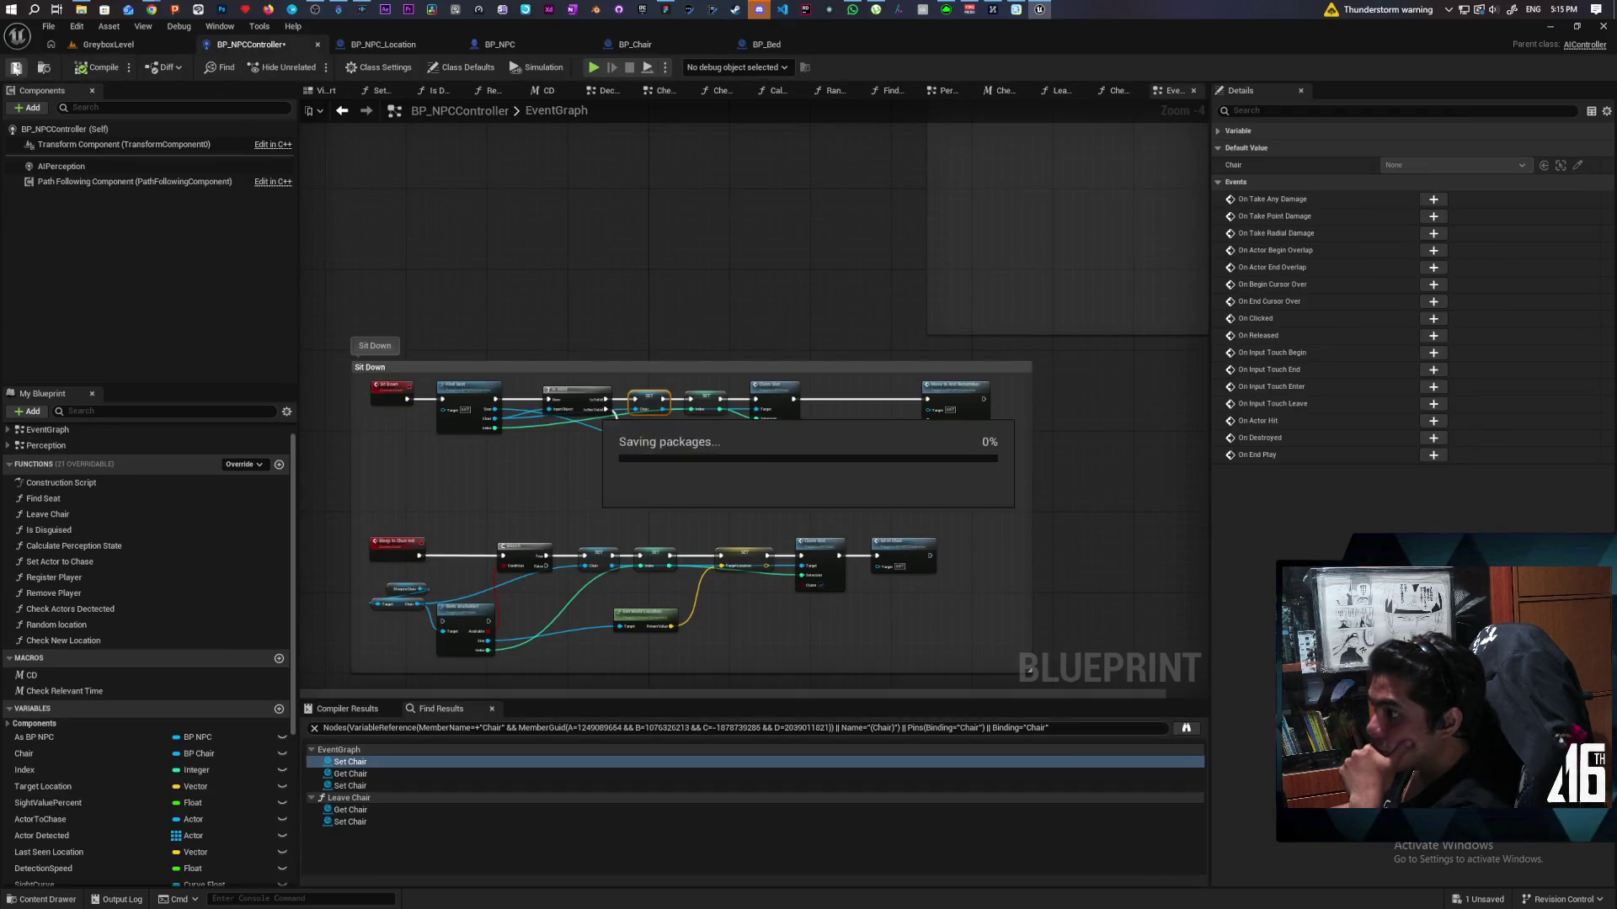
scroll(473, 505, "down", 3)
scroll(679, 318, "up", 3)
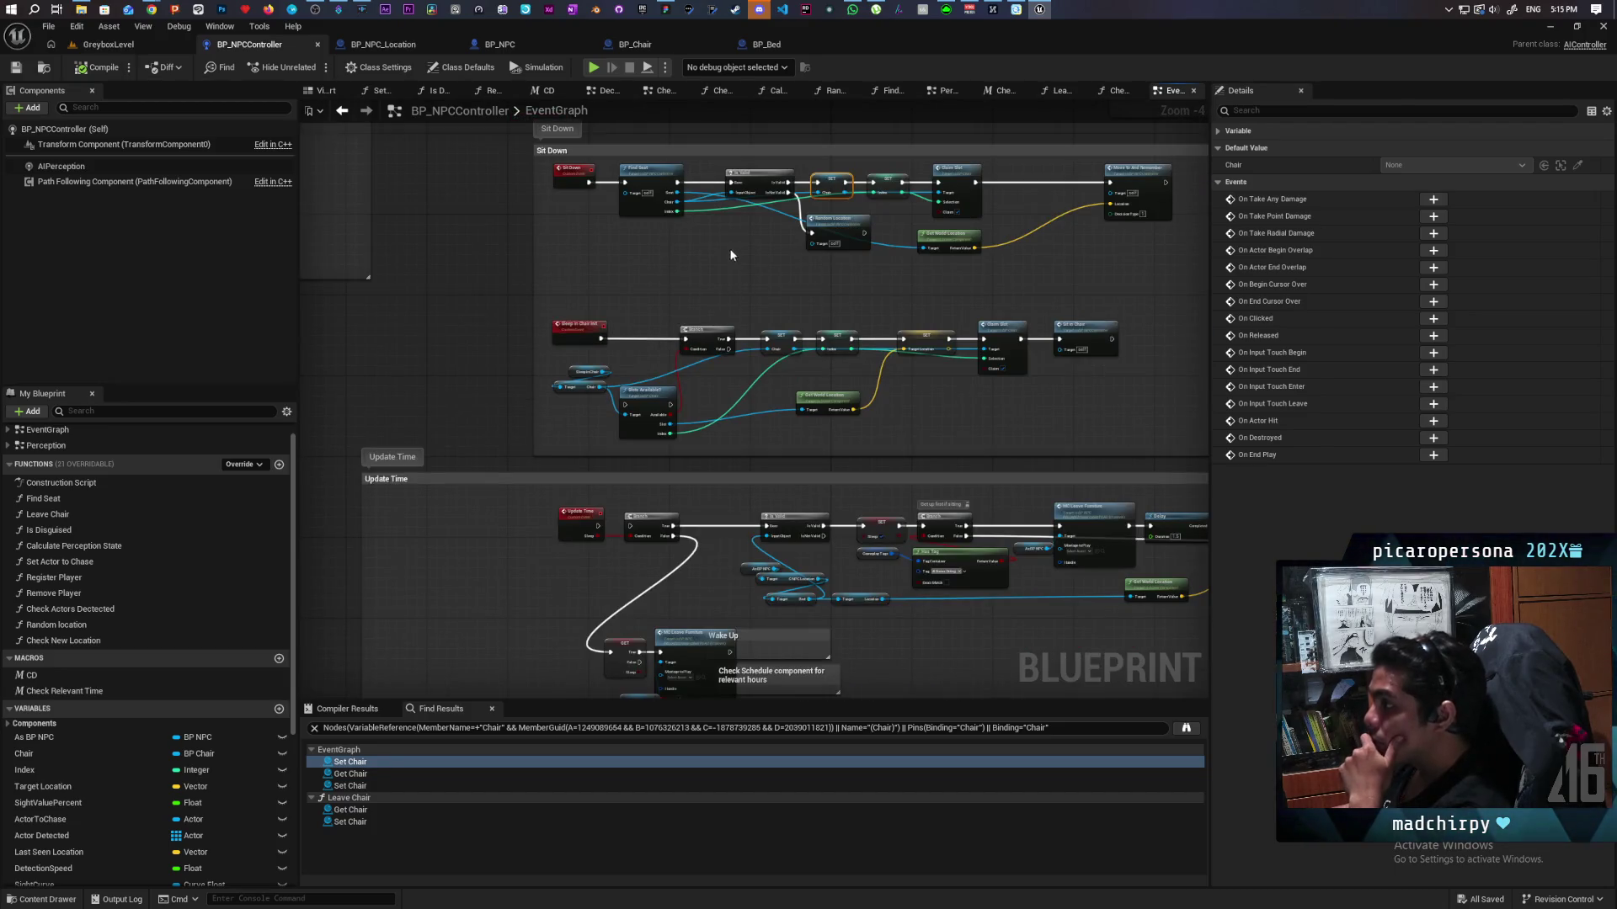
mouse_move(698, 314)
left_mouse_down()
mouse_move(698, 398)
mouse_move(653, 422)
left_mouse_up()
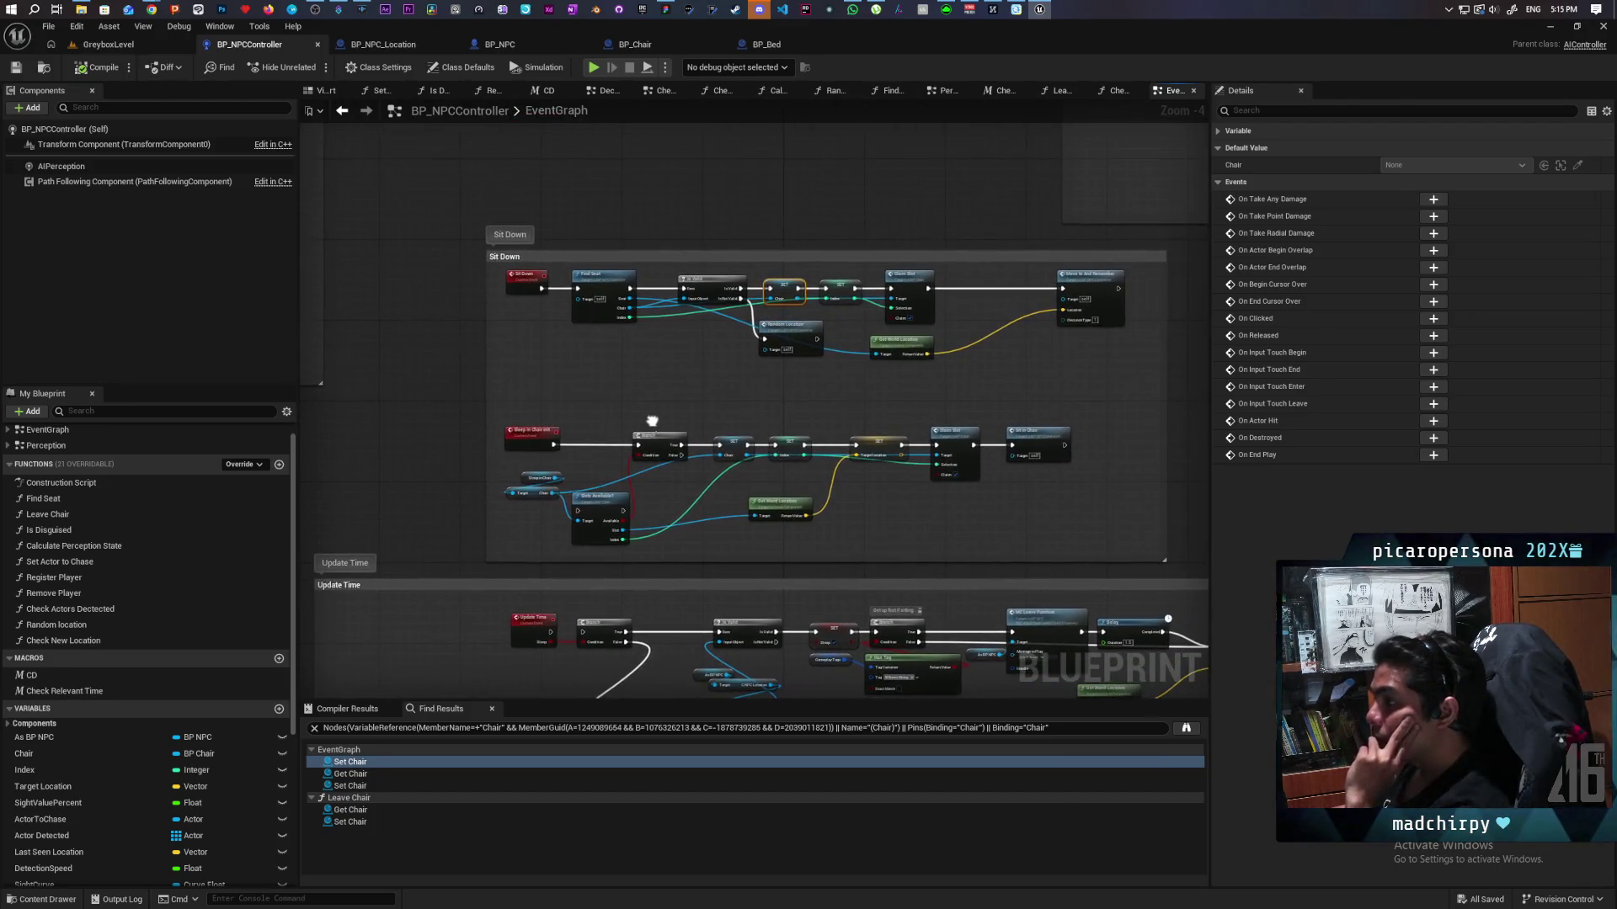
scroll(536, 412, "down", 6)
scroll(772, 331, "up", 8)
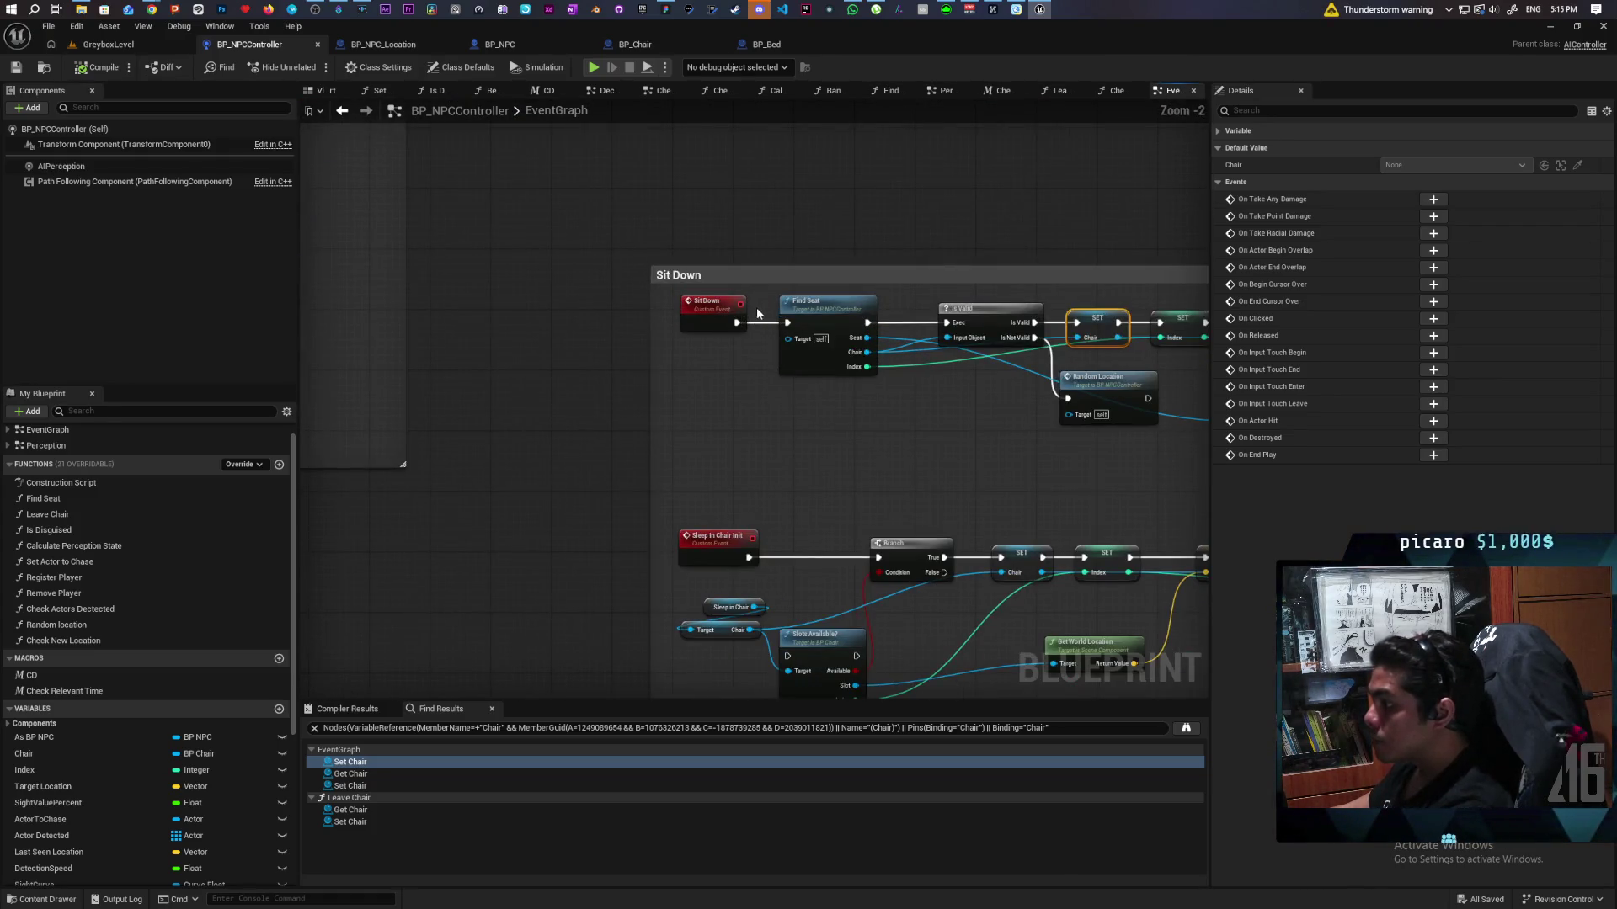
scroll(786, 541, "down", 2)
mouse_move(768, 357)
left_mouse_down()
mouse_move(741, 278)
mouse_move(707, 275)
left_mouse_up()
left_click_drag(670, 142, 654, 261)
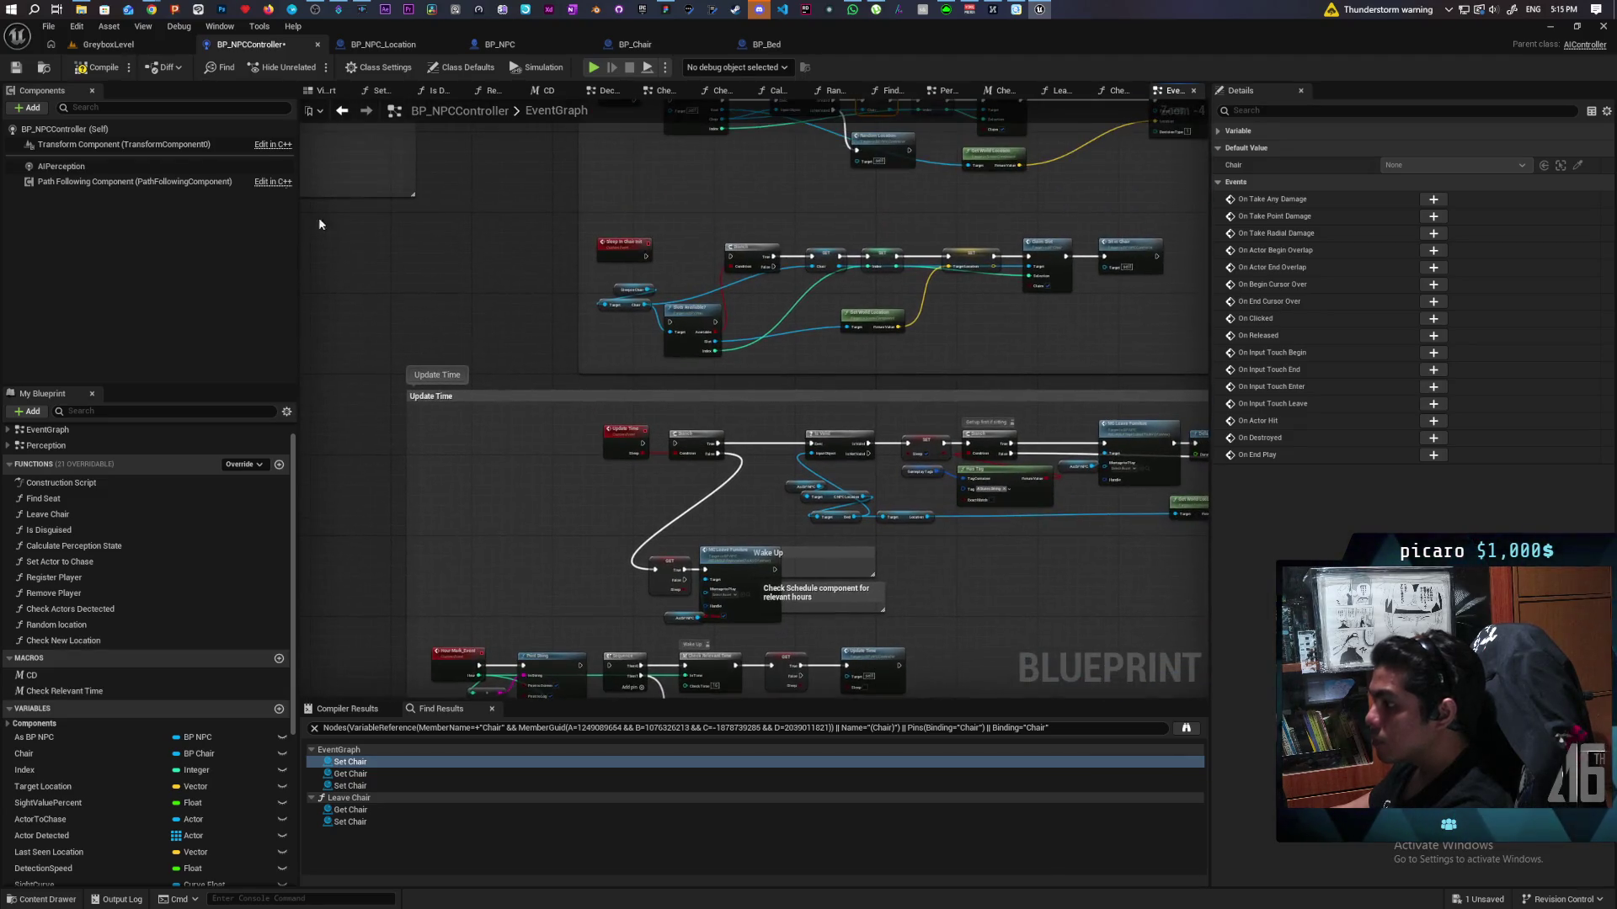
left_click_drag(718, 208, 788, 252)
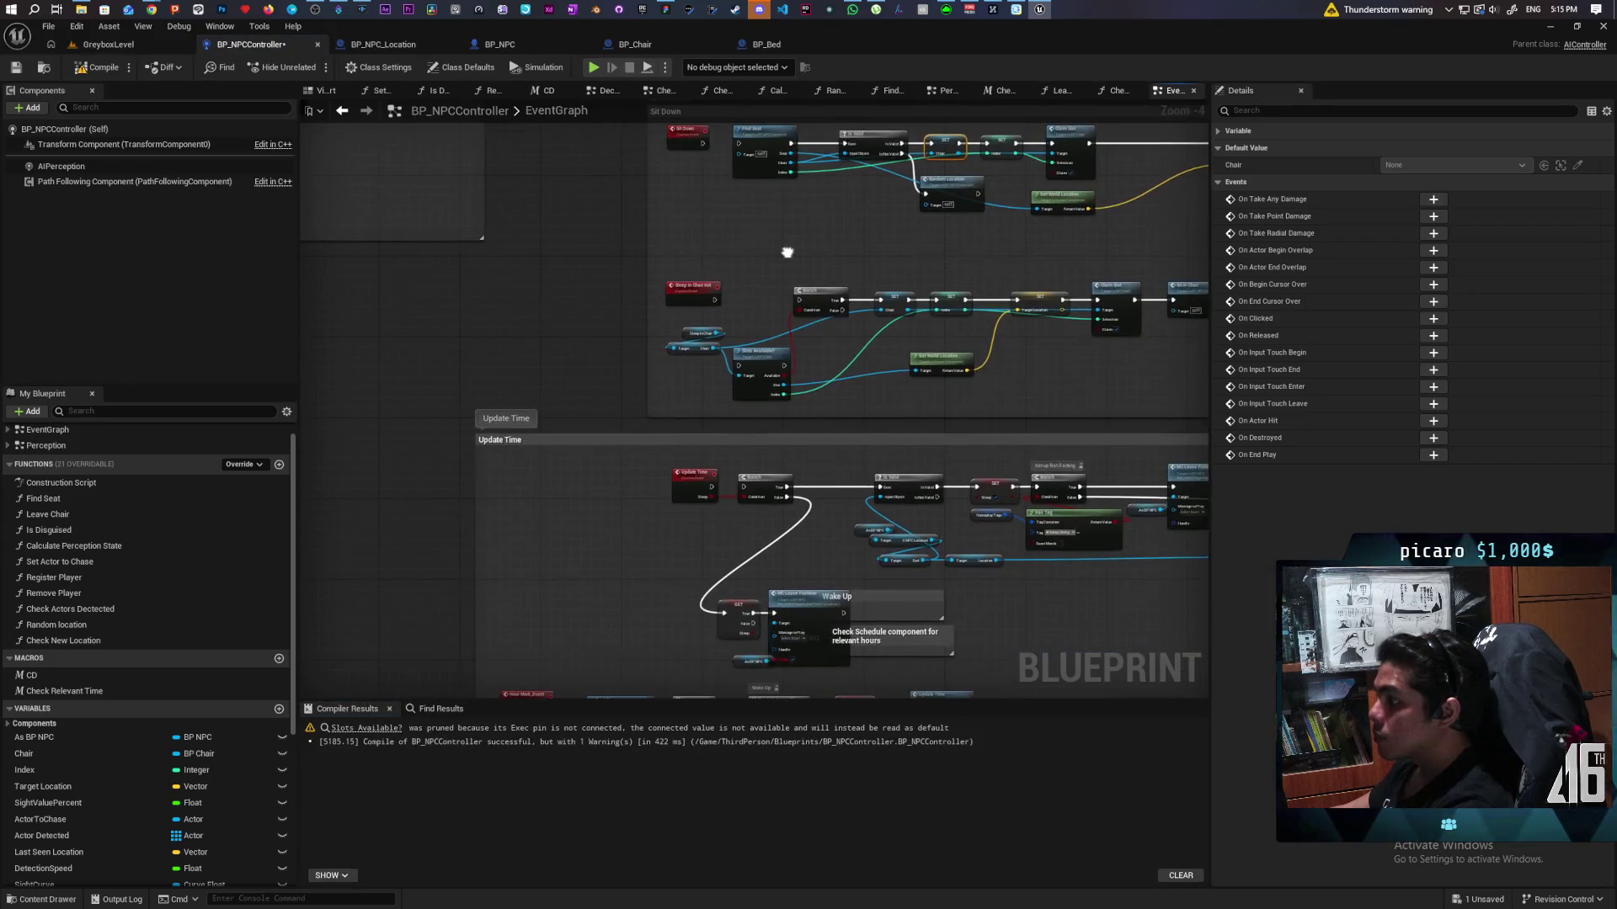
Step: Put Slots Available? on the Find Seat loop wire between Loop Body and Branch, then recompile with F7
left_click(366, 727)
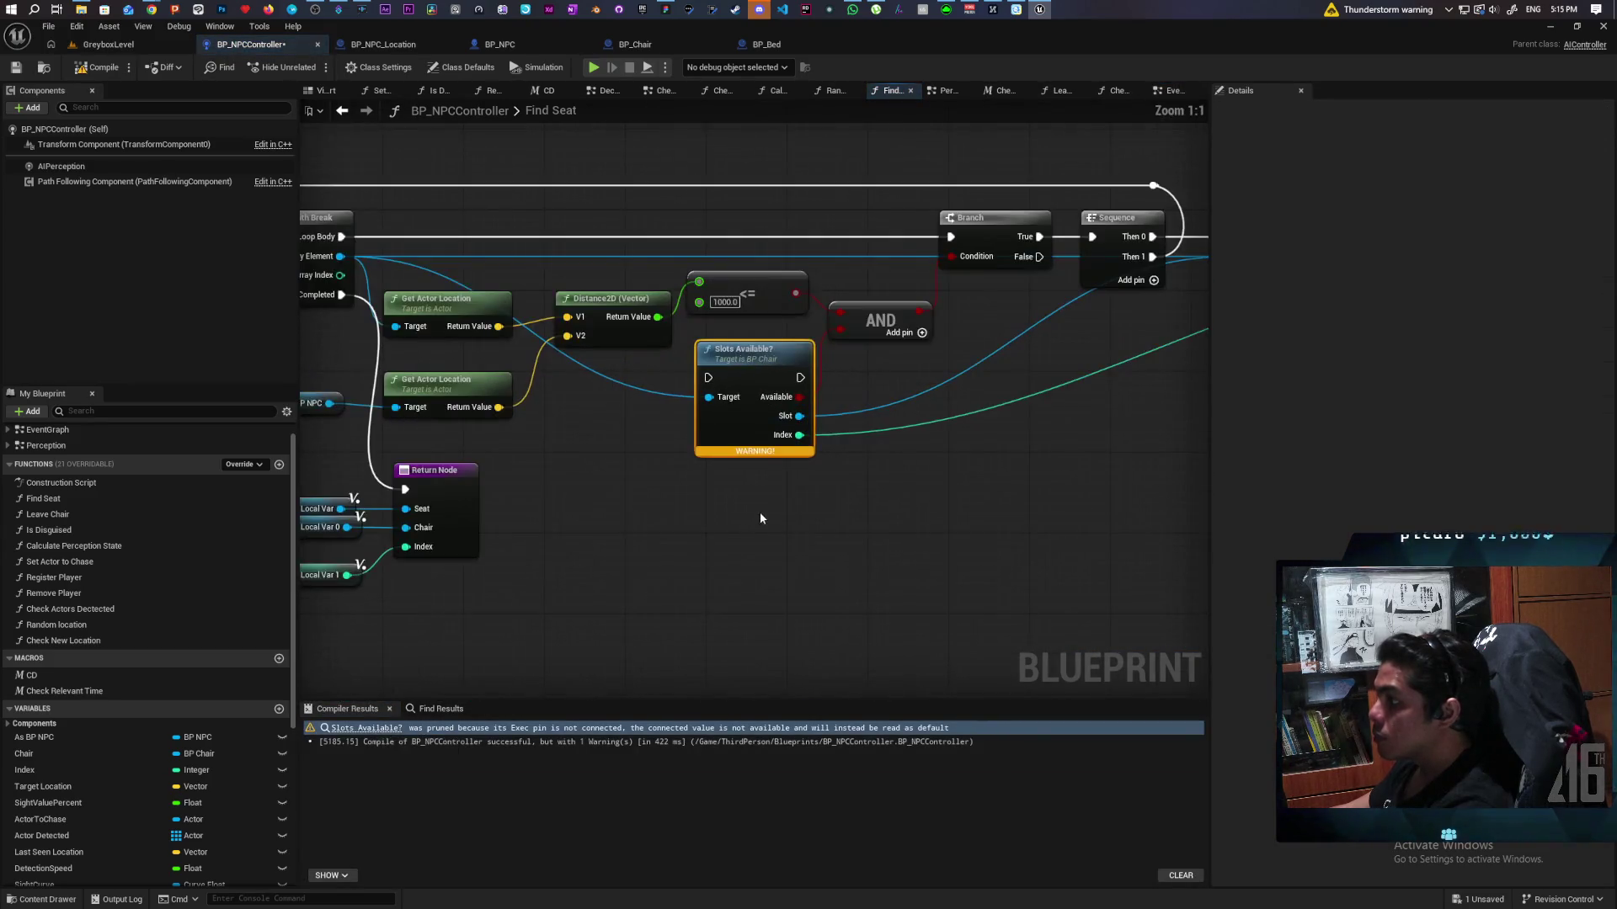
left_click_drag(808, 488, 713, 343)
left_click_drag(406, 344, 1015, 345)
key("F7")
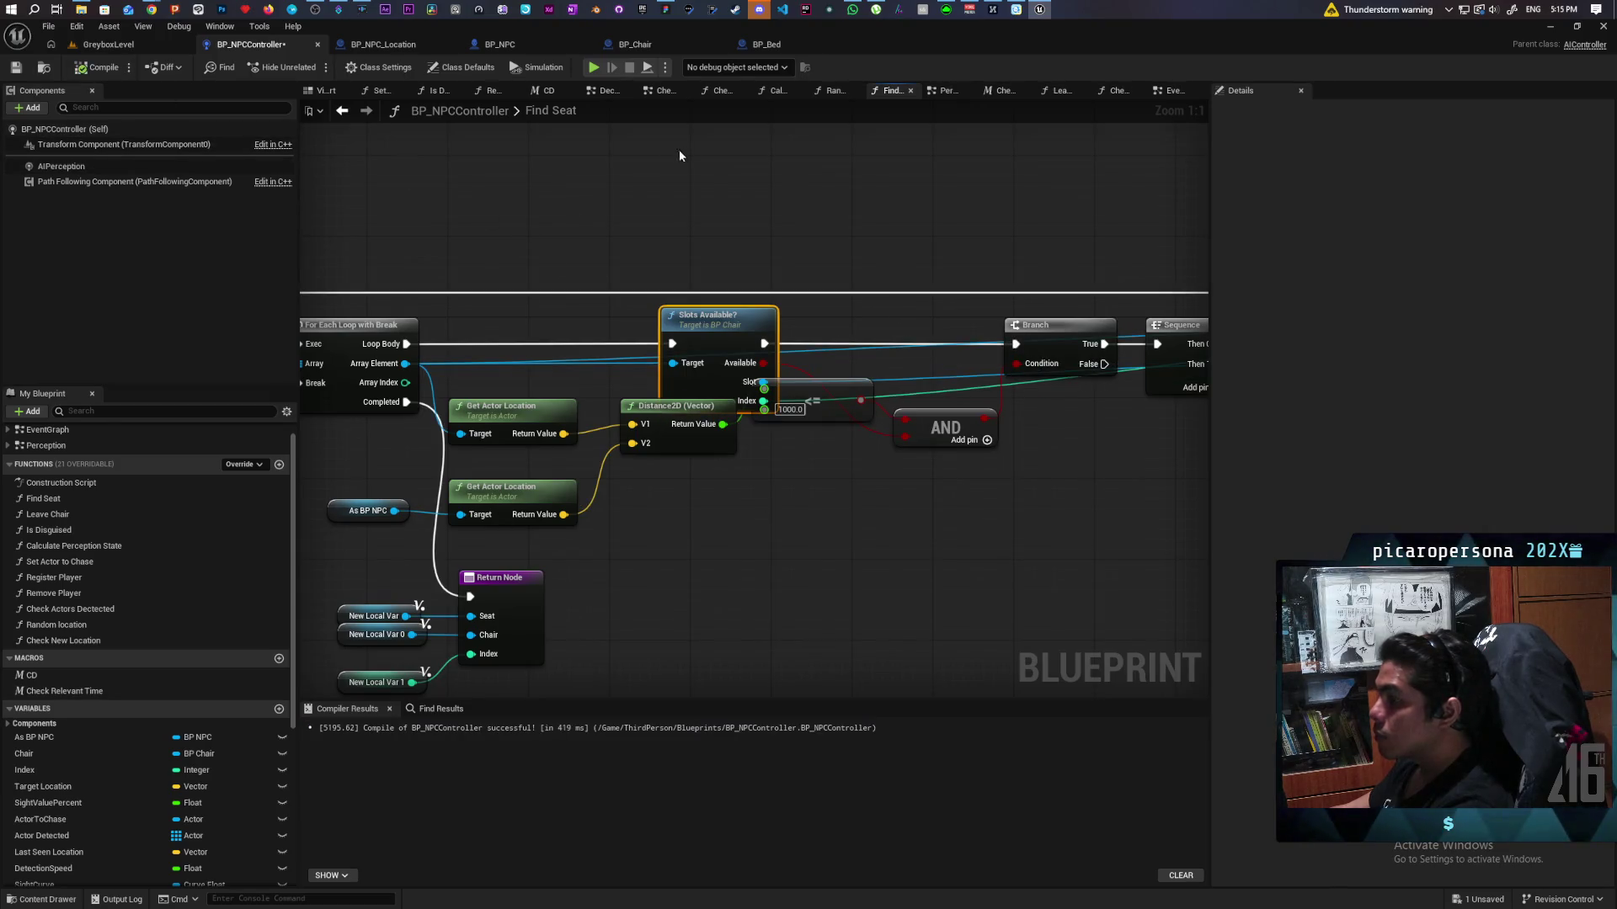
Step: Check the BP_Bed, BP_NPC and BP_NPCController tabs, then bring up BP_Chair's function graph
left_click(768, 44)
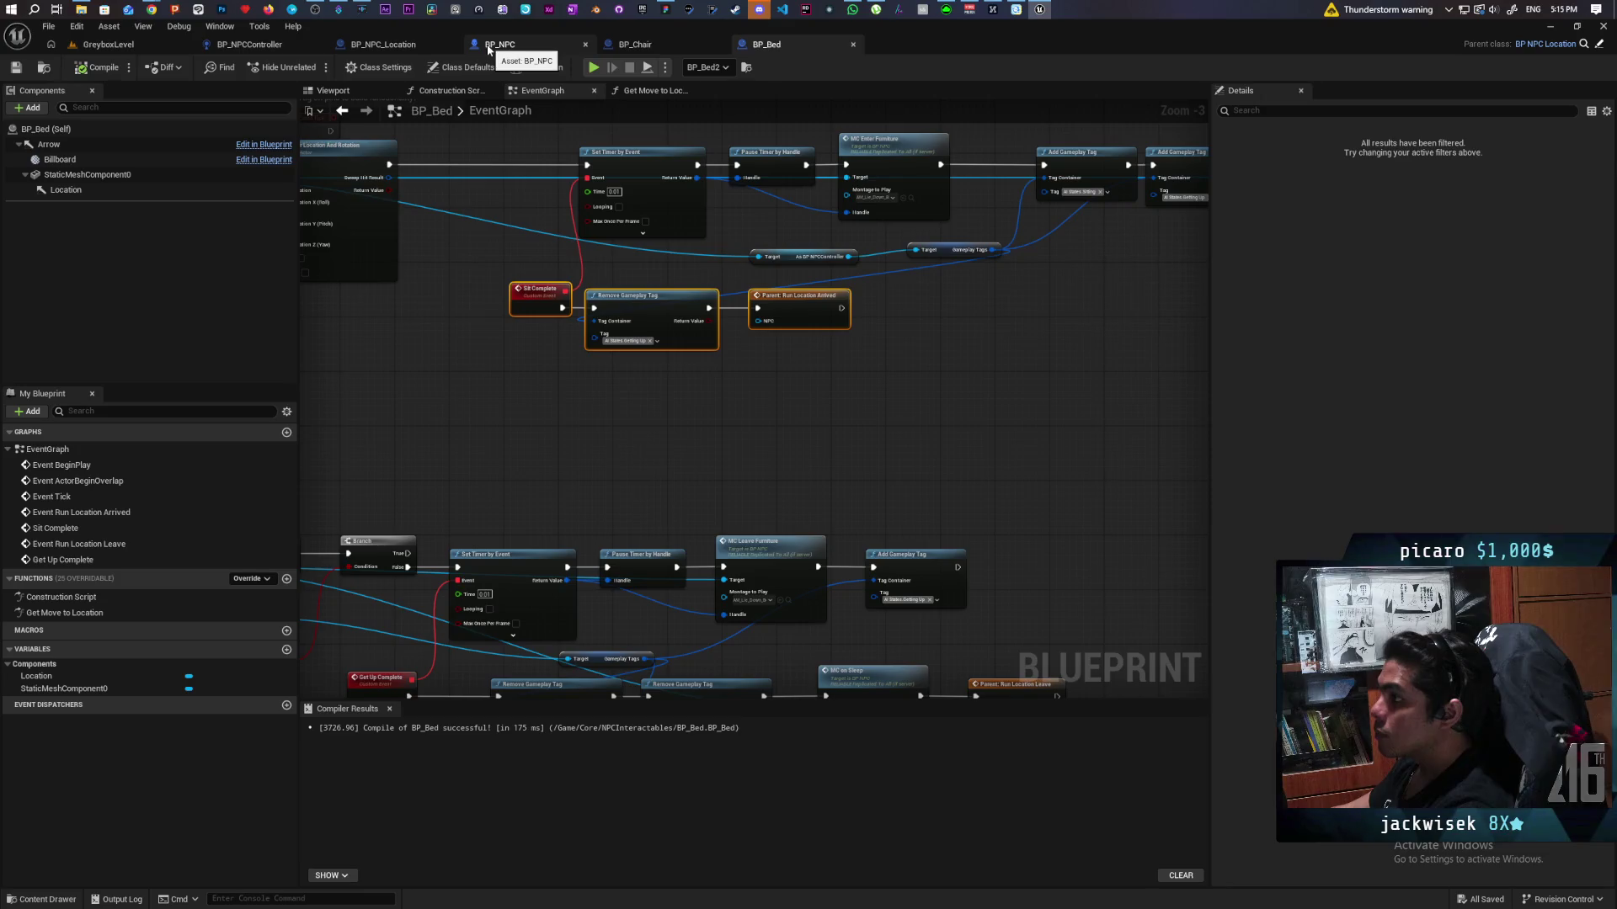
left_click(489, 47)
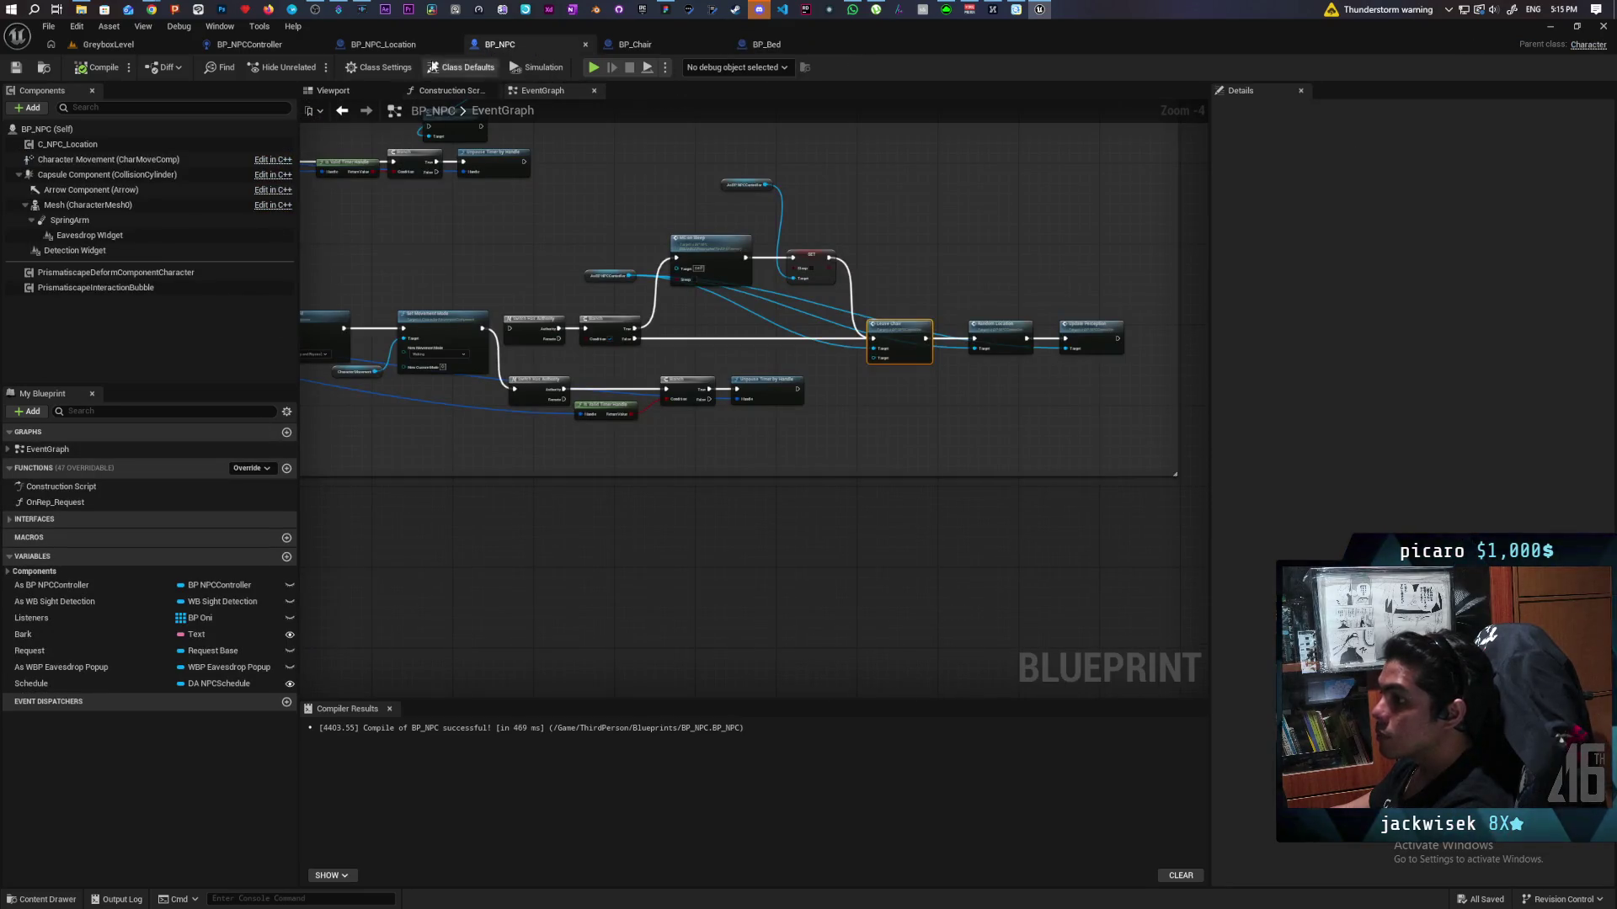
left_click(253, 46)
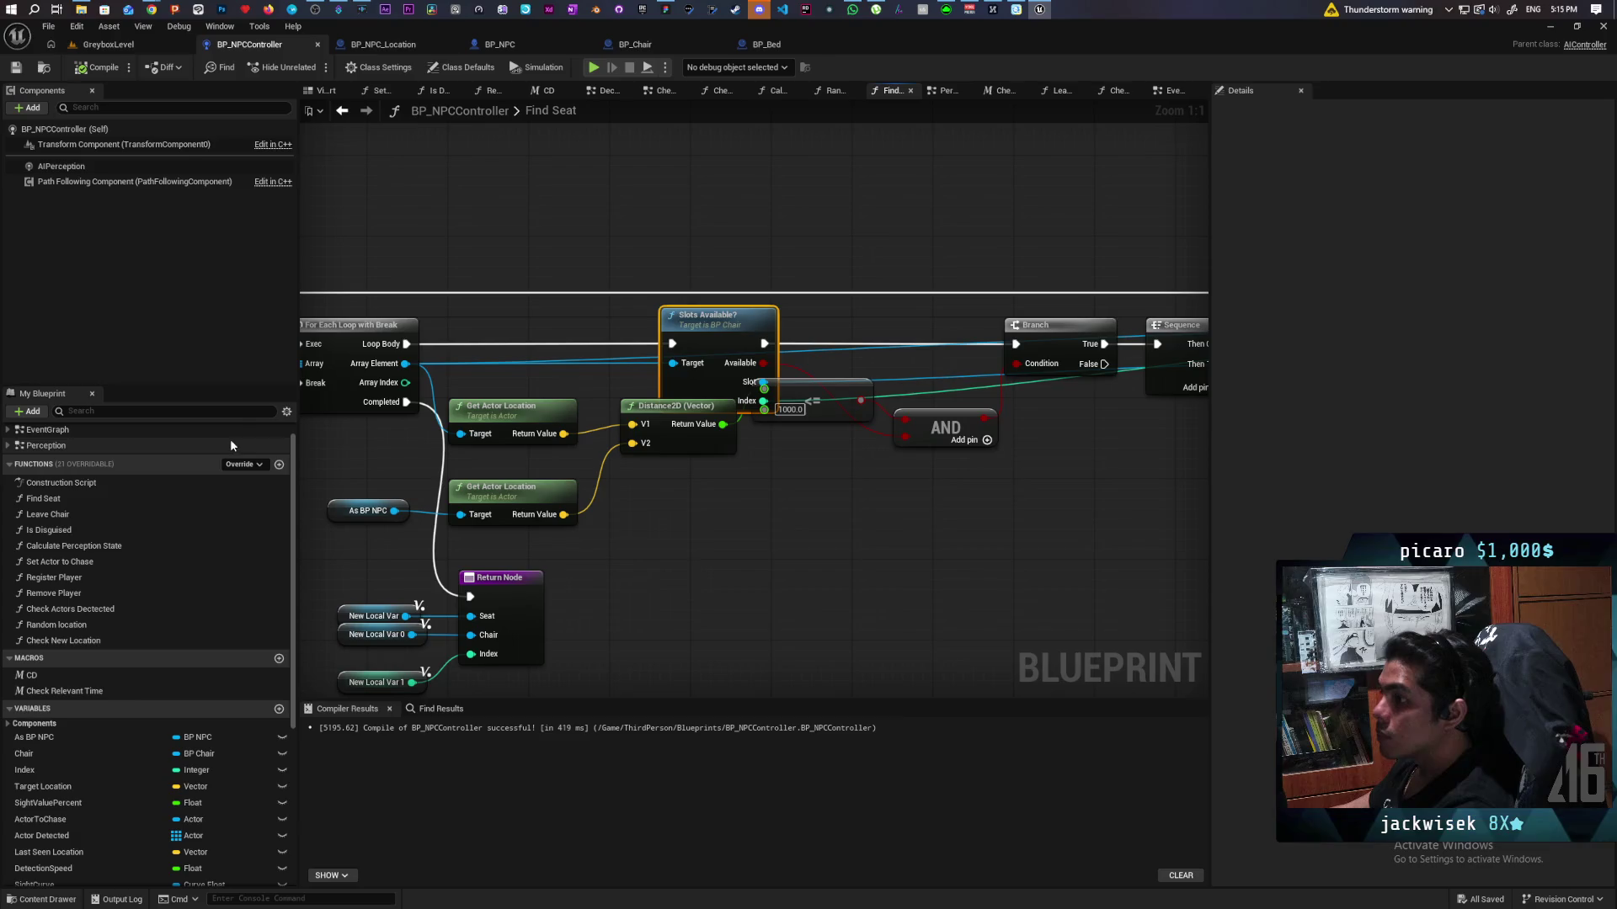
left_click(762, 44)
left_click(640, 44)
left_click_drag(688, 202, 674, 191)
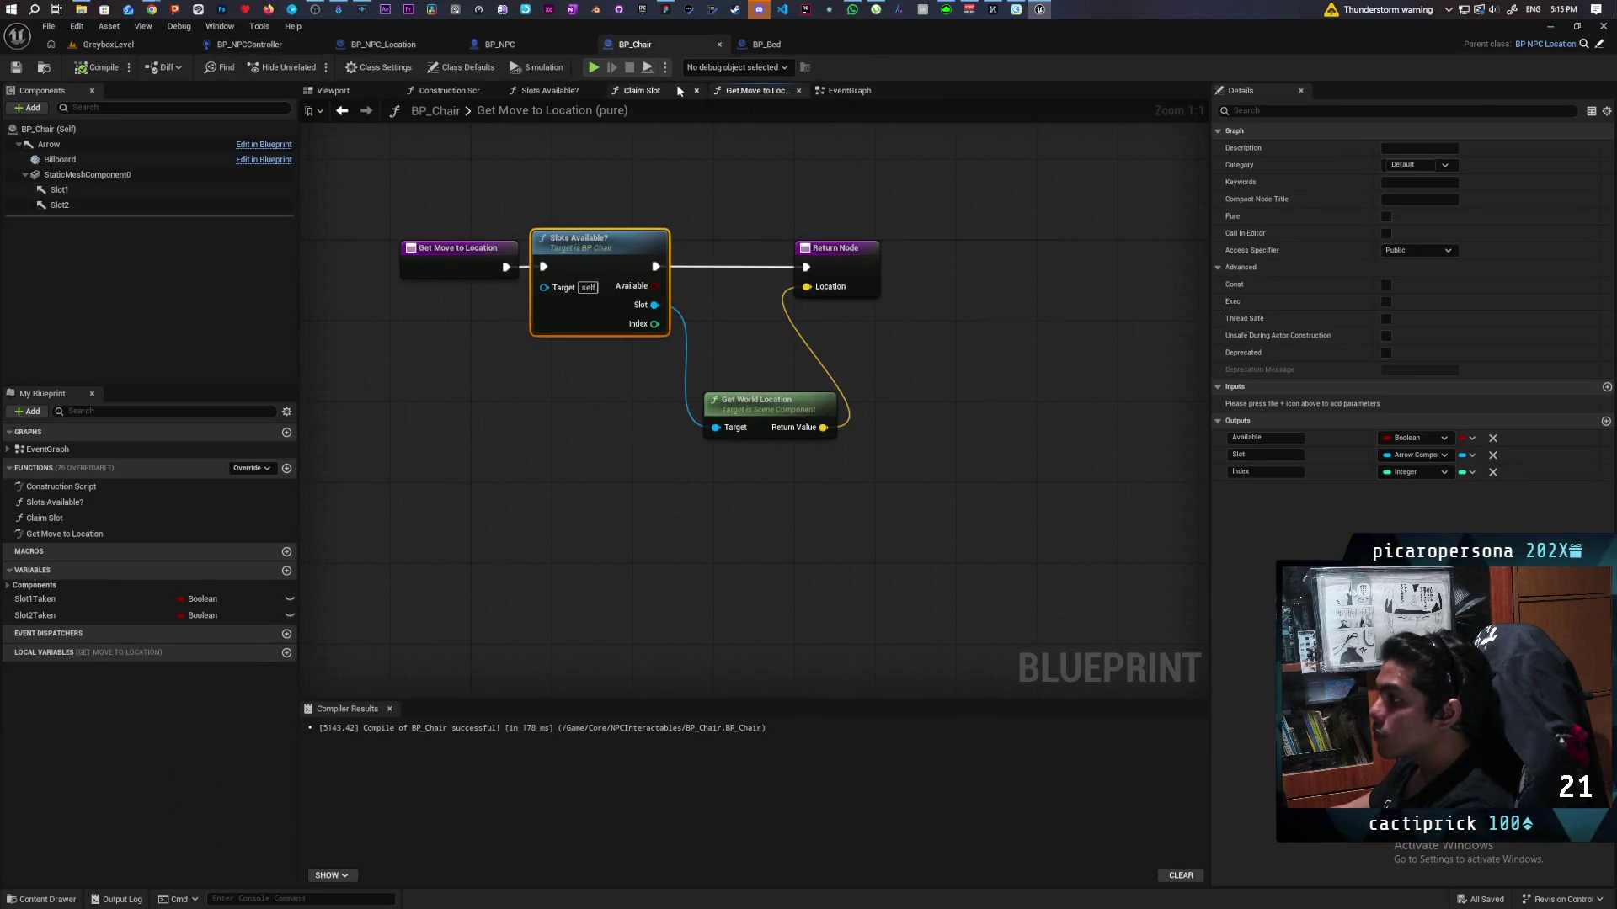
Step: In BP_Chair's event graph, call Leave Chair on the NPC controller with Self as target after Remove Gameplay Tag
left_click(837, 91)
scroll(632, 252, "down", 3)
scroll(731, 339, "up", 3)
left_click_drag(731, 339, 739, 171)
mouse_move(559, 407)
left_mouse_down()
mouse_move(547, 416)
mouse_move(597, 514)
left_mouse_up()
type("leave")
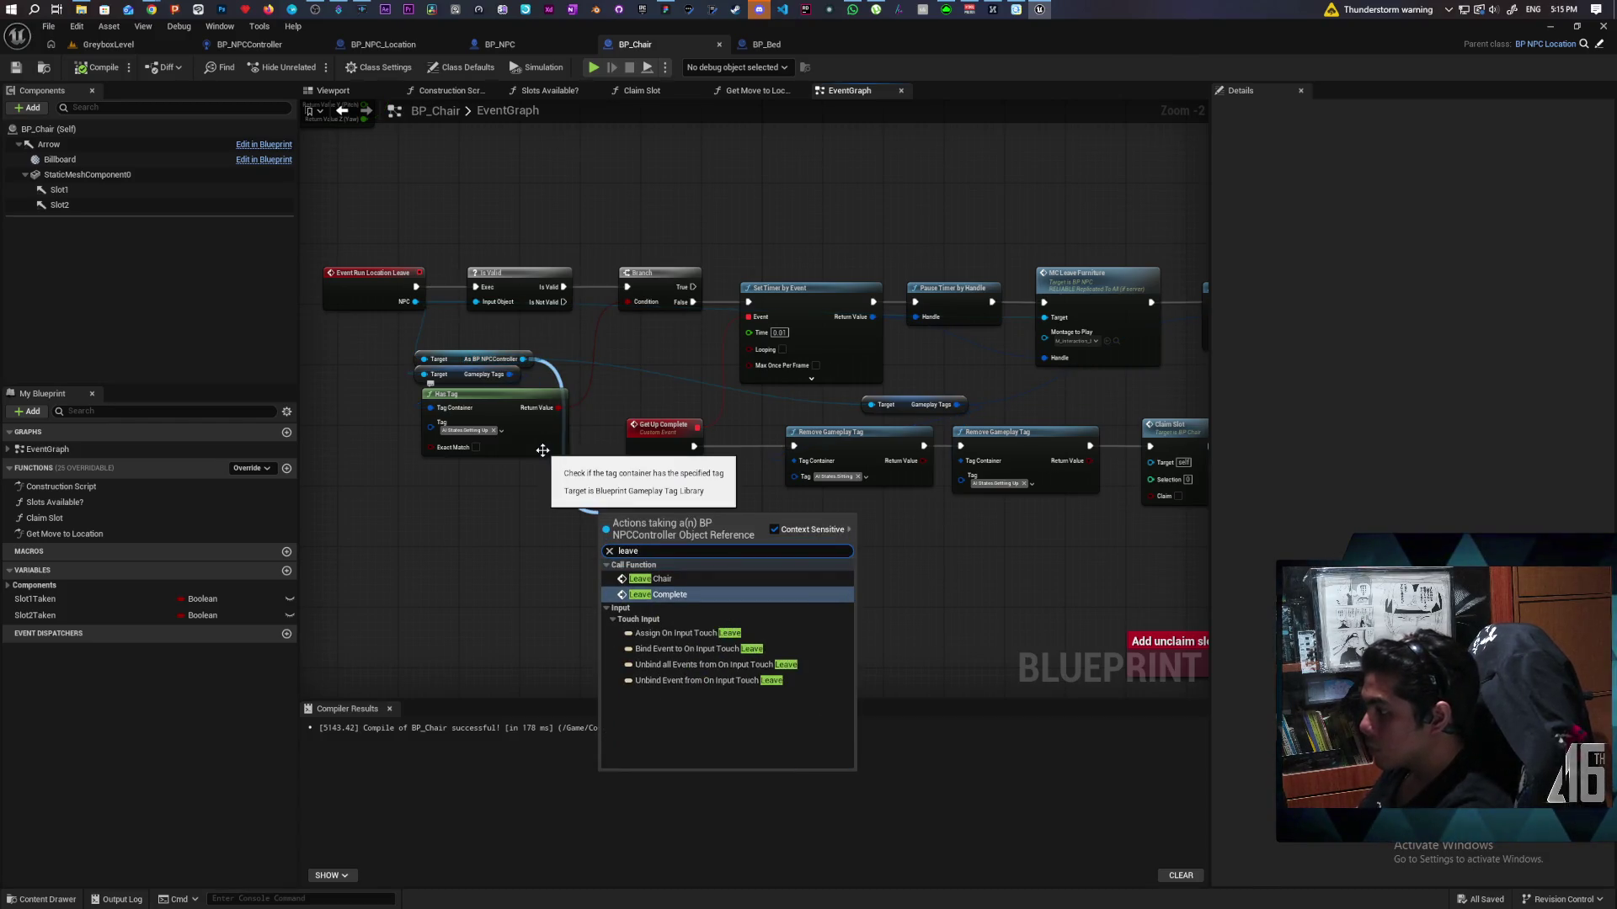
key("Up")
key("Return")
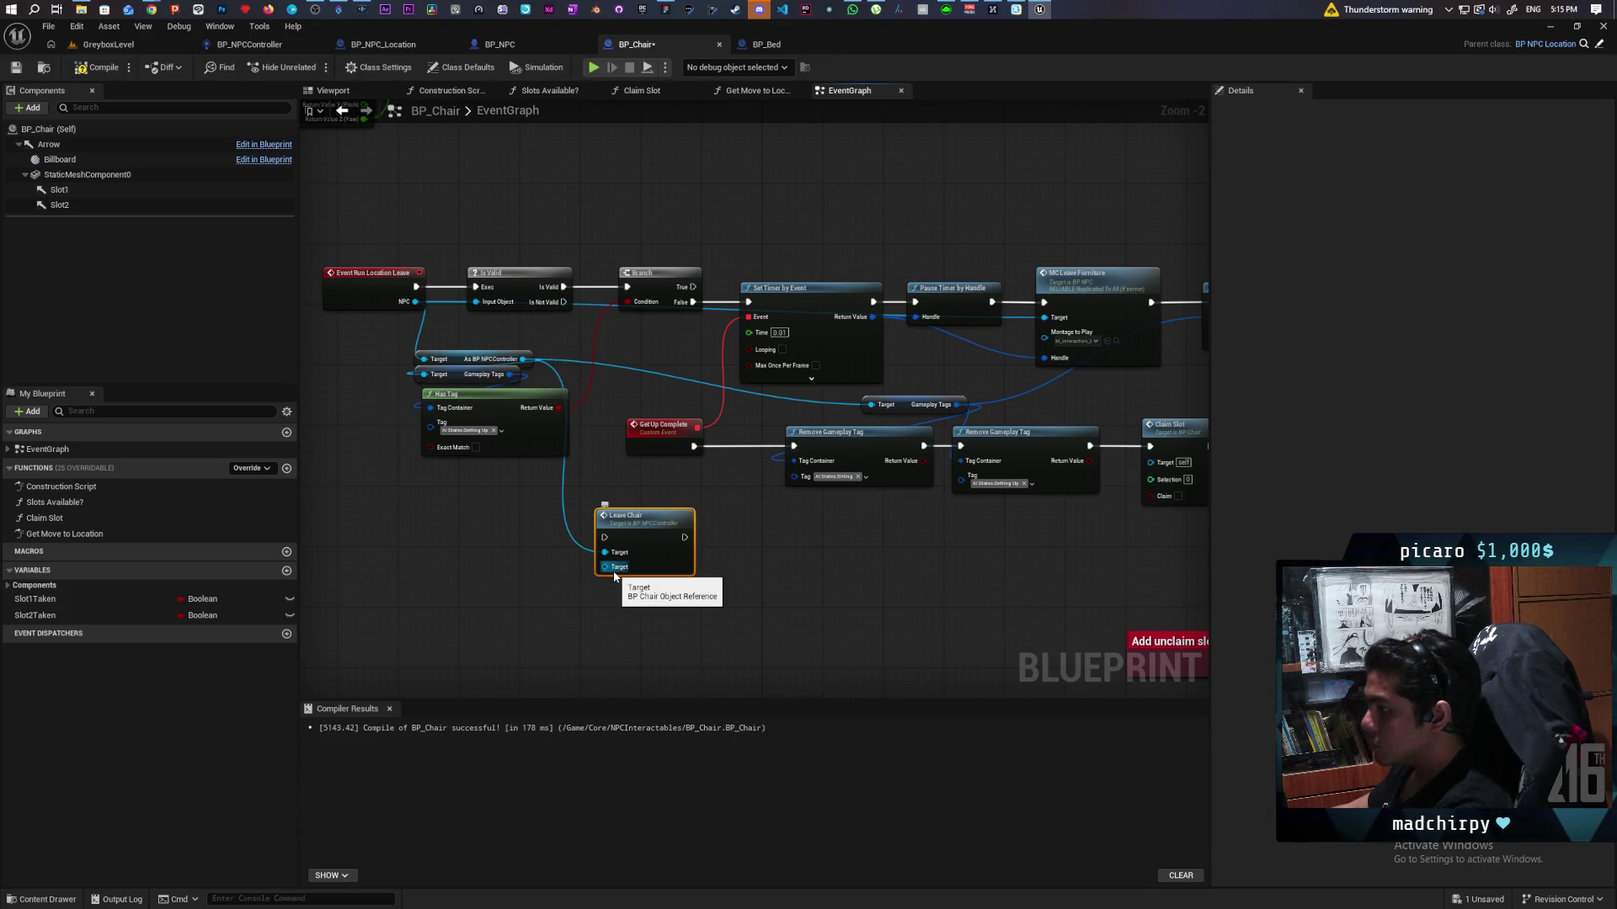
mouse_move(501, 553)
left_mouse_down()
mouse_move(582, 568)
mouse_move(964, 564)
mouse_move(849, 547)
left_mouse_up()
left_click_drag(720, 599, 679, 645)
type("self")
key("Return")
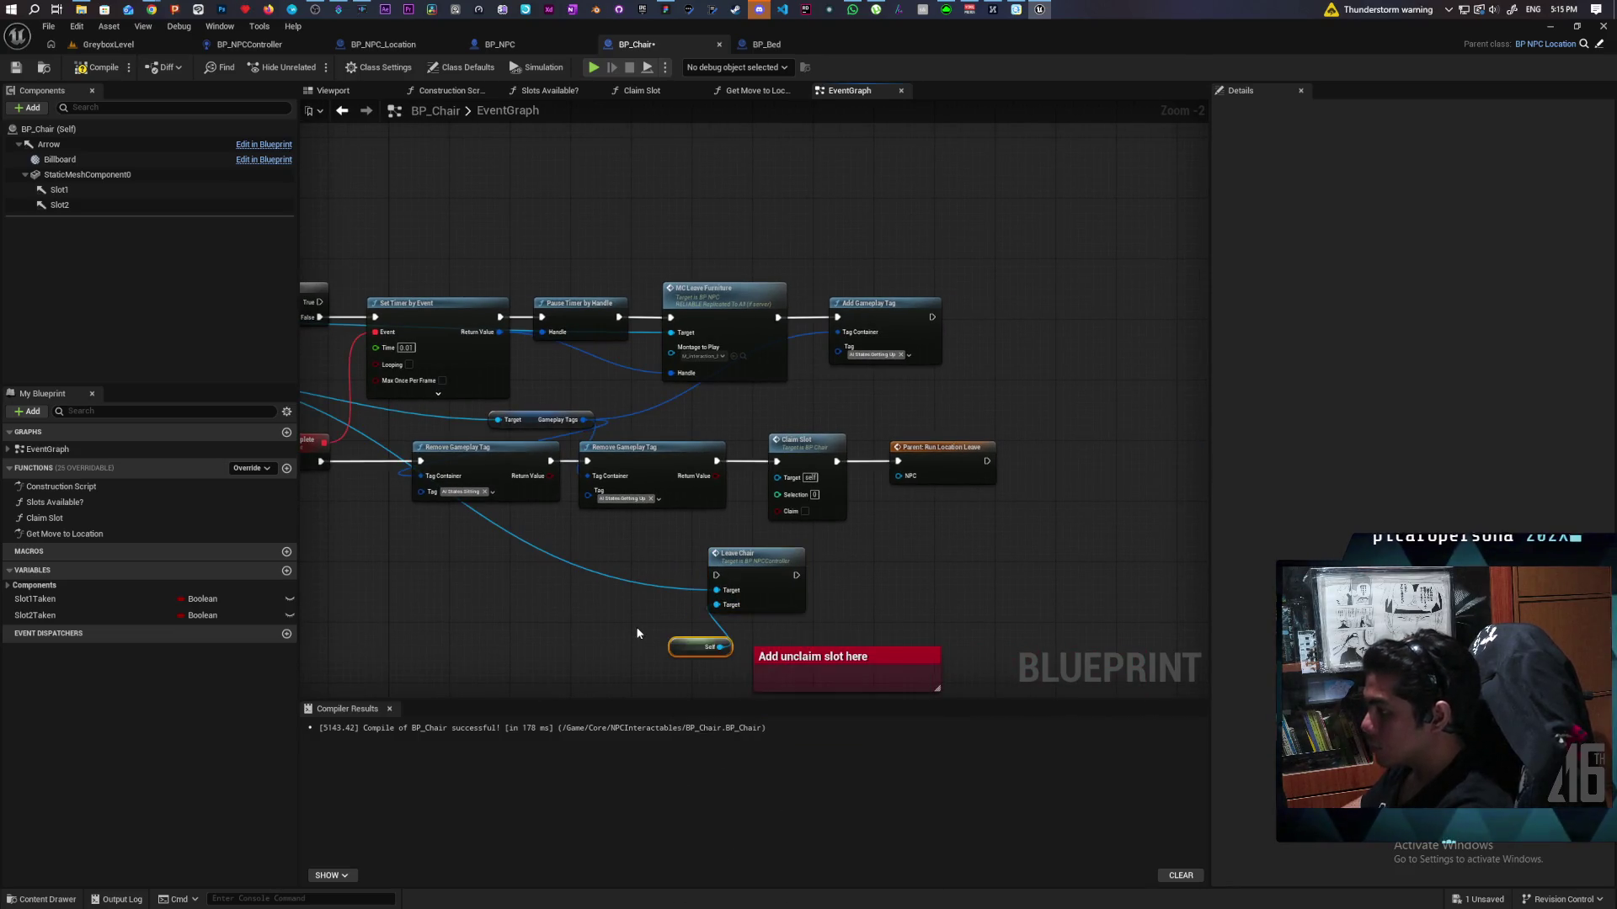
mouse_move(723, 461)
left_mouse_down()
mouse_move(716, 576)
mouse_move(897, 461)
left_mouse_up()
Step: Delete the old Claim Slot node and move Leave Chair and Self into its place
left_click(792, 506)
key("Delete")
left_click_drag(761, 586, 810, 471)
mouse_move(699, 642)
left_mouse_down()
mouse_move(704, 563)
mouse_move(680, 538)
left_mouse_up()
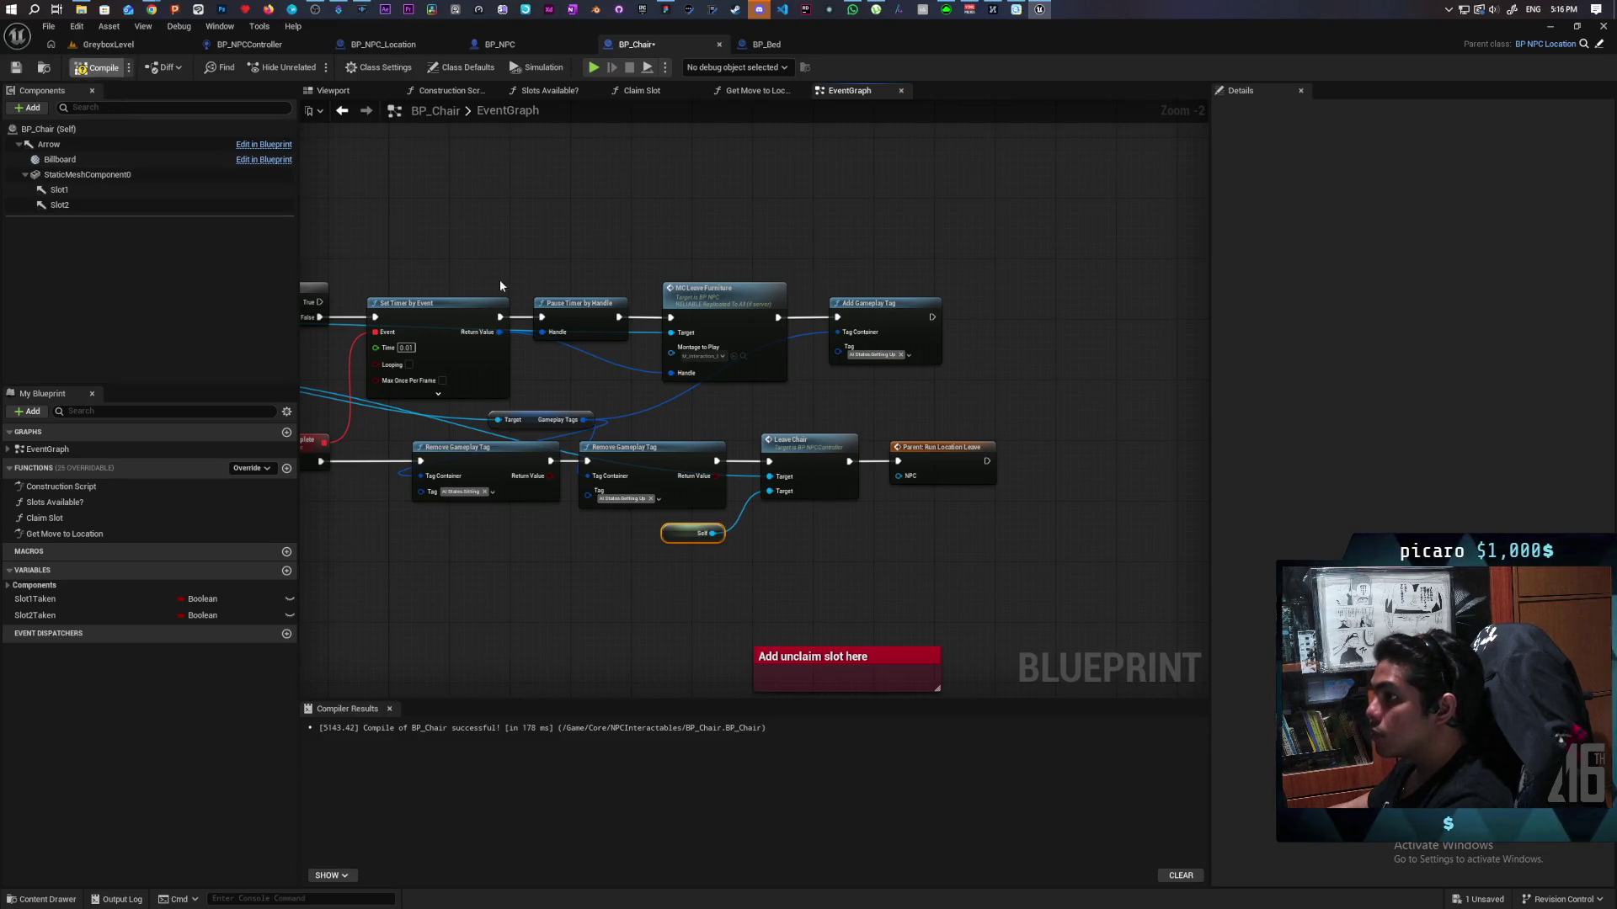
scroll(572, 253, "down", 2)
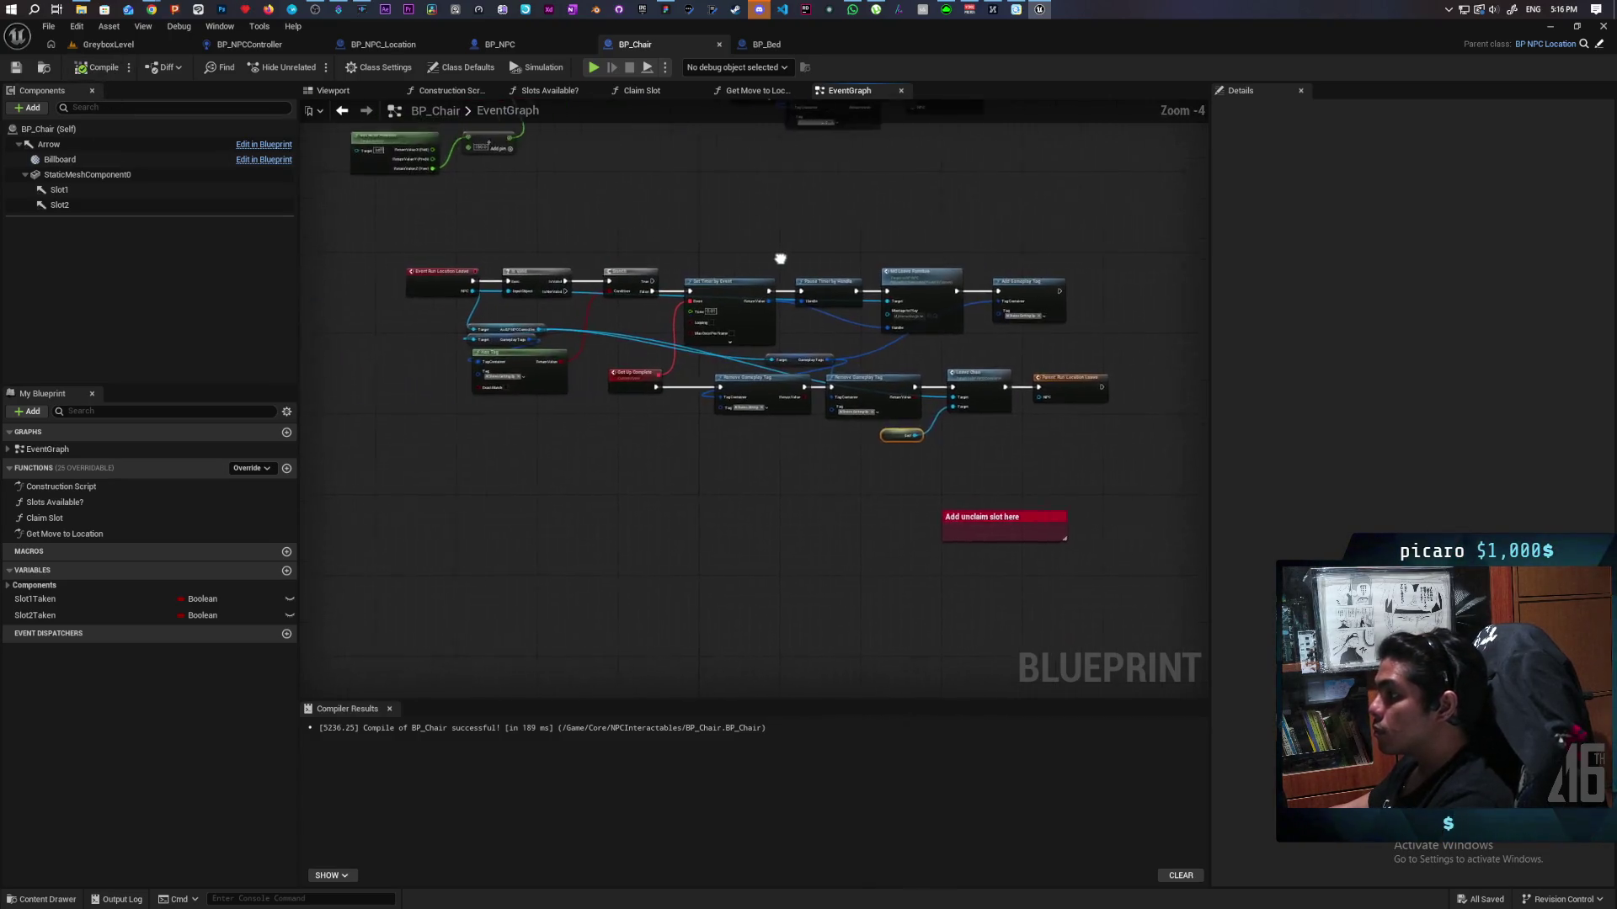
scroll(774, 257, "up", 2)
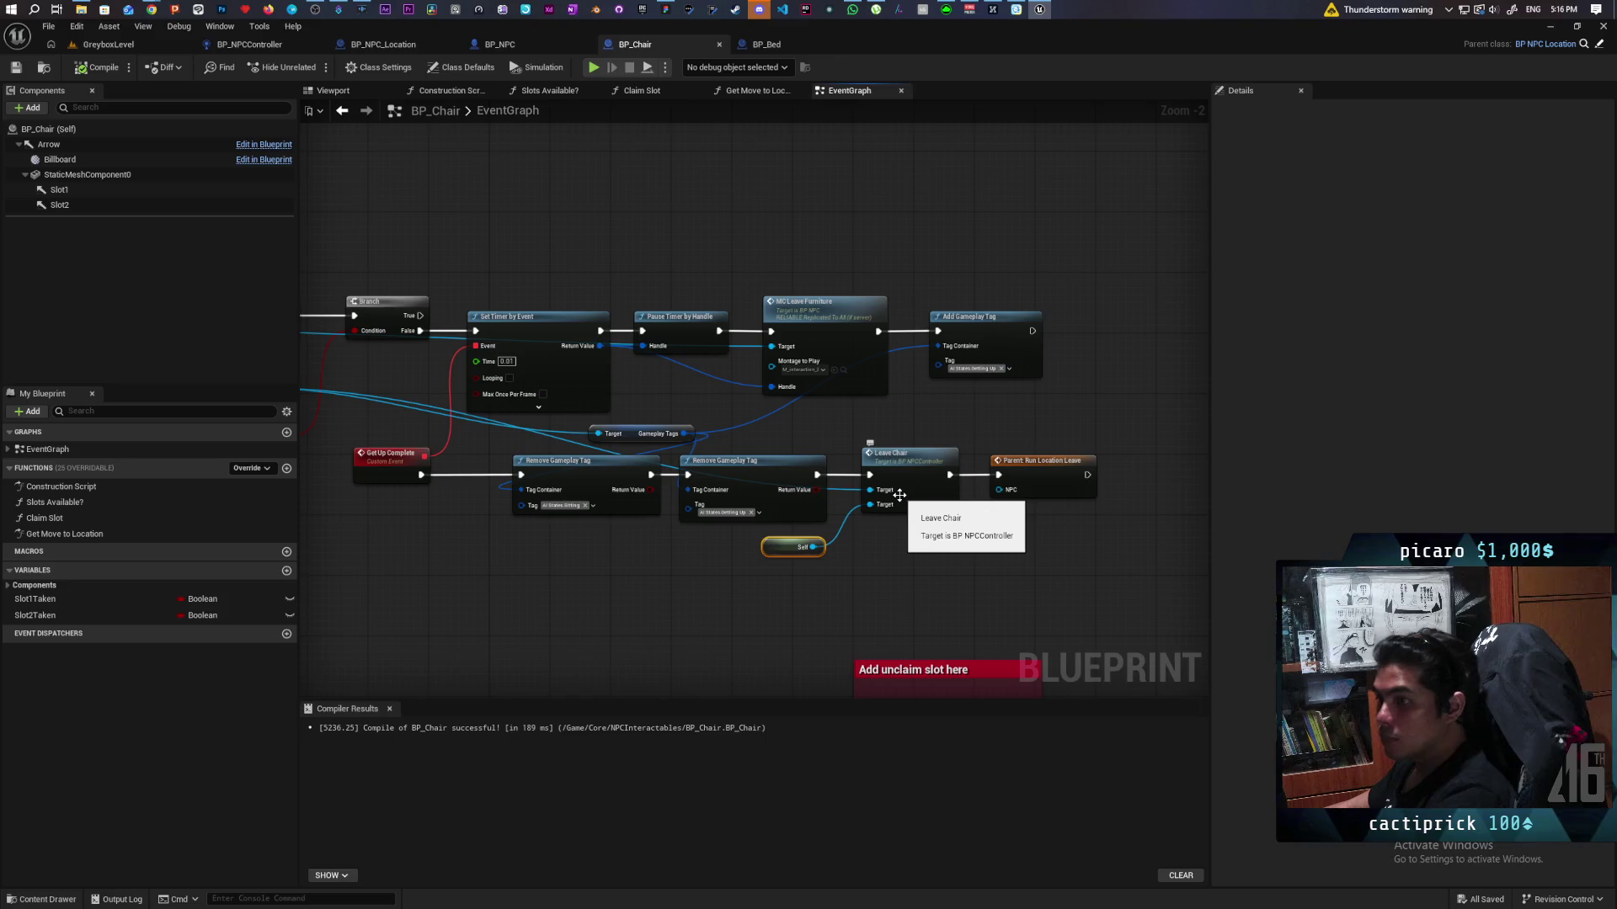
left_click(907, 485)
left_click(249, 44)
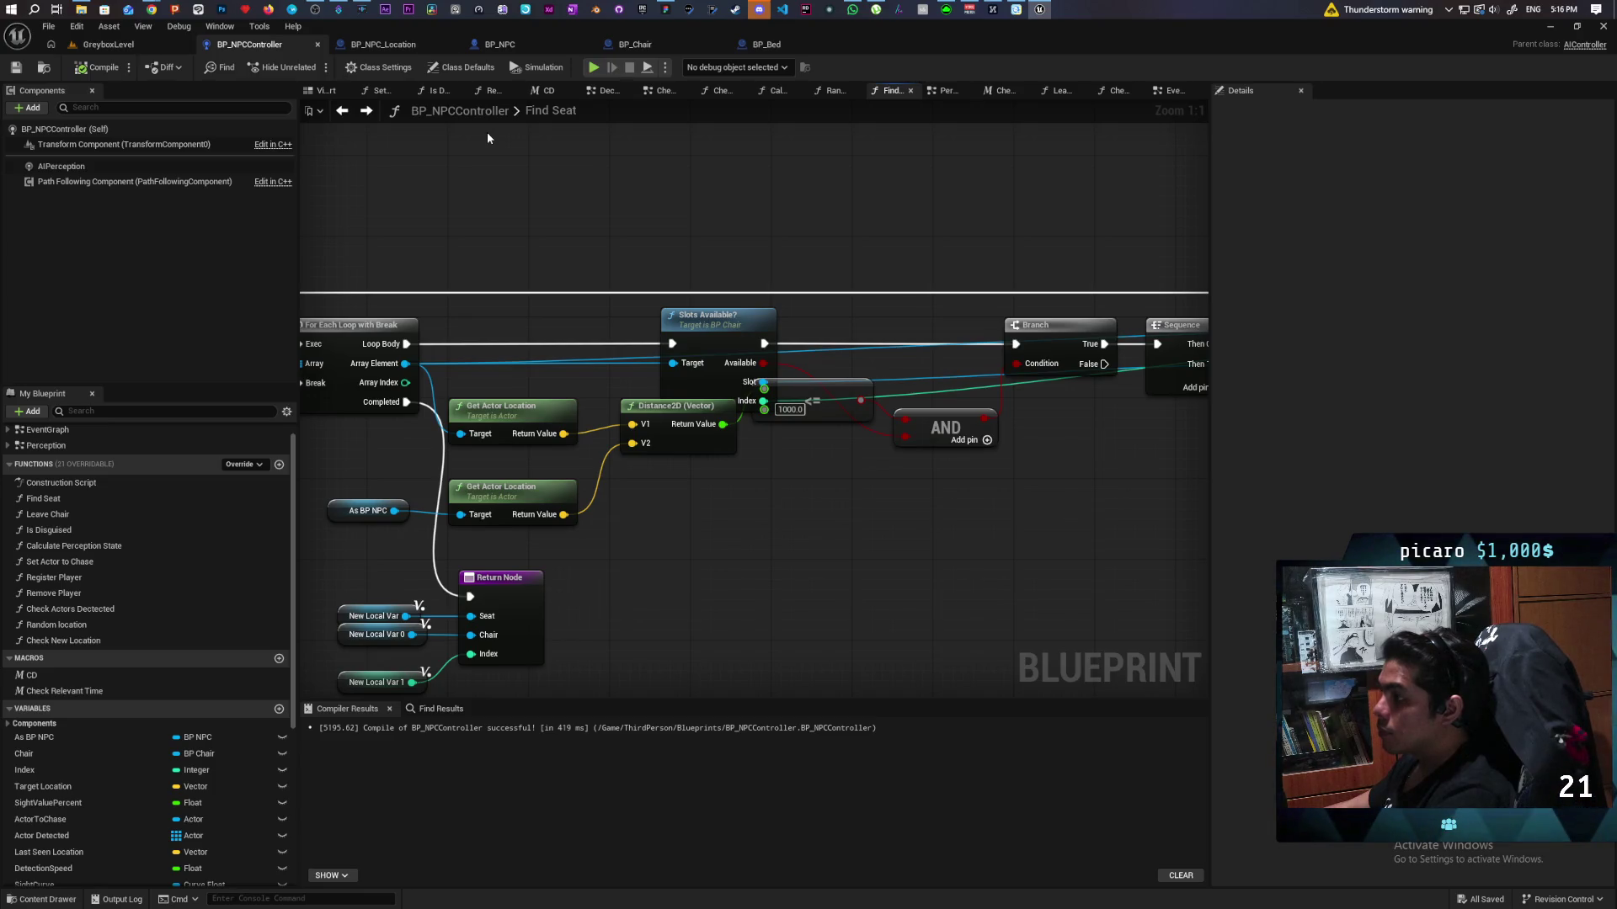
Step: Play GreyboxLevel, walk toward the NPCs, then stop and fly the editor camera to the blue NPC
left_click(108, 44)
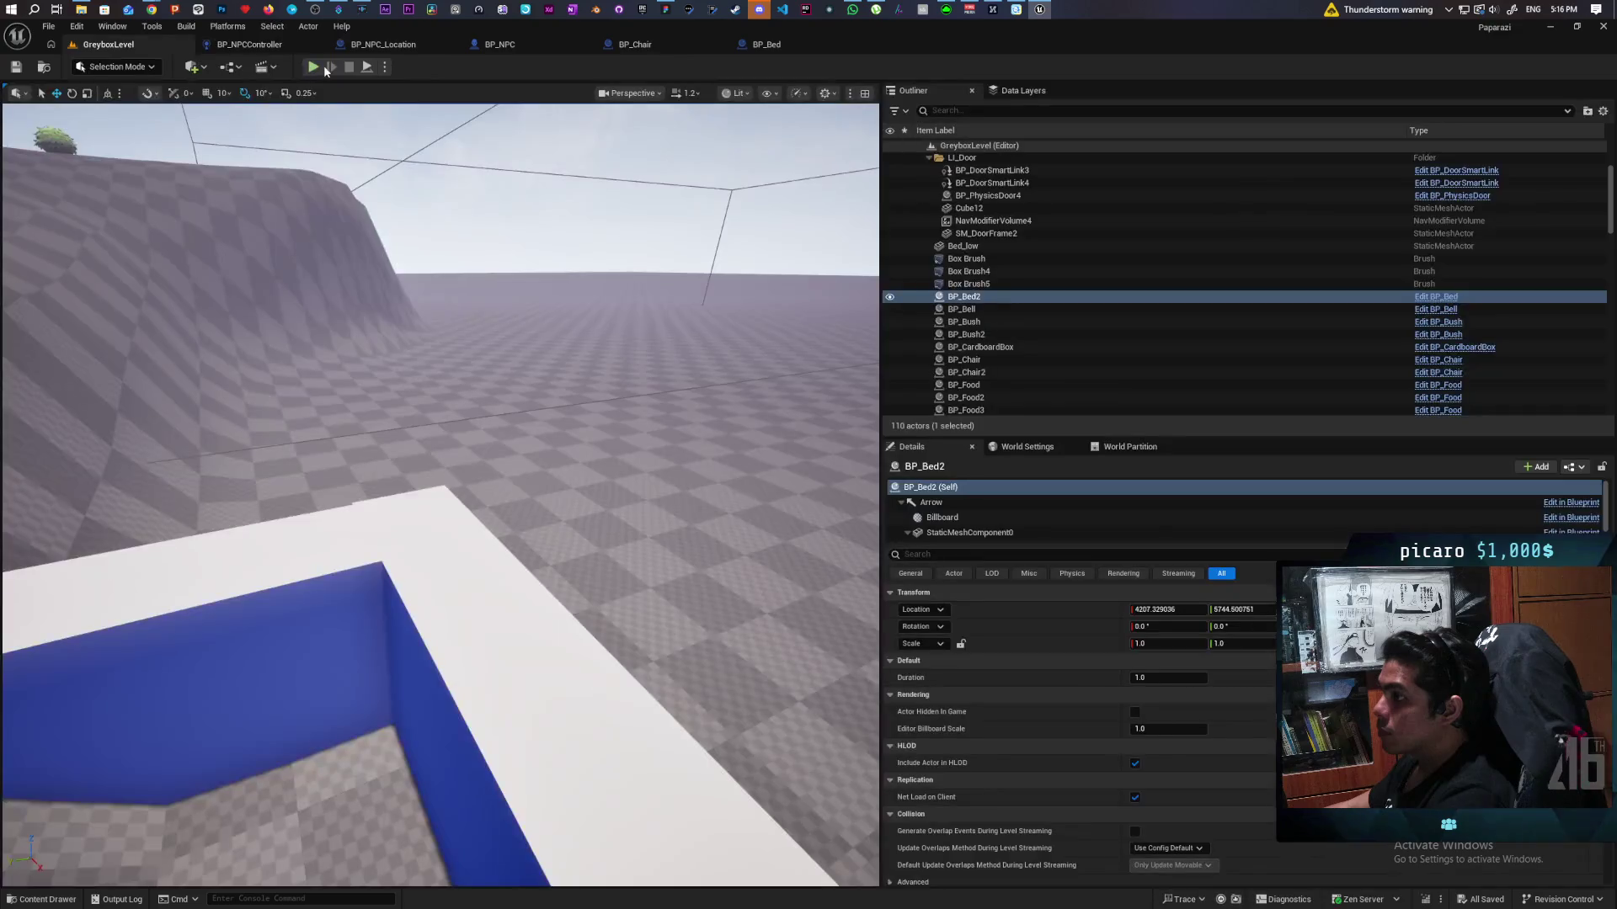
left_click(317, 67)
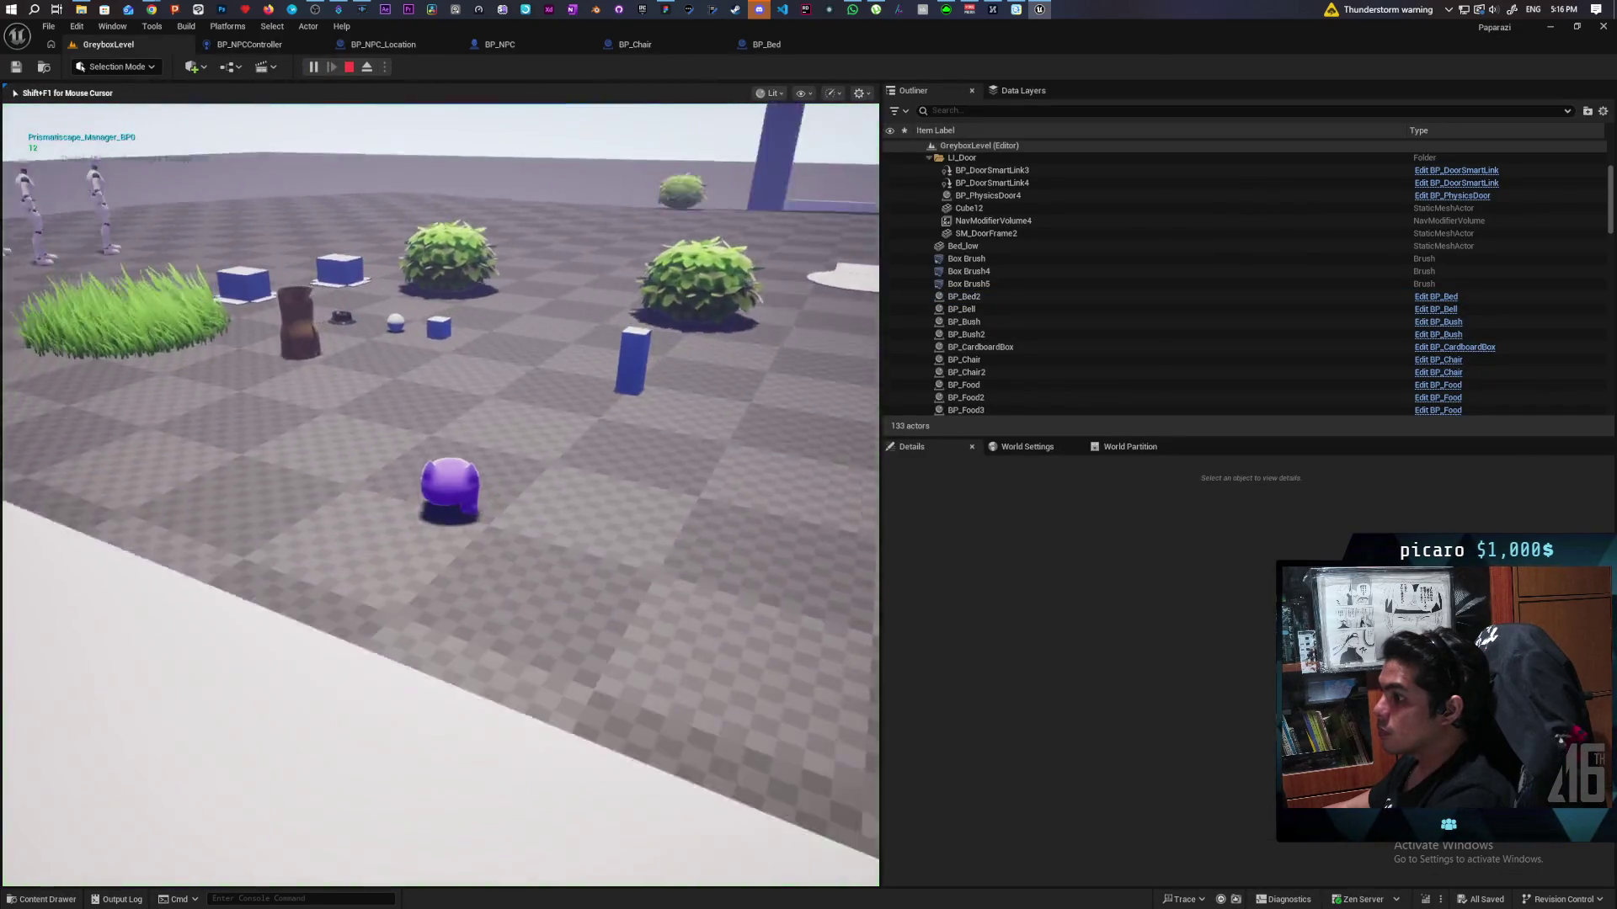
key("w")
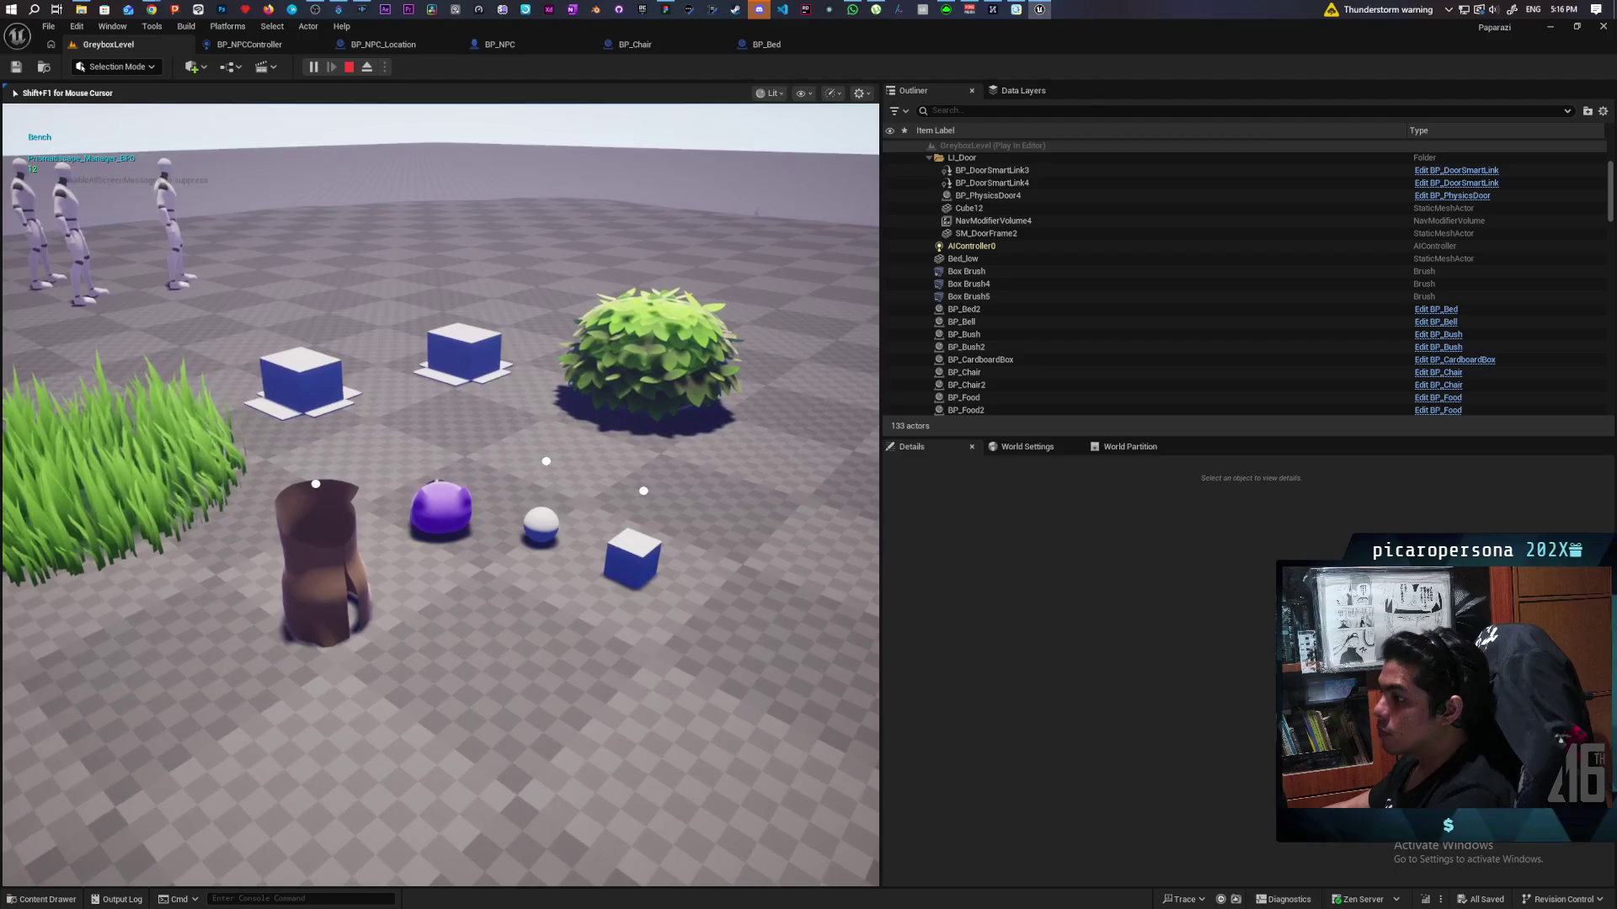
key("w")
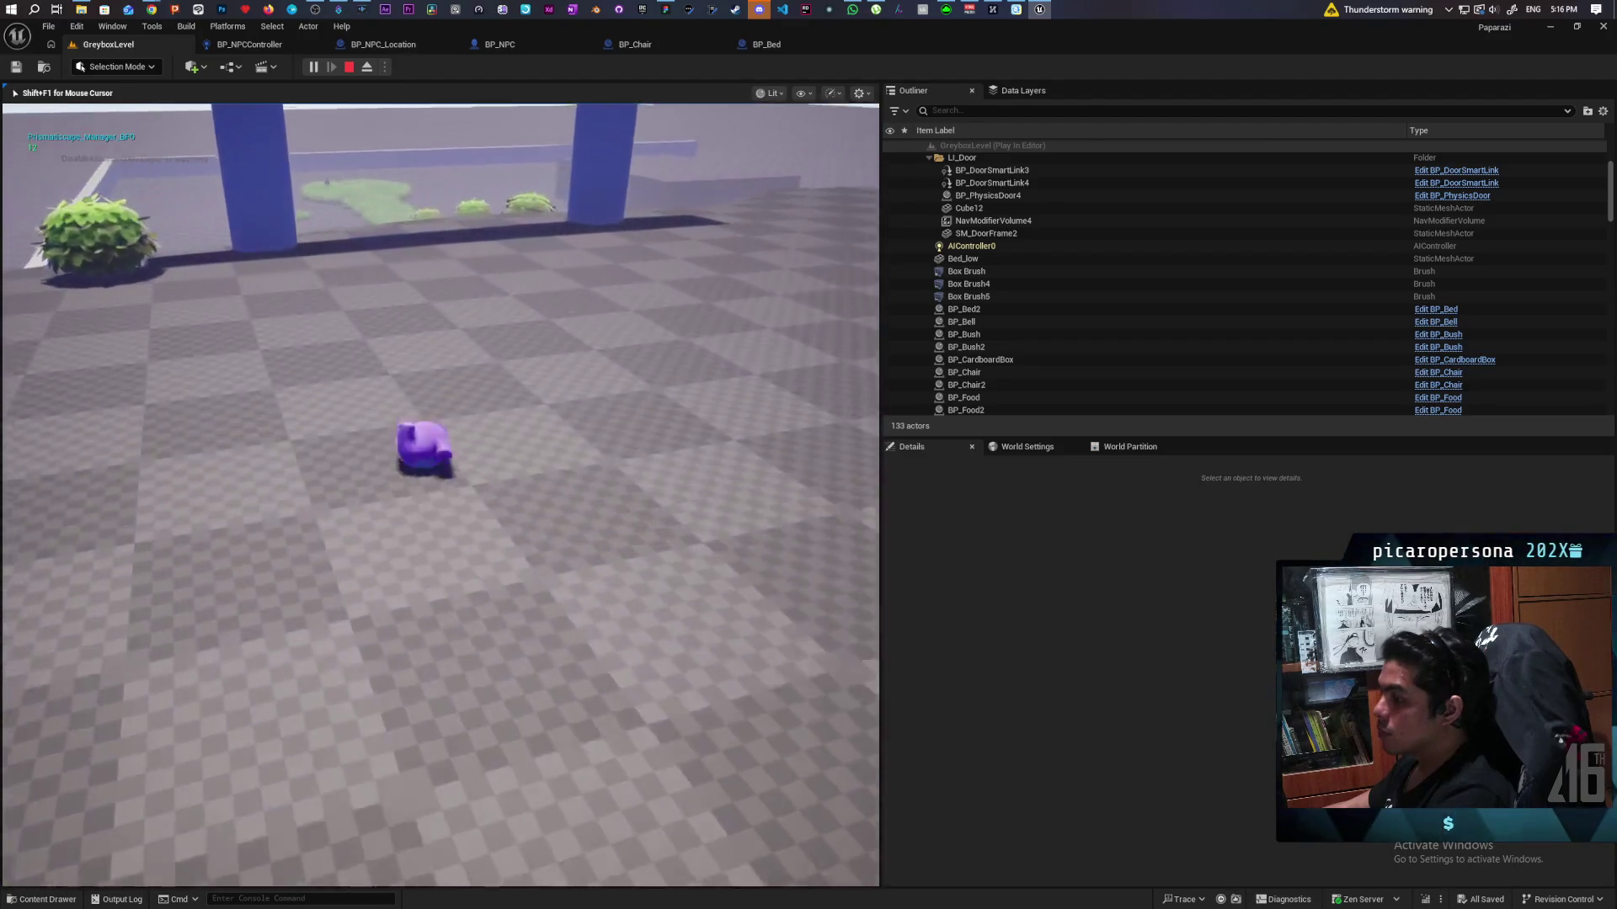
key("w")
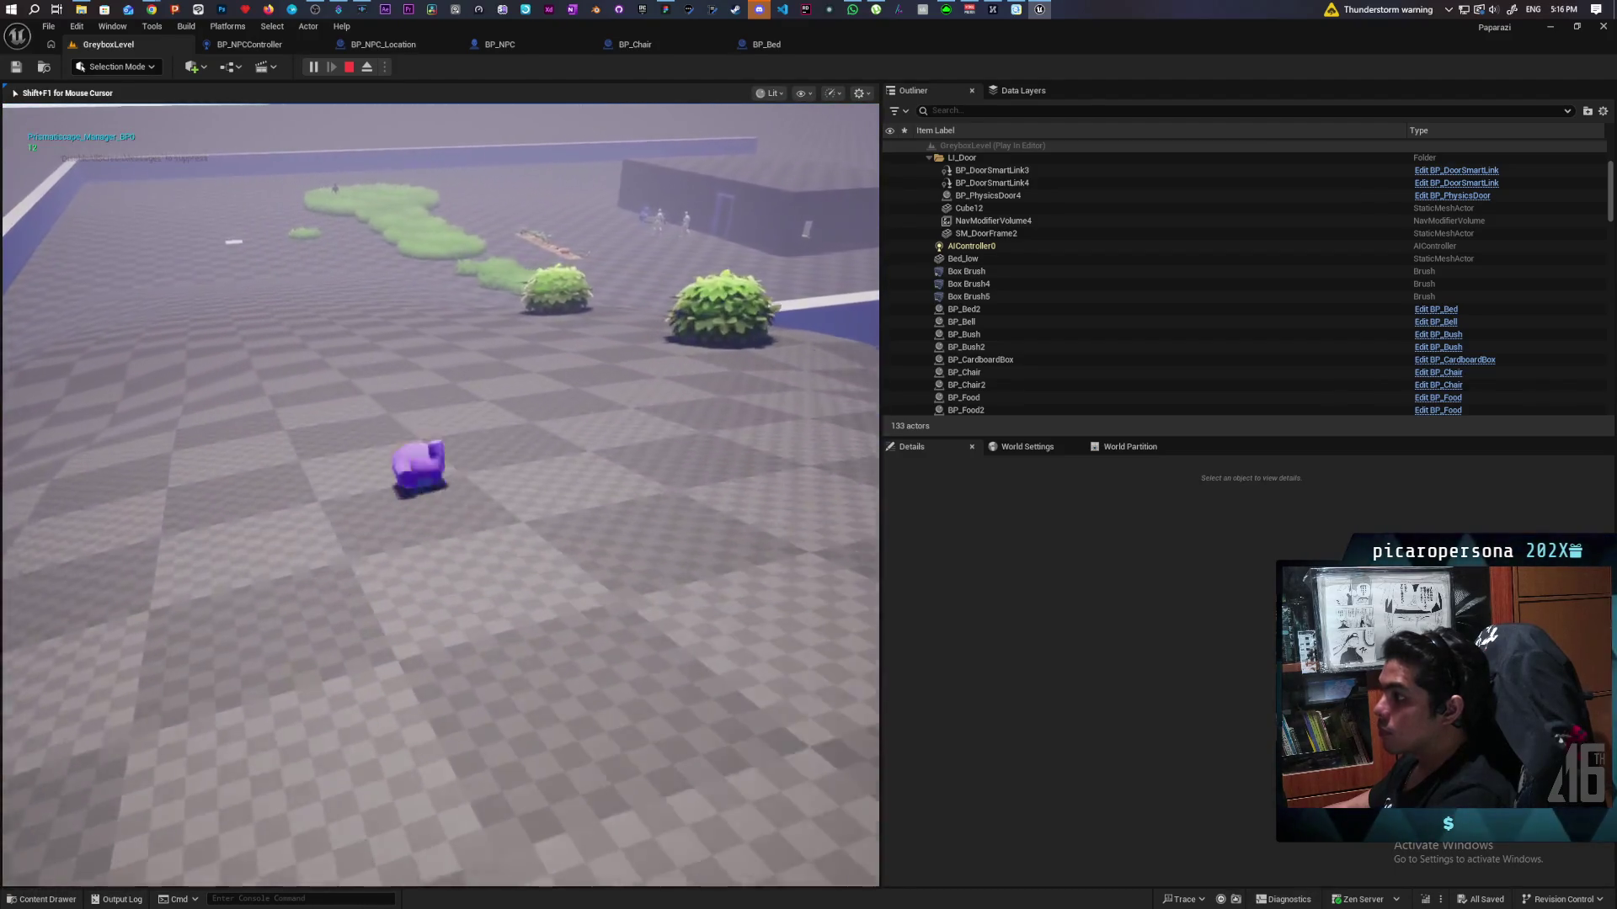
key("w")
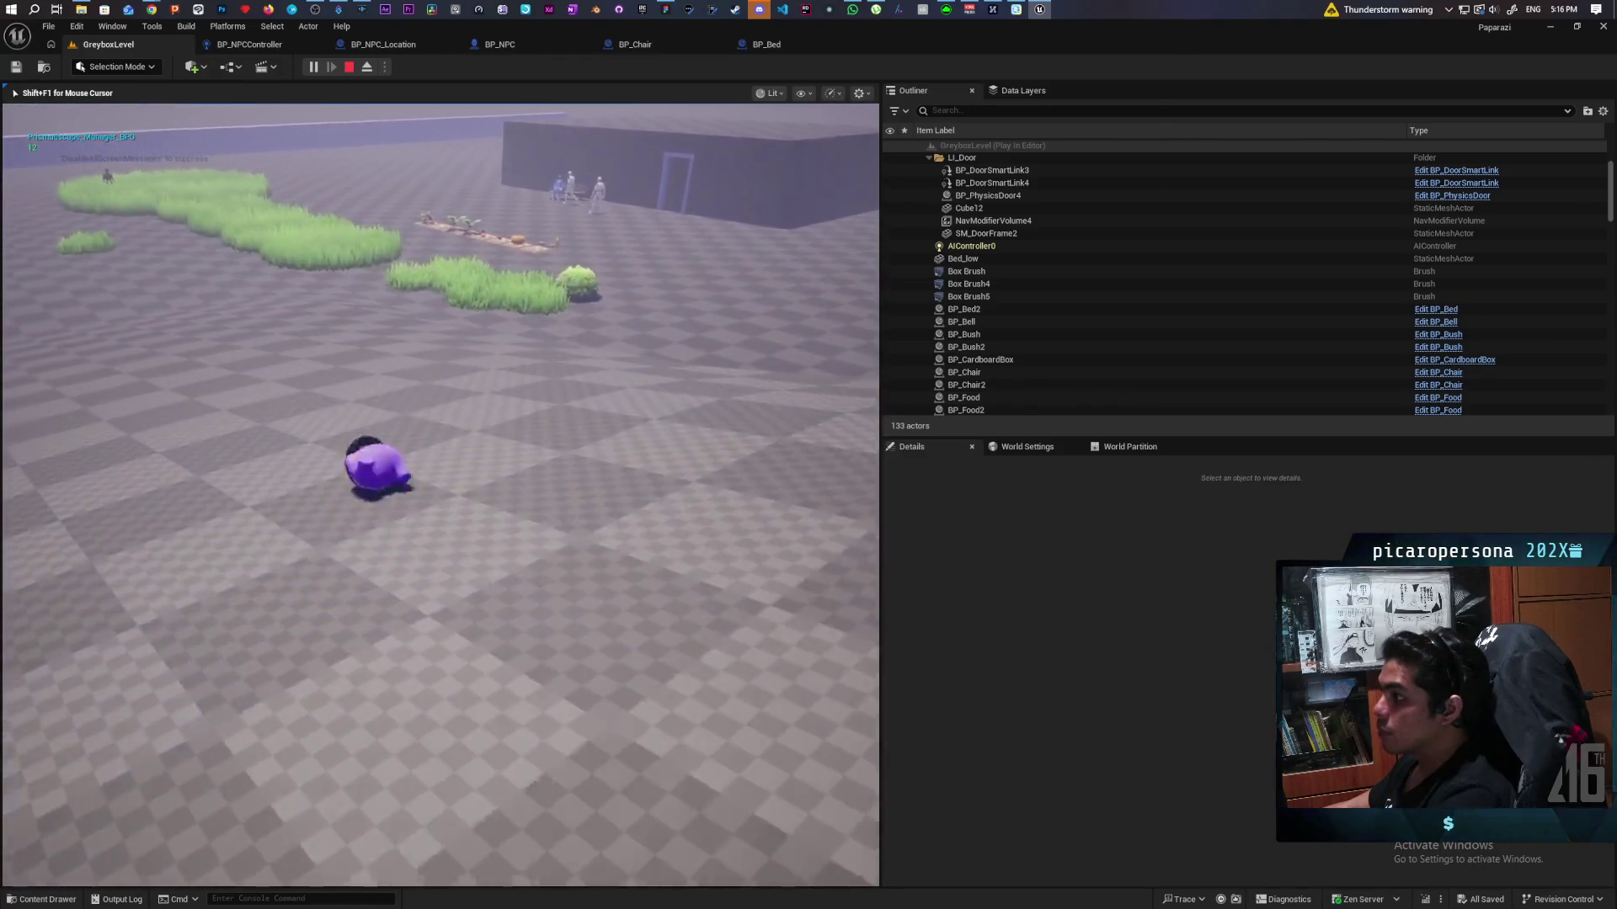
key("w")
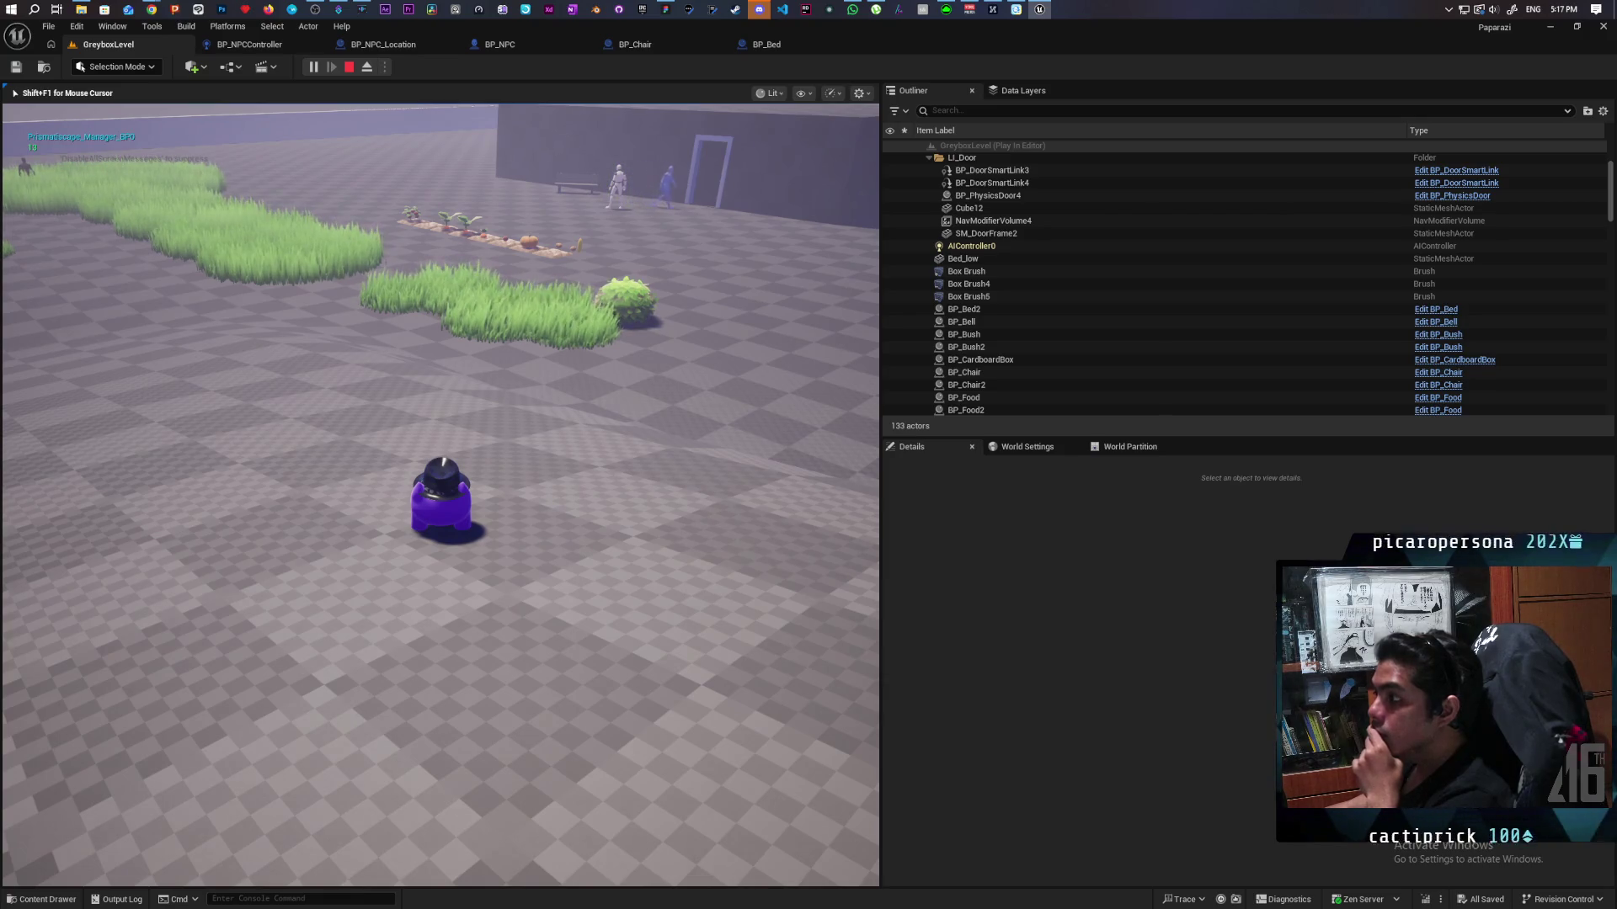
key("Escape")
mouse_move(603, 321)
left_mouse_down()
mouse_move(572, 227)
mouse_move(589, 305)
mouse_move(593, 291)
mouse_move(506, 401)
left_mouse_up()
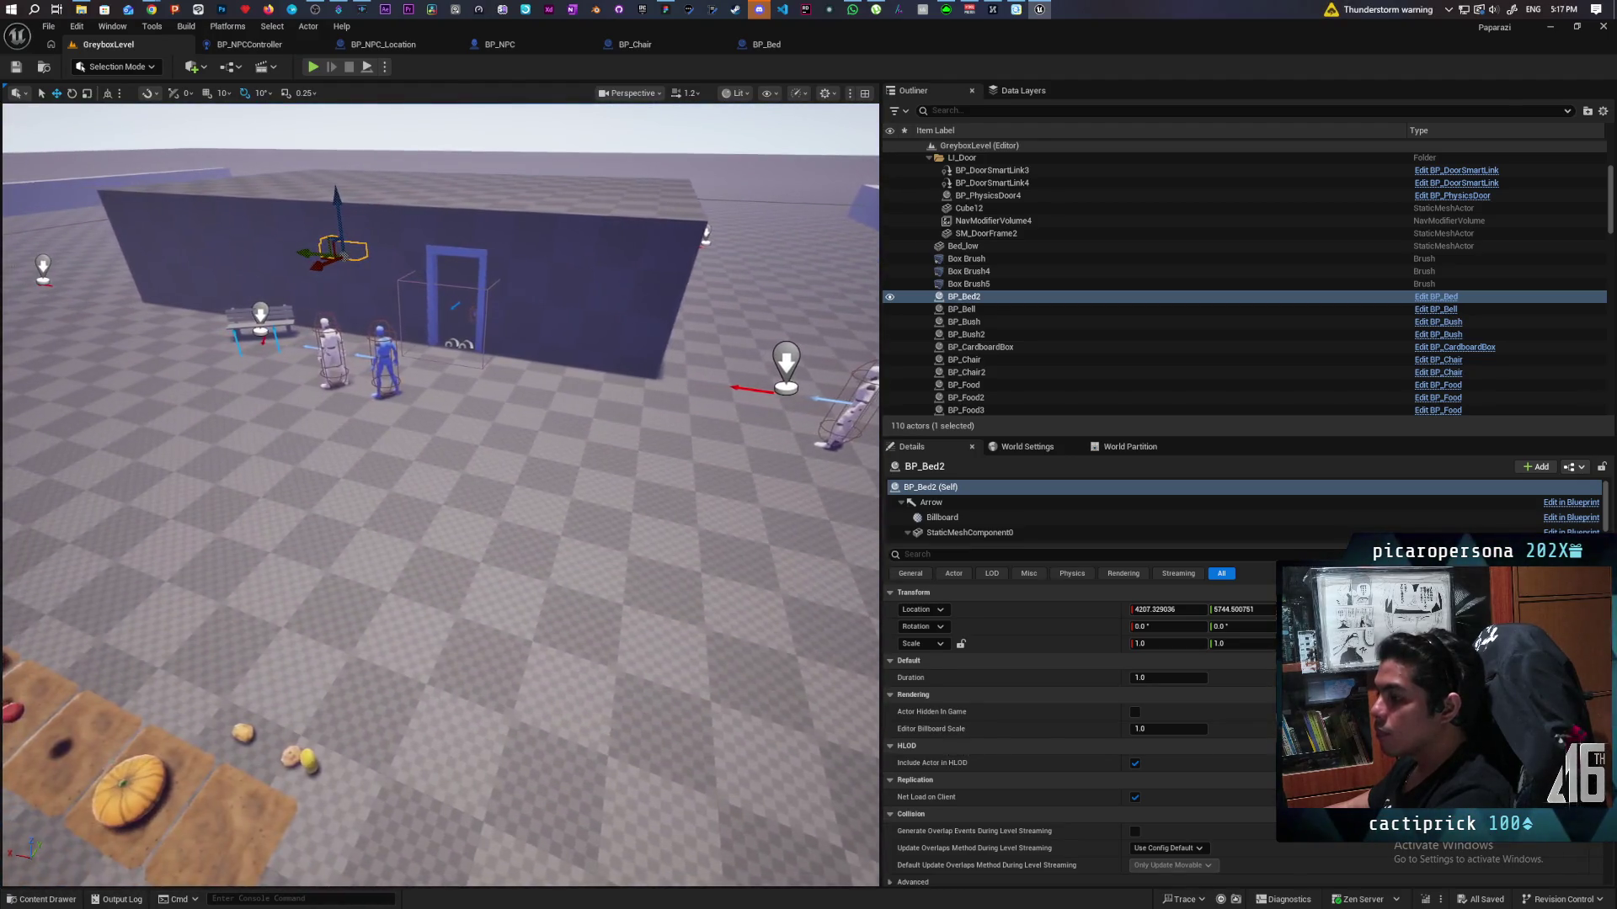
left_click(389, 352)
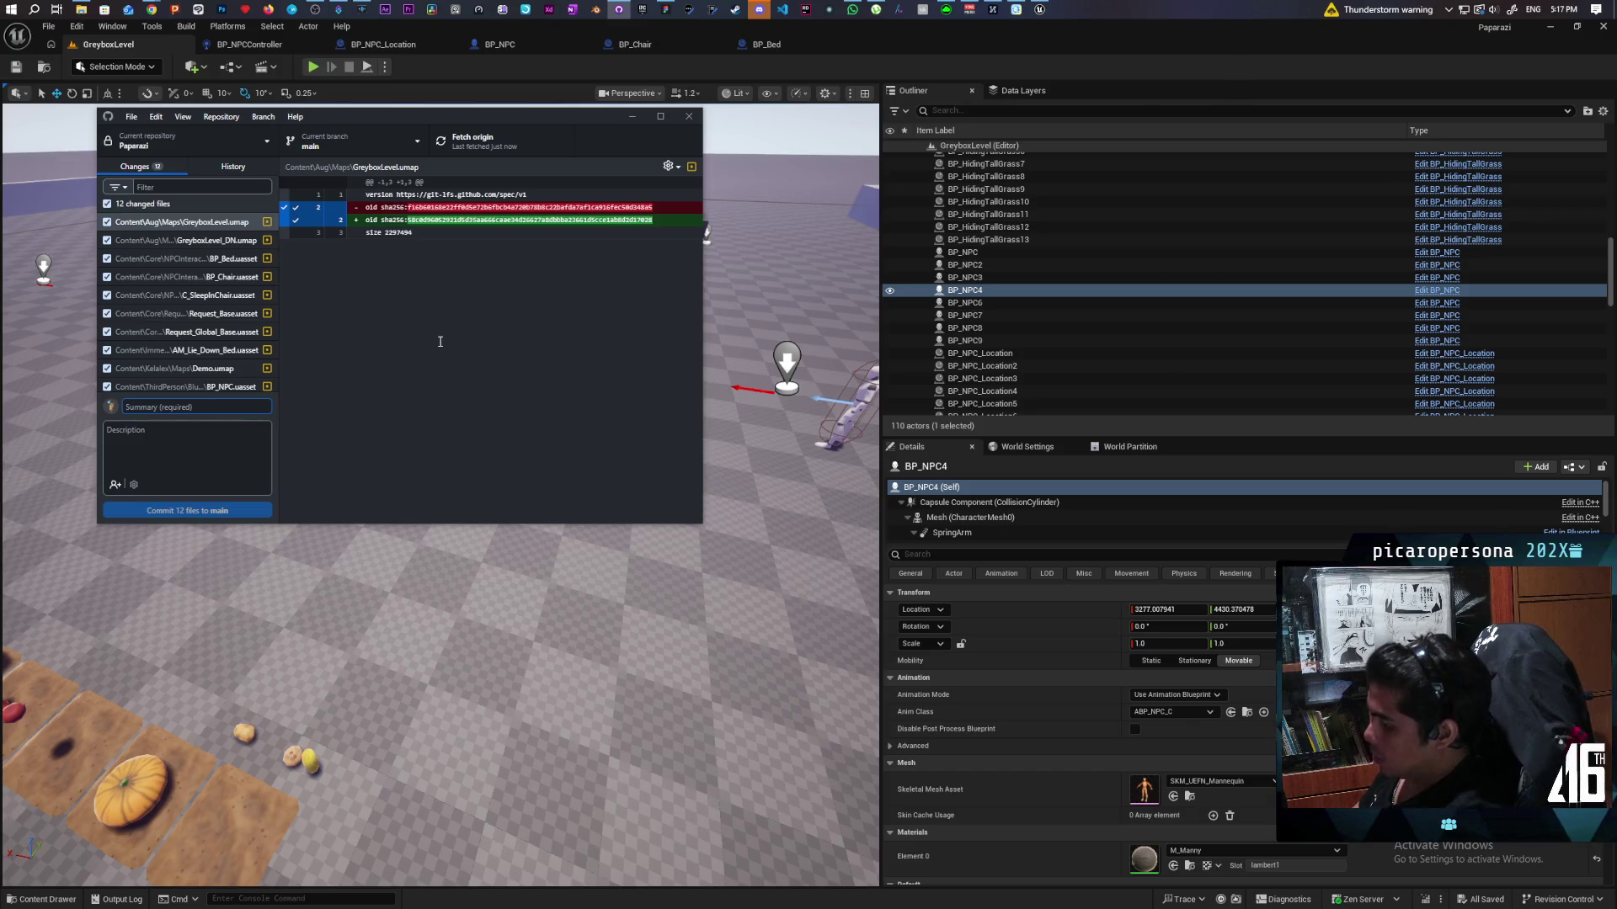
Step: Commit all 12 changed files to main as 'moved behavior to BP location', then push origin
type("moved behavior to BP location")
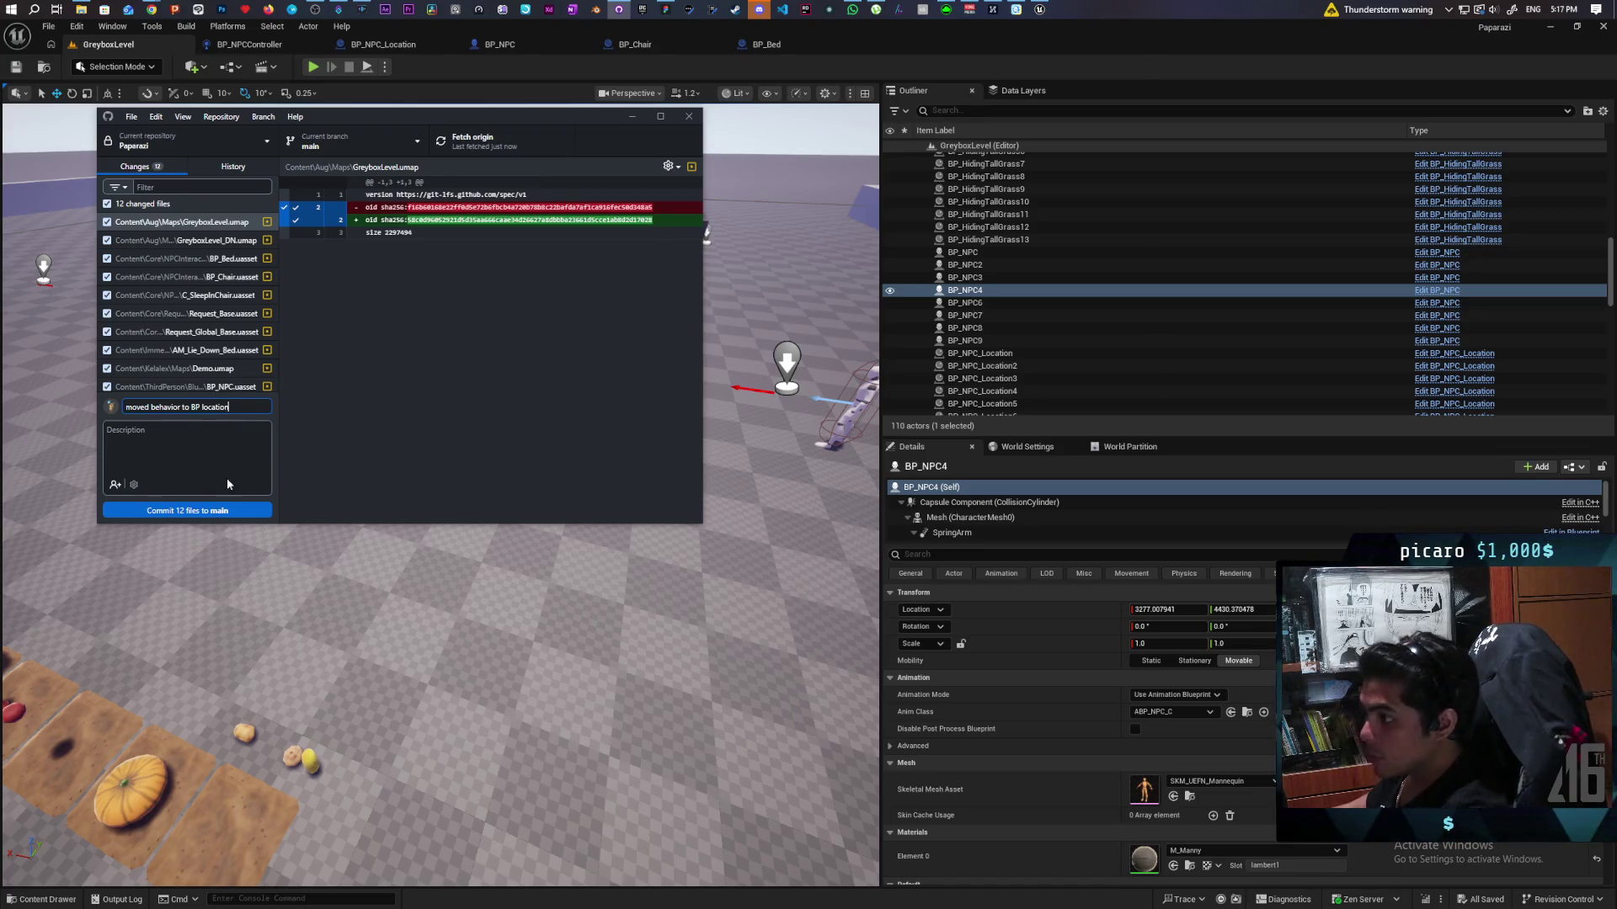
left_click(233, 510)
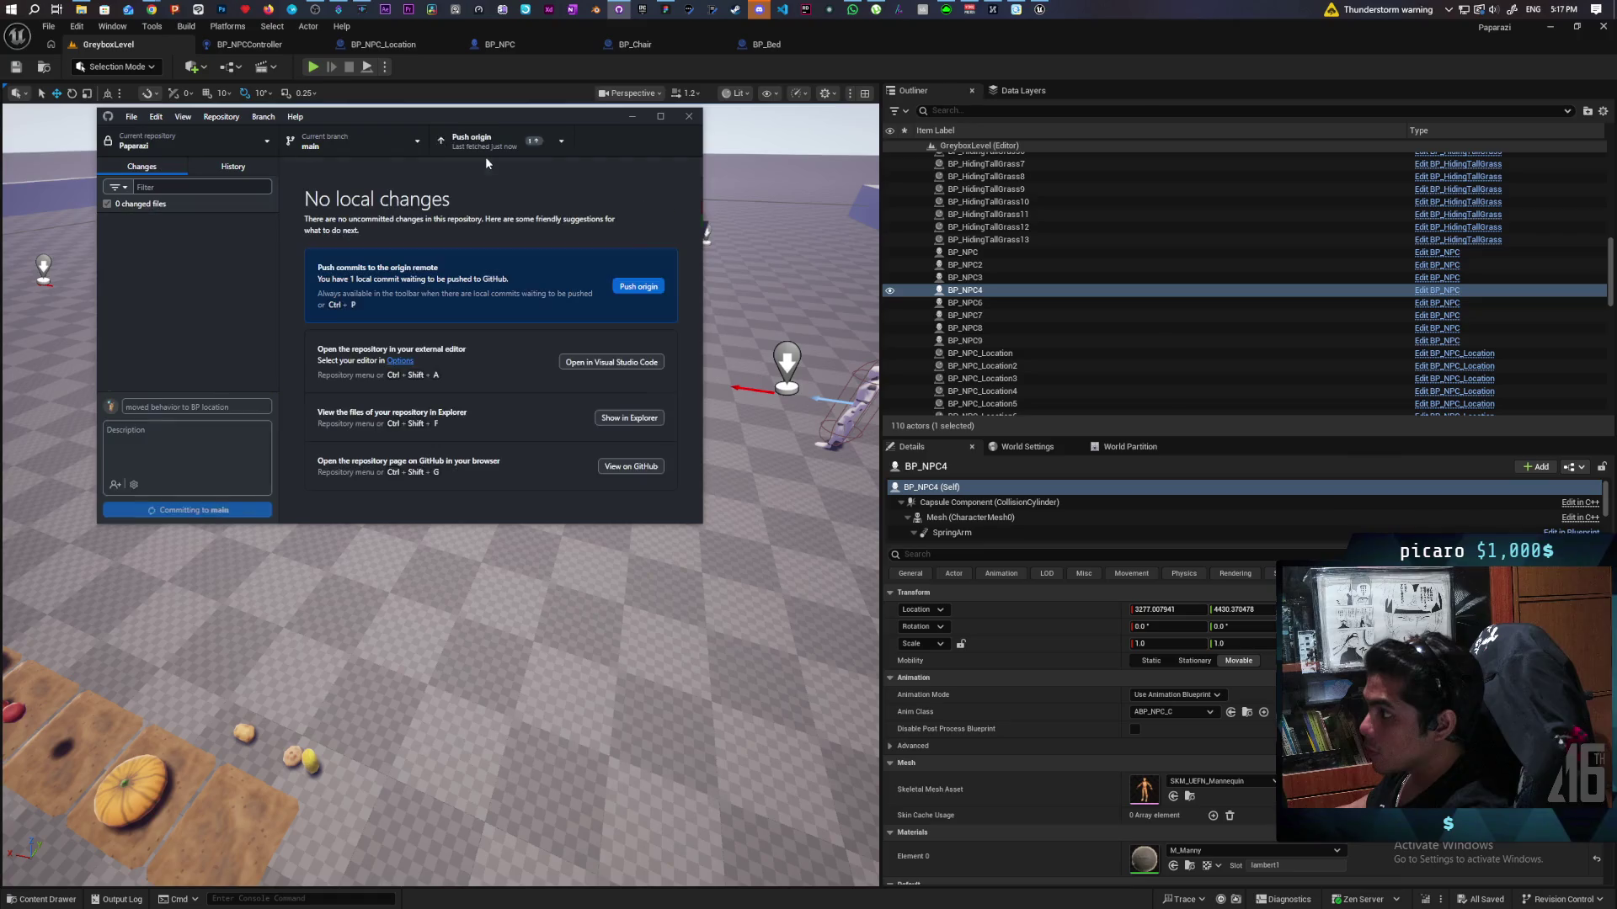
left_click(485, 154)
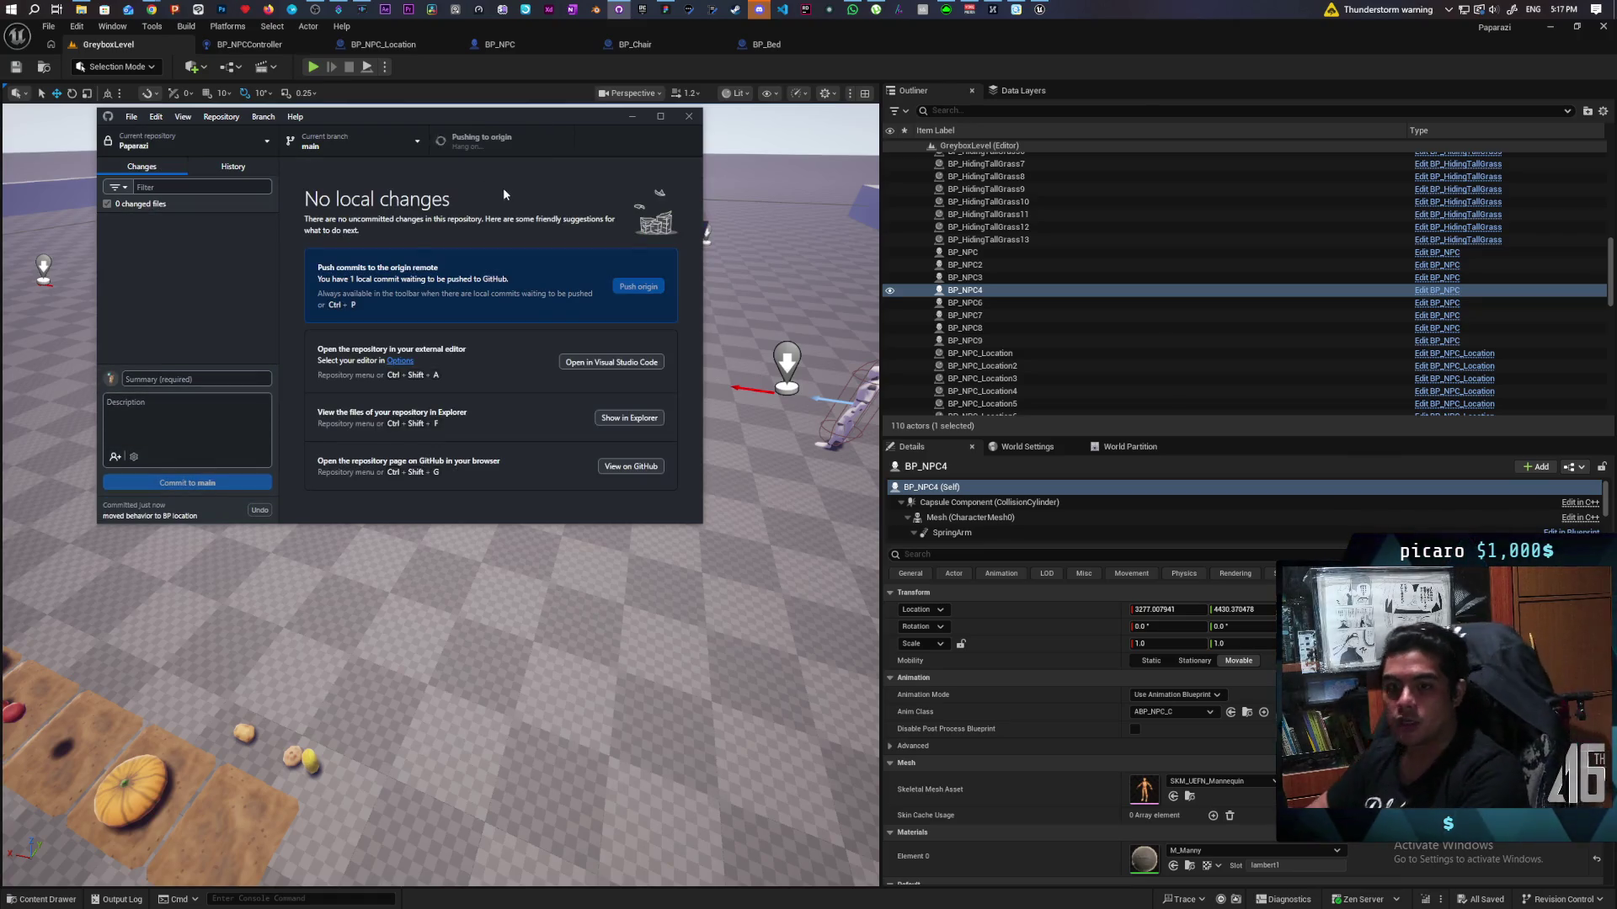
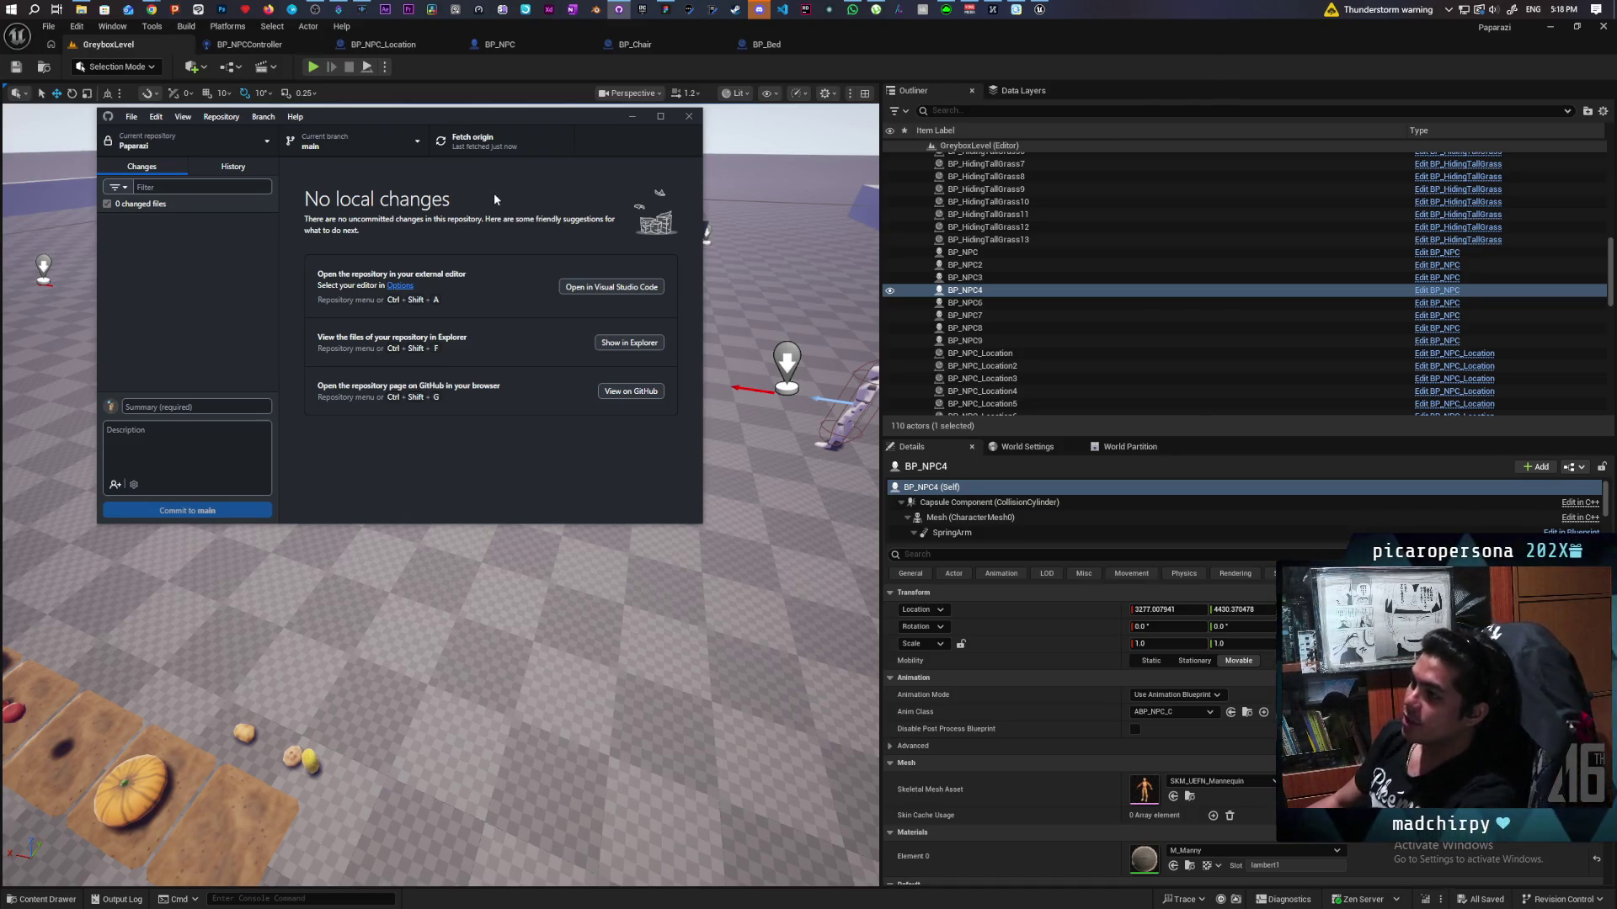
Step: Minimize GitHub Desktop and bring up BP_NPCController's Find Seat graph in Unreal
left_click(484, 68)
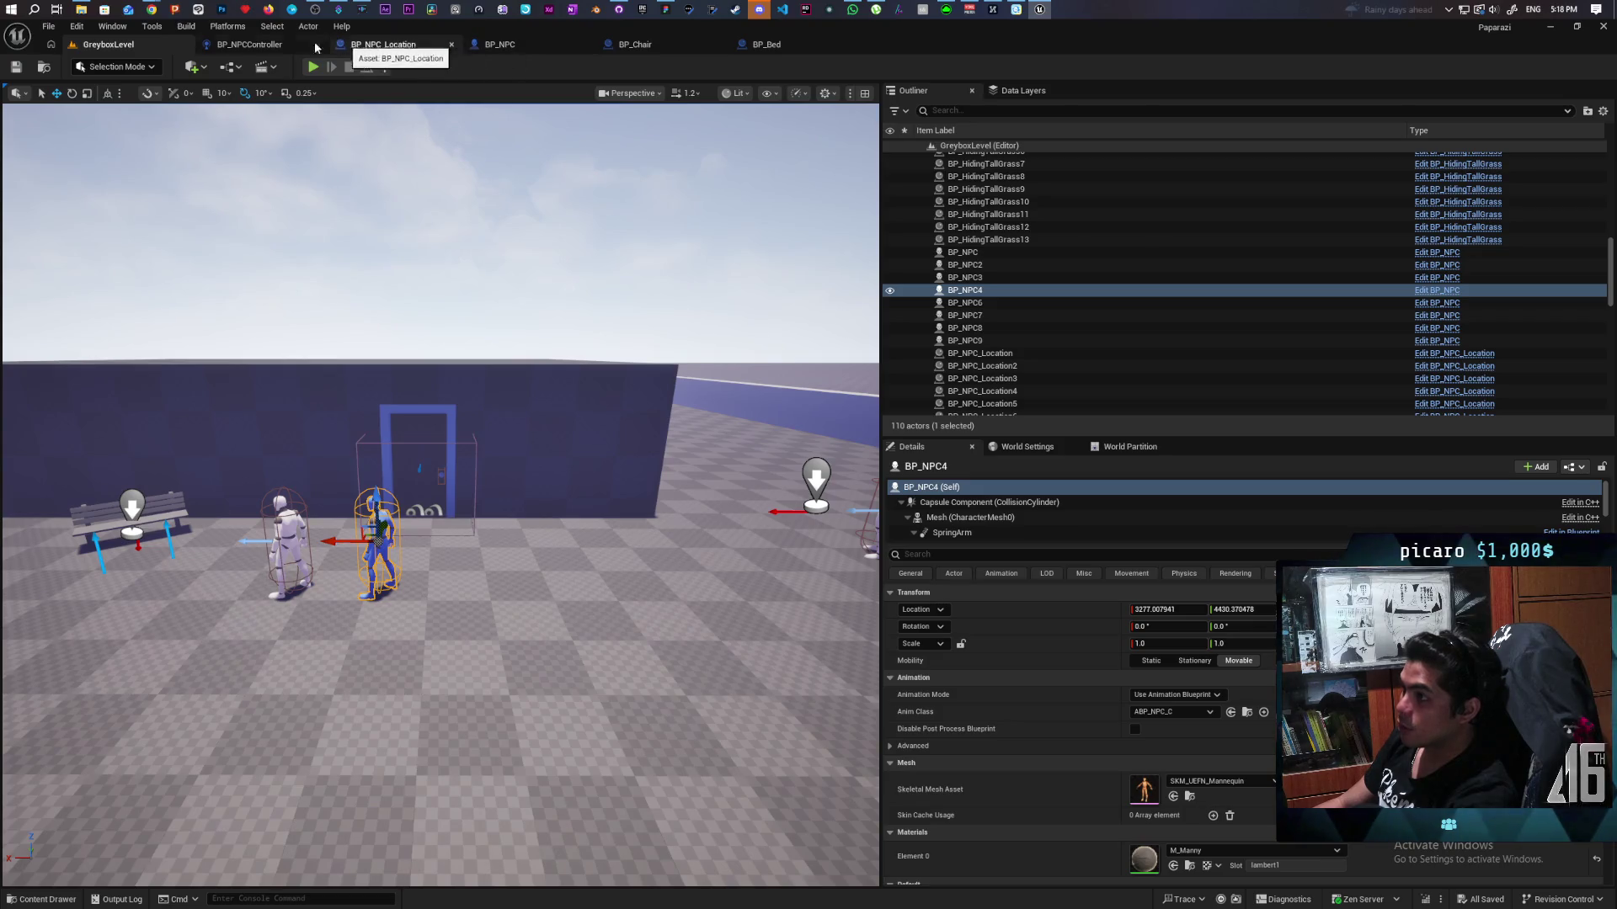
left_click(250, 44)
scroll(648, 334, "down", 10)
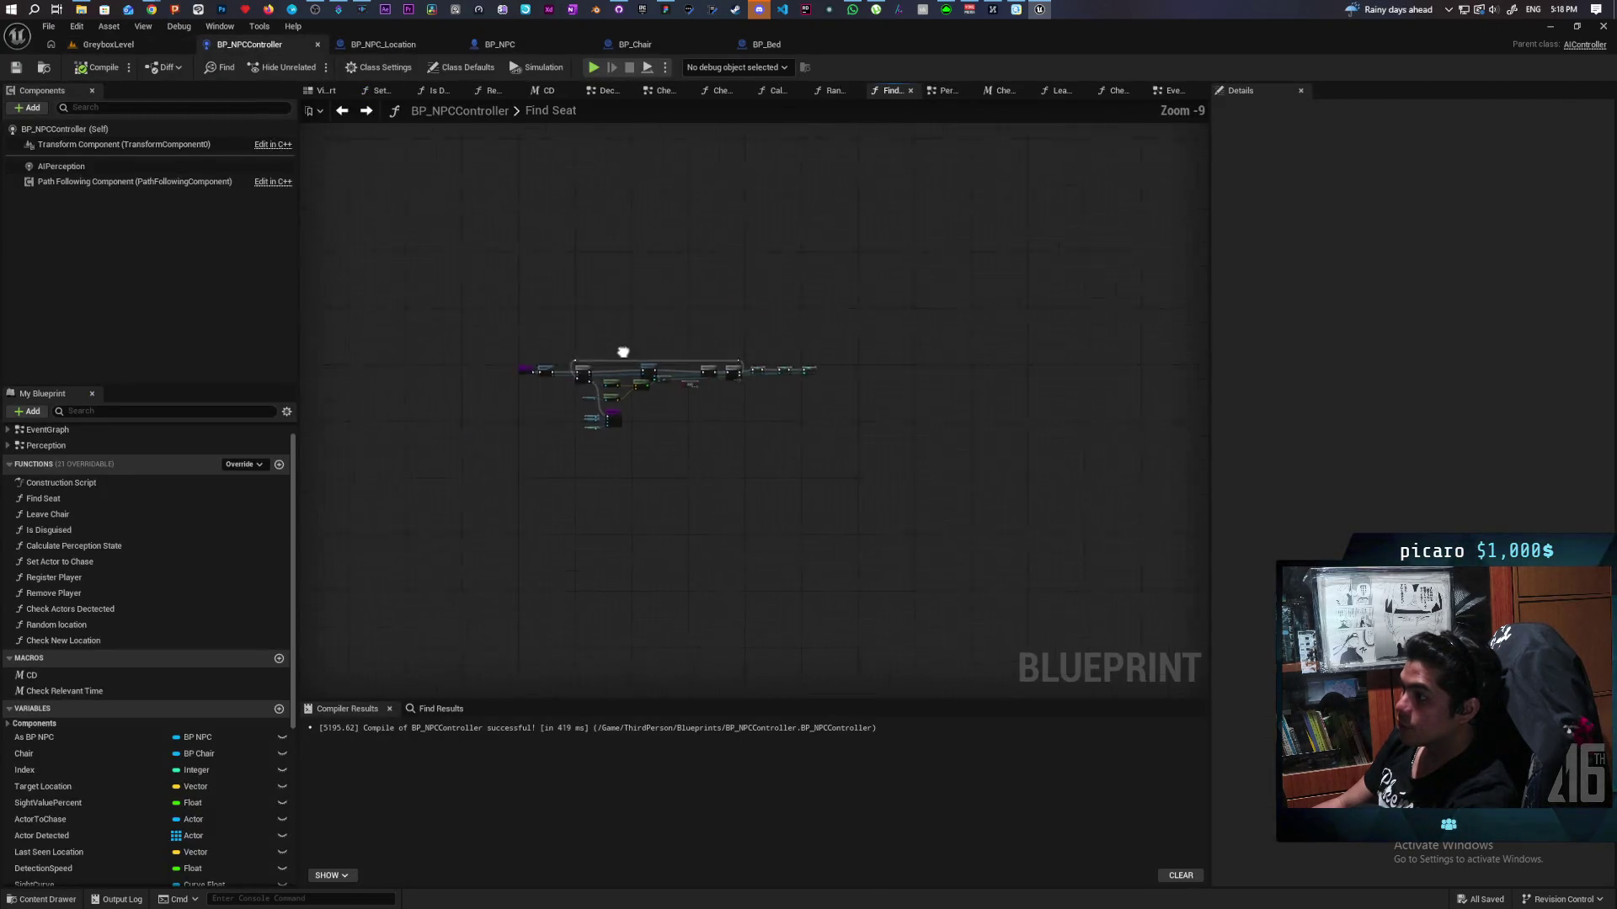
Step: Survey BP_NPCController's EventGraph, from the Sit Complete chain out to every comment group
left_click(1166, 92)
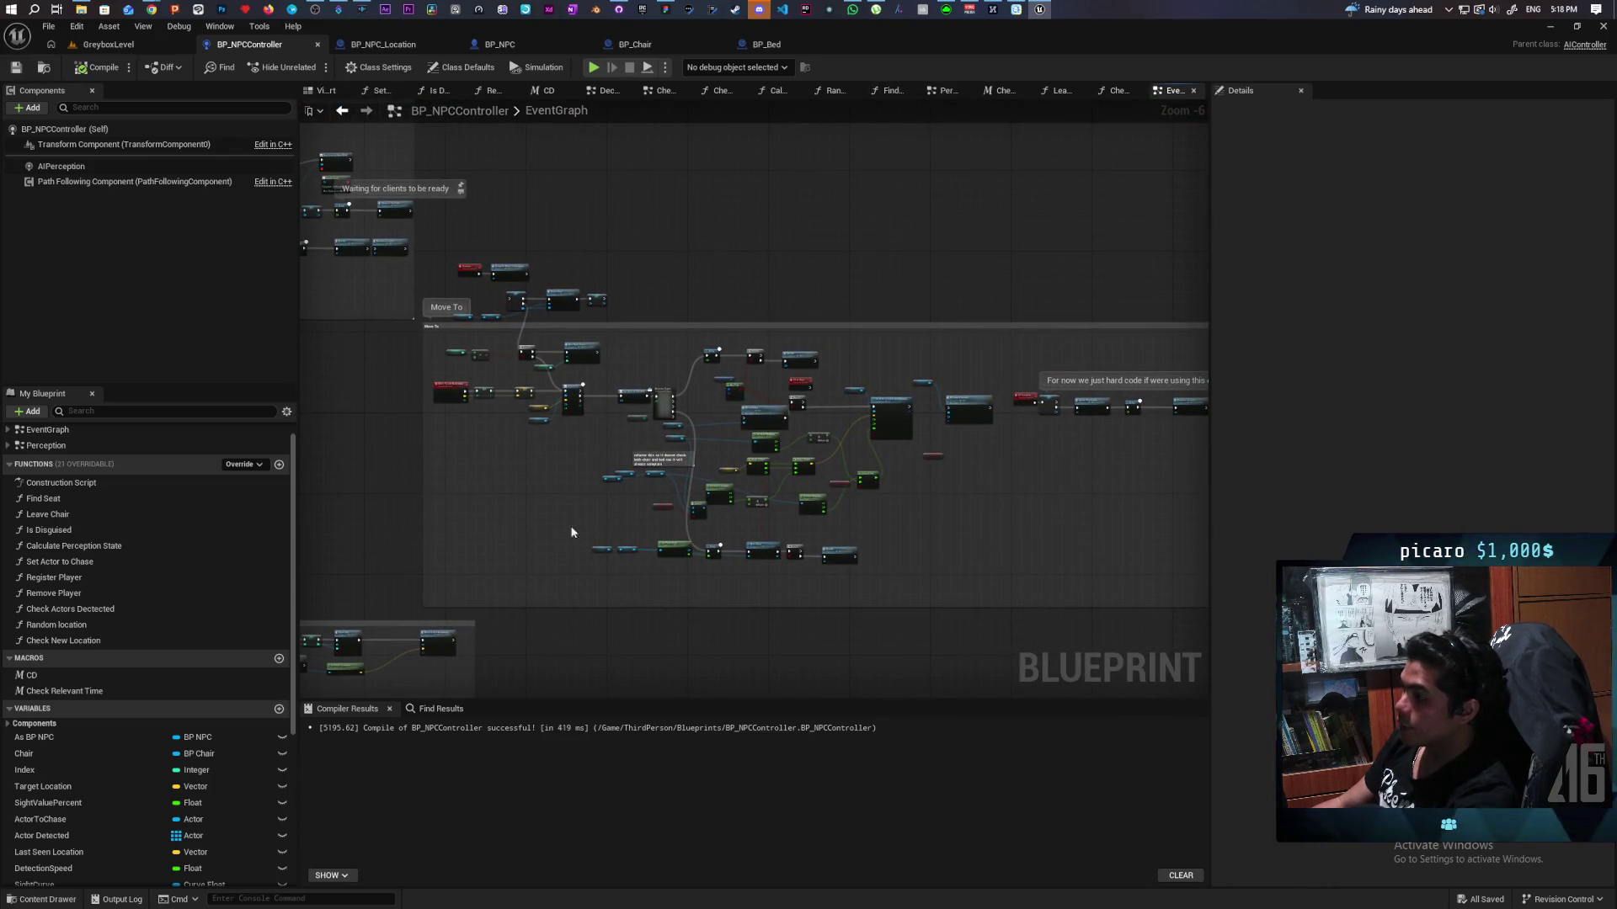
scroll(492, 330, "up", 3)
mouse_move(454, 428)
left_mouse_down()
mouse_move(494, 253)
mouse_move(517, 309)
left_mouse_up()
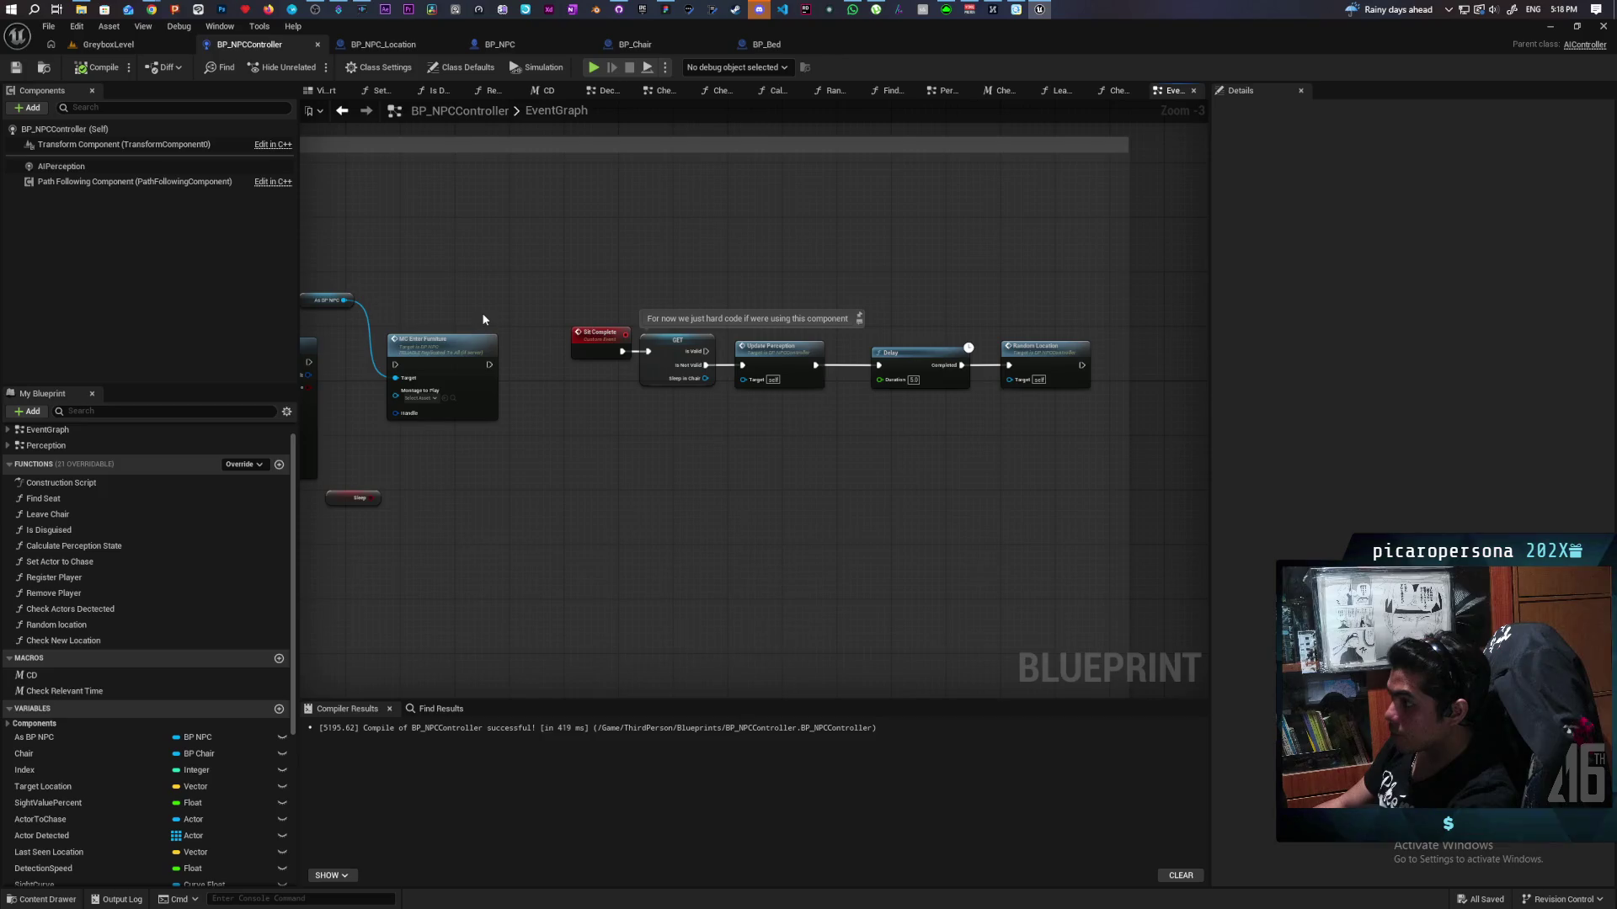
scroll(483, 319, "down", 6)
left_click_drag(469, 376, 827, 360)
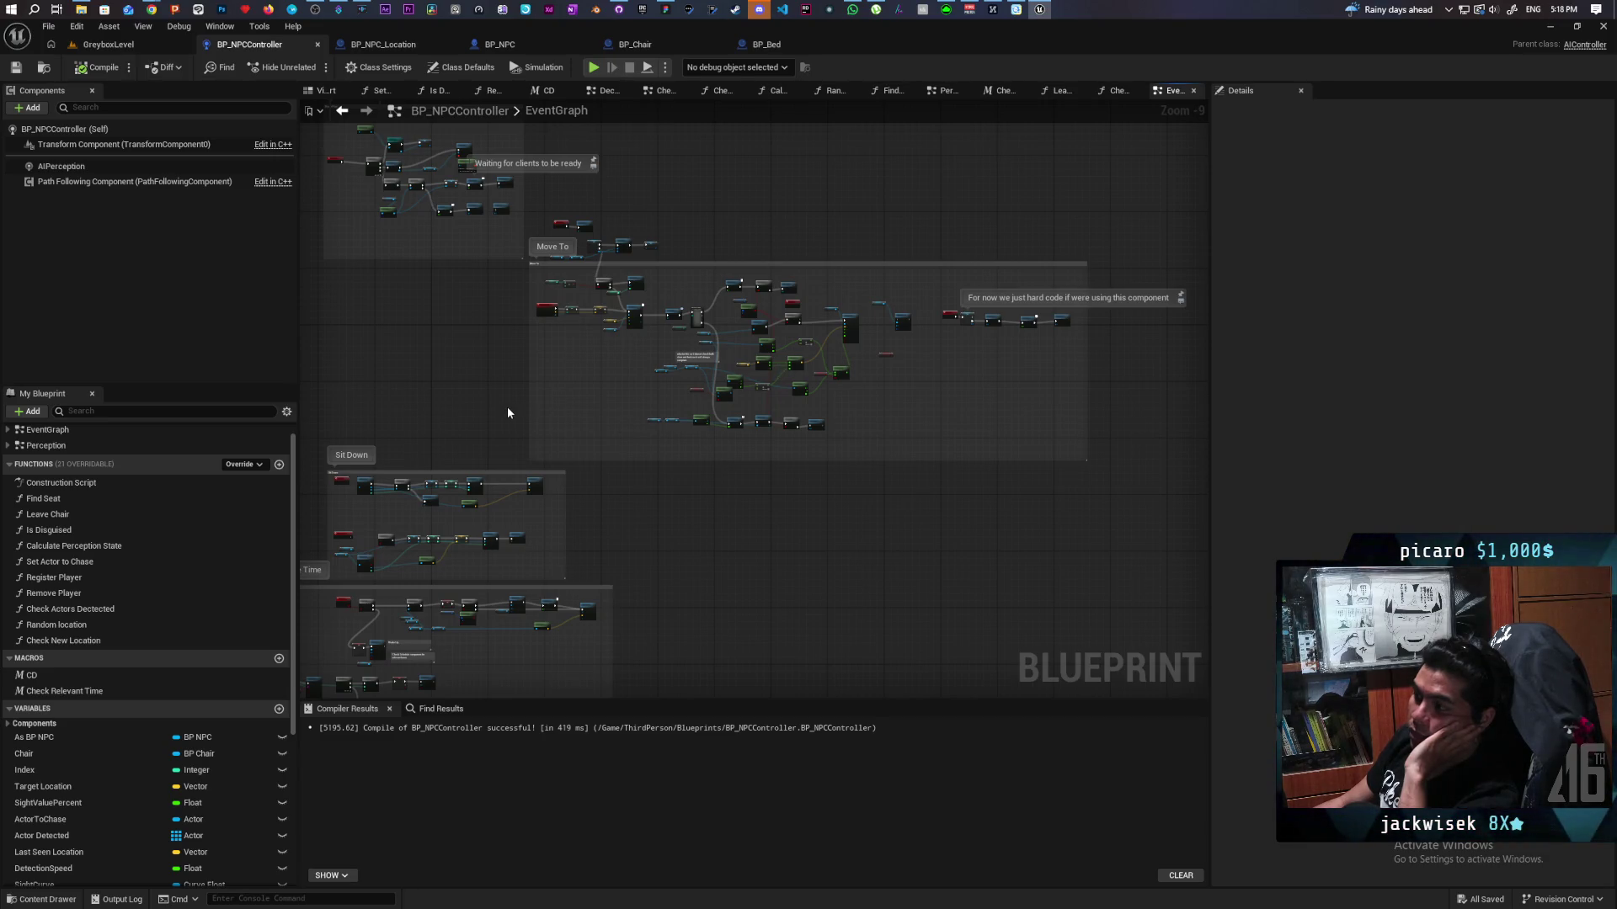
key("Home")
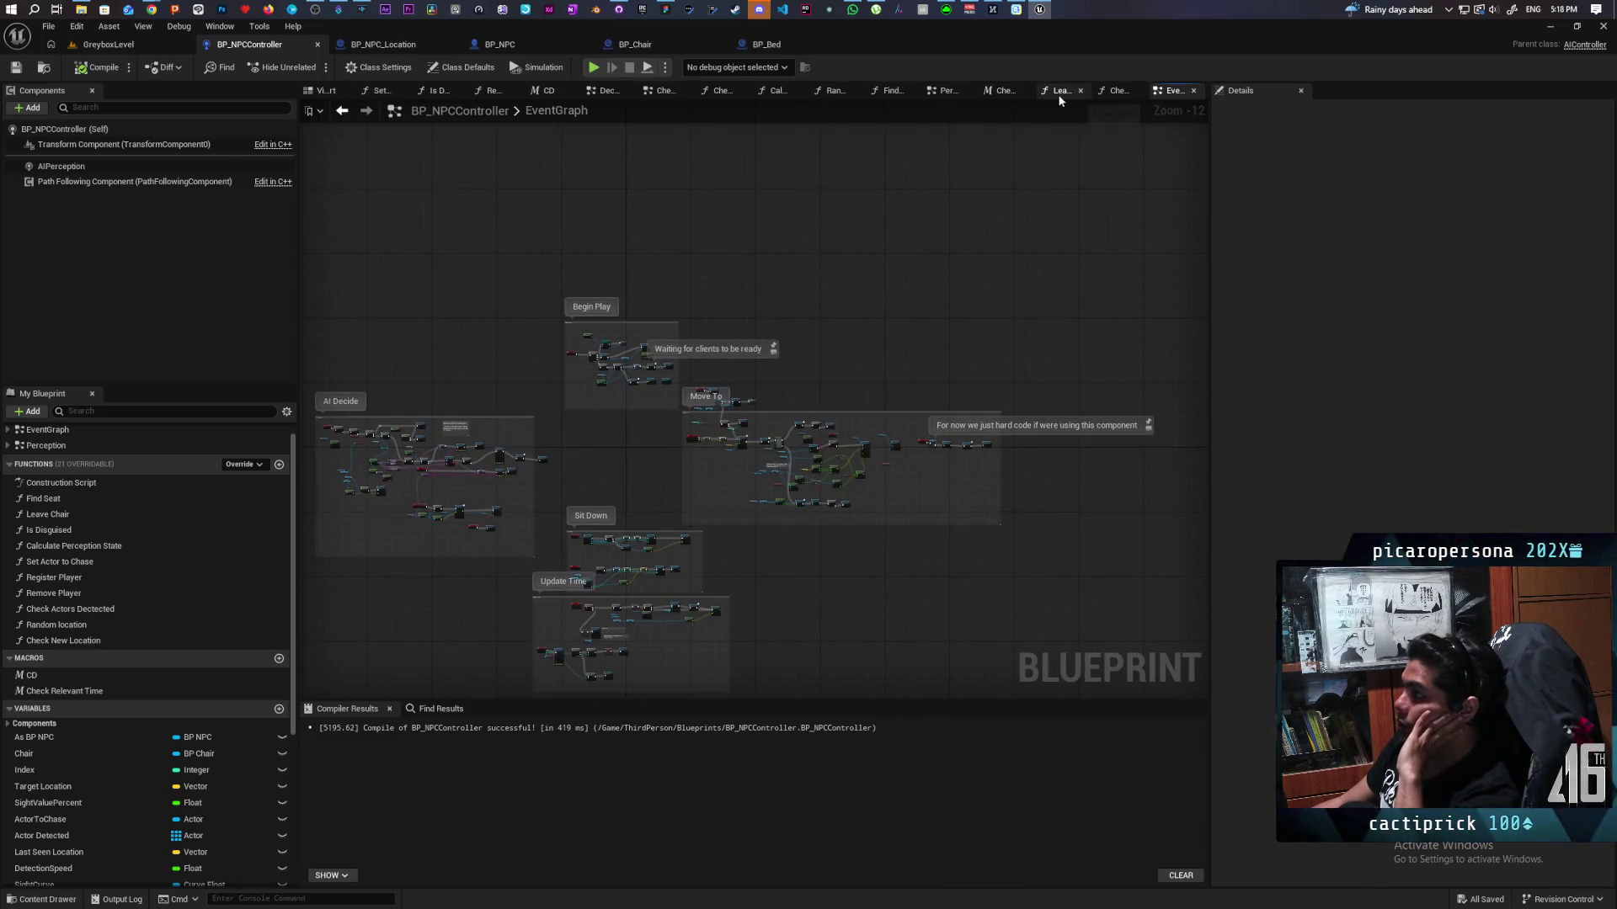
Step: Switch to the Perception function graph and frame its comment groups
left_click(944, 90)
scroll(600, 386, "down", 4)
left_click_drag(585, 364, 514, 675)
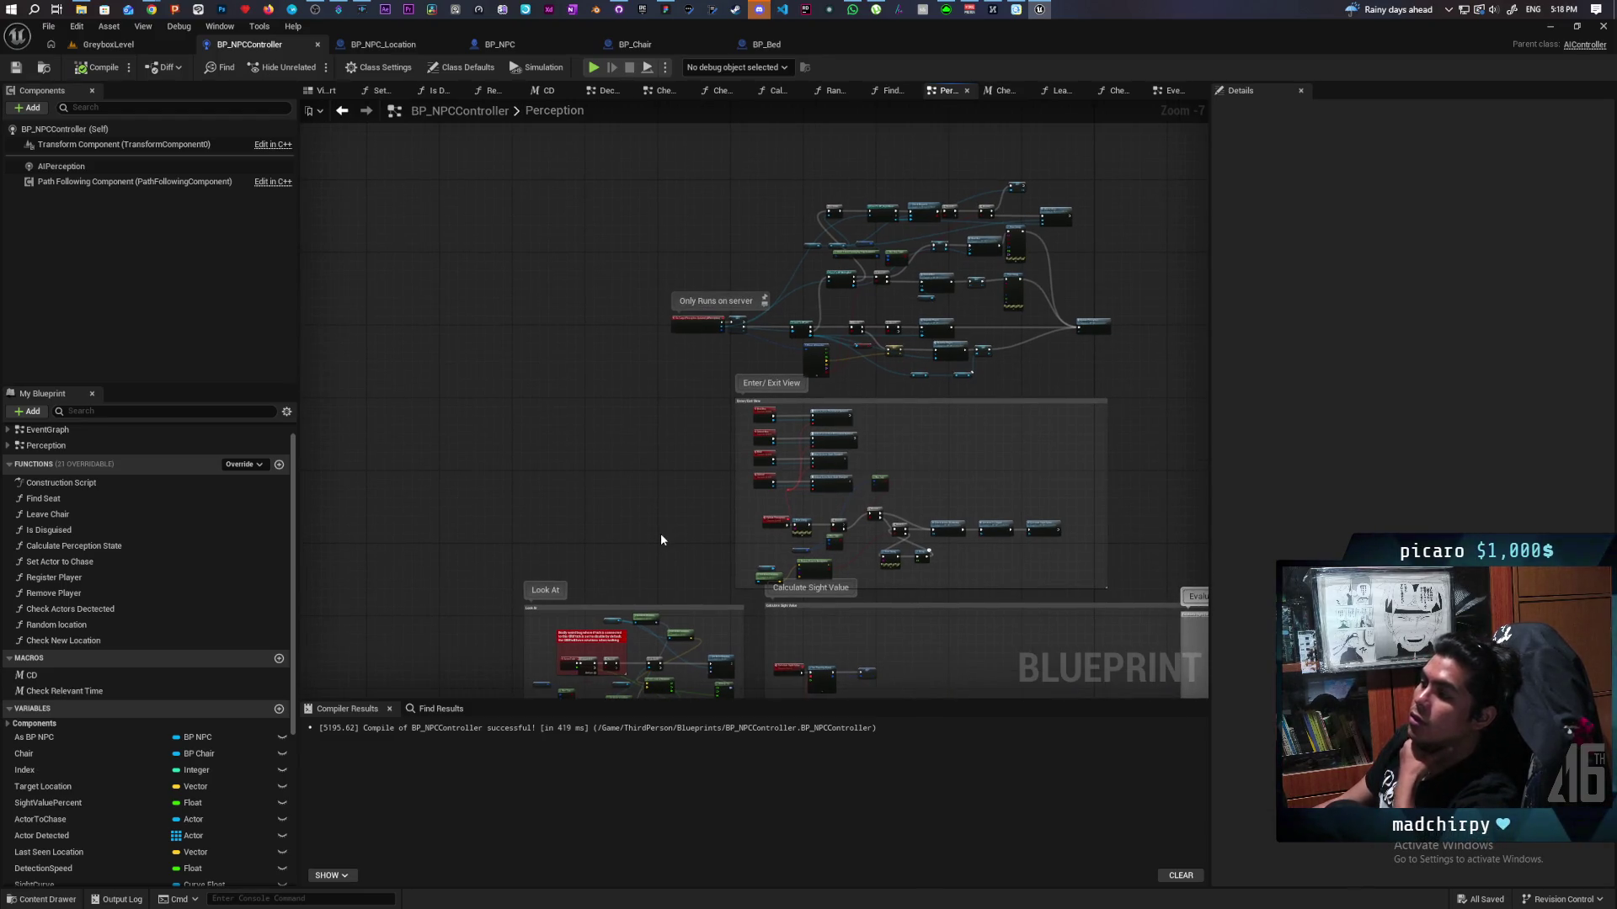
scroll(790, 357, "up", 4)
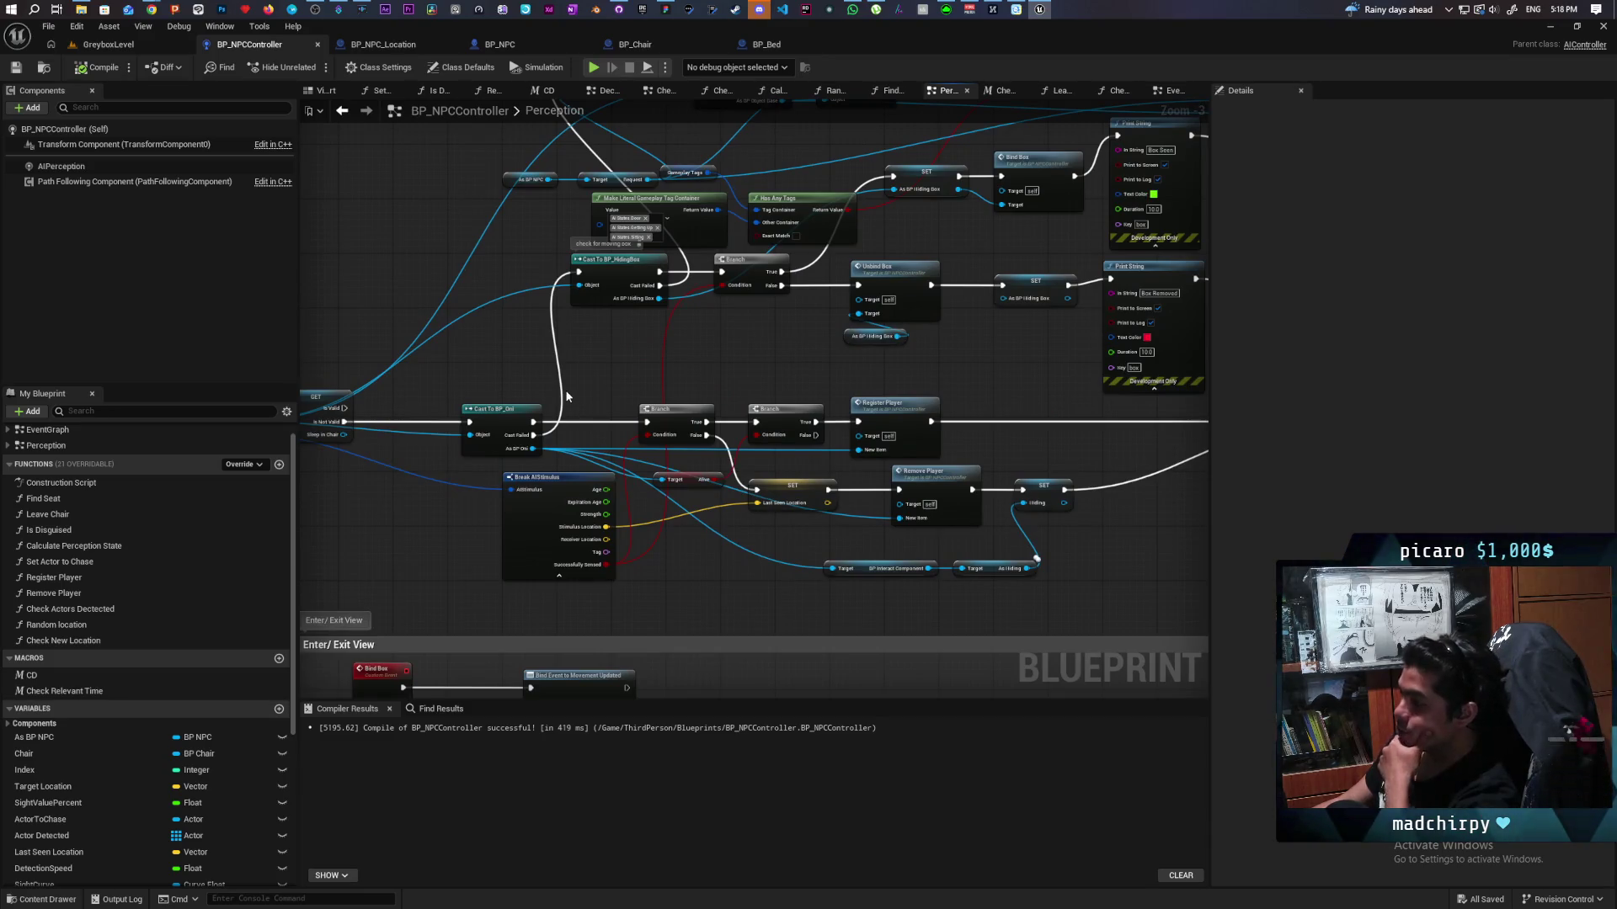
scroll(565, 396, "down", 3)
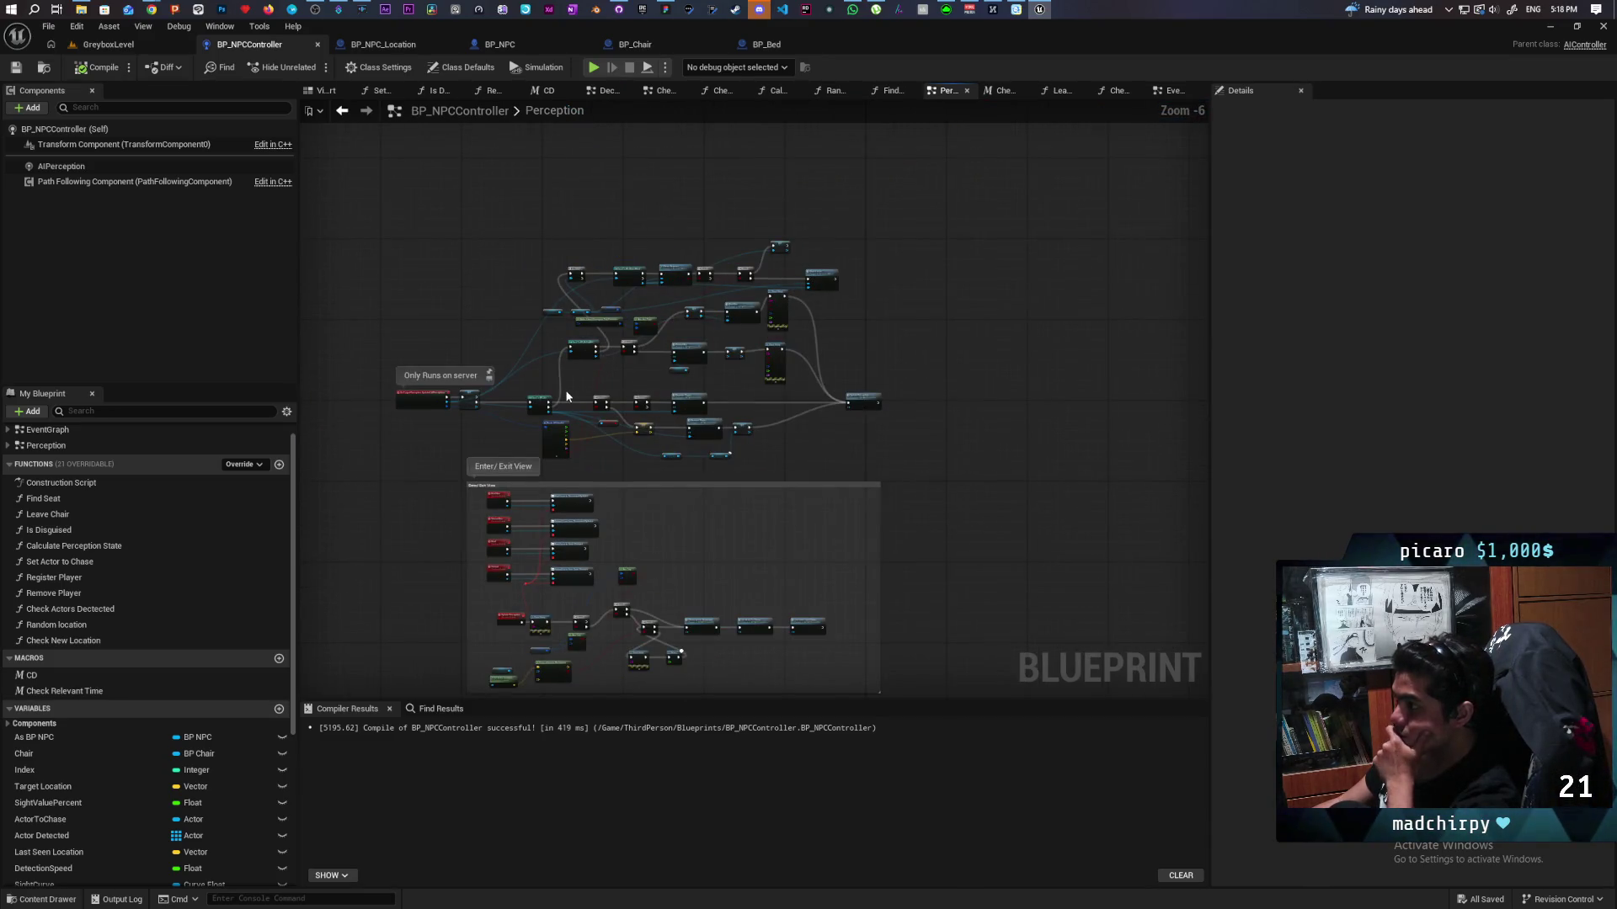
scroll(657, 399, "up", 3)
scroll(686, 391, "down", 1)
left_click_drag(686, 391, 694, 447)
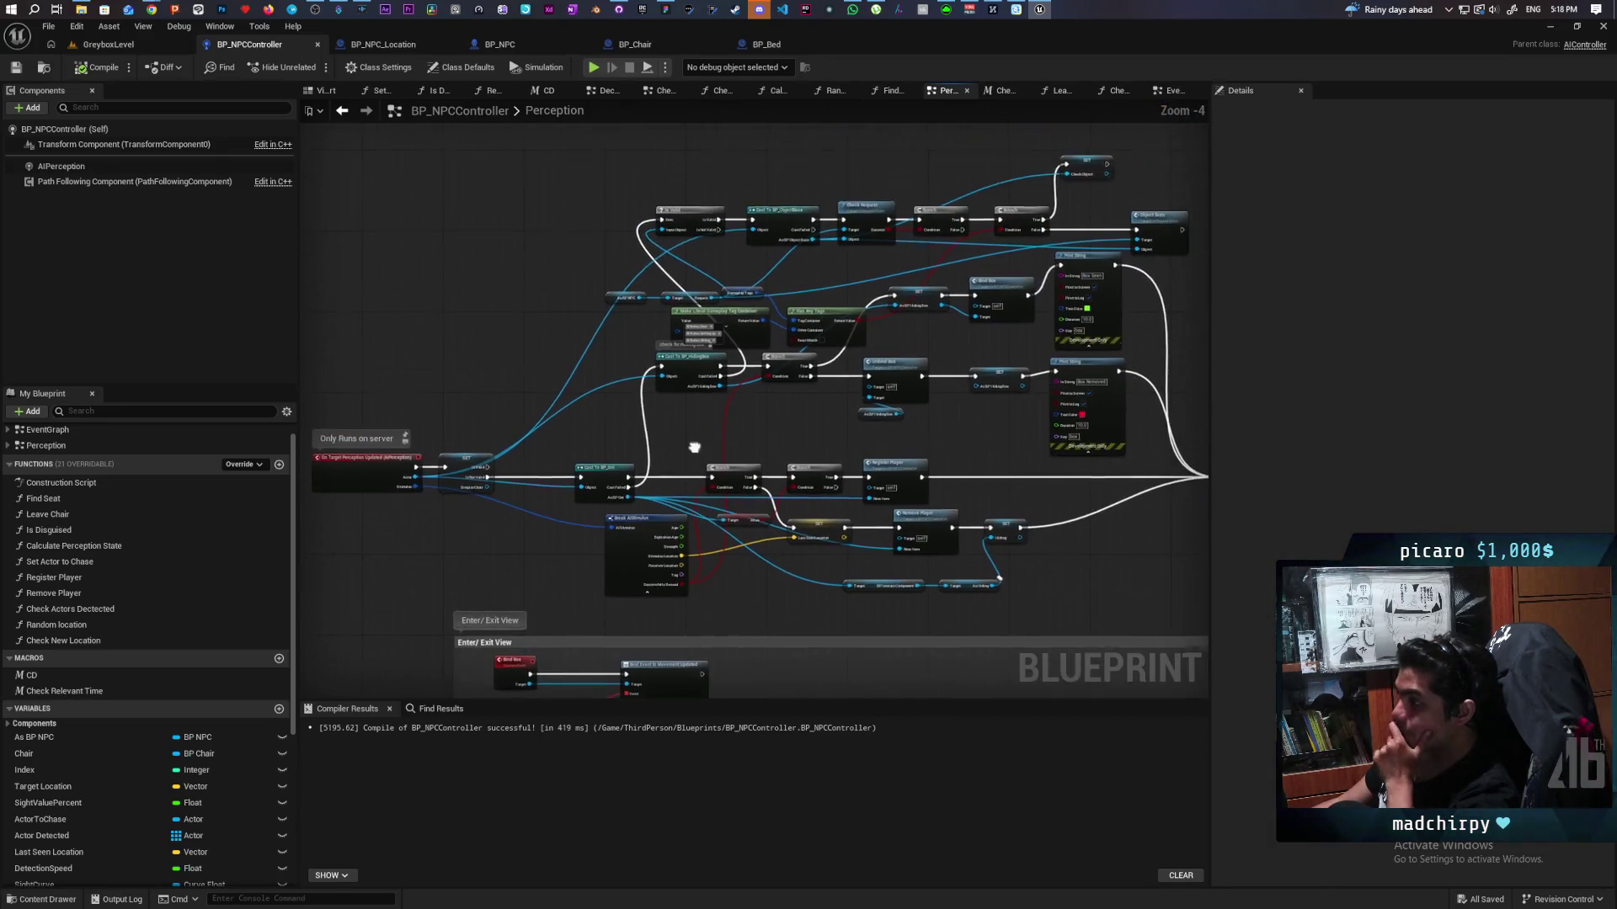
scroll(696, 442, "up", 3)
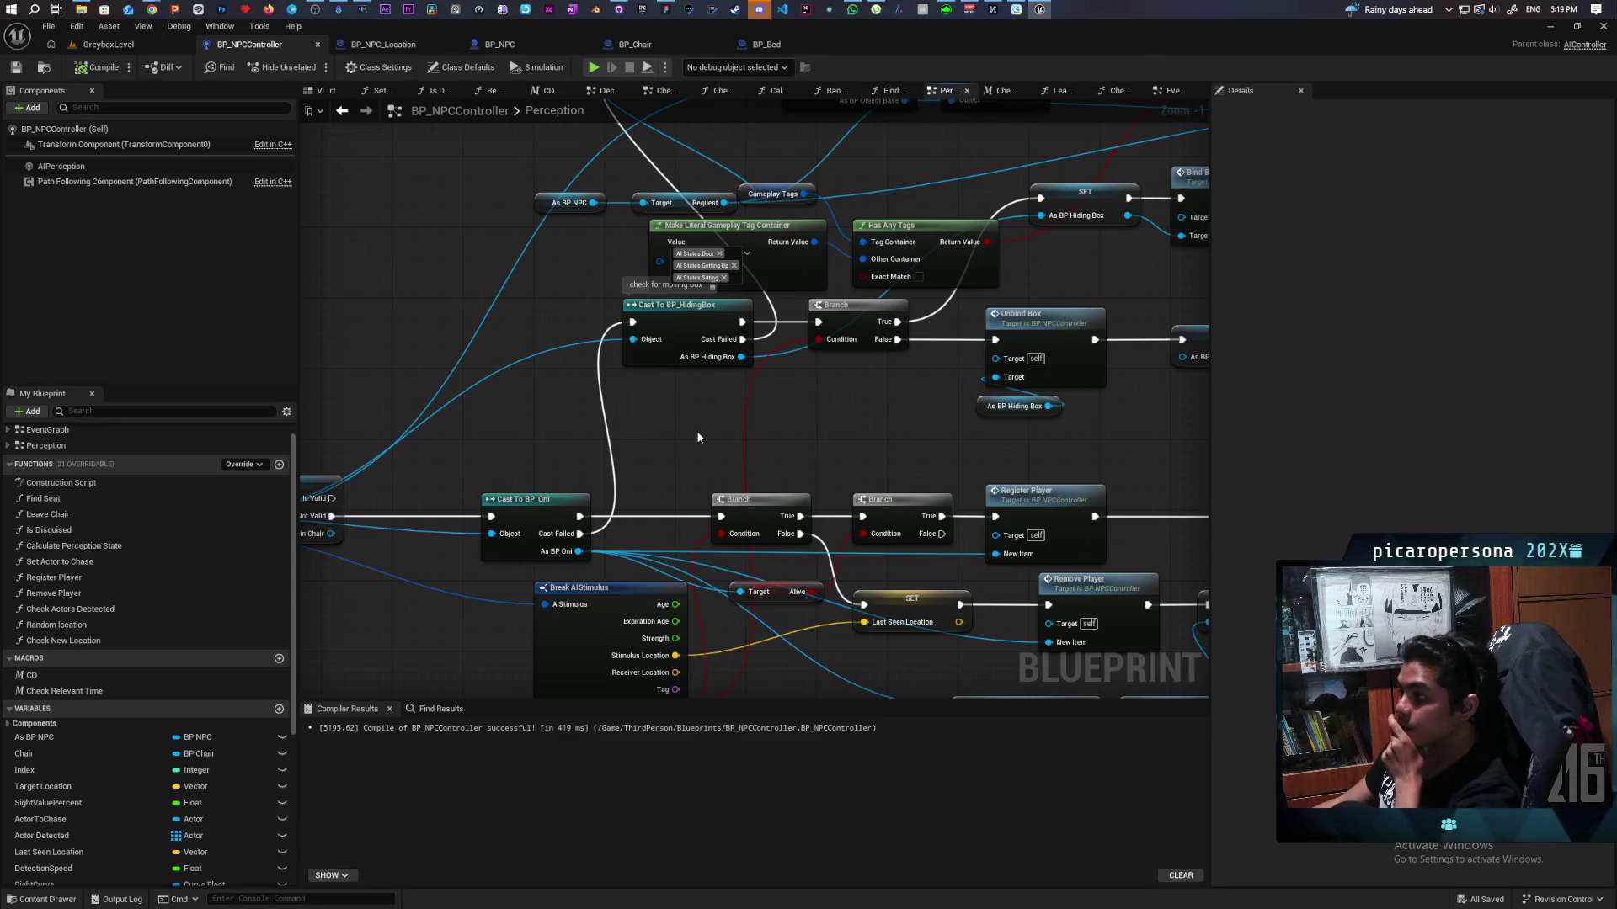
scroll(764, 421, "up", 1)
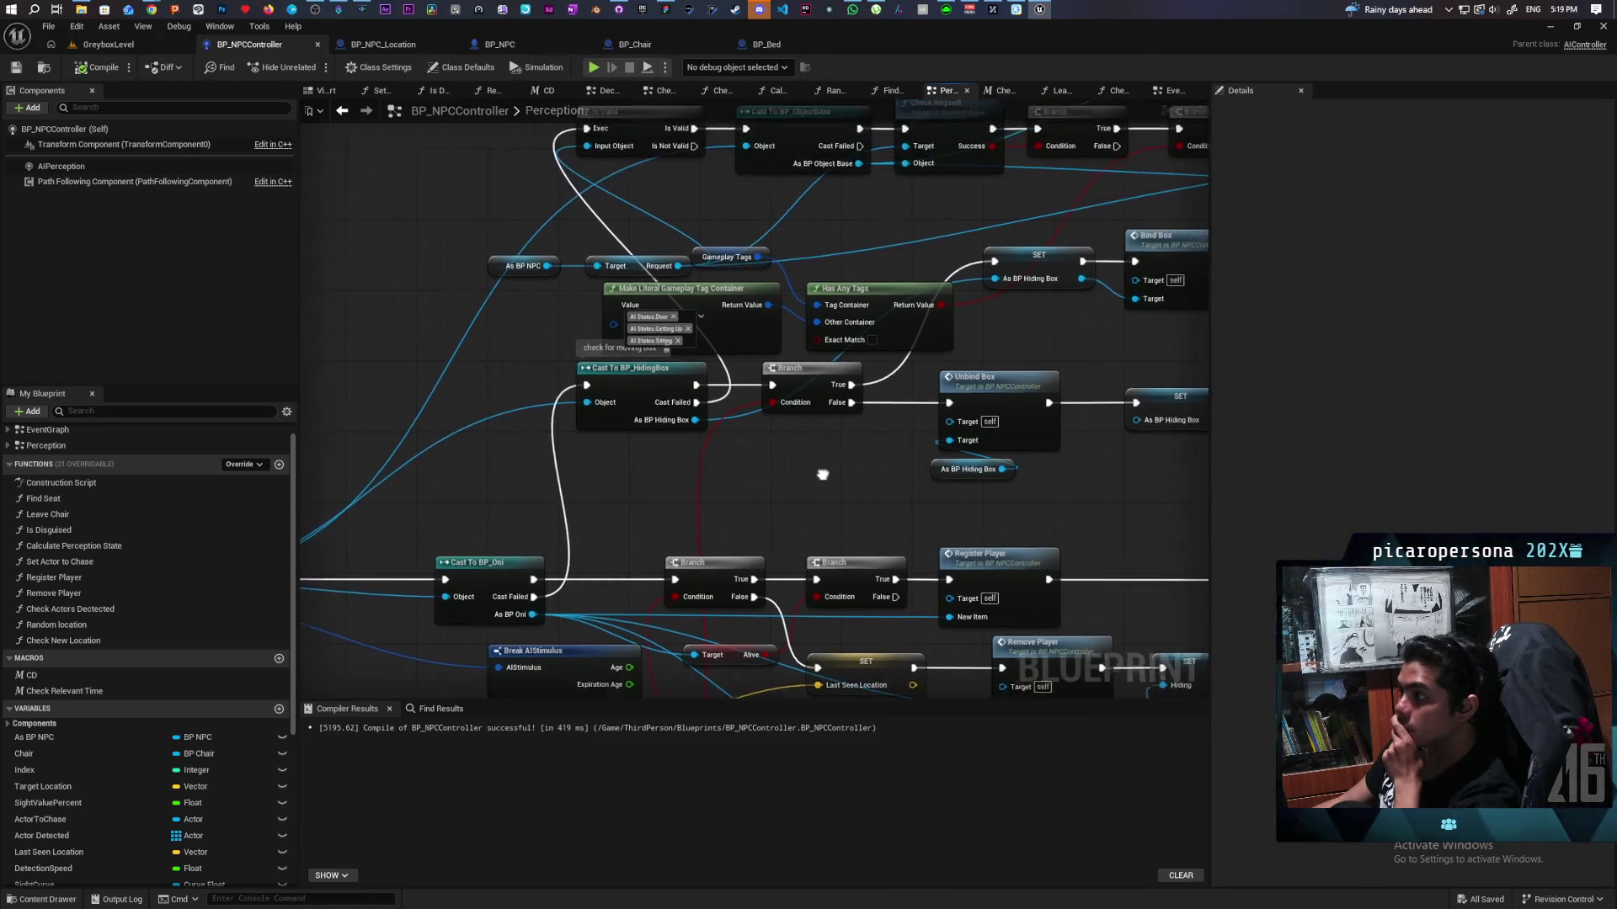
scroll(651, 406, "down", 1)
scroll(633, 365, "up", 1)
mouse_move(995, 356)
left_mouse_down()
mouse_move(848, 421)
mouse_move(710, 444)
mouse_move(1198, 343)
mouse_move(993, 370)
mouse_move(758, 438)
mouse_move(827, 394)
mouse_move(829, 355)
mouse_move(1050, 260)
mouse_move(899, 456)
mouse_move(951, 292)
mouse_move(752, 212)
mouse_move(325, 233)
left_mouse_up()
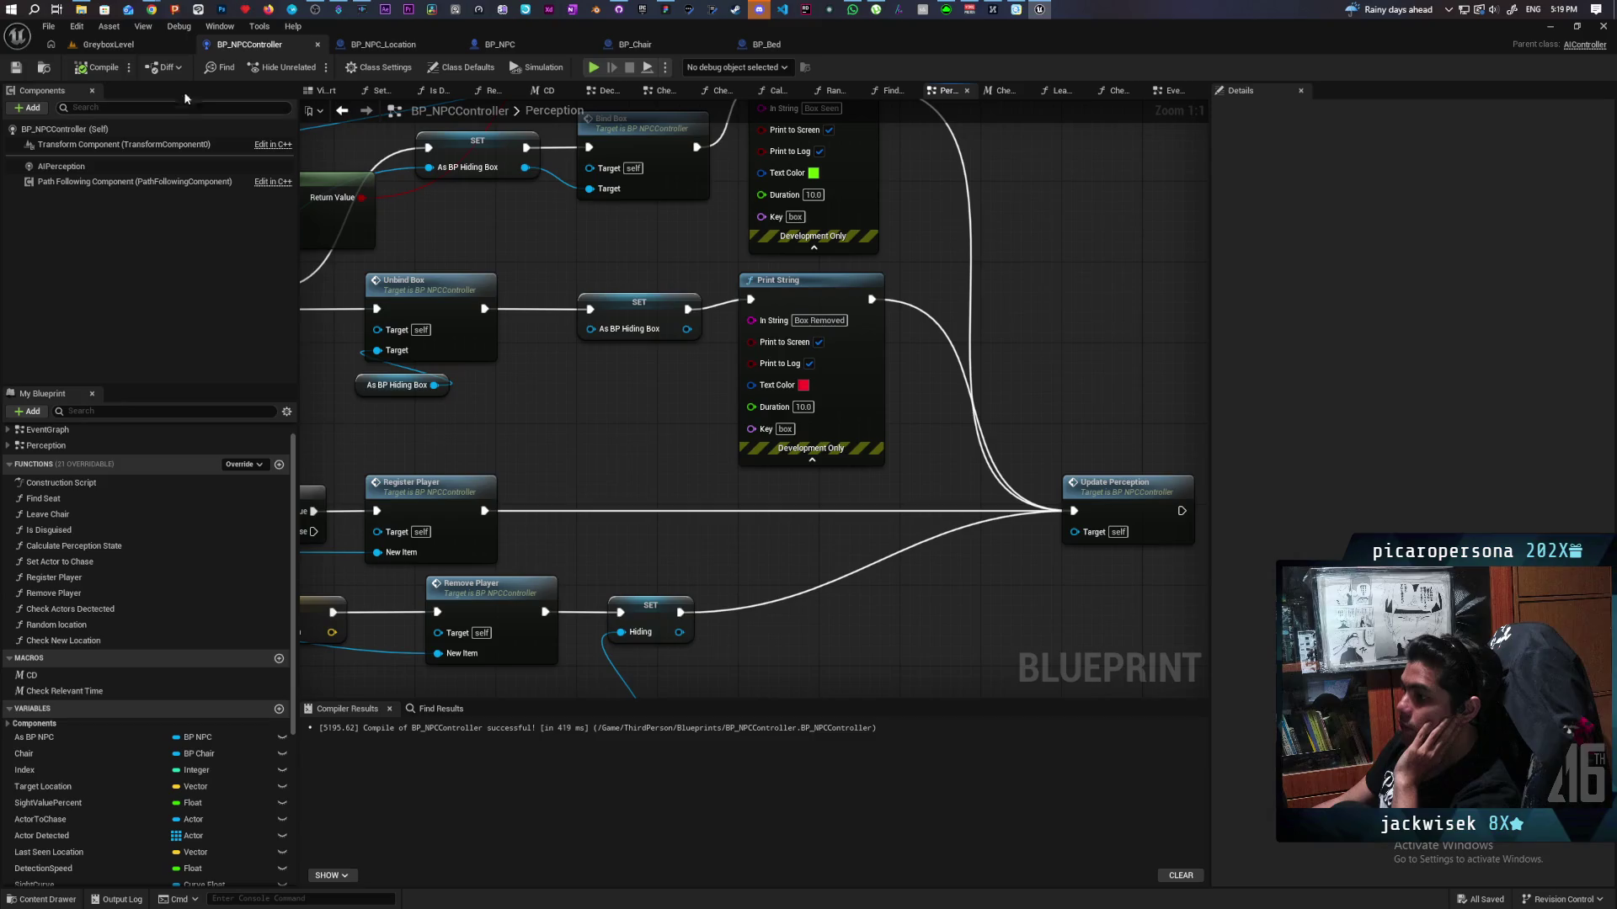
left_click(108, 45)
Step: Start Play in Editor and walk the creature past the blue pillars through the tall grass
left_click(312, 67)
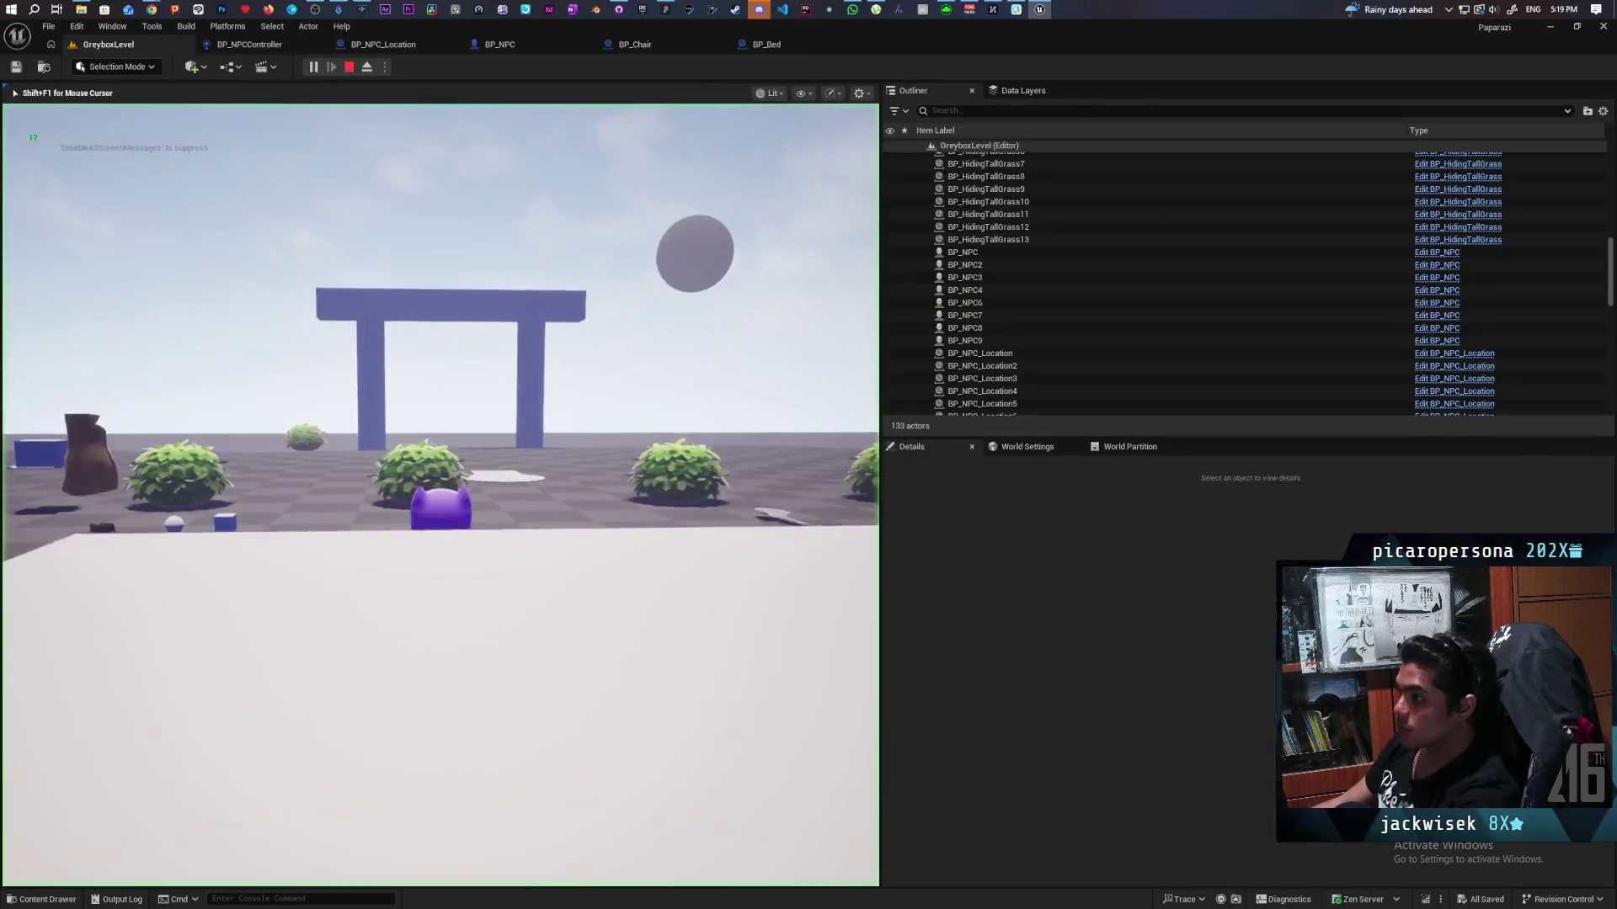
key("w")
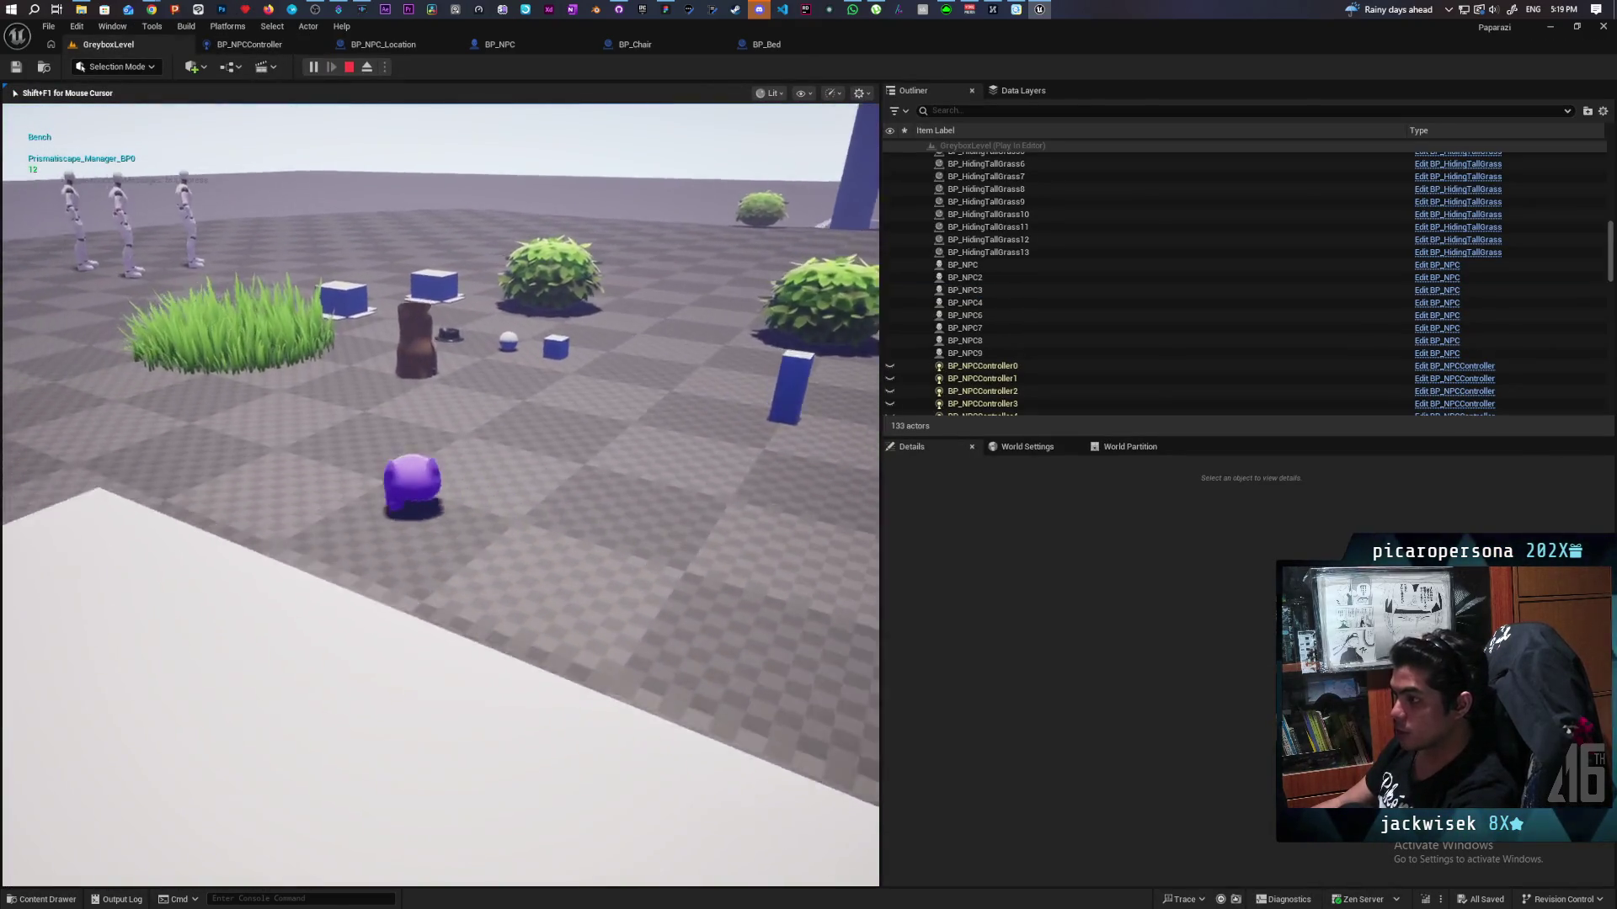
key("w")
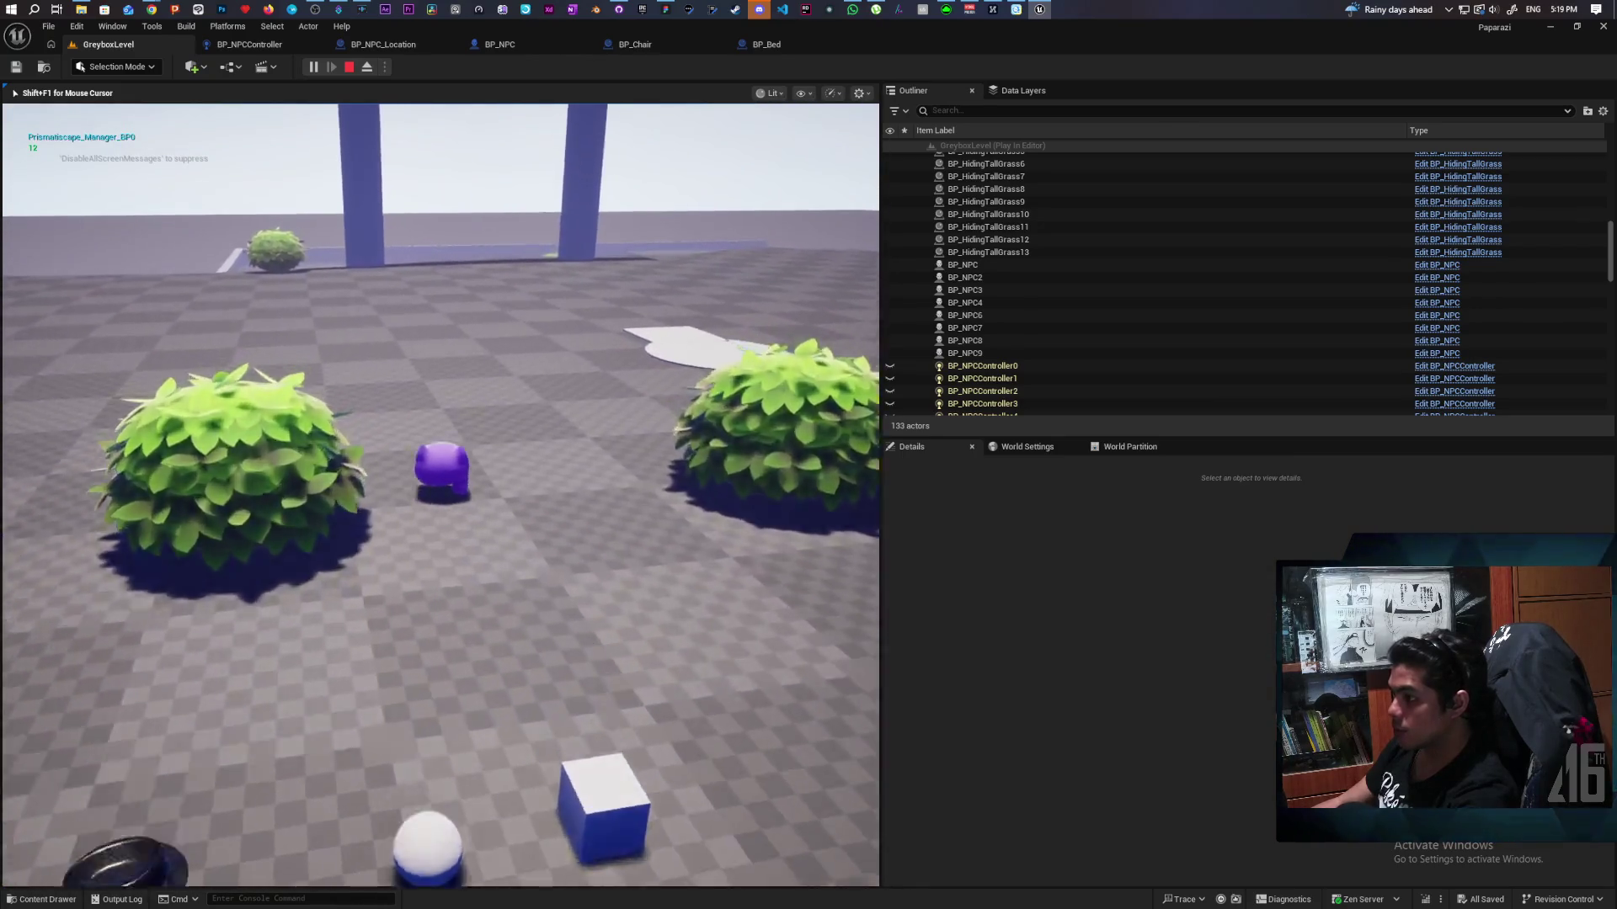
key("w")
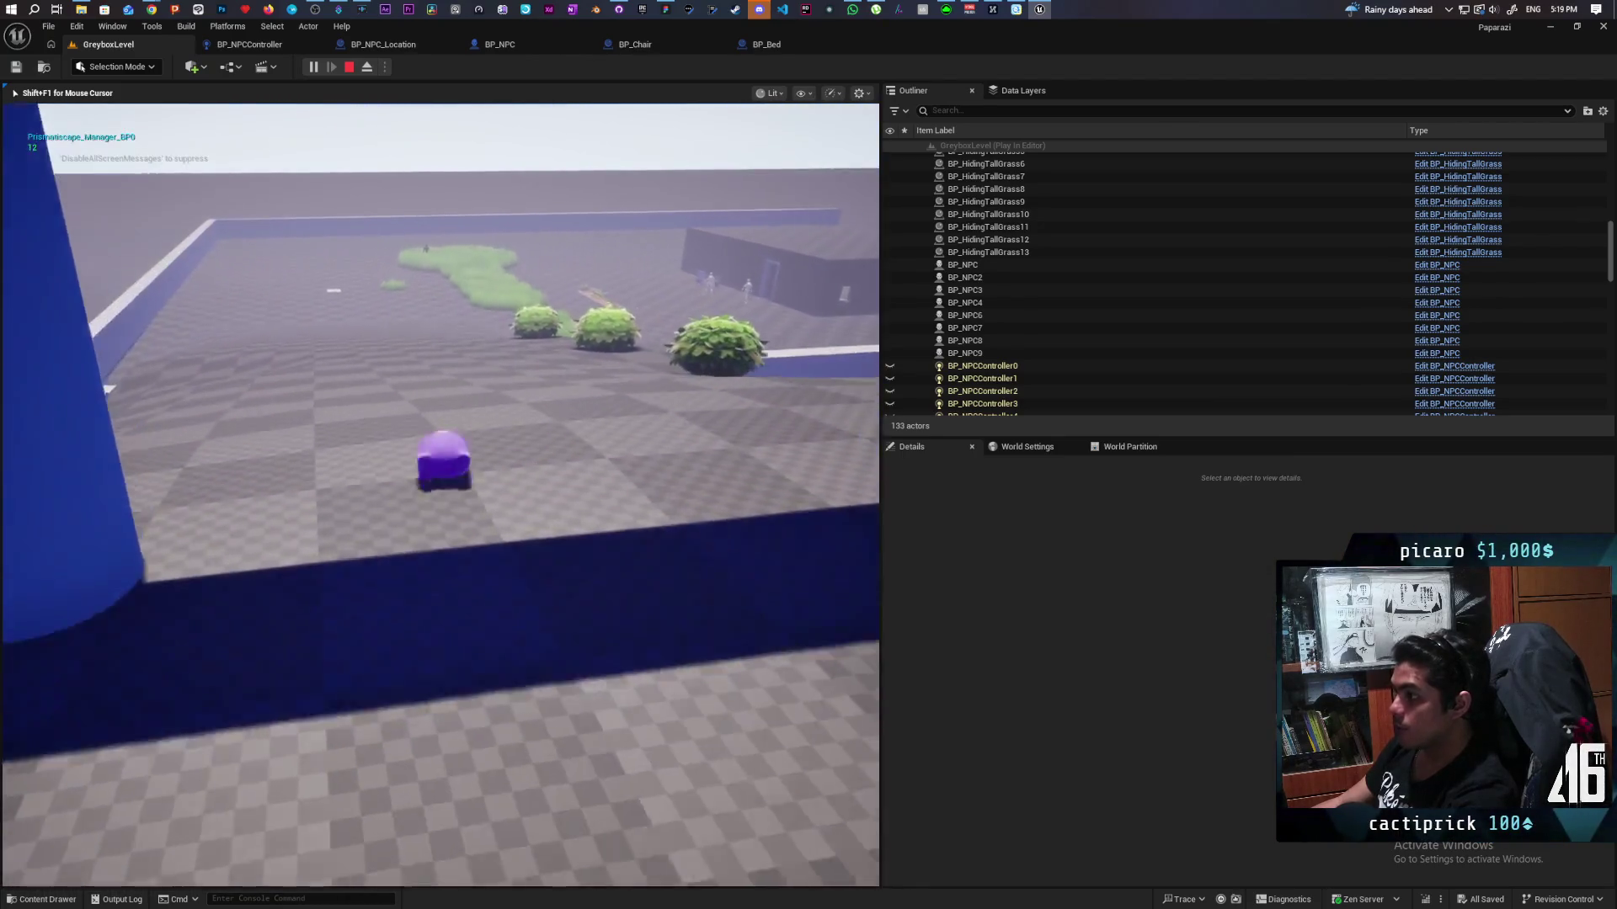
key("w")
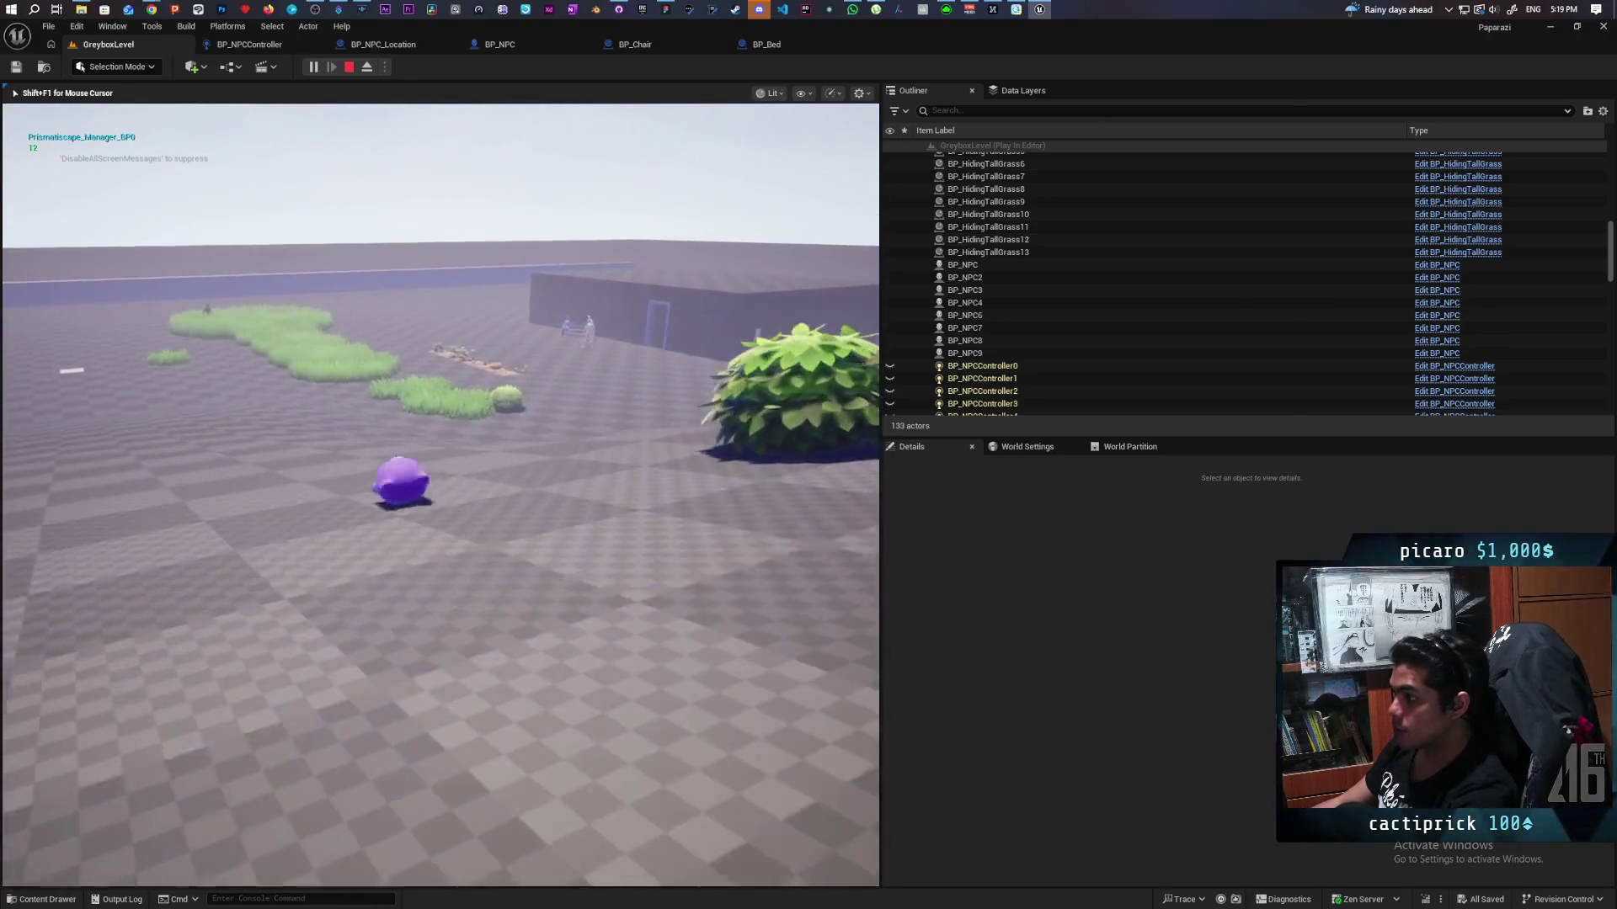
key("w")
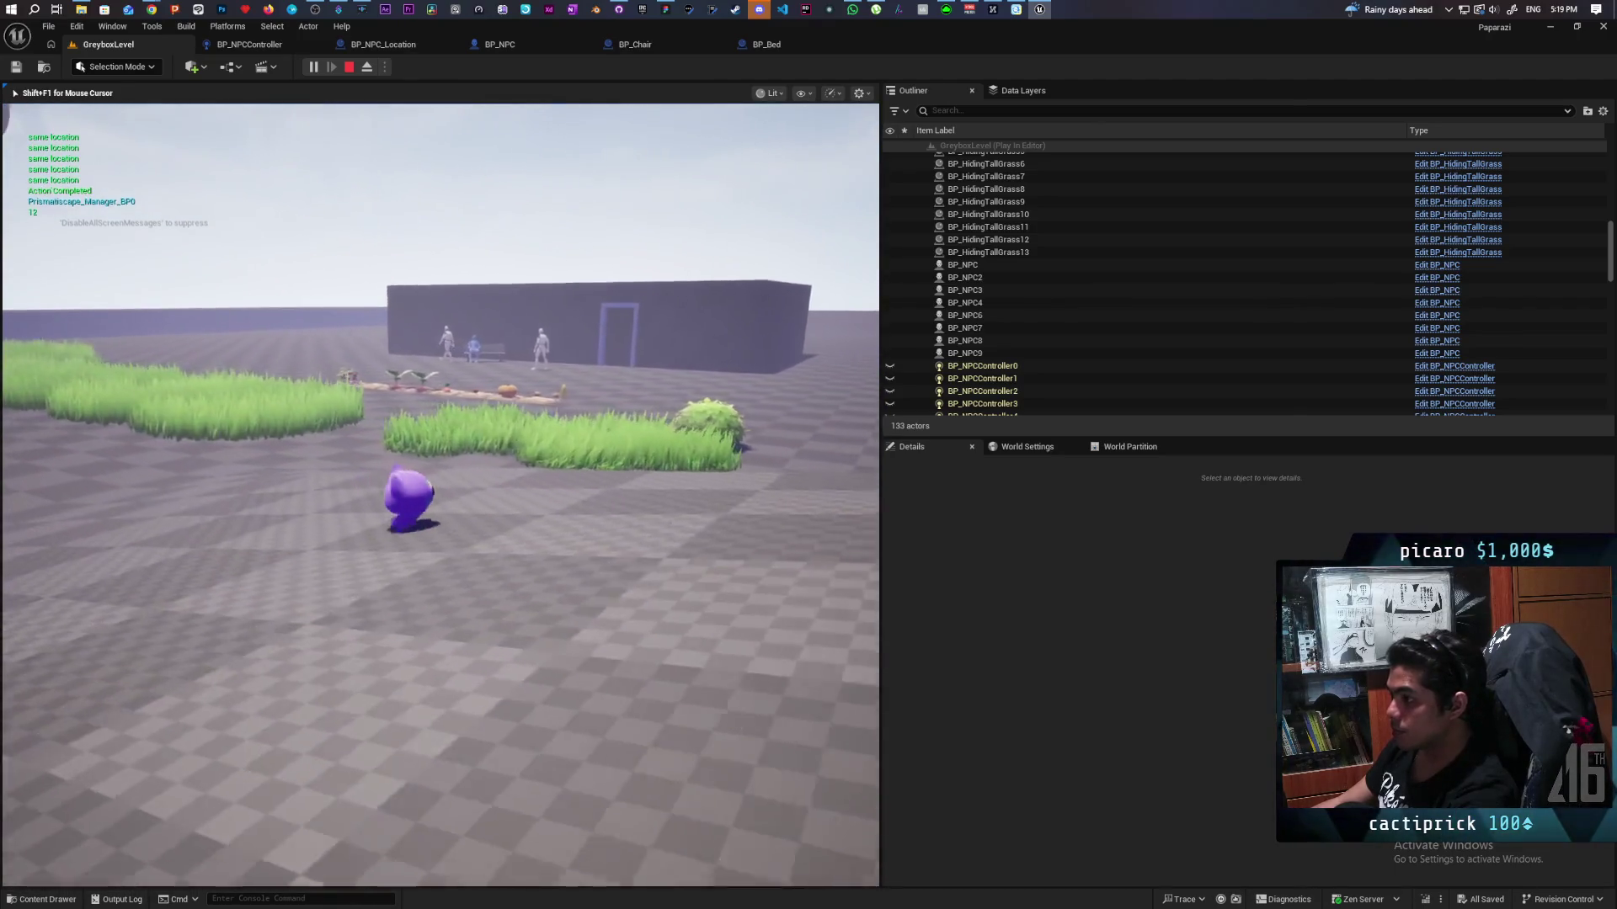
key("w")
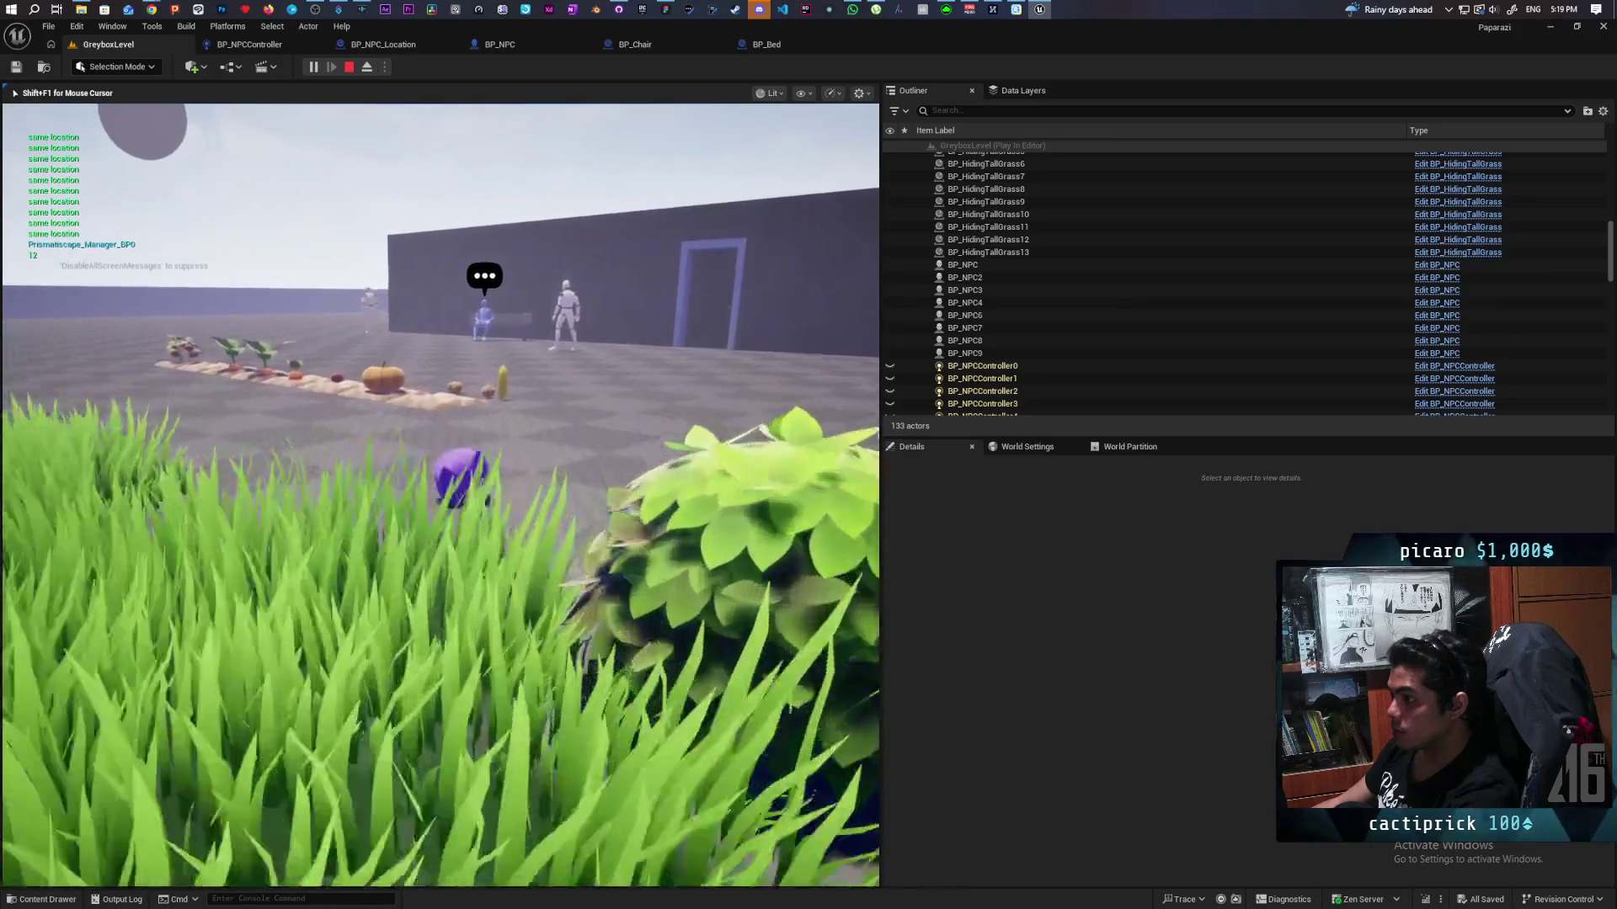
Step: Approach and circle the bench NPC to test detection, then hide in the tall grass
key("w")
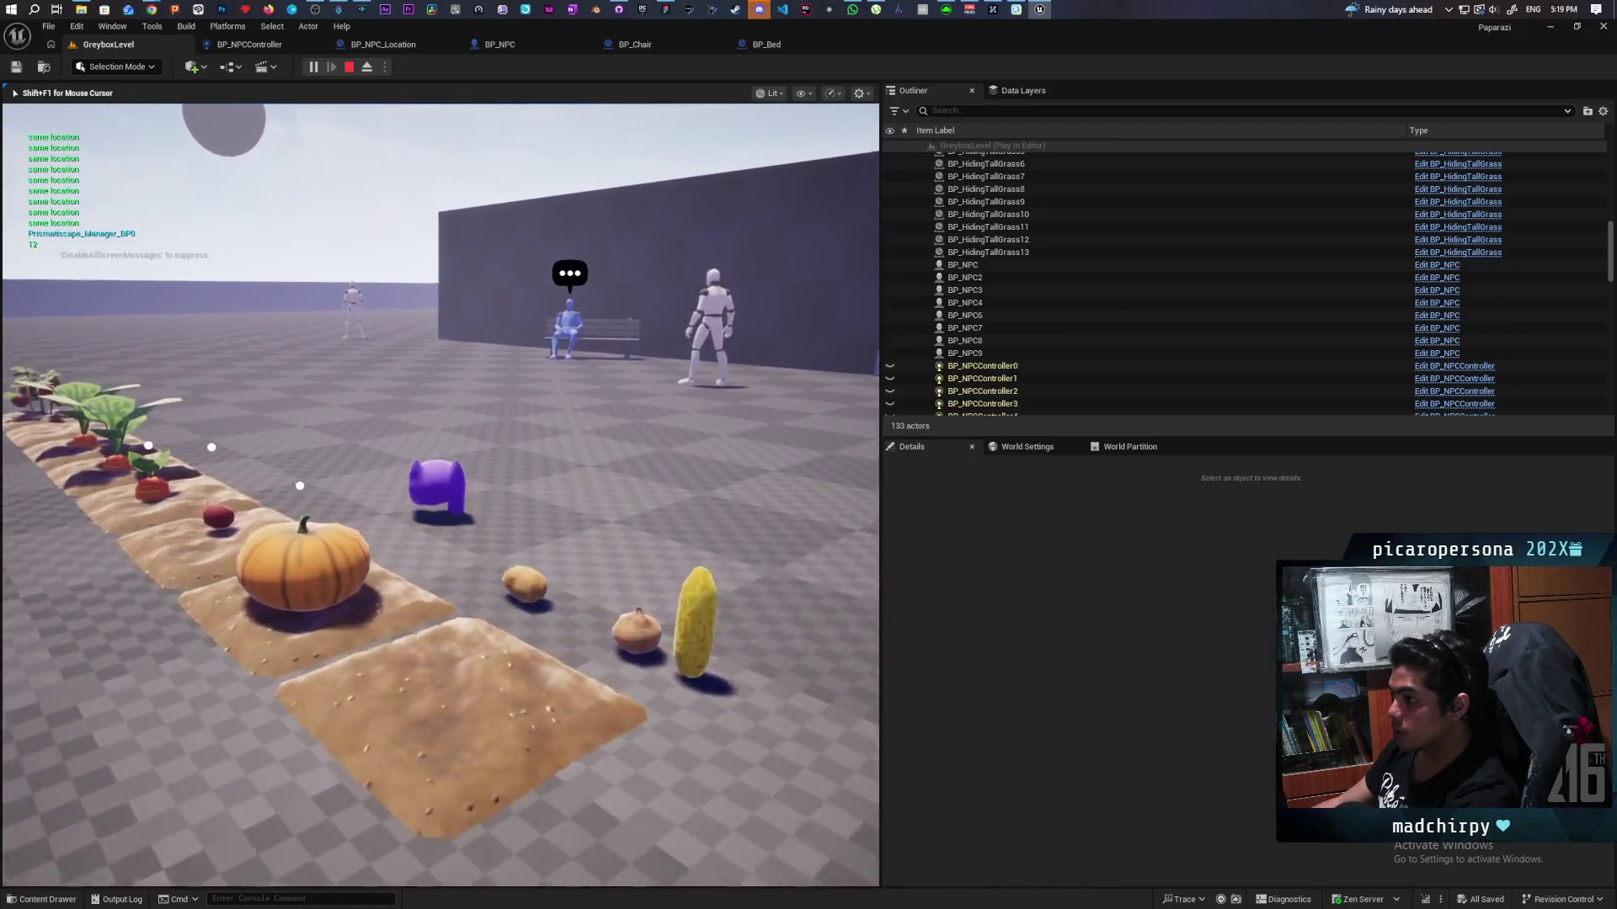
key("w")
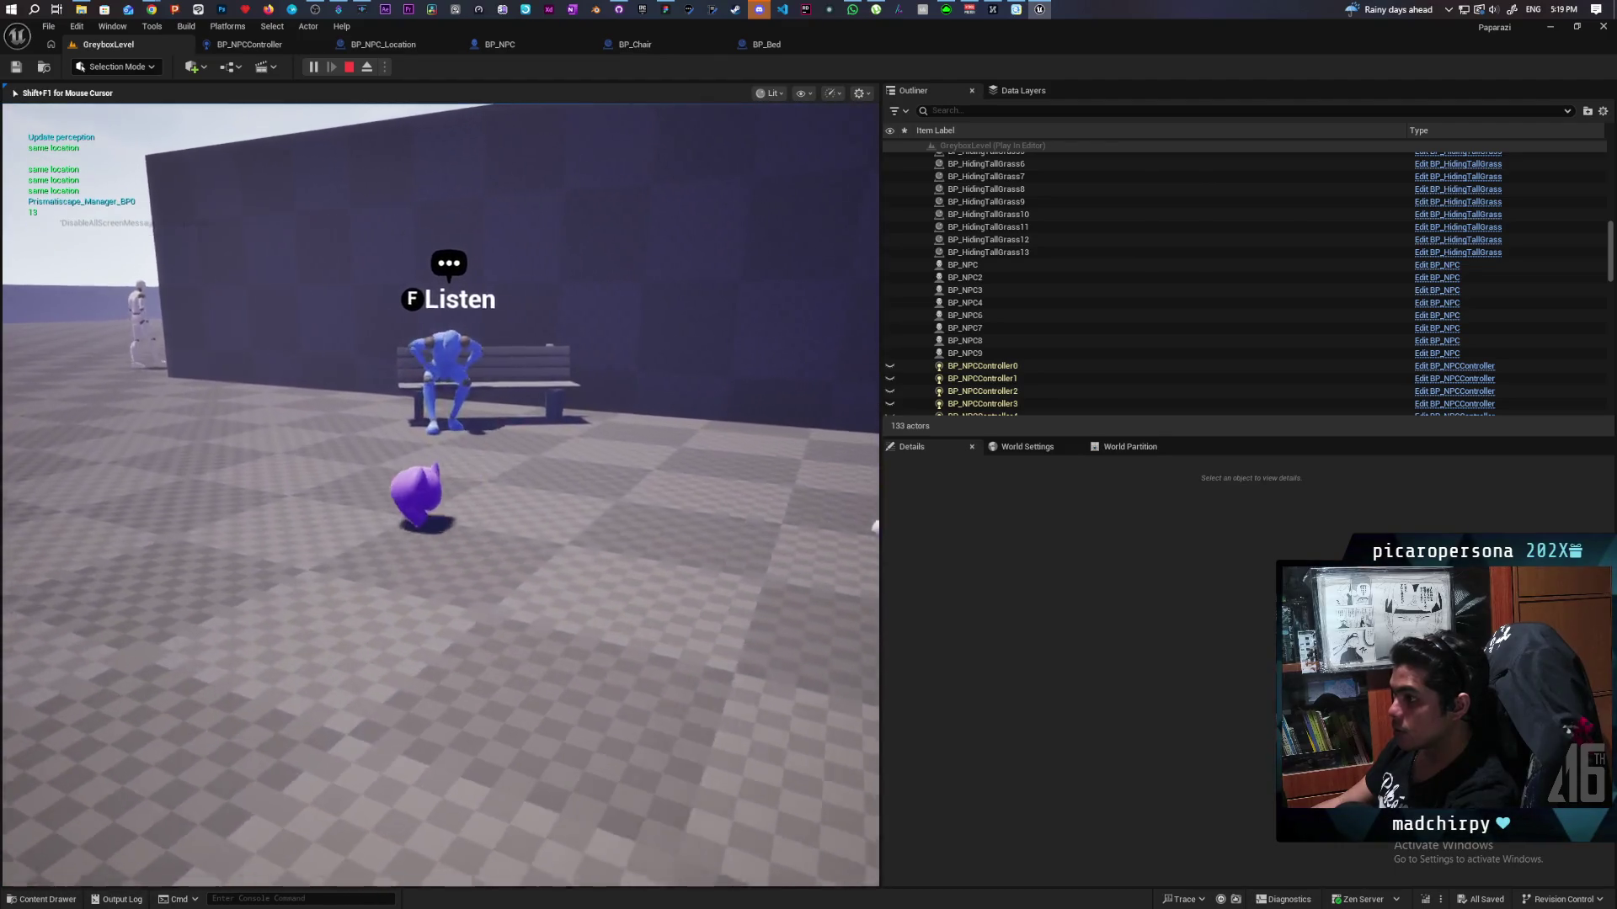
key("w")
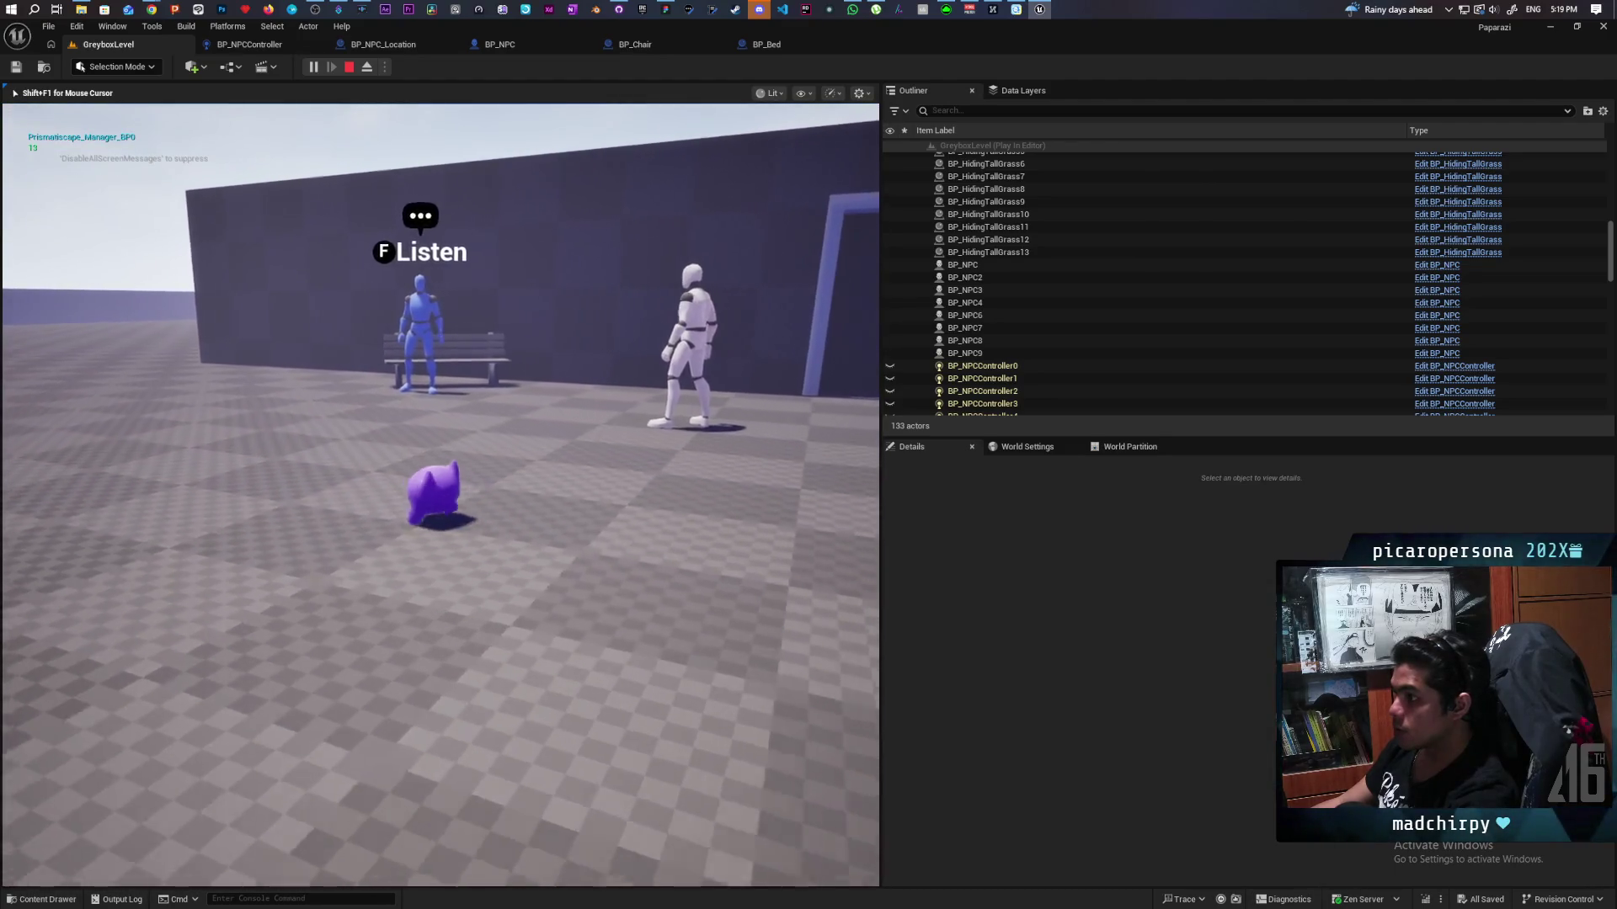
key("w")
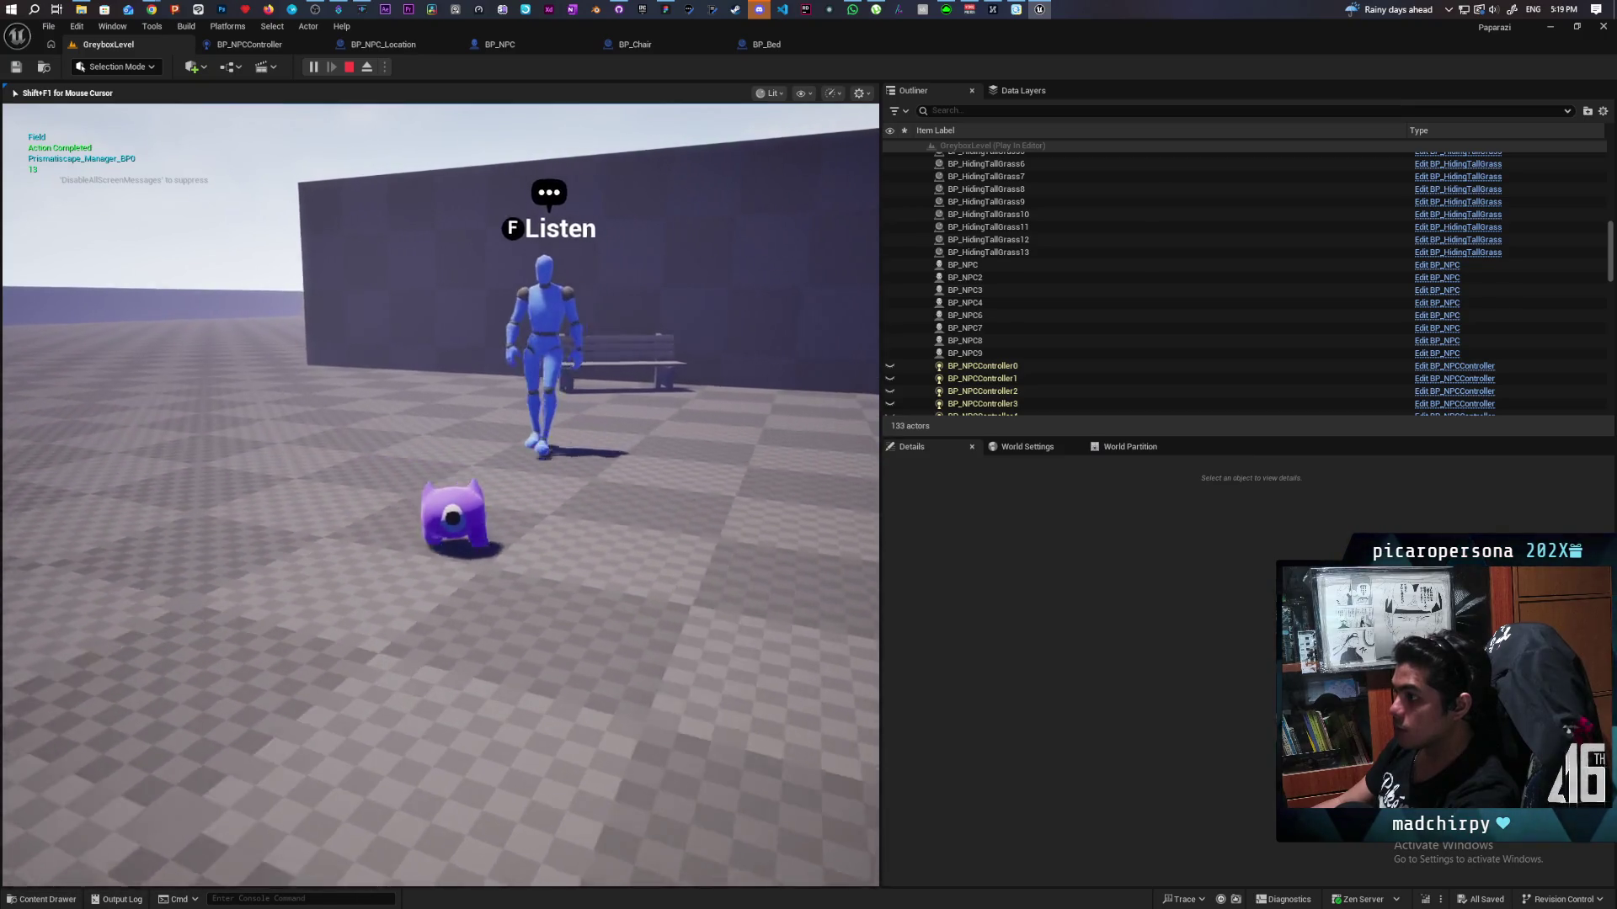
key("w")
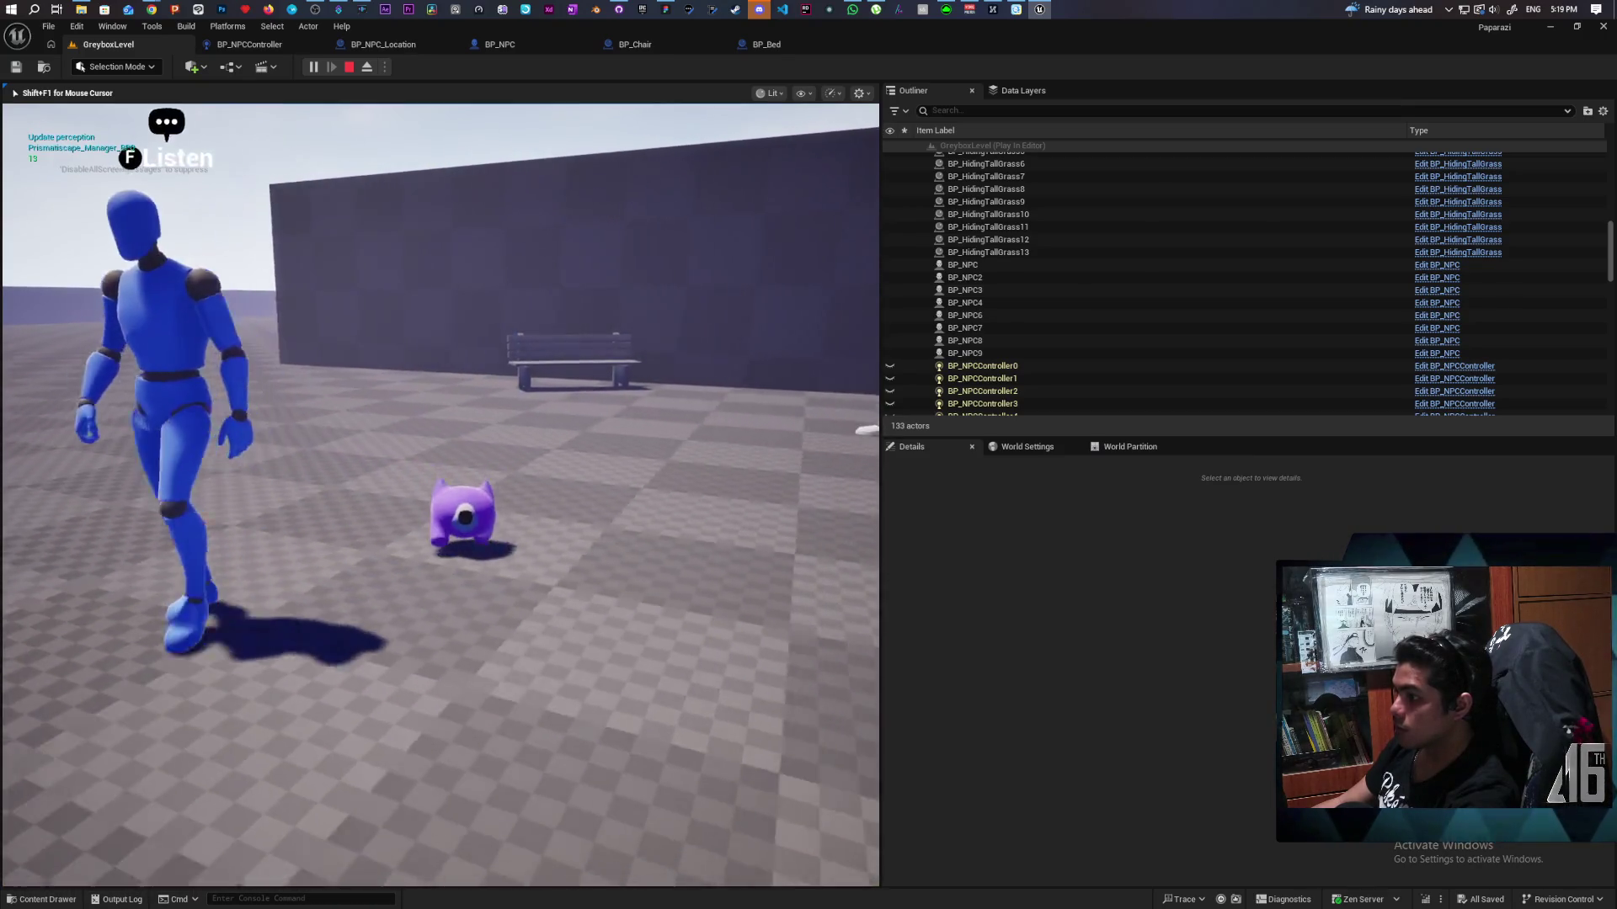
key("w")
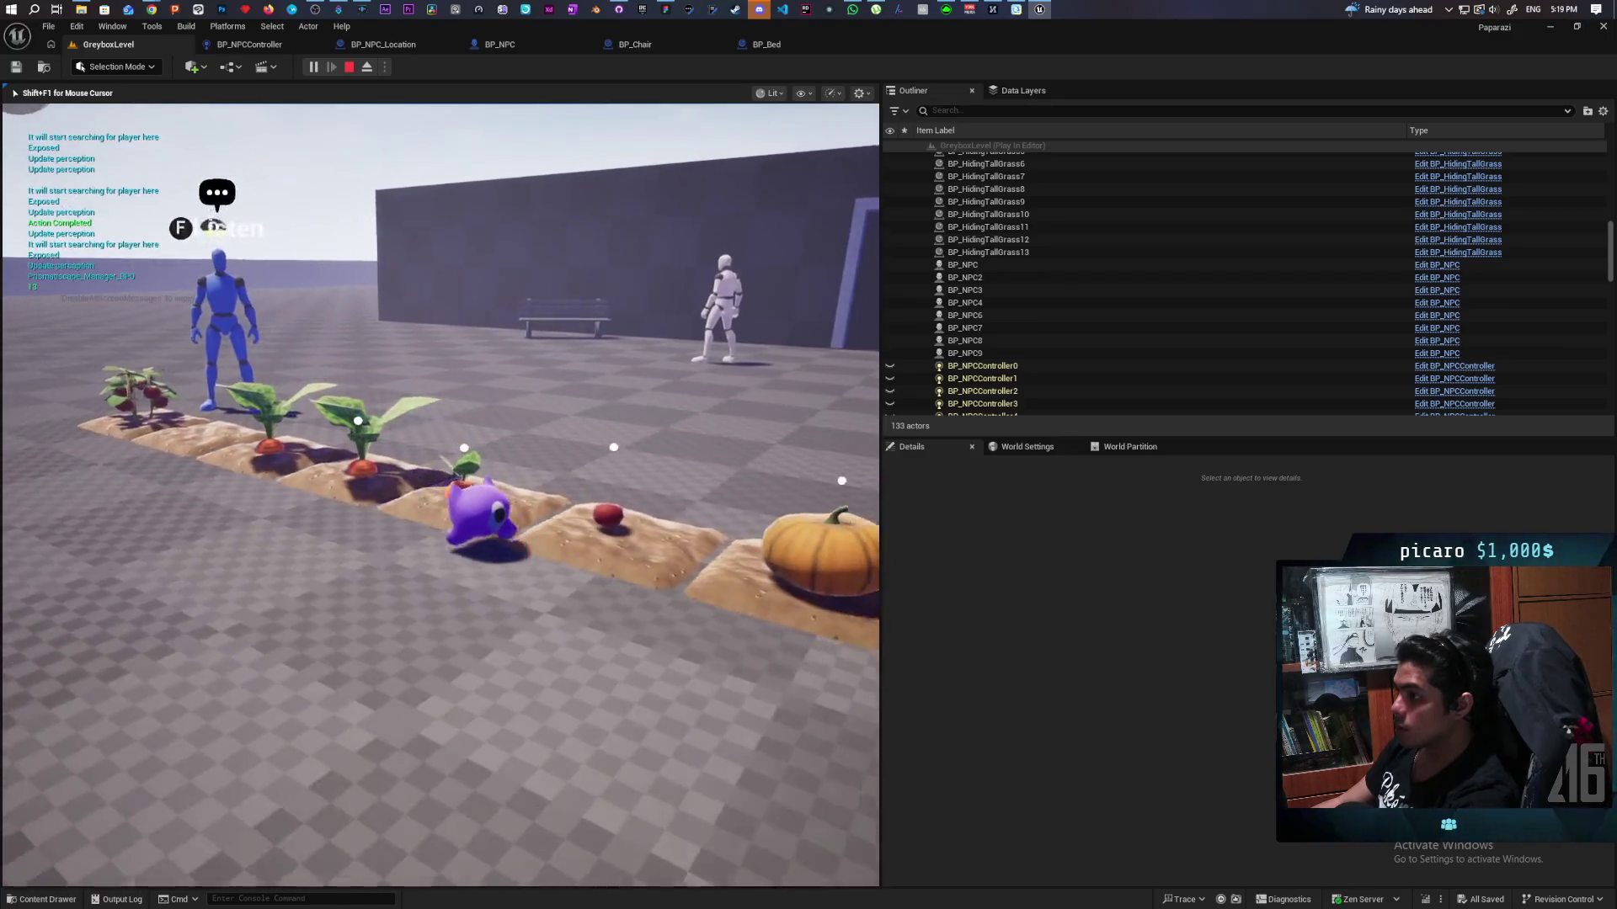
key("w")
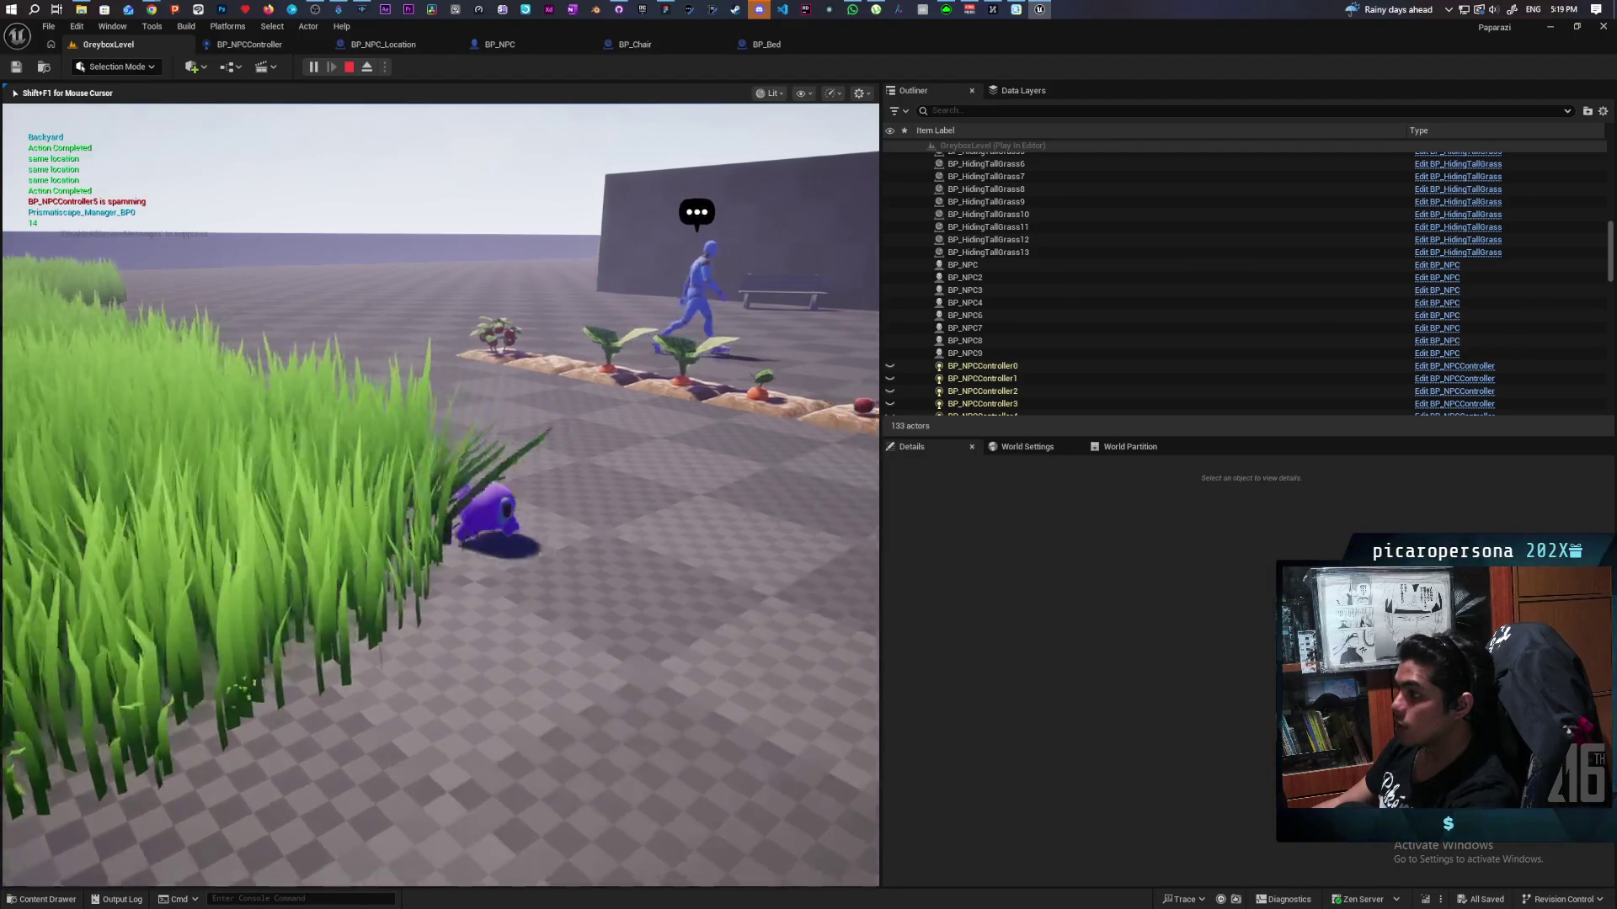
Step: Move from open floor into the bush and deeper into the grass, then stop the playtest
key("w")
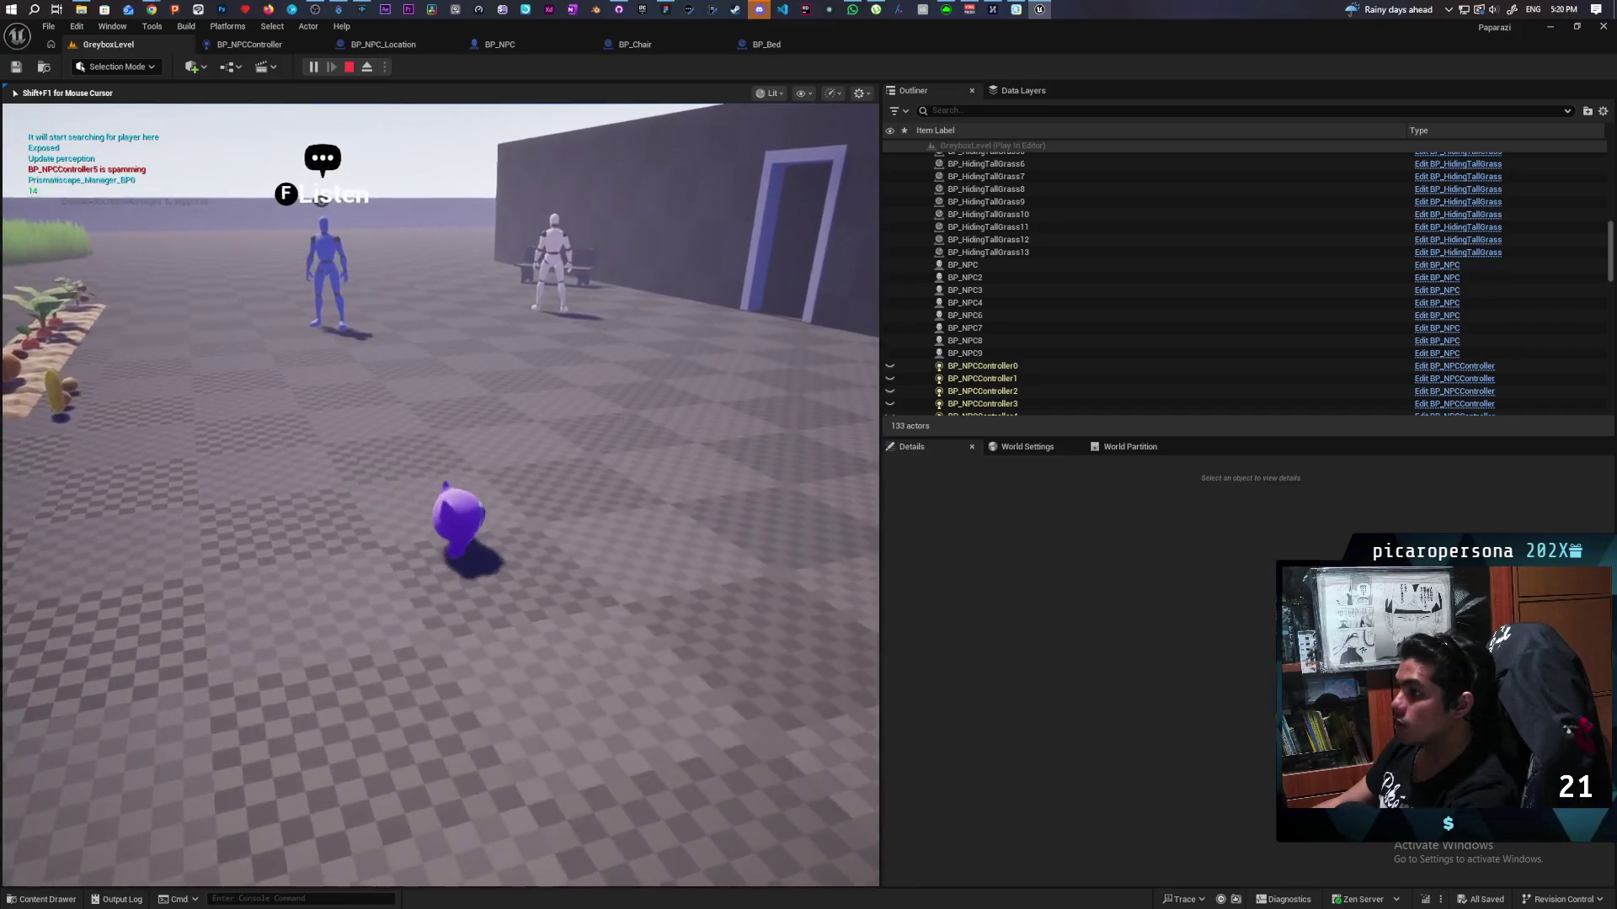
key("w")
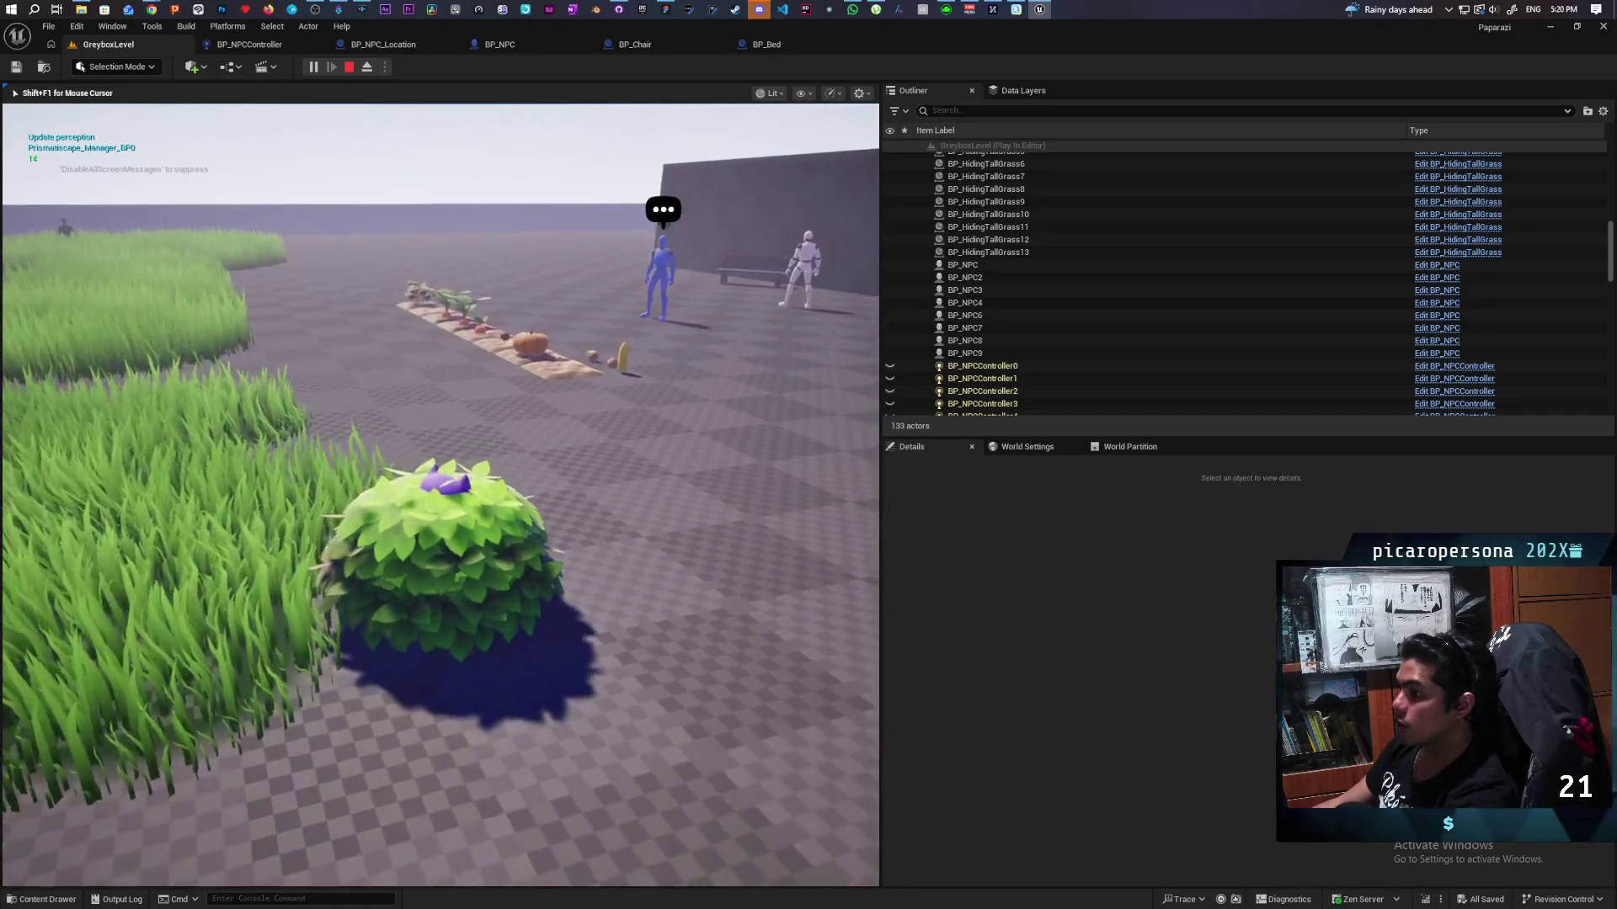
key("w")
key("w")
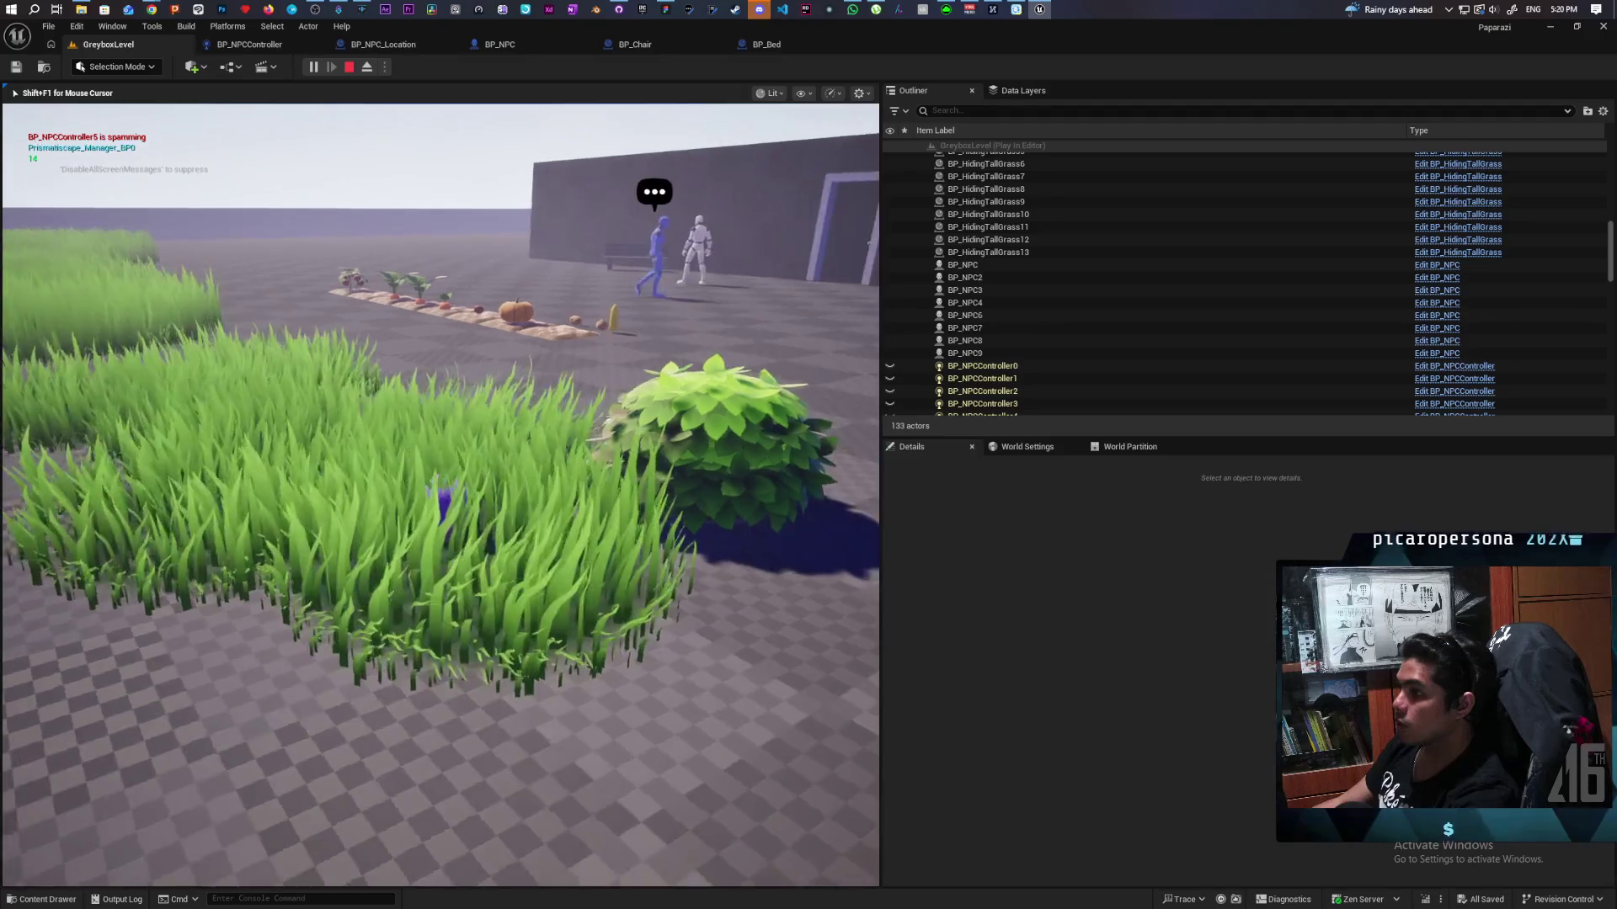
key("w")
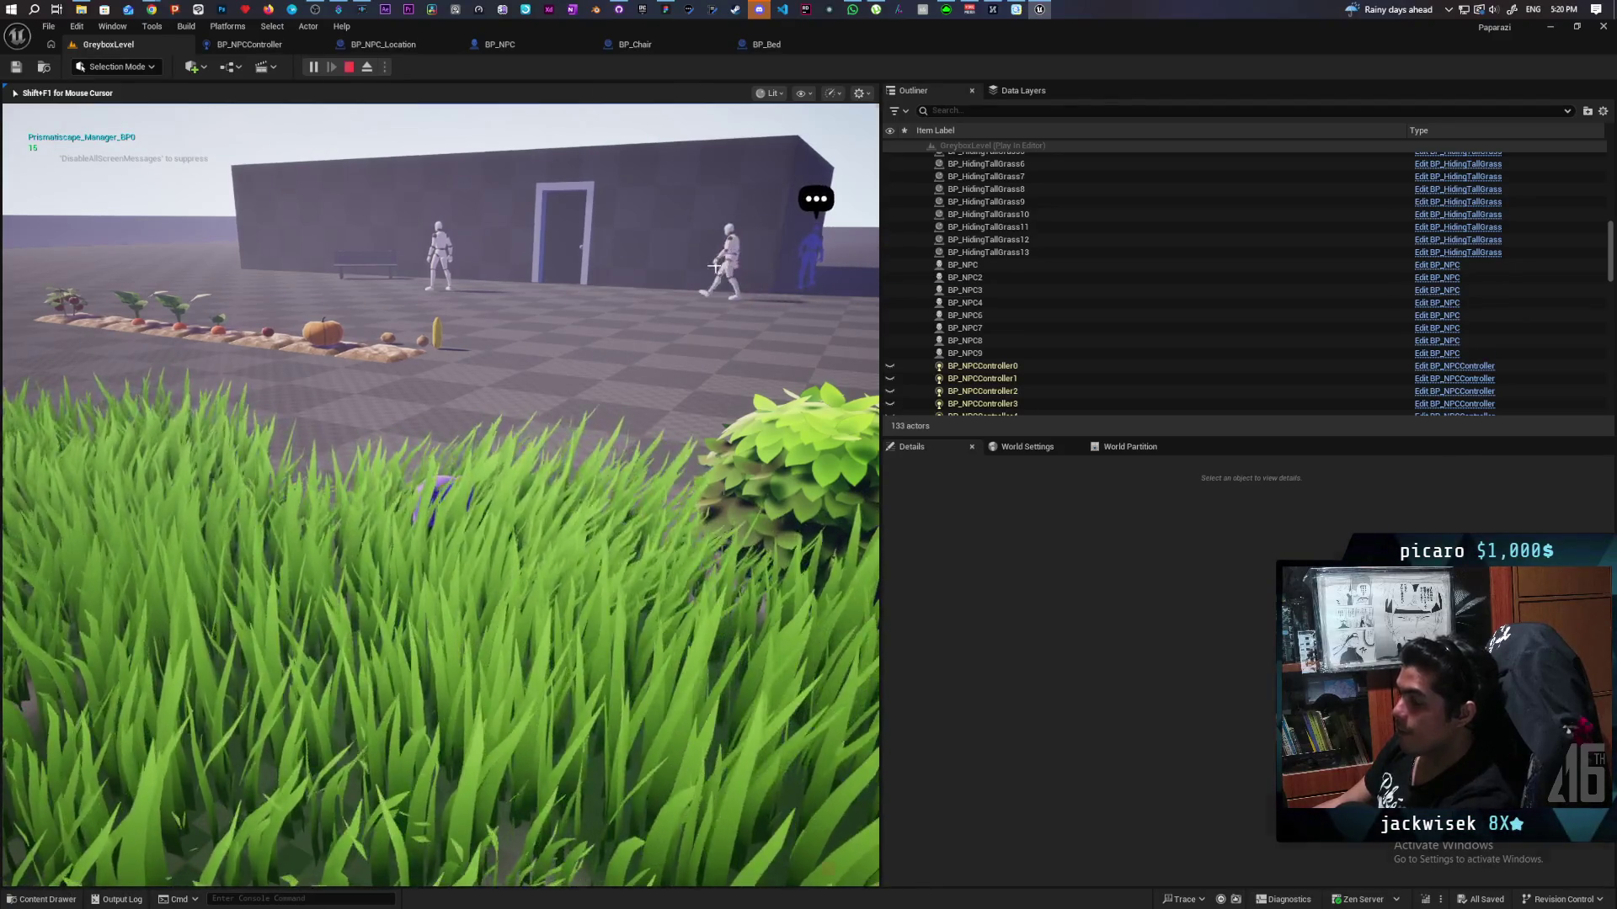
key("Escape")
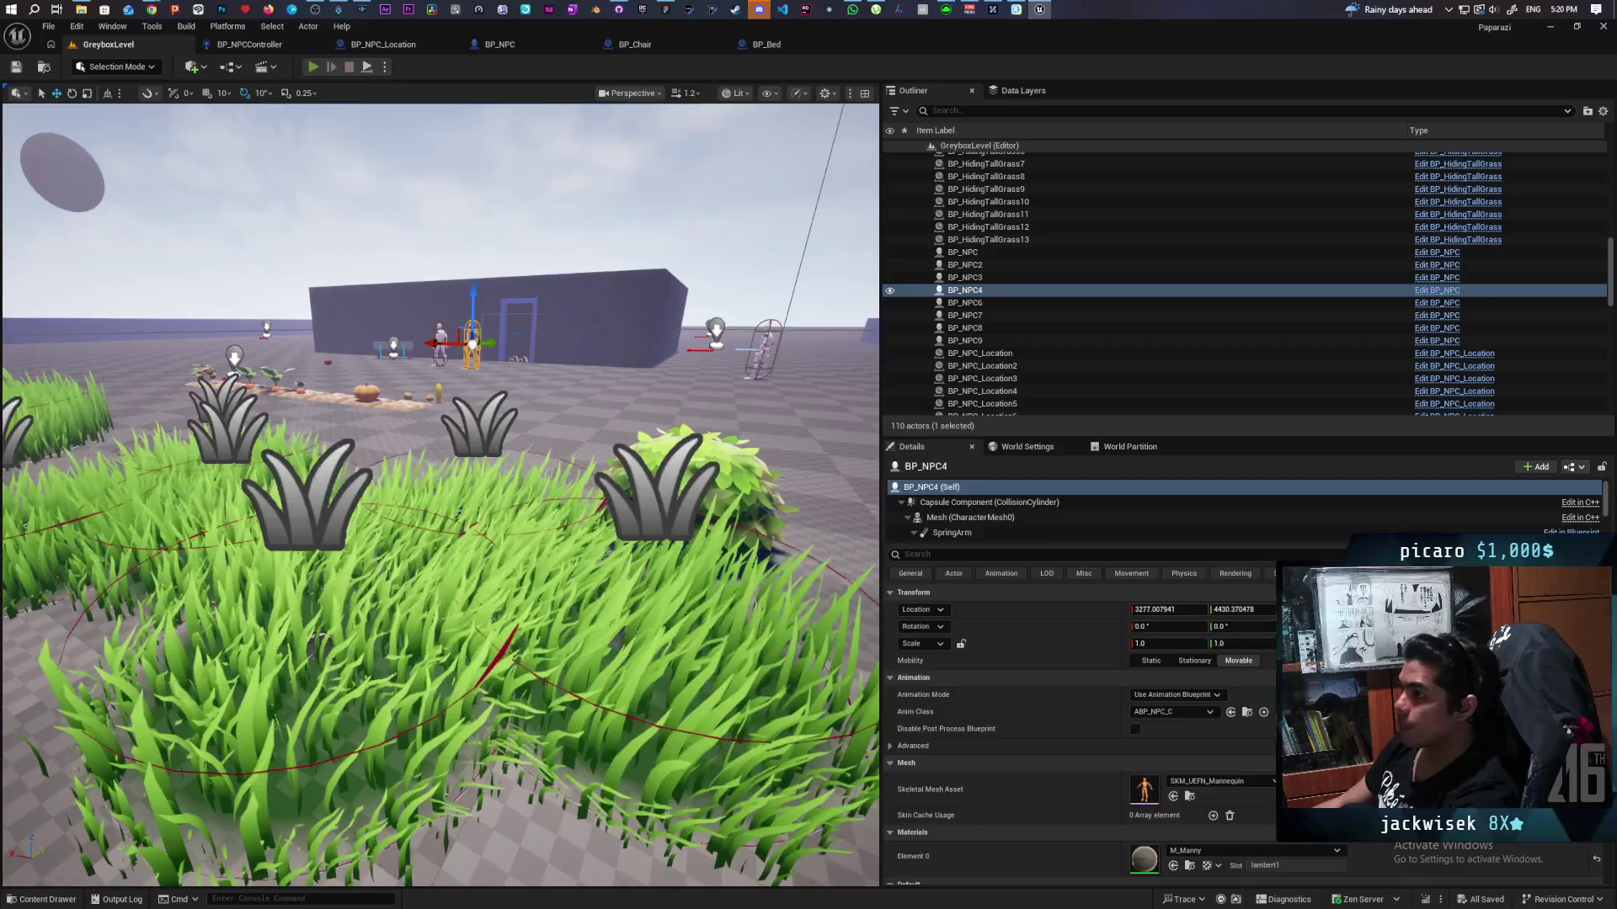
key("alt+p")
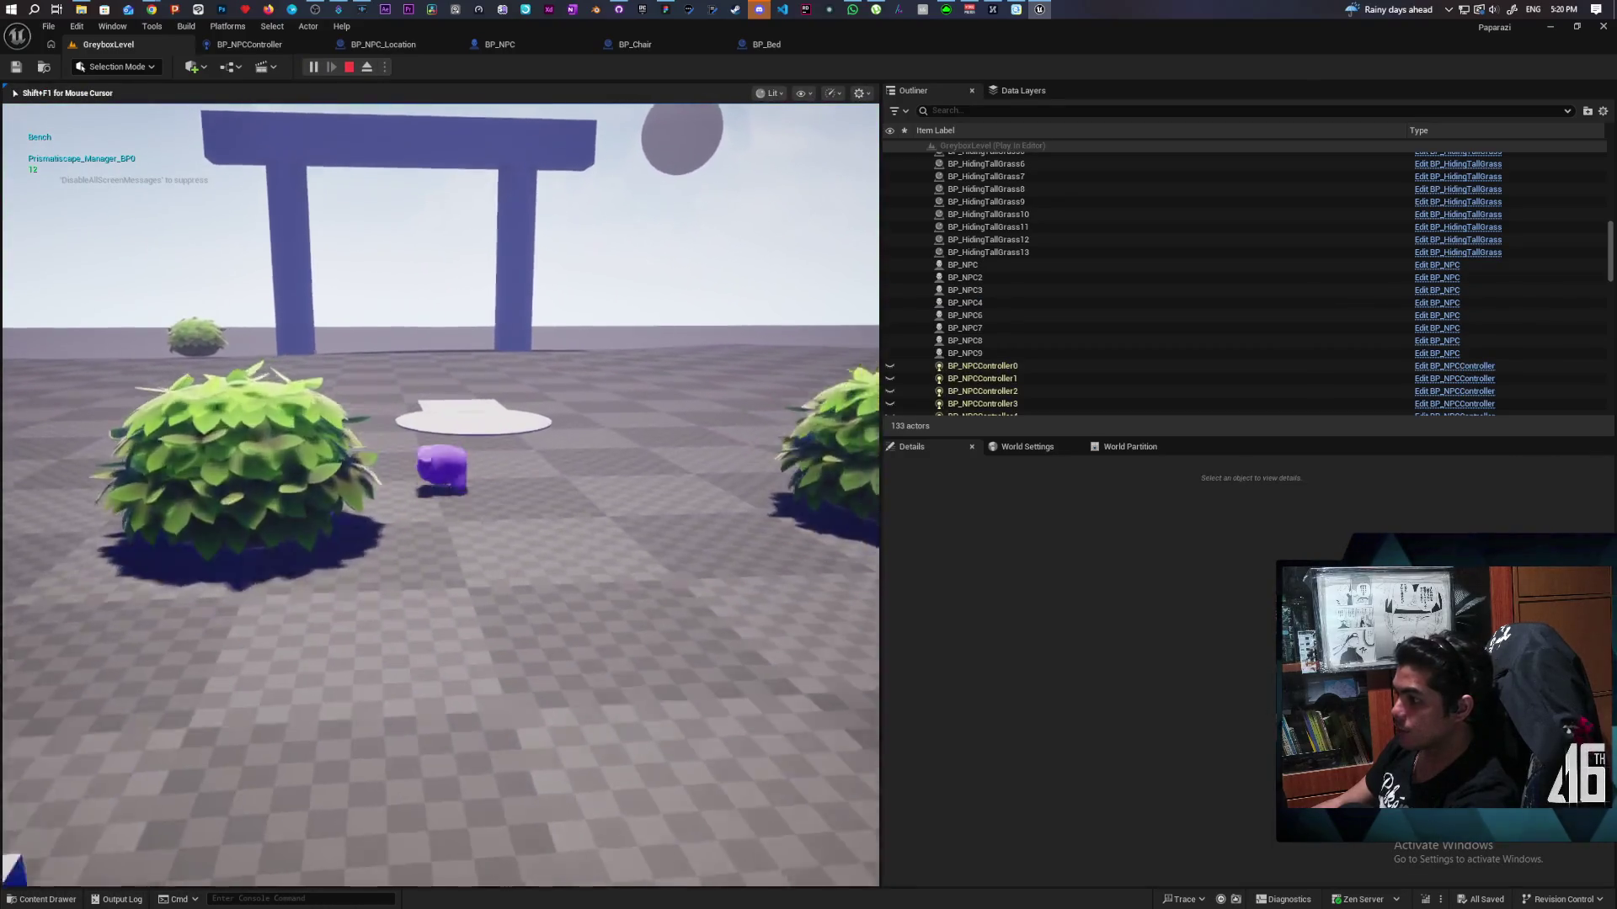
key("w")
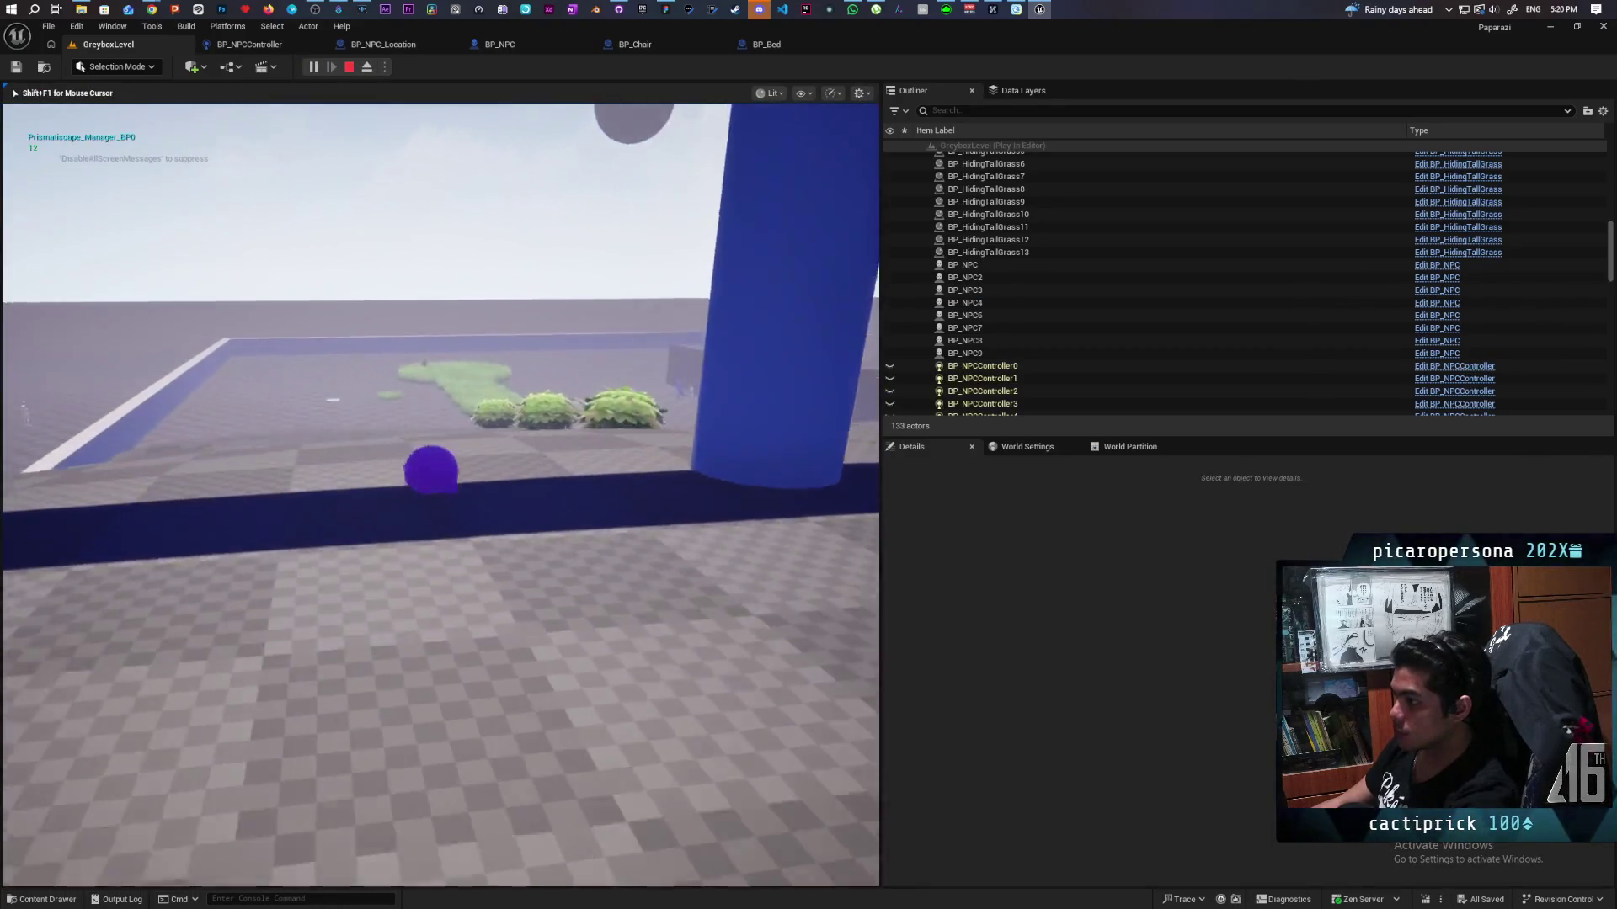
key("w")
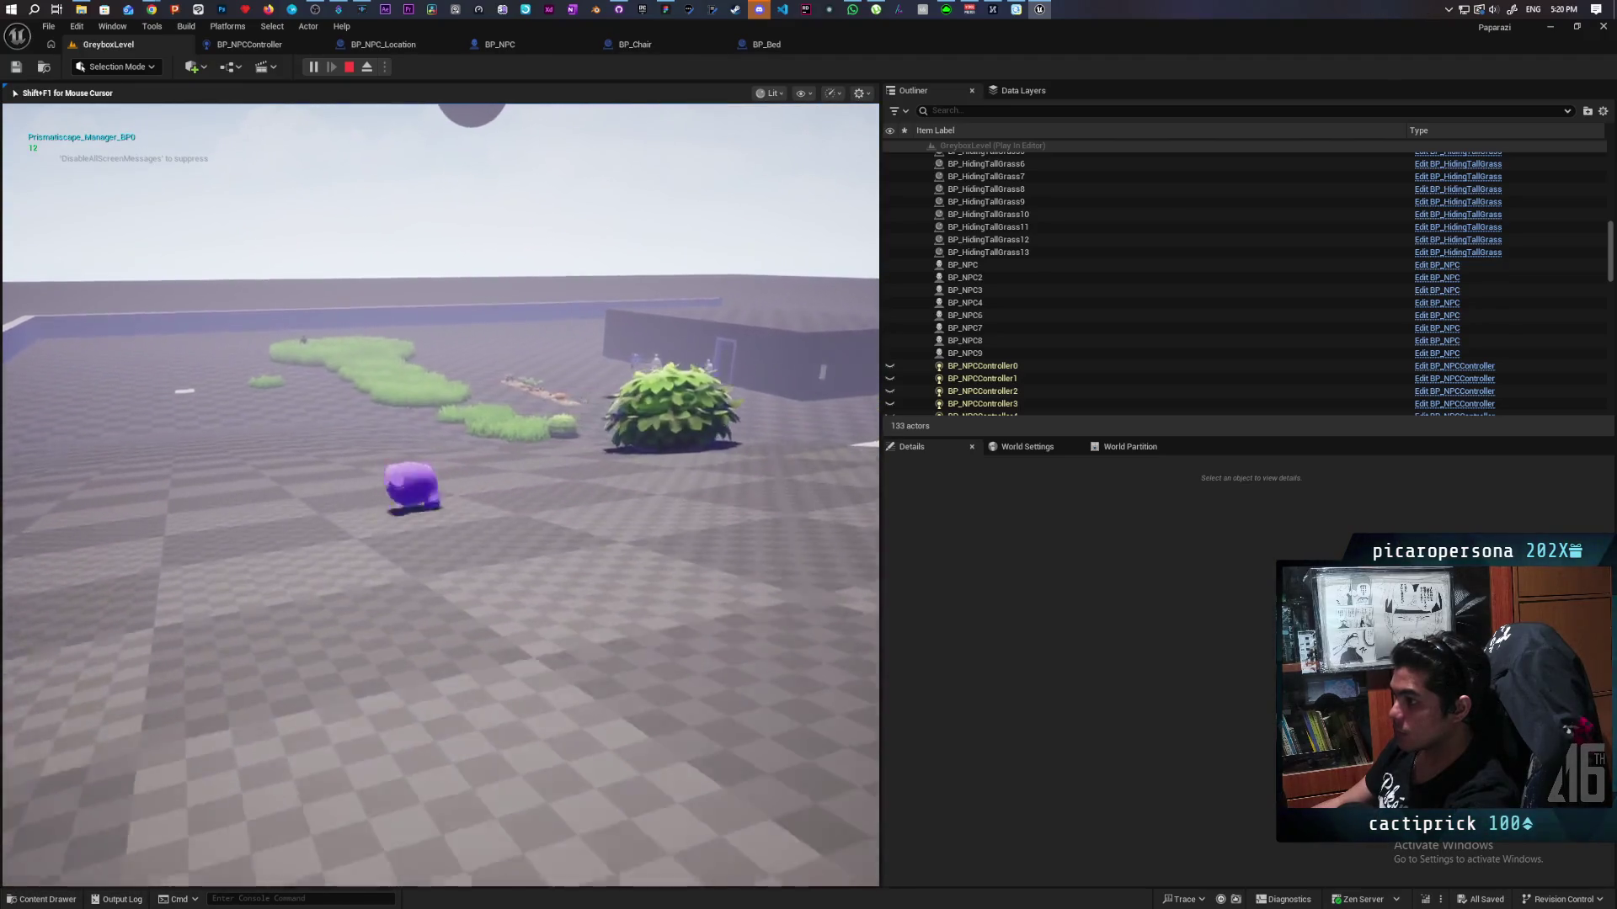
key("w")
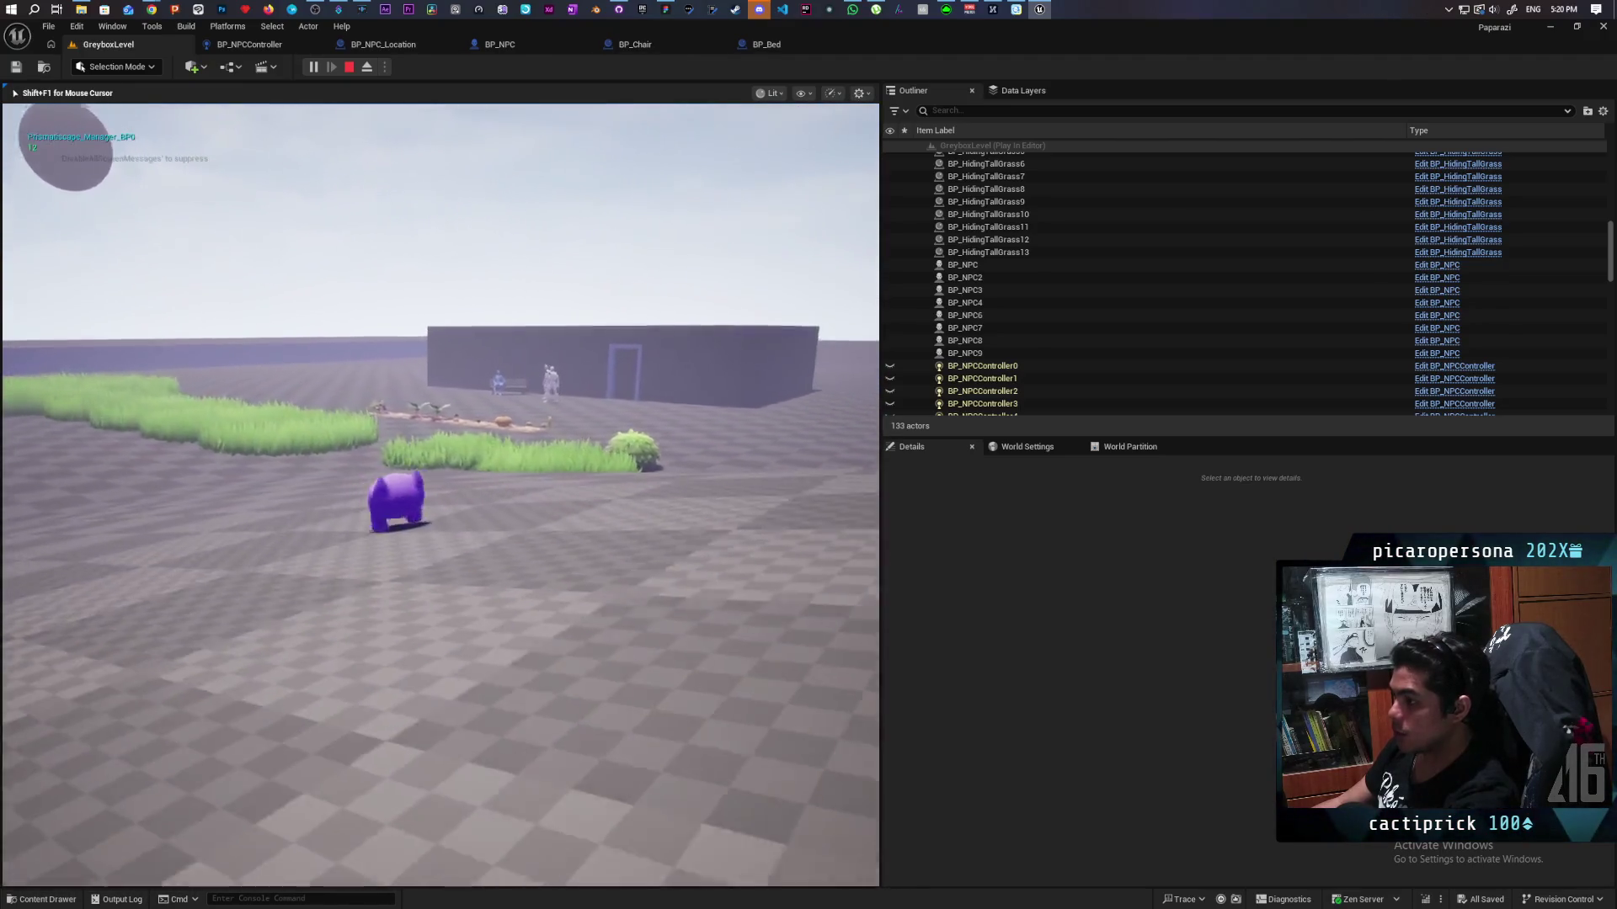
key("w")
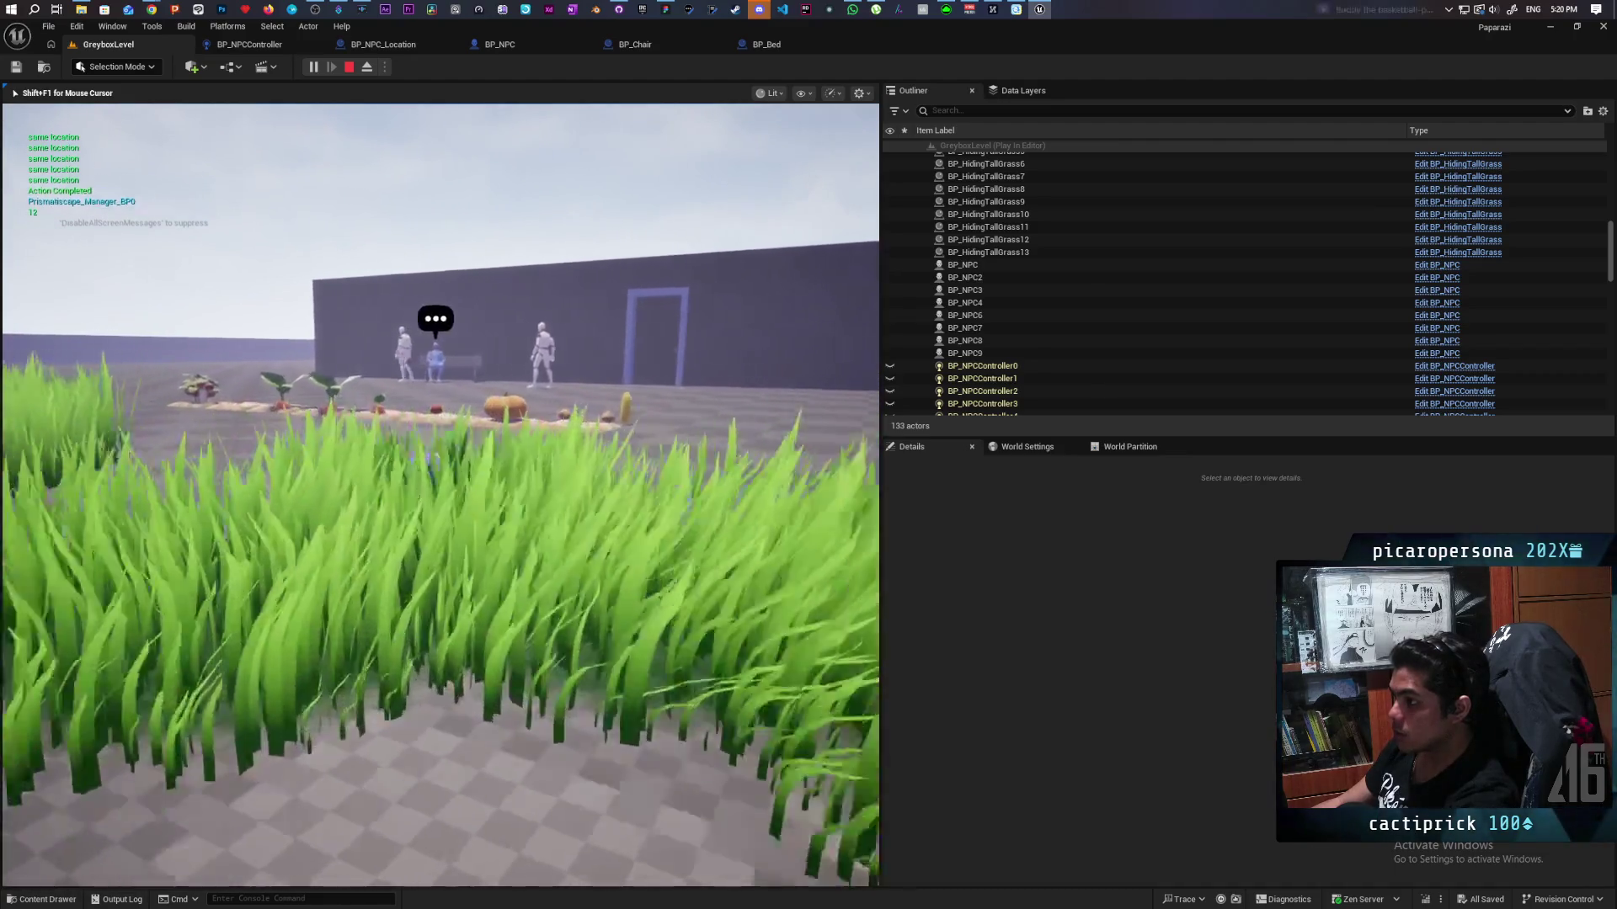
key("w")
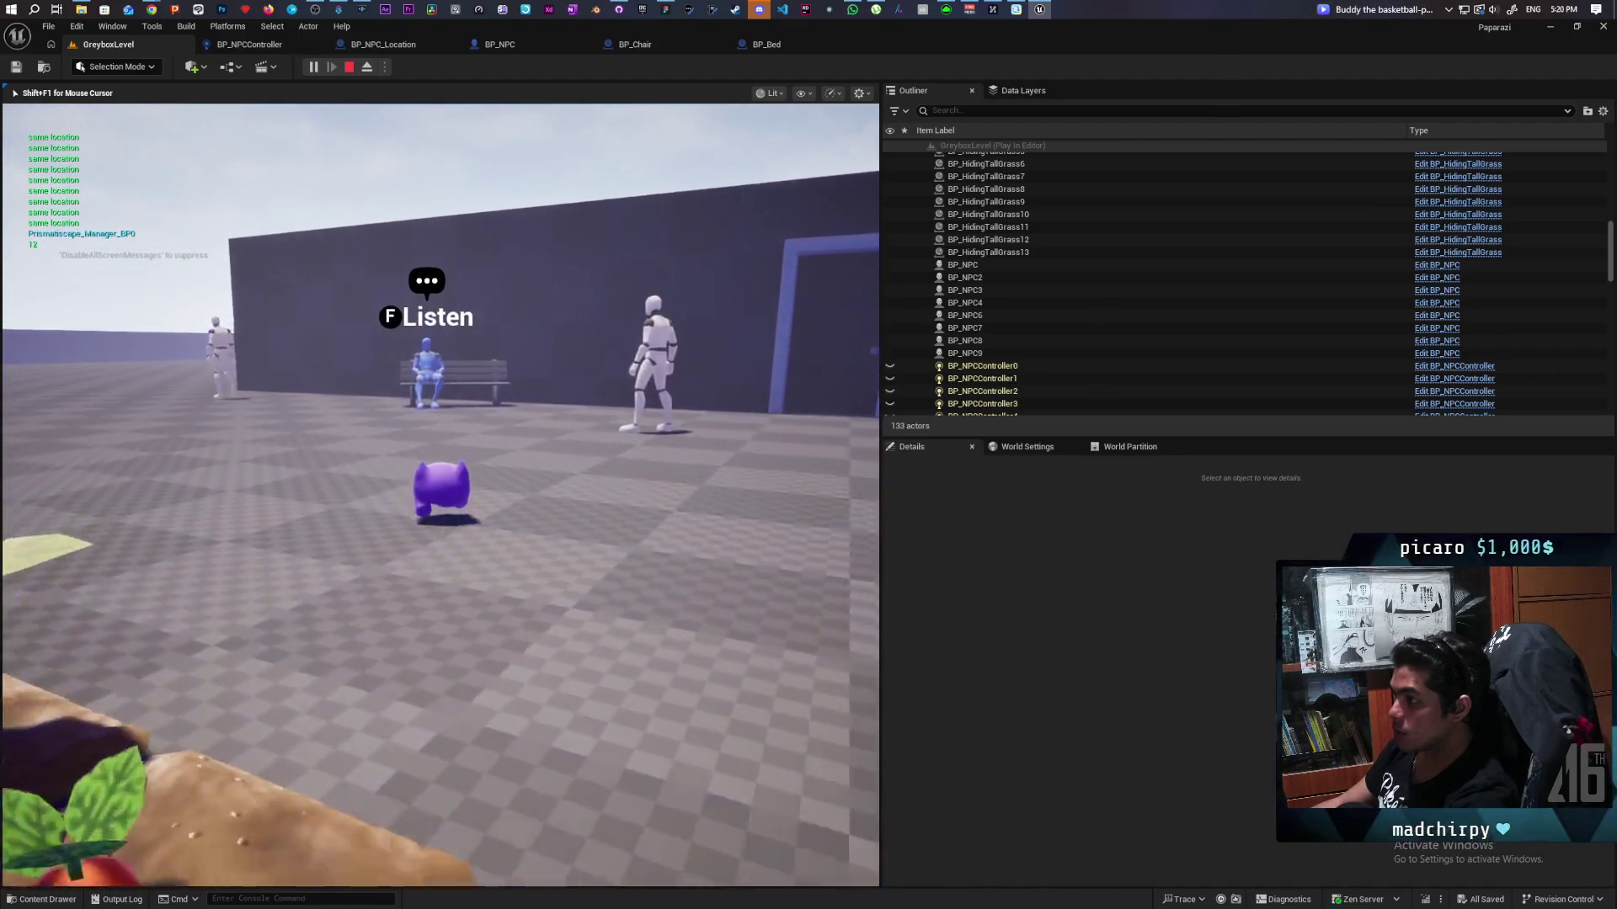
key("w")
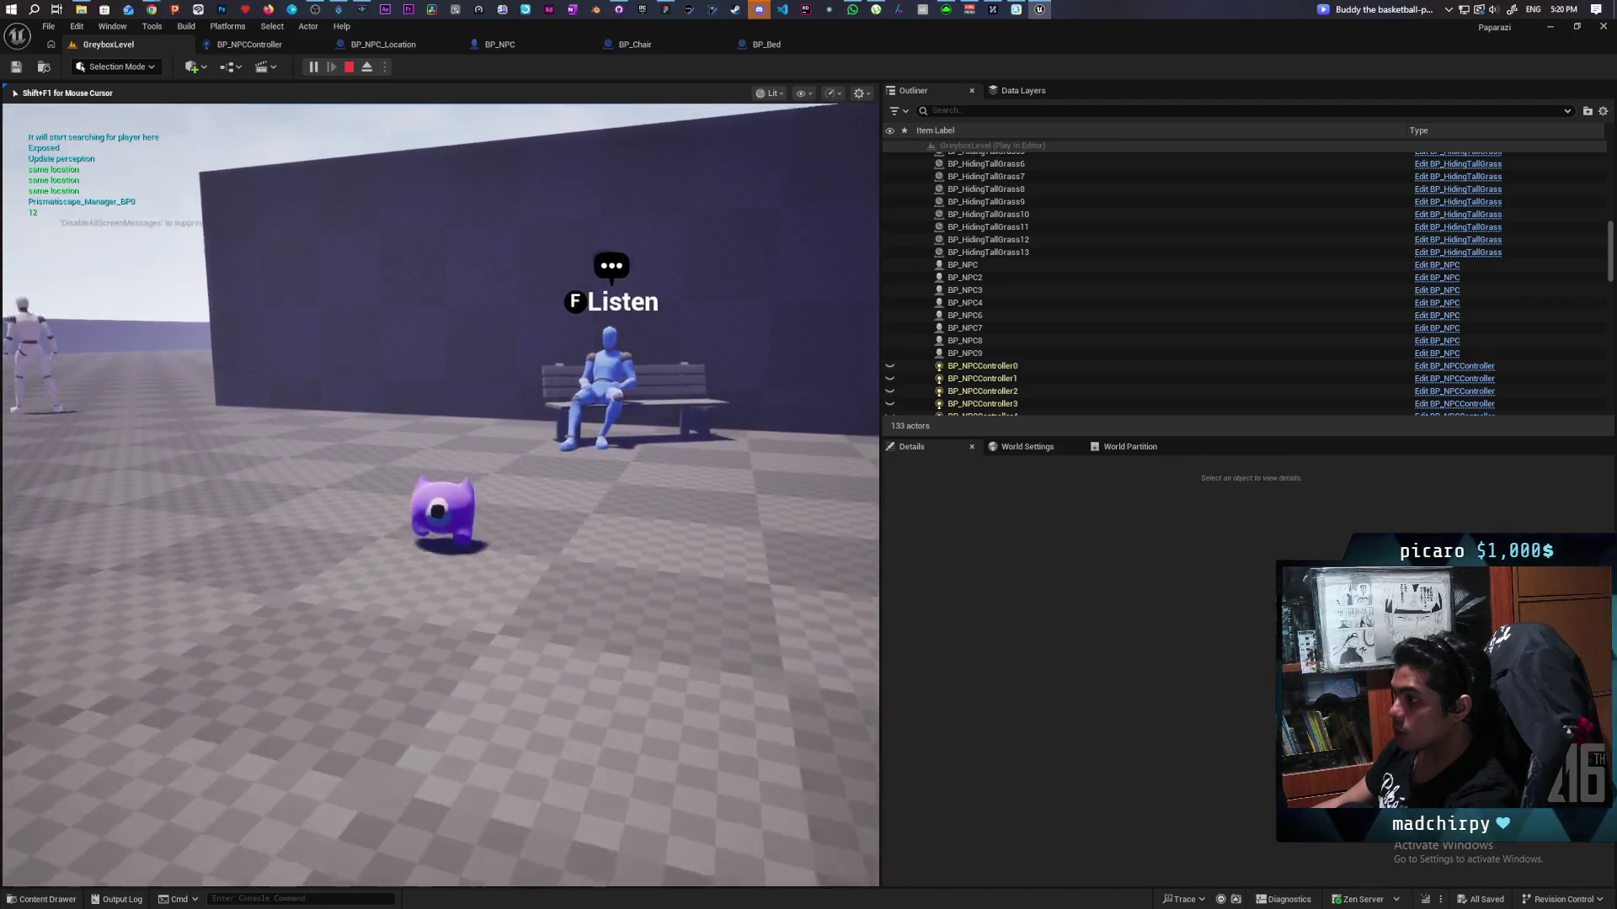
key("s")
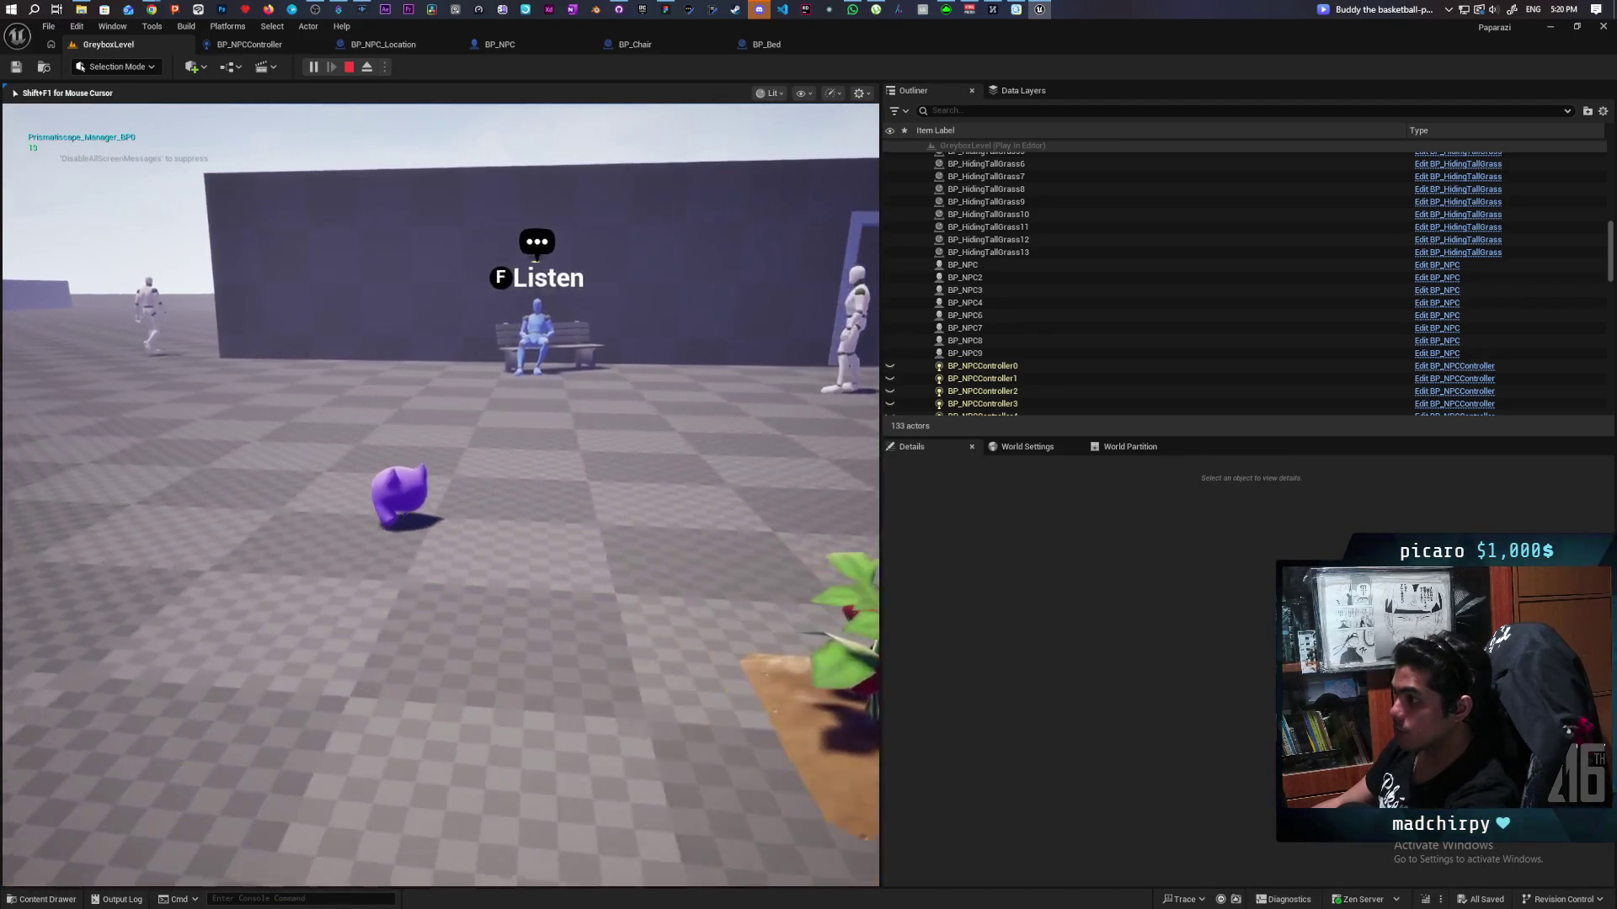
key("s")
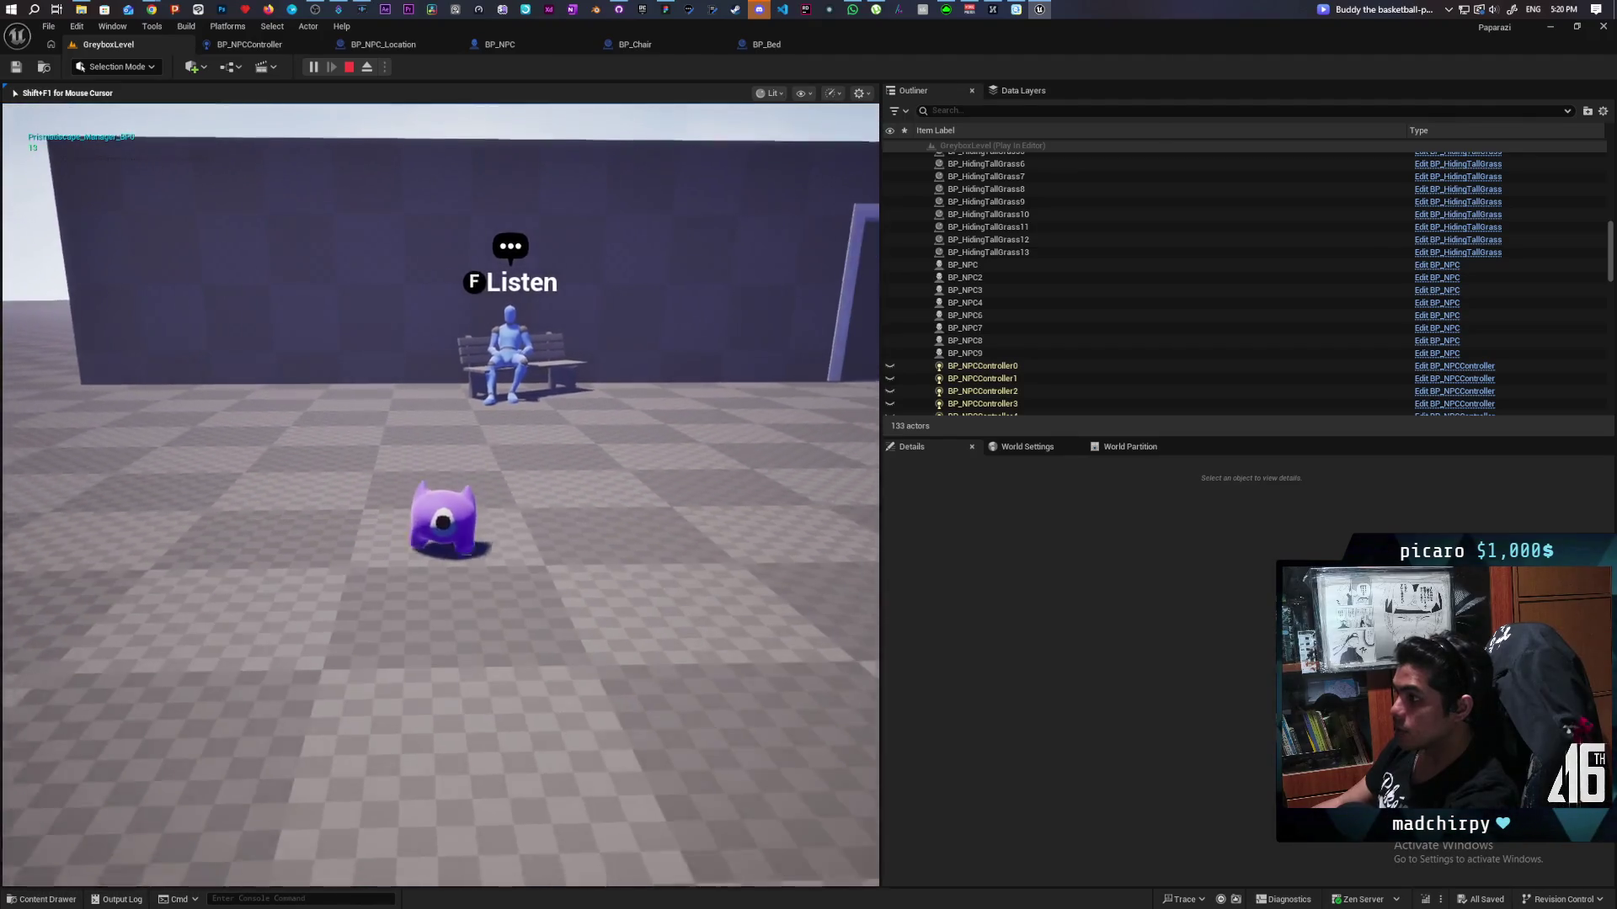
key("d")
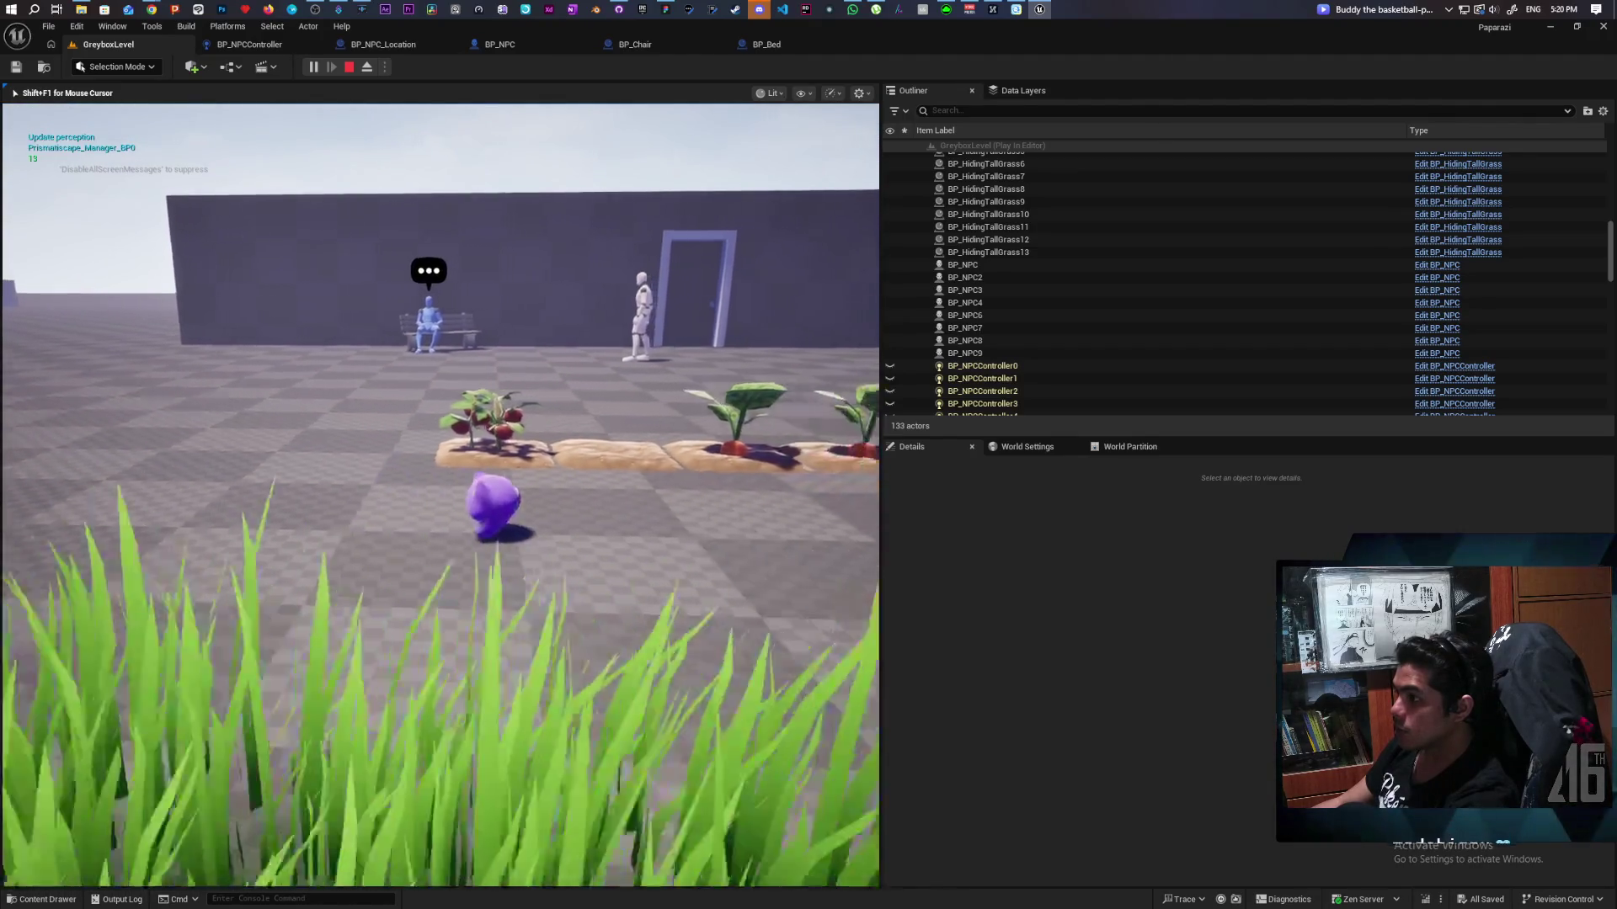
key("s")
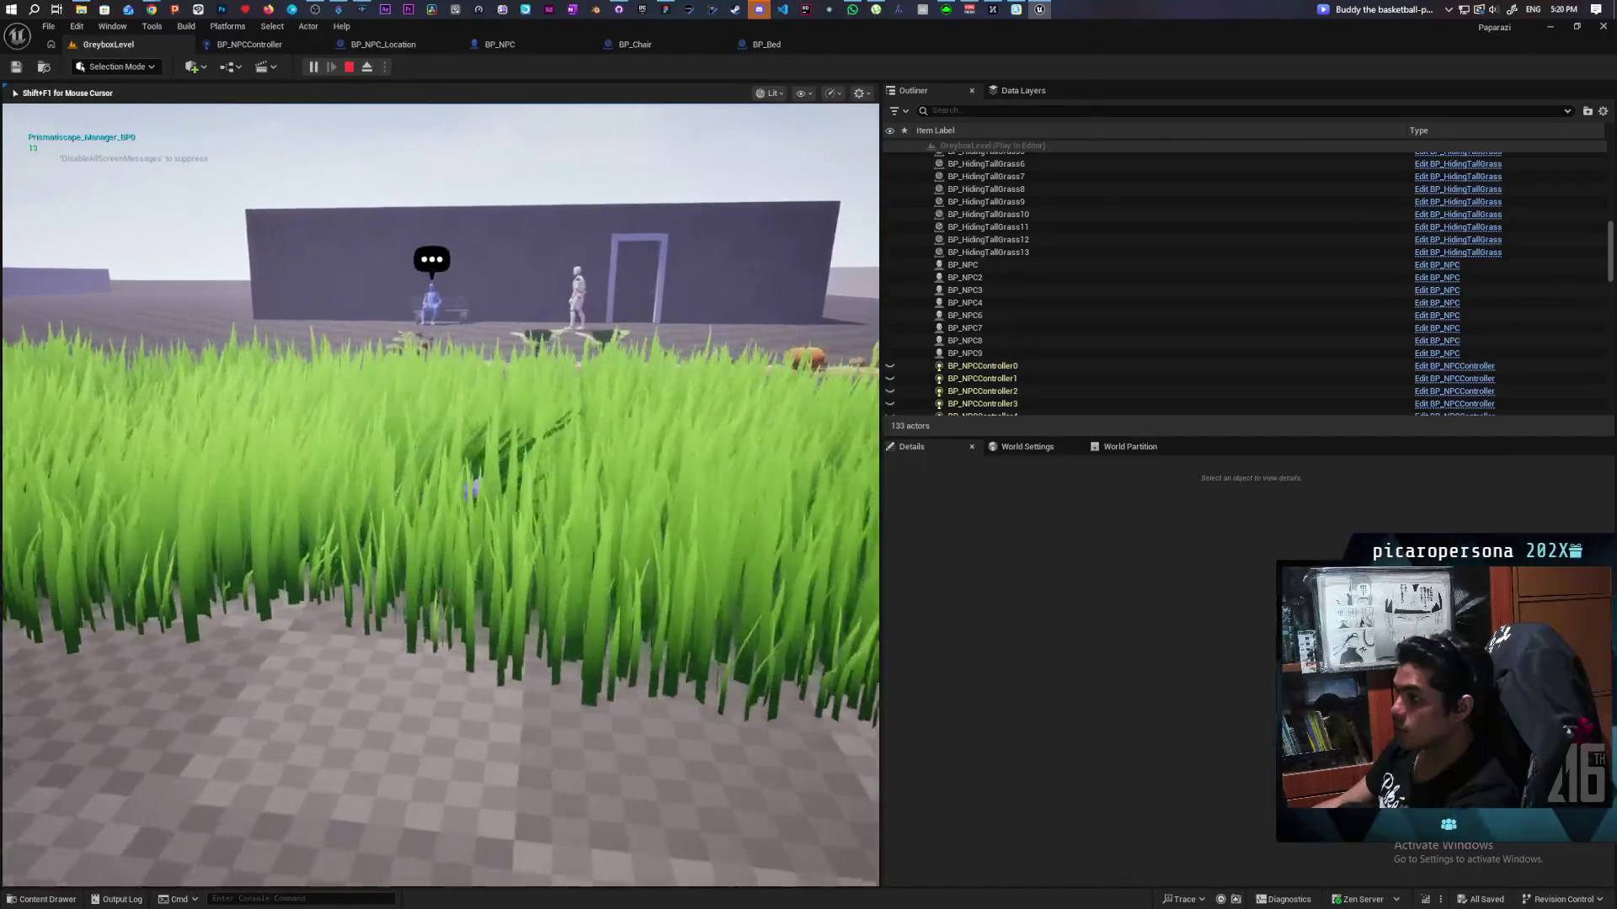
key("d")
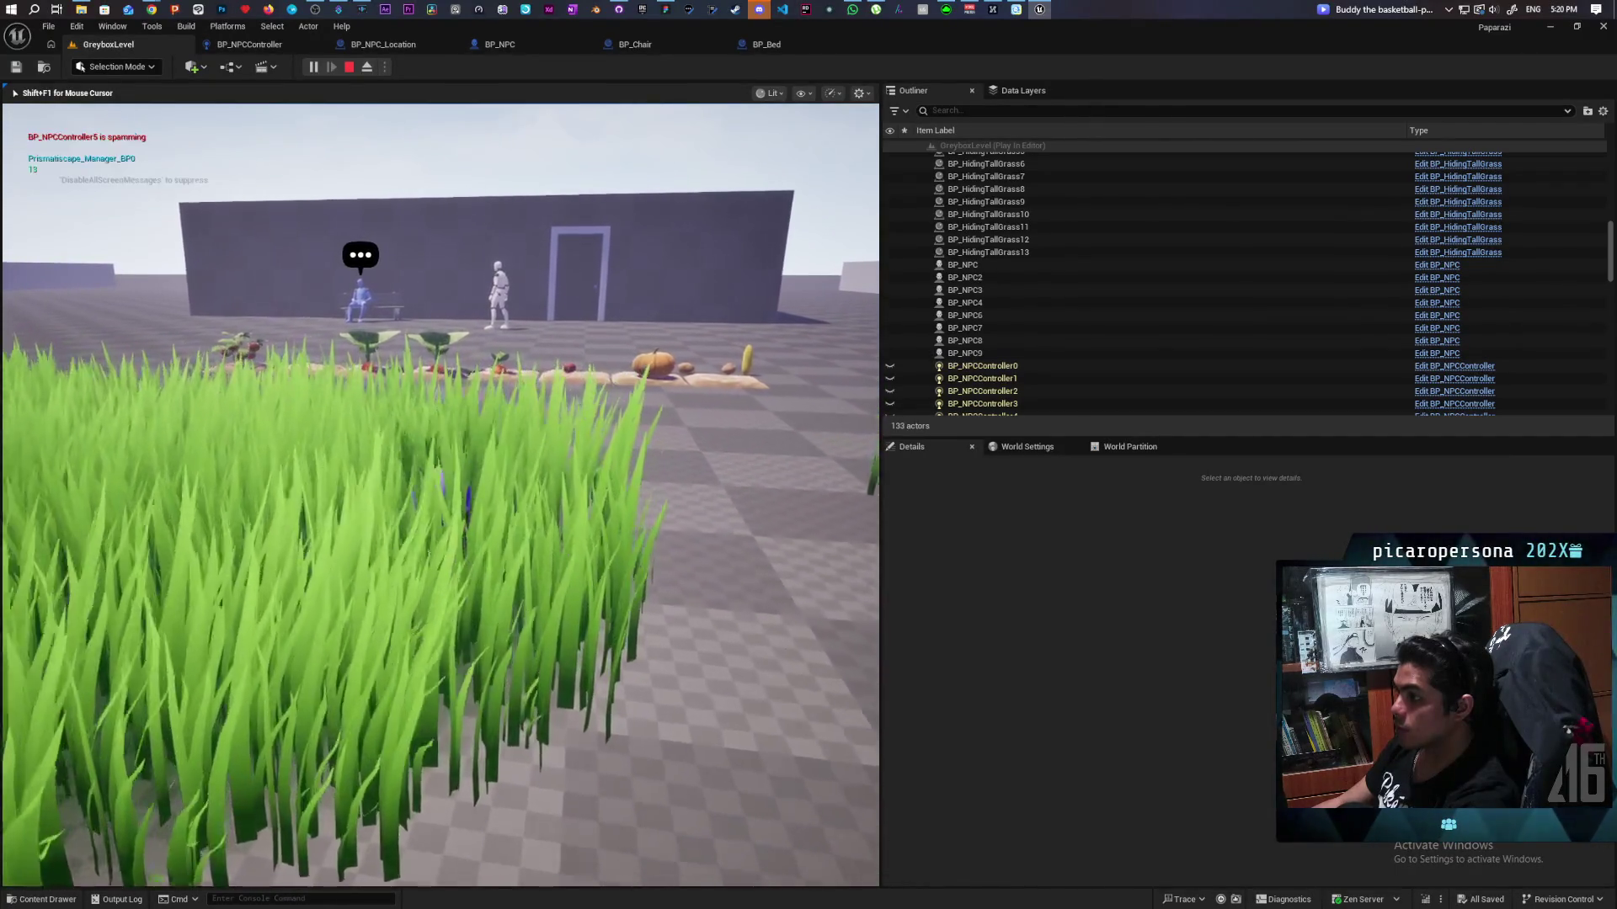
key("a")
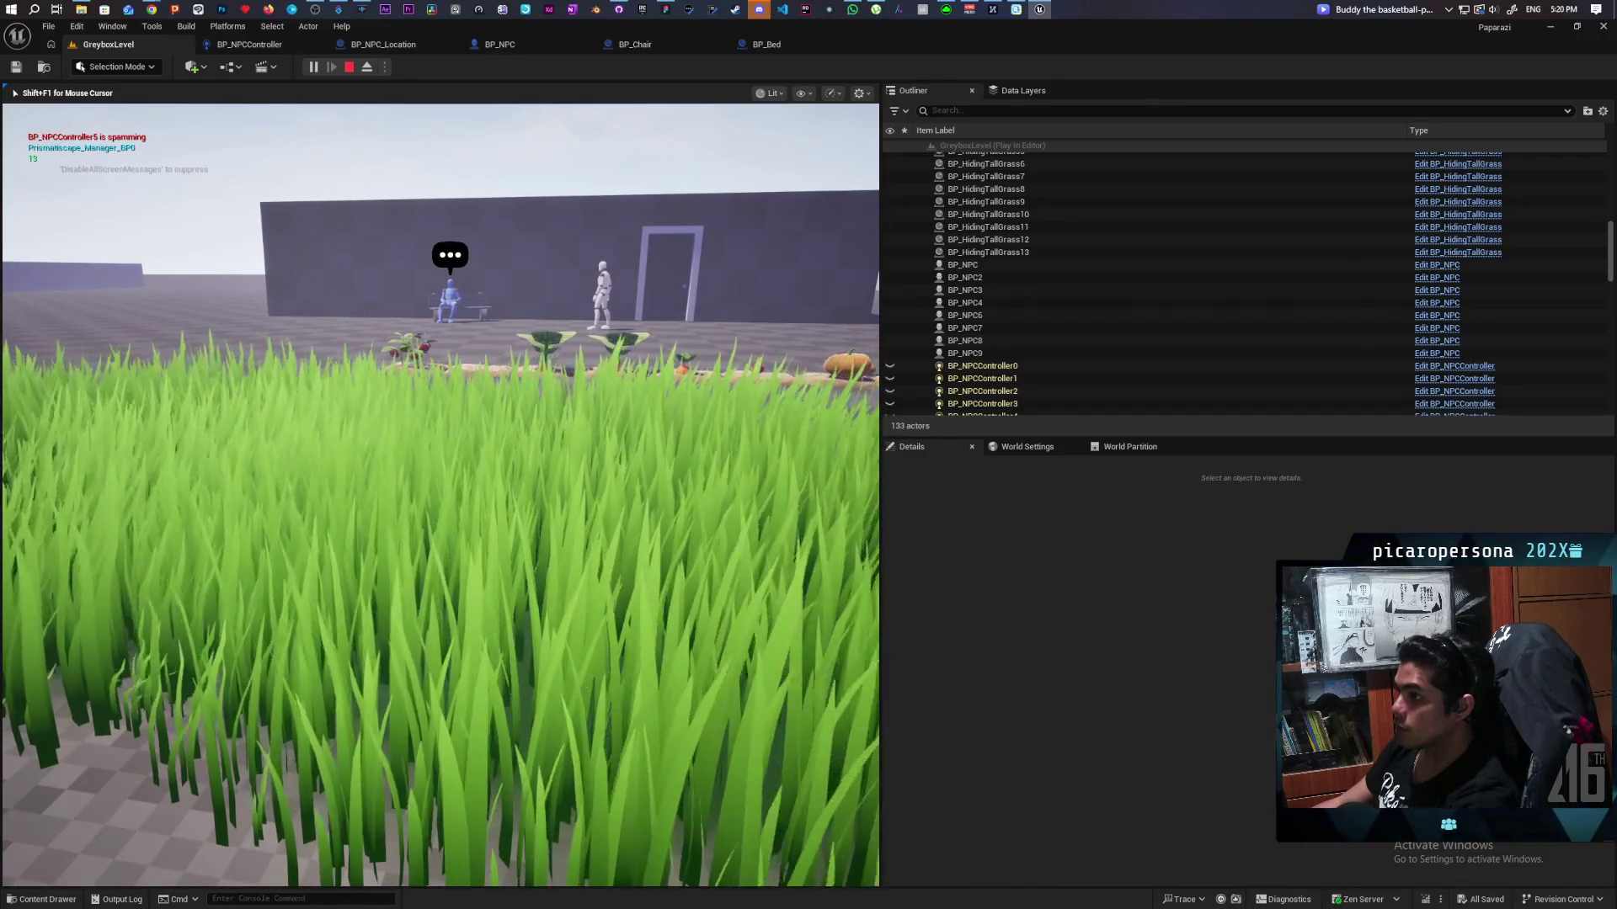
key("a")
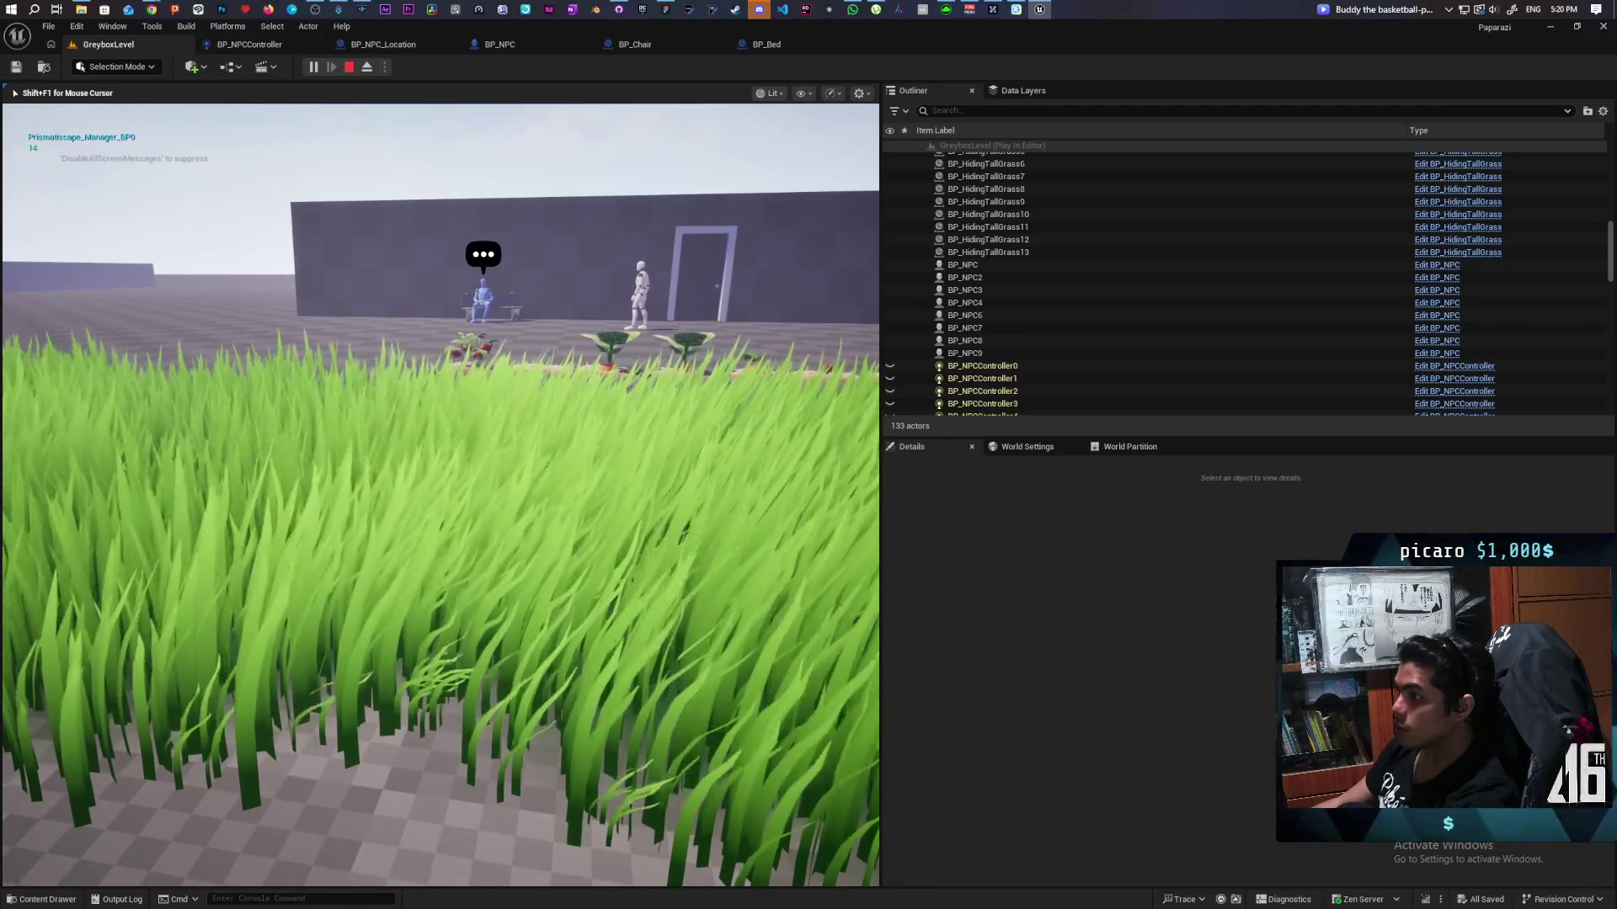
key("a")
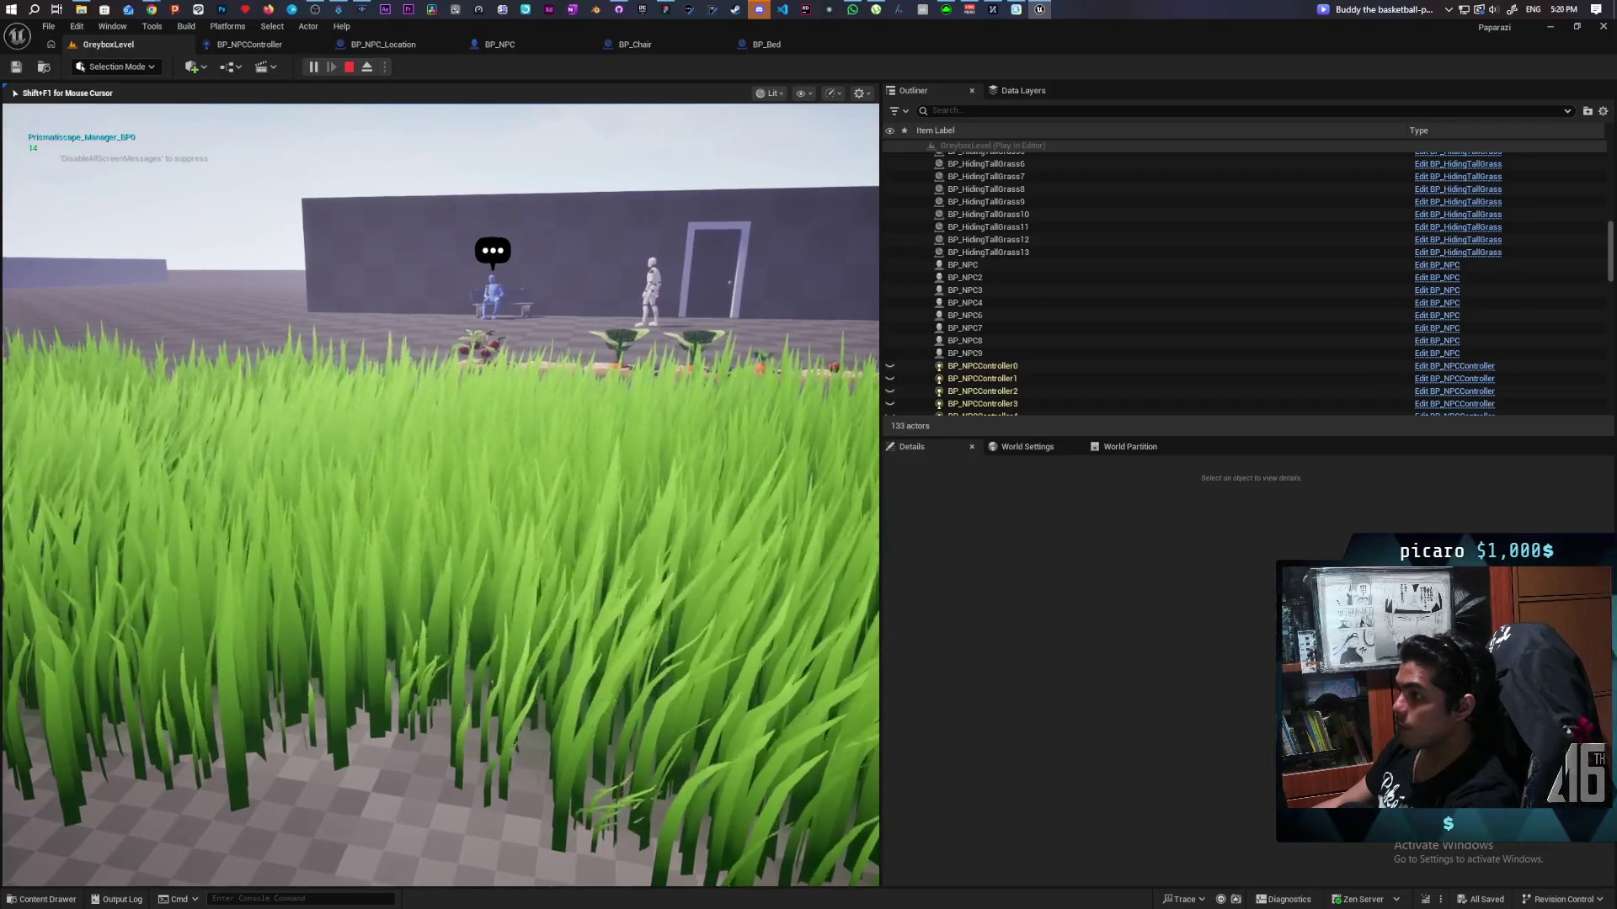
key("a")
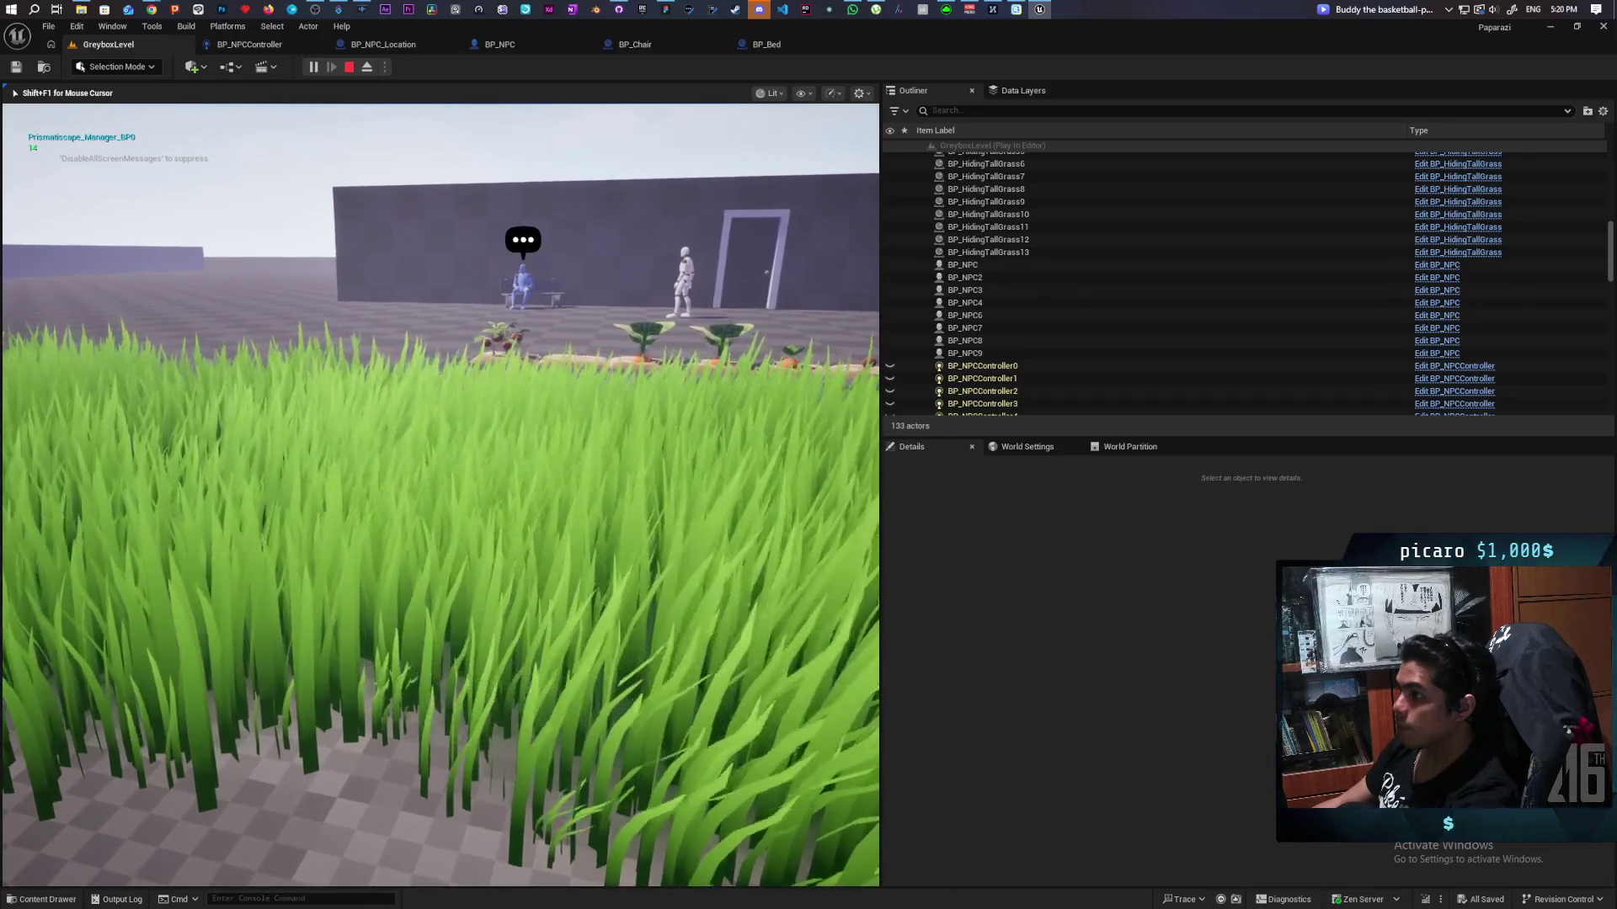
key("a")
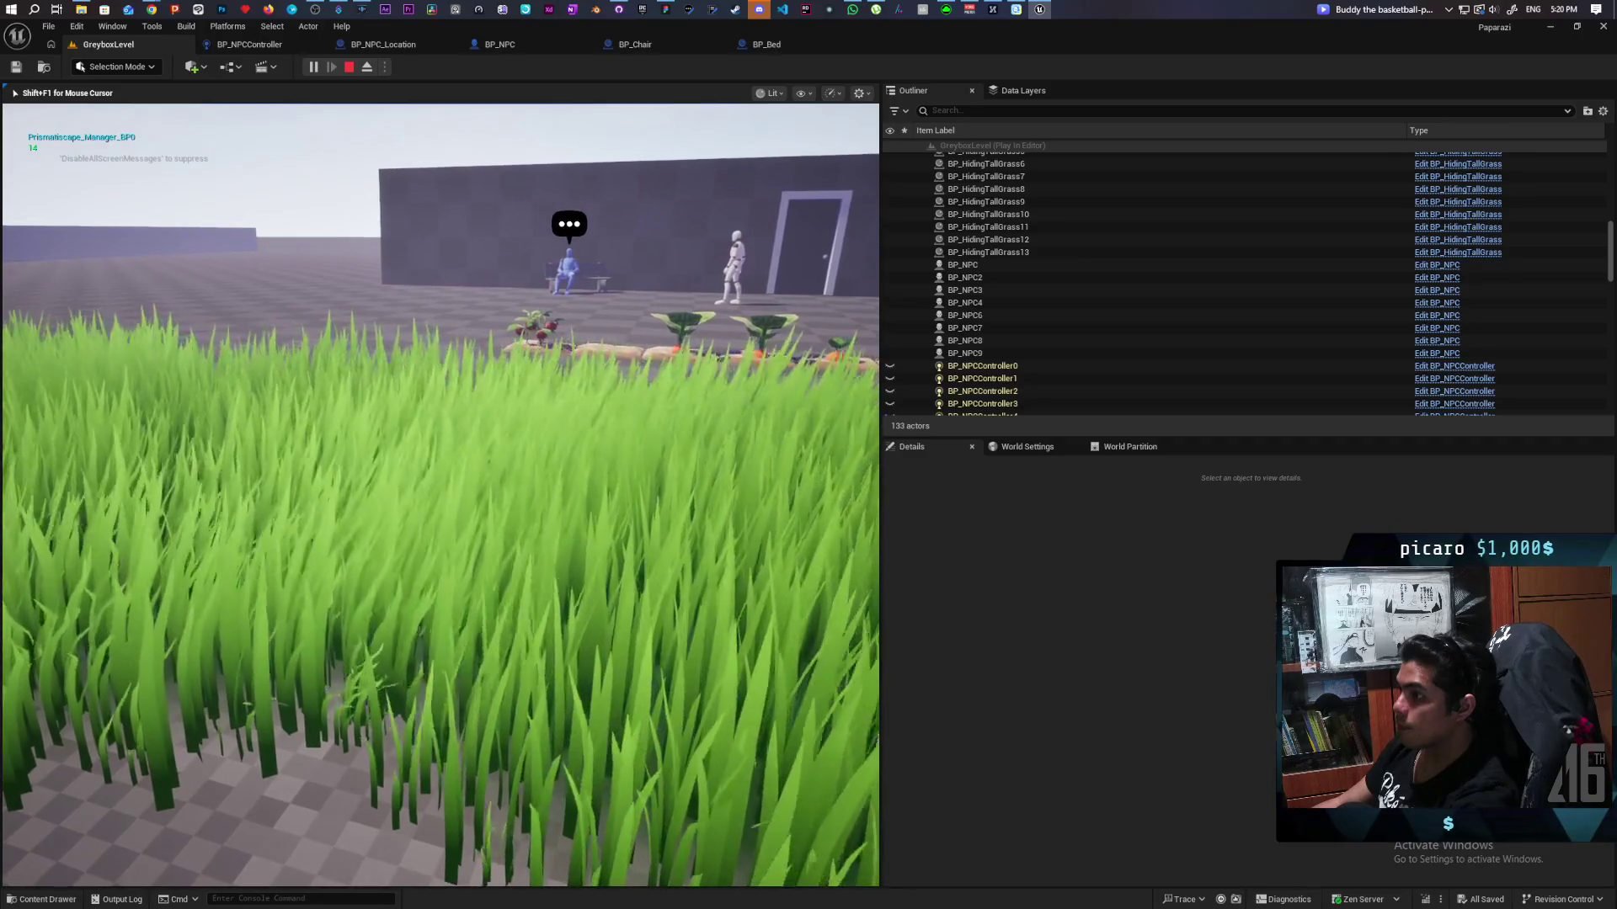
key("w")
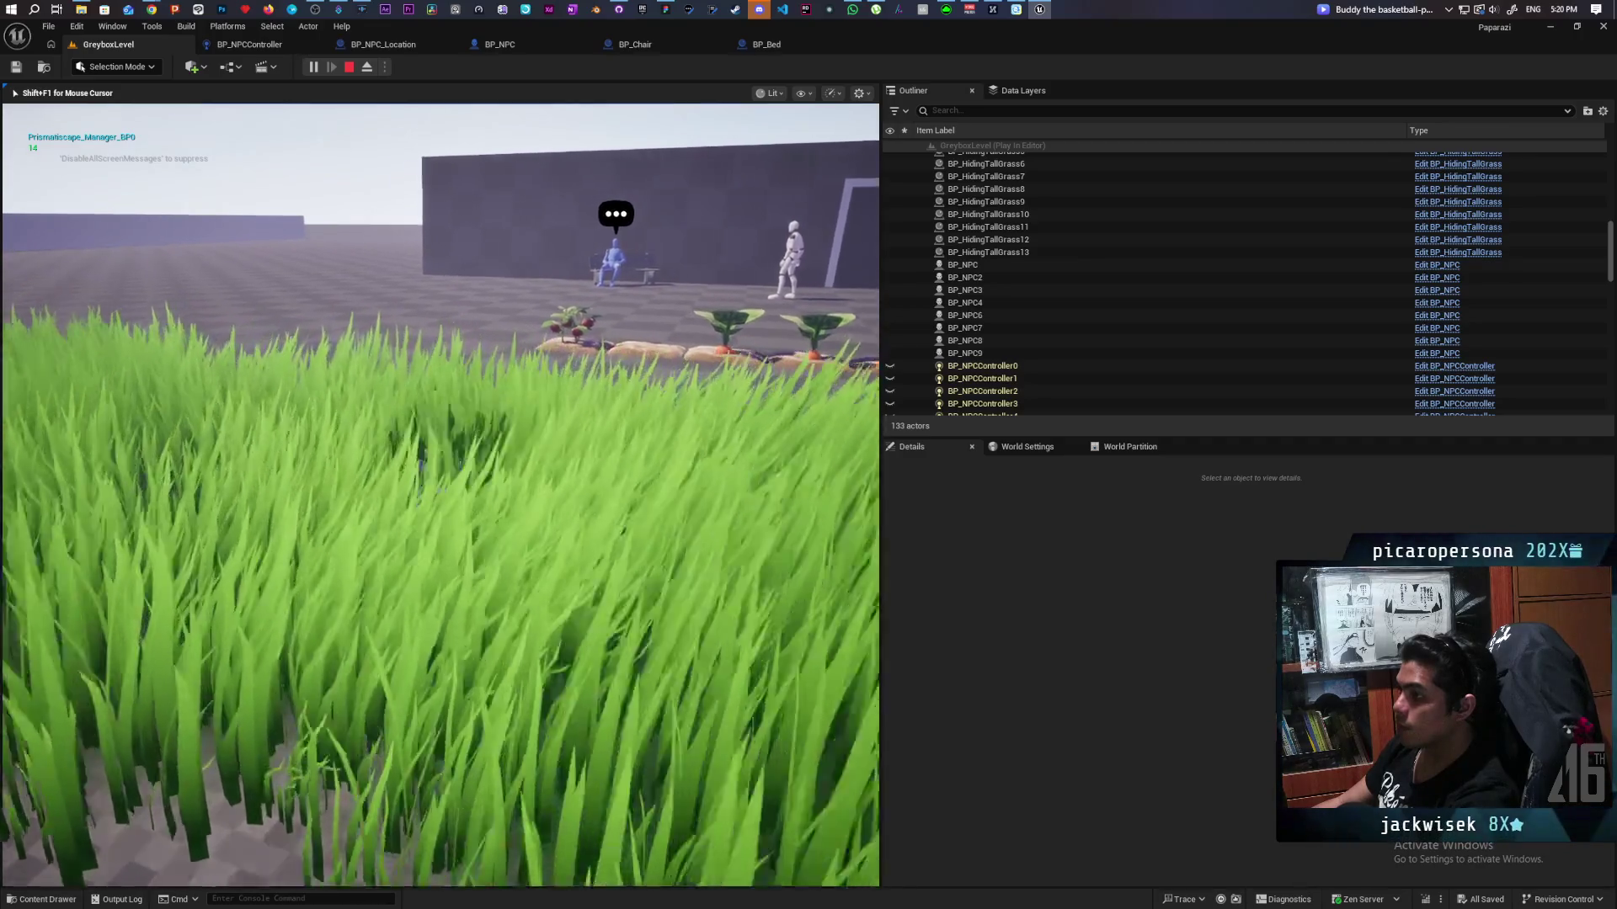
key("w")
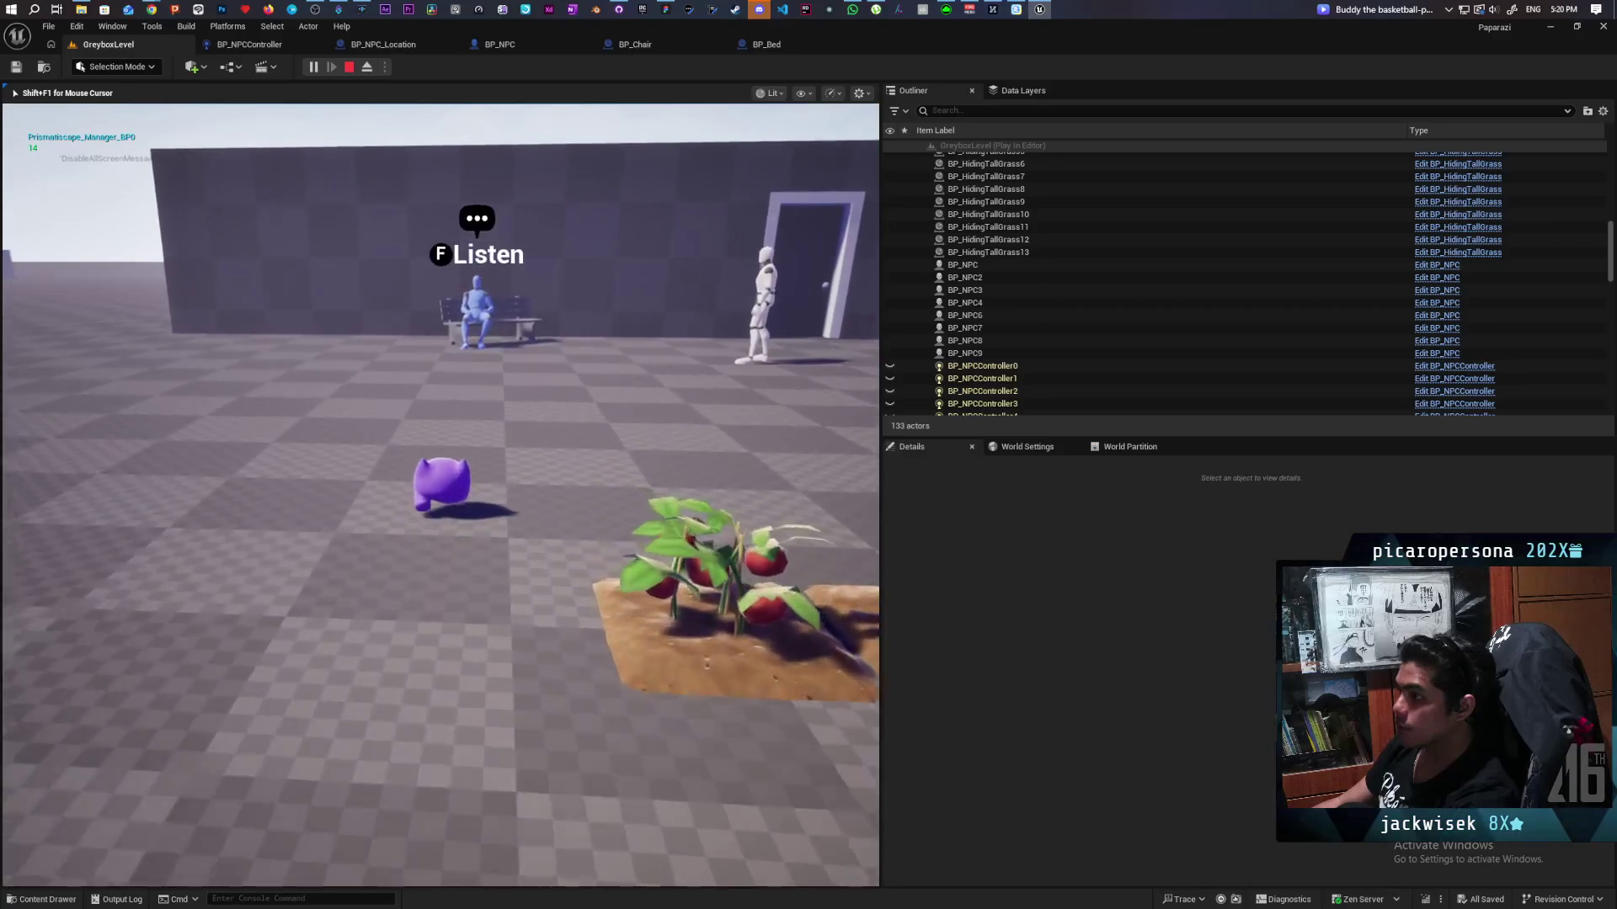
key("s")
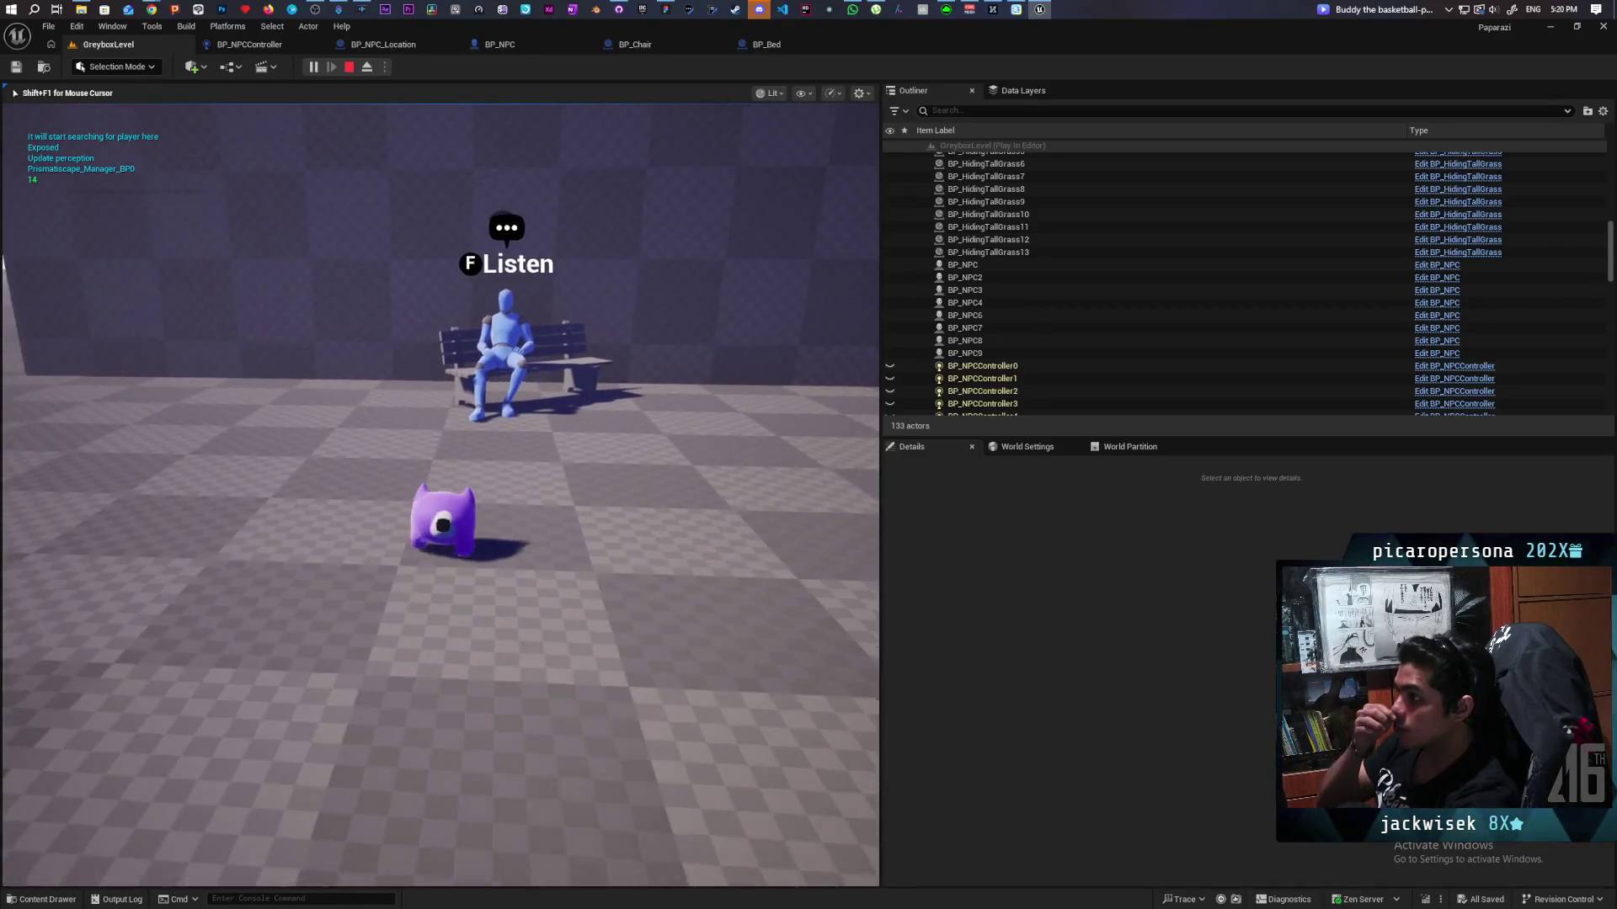
key("s")
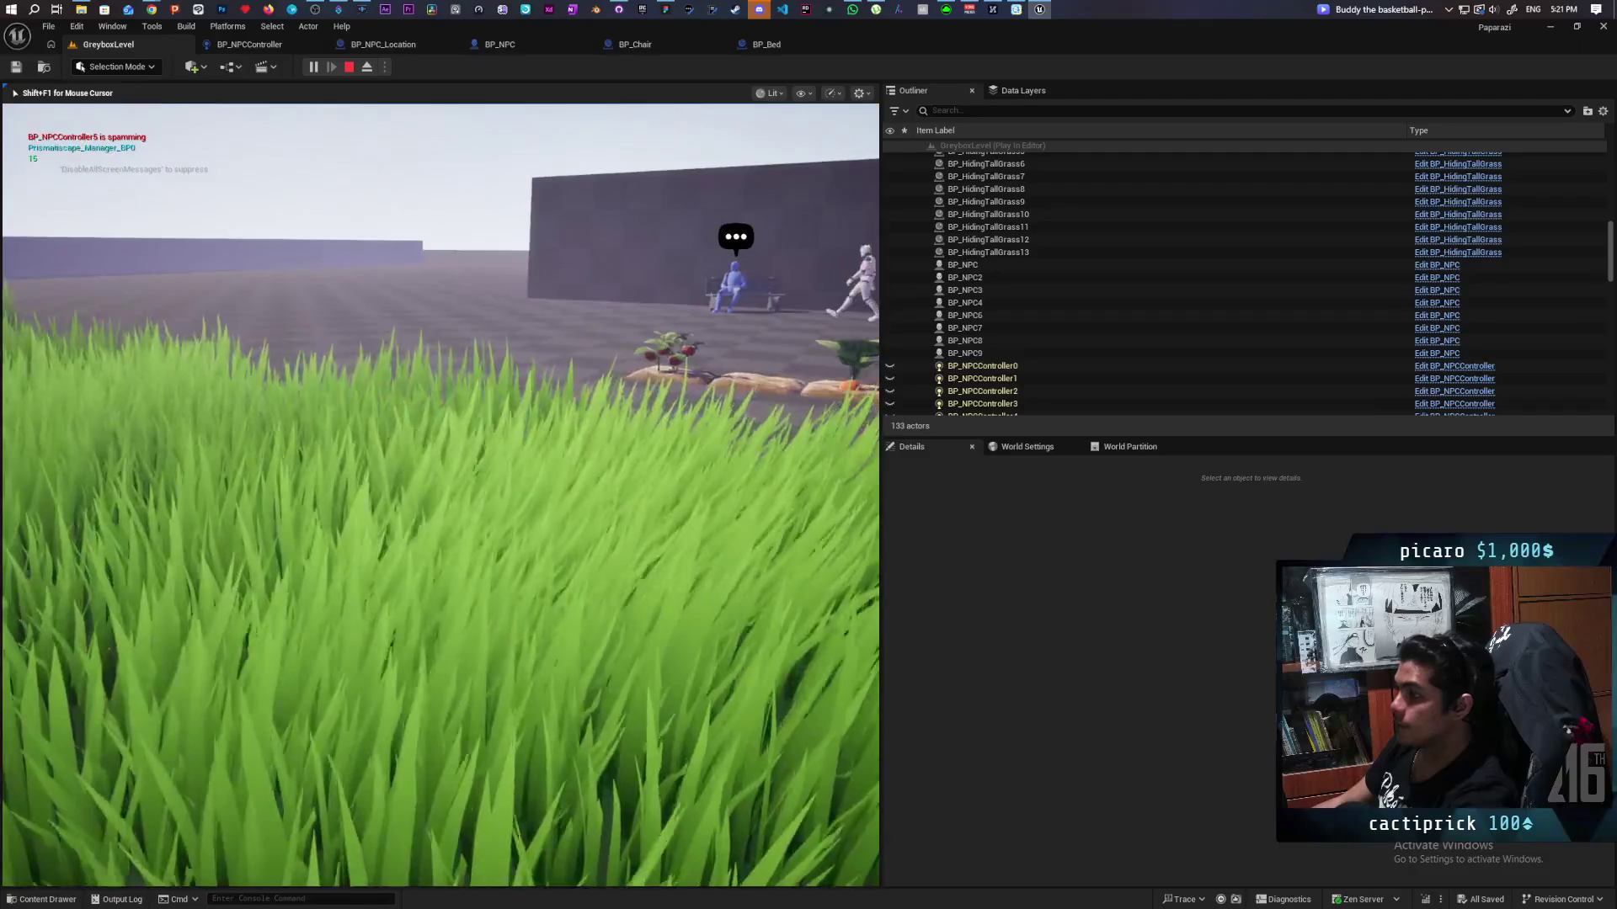
key("Escape")
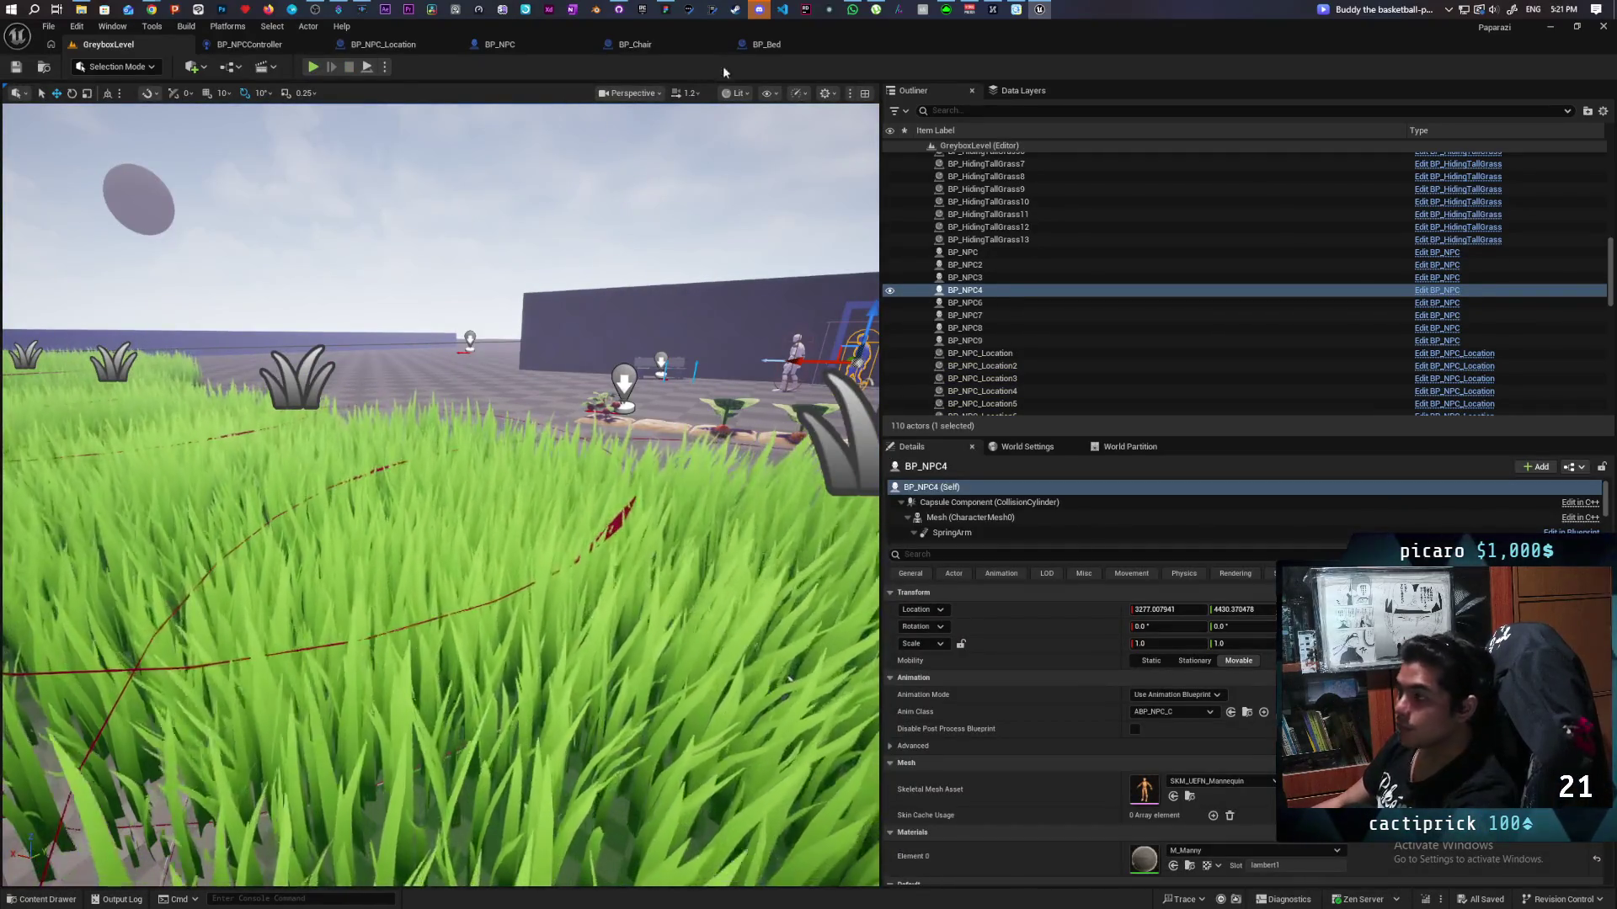
Step: Return to BP_NPCController's Perception graph and follow the Give Up event's logic
left_click(283, 43)
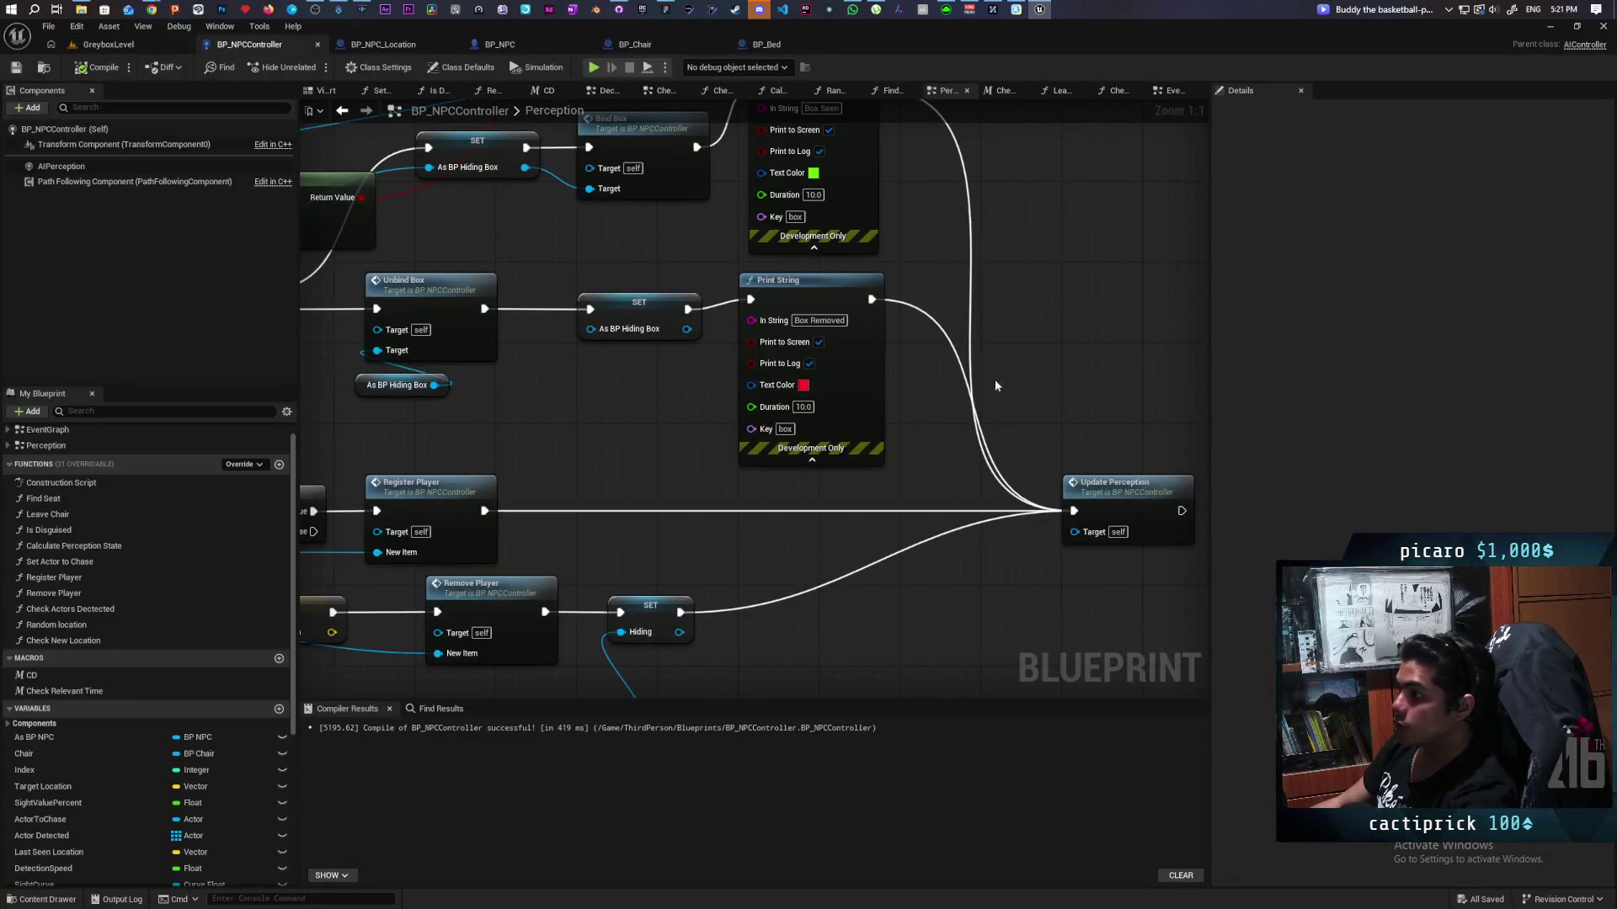
scroll(674, 394, "down", 5)
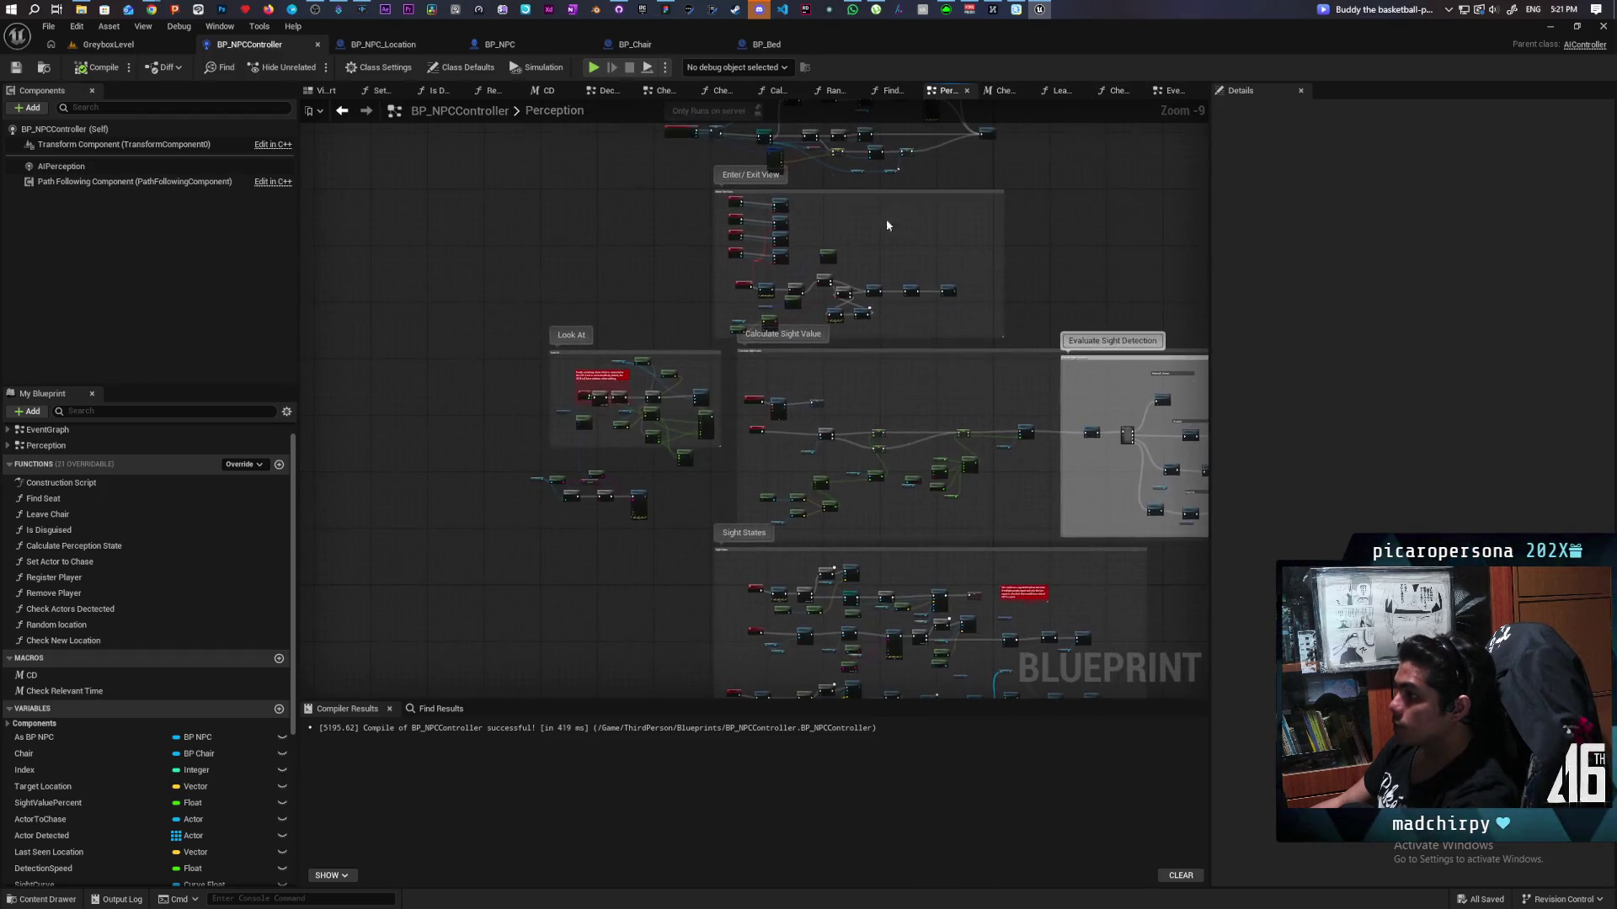
scroll(886, 219, "up", 2)
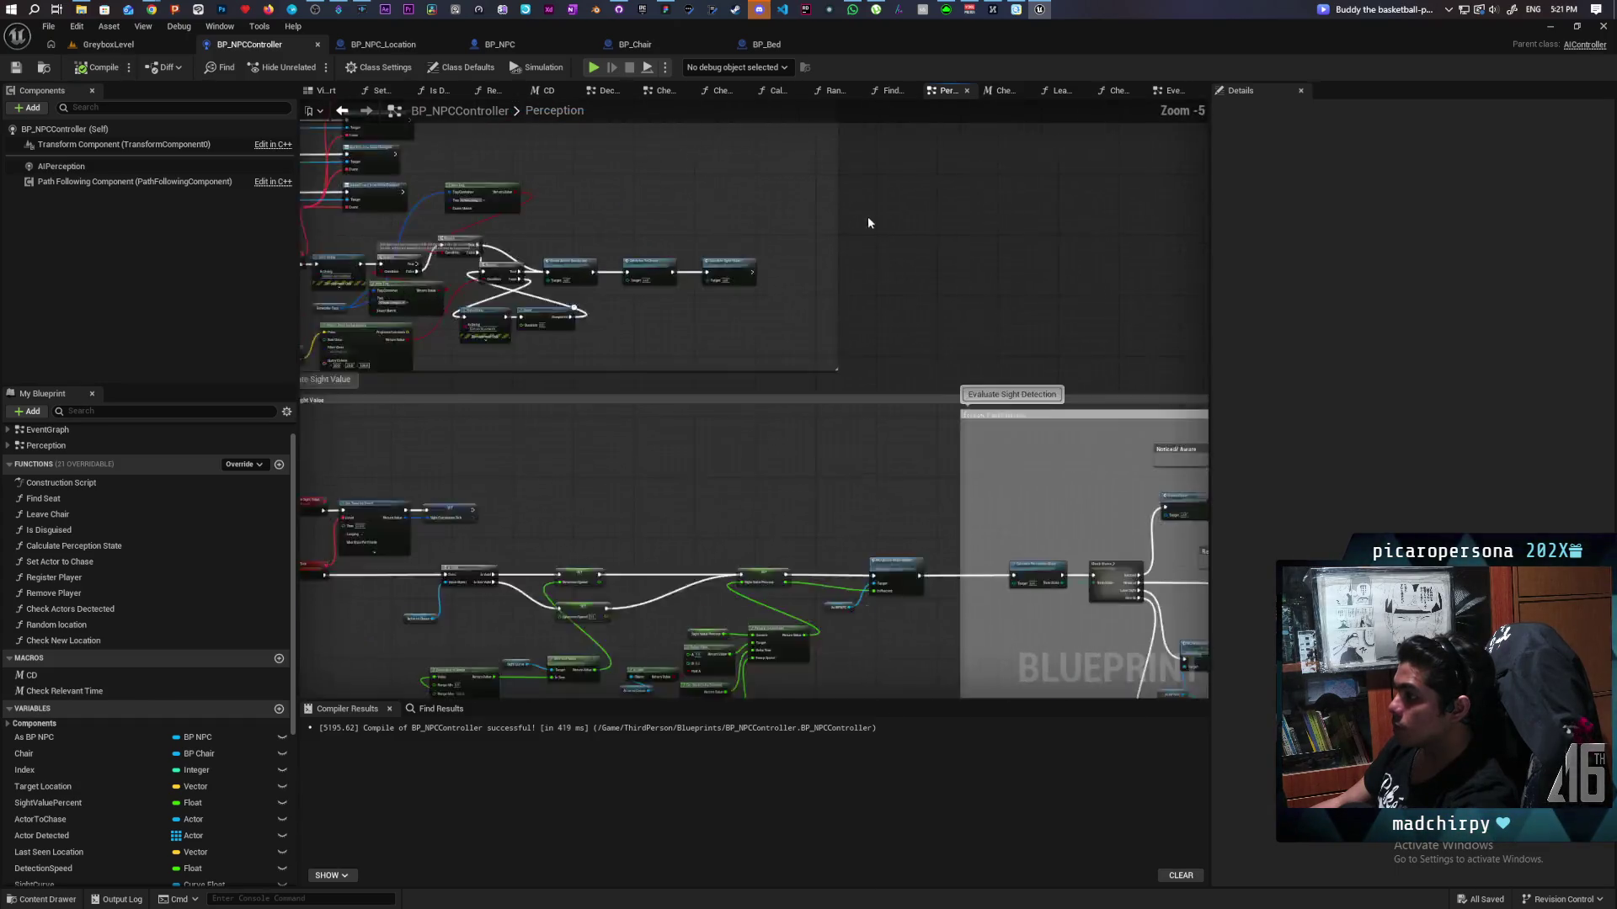
scroll(867, 216, "down", 2)
scroll(691, 346, "up", 4)
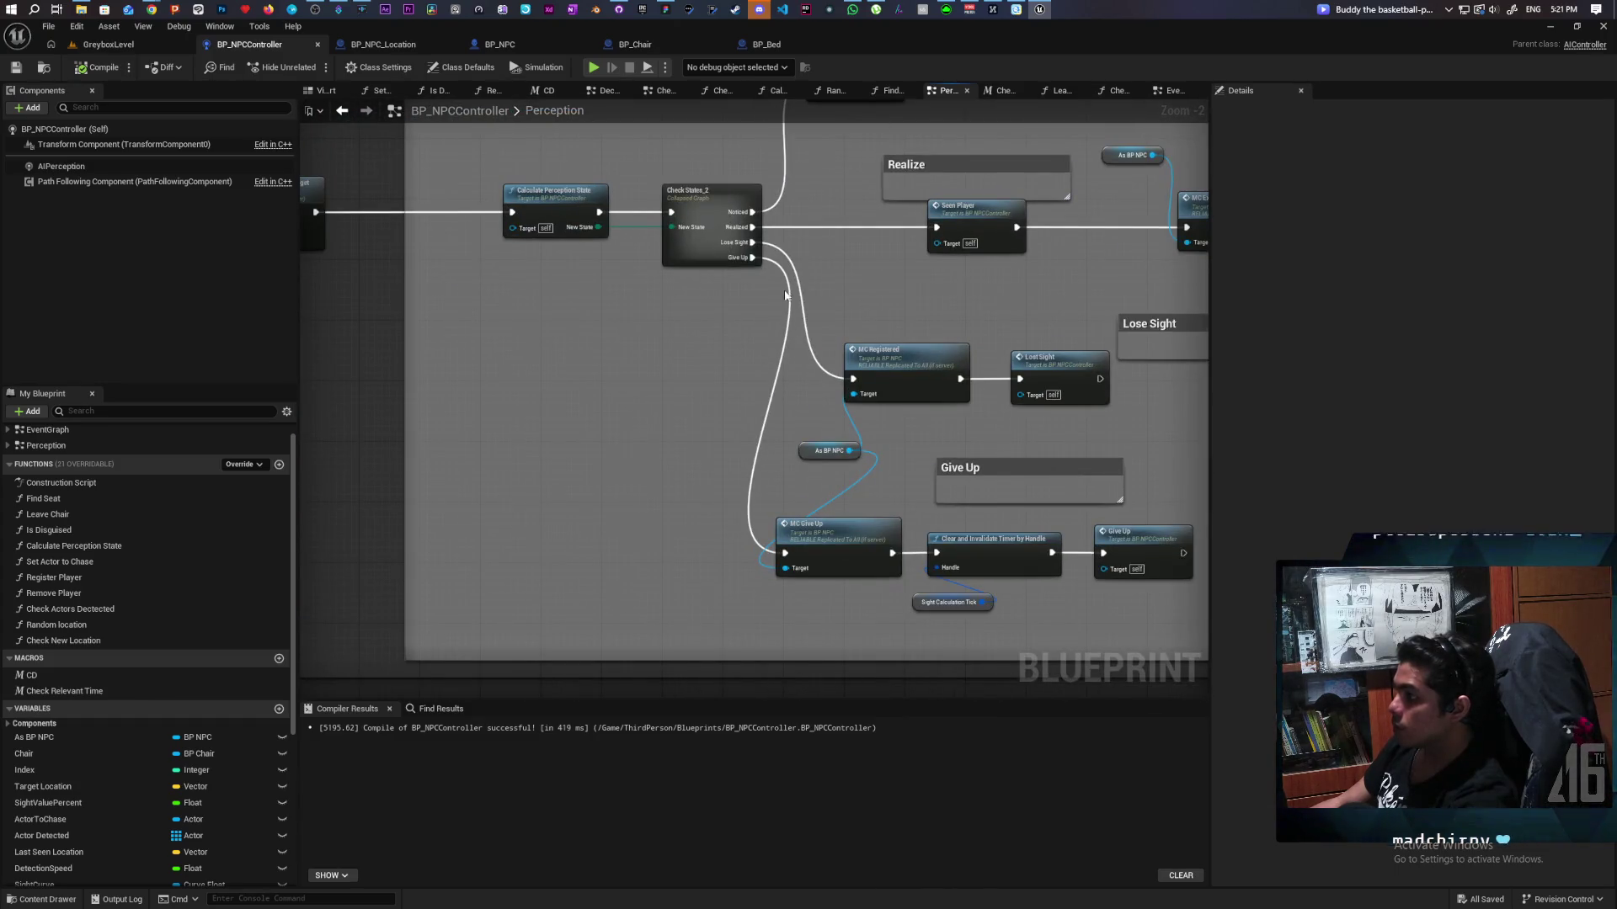
mouse_move(843, 356)
left_mouse_down()
mouse_move(831, 341)
mouse_move(671, 406)
left_mouse_up()
double_click(933, 415)
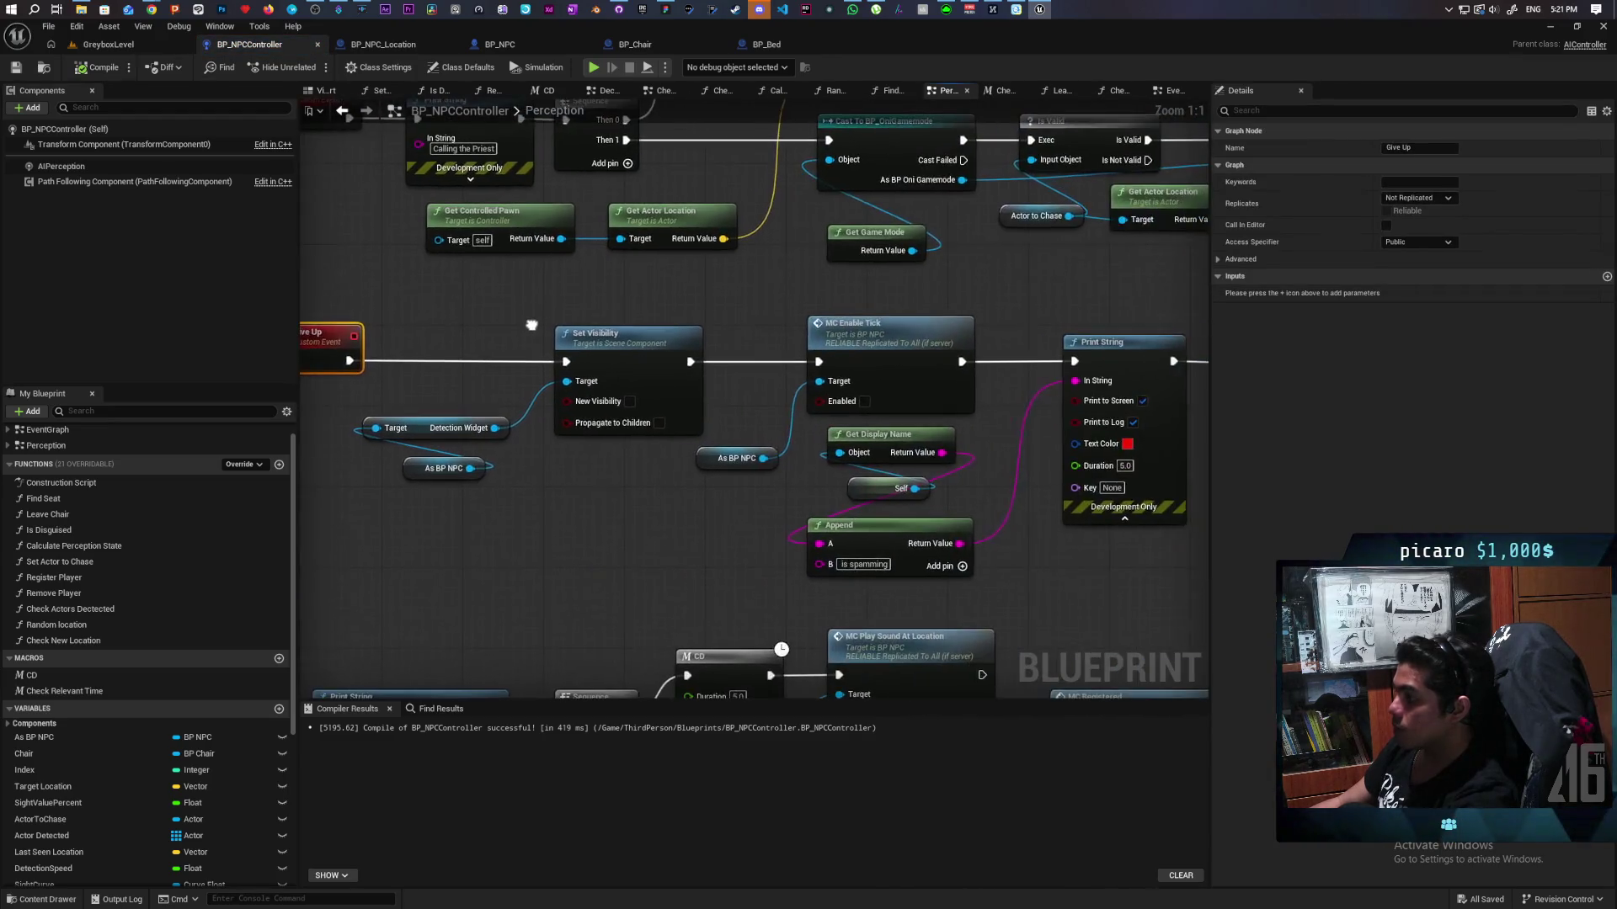
left_click_drag(731, 289, 485, 266)
left_click_drag(776, 264, 396, 210)
Step: Inspect the Detection Widget nodes, then open the On Seen event's definition in BP_NPC
mouse_move(882, 427)
left_mouse_down()
mouse_move(761, 388)
mouse_move(601, 374)
mouse_move(635, 387)
left_mouse_up()
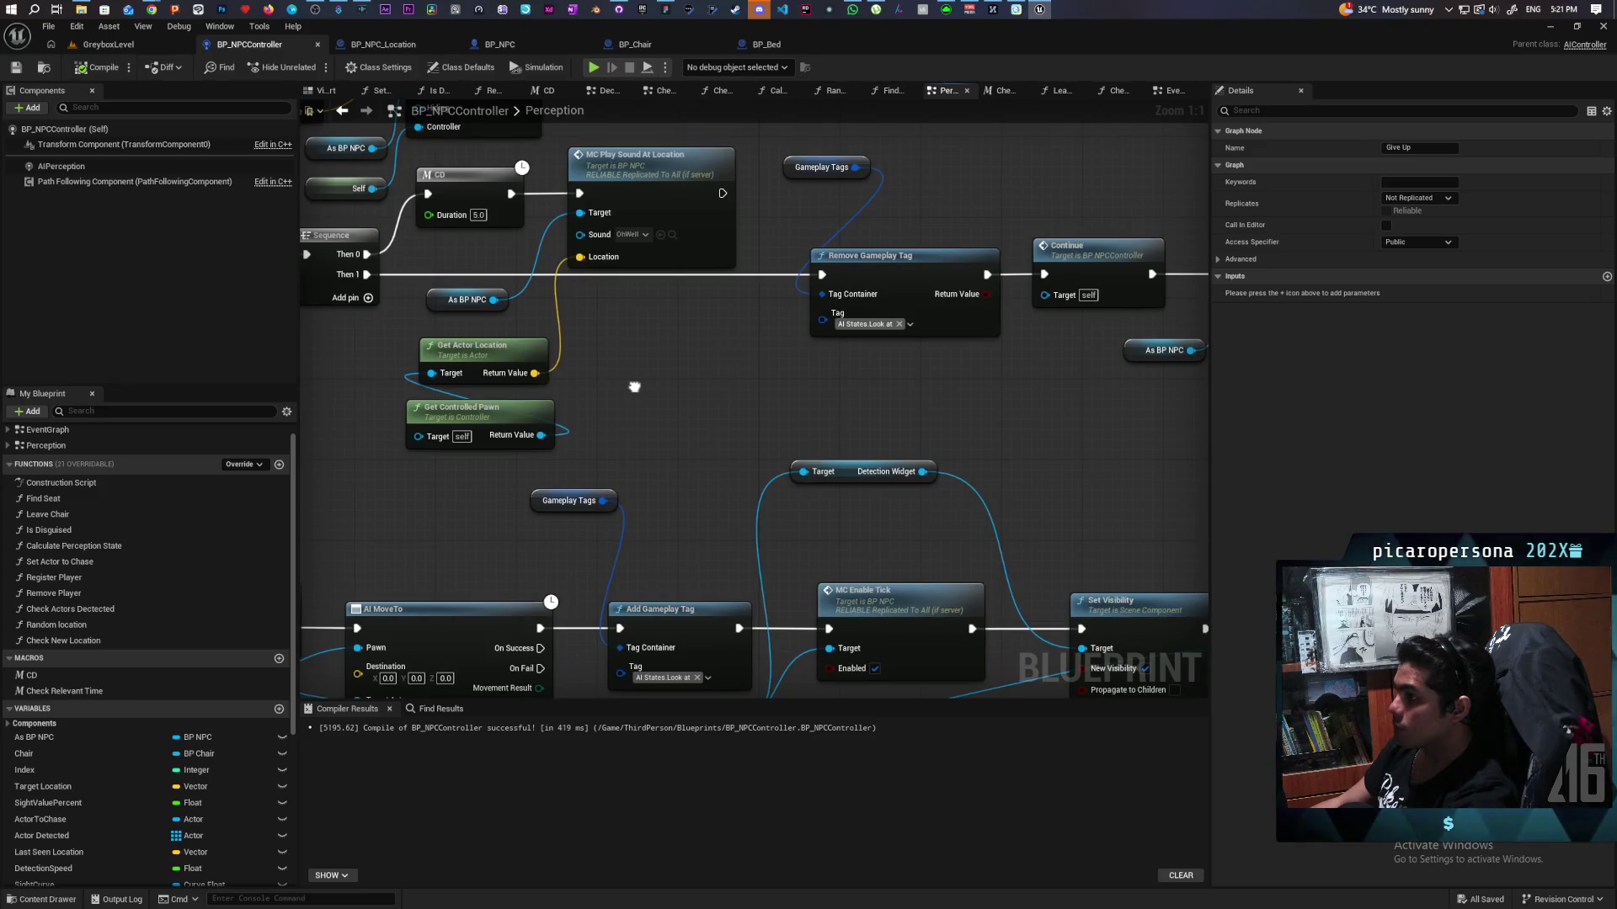
left_click_drag(444, 467, 713, 369)
left_click_drag(889, 243, 601, 305)
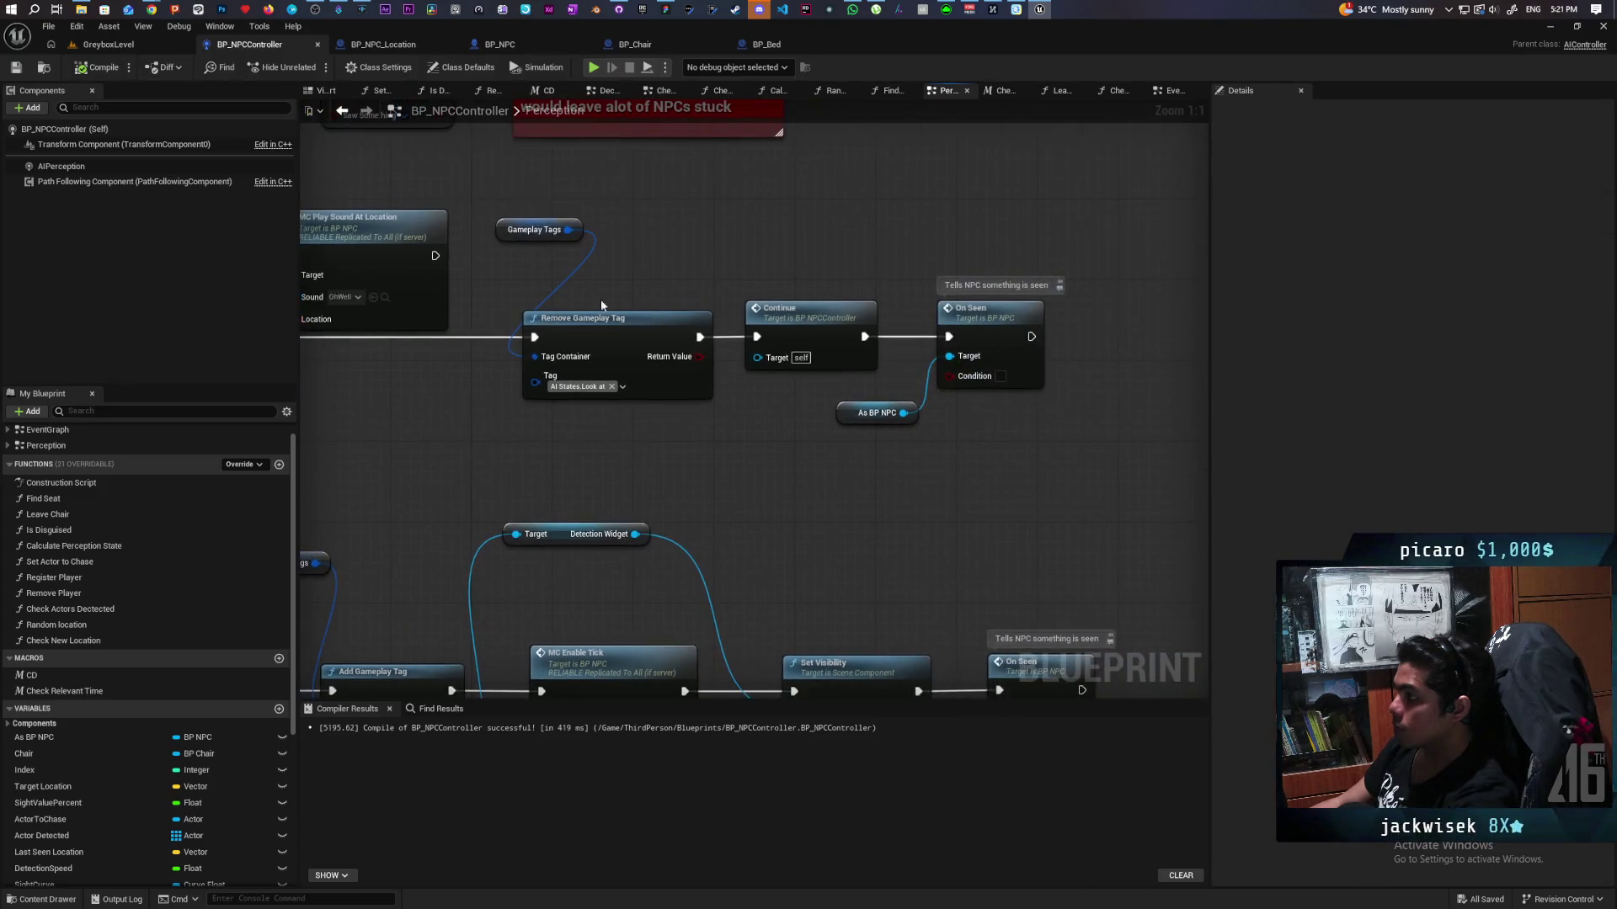
left_click_drag(649, 392, 655, 411)
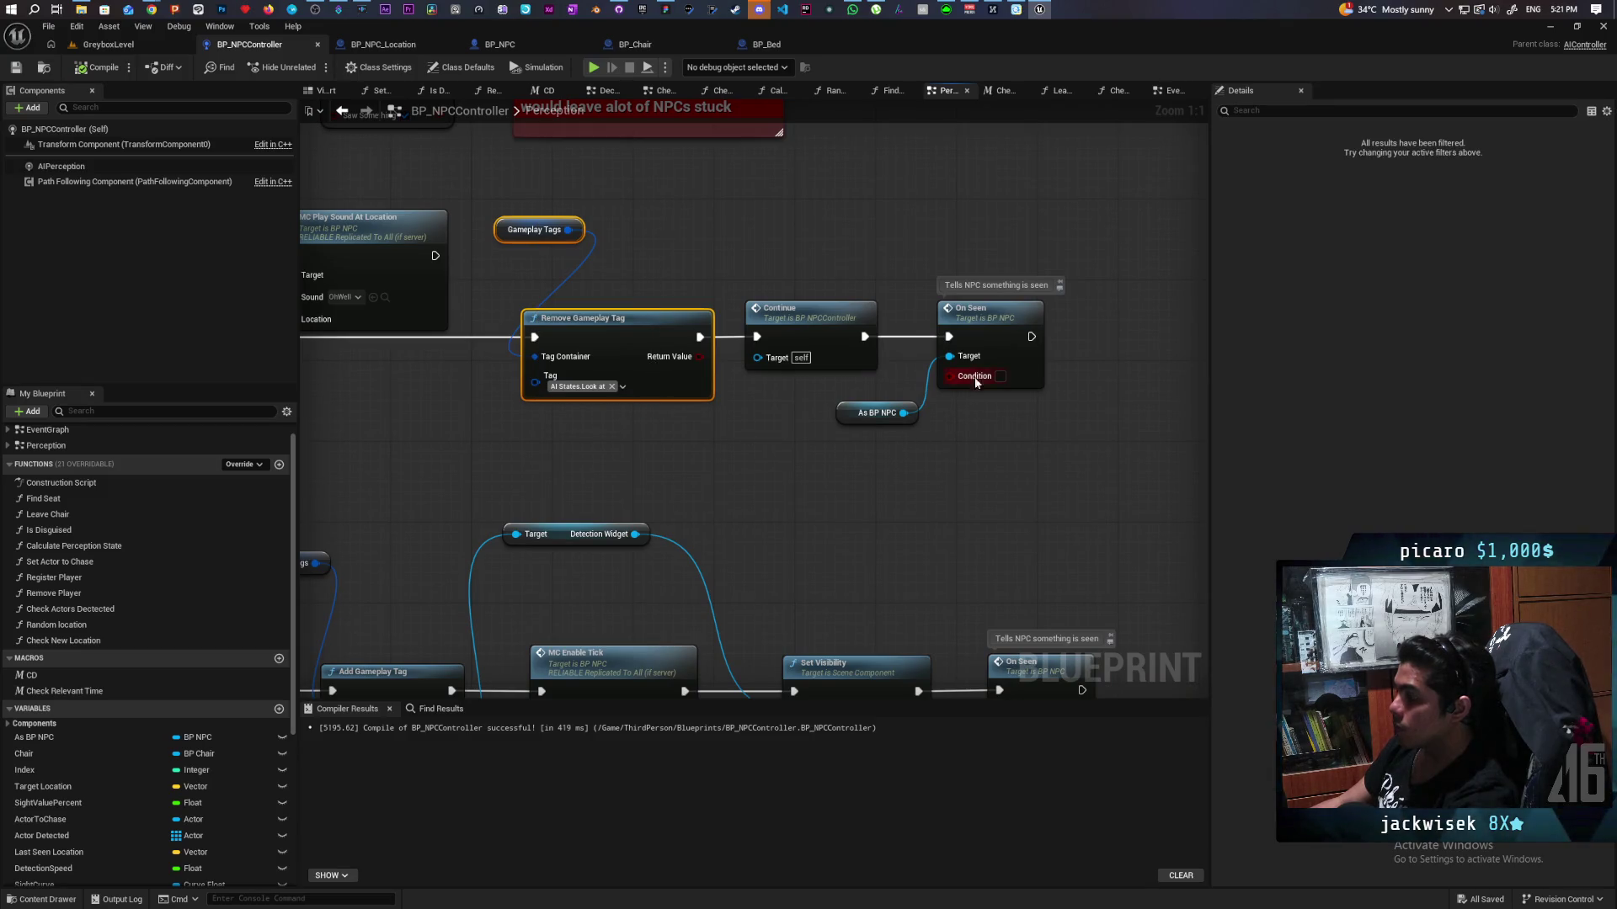
double_click(985, 334)
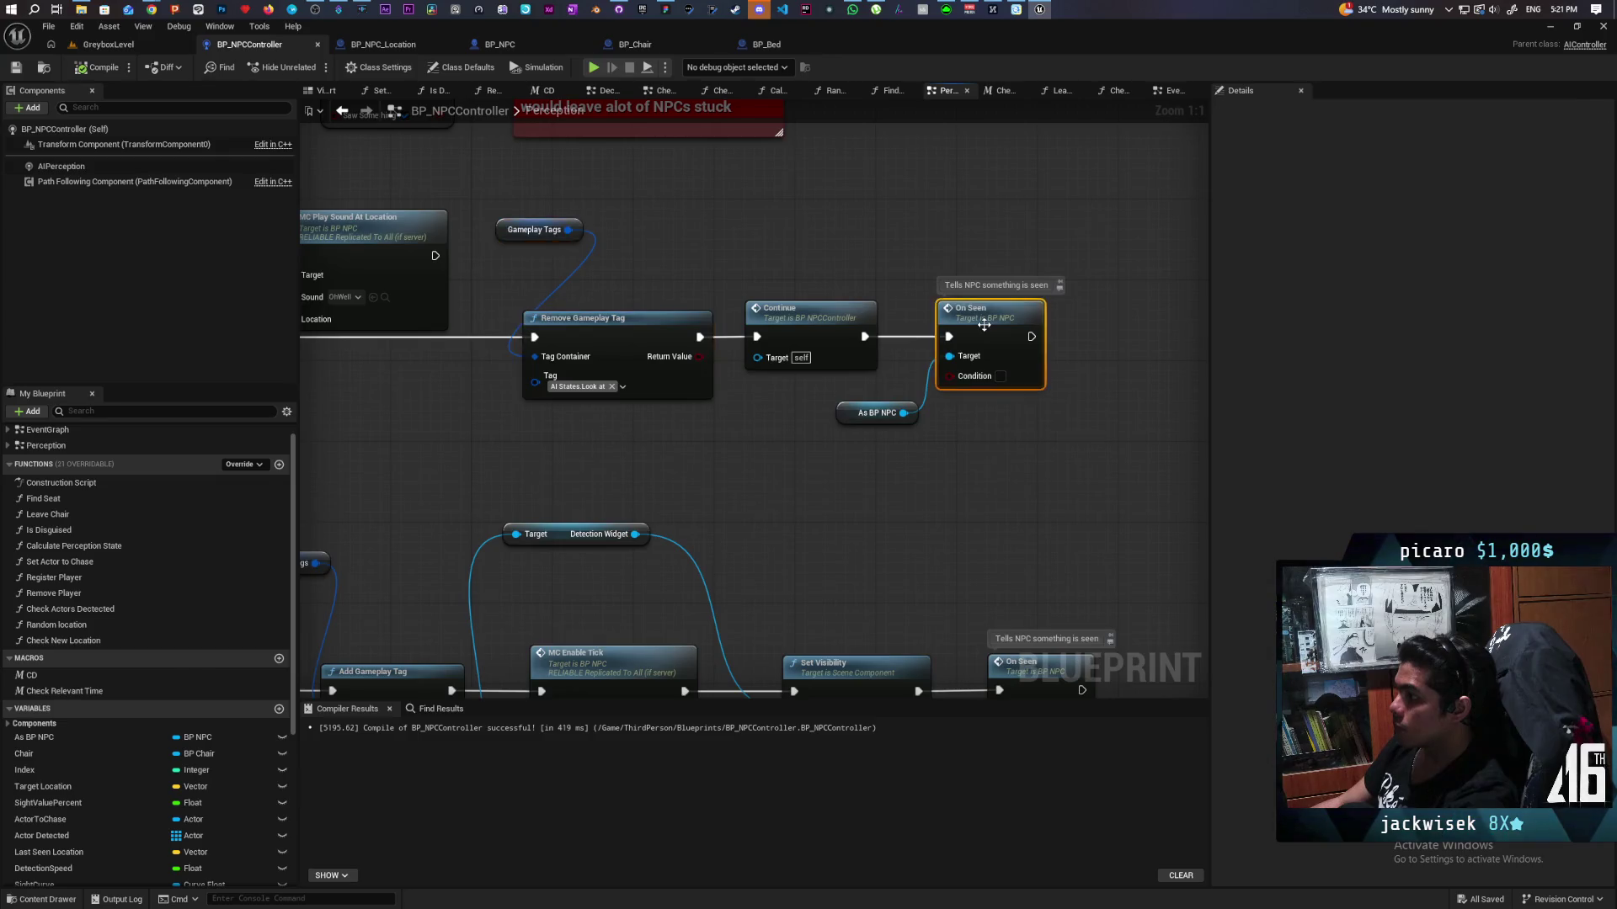
left_click_drag(1042, 344, 850, 317)
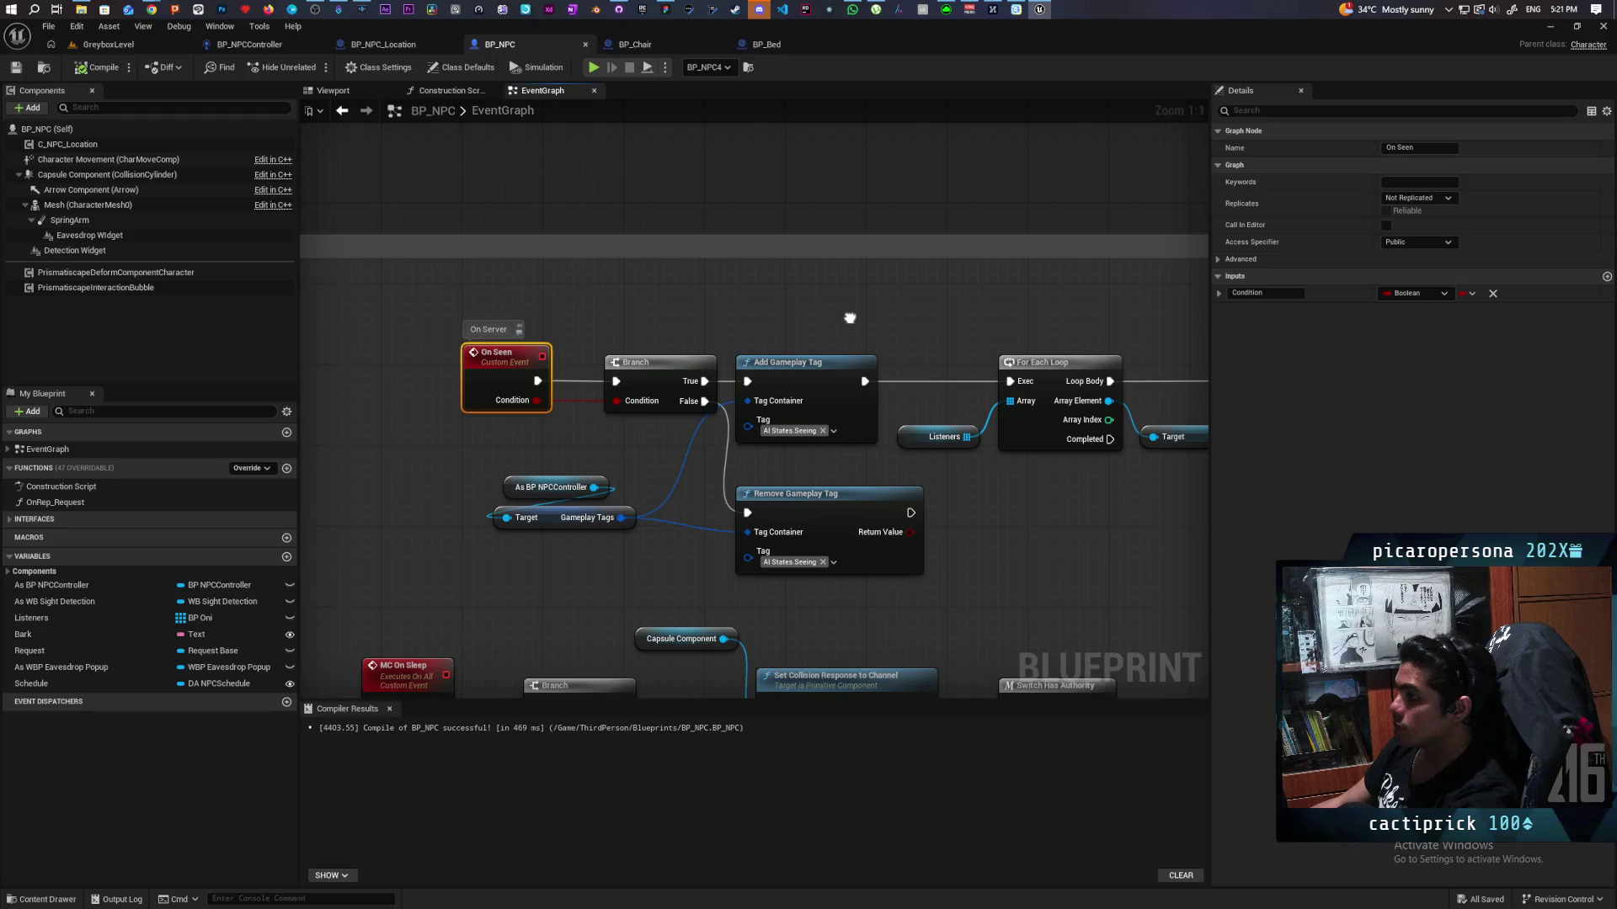
Step: Look over the rest of BP_NPC's event graph, including the lower event groups
left_click_drag(849, 318, 761, 325)
scroll(765, 325, "down", 8)
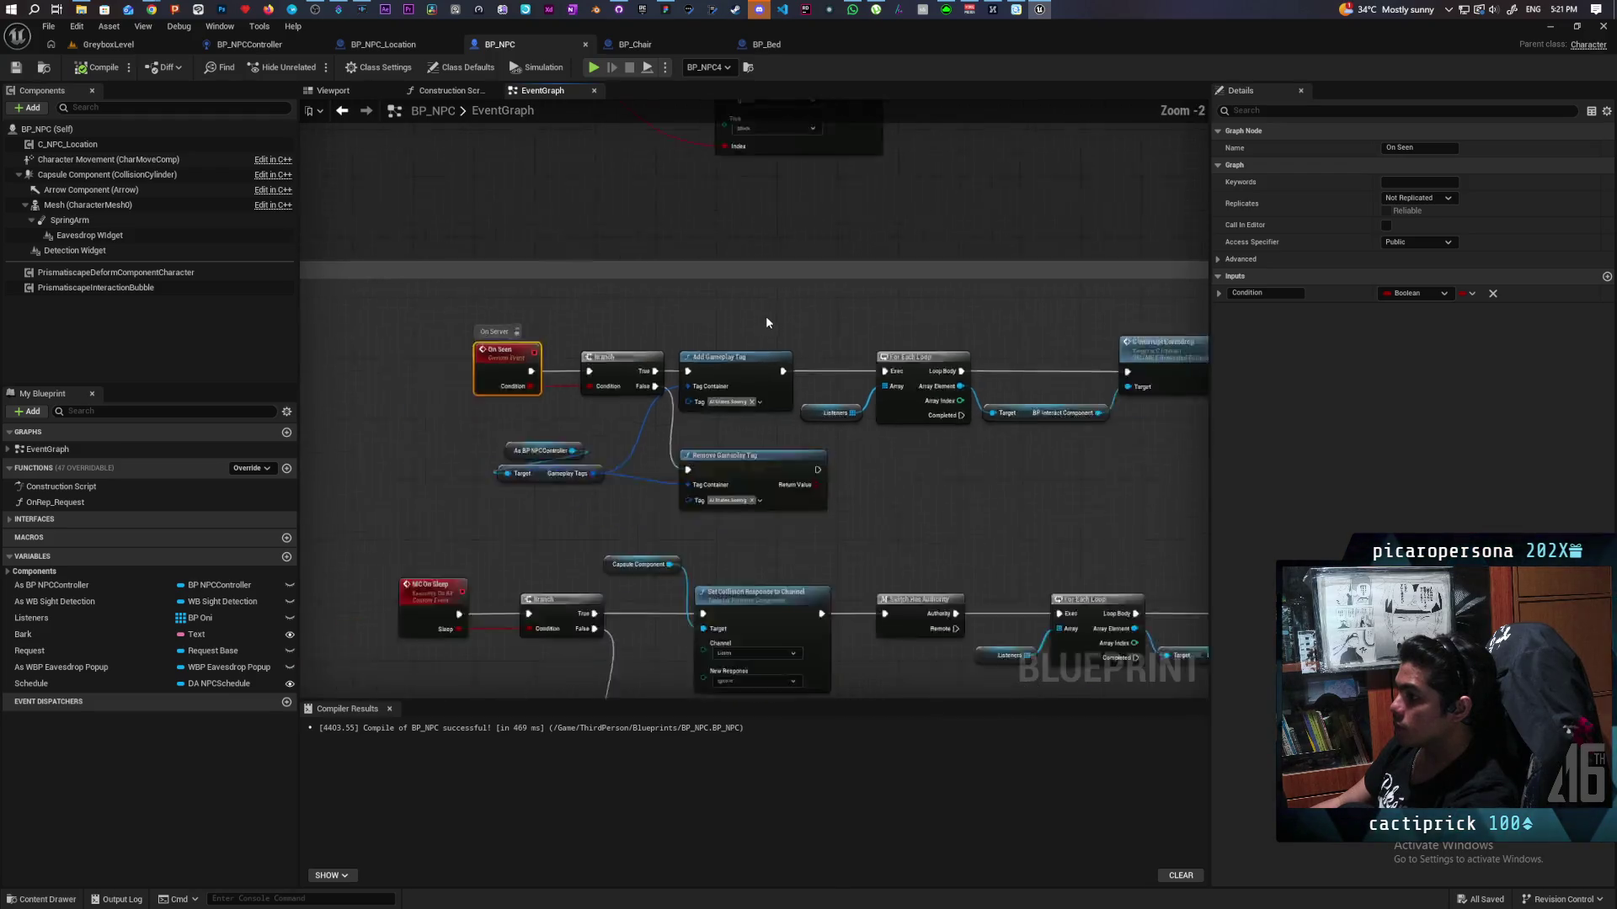
mouse_move(804, 469)
left_mouse_down()
mouse_move(769, 458)
mouse_move(982, 650)
mouse_move(819, 532)
mouse_move(747, 405)
mouse_move(719, 272)
left_mouse_up()
Step: In the Perception graph, move On Seen ahead so Remove Gameplay Tag leads to On Seen, then Continue
left_click(249, 44)
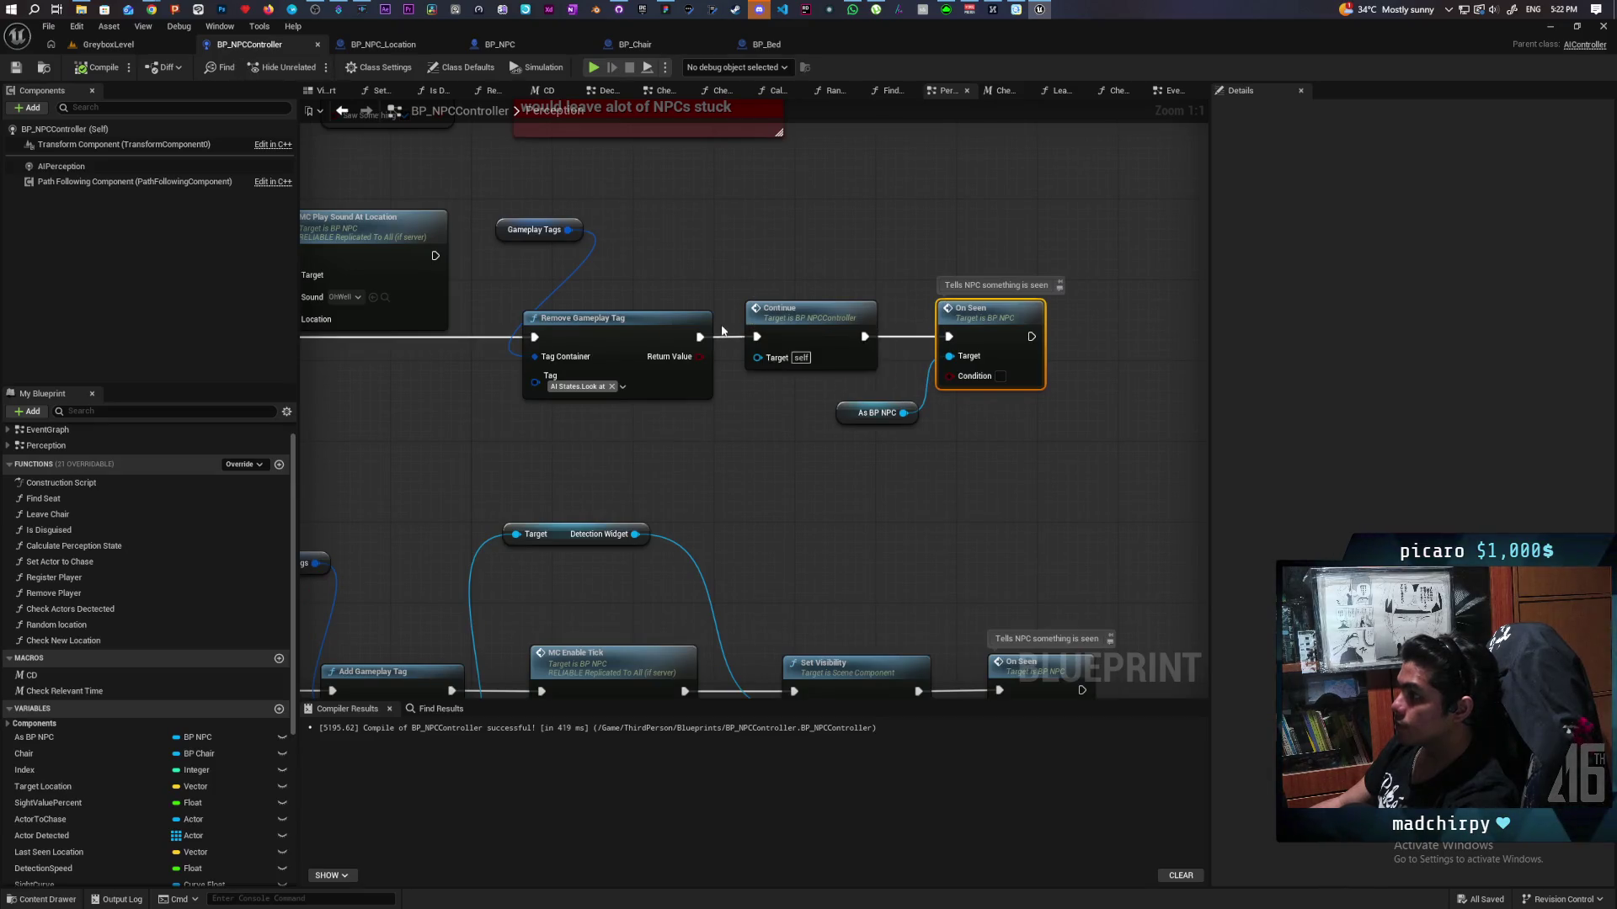
mouse_move(842, 320)
left_mouse_down()
mouse_move(985, 240)
mouse_move(1126, 210)
mouse_move(952, 429)
left_mouse_up()
mouse_move(945, 310)
left_mouse_down()
mouse_move(783, 320)
mouse_move(800, 348)
mouse_move(844, 334)
left_mouse_up()
left_click(968, 253)
mouse_move(1080, 213)
left_mouse_down()
mouse_move(987, 335)
mouse_move(945, 352)
left_mouse_up()
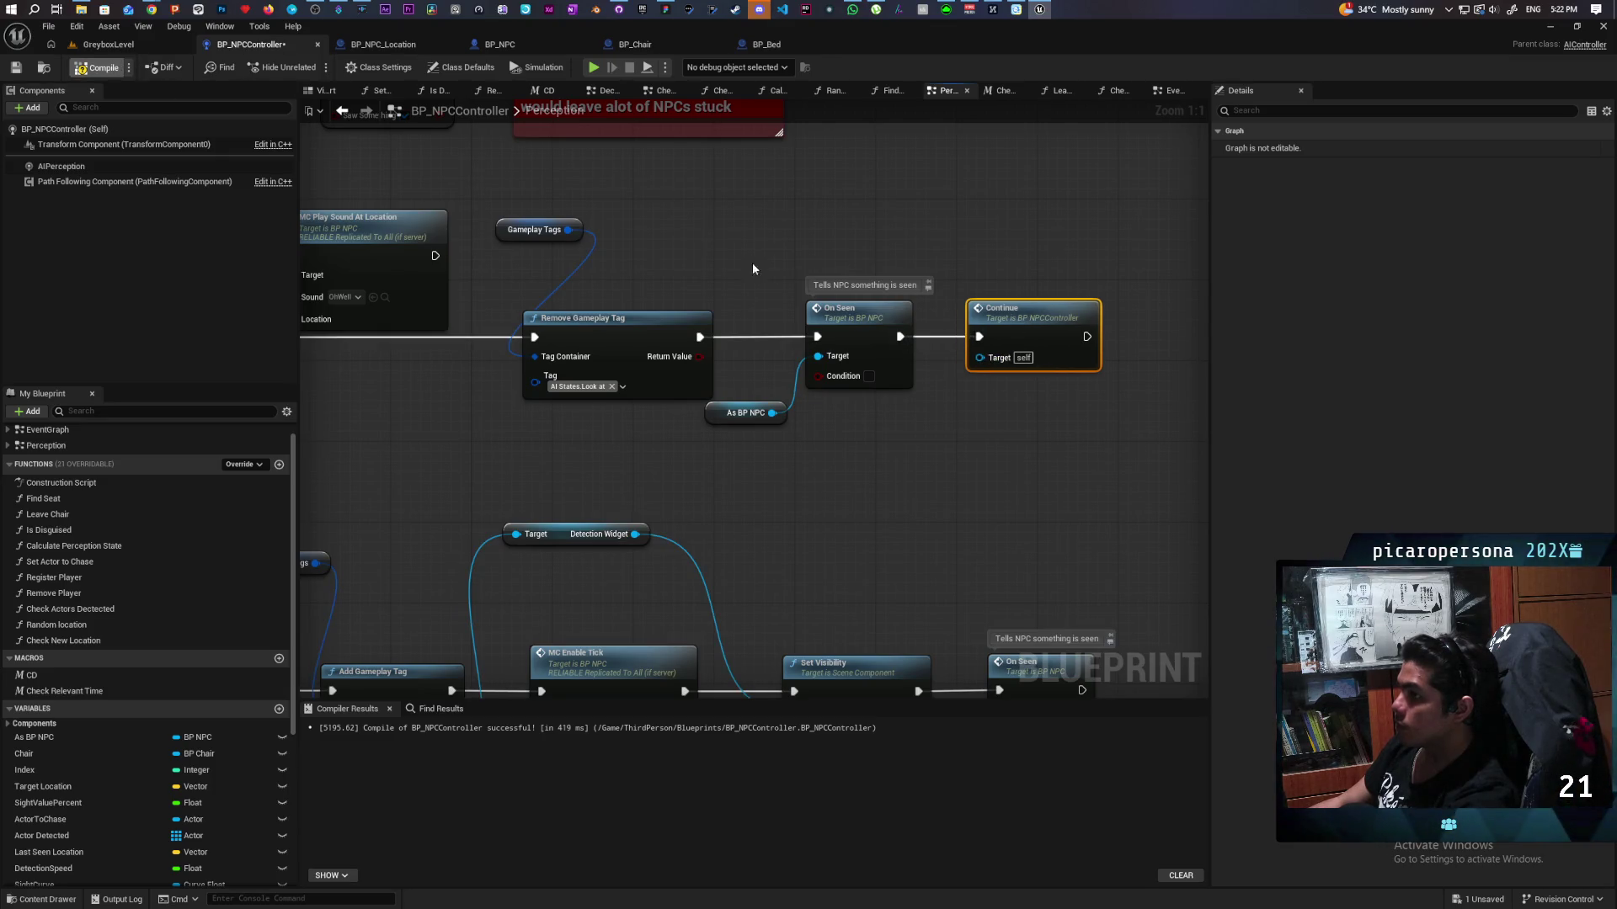
double_click(1039, 323)
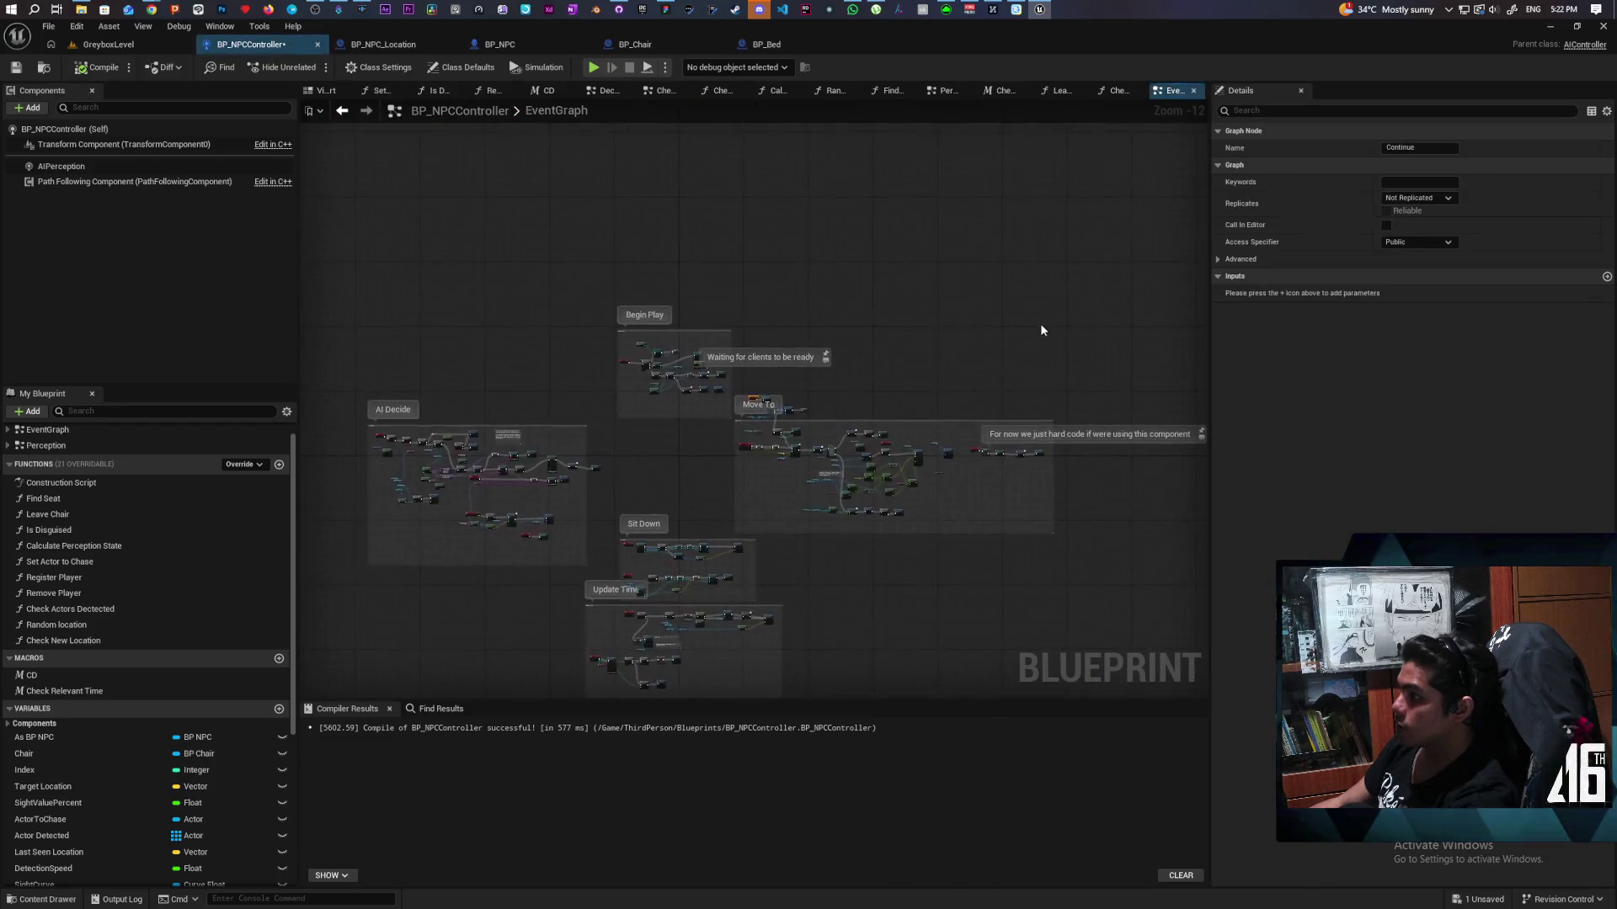
Step: Go from the Continue event to Complete Move To Location and find its Decide call
left_click_drag(1022, 345, 940, 306)
double_click(766, 333)
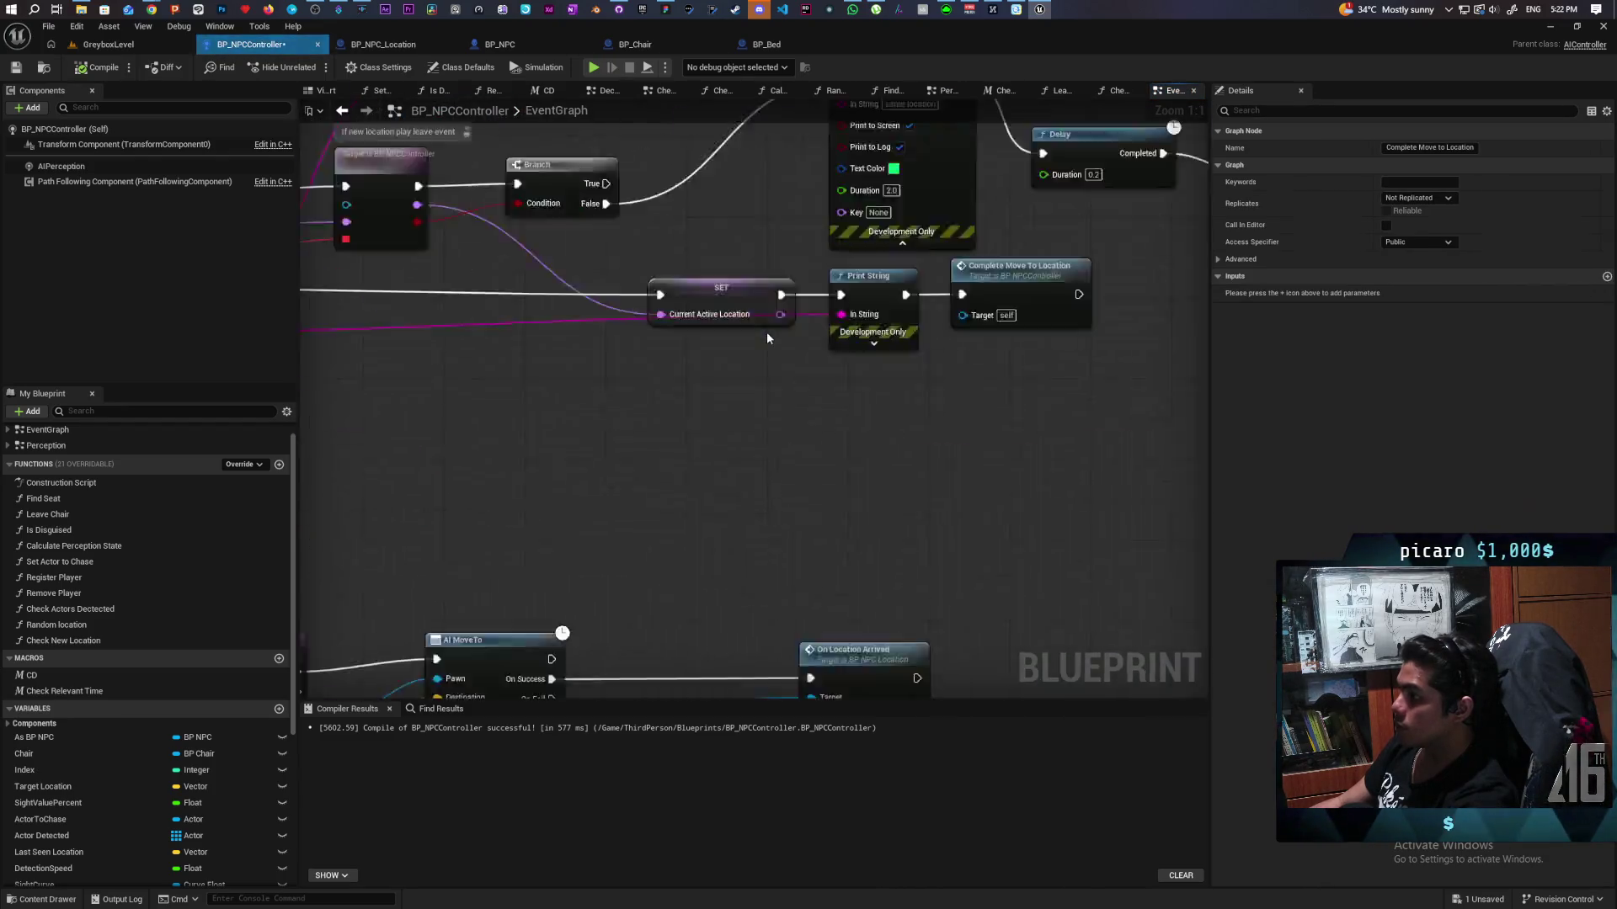
mouse_move(719, 298)
left_mouse_down()
mouse_move(693, 336)
mouse_move(617, 332)
mouse_move(738, 332)
left_mouse_up()
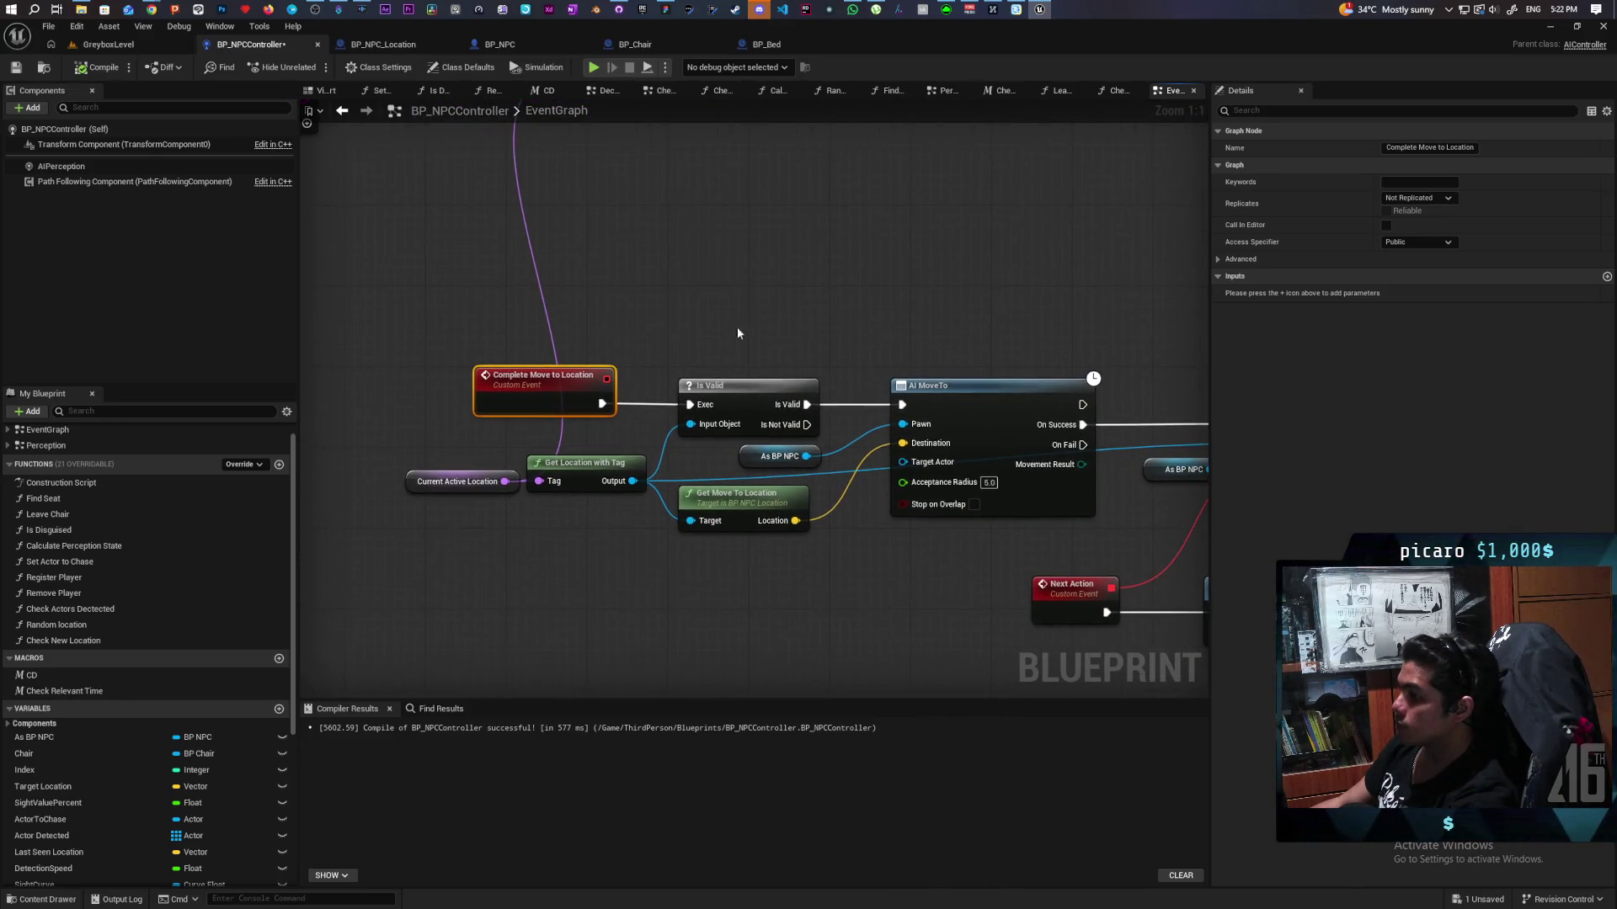
left_click(539, 505)
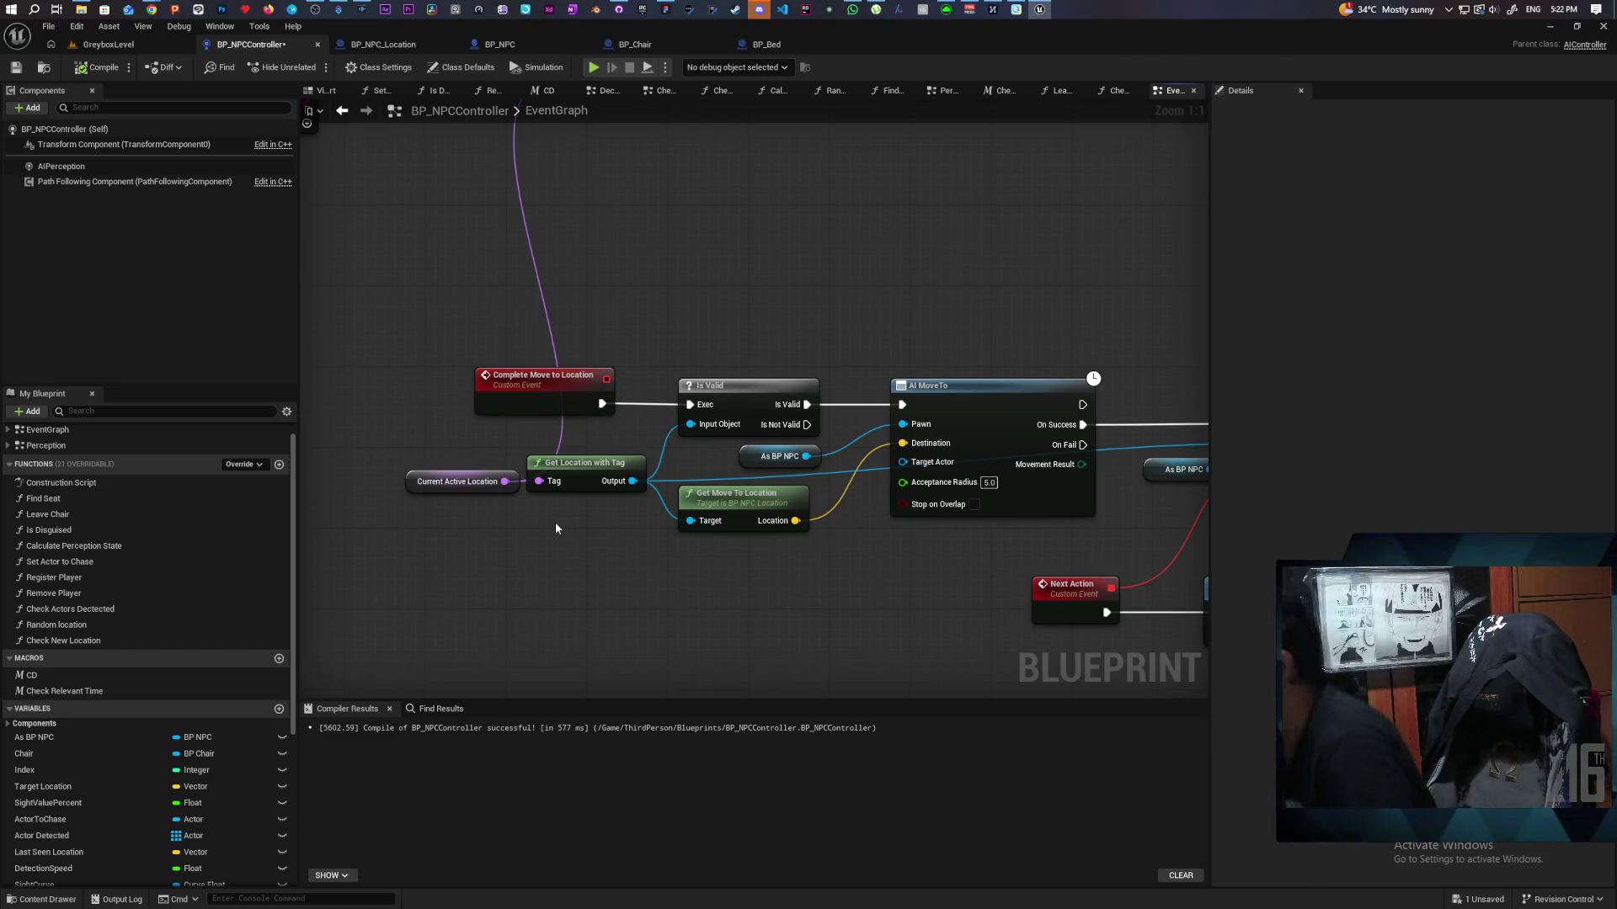
left_click_drag(586, 521, 585, 520)
scroll(330, 386, "down", 4)
scroll(578, 451, "up", 3)
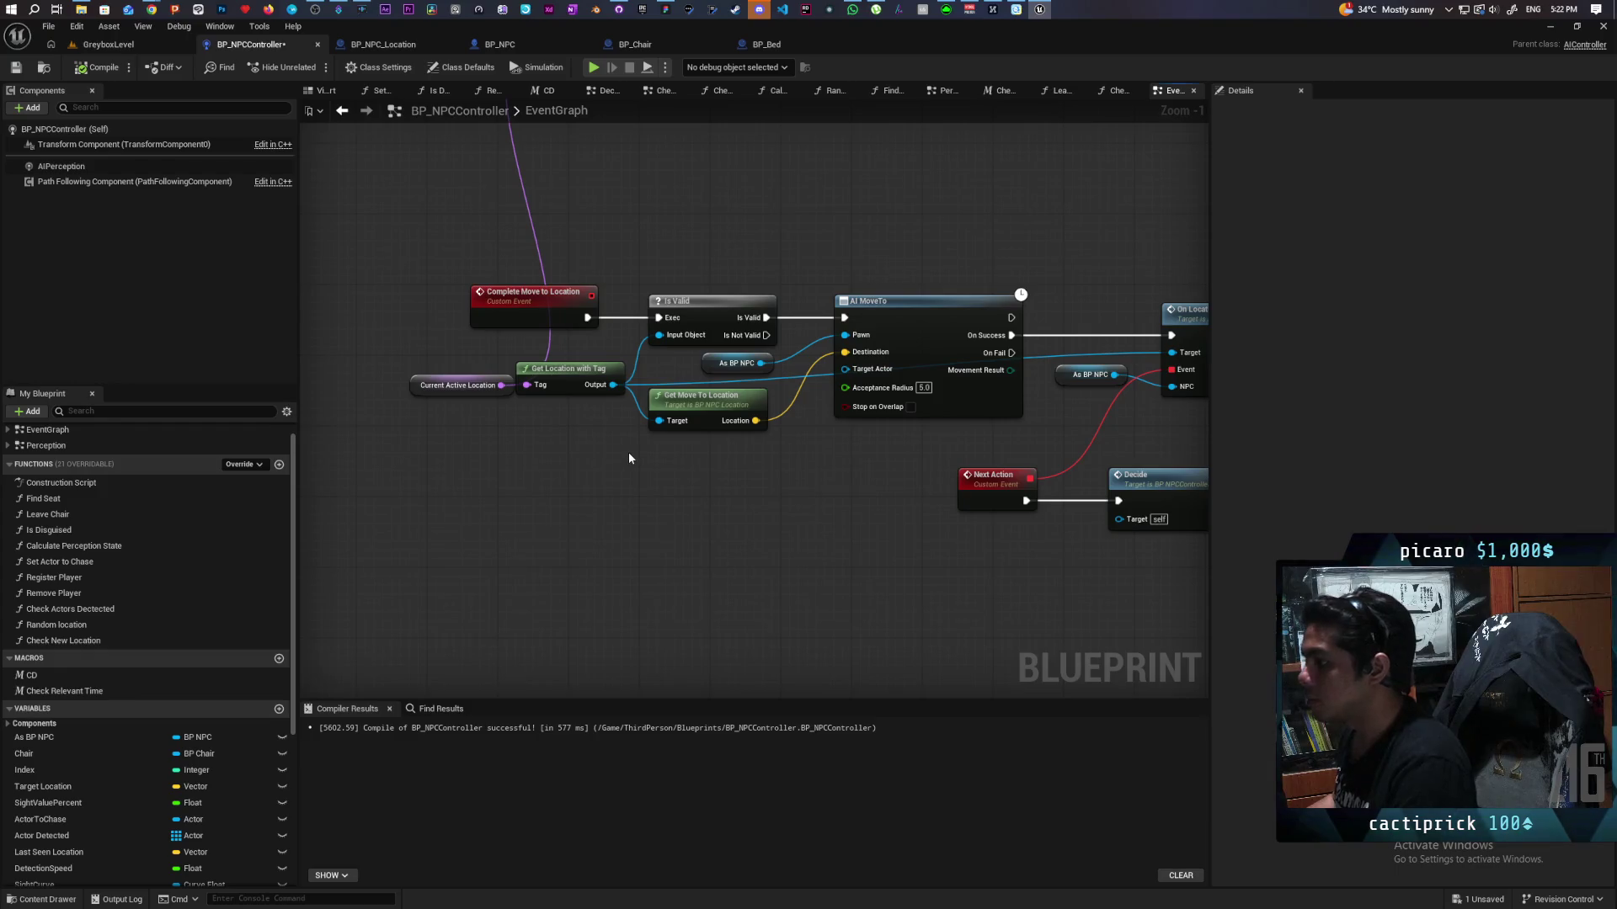
left_click_drag(629, 458, 603, 466)
Step: Duplicate the Decide call, run it when the location is not valid, then compile and save
left_click(1103, 475)
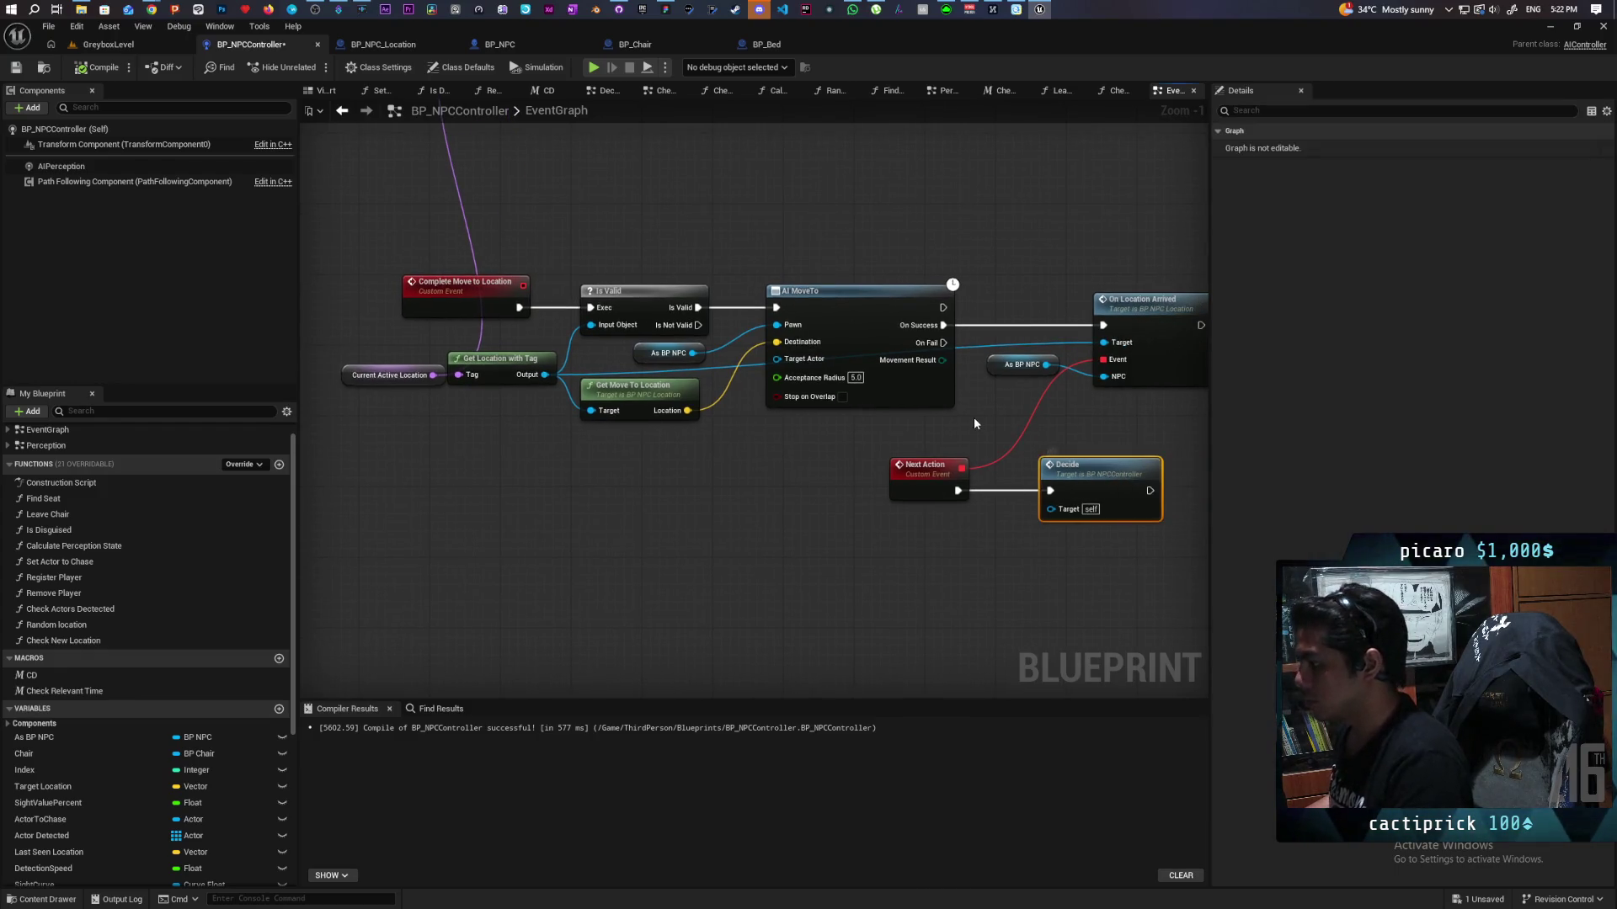
key("ctrl+c")
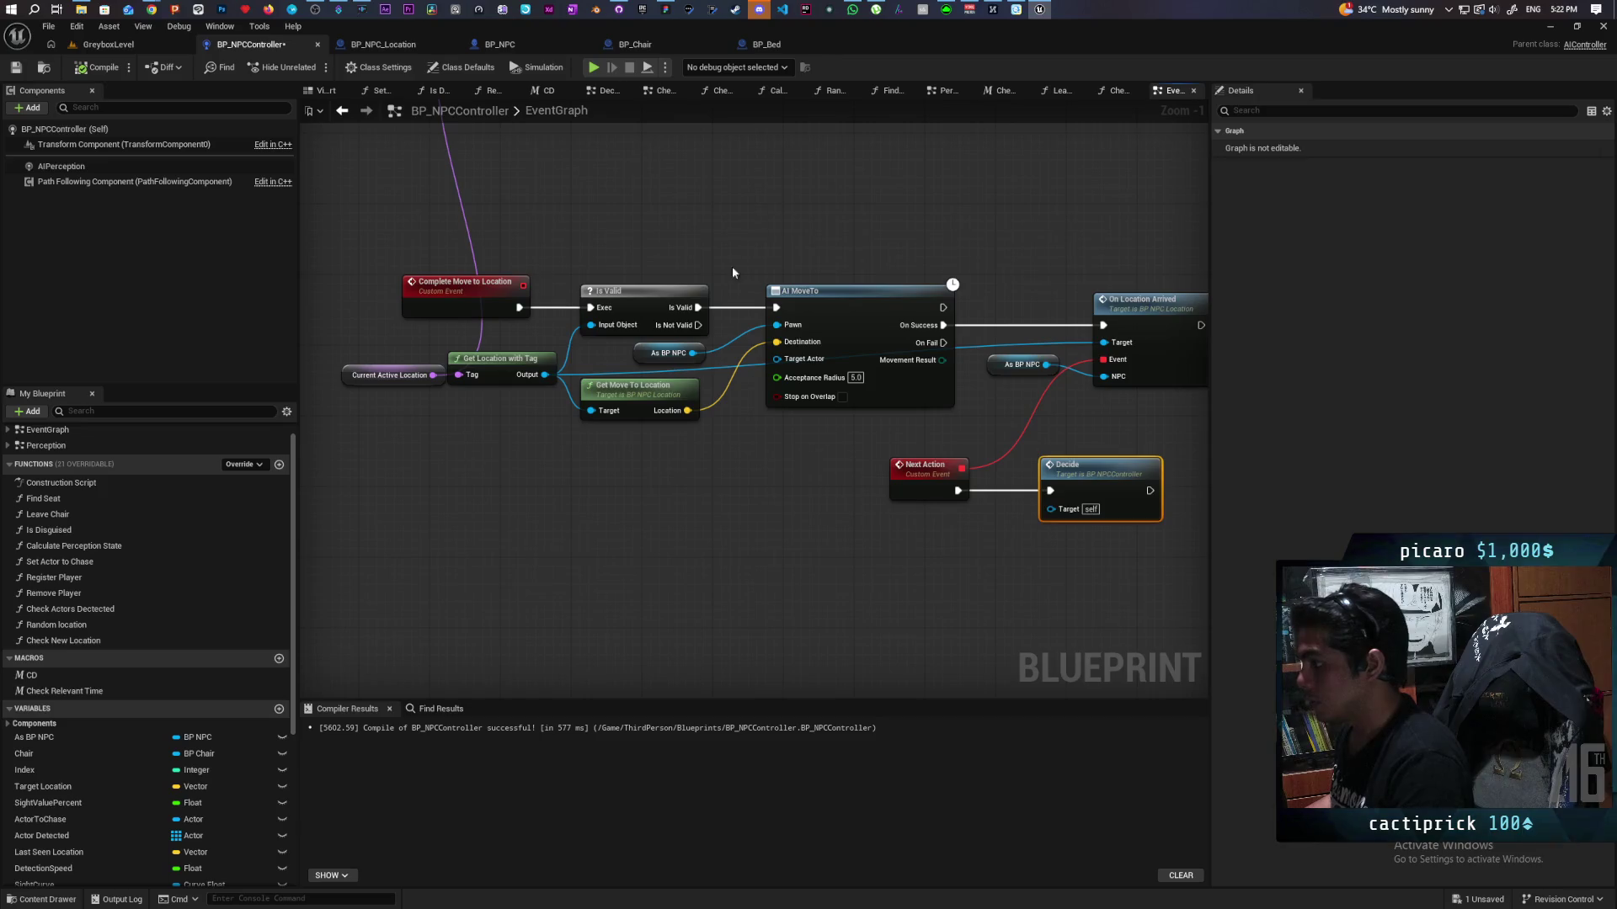
key("ctrl+v")
left_click_drag(698, 325, 767, 246)
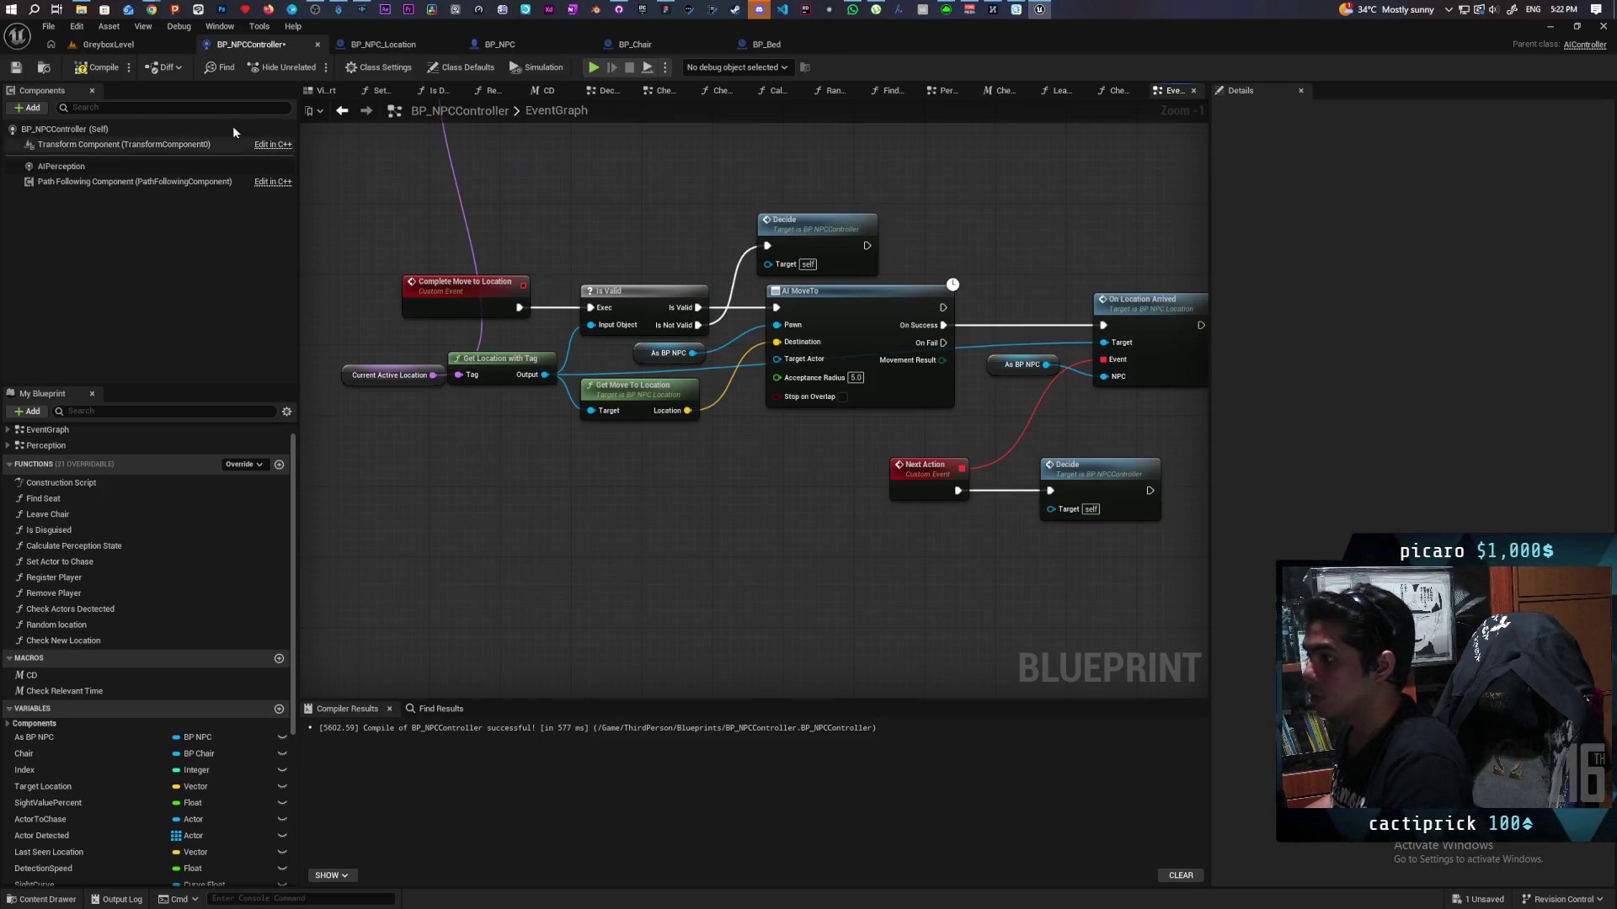
key("F7")
key("ctrl+s")
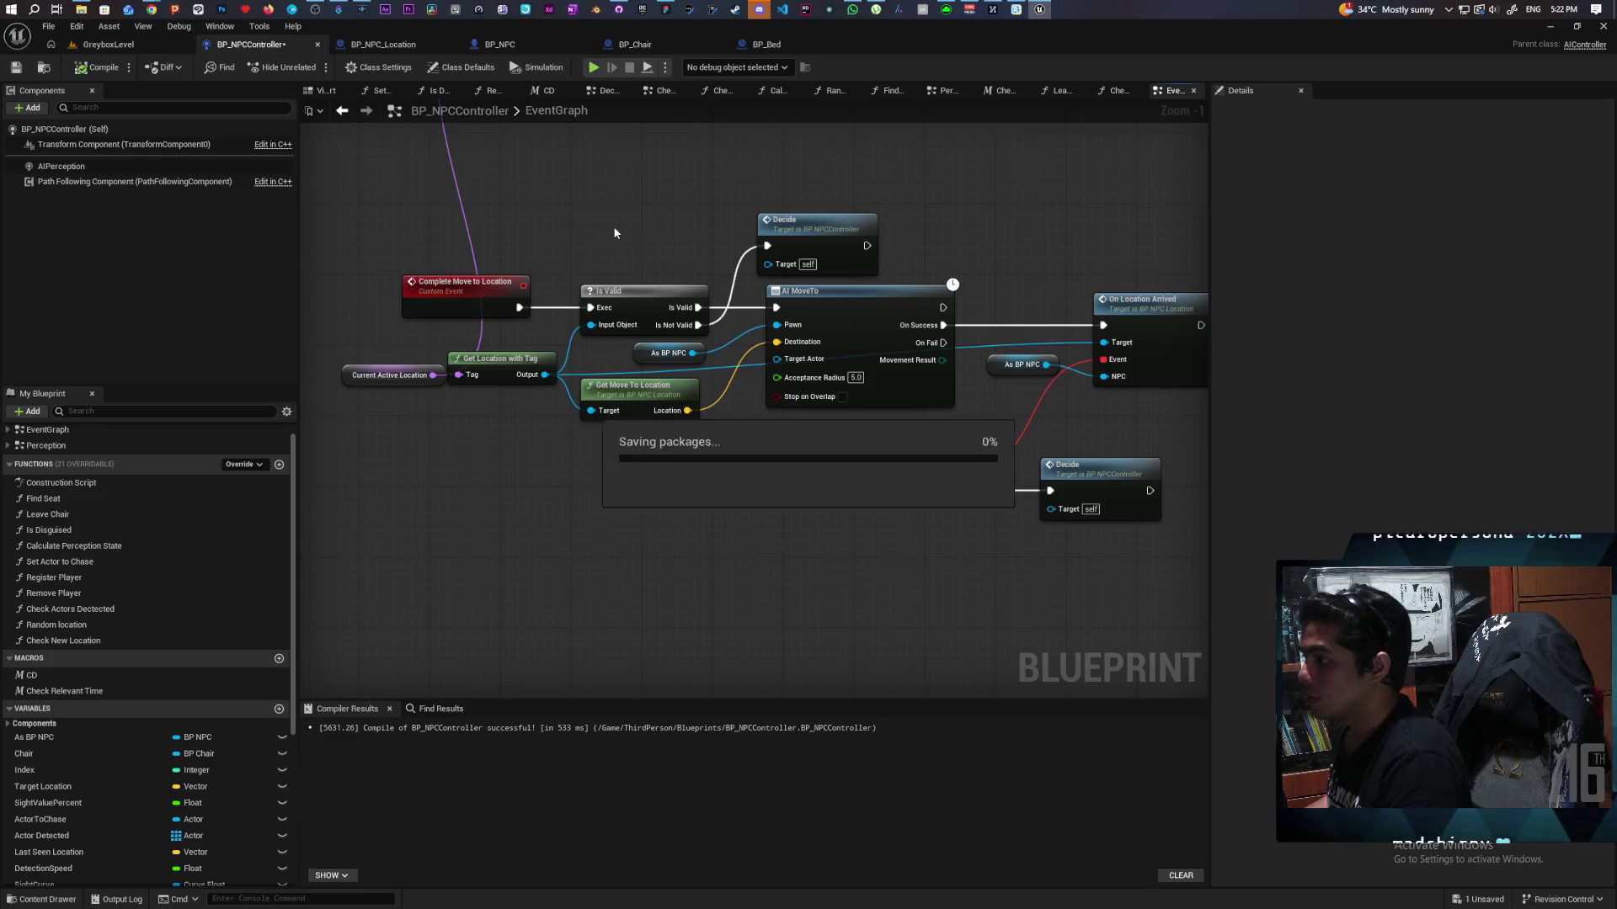
left_click_drag(834, 242, 814, 226)
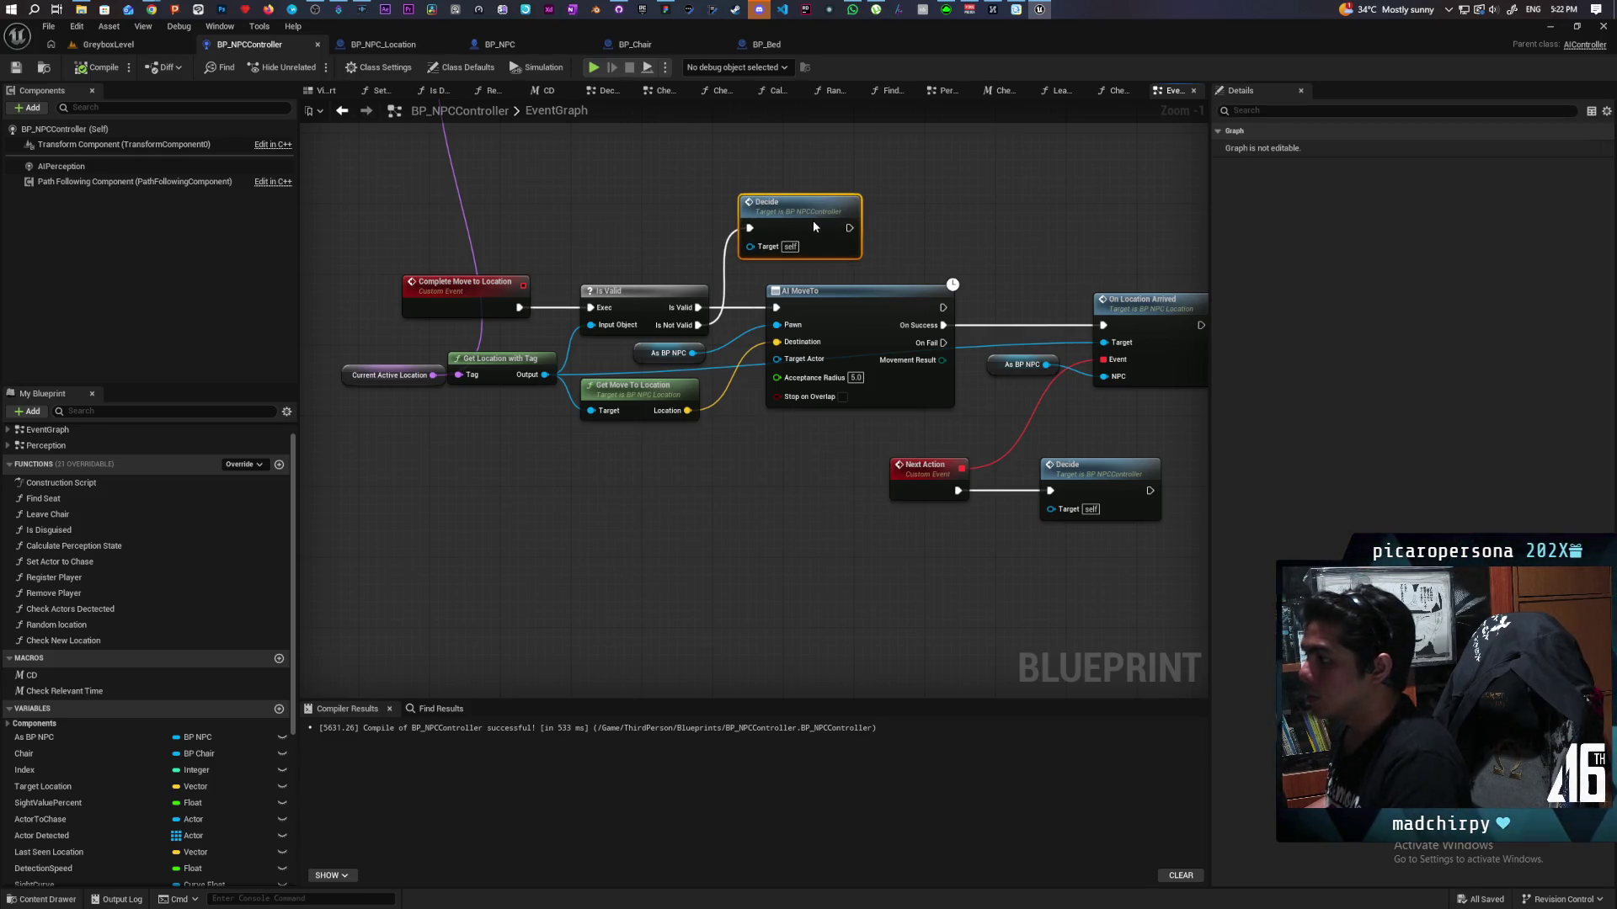
left_click(614, 183)
key("ctrl+s")
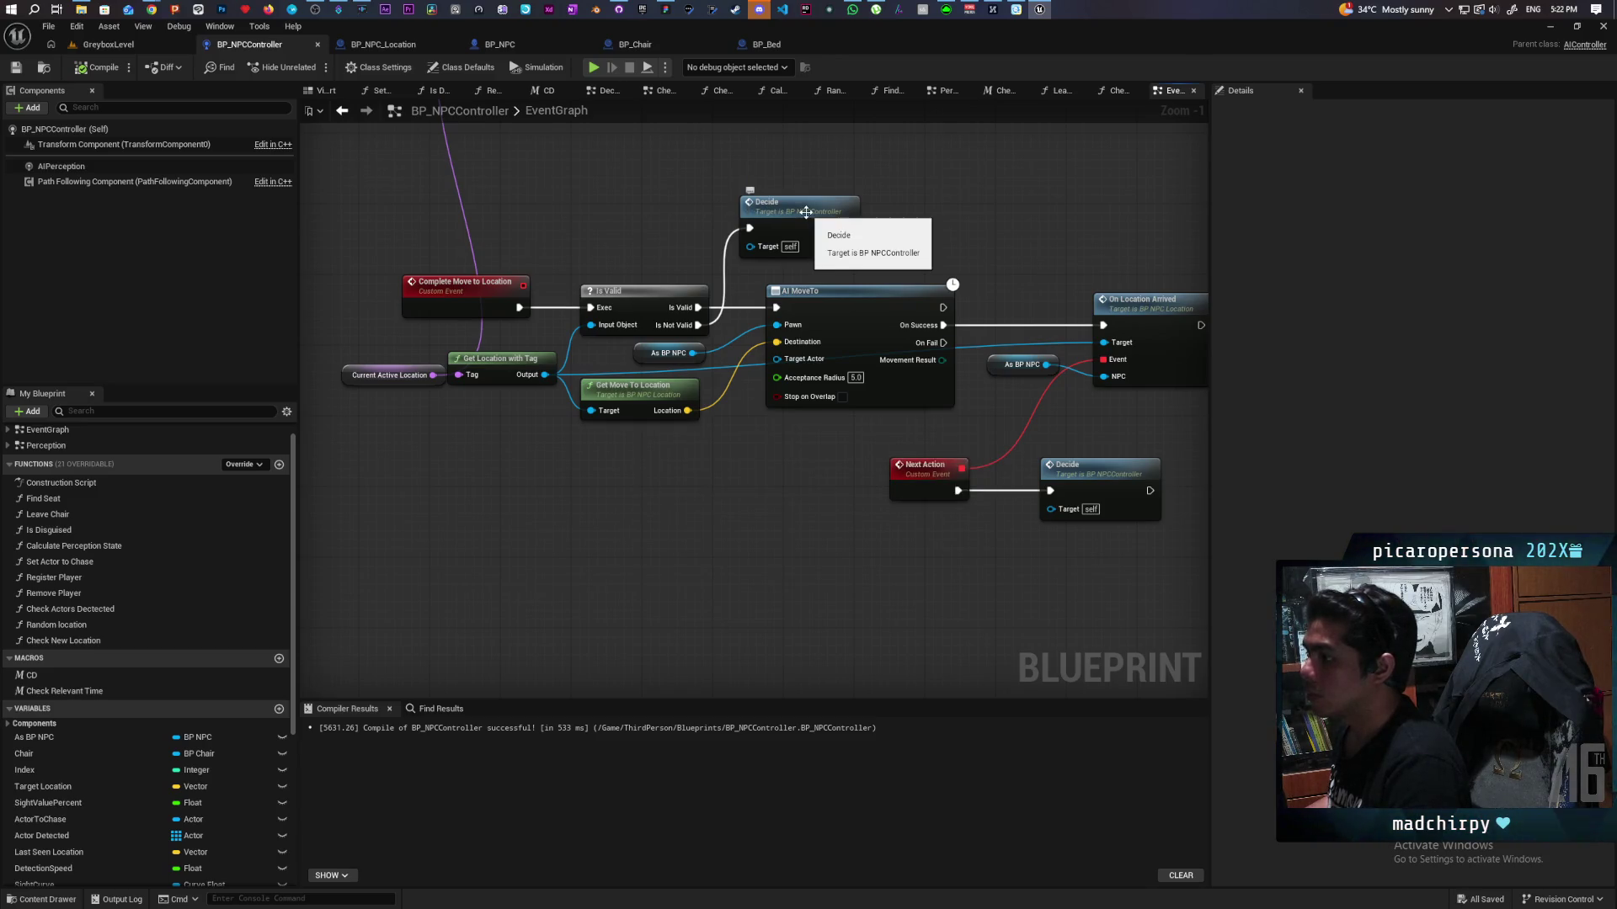
double_click(806, 211)
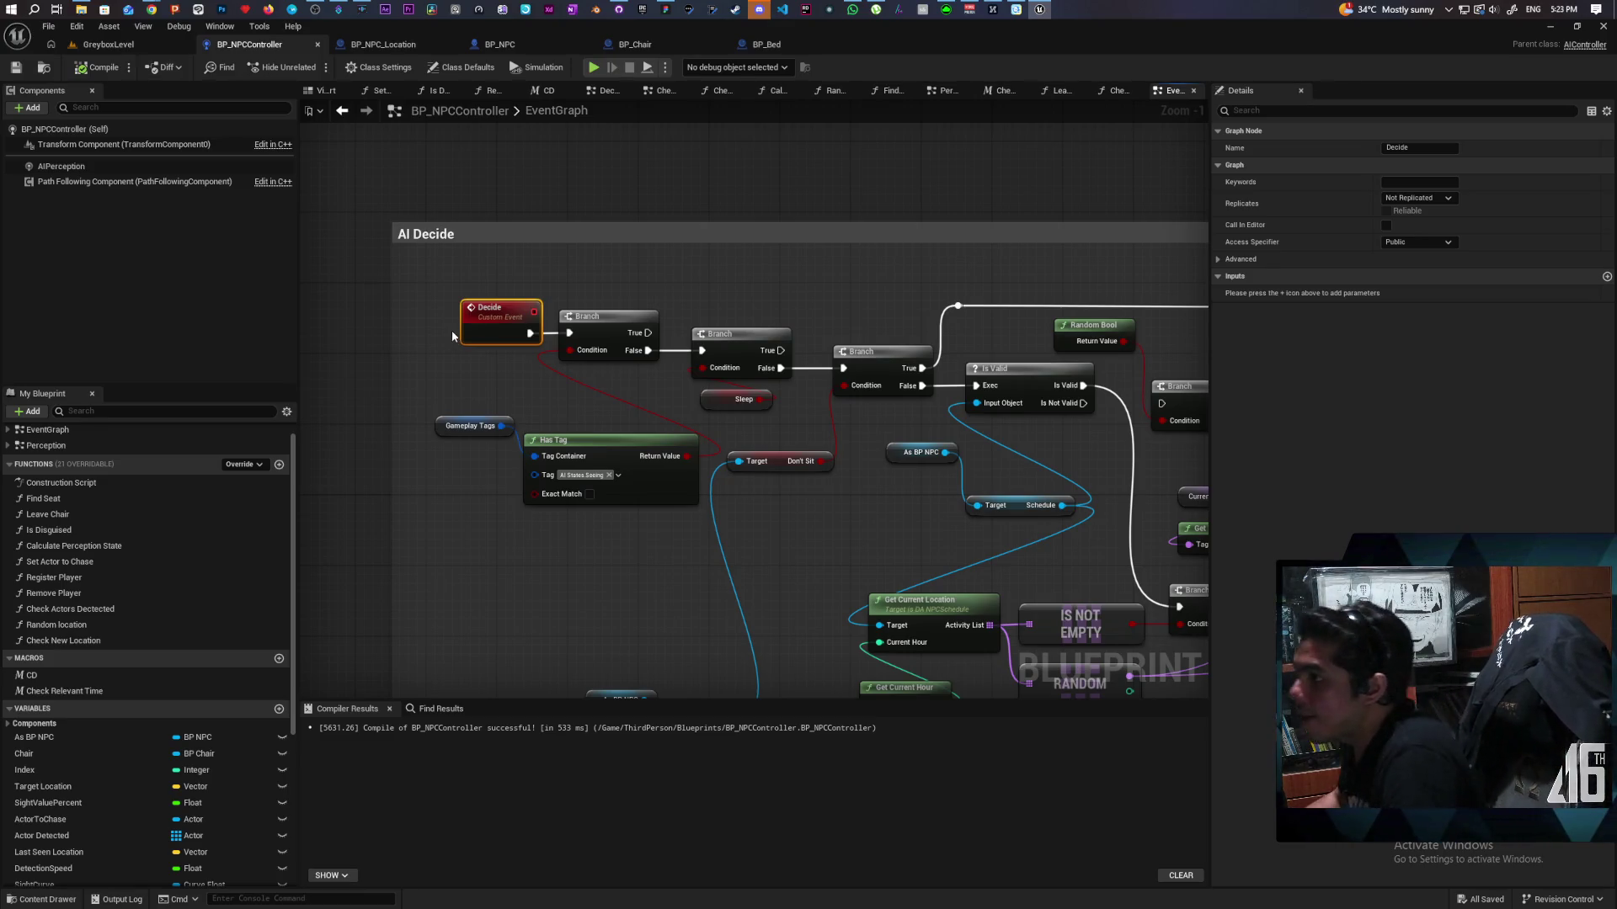
key("ctrl+Tab")
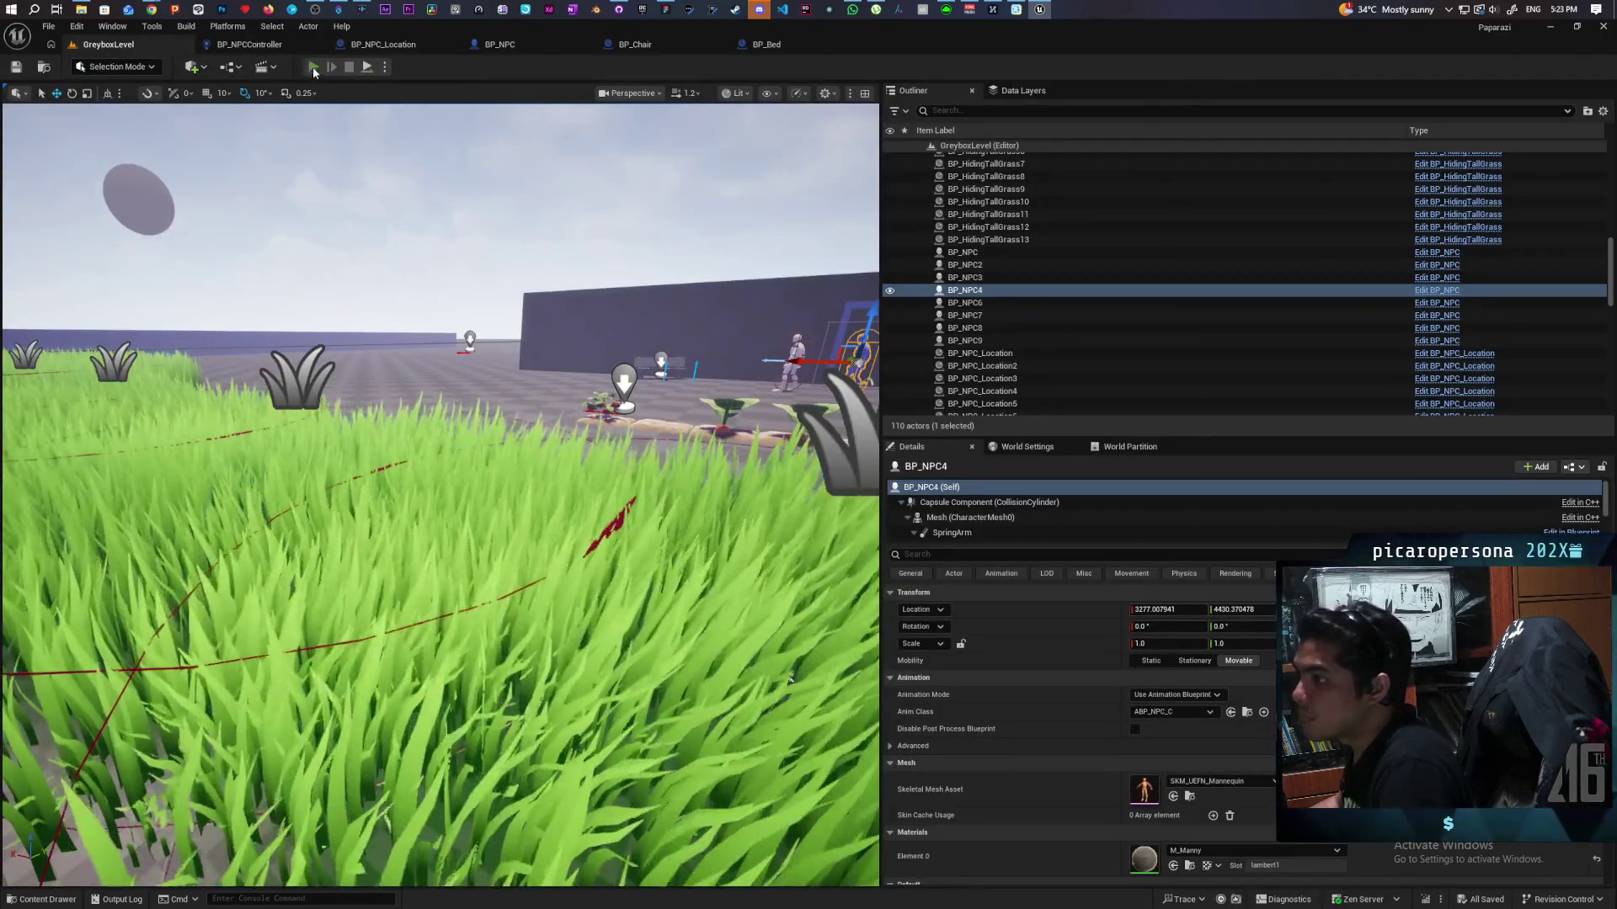
Step: Play-test: jump and walk the creature up to the bench NPC, back into tall grass, then stop
left_click(312, 67)
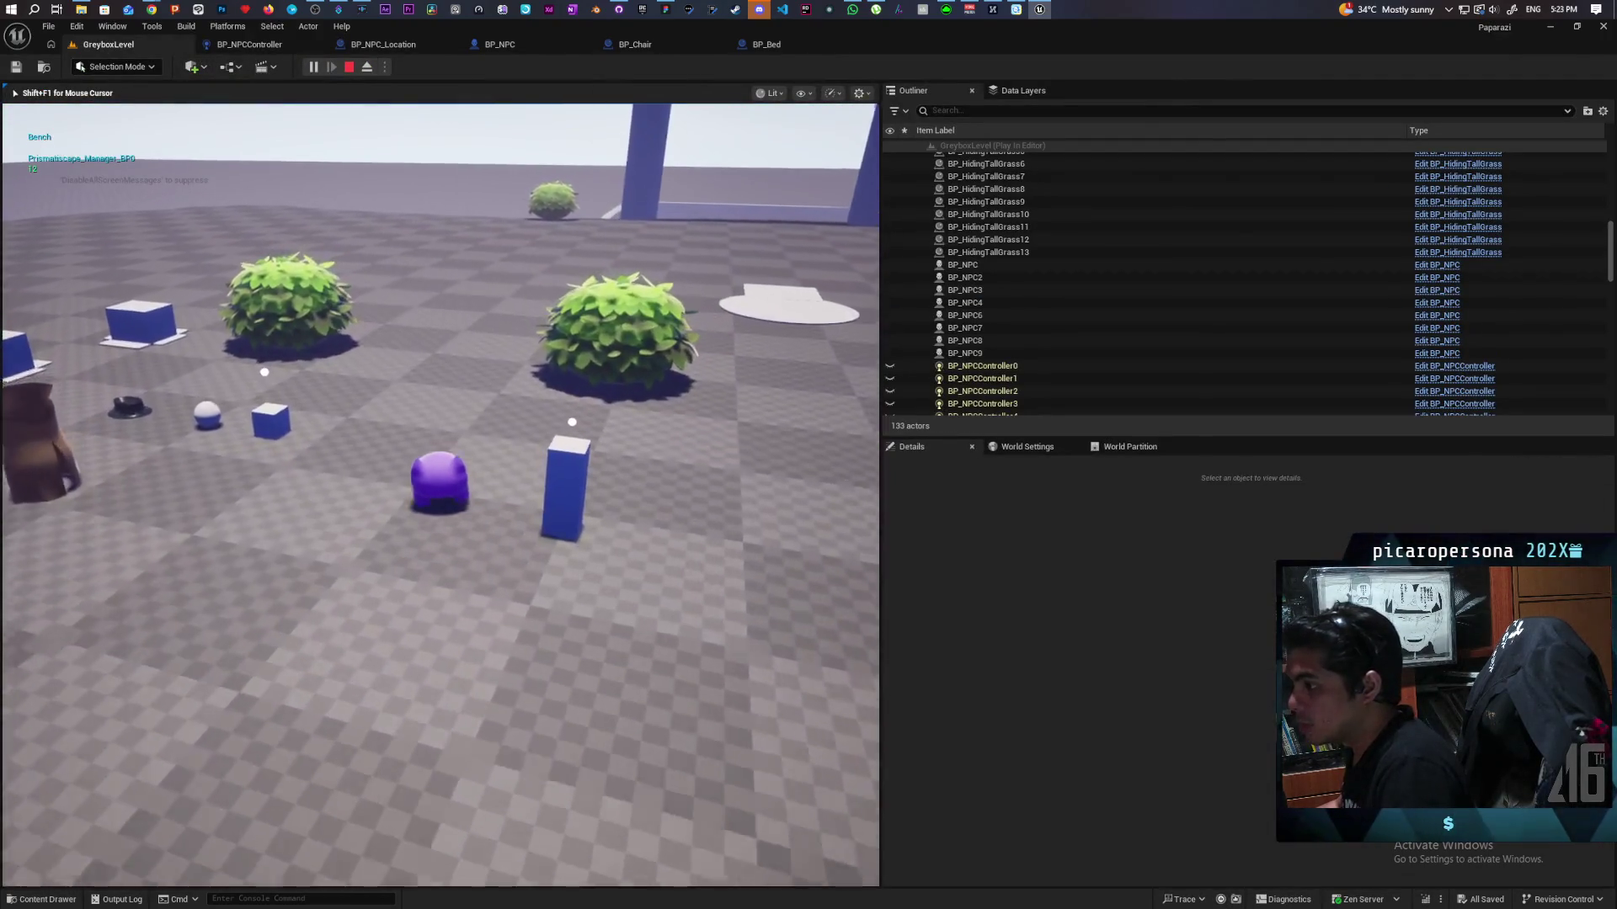
key("w")
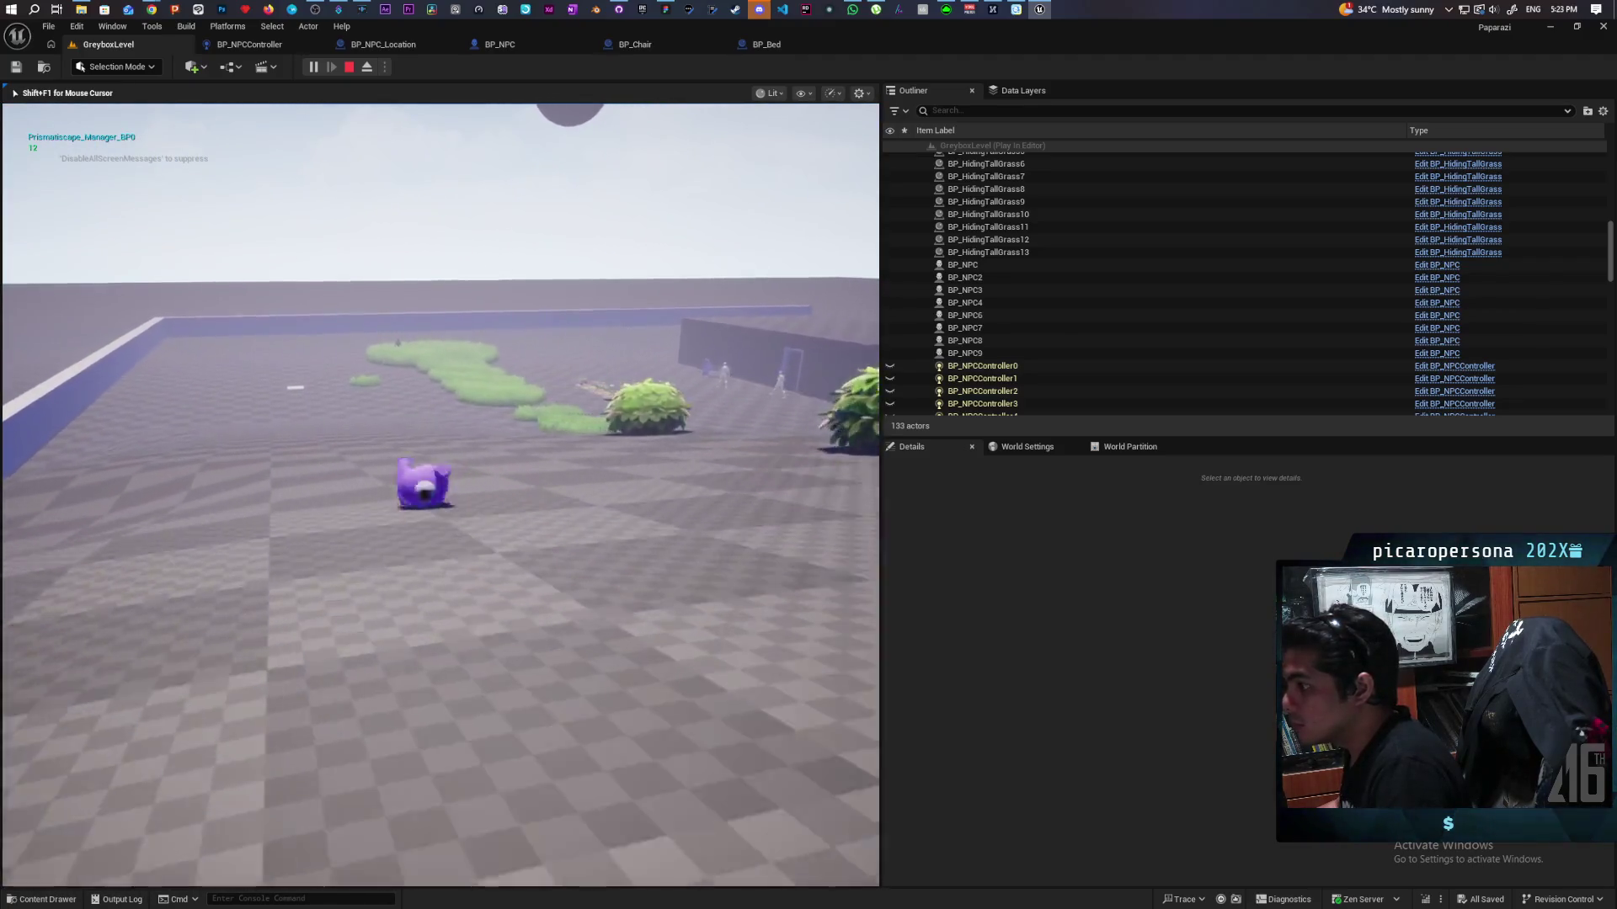
key("space")
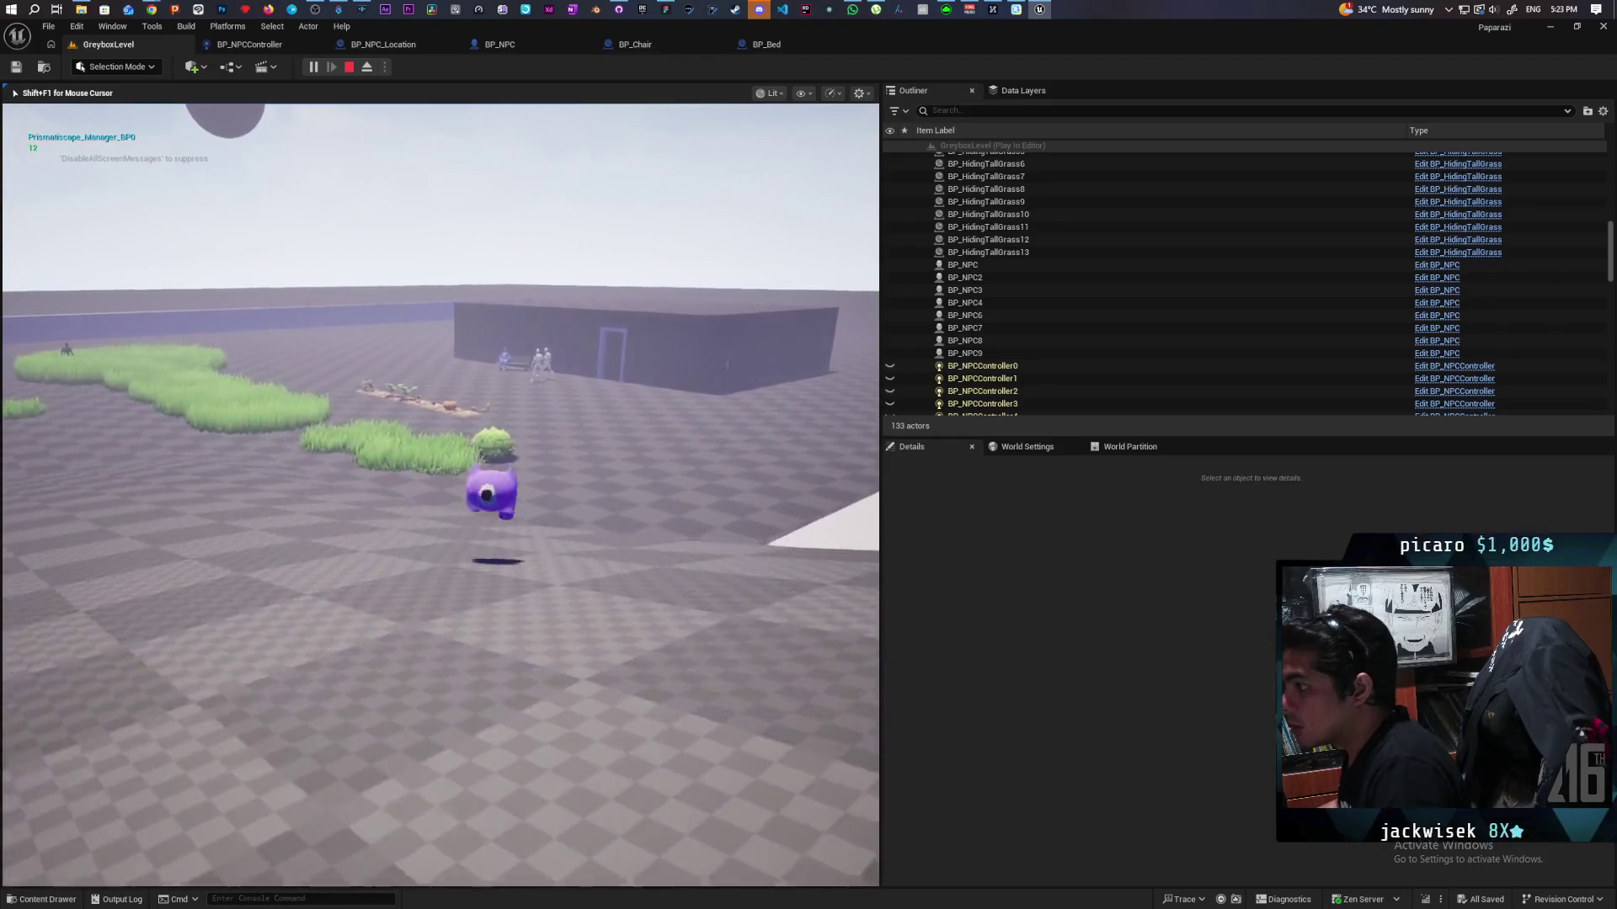
key("w")
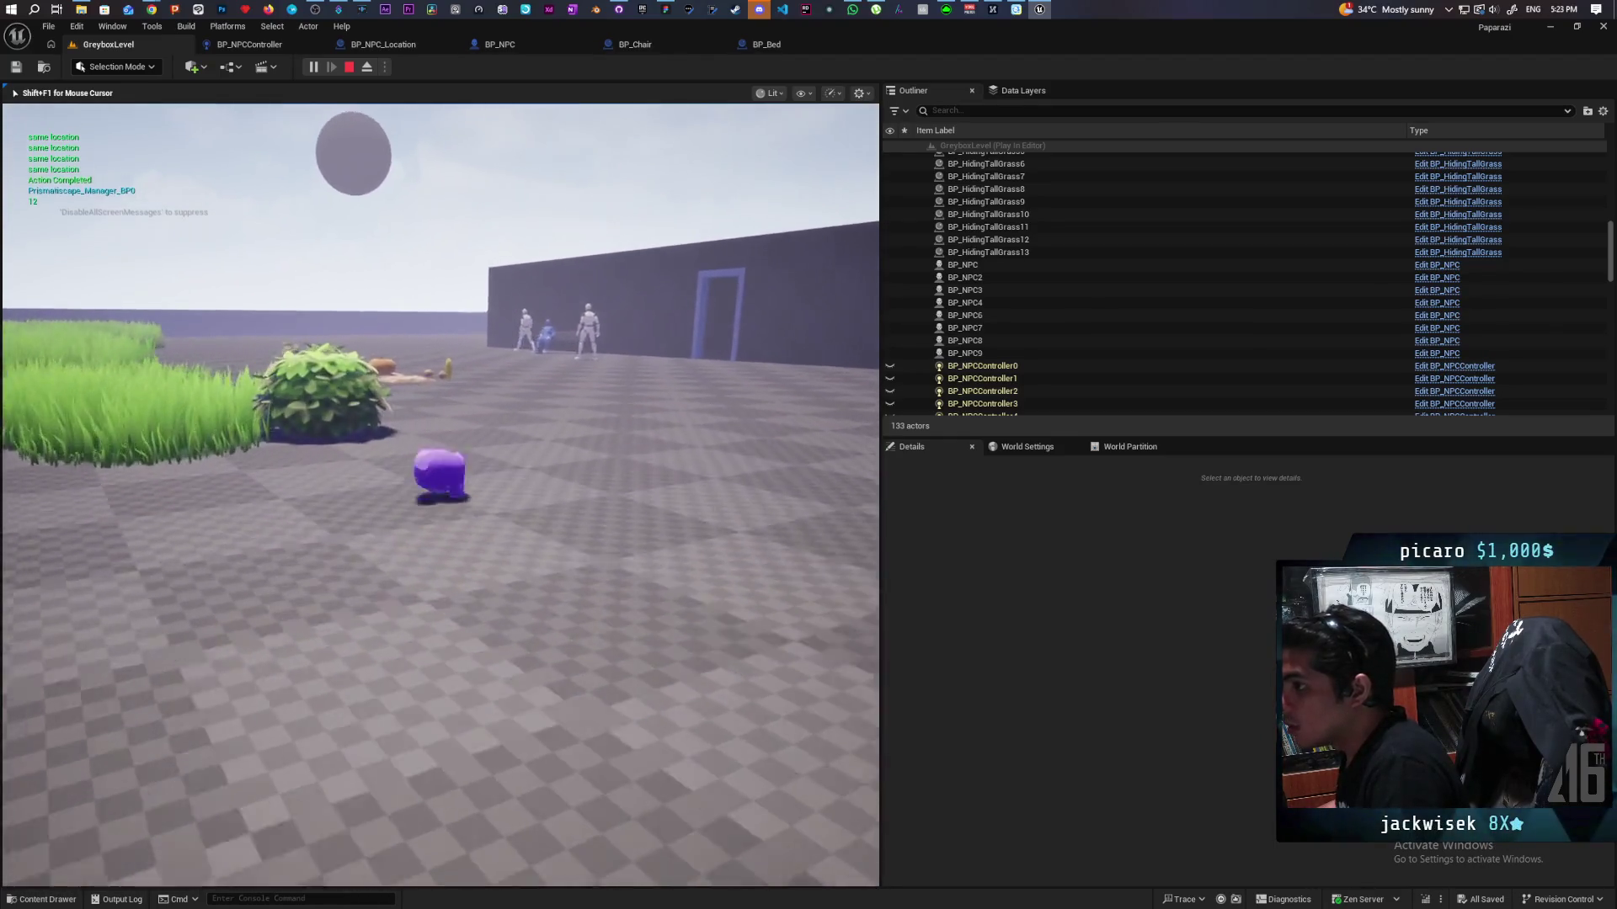
key("w")
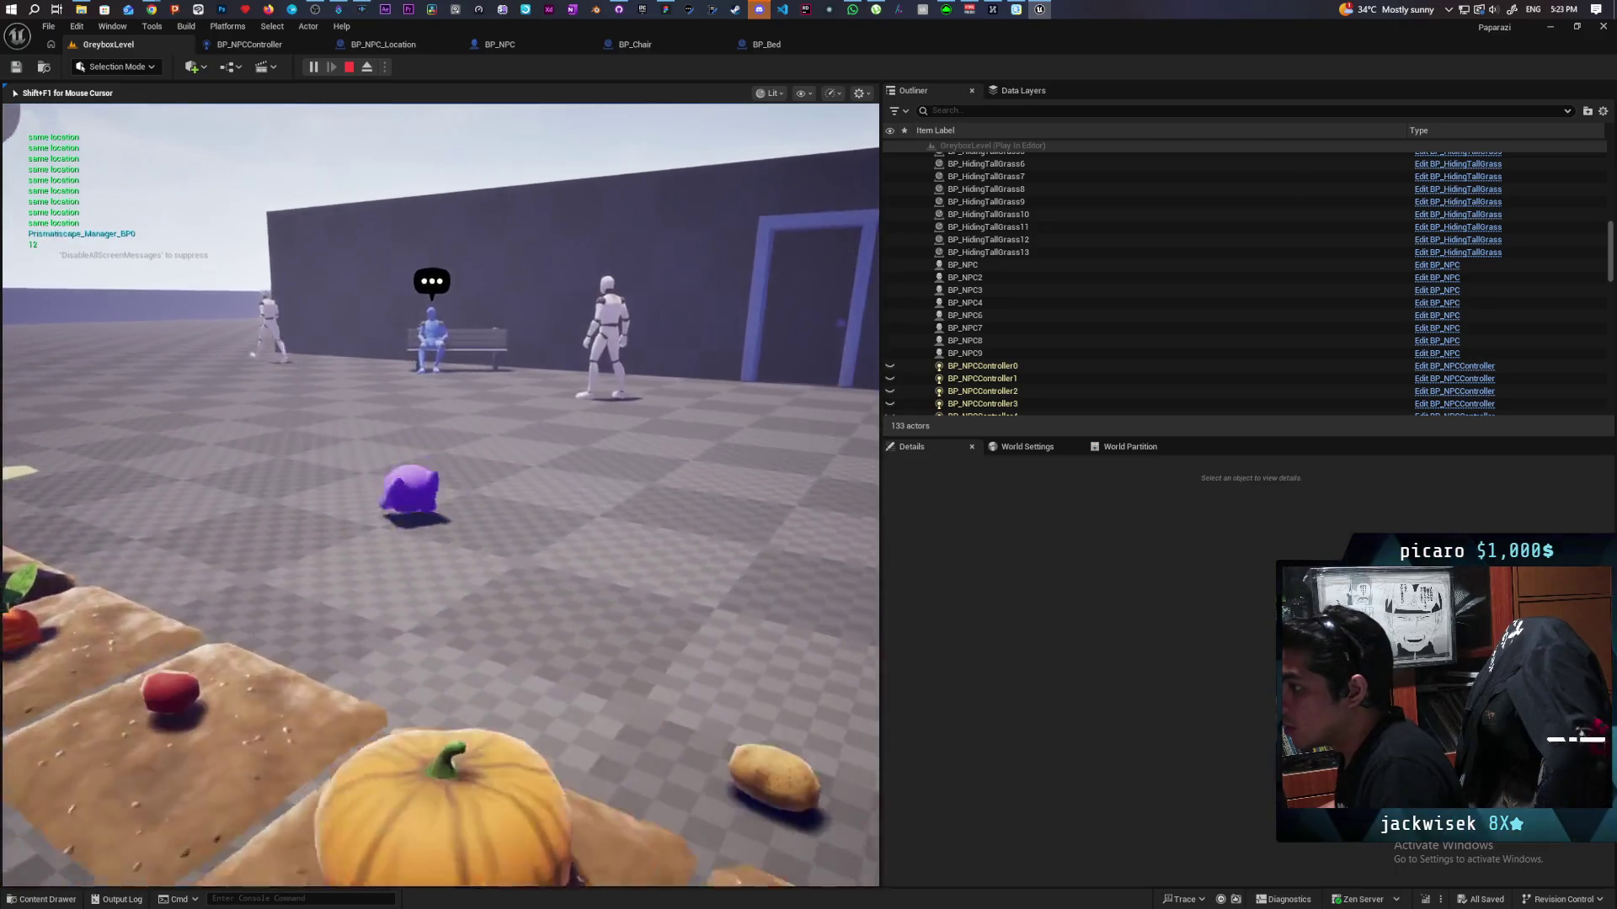
key("w")
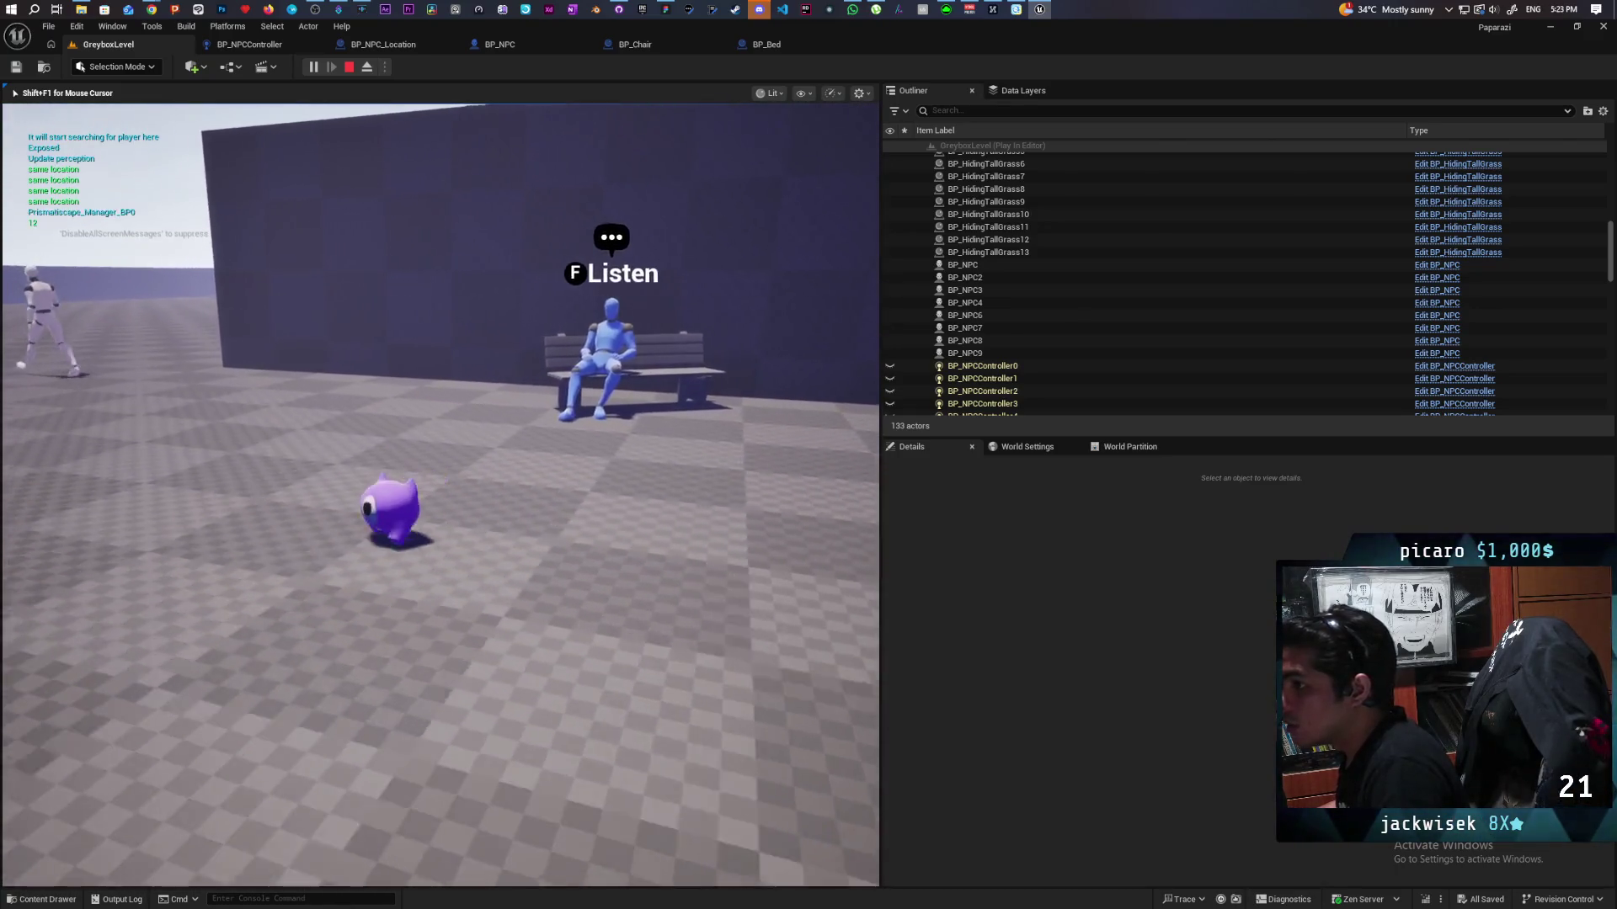
key("s")
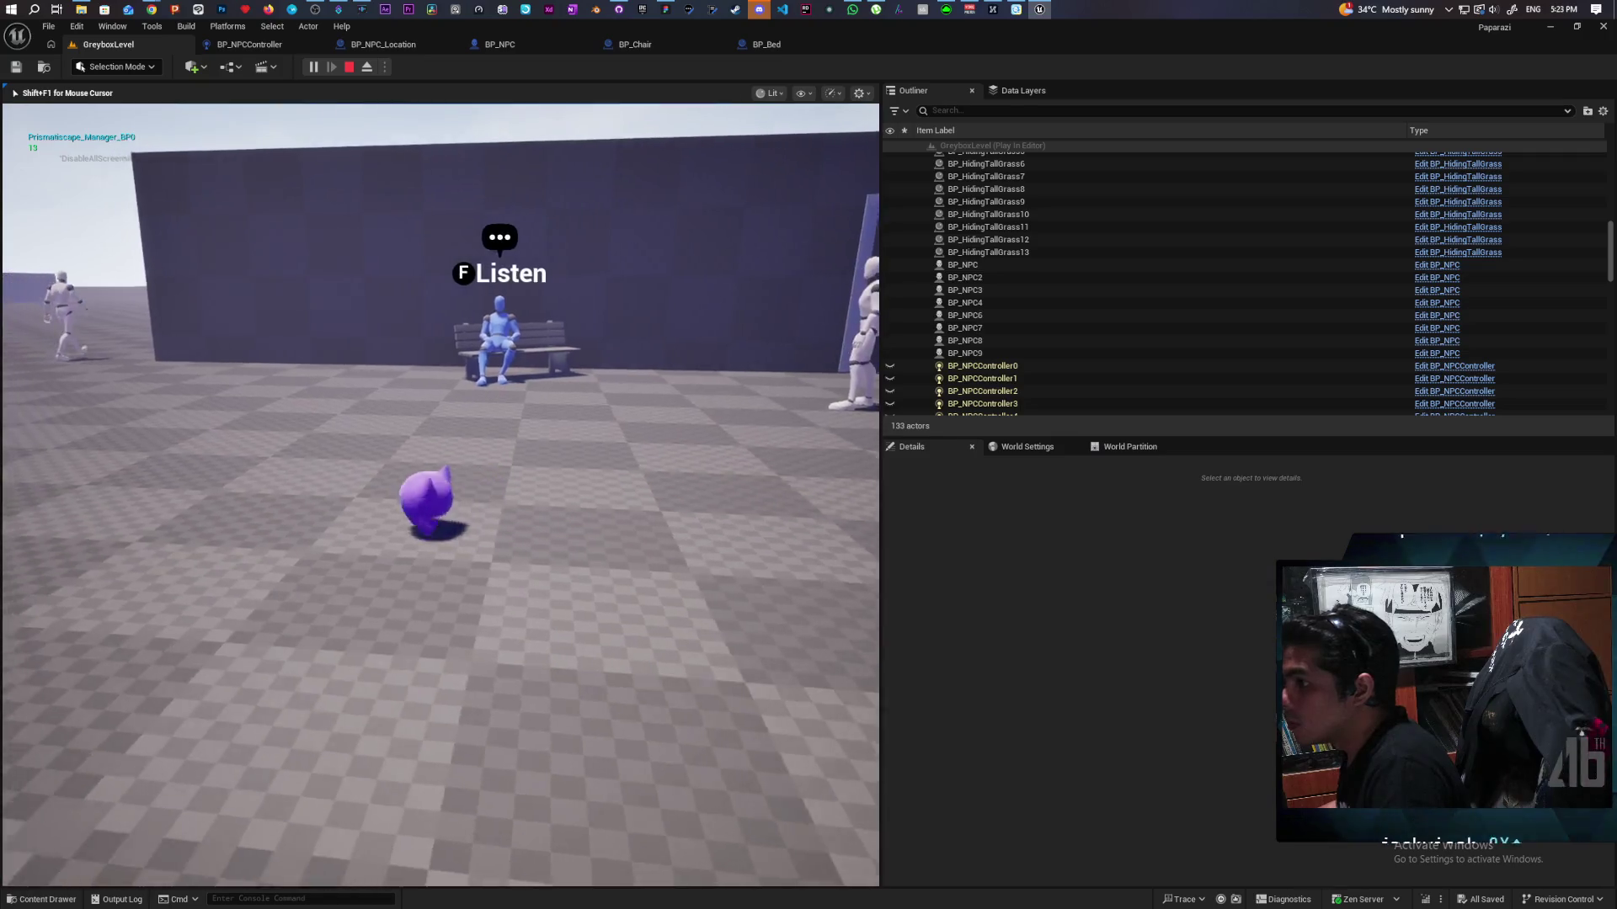
key("s")
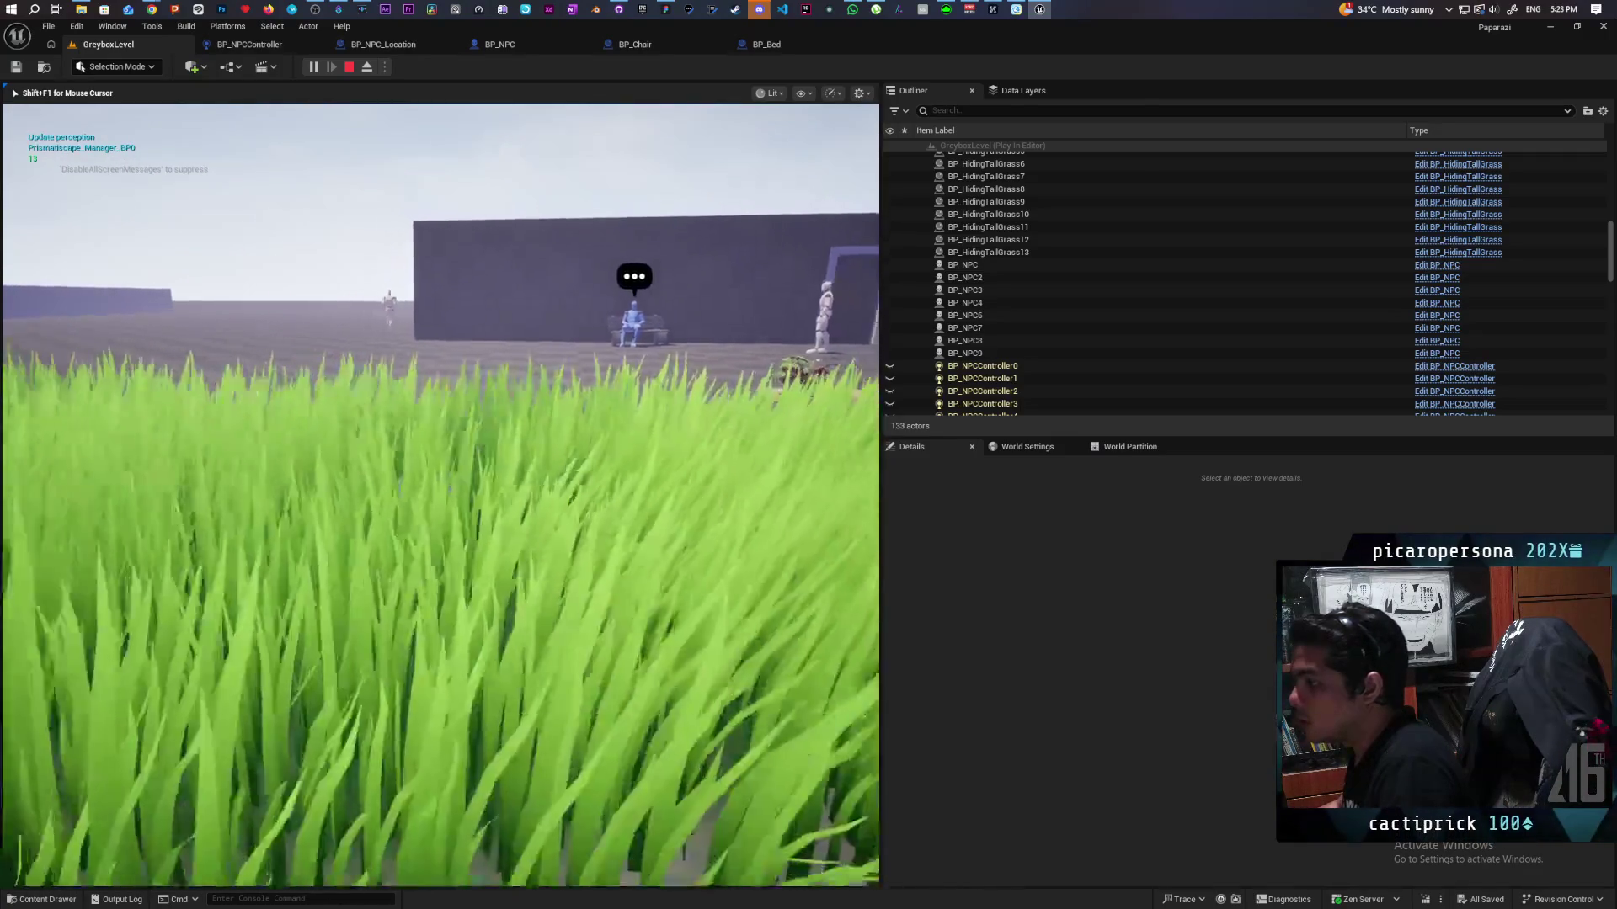
key("s")
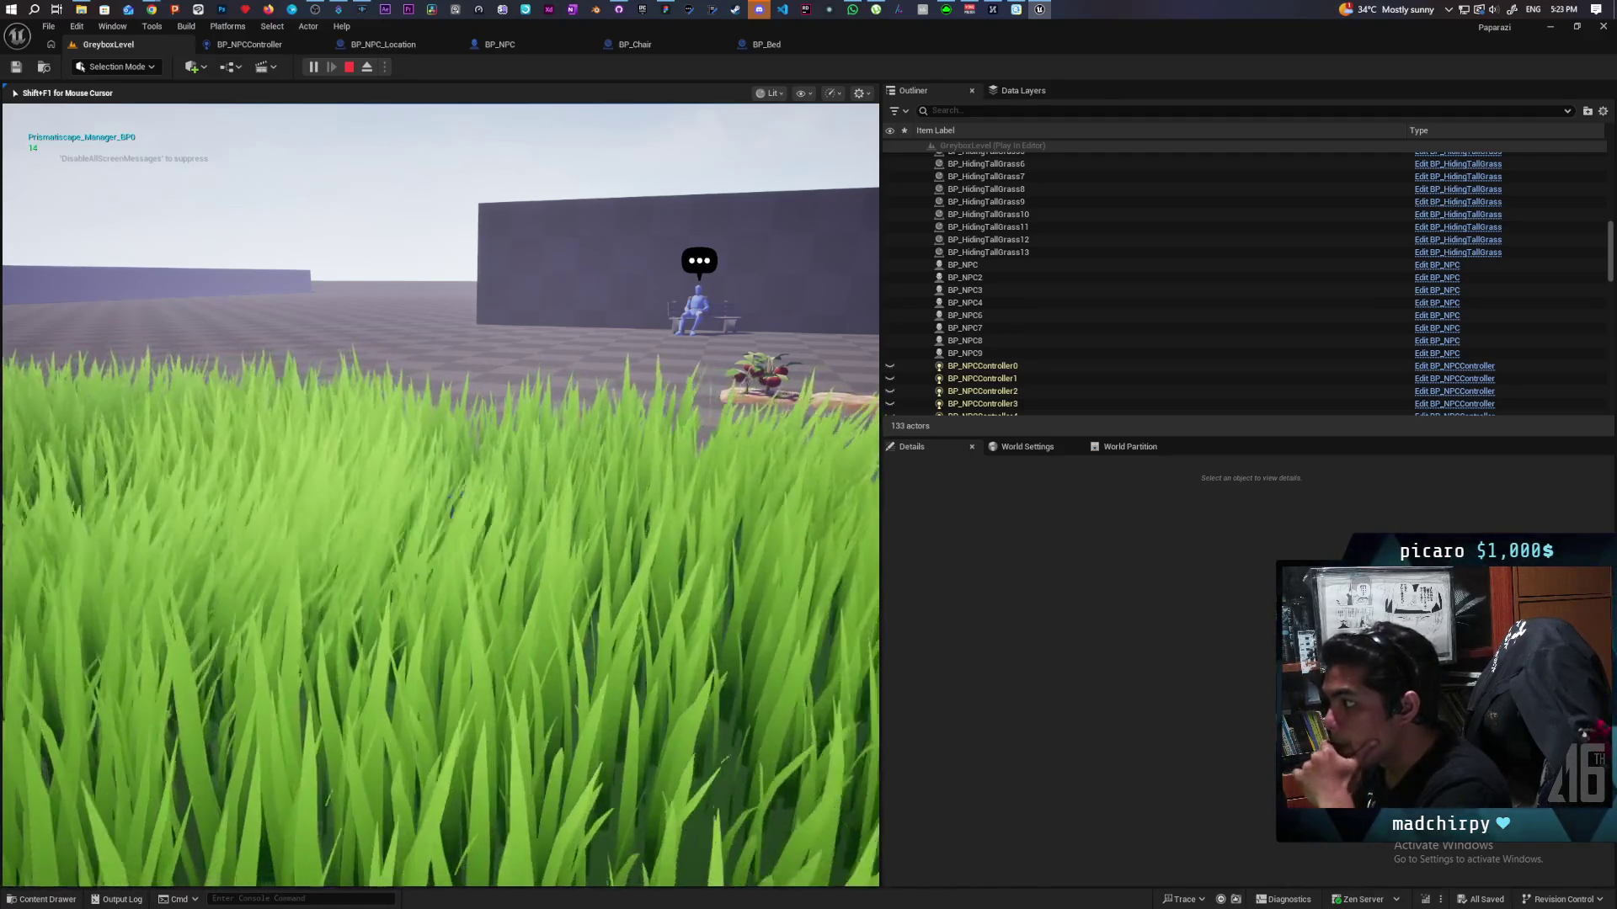
key("Escape")
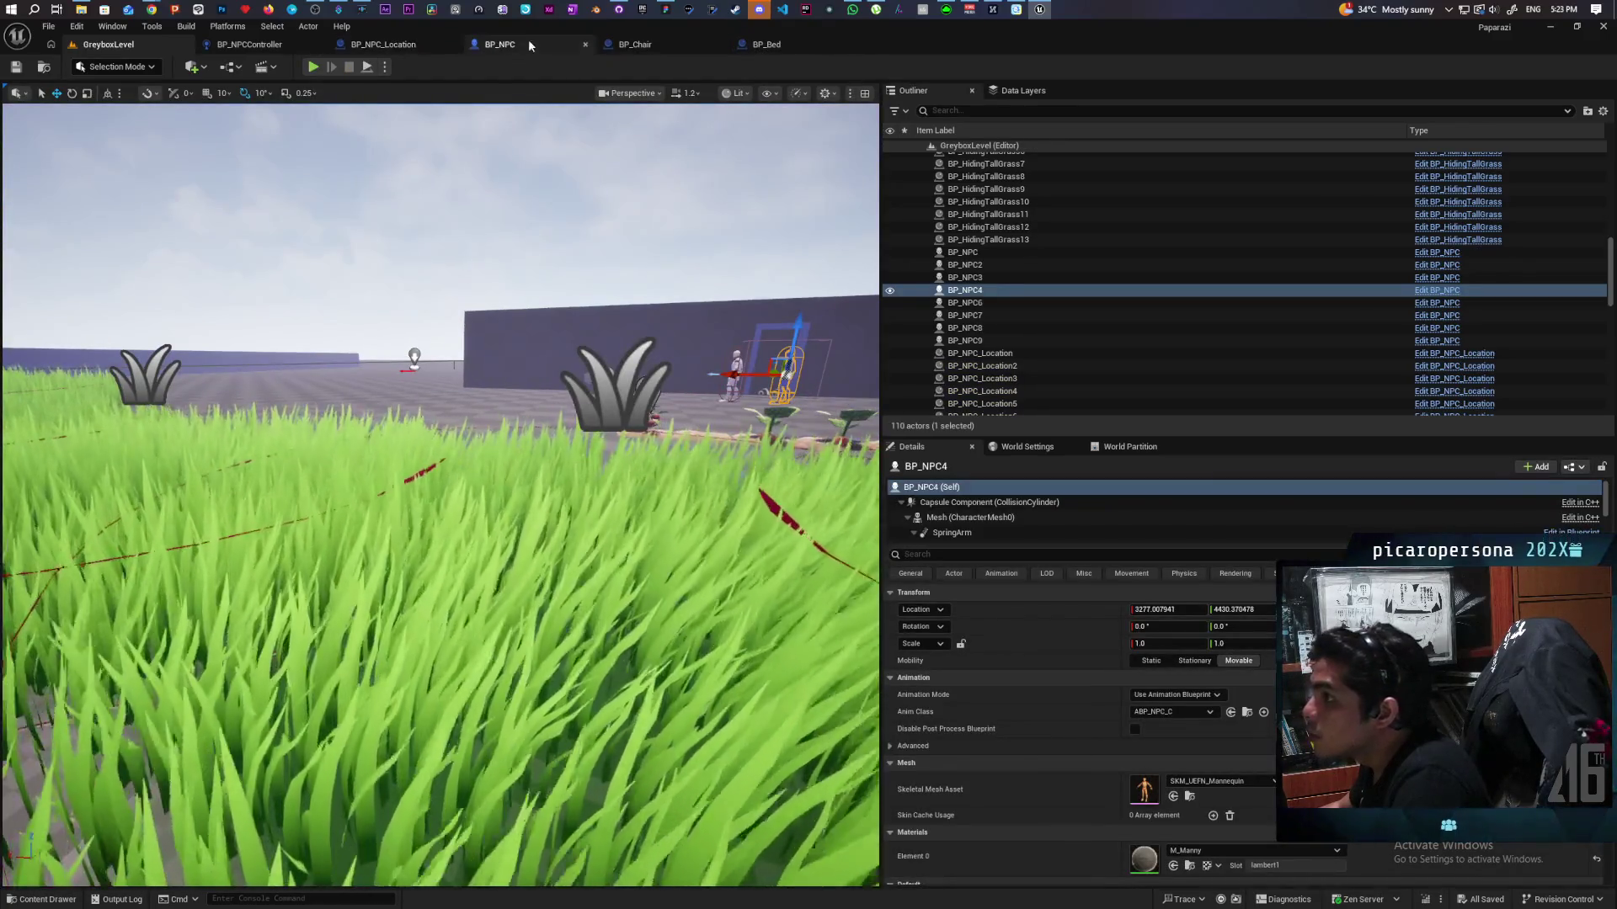
Step: Switch between the BP_NPCController and BP_NPC blueprints, ending on the controller
left_click(272, 51)
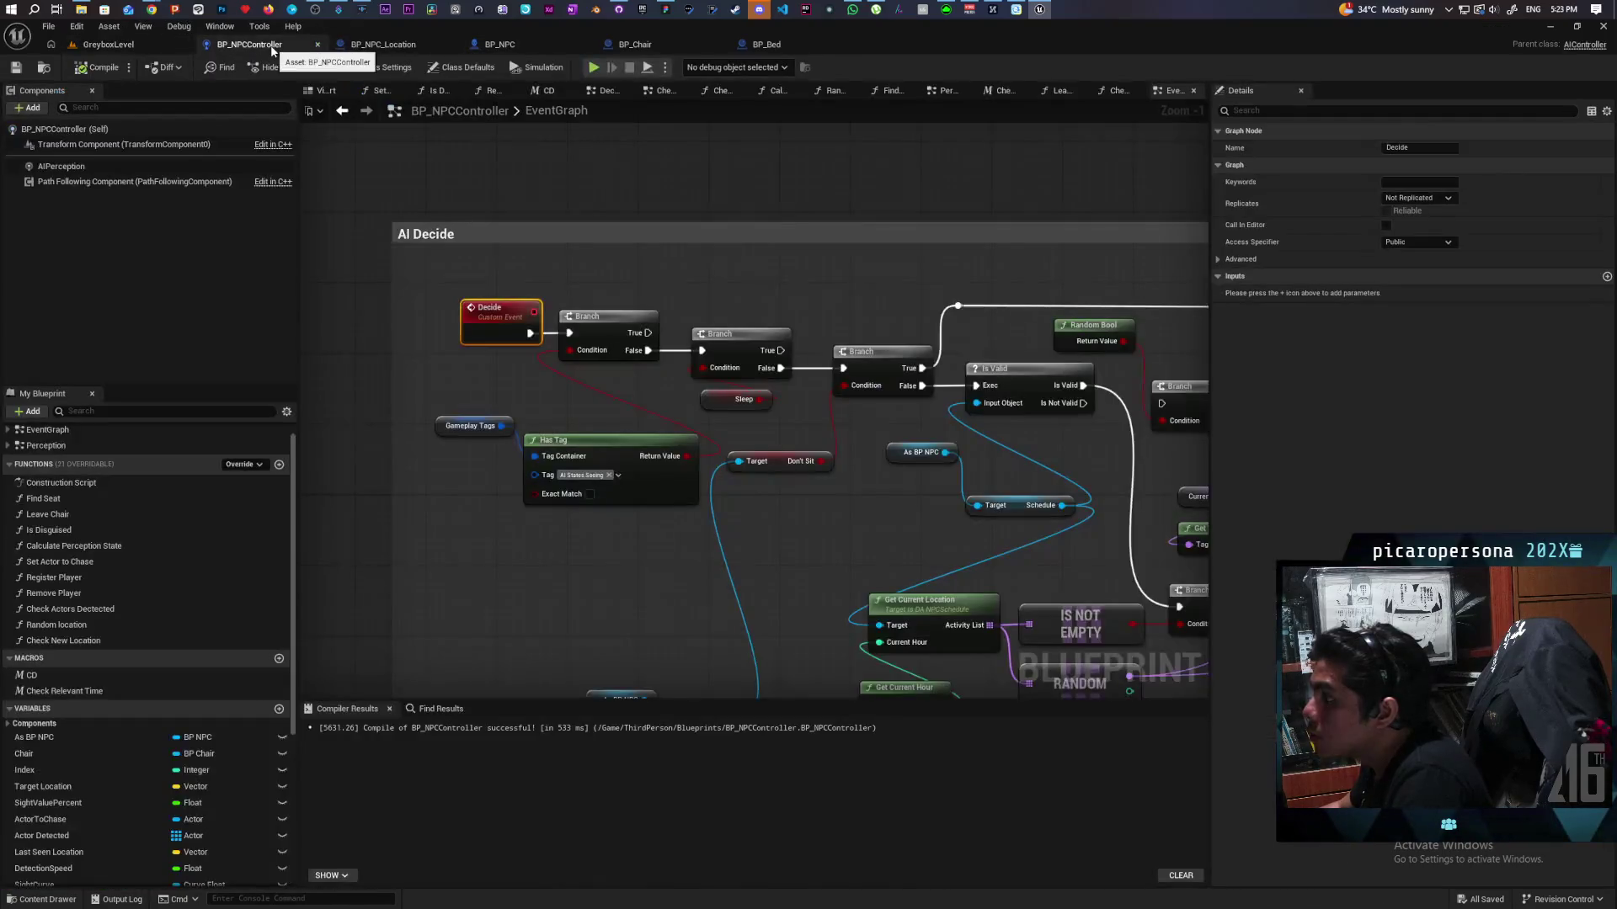
left_click(500, 44)
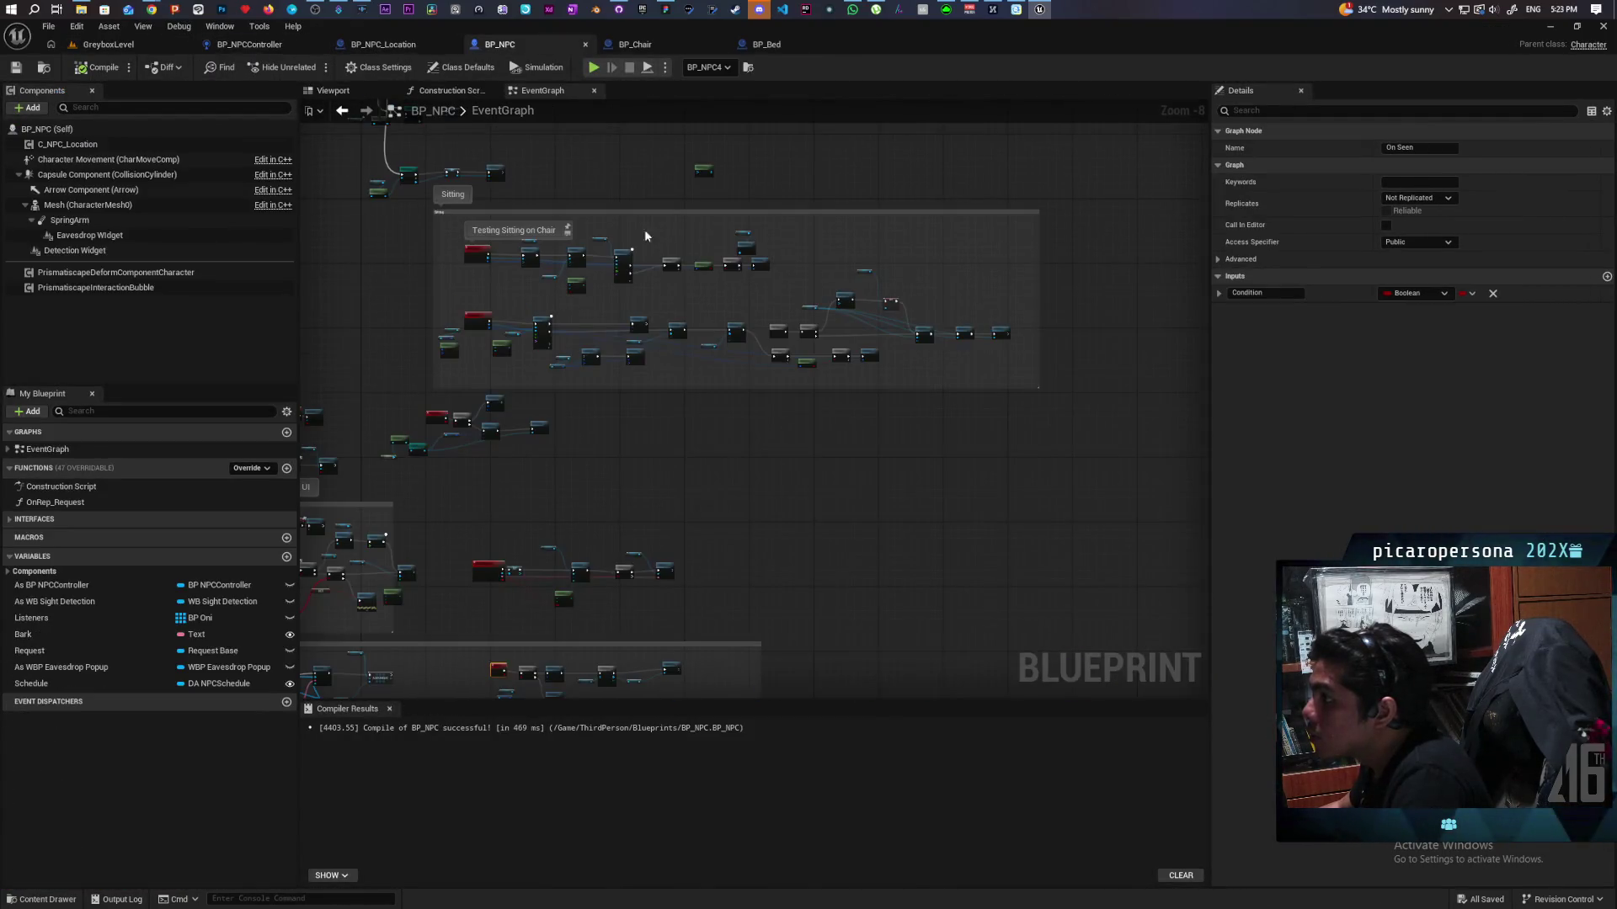
scroll(557, 289, "up", 3)
scroll(556, 290, "down", 3)
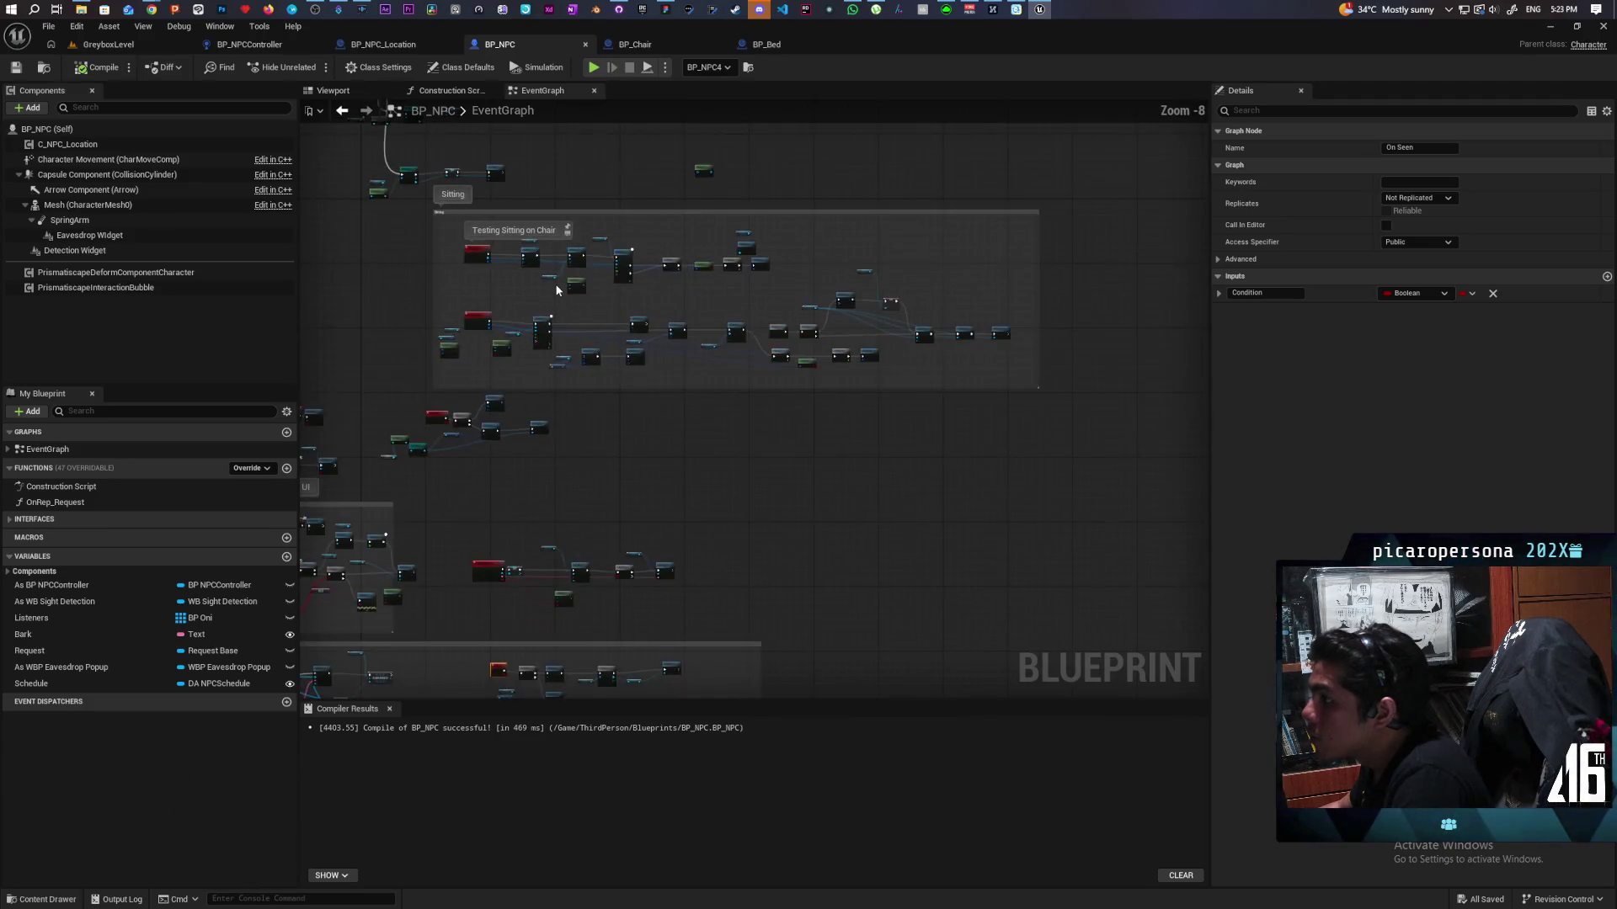
scroll(556, 289, "up", 3)
left_click(272, 50)
scroll(884, 346, "down", 5)
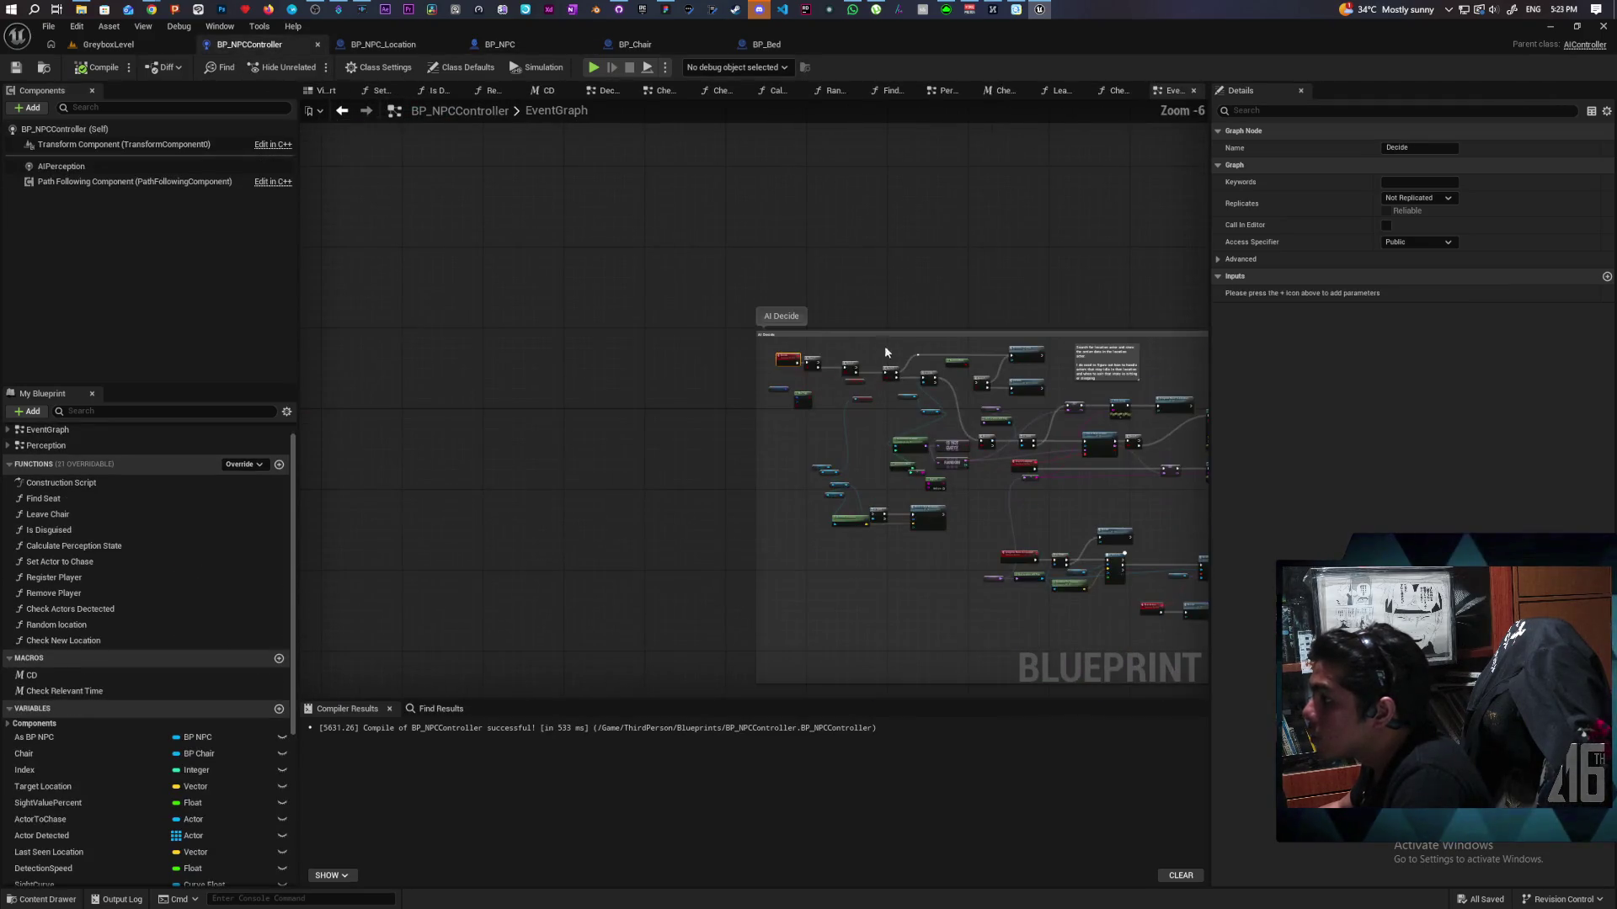
scroll(556, 303, "down", 4)
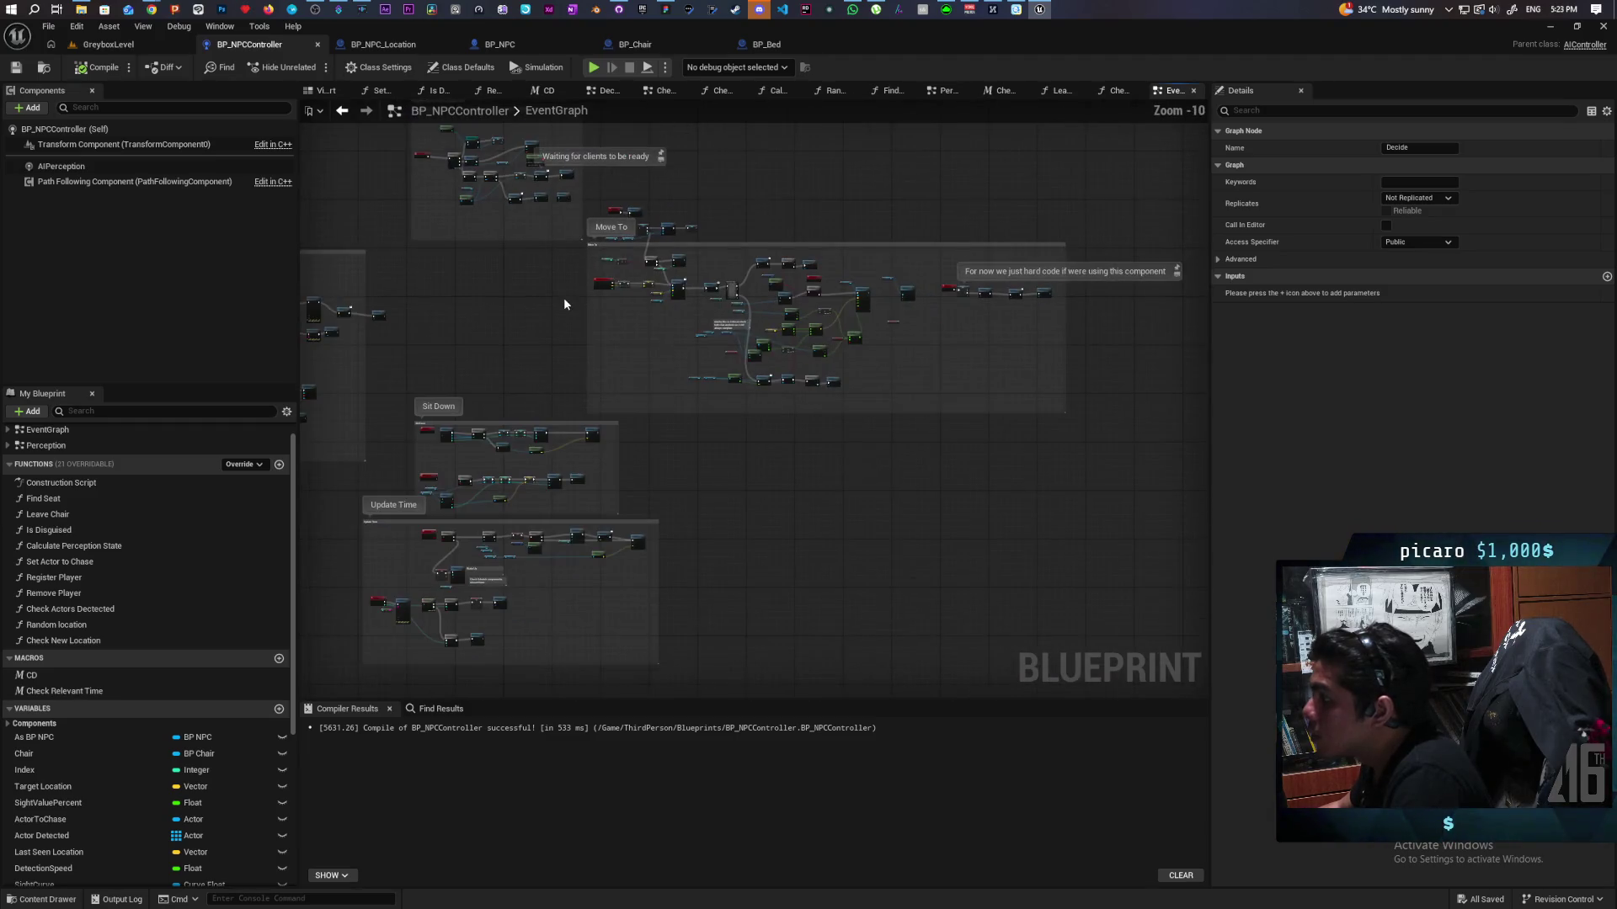
Step: Add an F9 breakpoint on the Continue call in the Perception graph, then start Play in Editor
left_click(947, 91)
scroll(948, 400, "down", 6)
scroll(1019, 301, "up", 3)
left_click_drag(1019, 301, 1033, 450)
scroll(1033, 451, "up", 2)
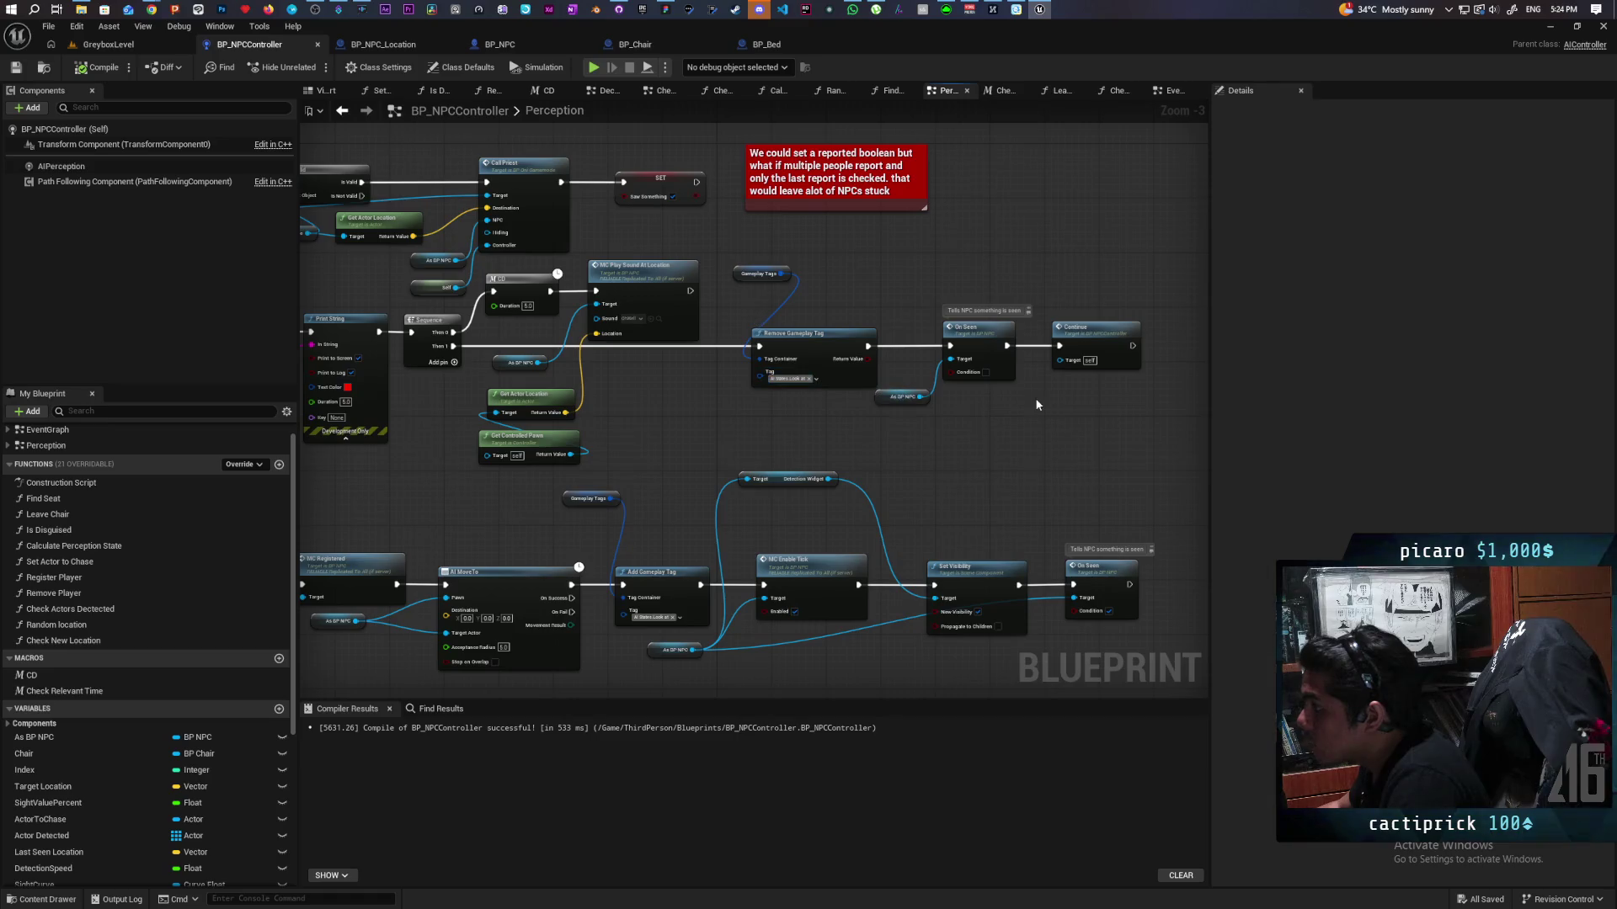
left_click(1093, 334)
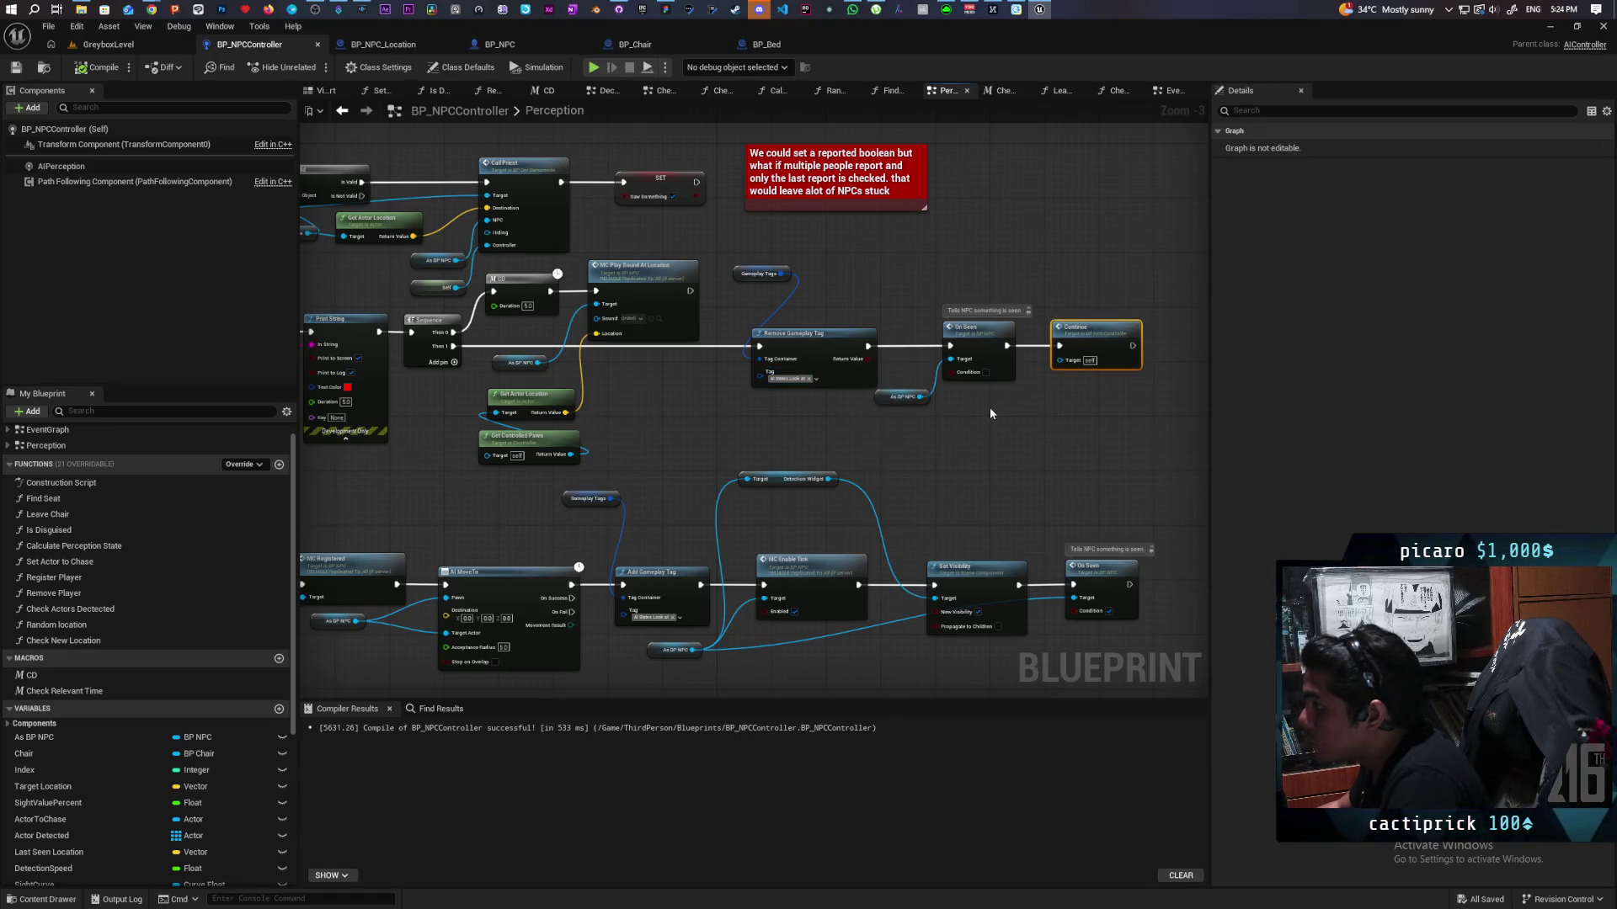
key("F9")
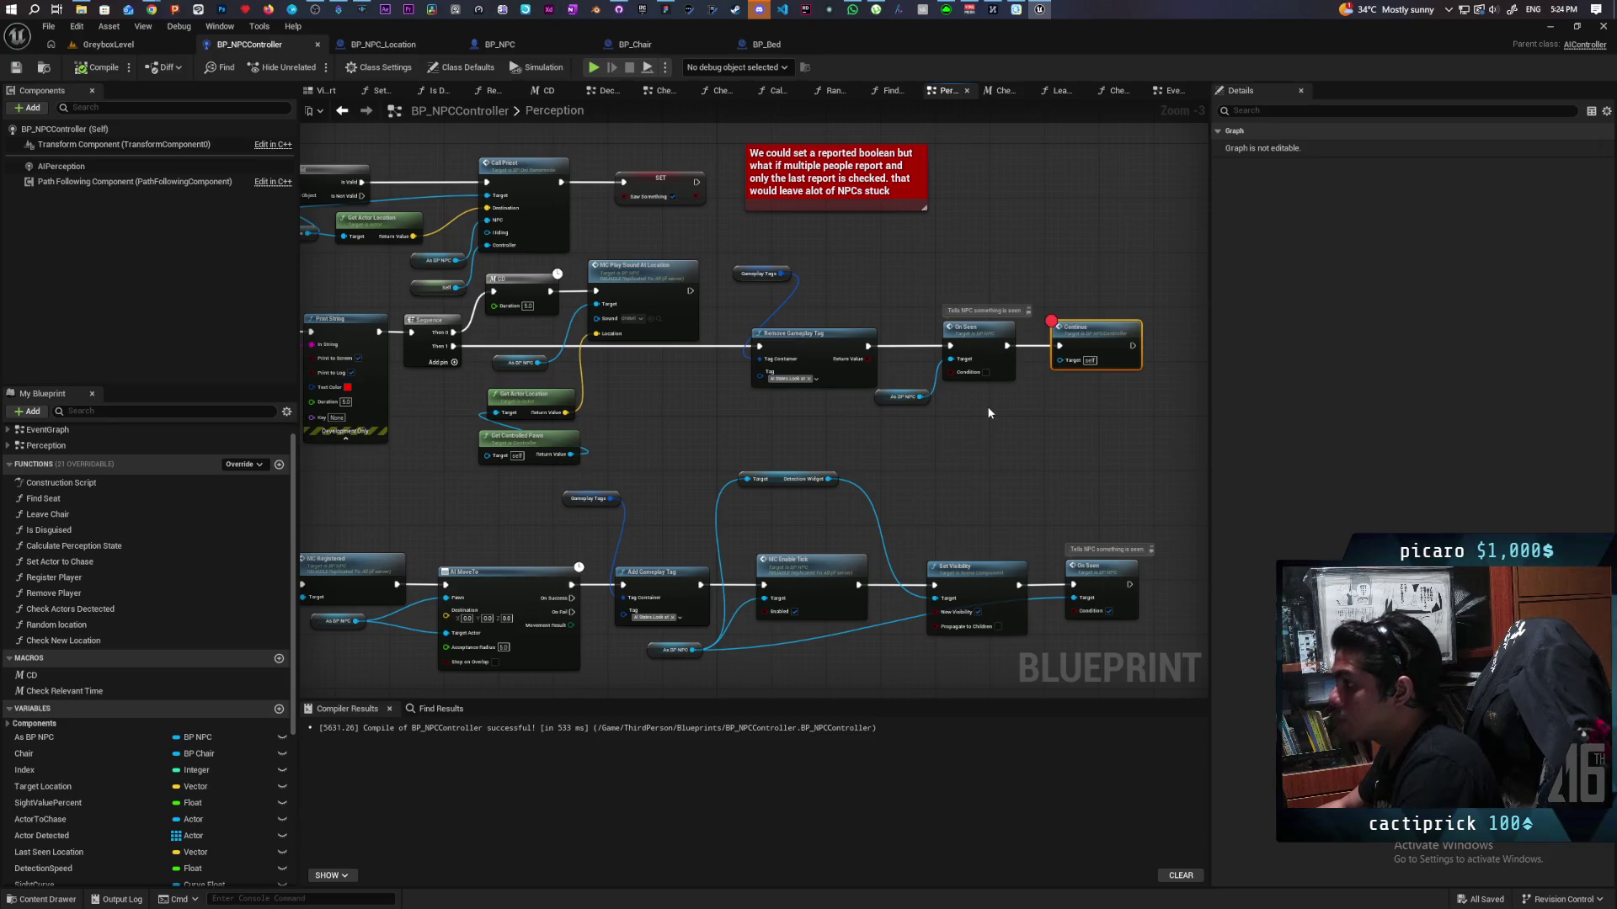
key("alt+p")
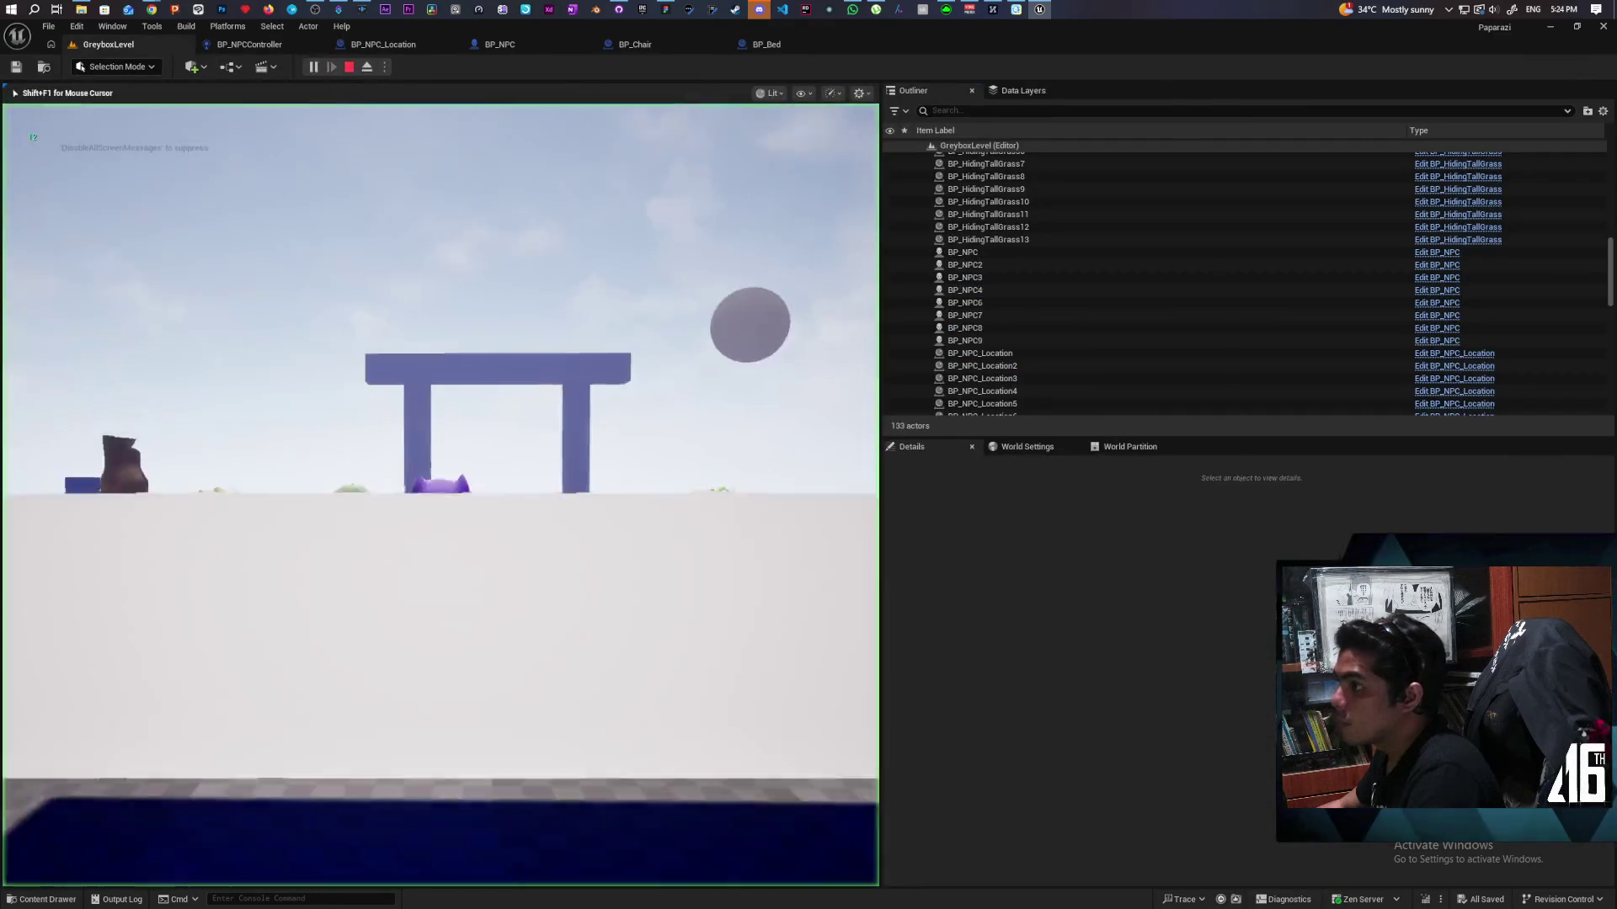
Step: Walk and jump the creature through the gate and grass to the bench NPC, then back into grass
key("w")
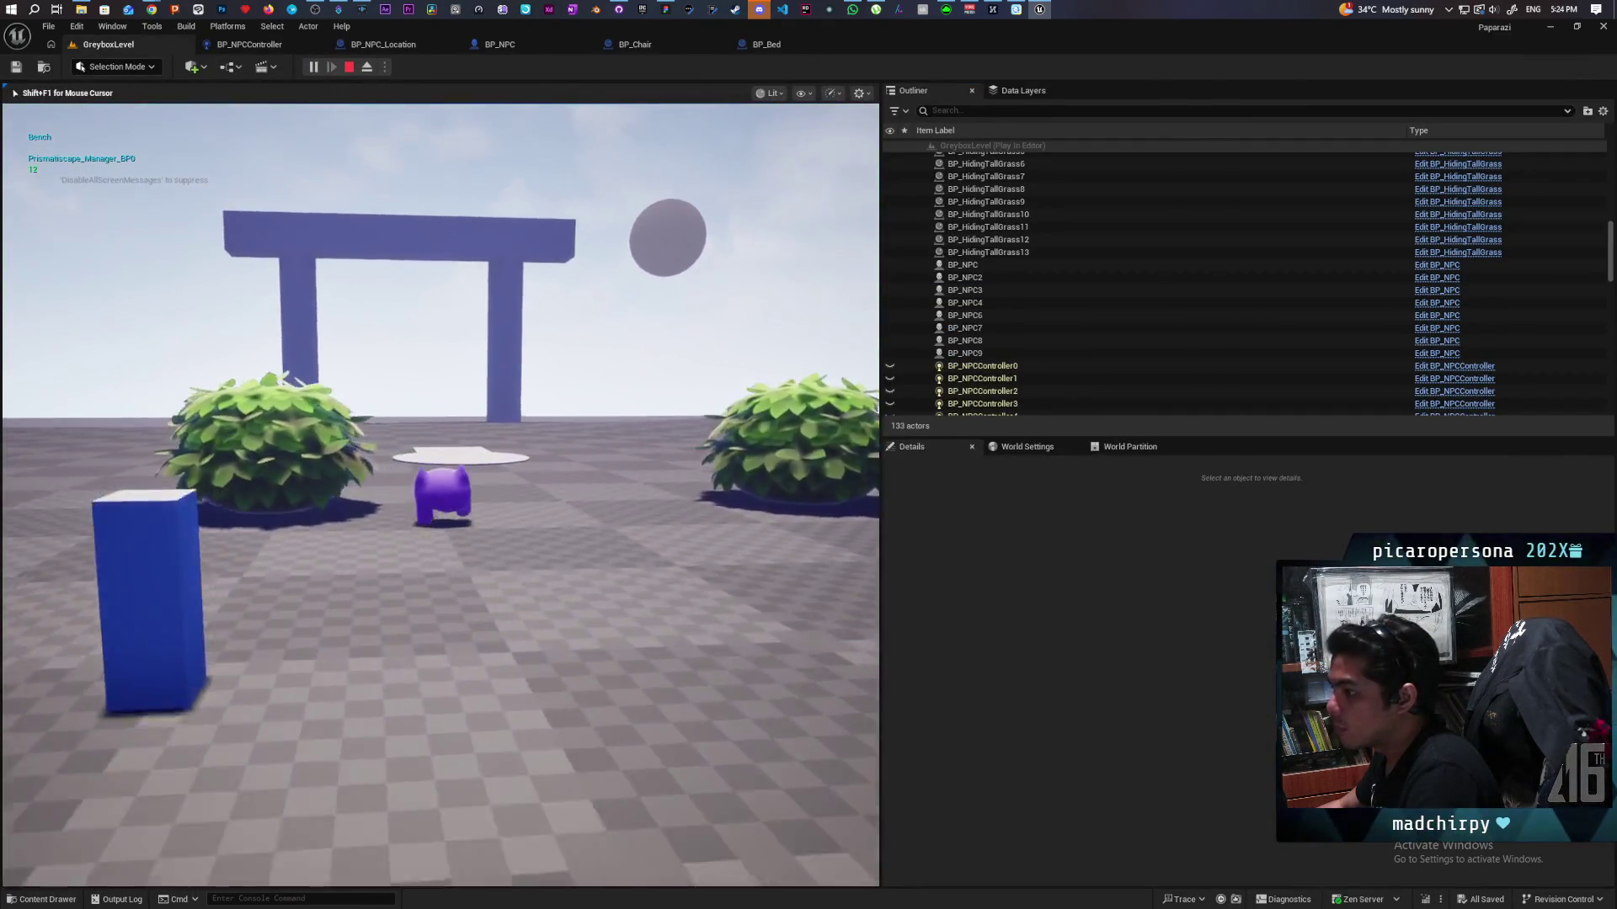
key("w")
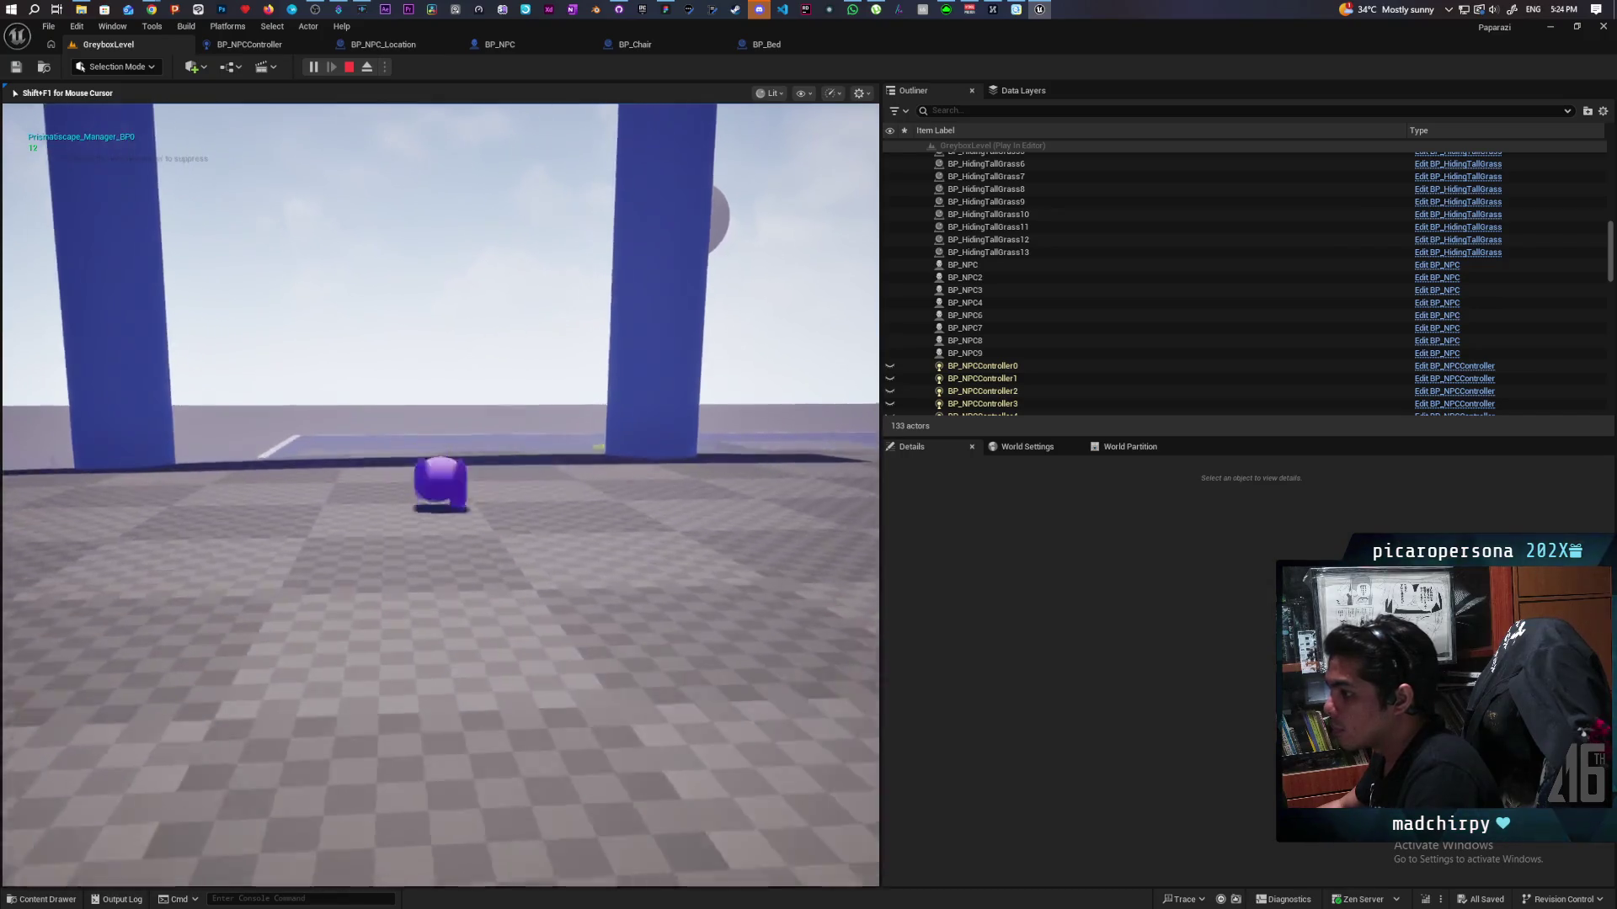
key("w")
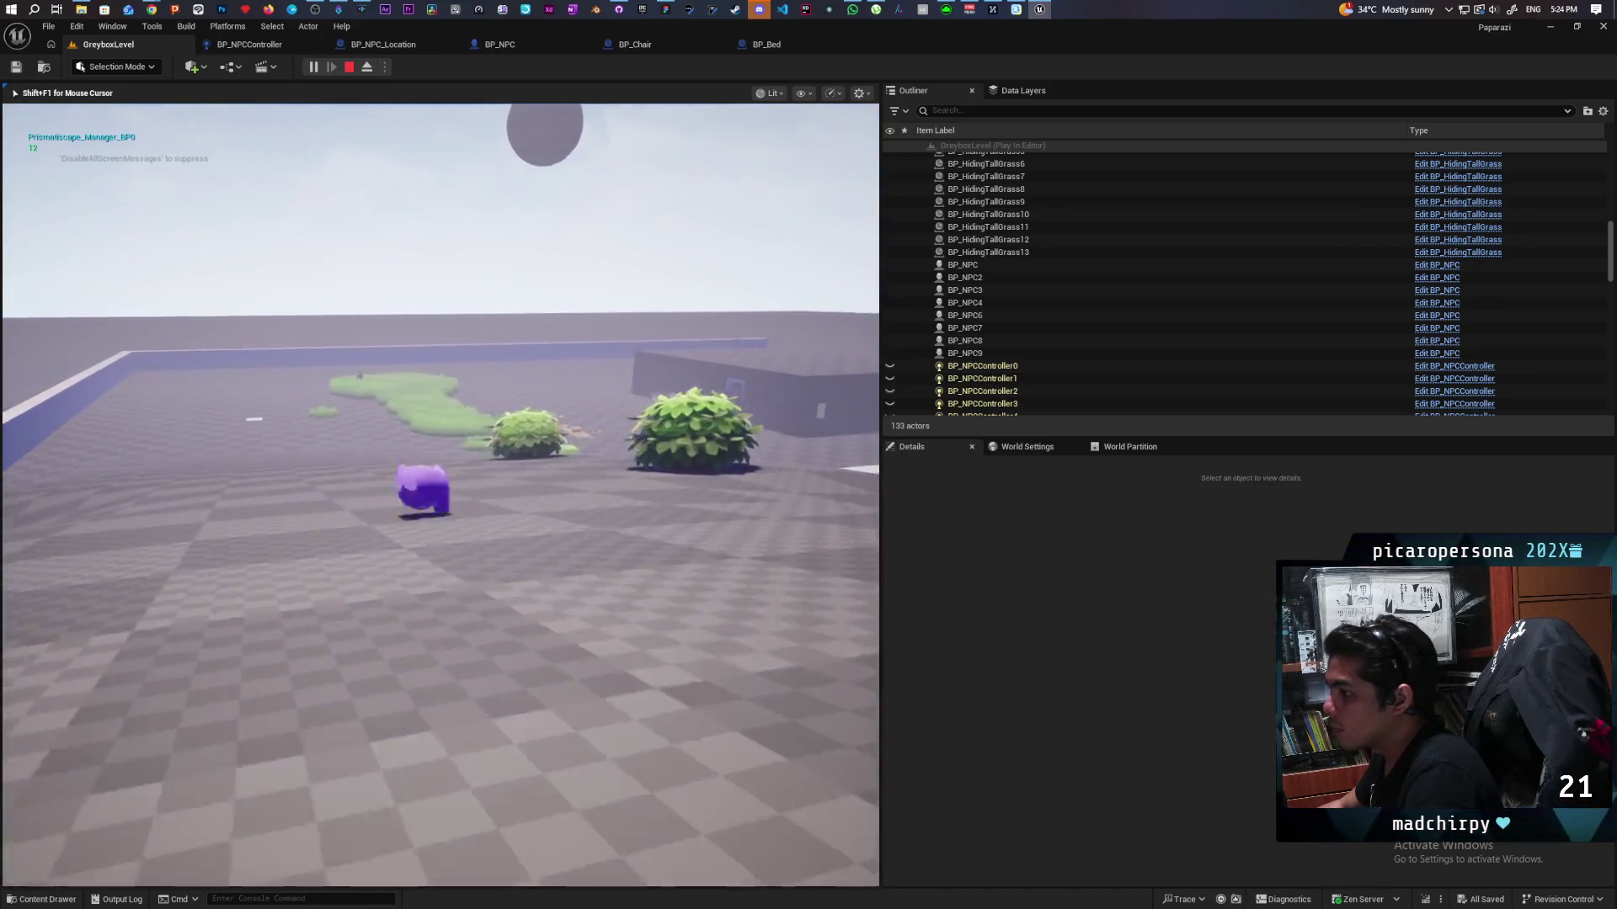
key("w")
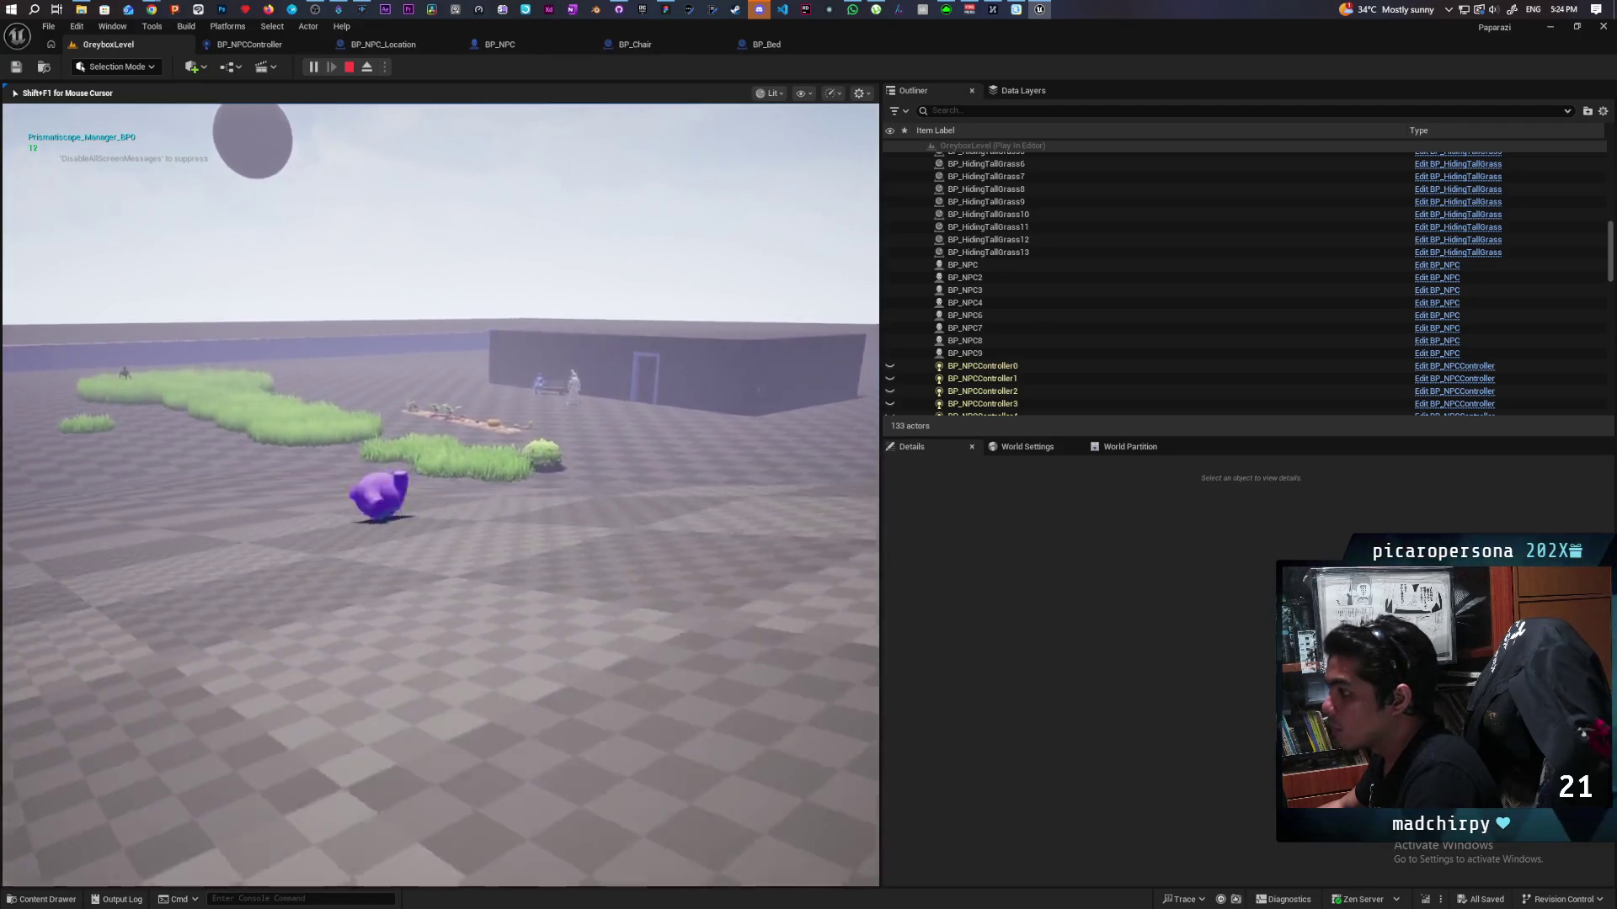
key("space")
key("w")
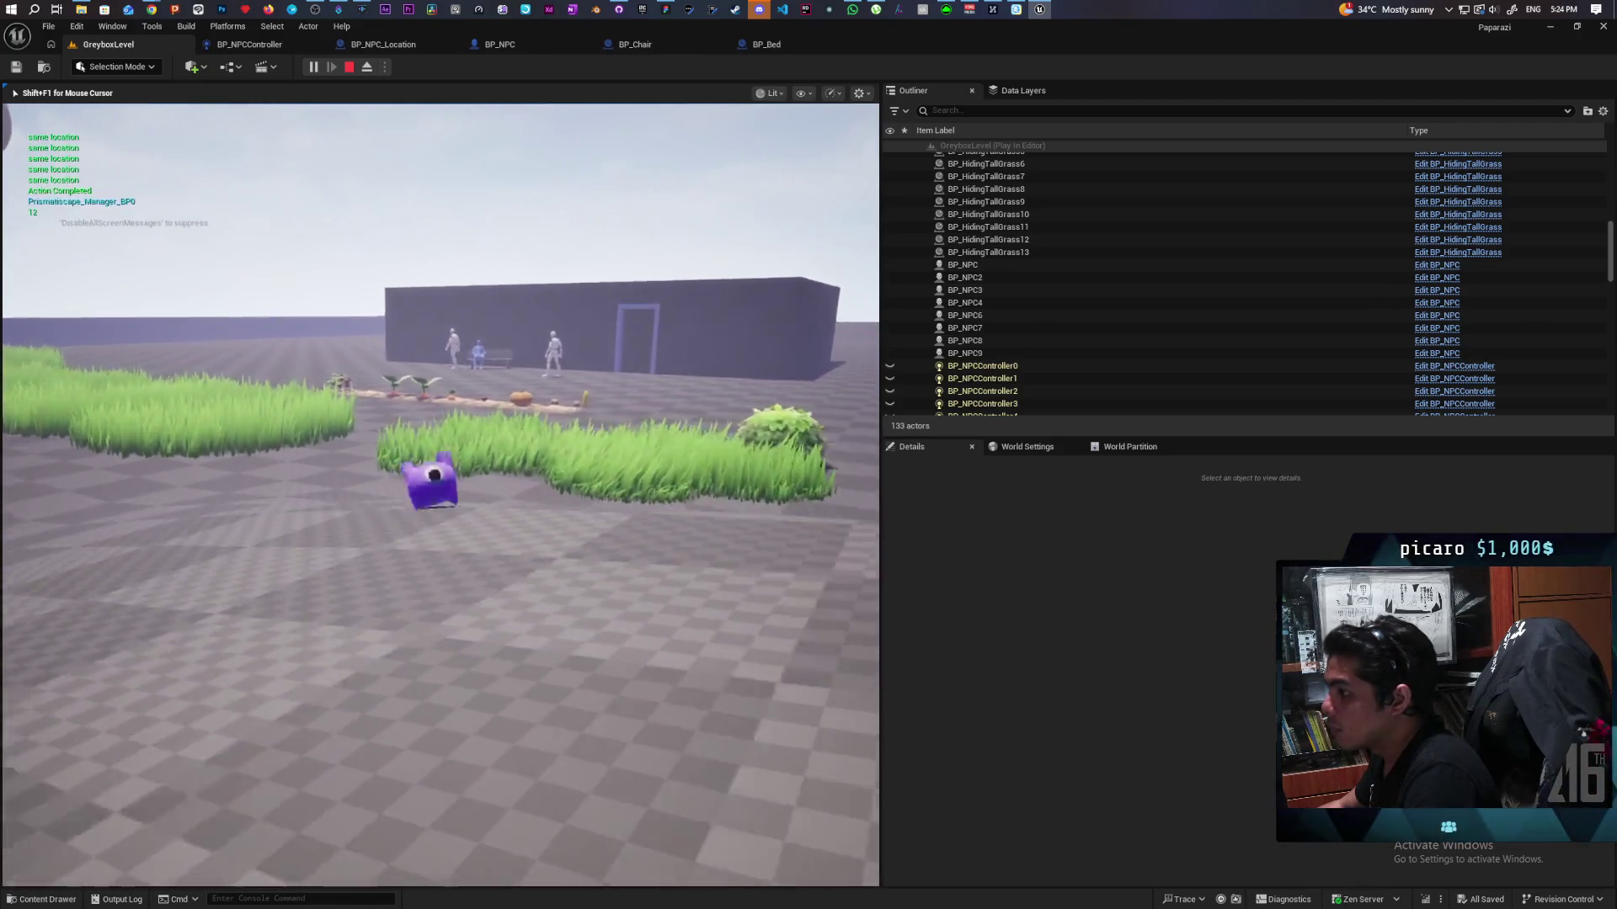
key("w")
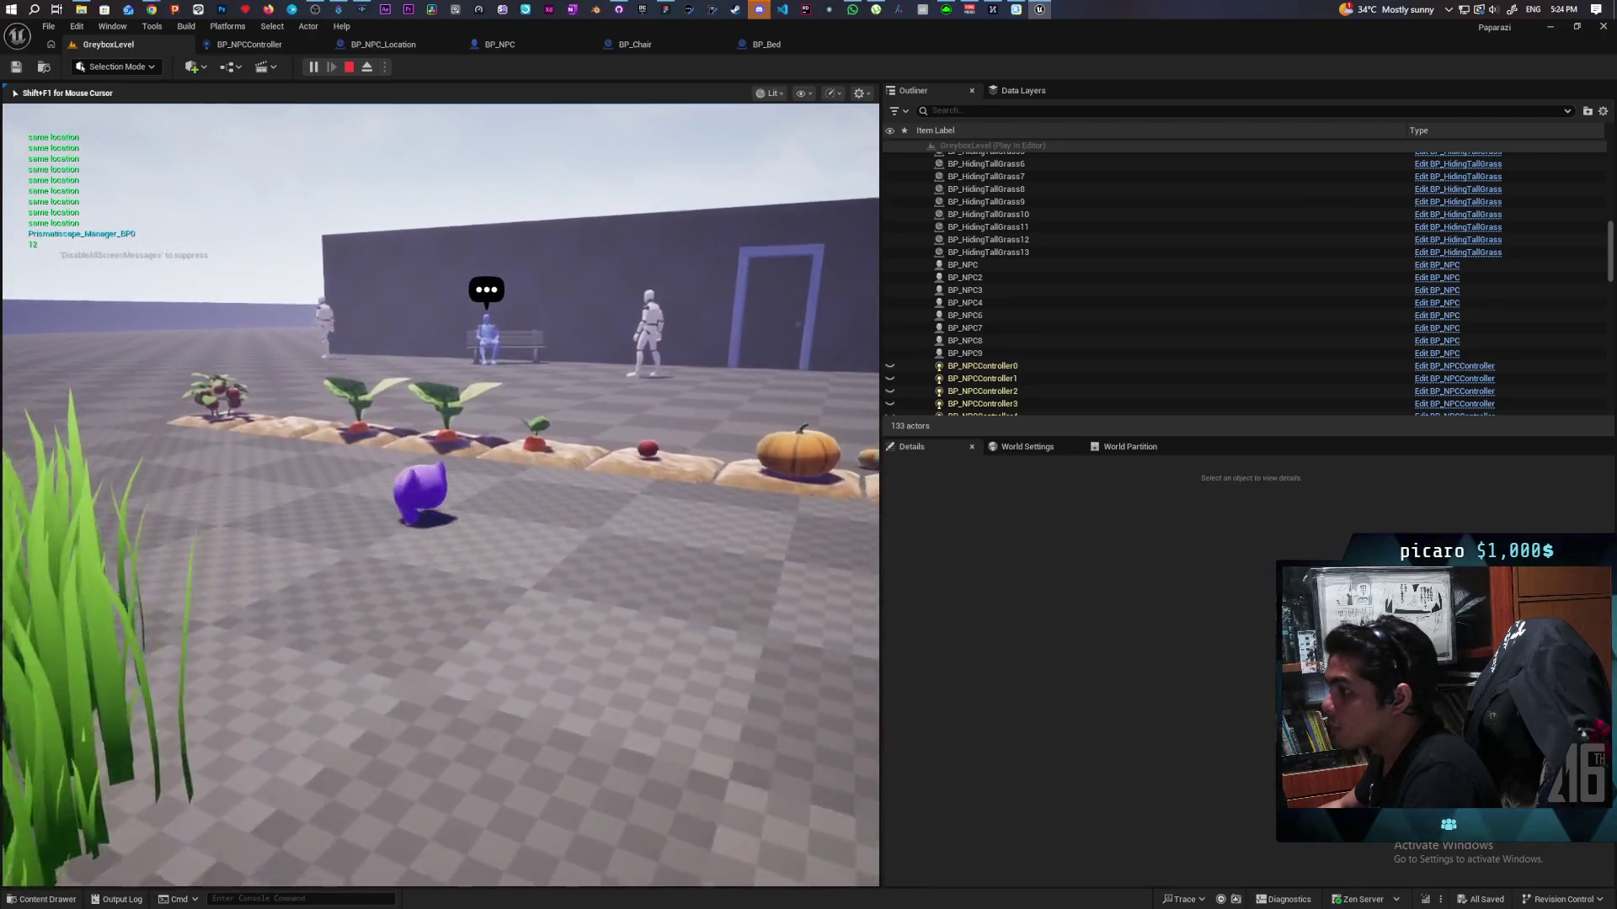
key("w")
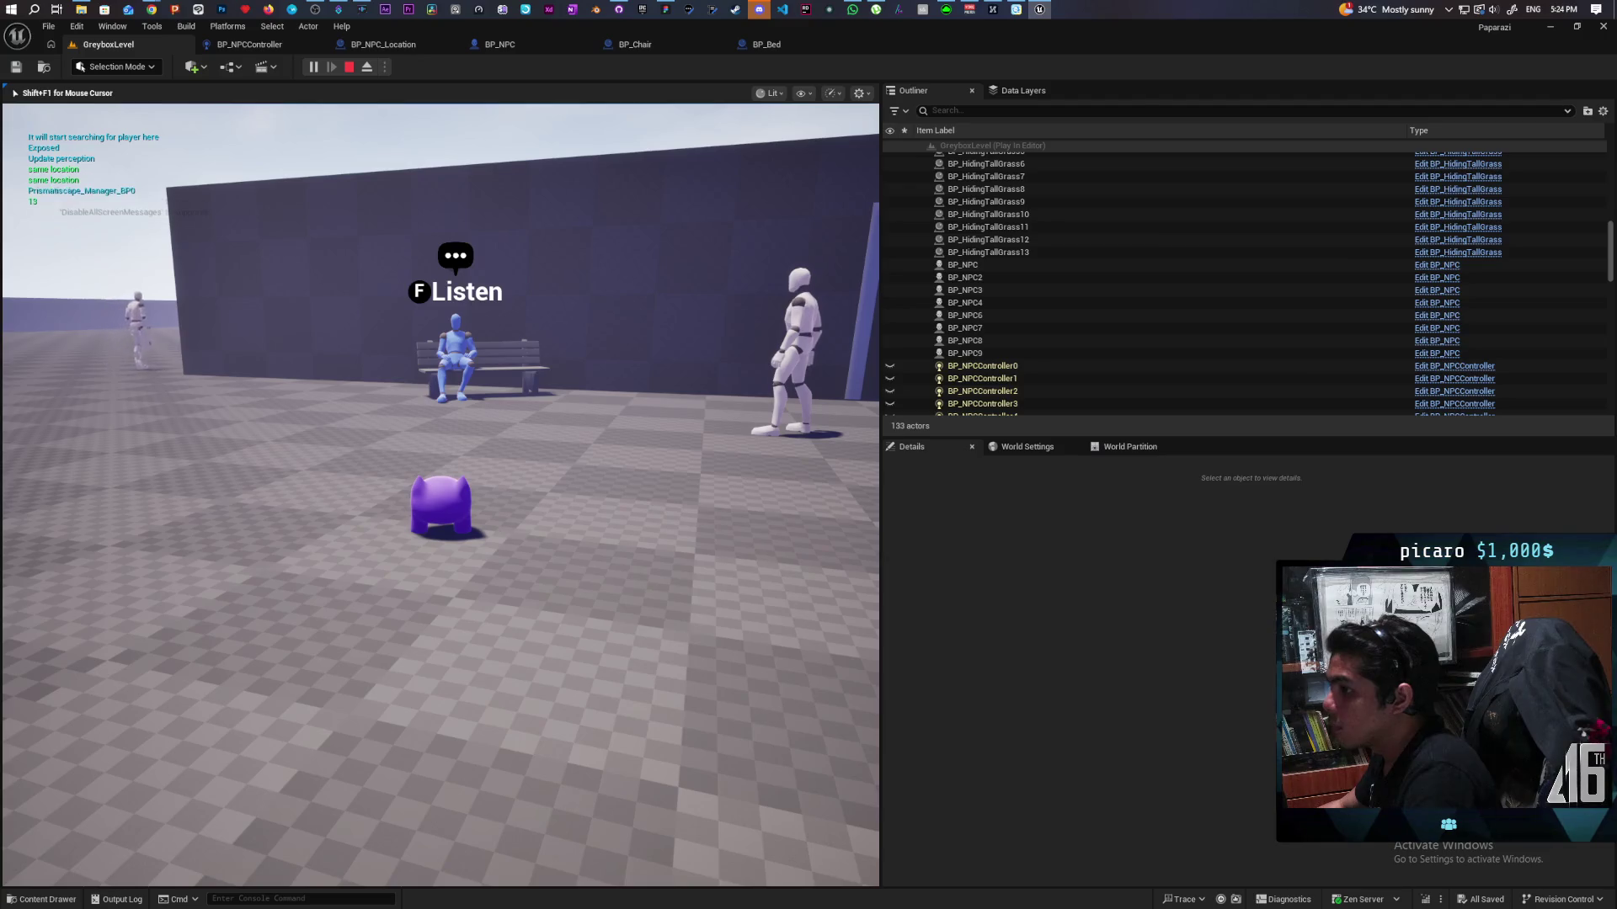
key("a")
key("s")
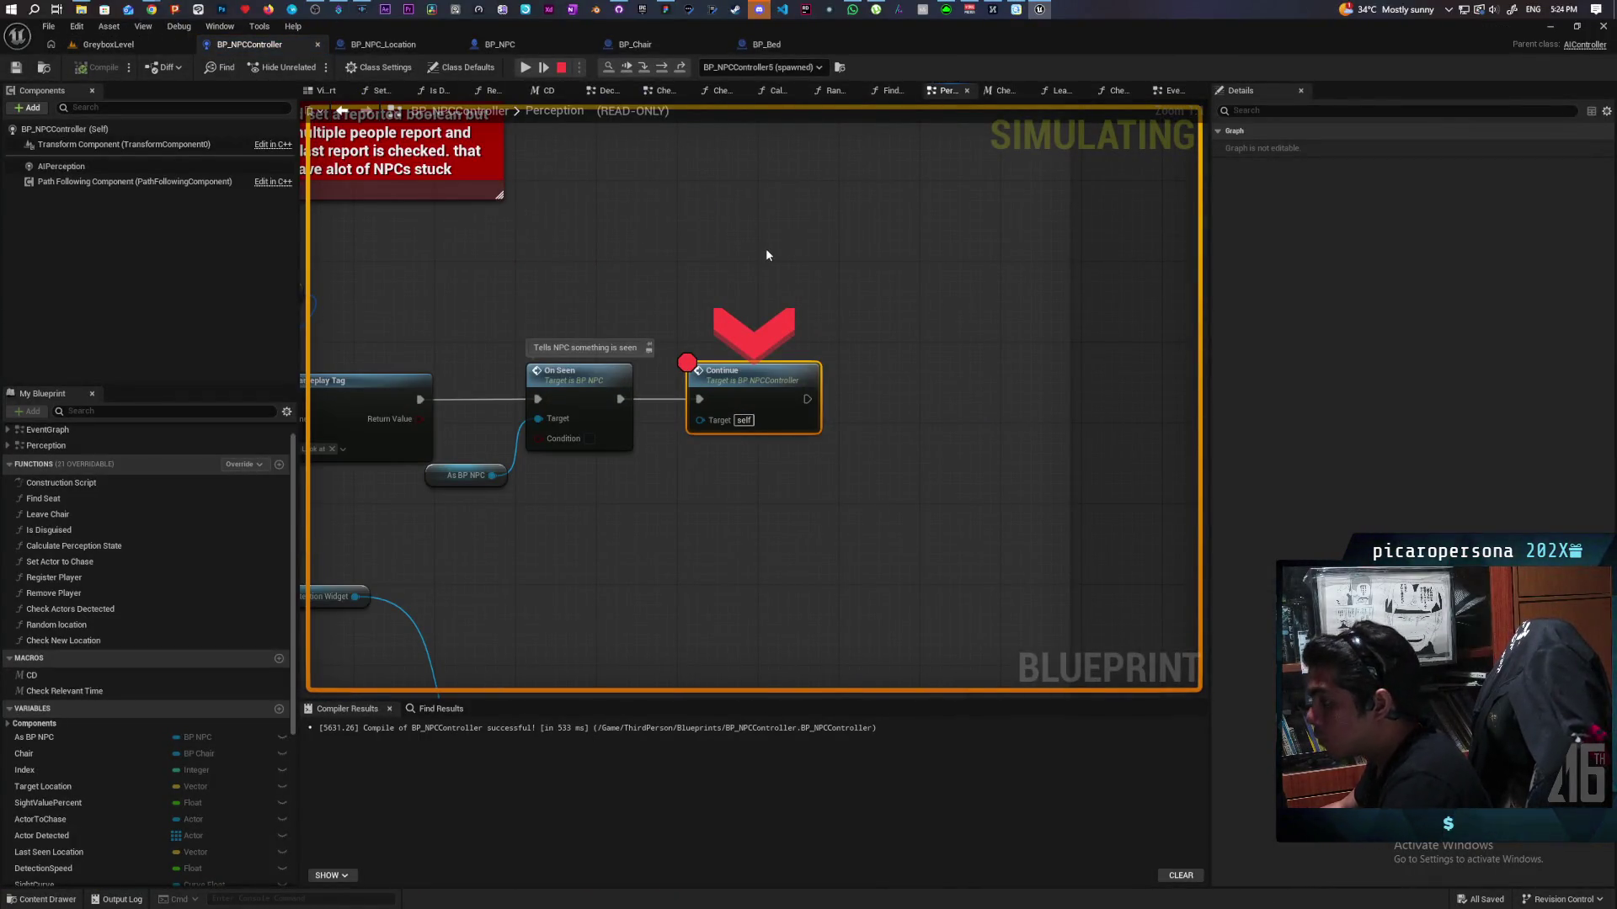
Step: Step from Continue through Complete Move To Location and Is Valid to AI MoveTo, then resume
double_click(760, 384)
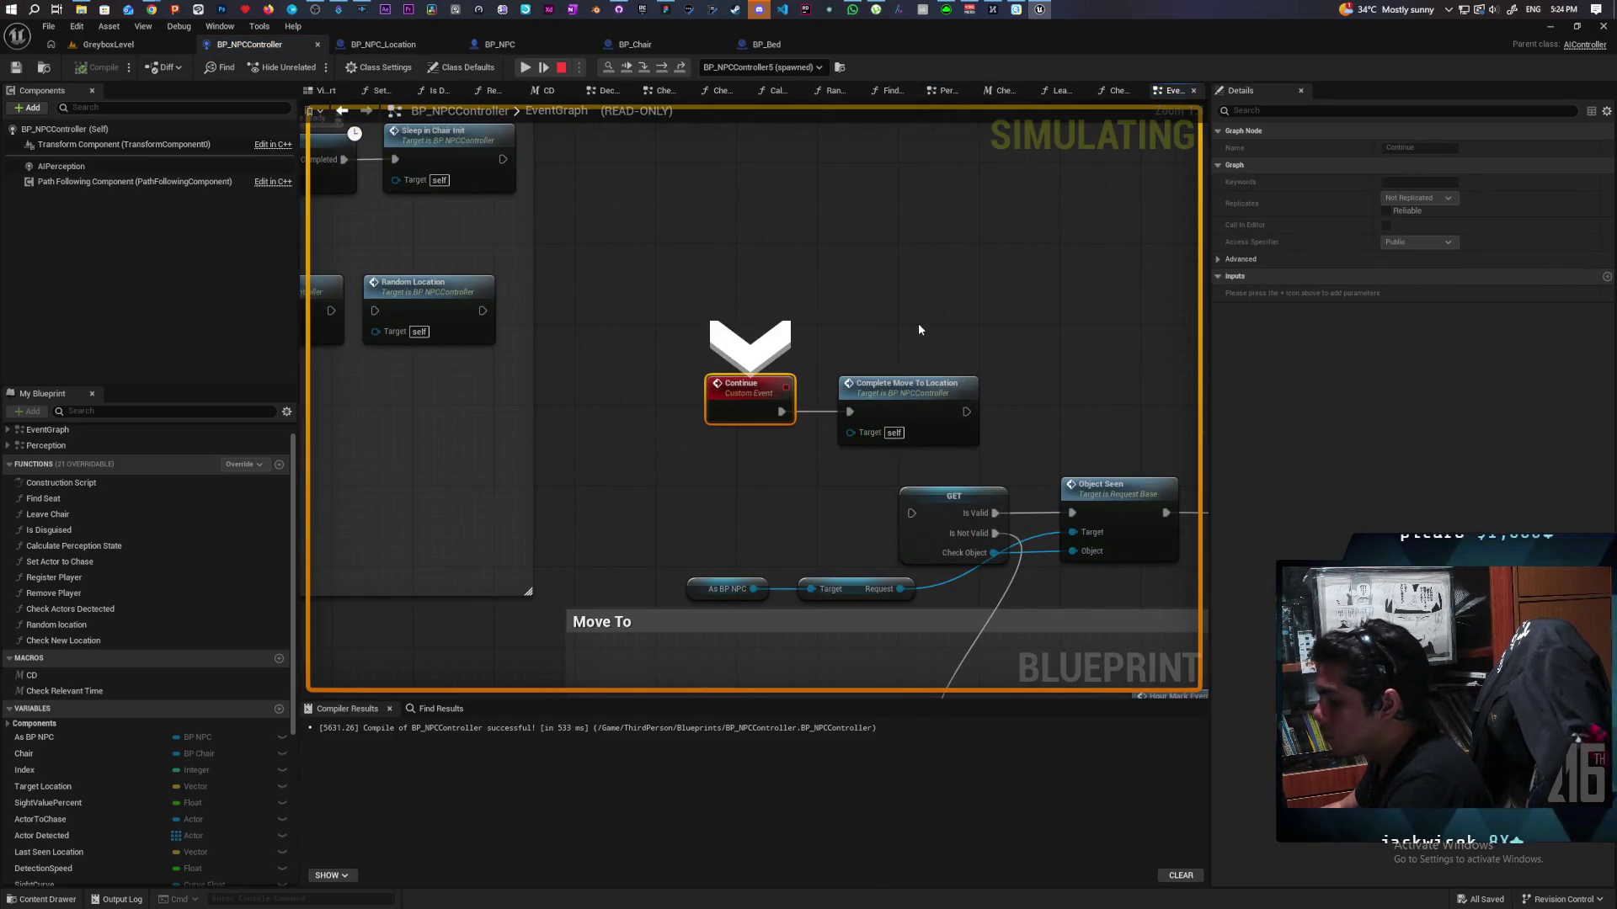
key("F11")
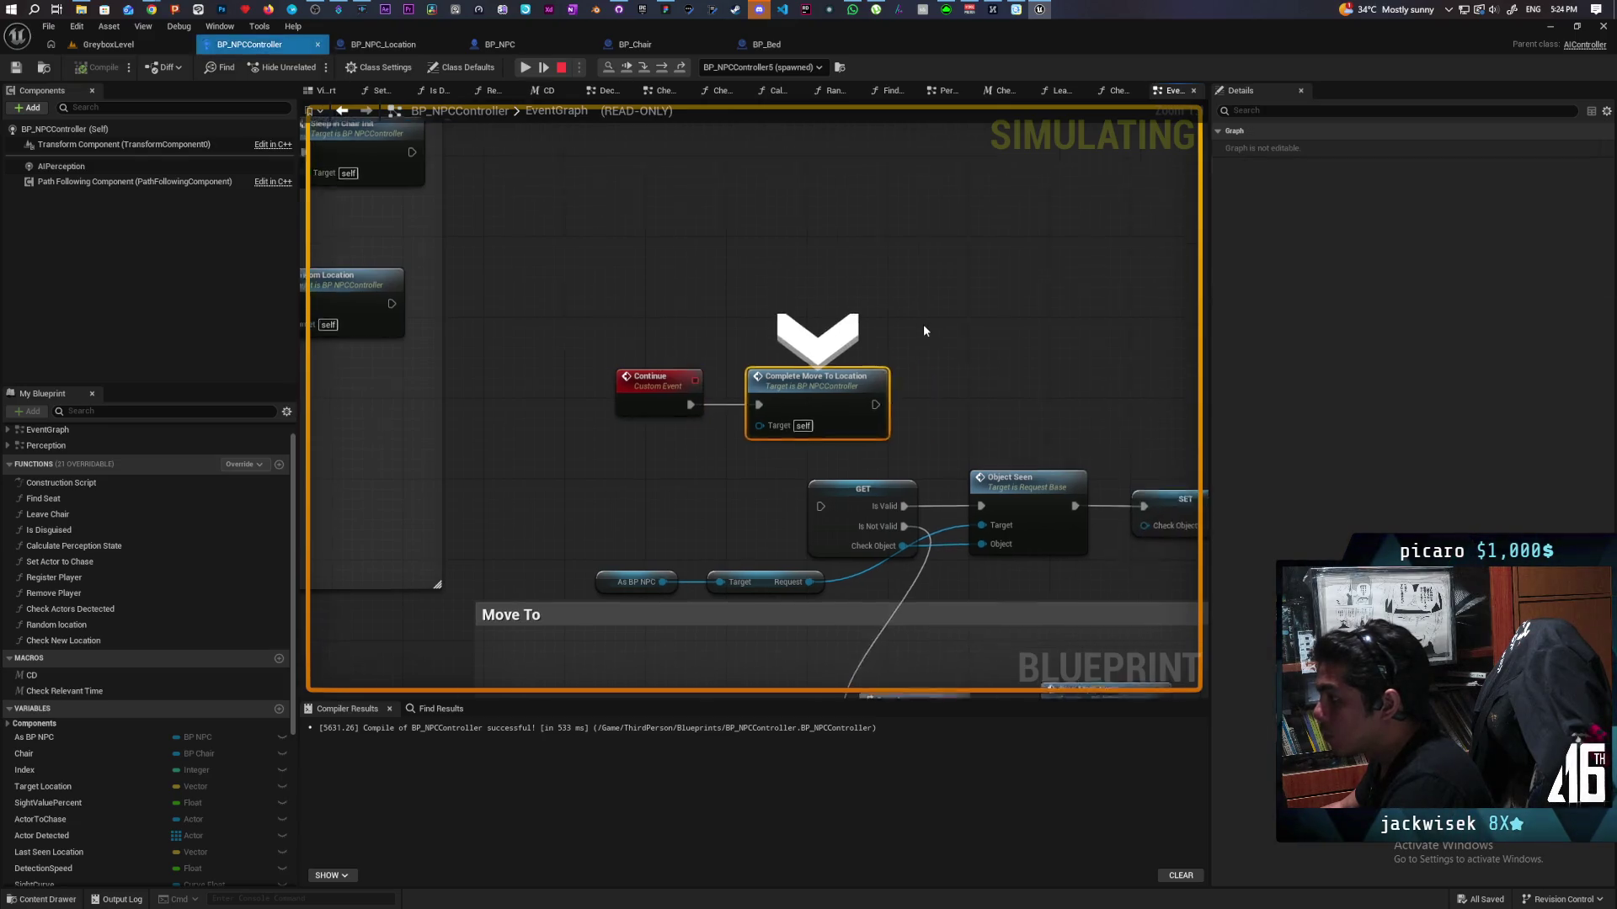
key("F11")
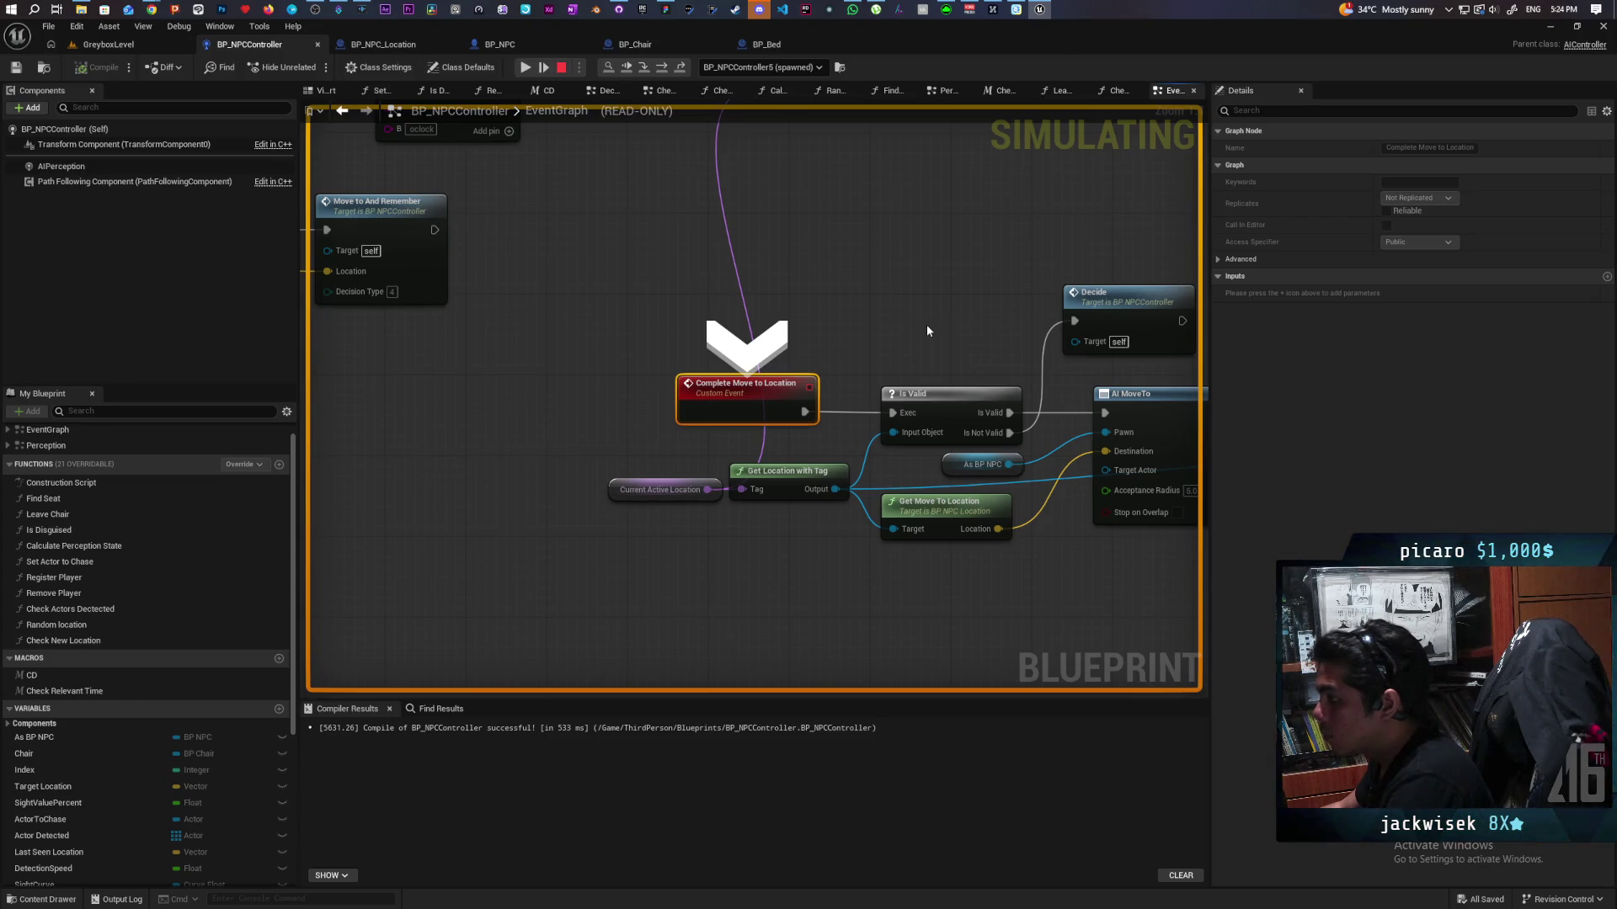
key("F11")
mouse_move(696, 424)
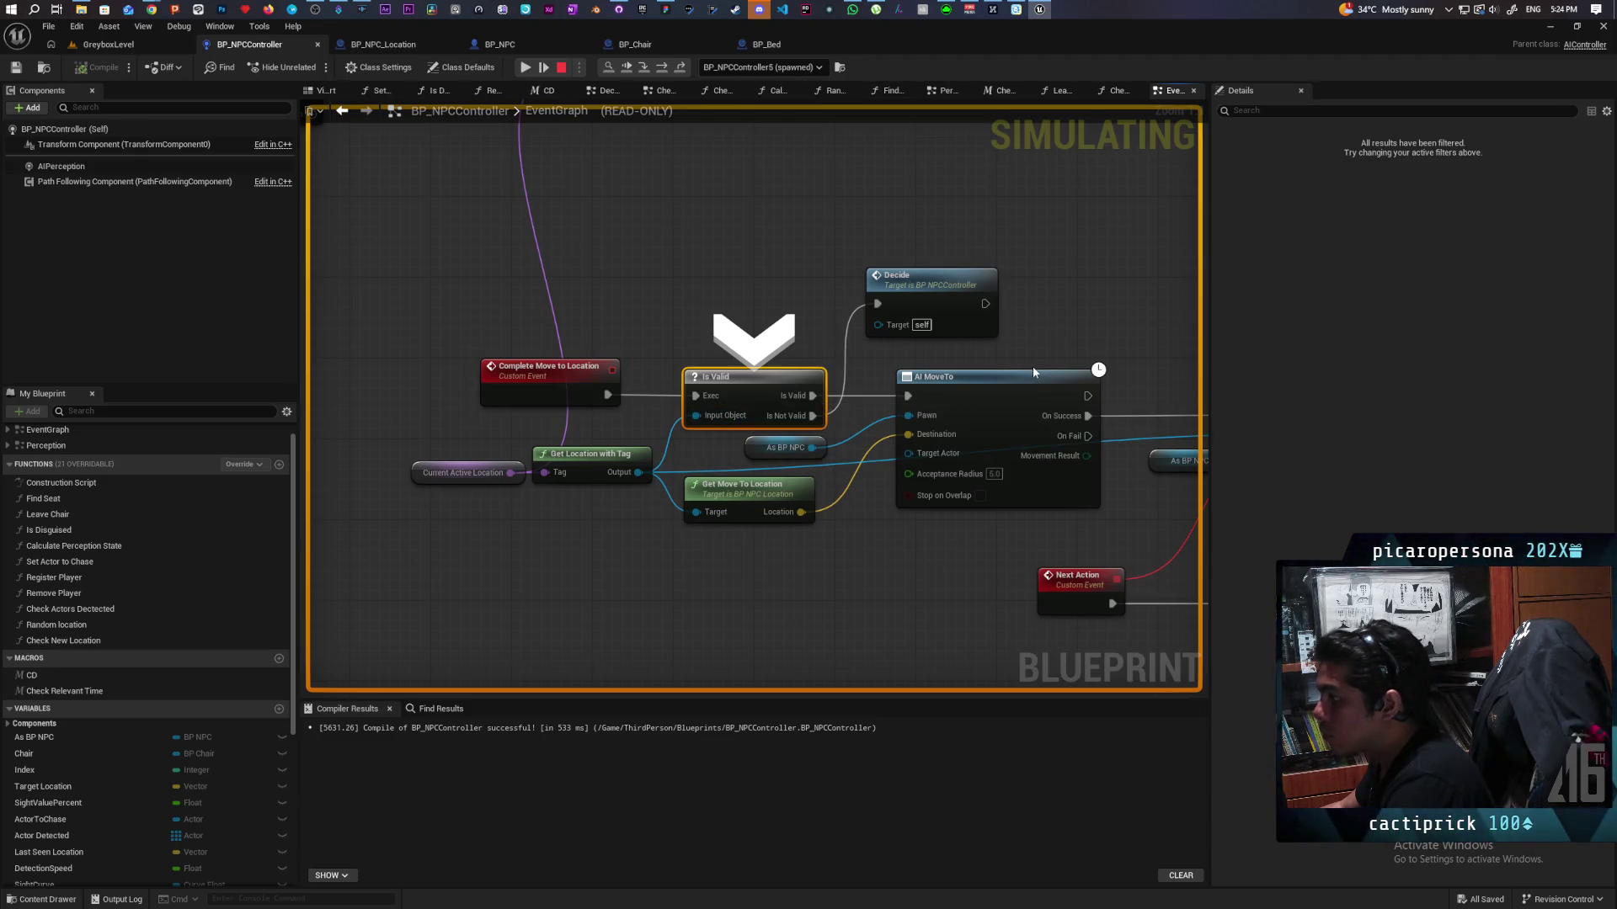
key("F10")
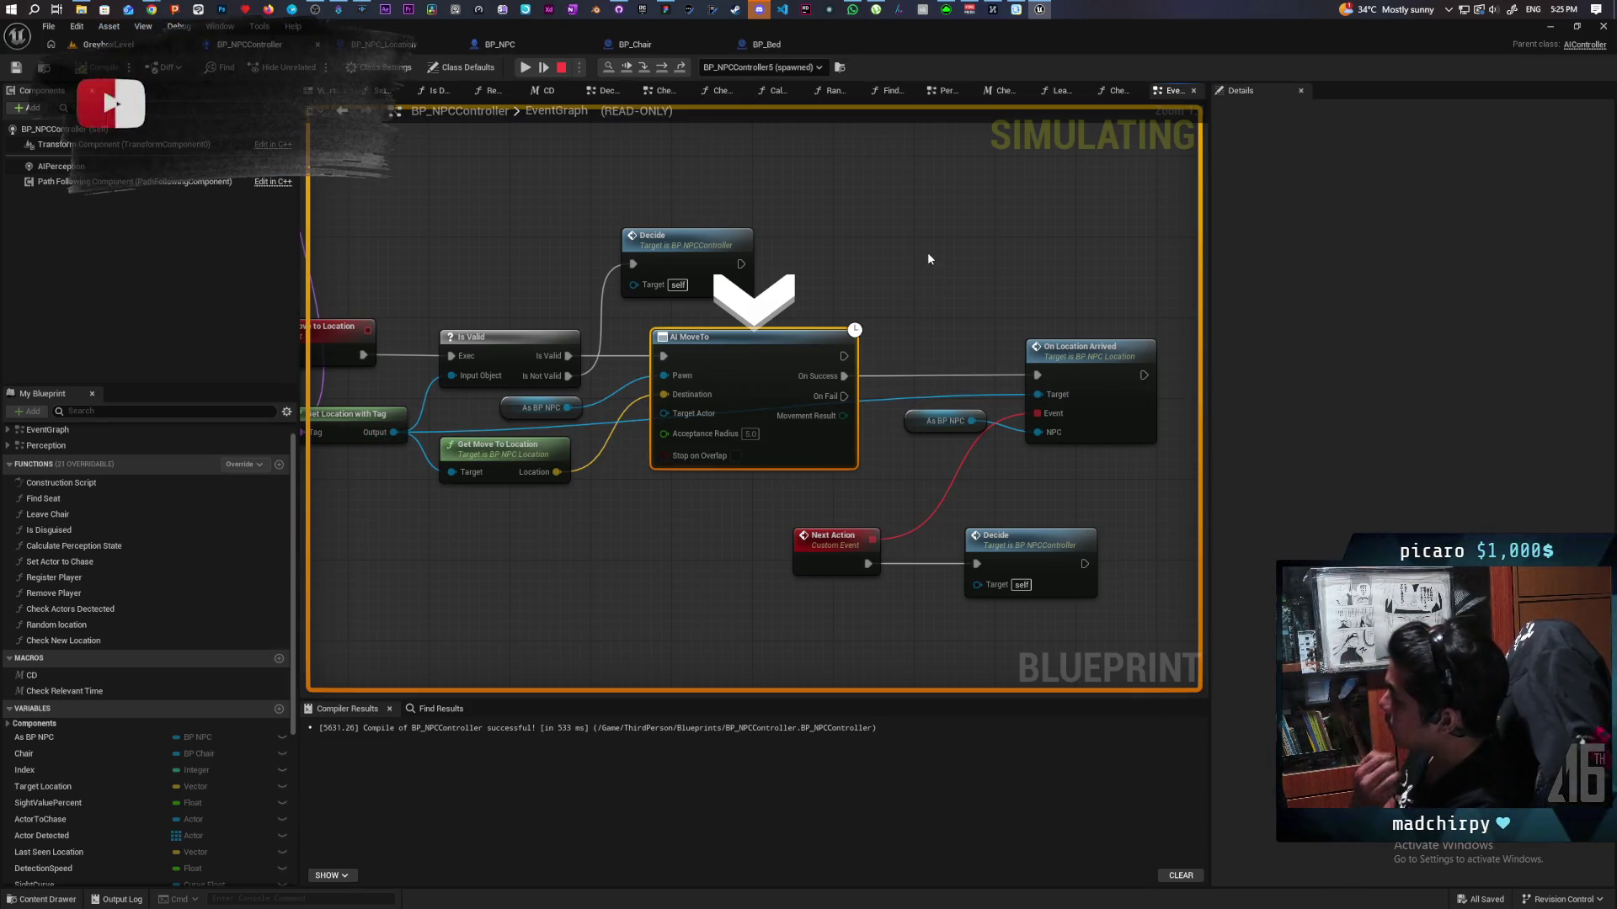
key("F5")
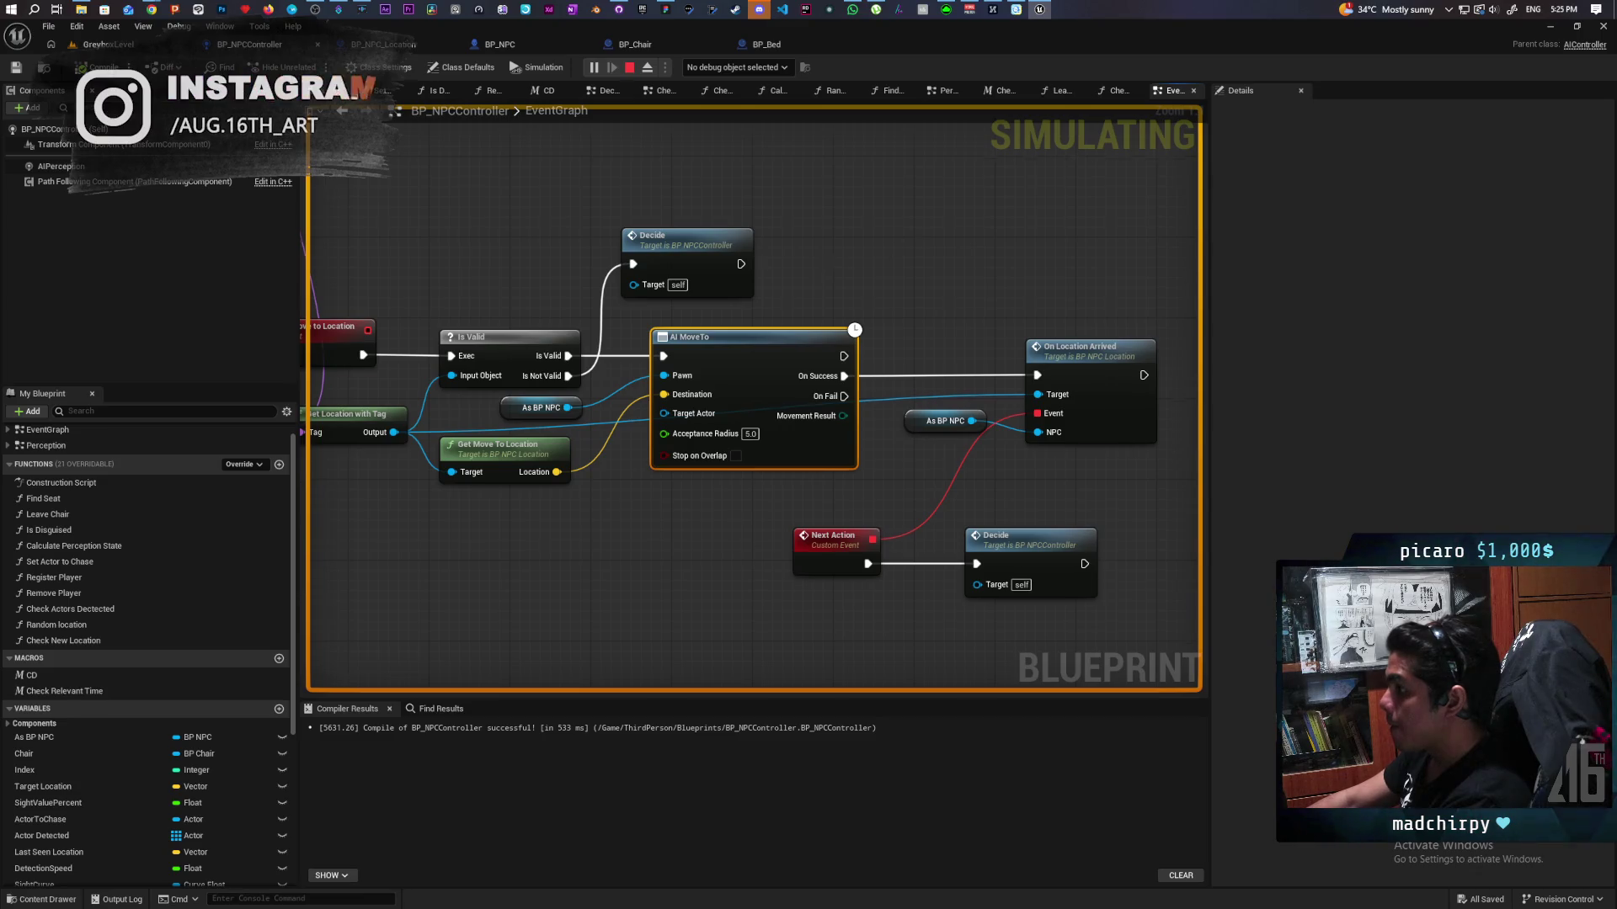
Step: Stop the simulation and frame Complete Move To Location and the AI MoveTo area
left_click_drag(920, 236, 1038, 282)
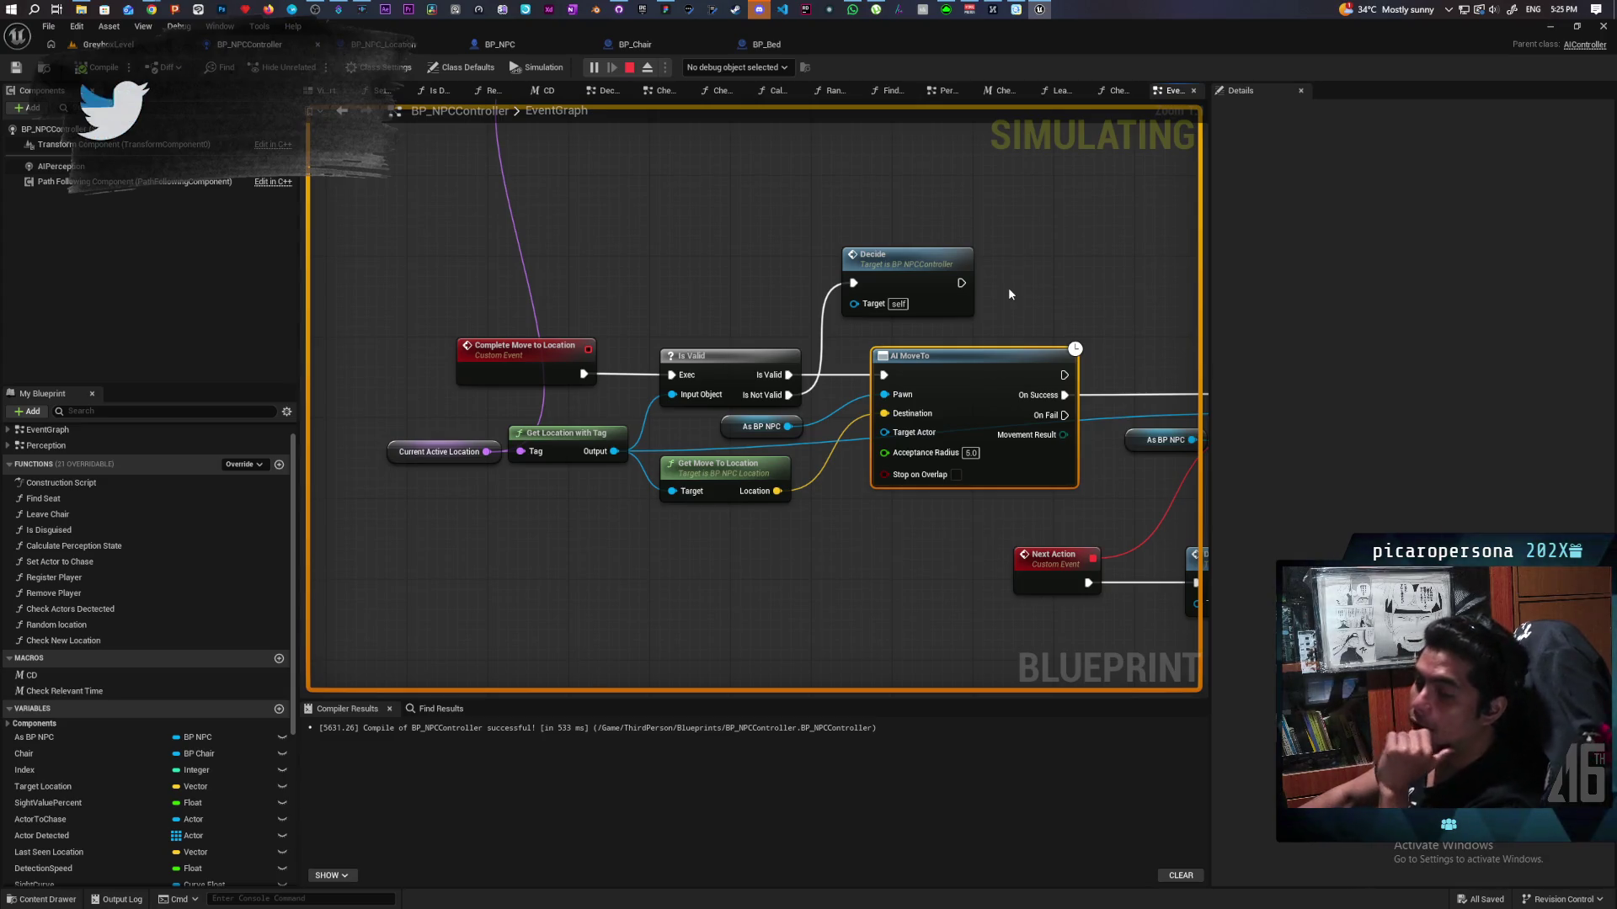
key("Escape")
mouse_move(785, 255)
left_mouse_down()
mouse_move(485, 218)
mouse_move(648, 330)
mouse_move(958, 357)
left_mouse_up()
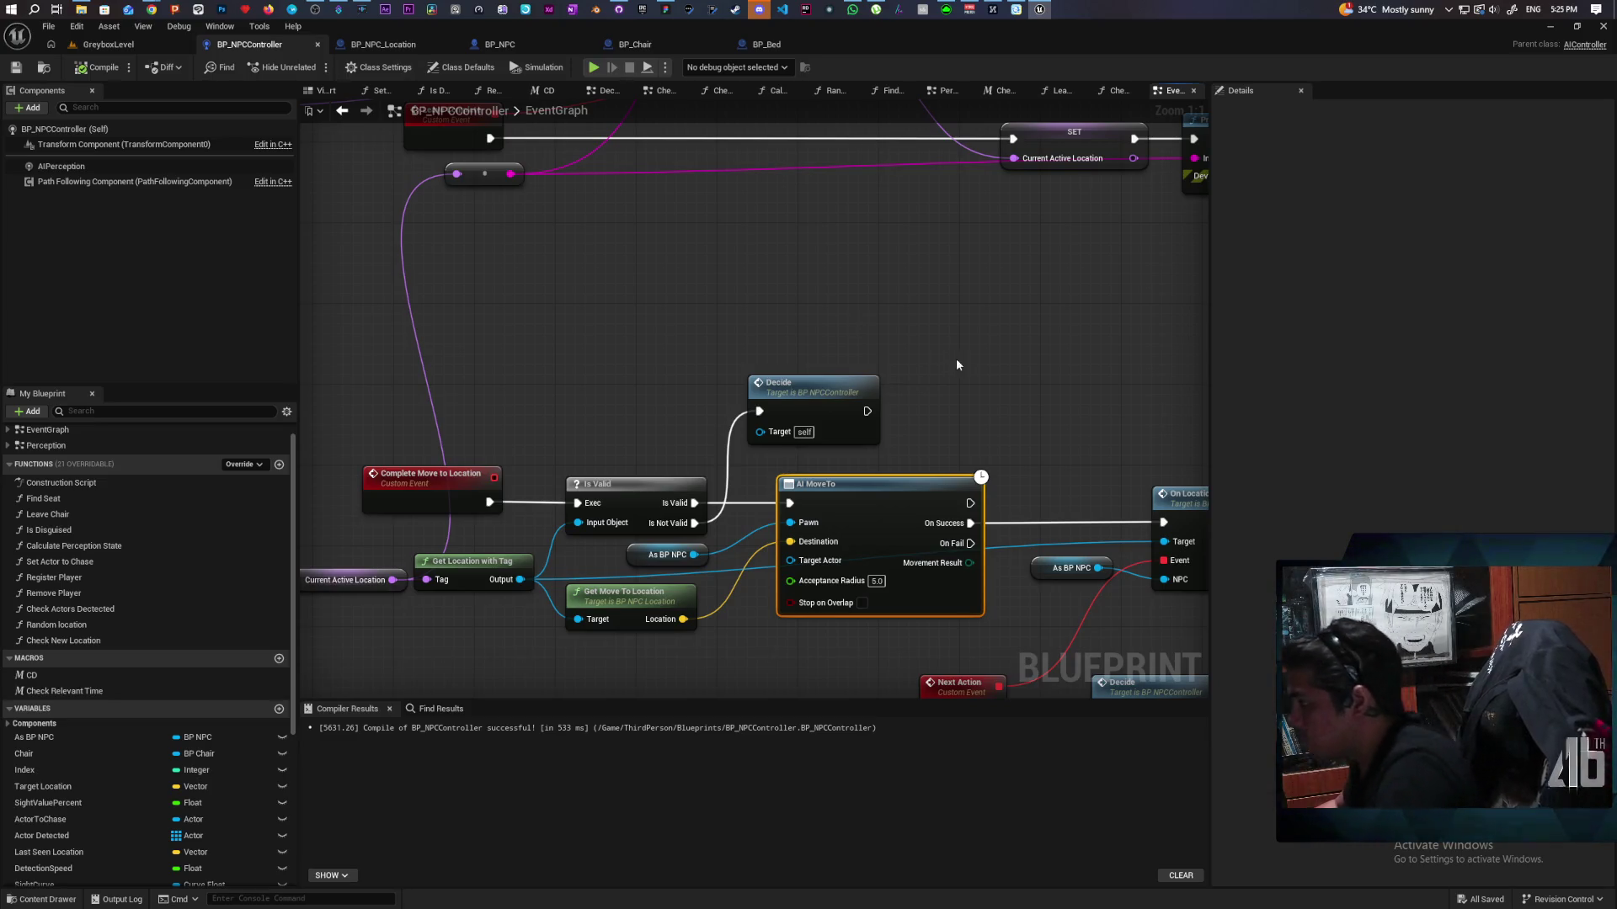
left_click_drag(957, 357, 790, 300)
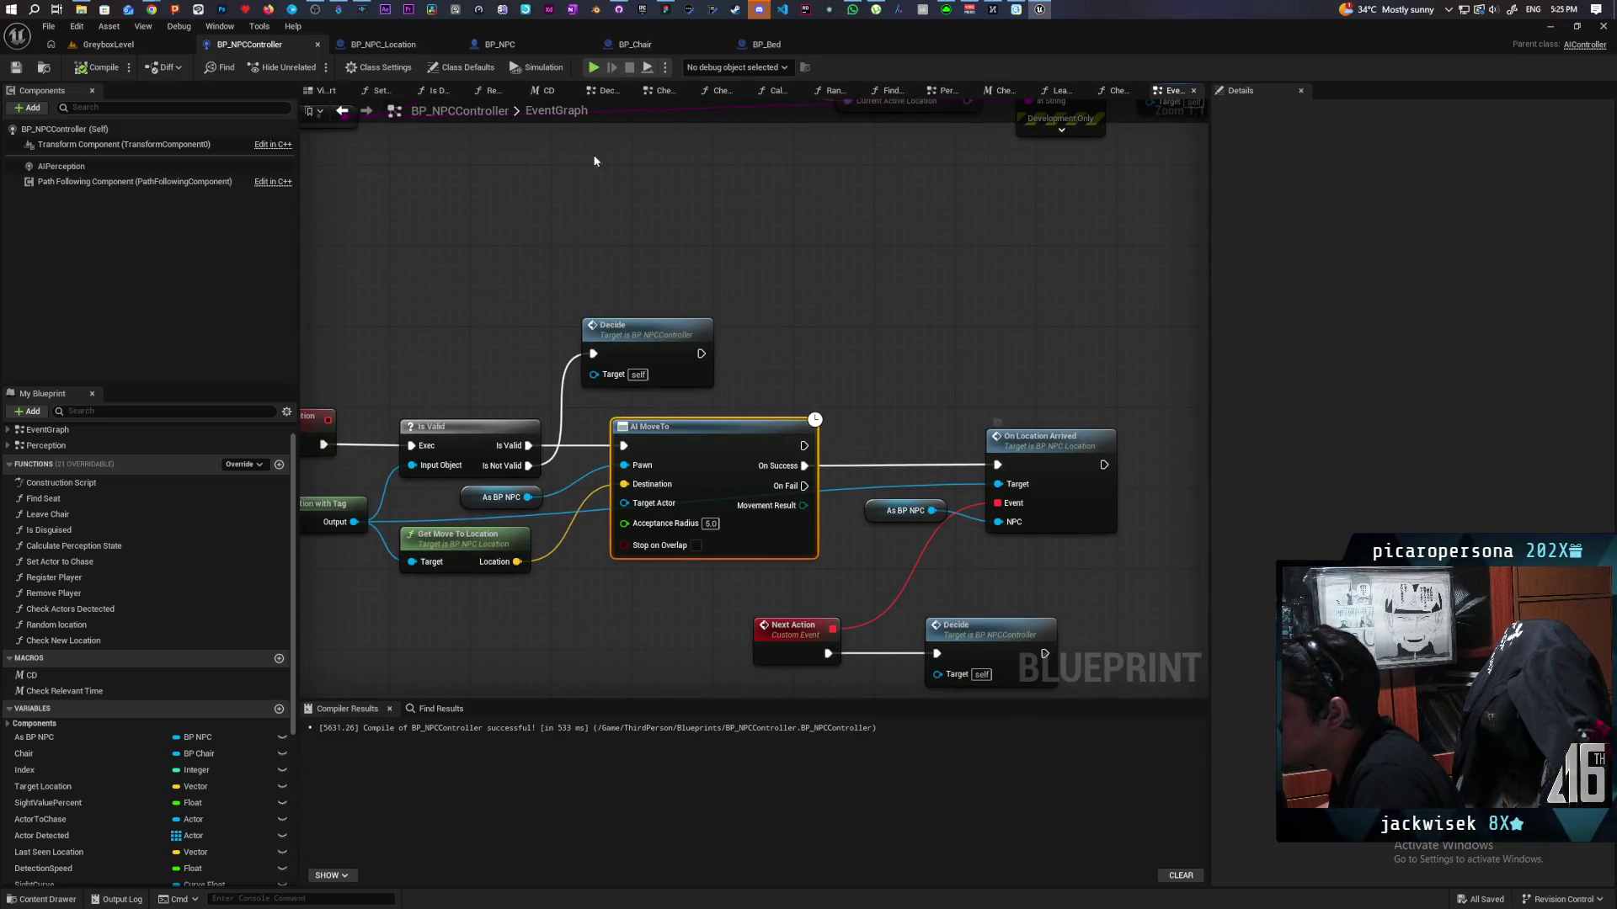
Step: Open the BP_Chair EventGraph and pan to the Set Timer and Add Gameplay Tag nodes
left_click(635, 43)
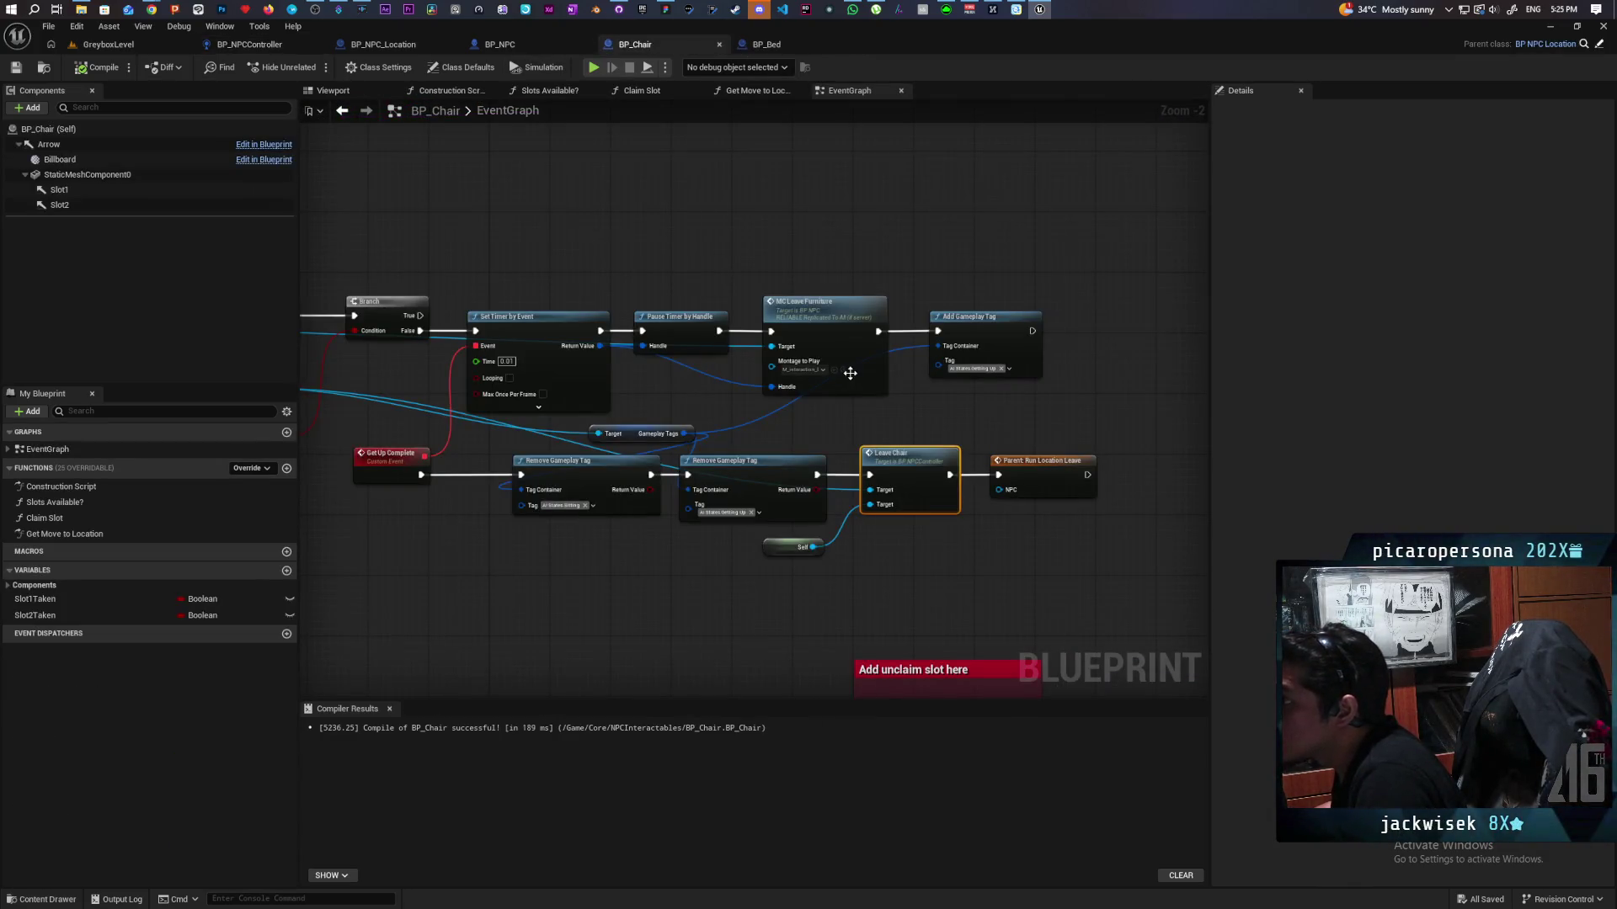
scroll(840, 451, "up", 4)
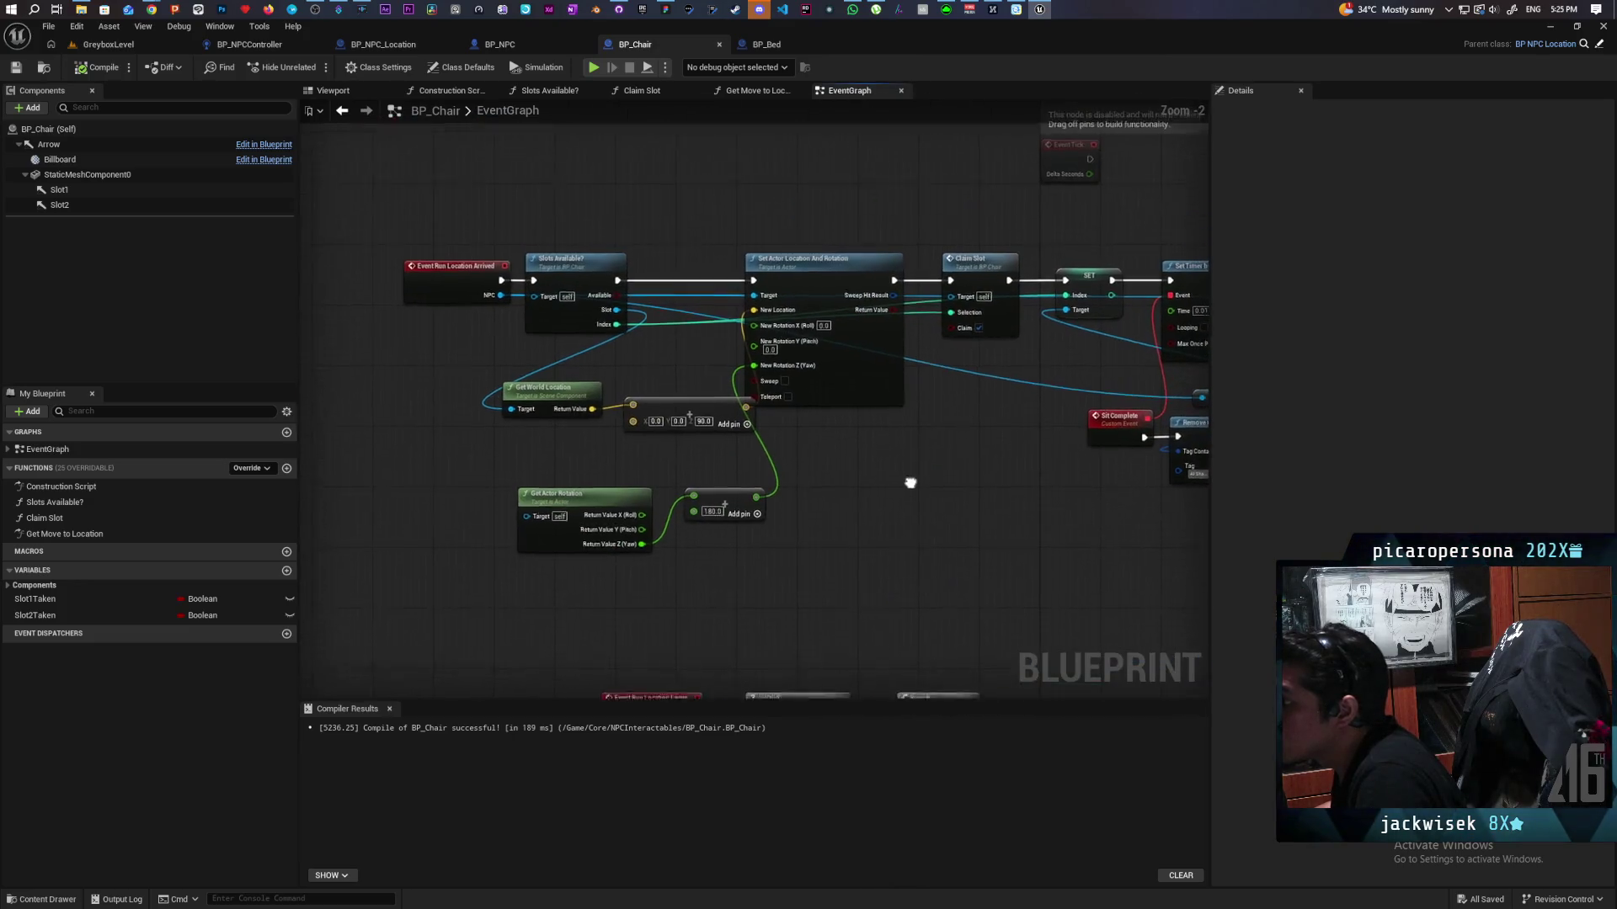
mouse_move(909, 492)
left_mouse_down()
mouse_move(718, 418)
mouse_move(321, 421)
left_mouse_up()
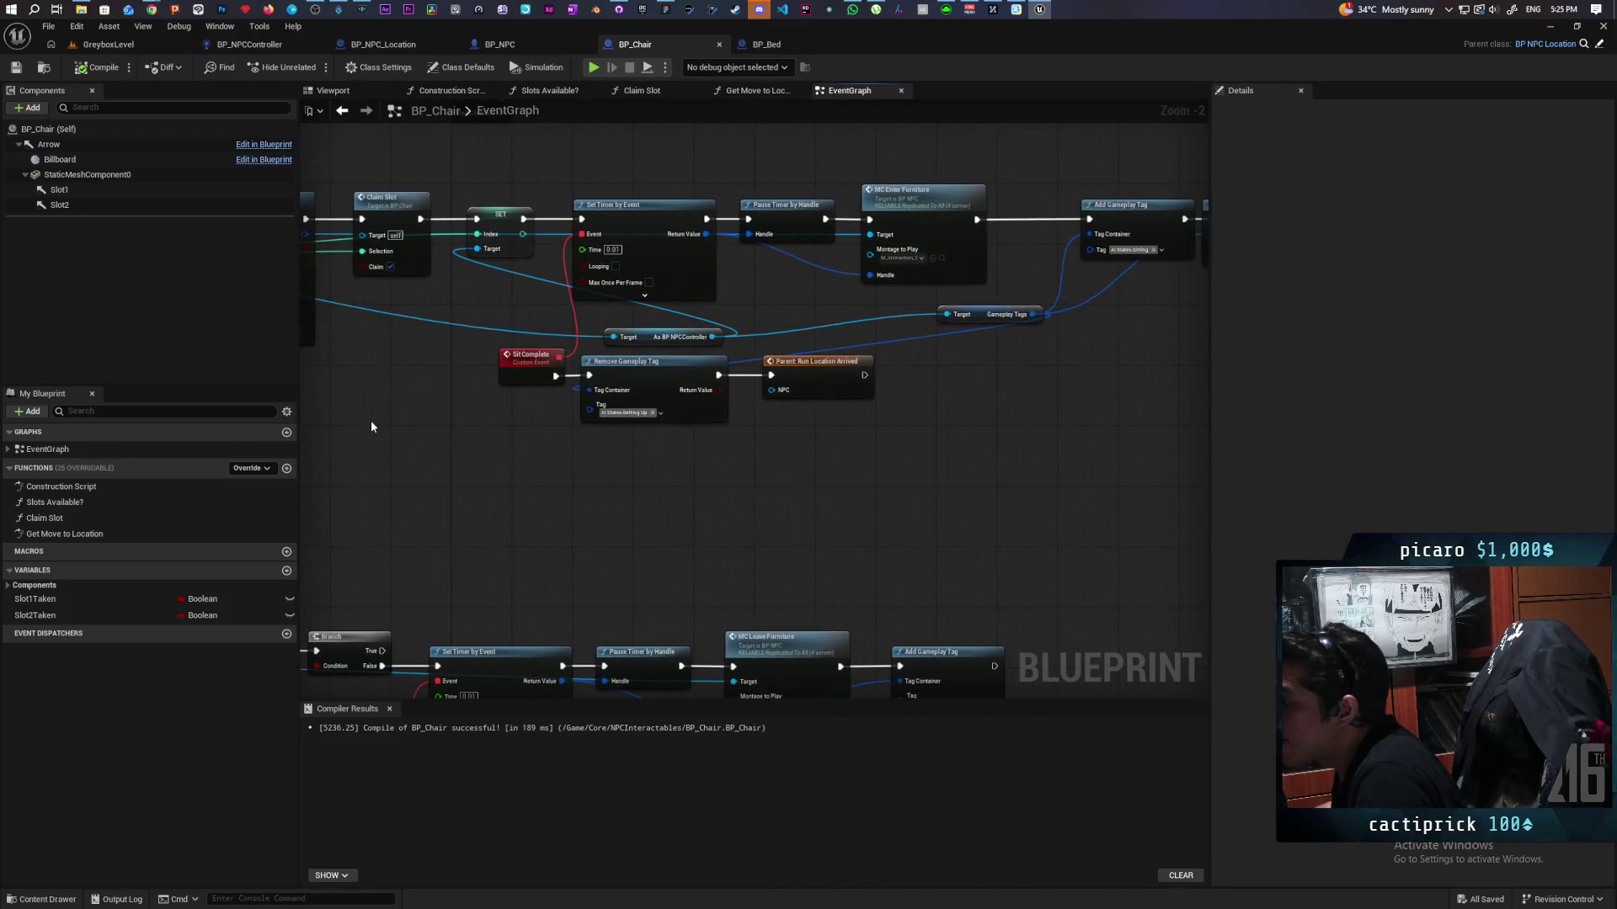
mouse_move(846, 463)
left_mouse_down()
mouse_move(517, 491)
mouse_move(946, 463)
mouse_move(1179, 472)
left_mouse_up()
Step: Shift the Event Run Location Arrived node left and drag a wire off its Gameplay Tags pin
left_click_drag(707, 239, 510, 241)
left_click_drag(605, 328, 778, 459)
mouse_move(722, 372)
left_mouse_down()
mouse_move(937, 361)
mouse_move(1007, 460)
left_mouse_up()
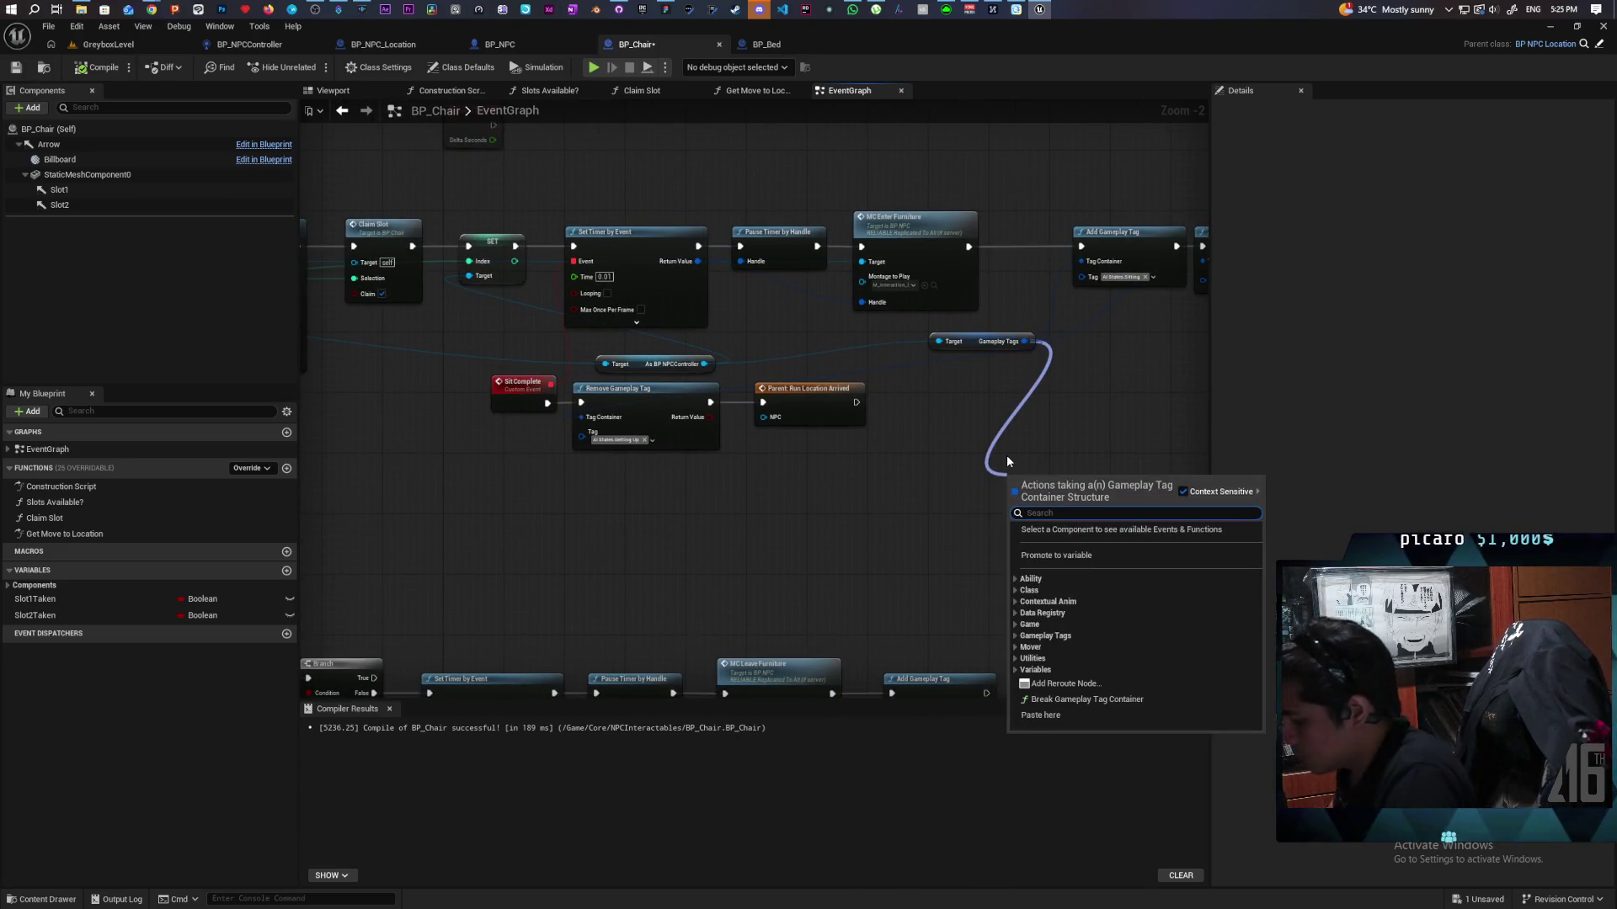
Step: Add a Has Tag node checking the NPC's tags for AI States.Sitting
type("has")
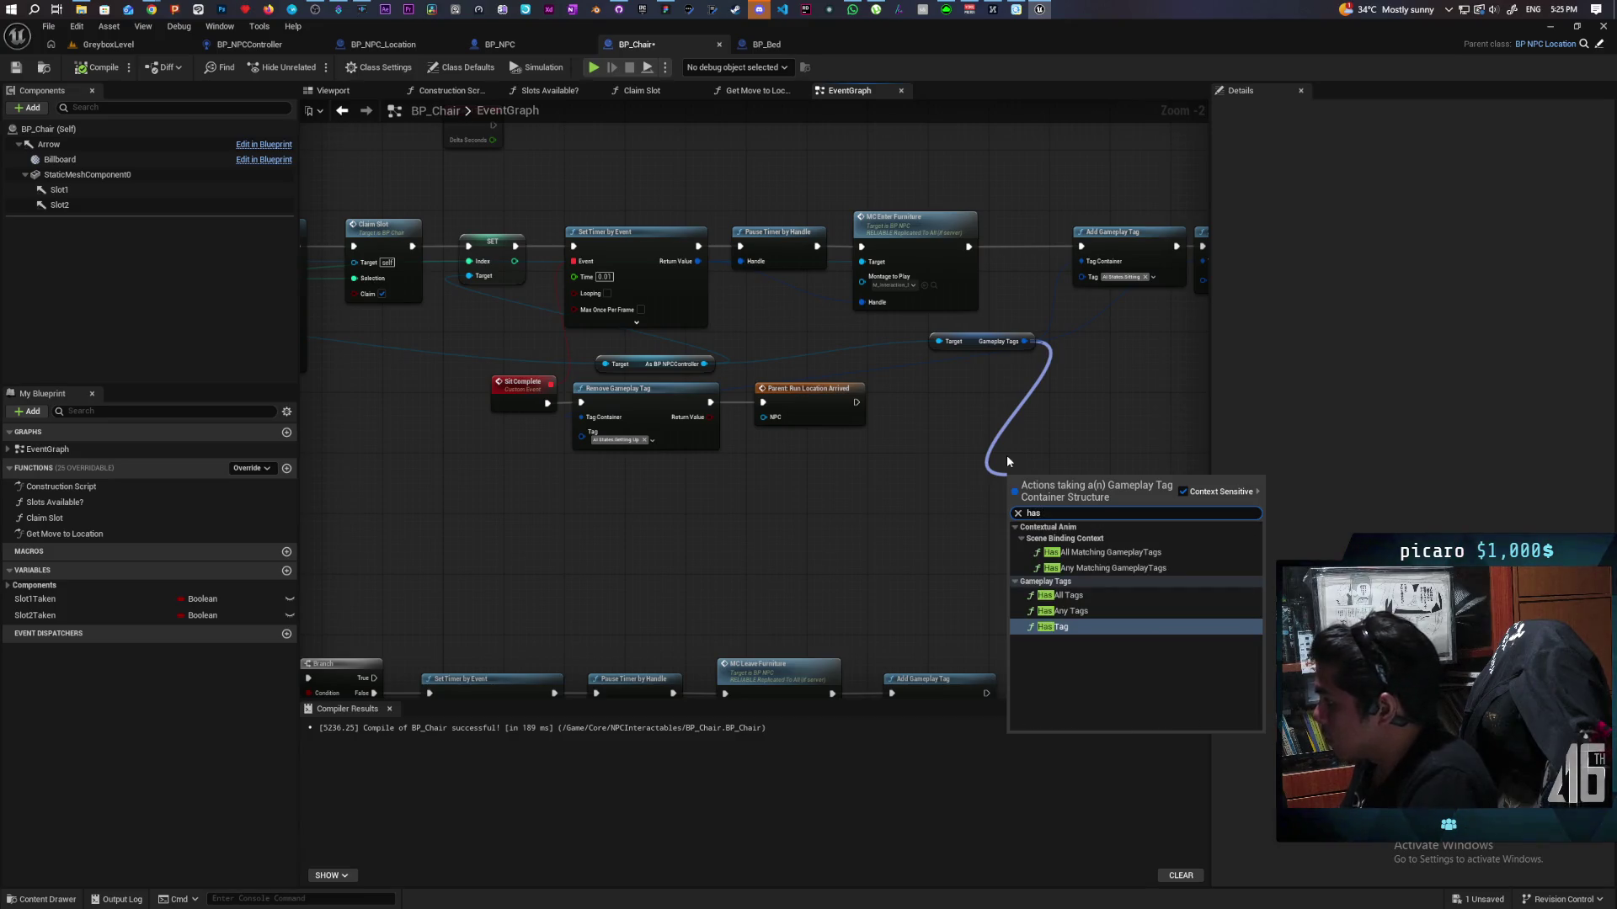
left_click(1057, 626)
left_click(1045, 505)
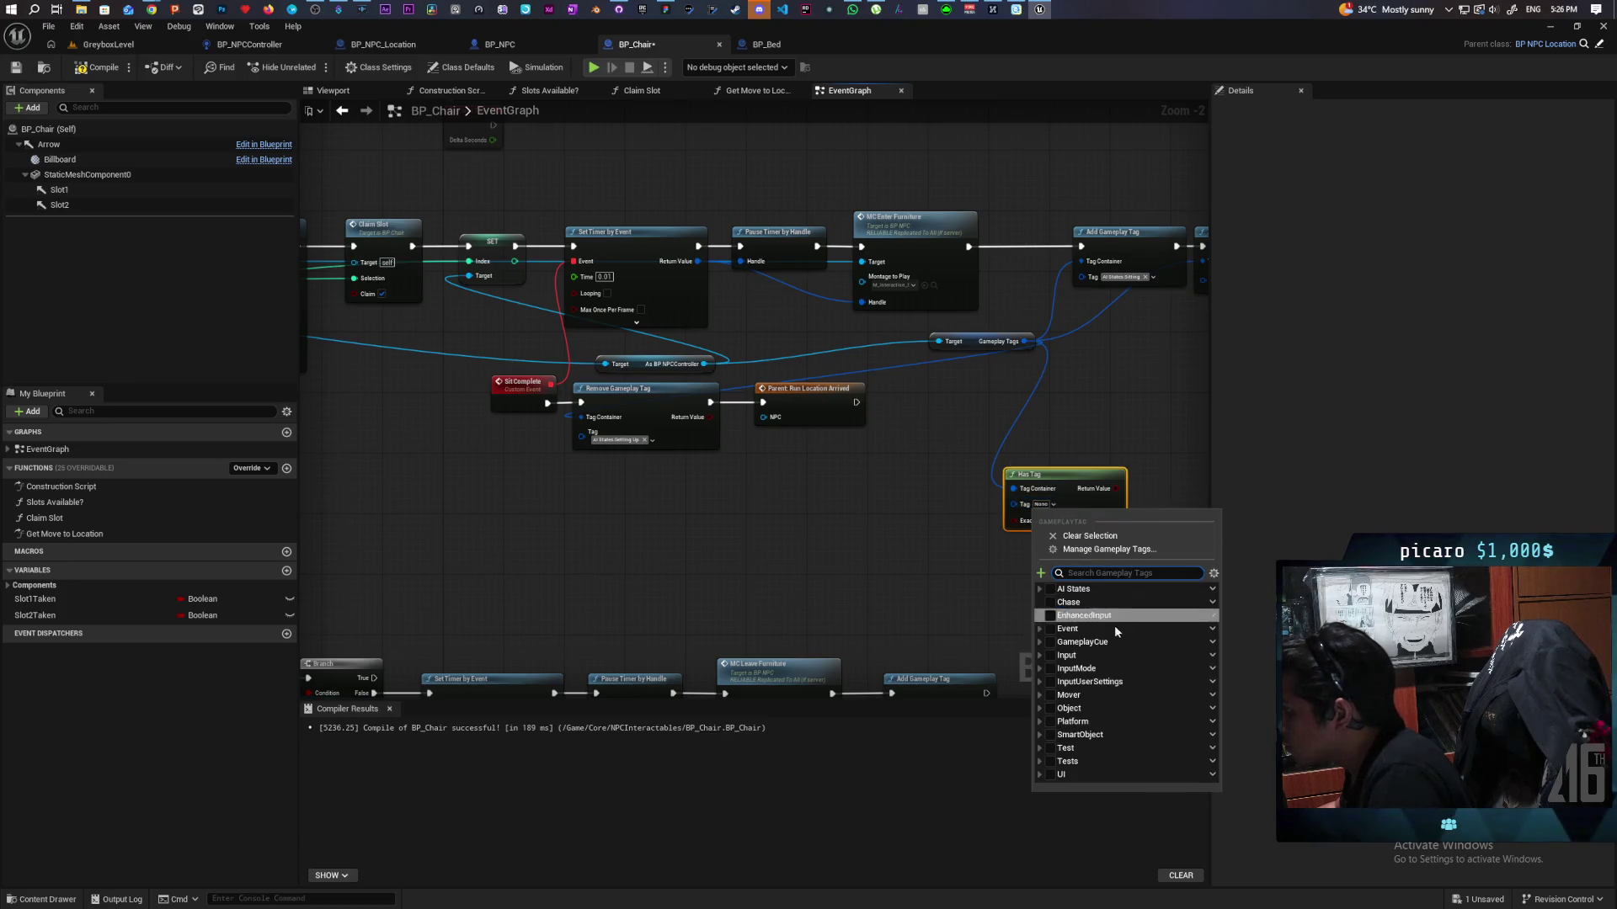
left_click(1041, 590)
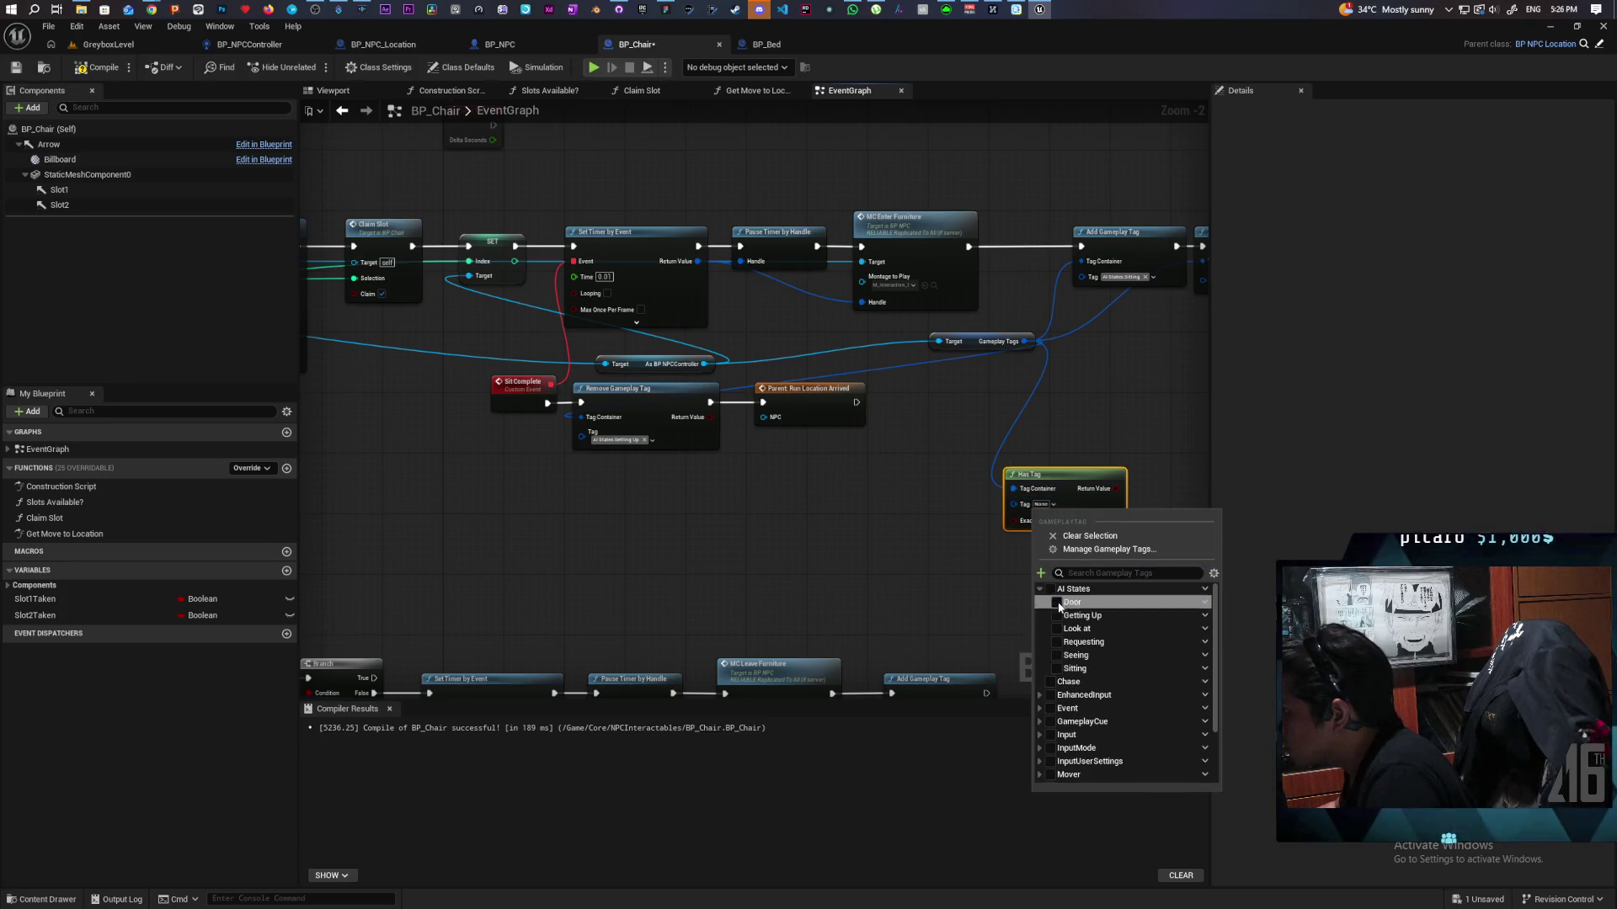
left_click(1056, 670)
key("Escape")
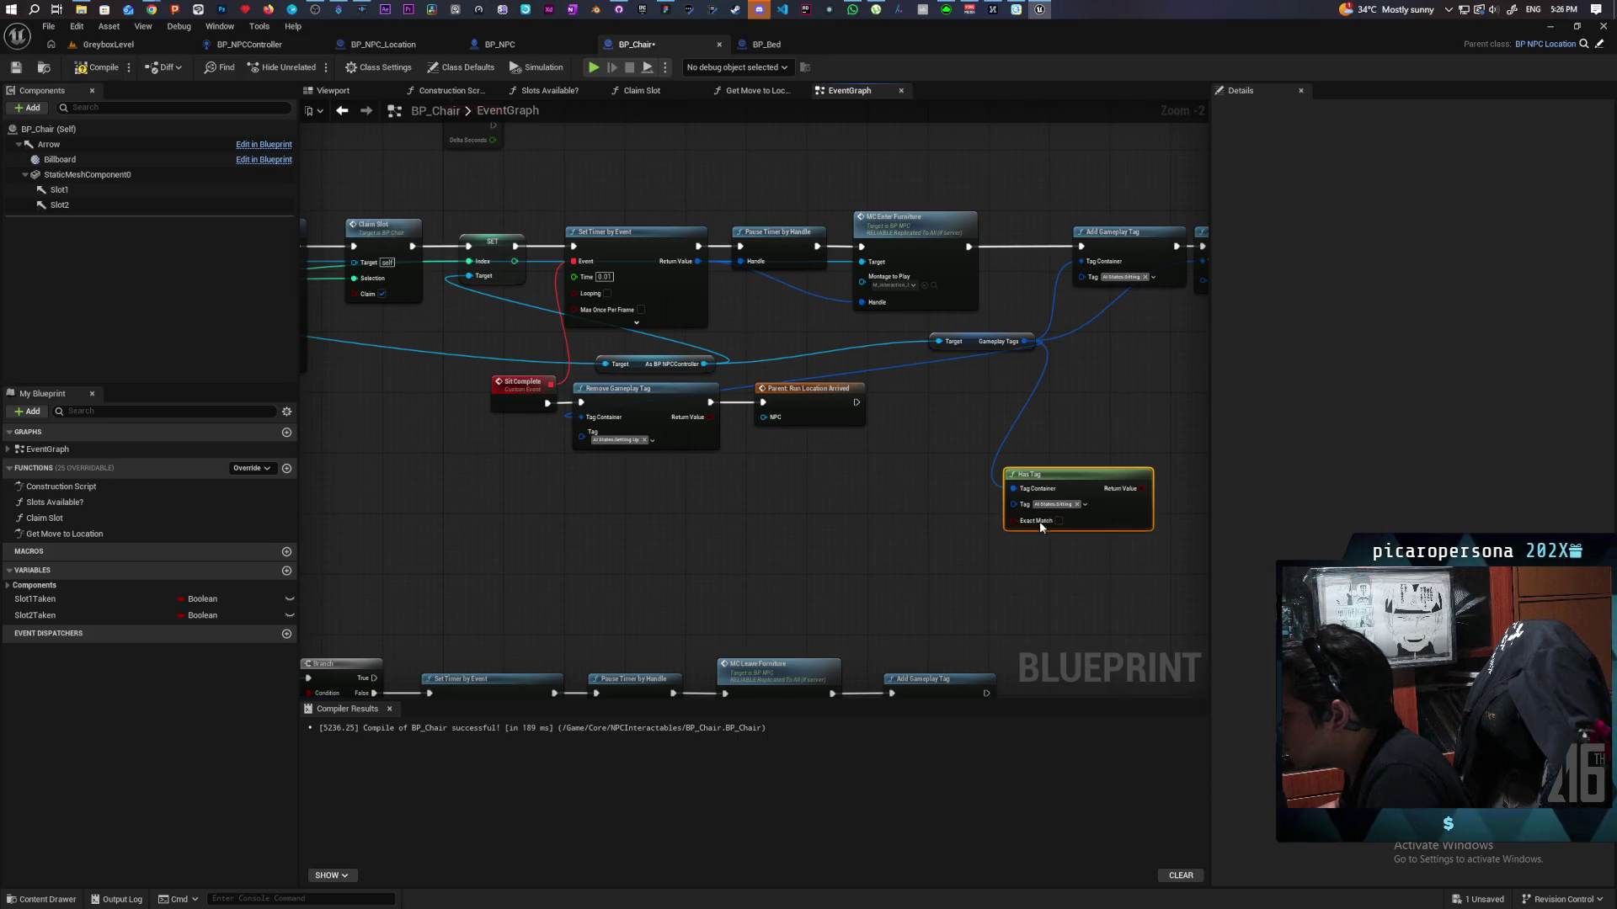
mouse_move(1083, 488)
left_mouse_down()
mouse_move(972, 519)
mouse_move(236, 463)
mouse_move(1076, 419)
mouse_move(947, 401)
left_mouse_up()
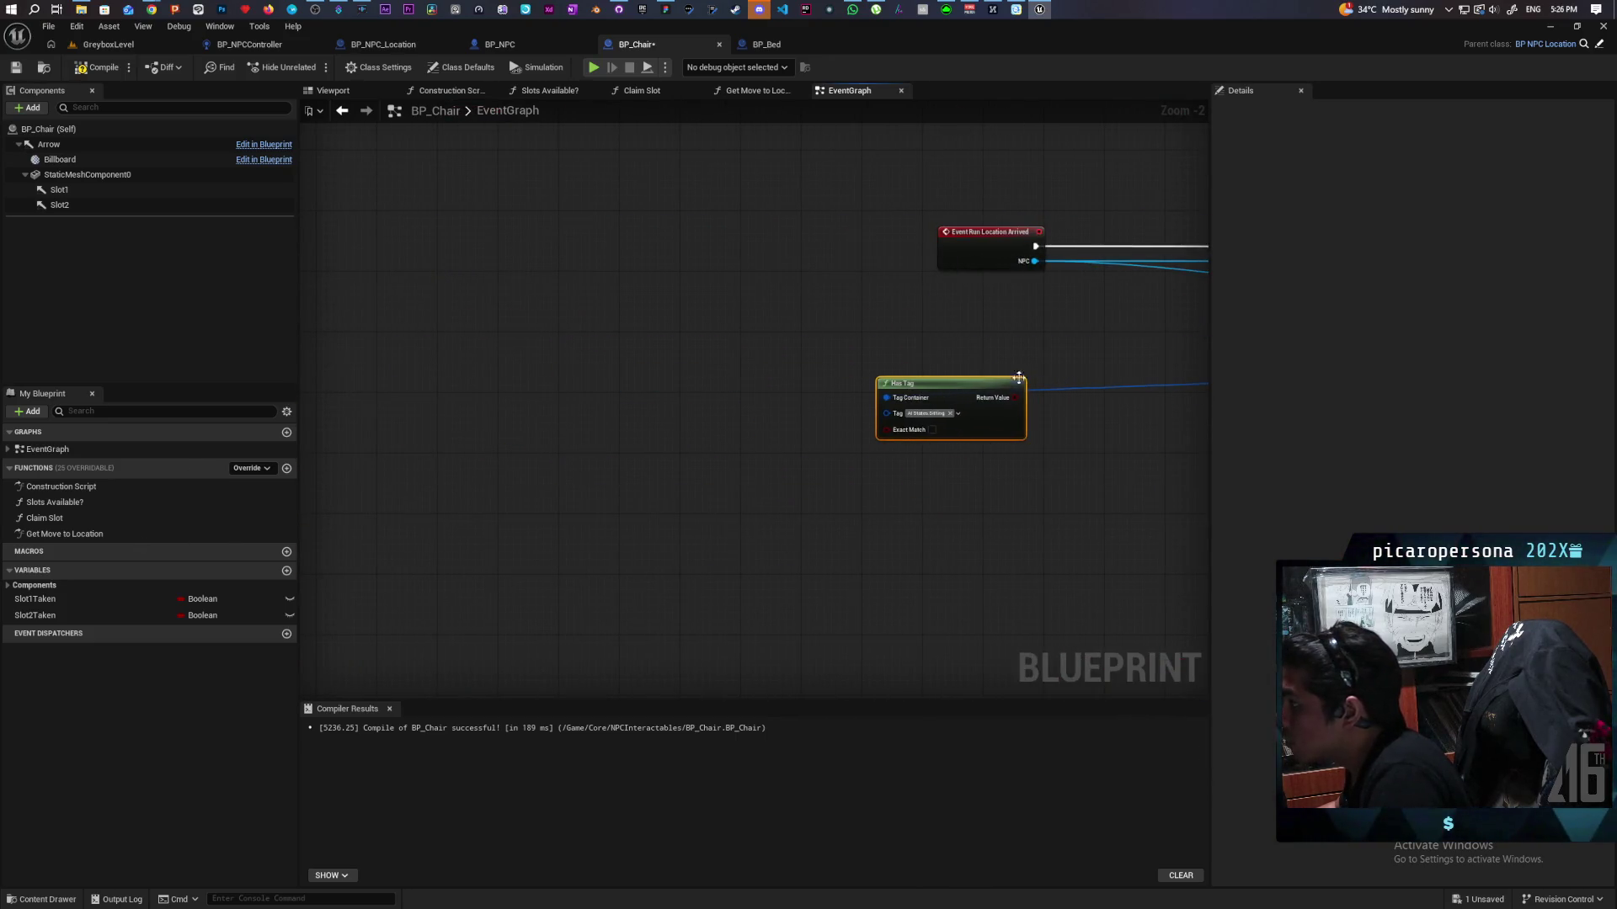
Step: Branch the event on the Has Tag result, wiring False to Slots Available?
key("b")
left_click(843, 433)
mouse_move(765, 494)
left_mouse_down()
mouse_move(847, 442)
mouse_move(874, 327)
mouse_move(1013, 342)
left_mouse_up()
left_click_drag(685, 292, 922, 383)
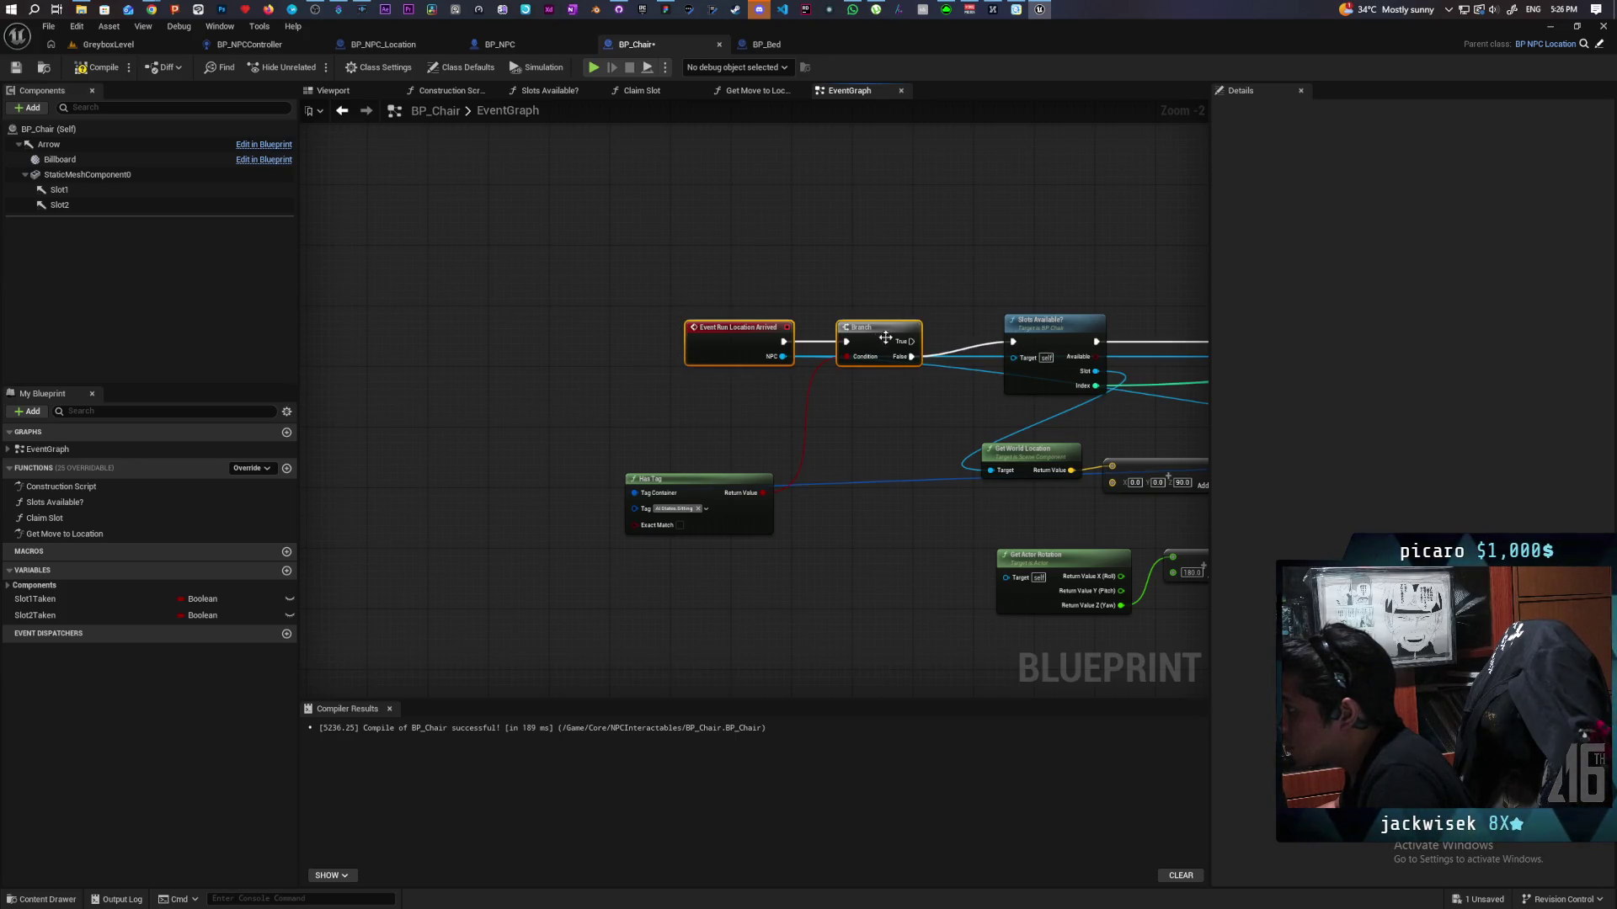
left_click(864, 317)
Step: Pan across the Claim Slot, Add Gameplay Tag and Set Actor Location And Rotation nodes
scroll(667, 424, "down", 3)
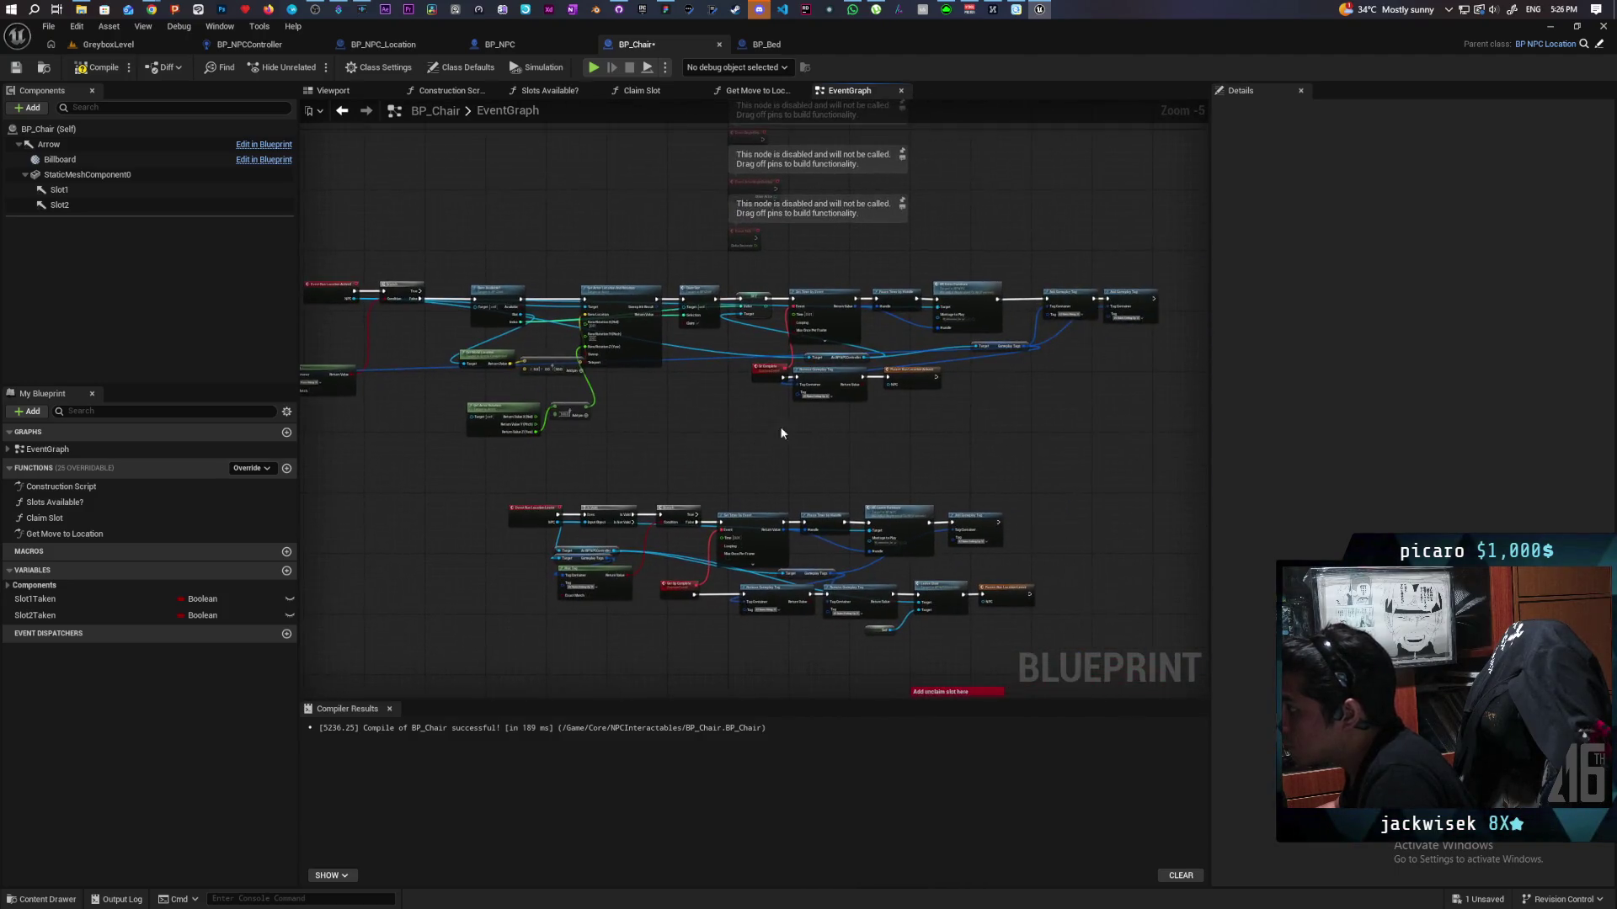
scroll(715, 430, "up", 2)
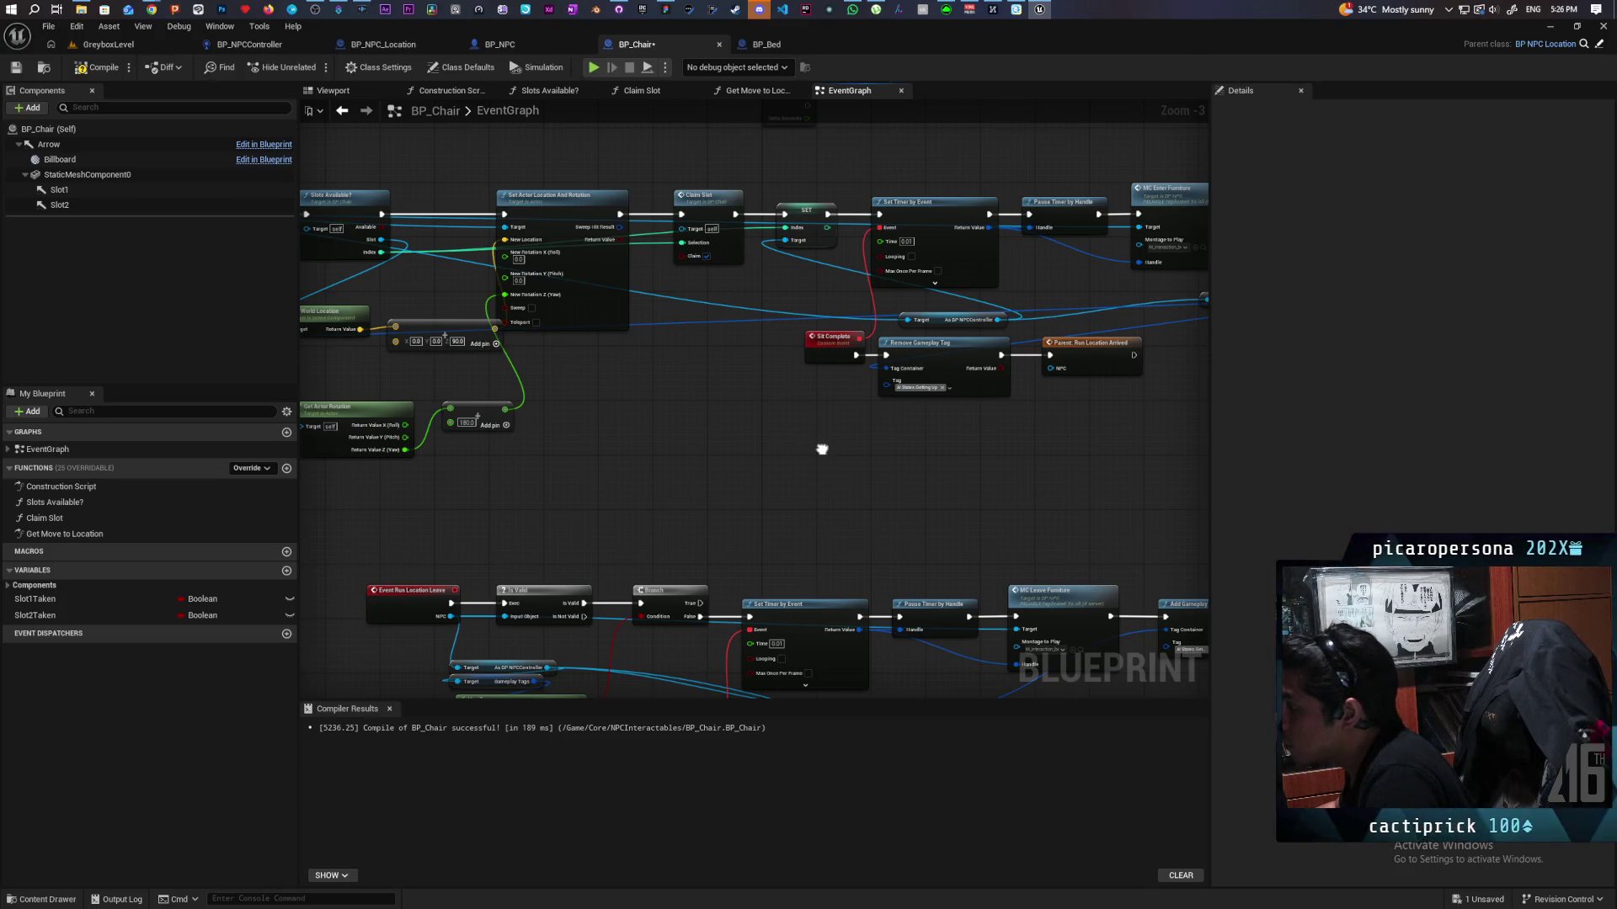
left_click_drag(822, 449, 832, 458)
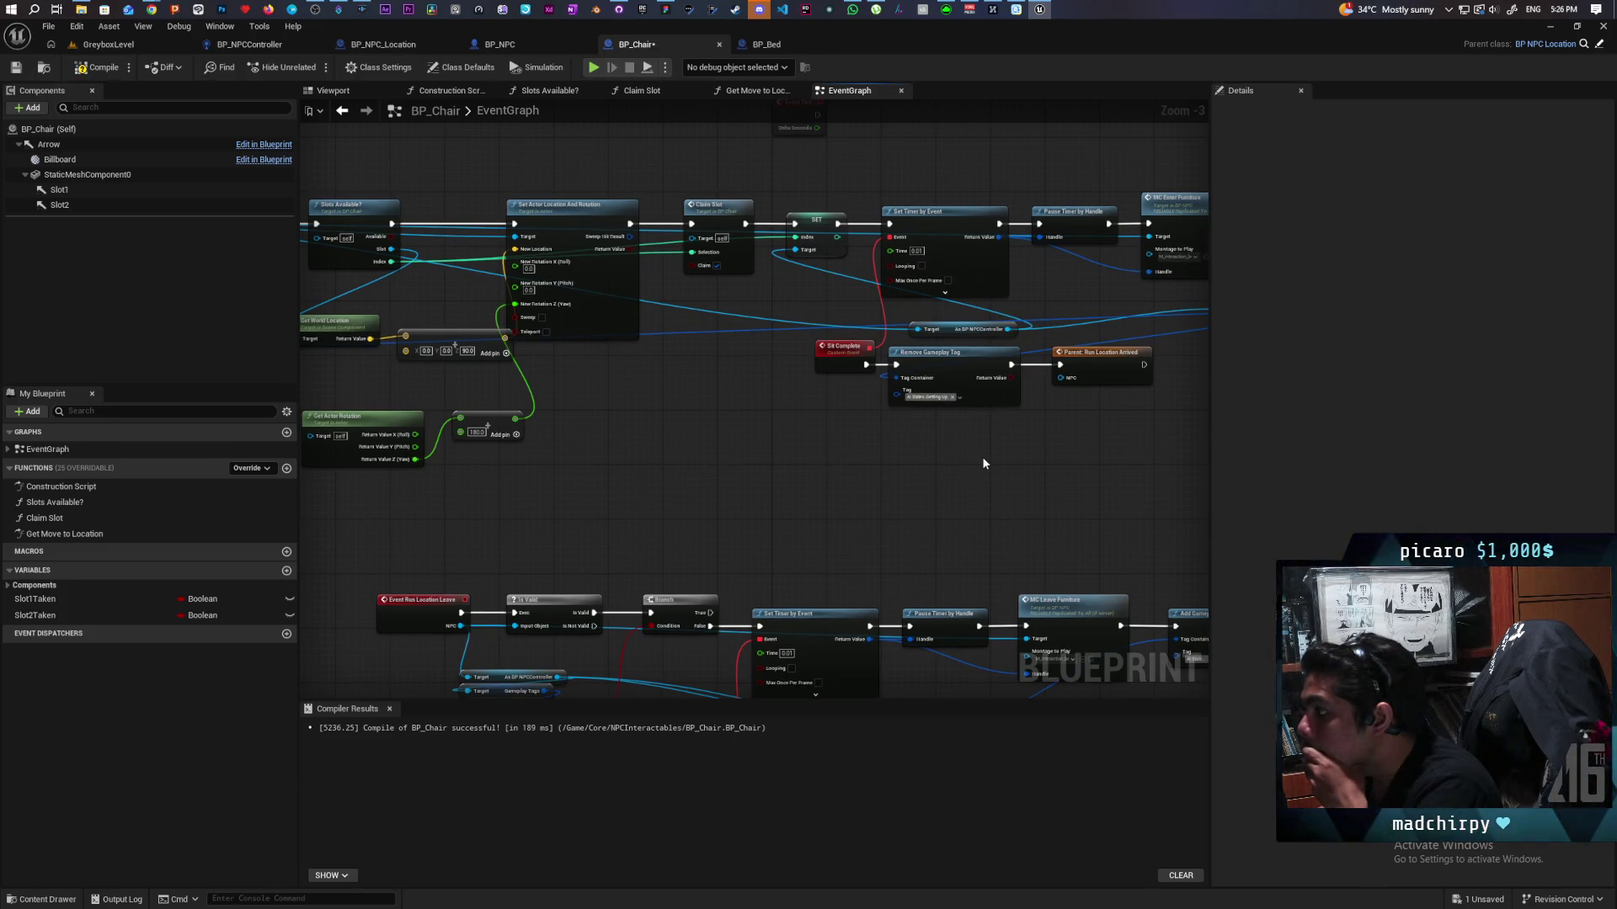
mouse_move(689, 472)
left_mouse_down()
mouse_move(1090, 480)
mouse_move(567, 484)
left_mouse_up()
mouse_move(892, 502)
left_mouse_down()
mouse_move(609, 502)
mouse_move(706, 499)
left_mouse_up()
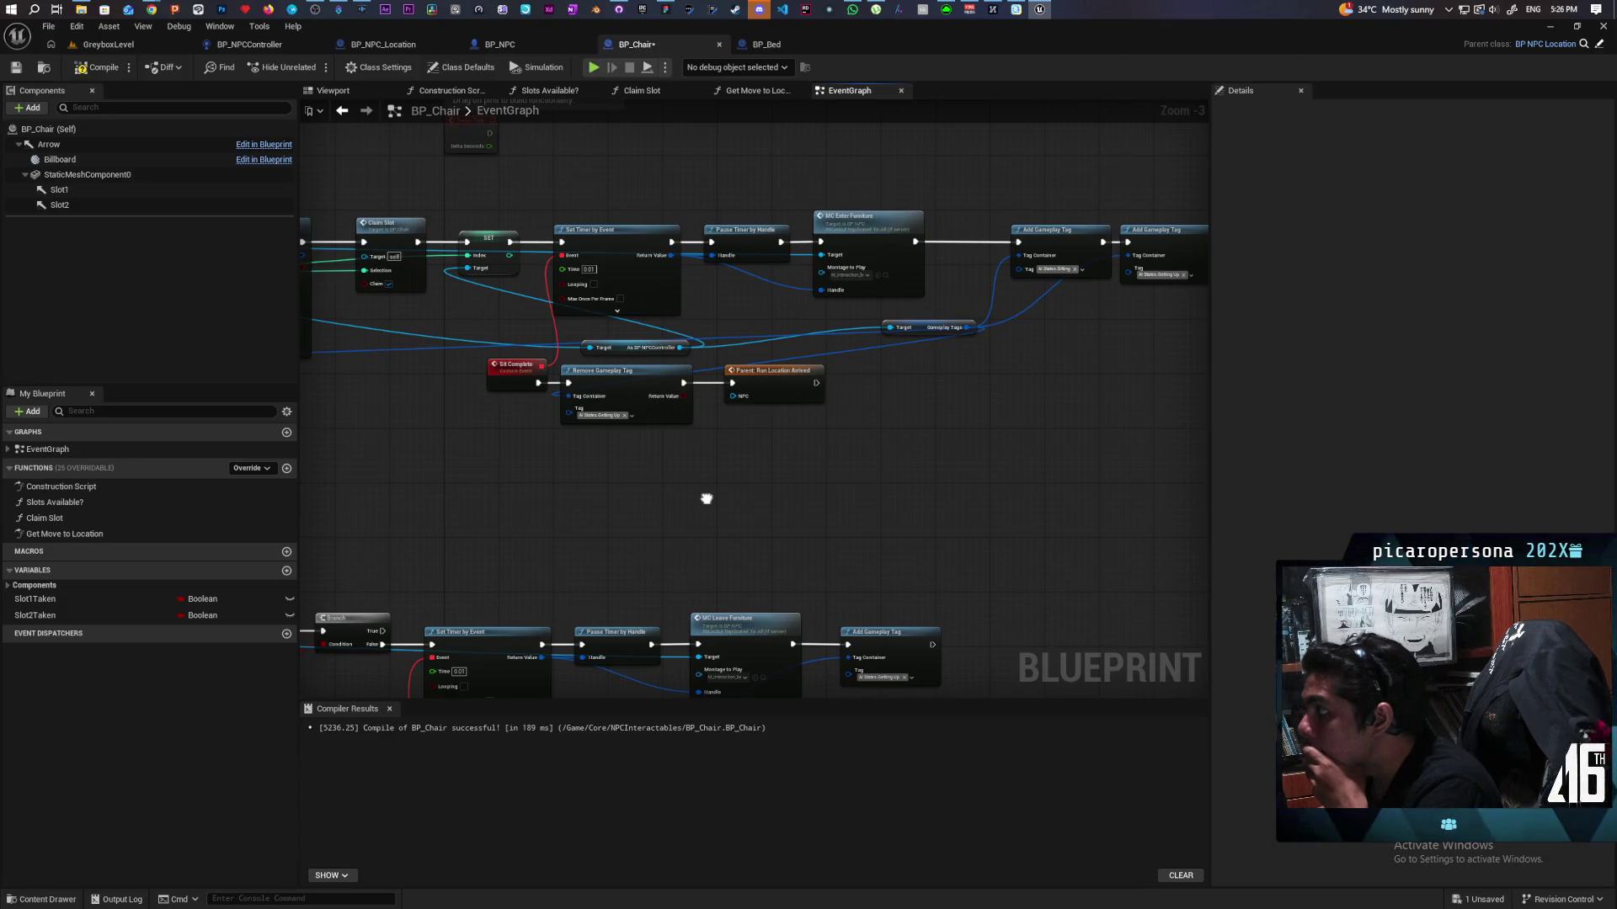
left_click_drag(706, 498, 687, 501)
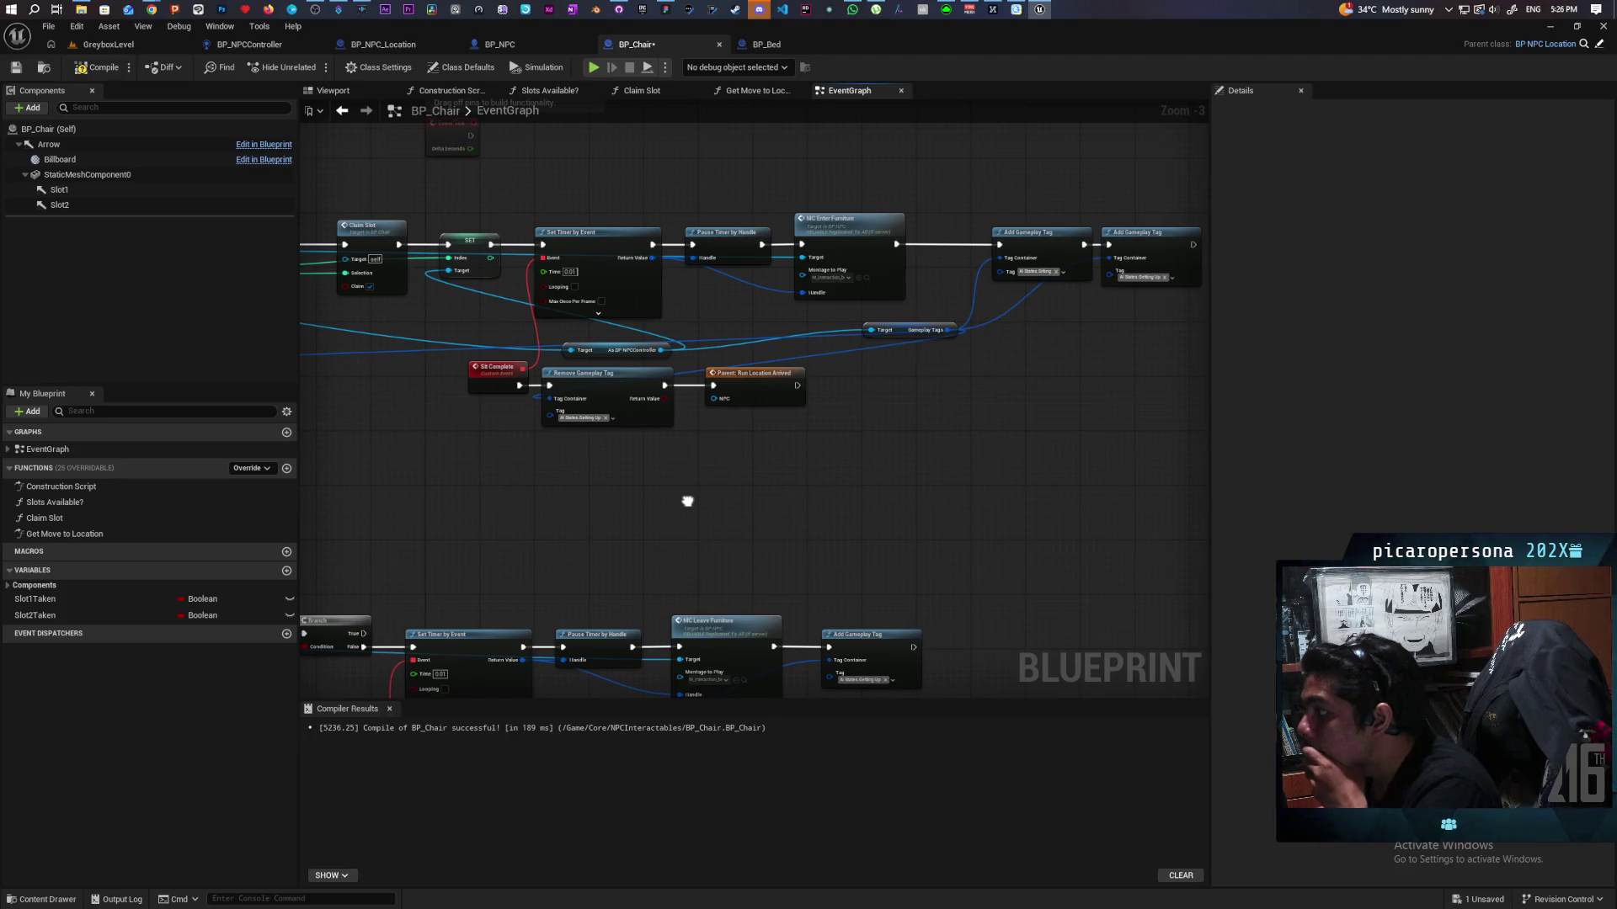
mouse_move(687, 501)
left_mouse_down()
mouse_move(1131, 488)
mouse_move(979, 490)
left_mouse_up()
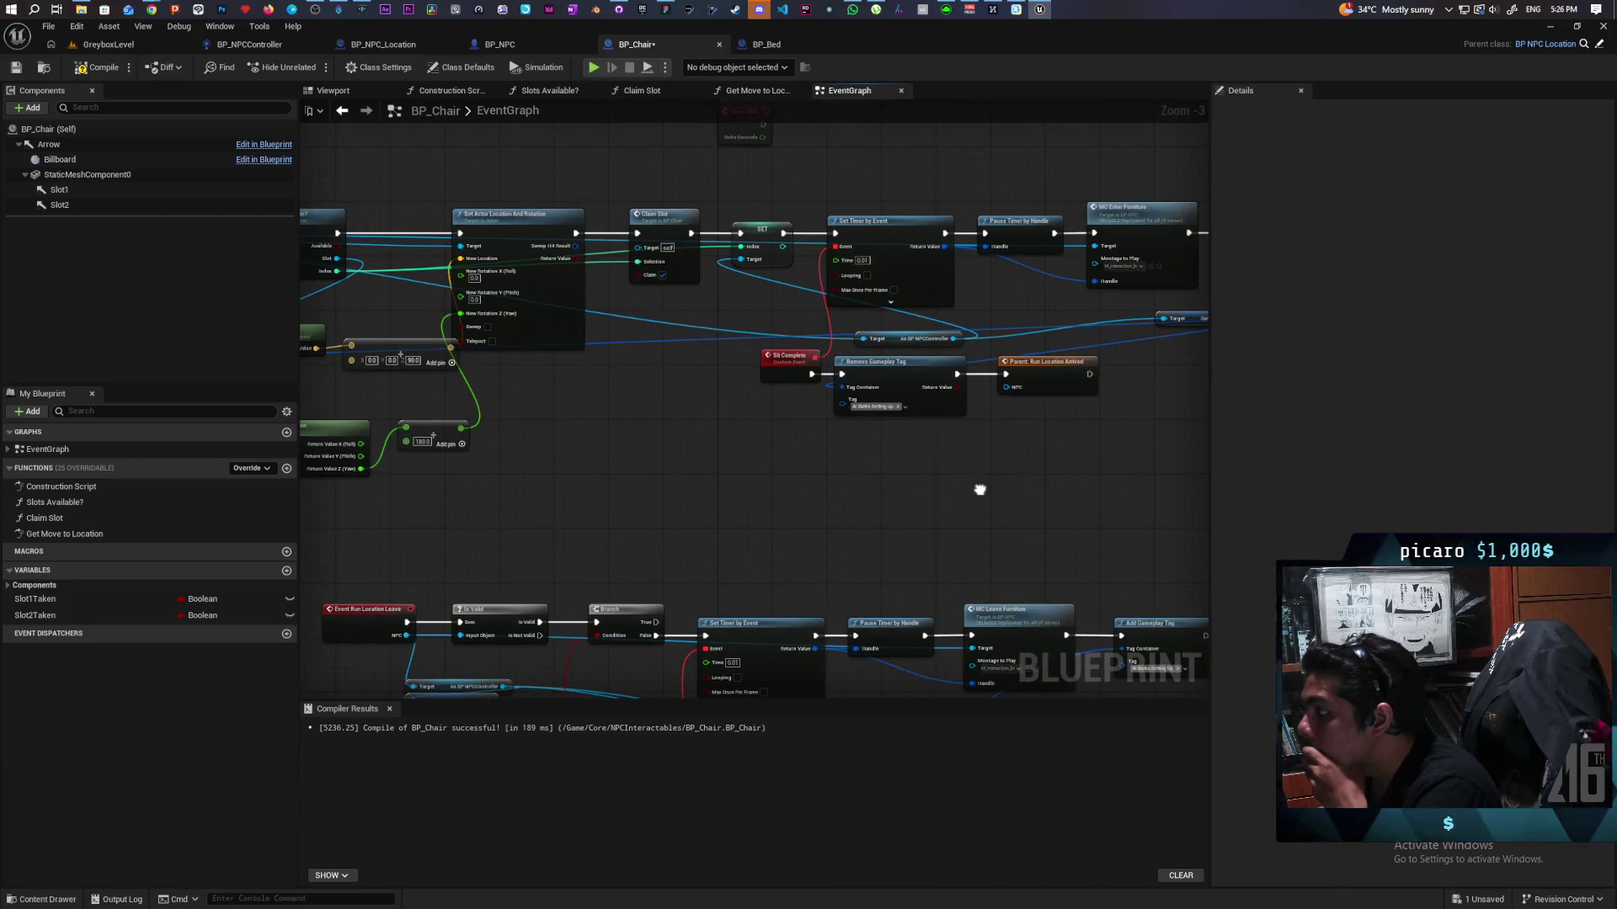
left_click_drag(980, 489, 980, 490)
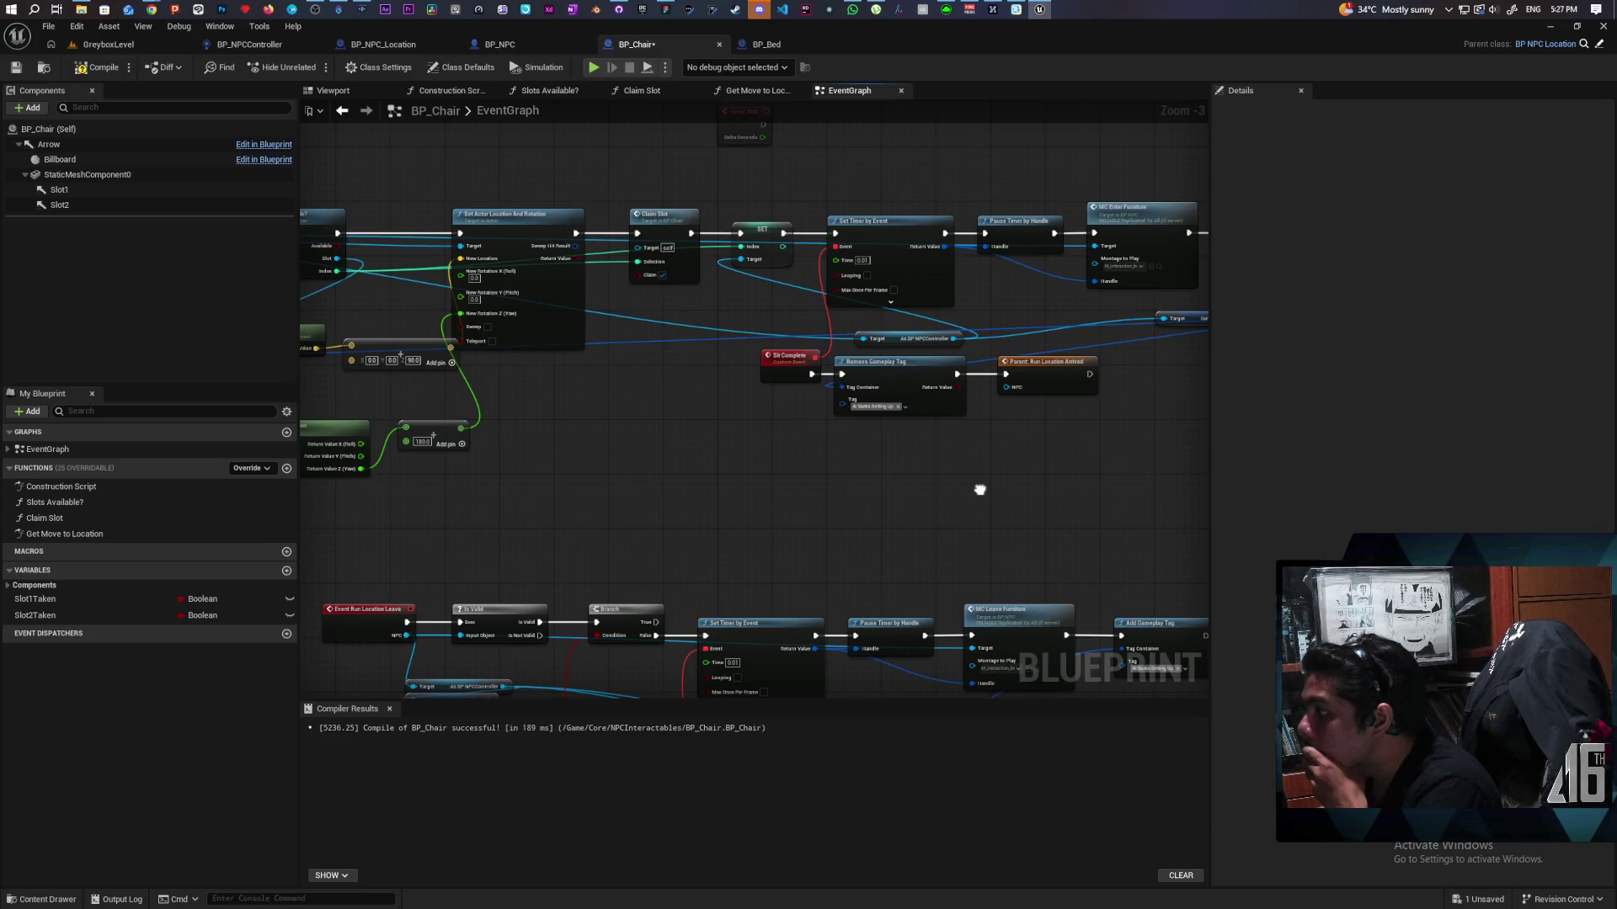
left_click_drag(979, 490, 977, 485)
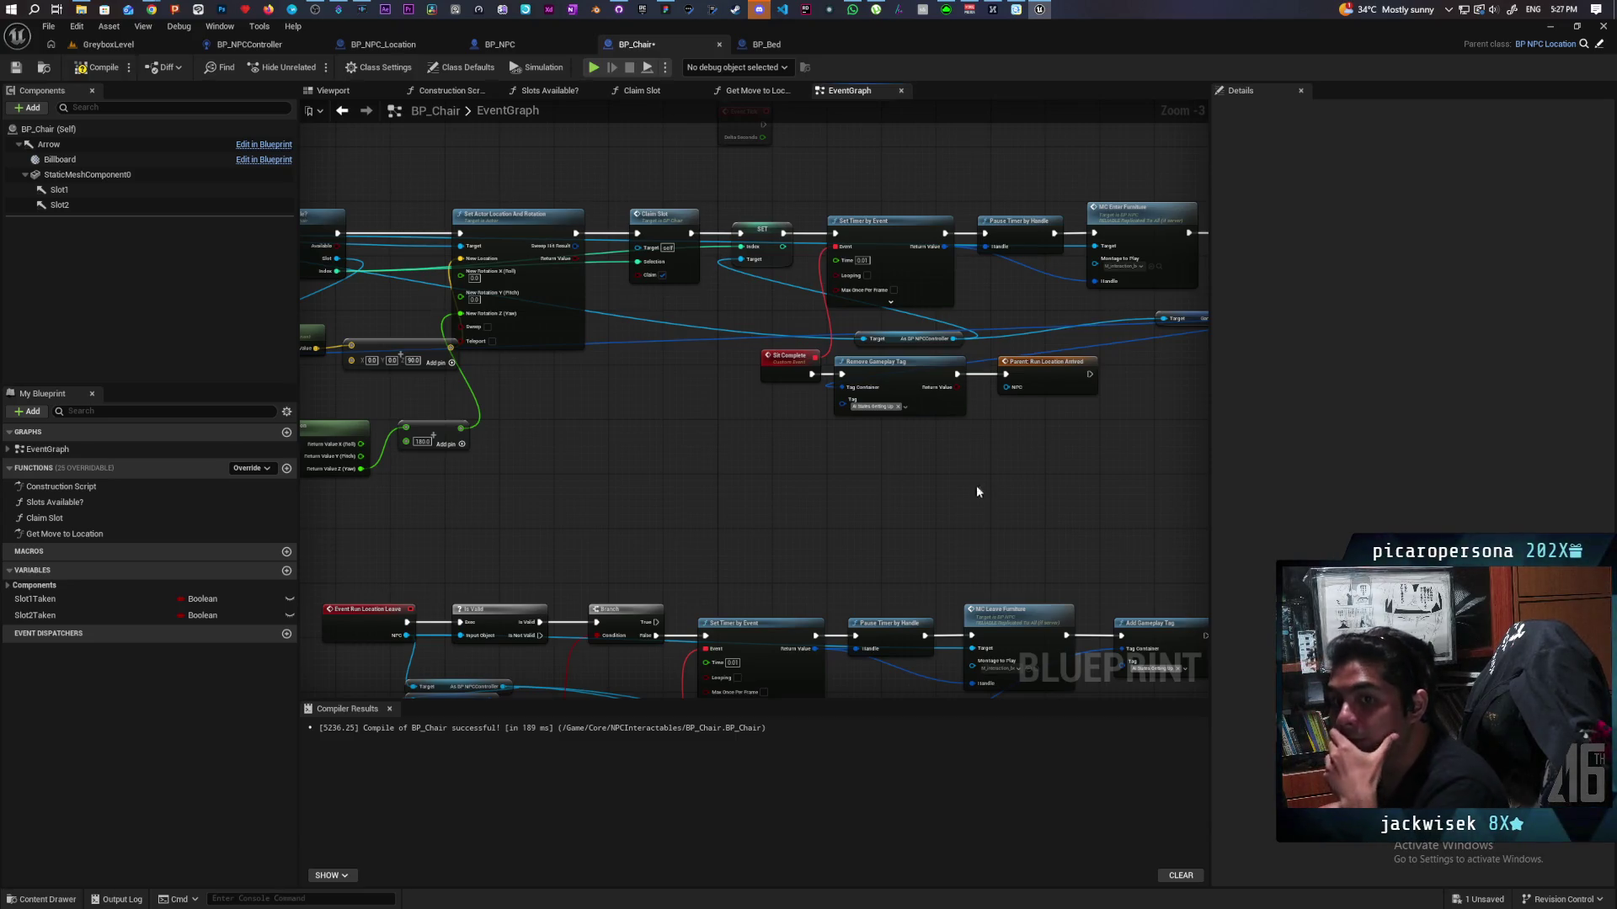
mouse_move(806, 459)
left_mouse_down()
mouse_move(1000, 545)
mouse_move(917, 517)
mouse_move(1033, 516)
mouse_move(667, 532)
mouse_move(943, 513)
left_mouse_up()
Step: Duplicate the Parent: Run Location Arrived call, wire Branch True into it, and save BP_Chair
left_click(1049, 463)
left_click_drag(729, 533, 1009, 689)
key("ctrl+v")
mouse_move(444, 467)
left_mouse_down()
mouse_move(545, 414)
mouse_move(489, 413)
left_mouse_up()
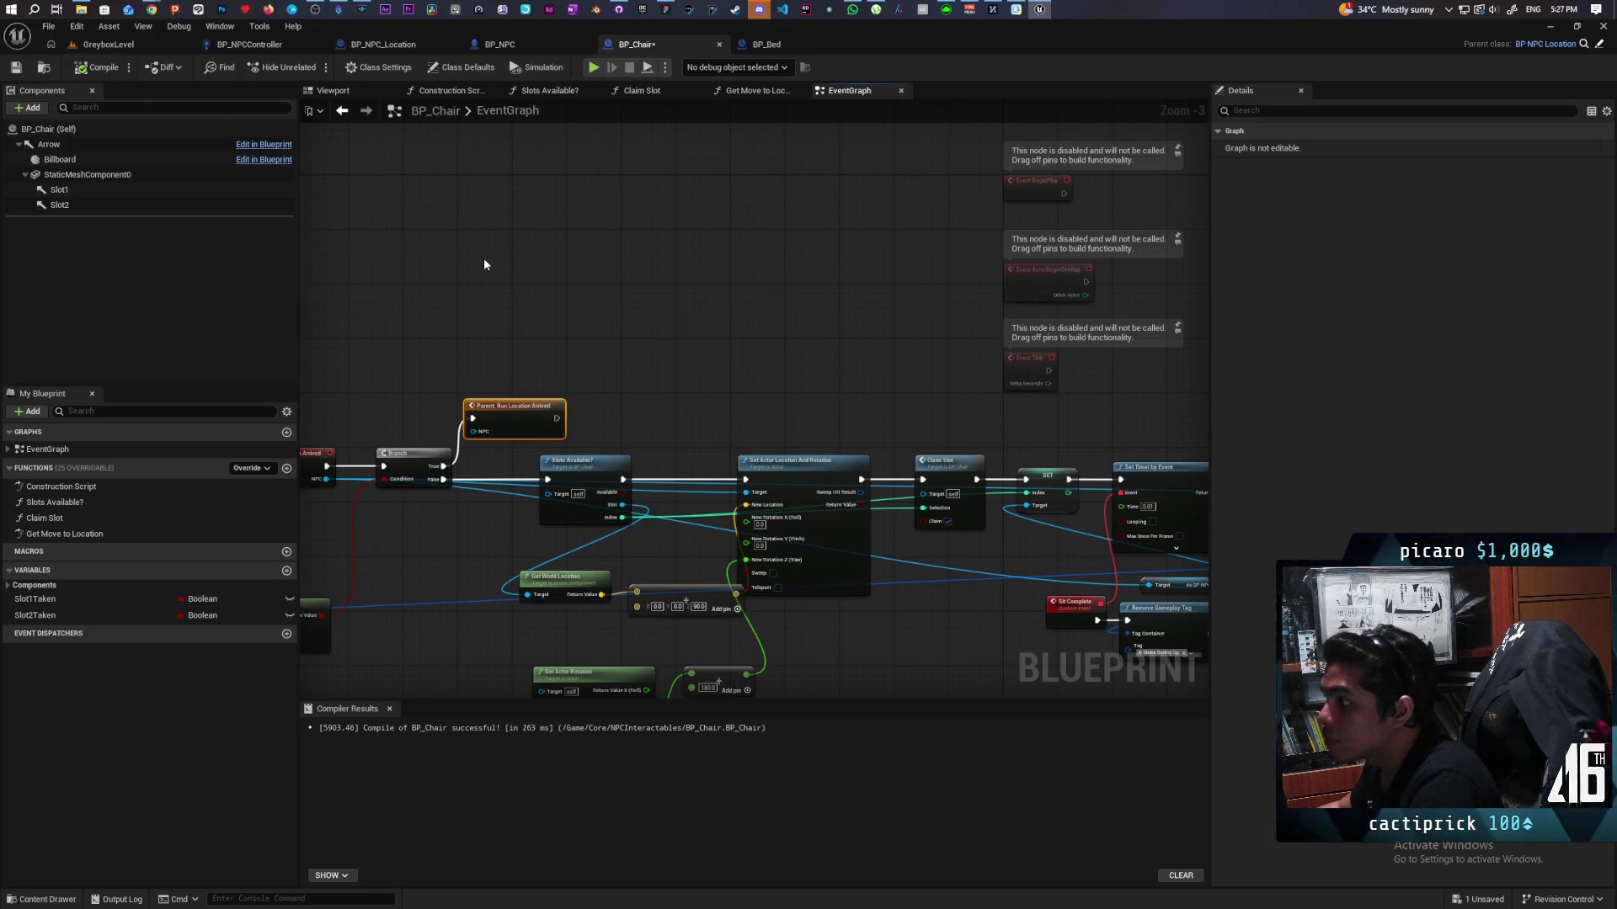
key("ctrl+s")
Step: Pan to the Set Timer and Sit Complete area and nudge the Sit Complete event into place
scroll(530, 269, "down", 2)
scroll(573, 253, "up", 2)
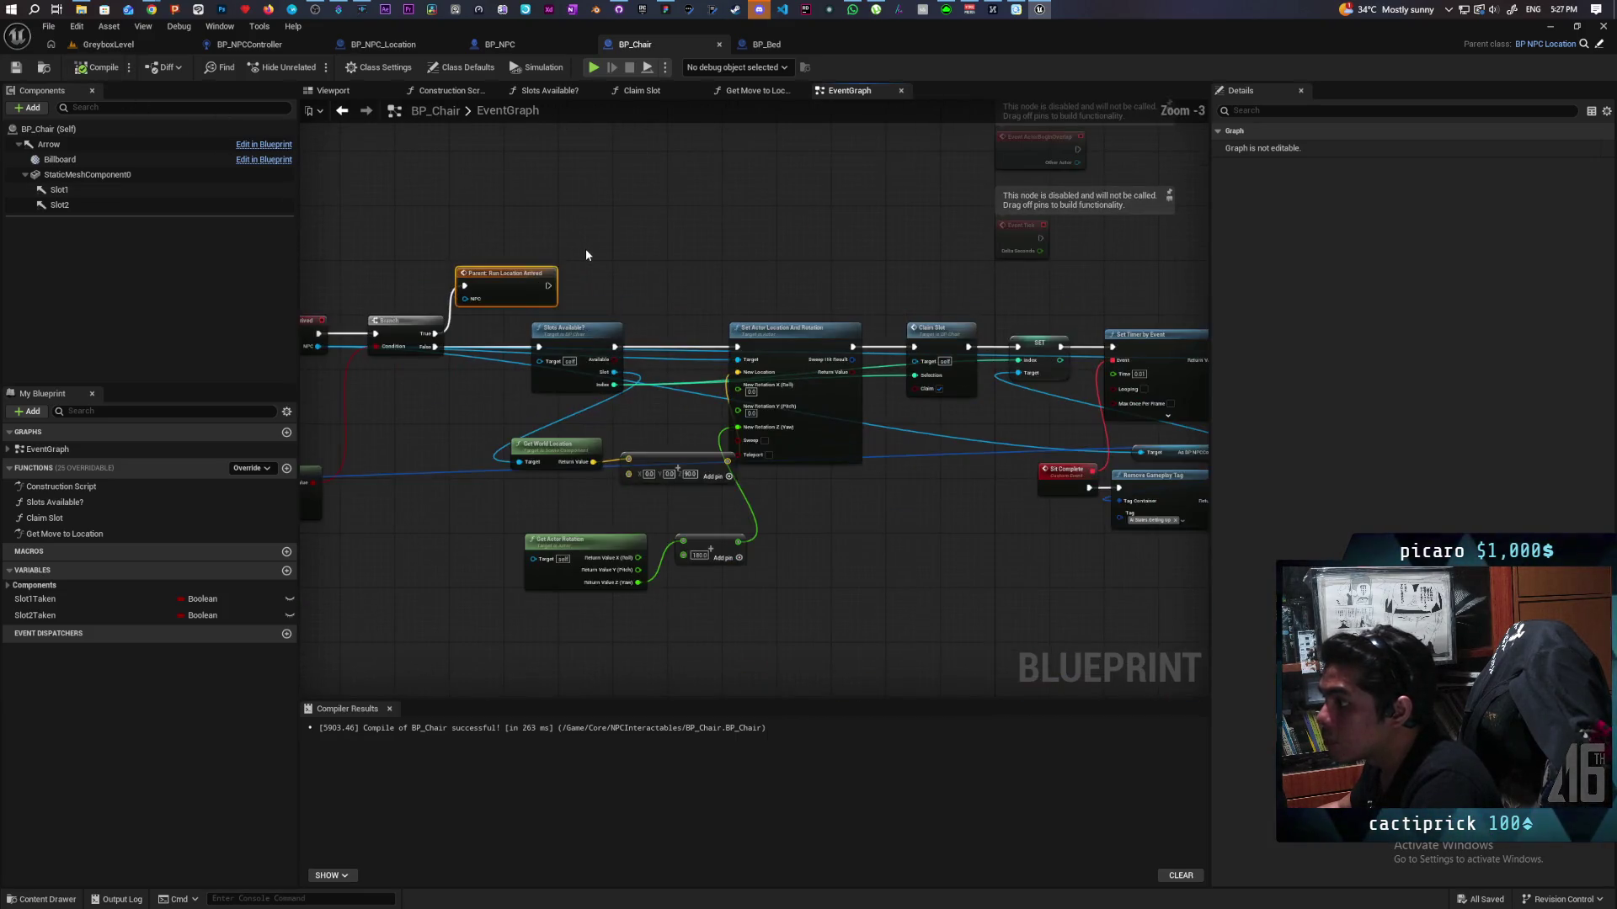
left_click_drag(587, 255, 643, 228)
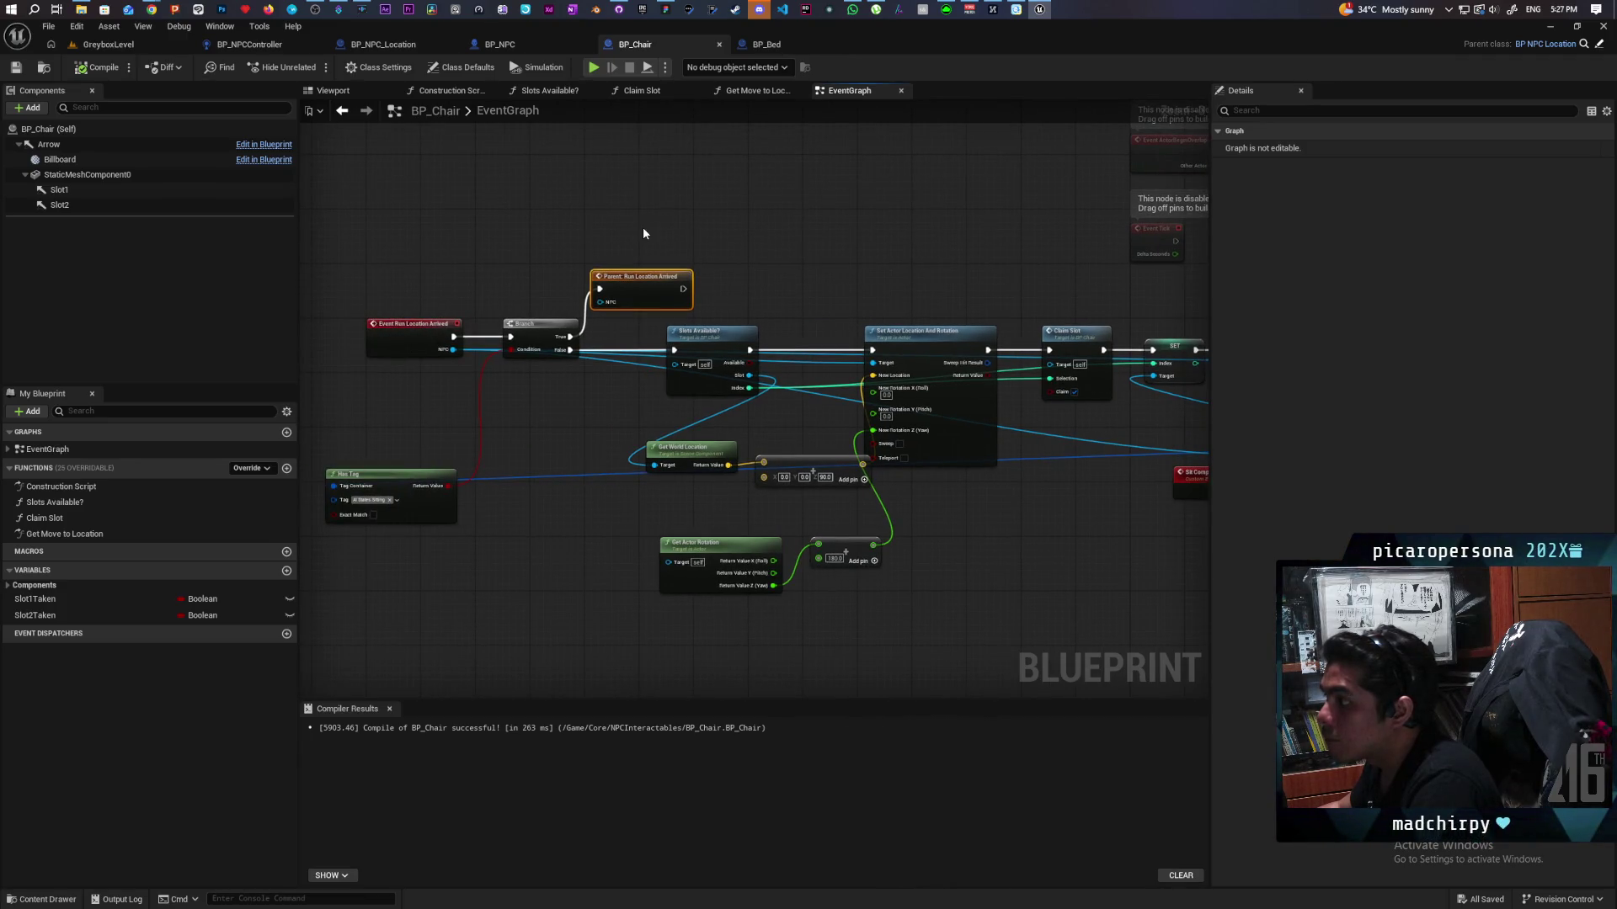
left_click_drag(500, 172, 0, 117)
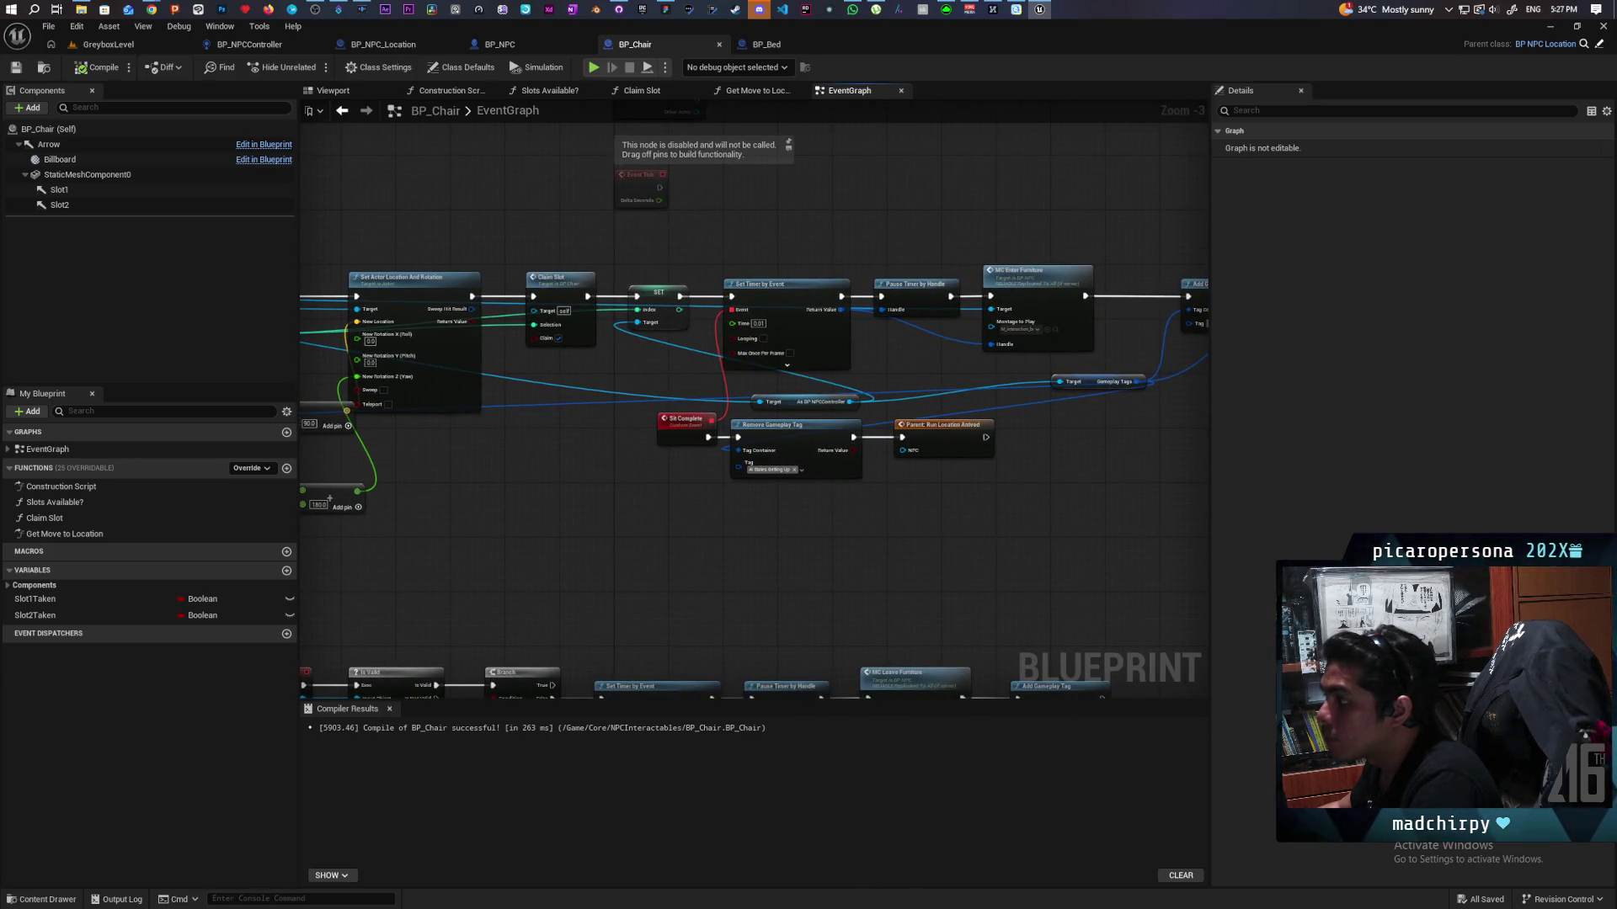
mouse_move(460, 185)
left_mouse_down()
mouse_move(765, 195)
mouse_move(579, 183)
mouse_move(704, 173)
mouse_move(311, 158)
left_mouse_up()
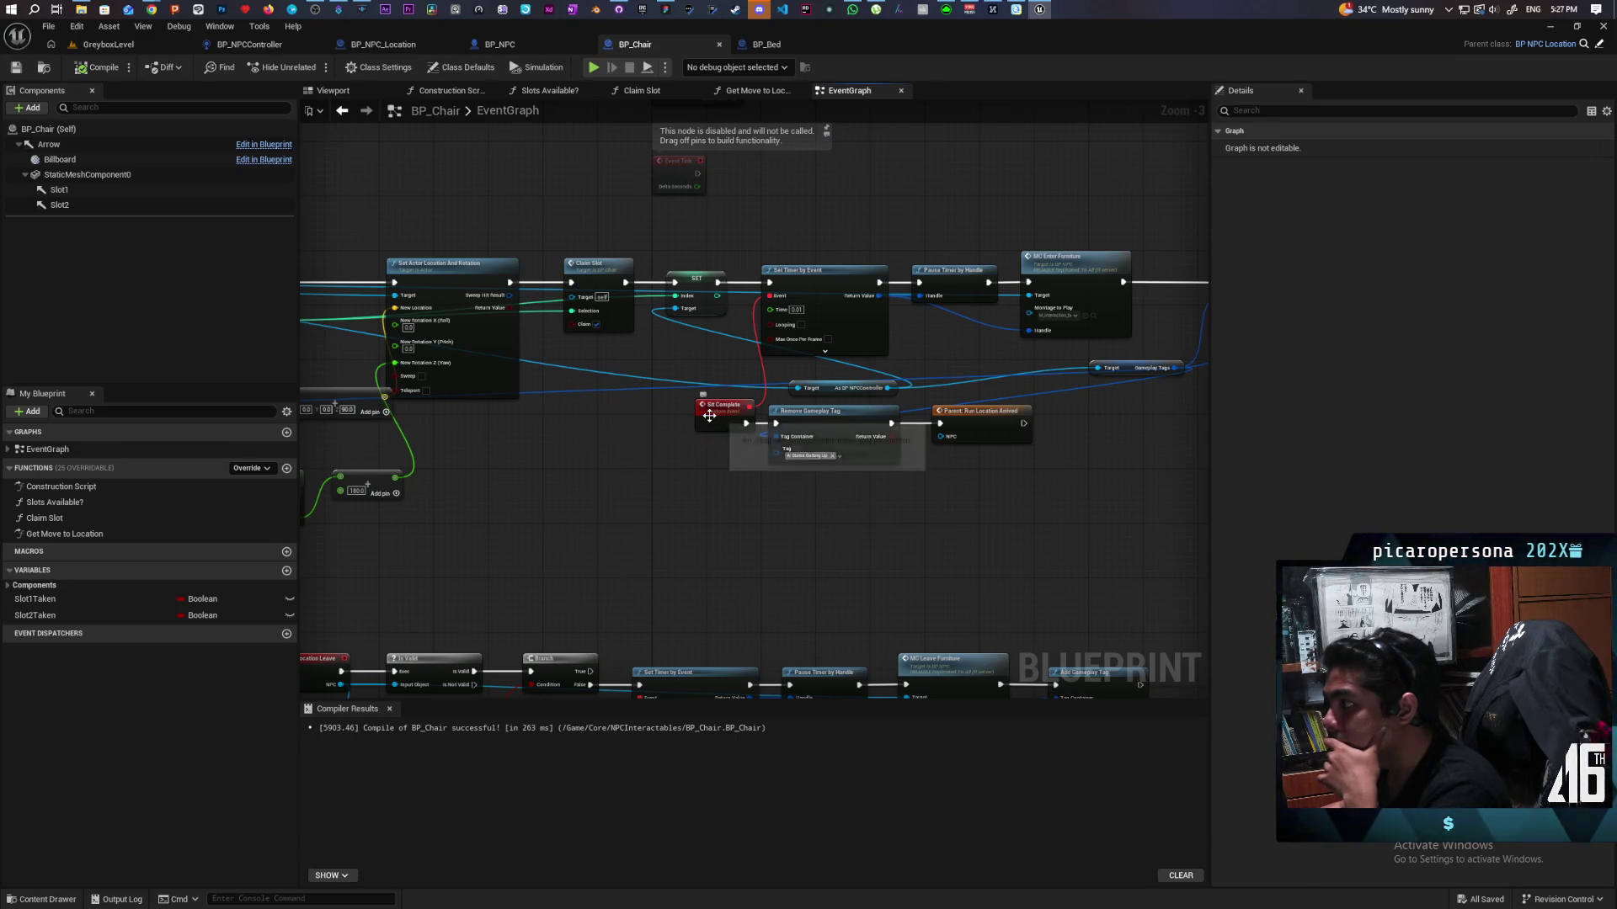
left_click_drag(711, 422, 660, 417)
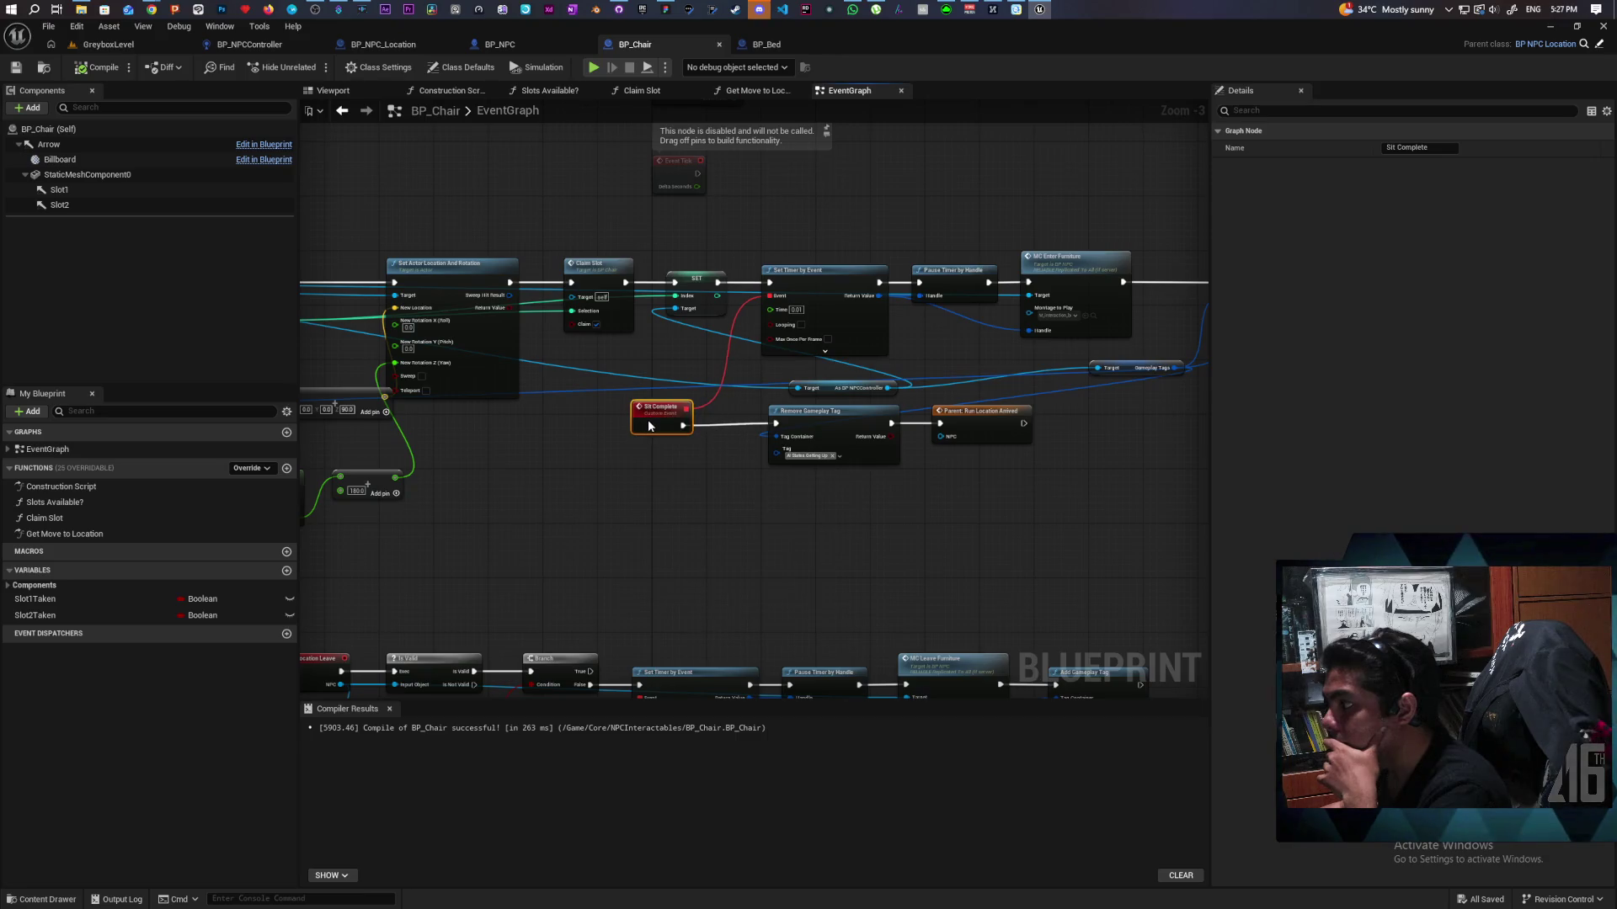
left_click_drag(648, 419, 663, 418)
left_click(280, 227)
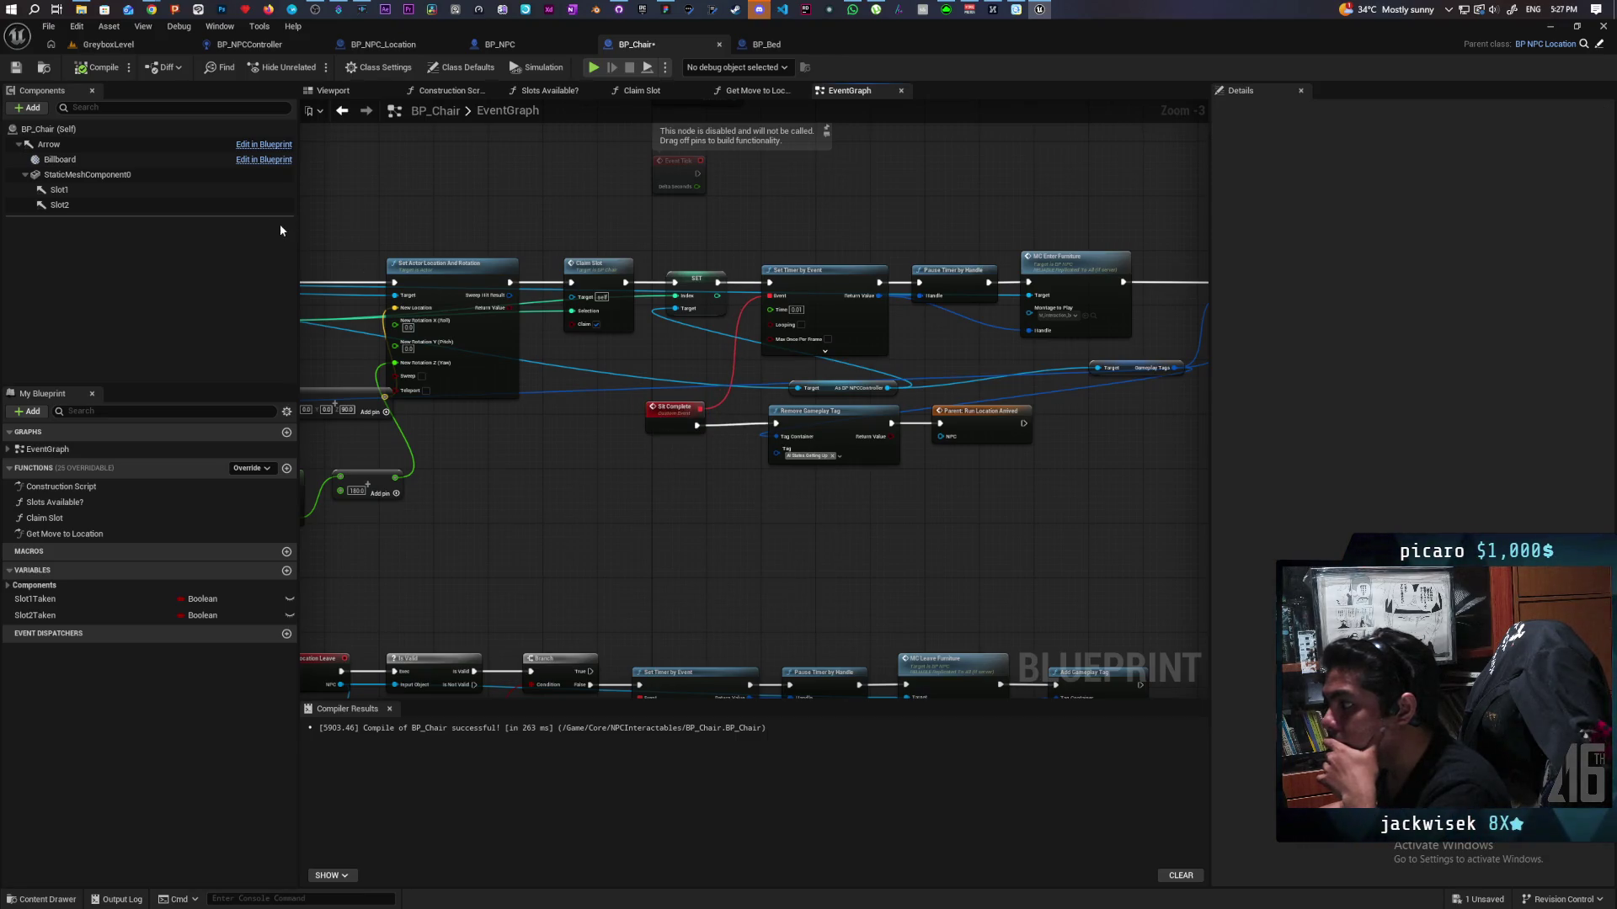
Step: Playtest GreyboxLevel, walking and jumping the creature through the grass toward the bench NPC, then stop
left_click(108, 44)
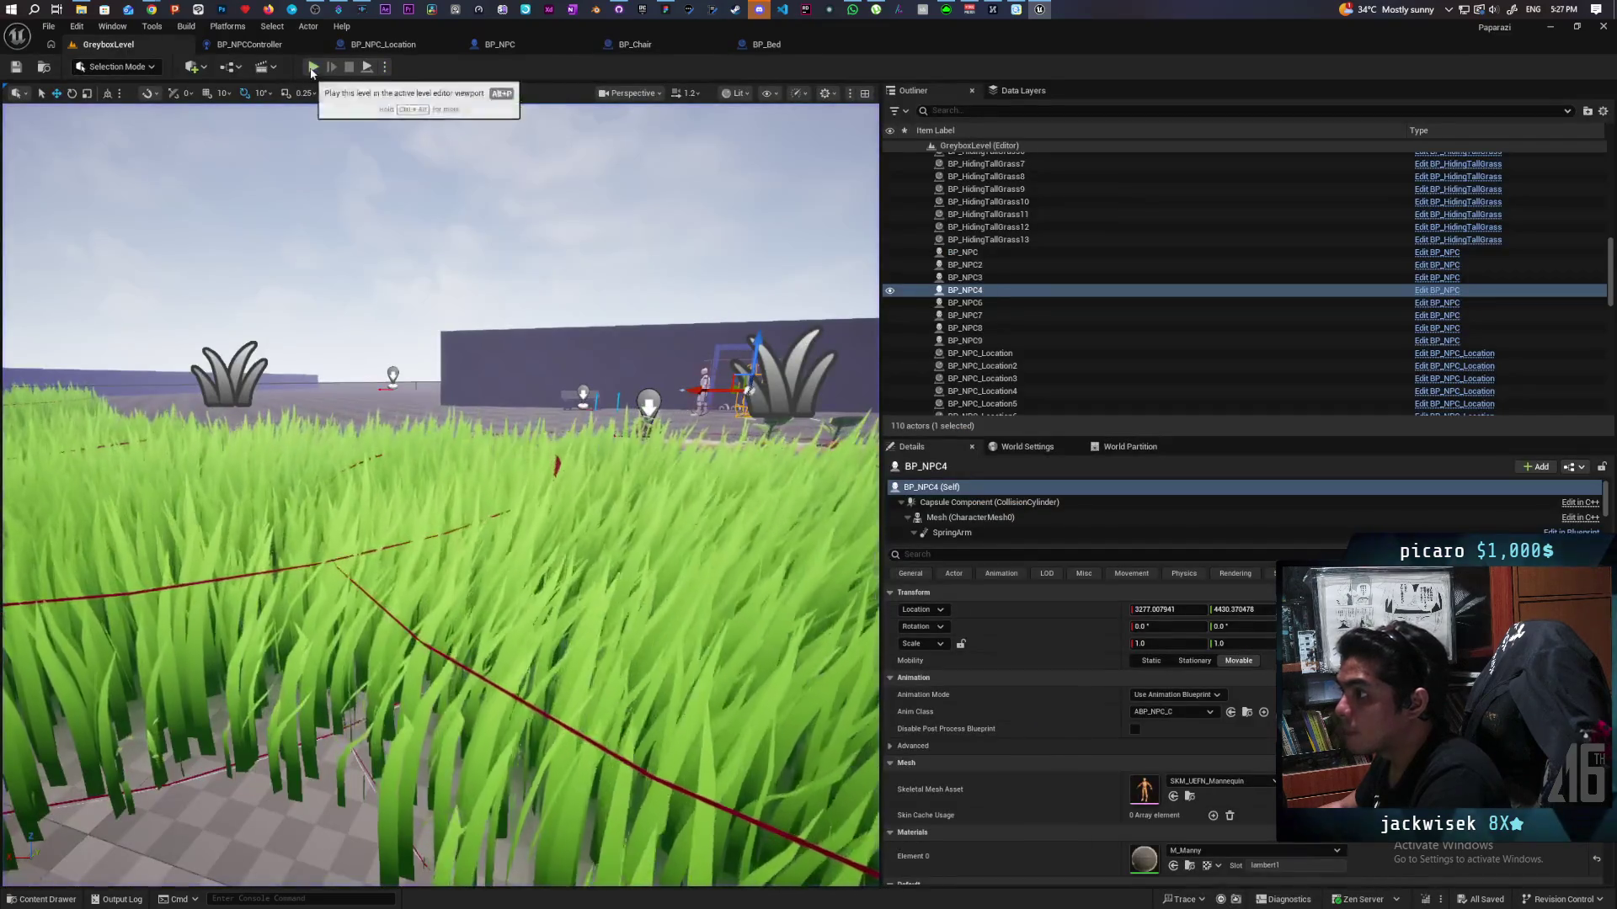
left_click(313, 66)
key("w")
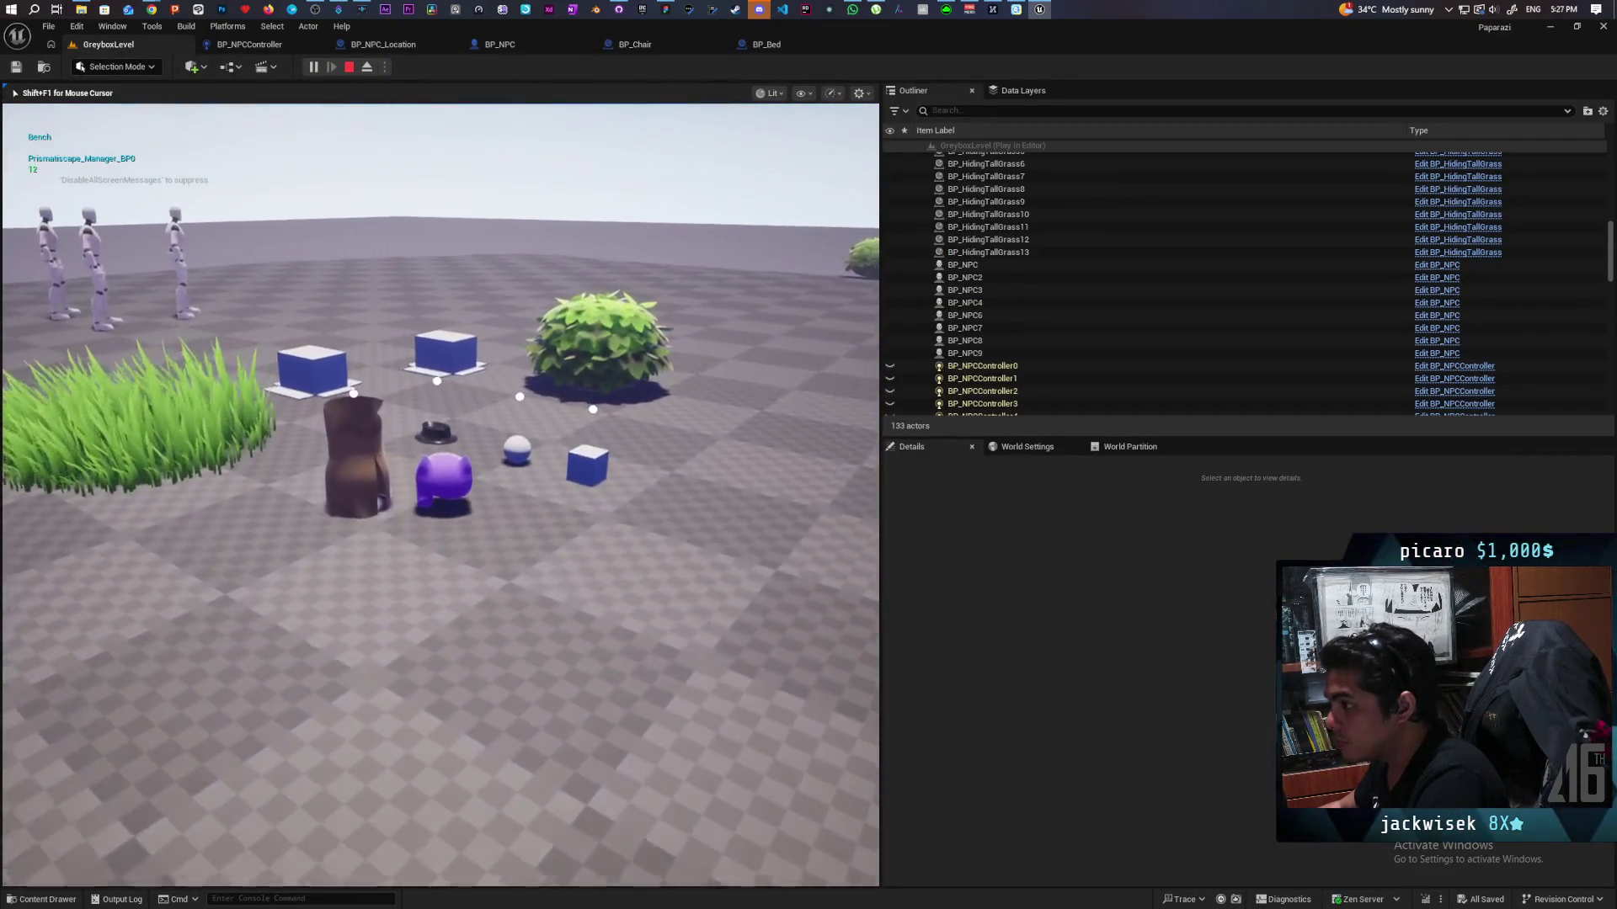
key("w")
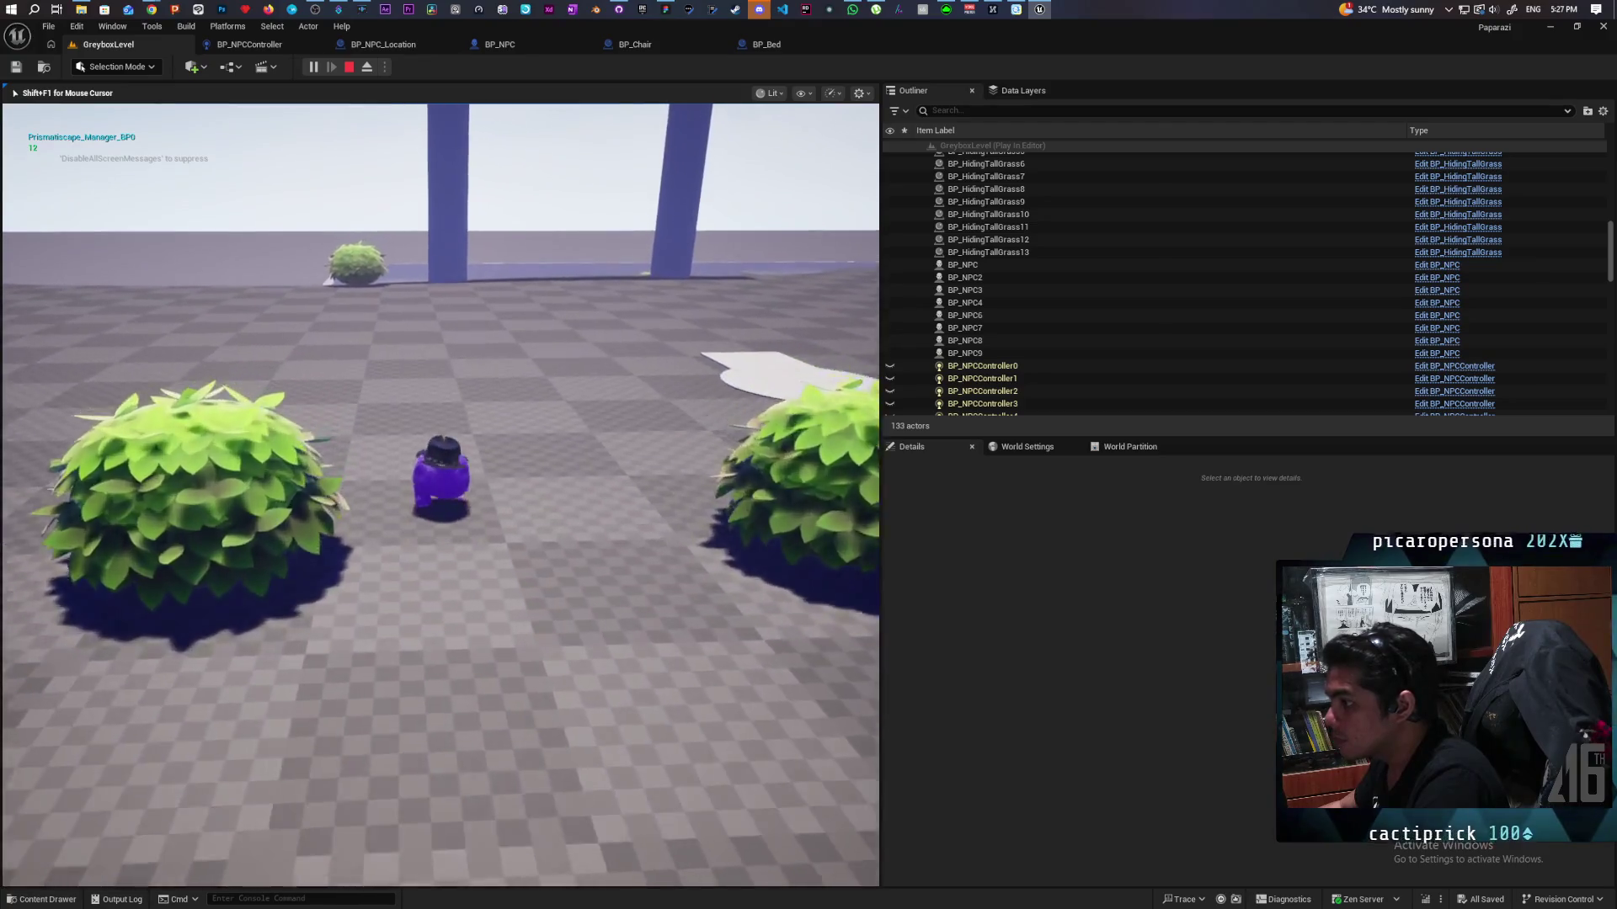
key("w")
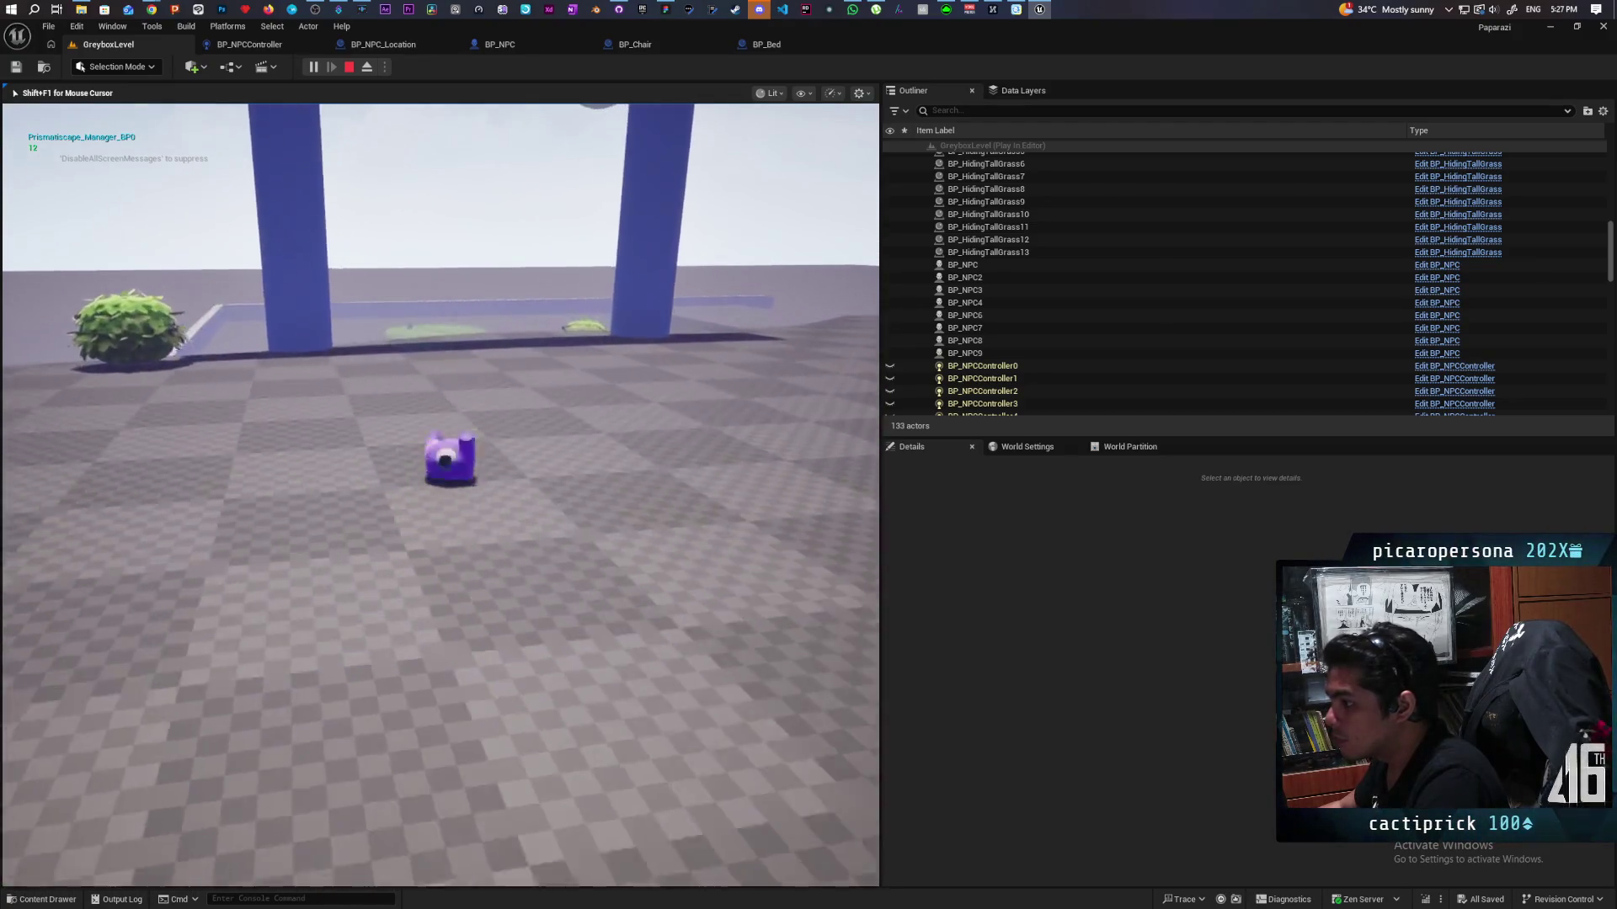
key("w")
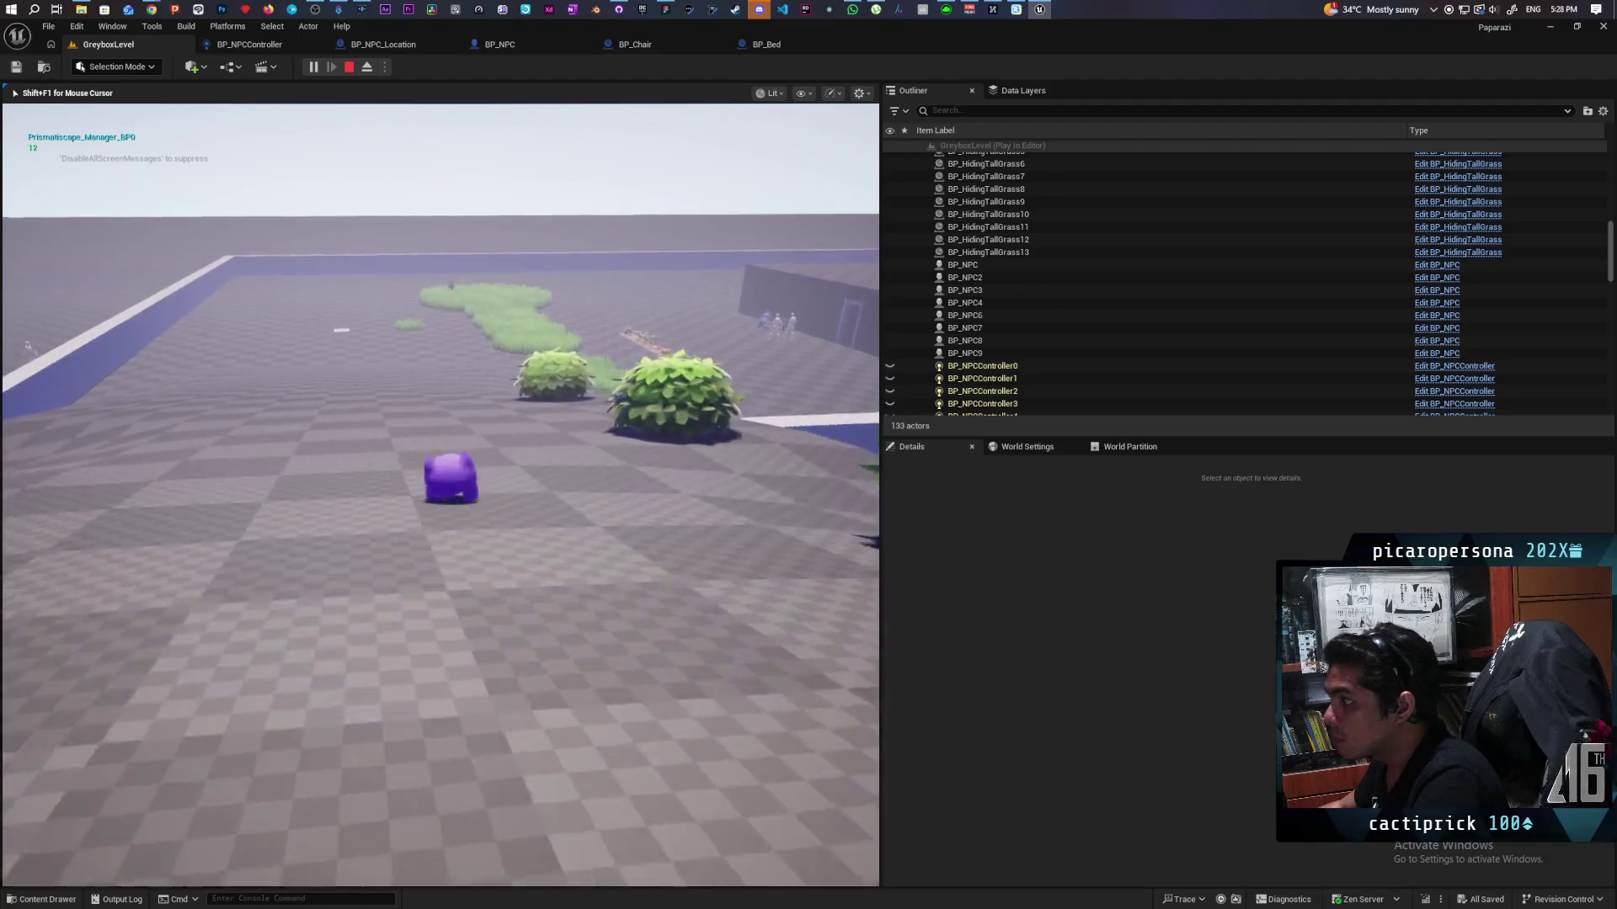
key("space")
key("w")
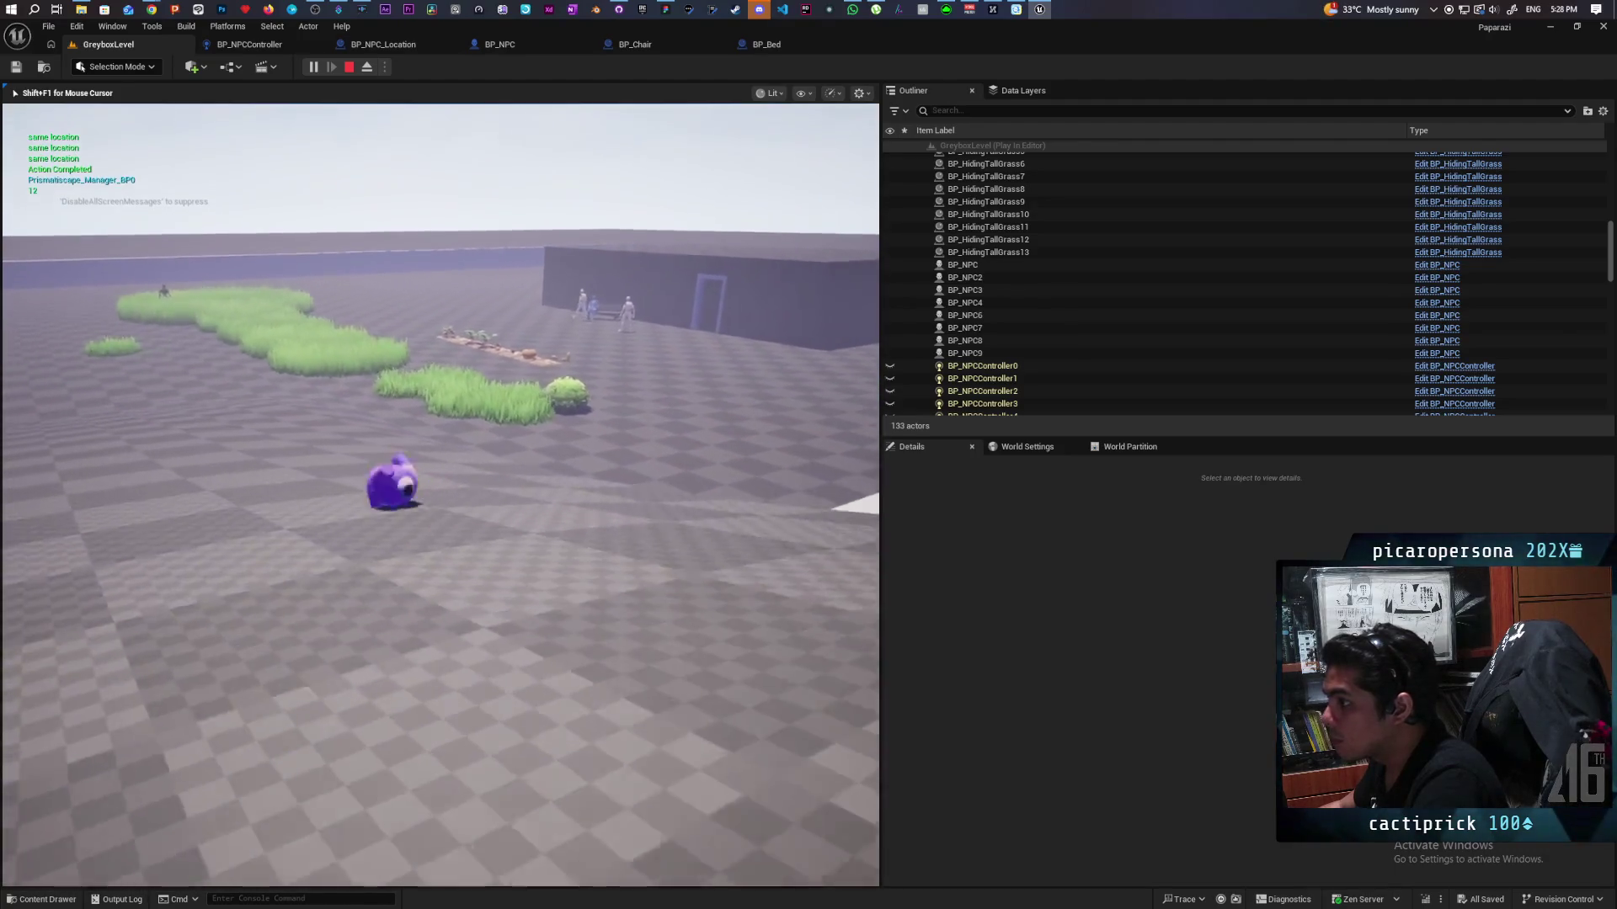
key("w")
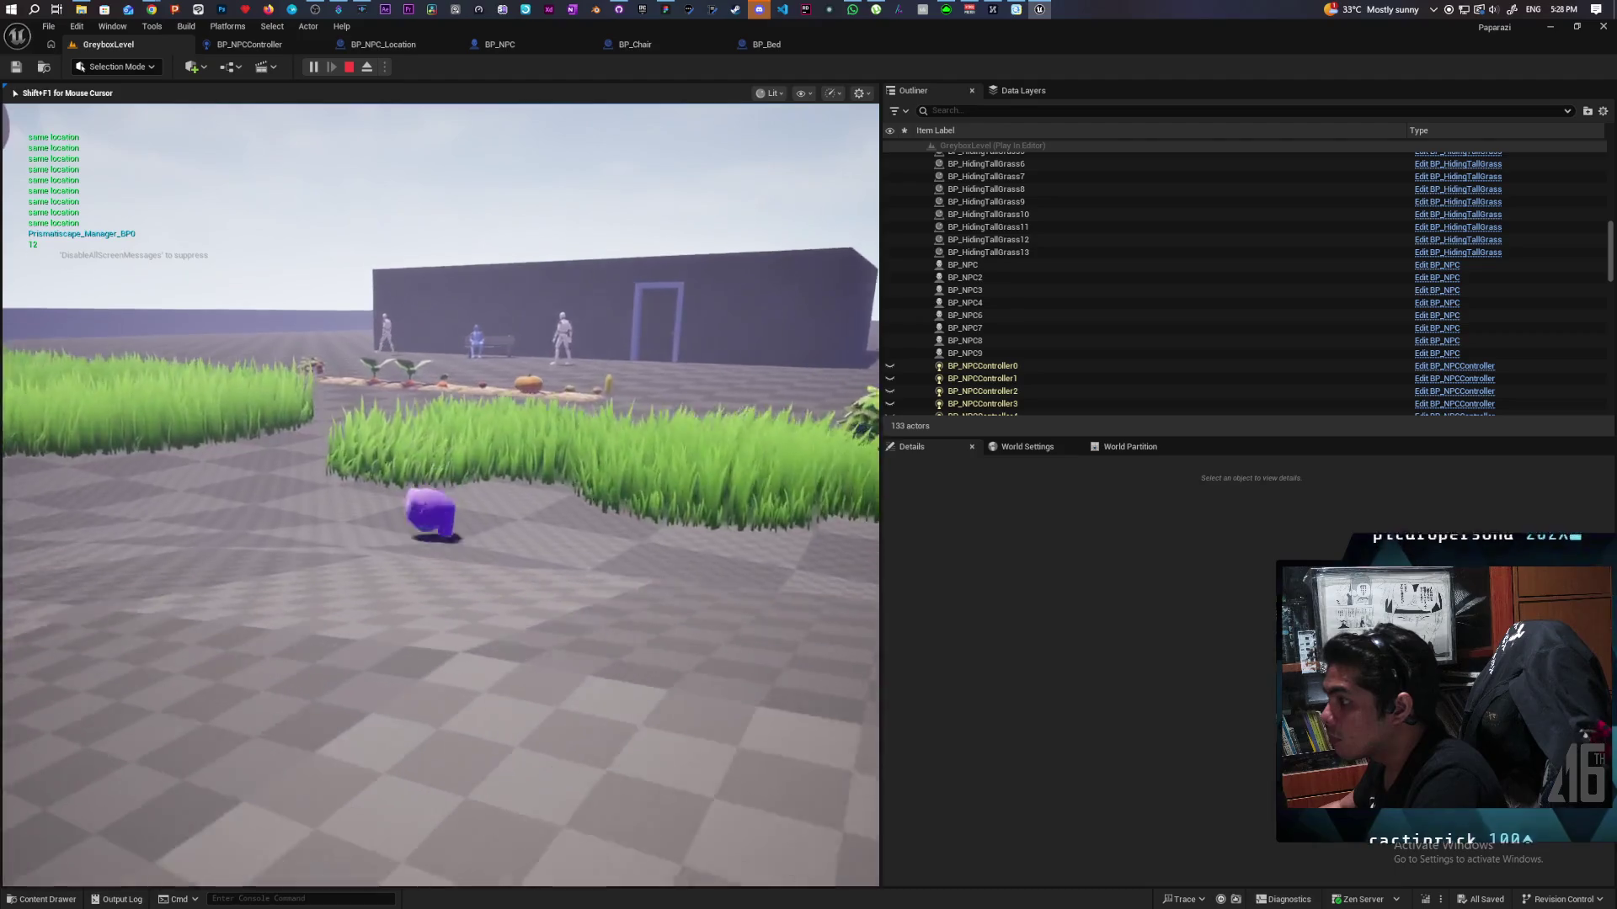
key("w")
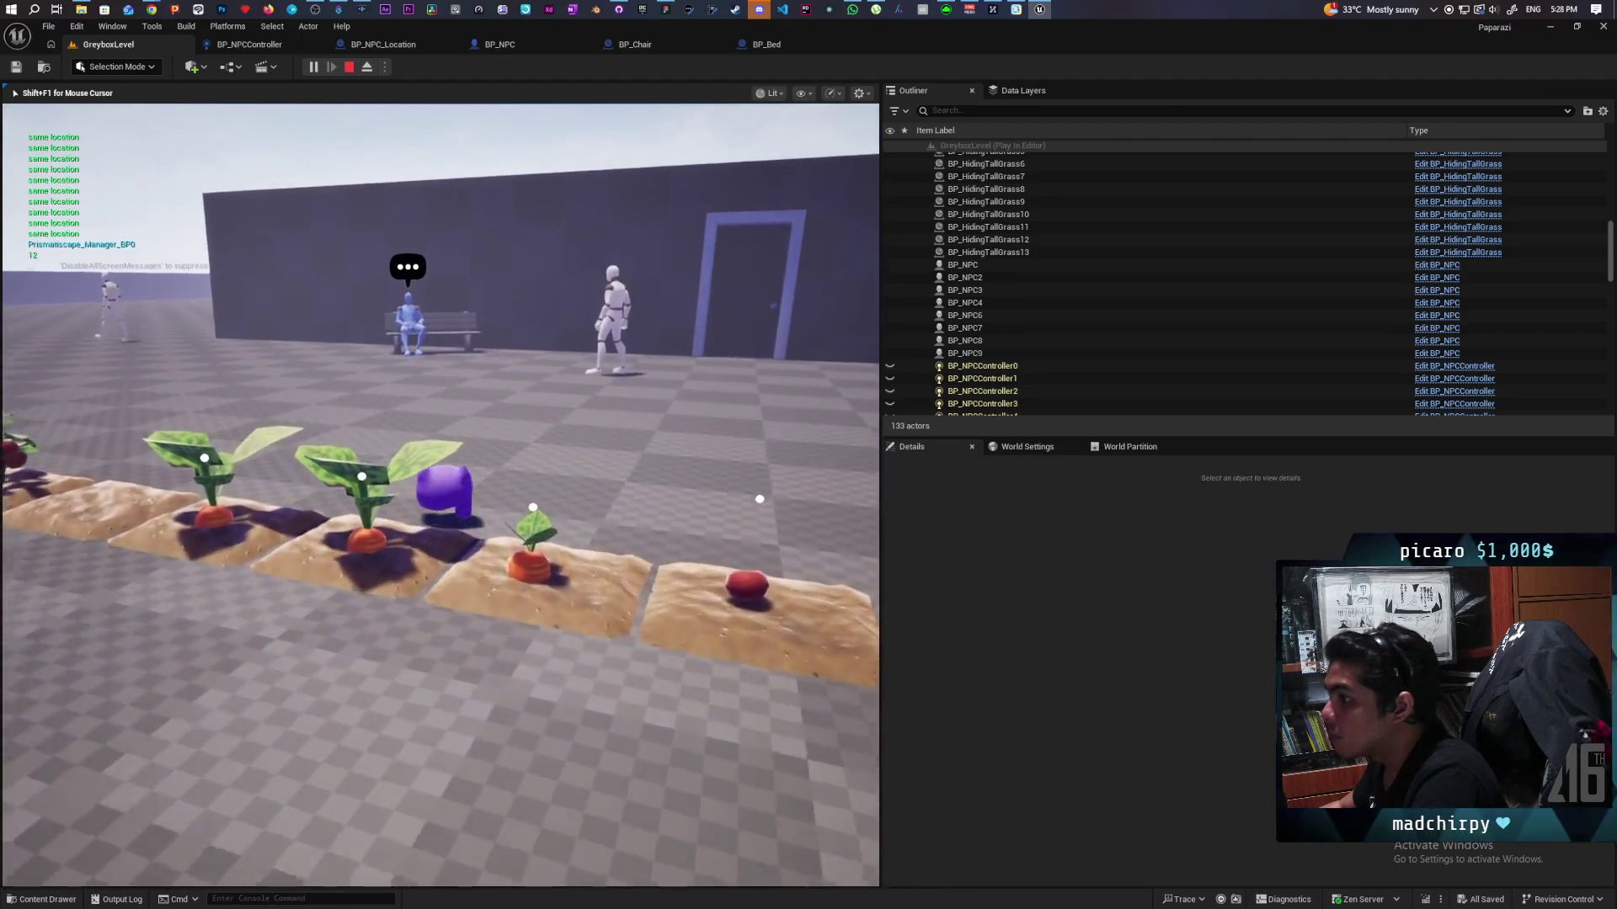
key("w")
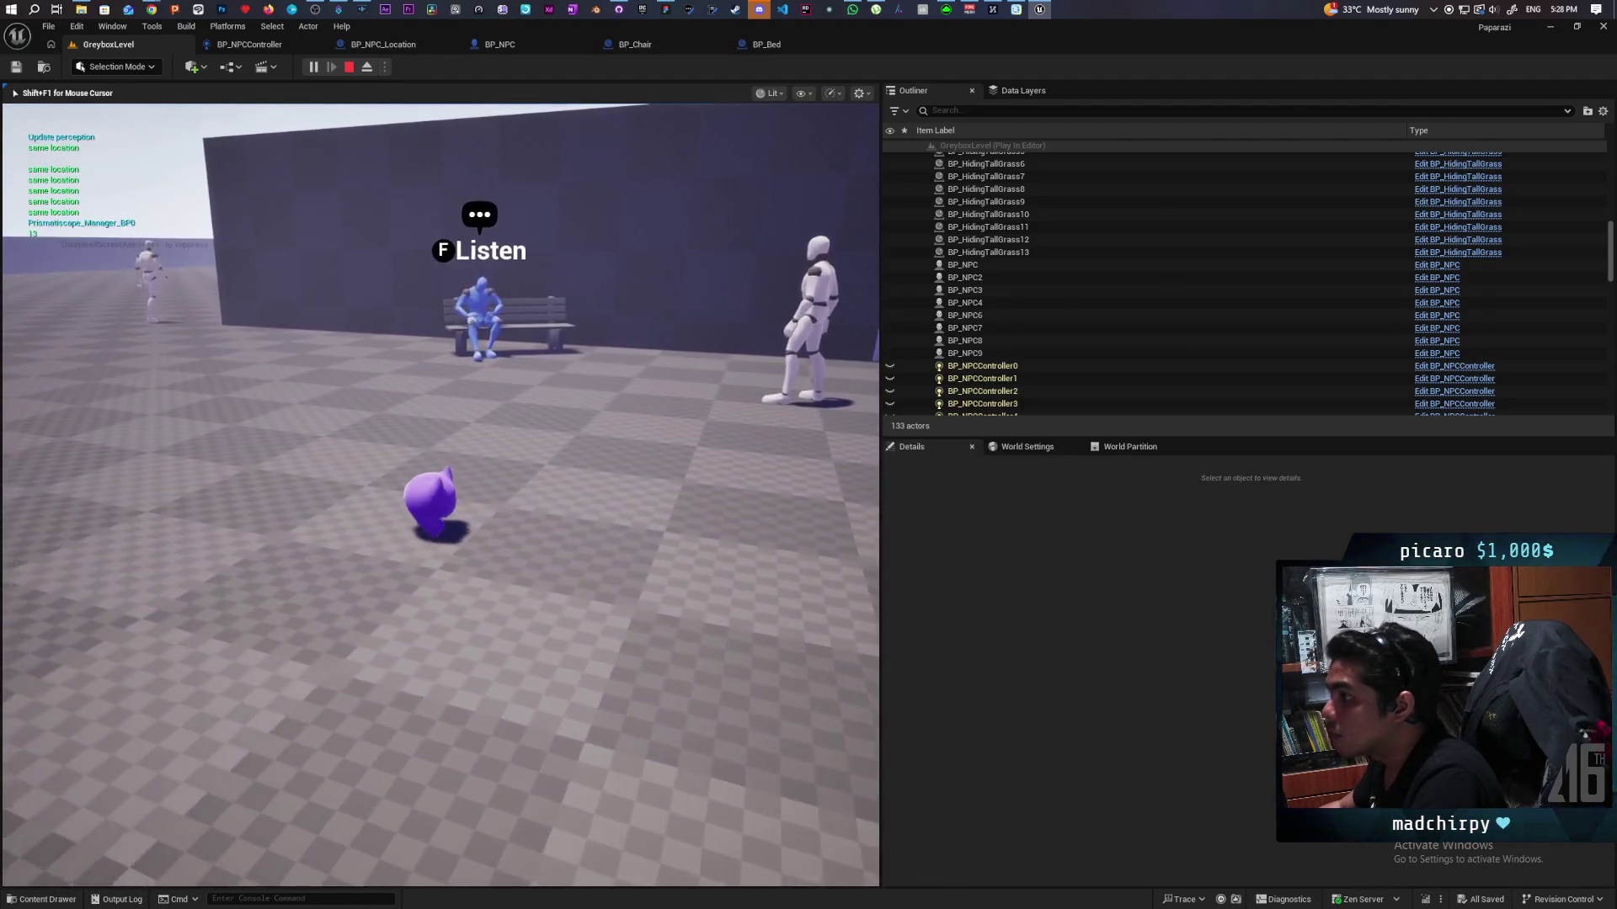
key("Escape")
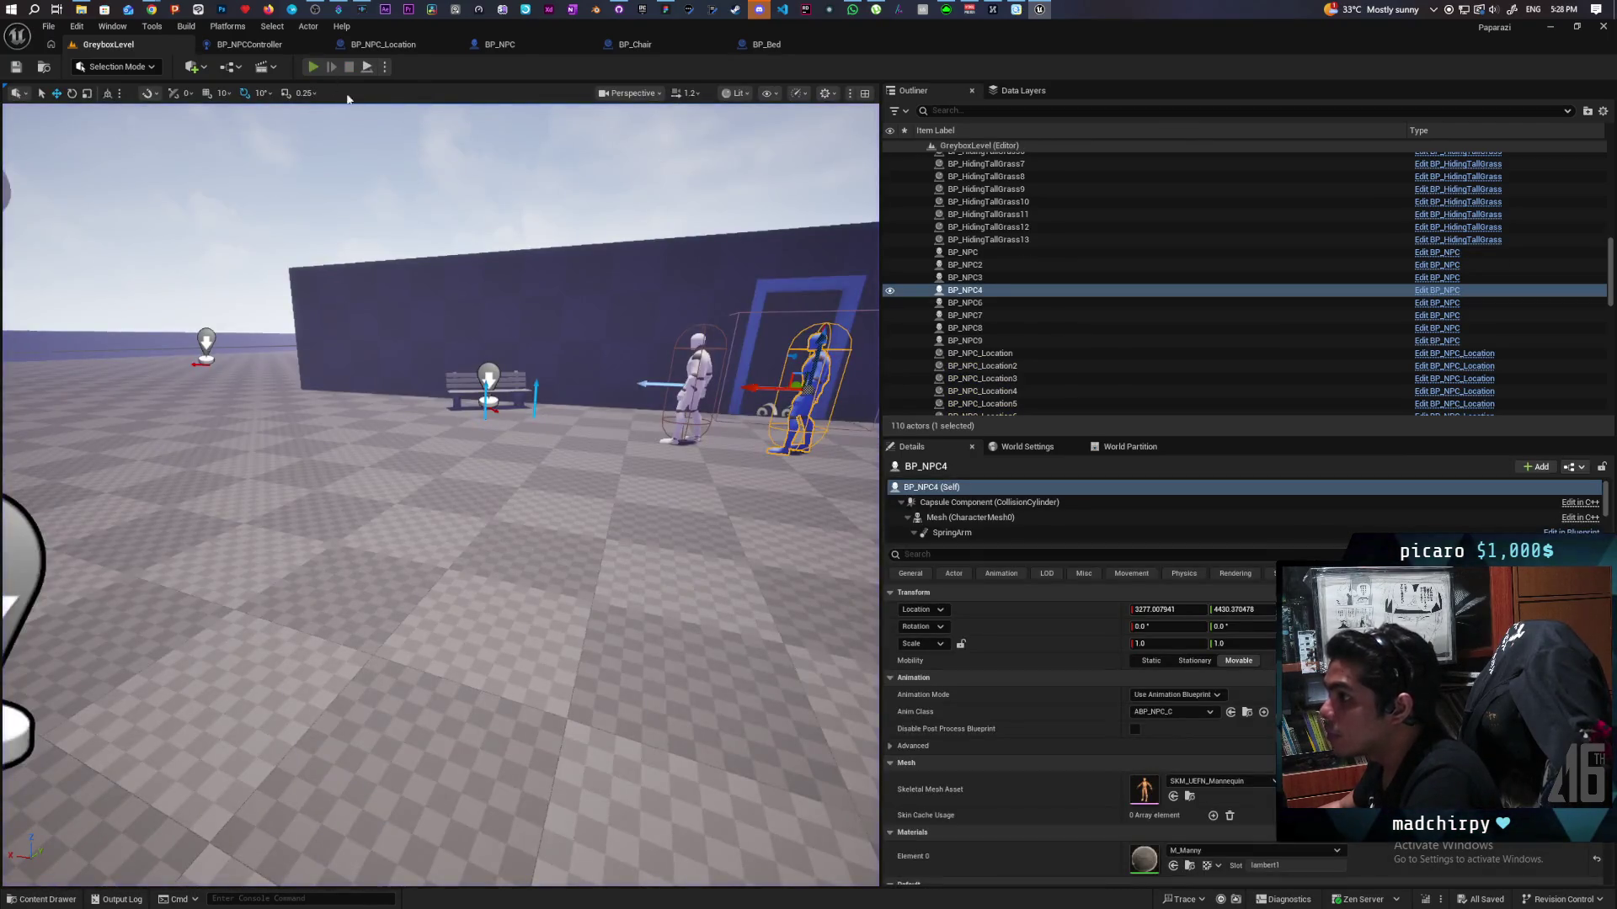
Step: Restart play and walk the creature past the bushes to the bench NPC, turning back toward the grass
left_click(313, 67)
key("w")
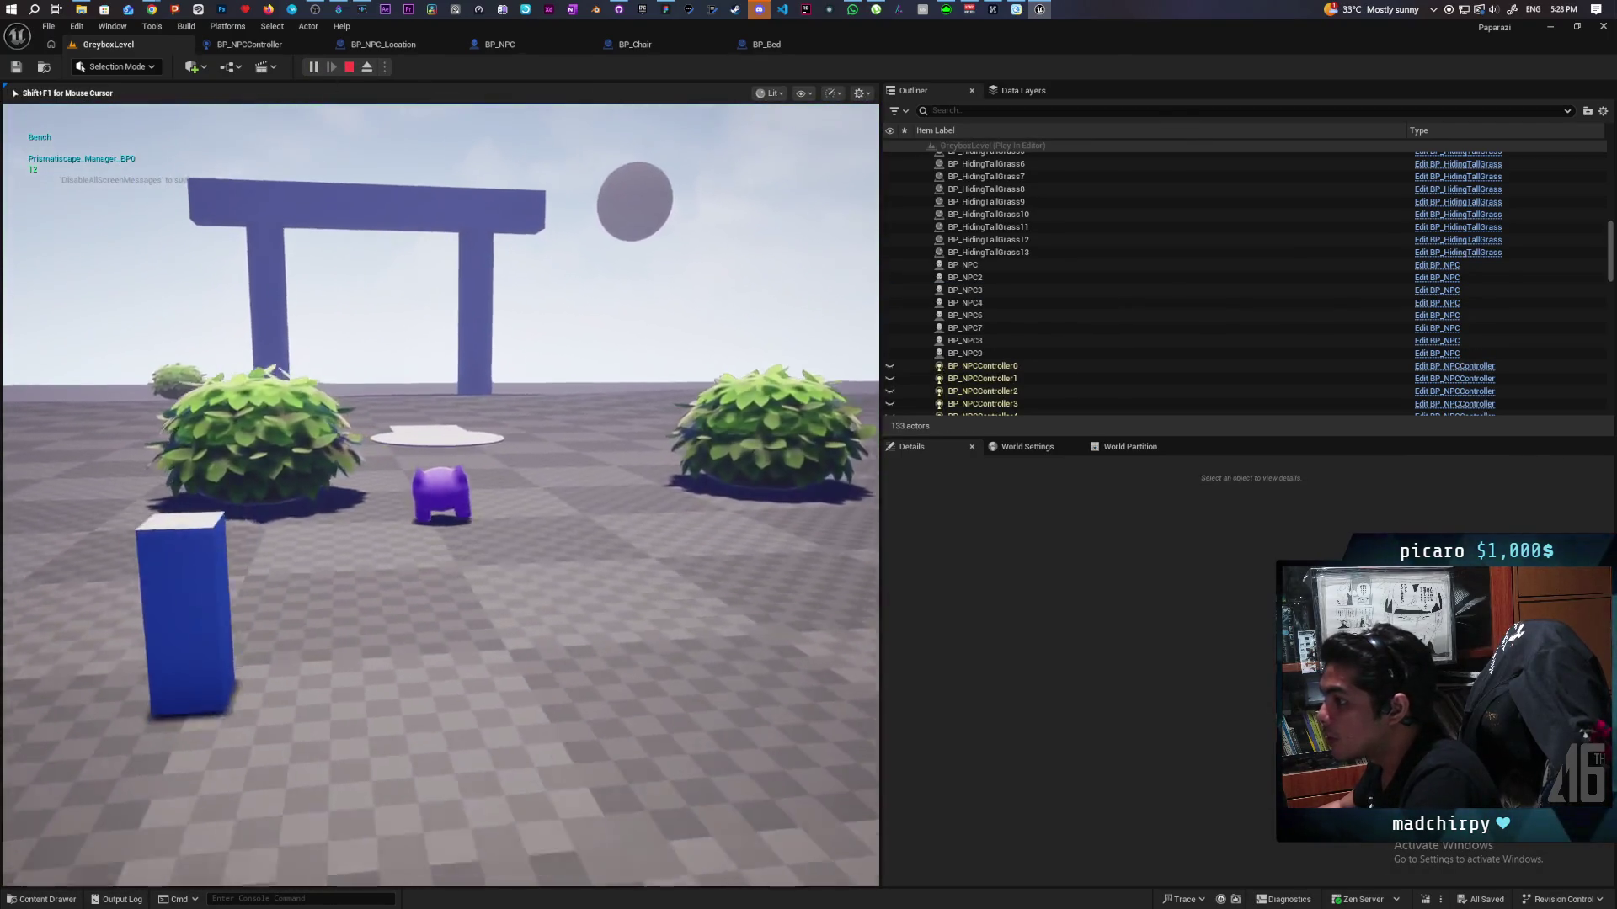
key("w")
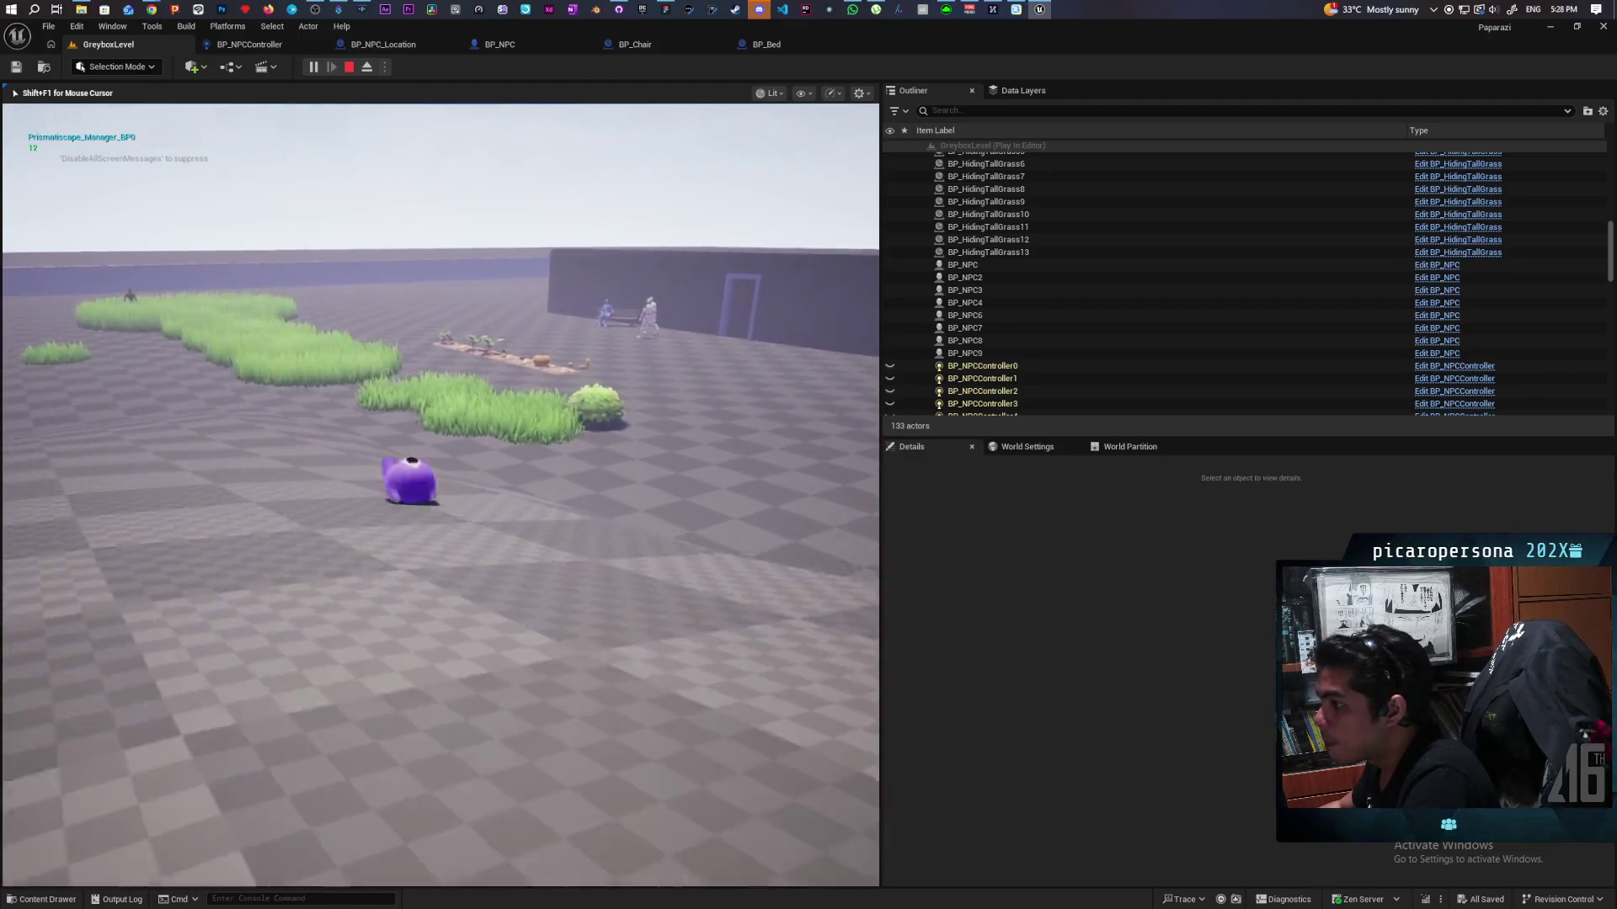
key("w")
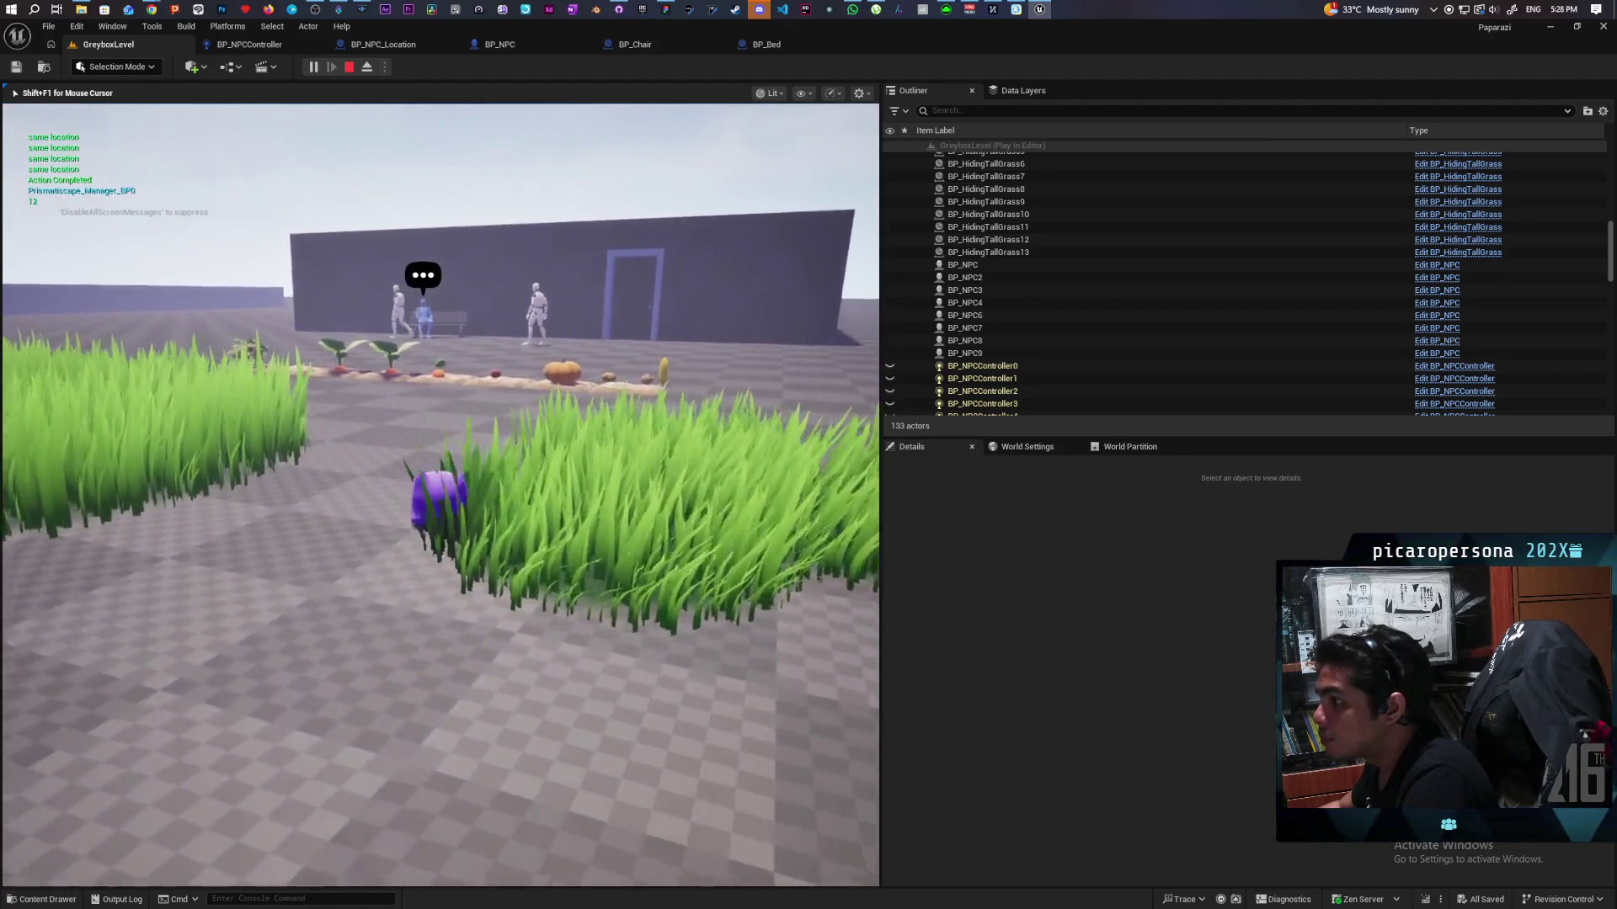
key("w")
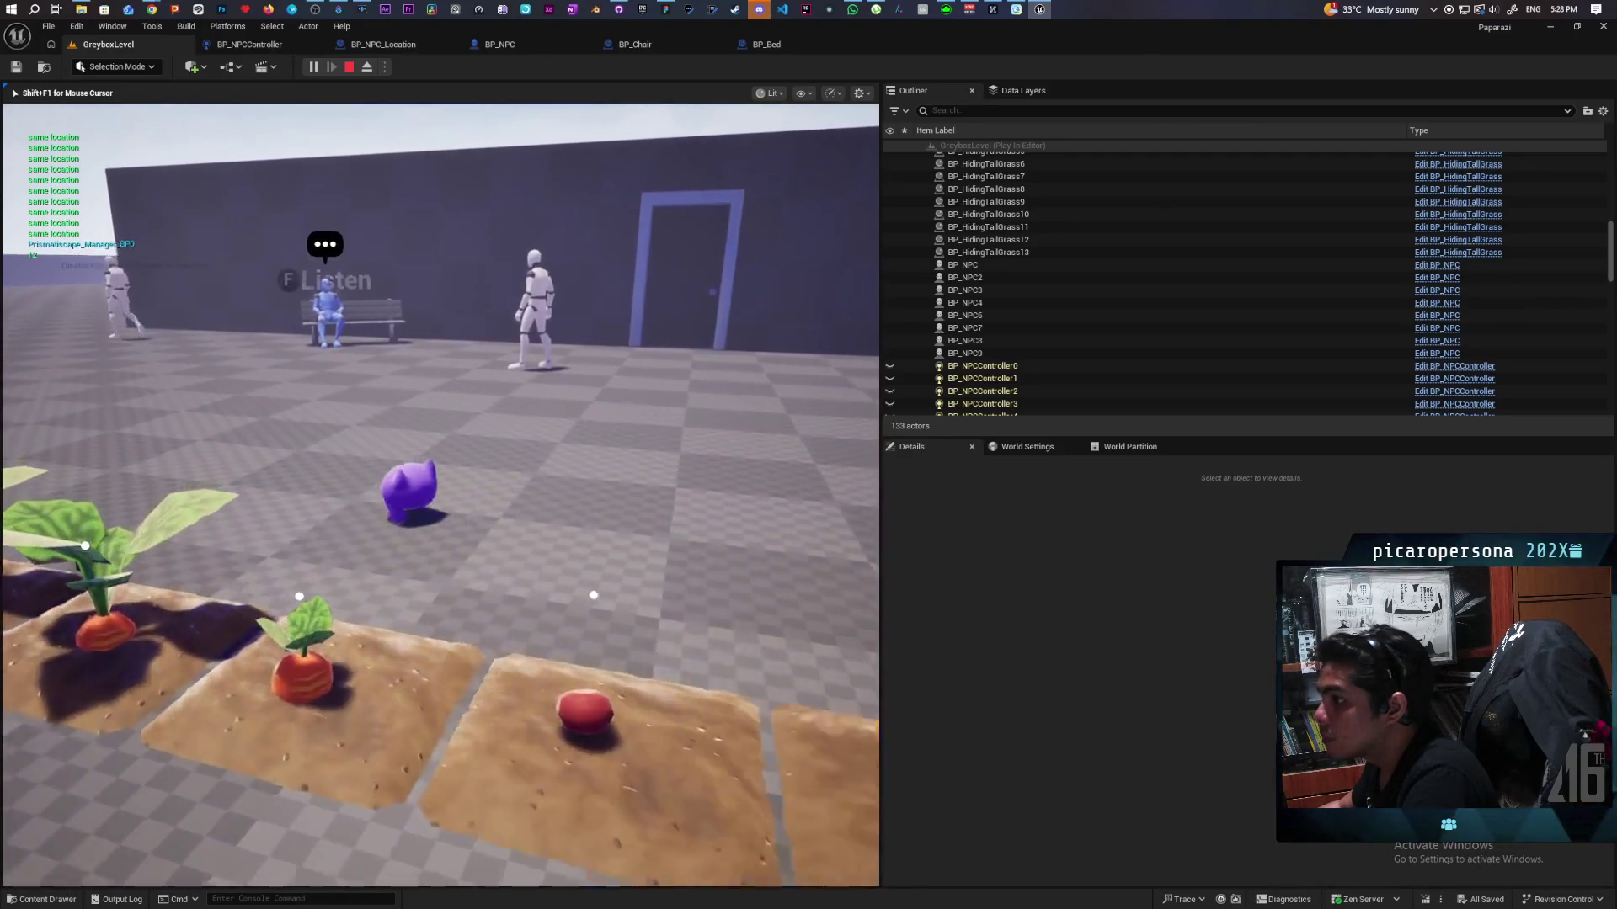
key("w")
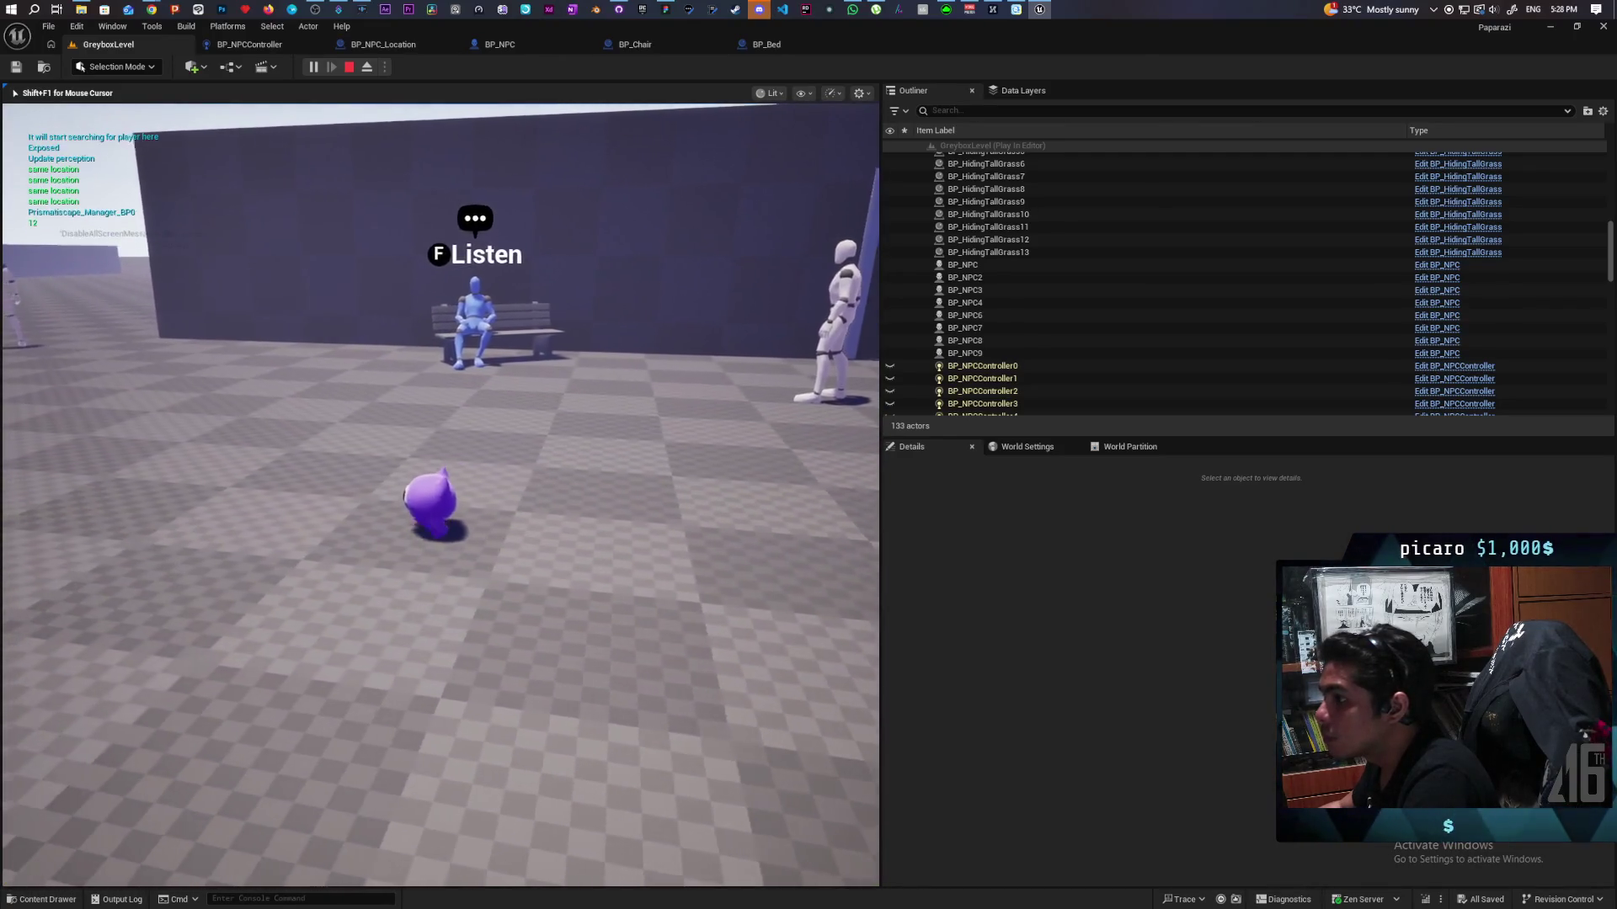
key("a")
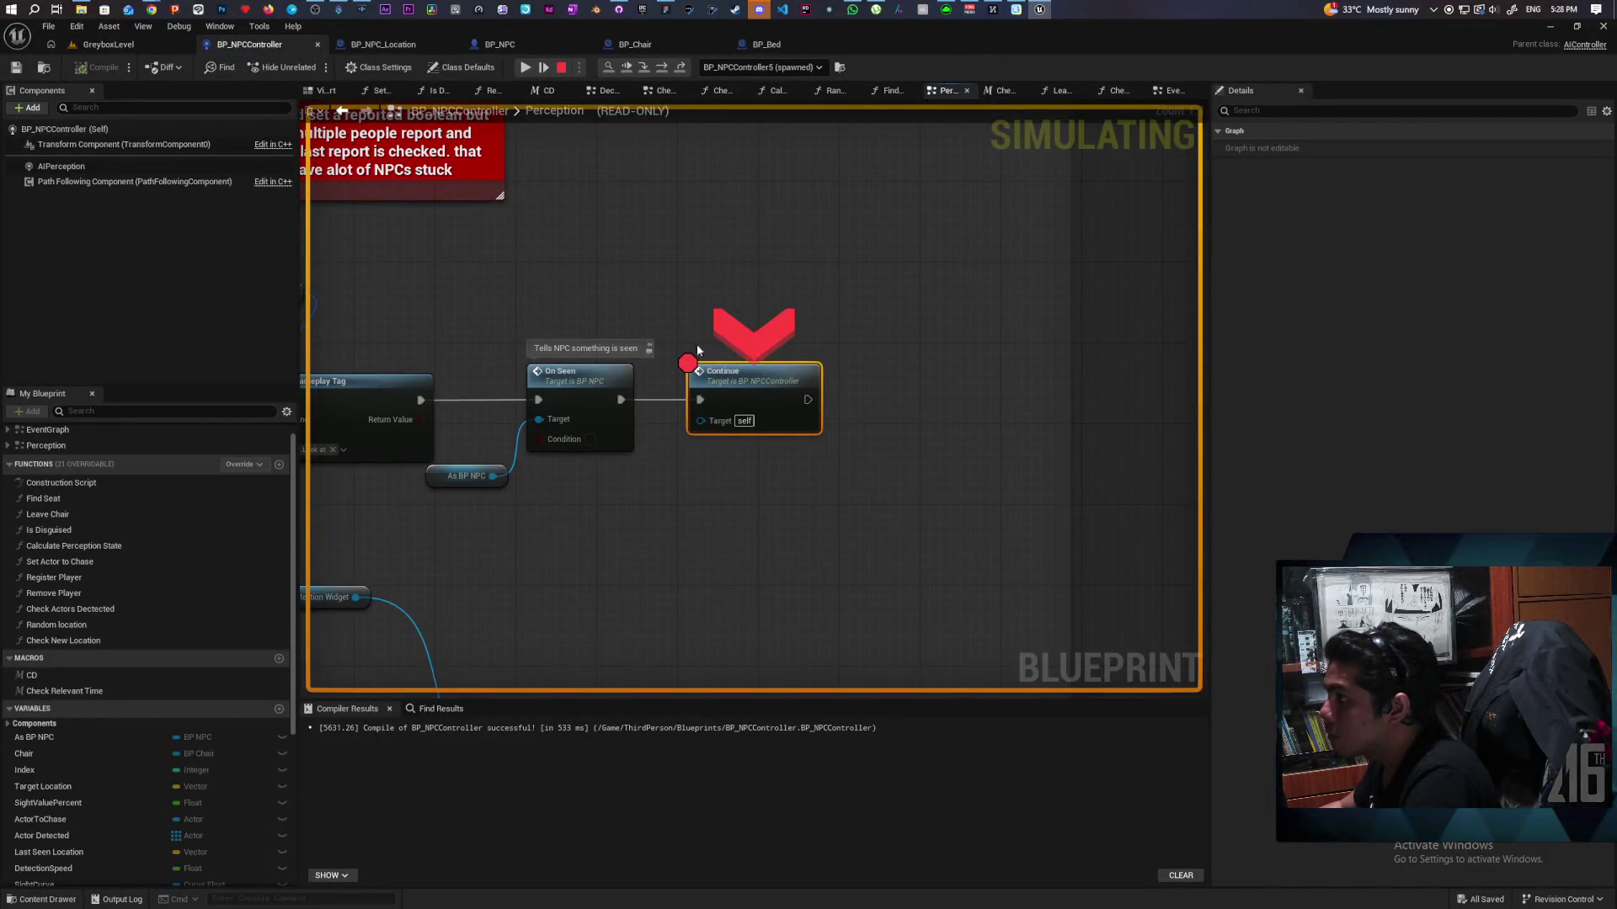
Step: Resume from the Continue breakpoint, end the playtest, and go back to the GreyboxLevel editor via BP_NPCController
left_click(630, 67)
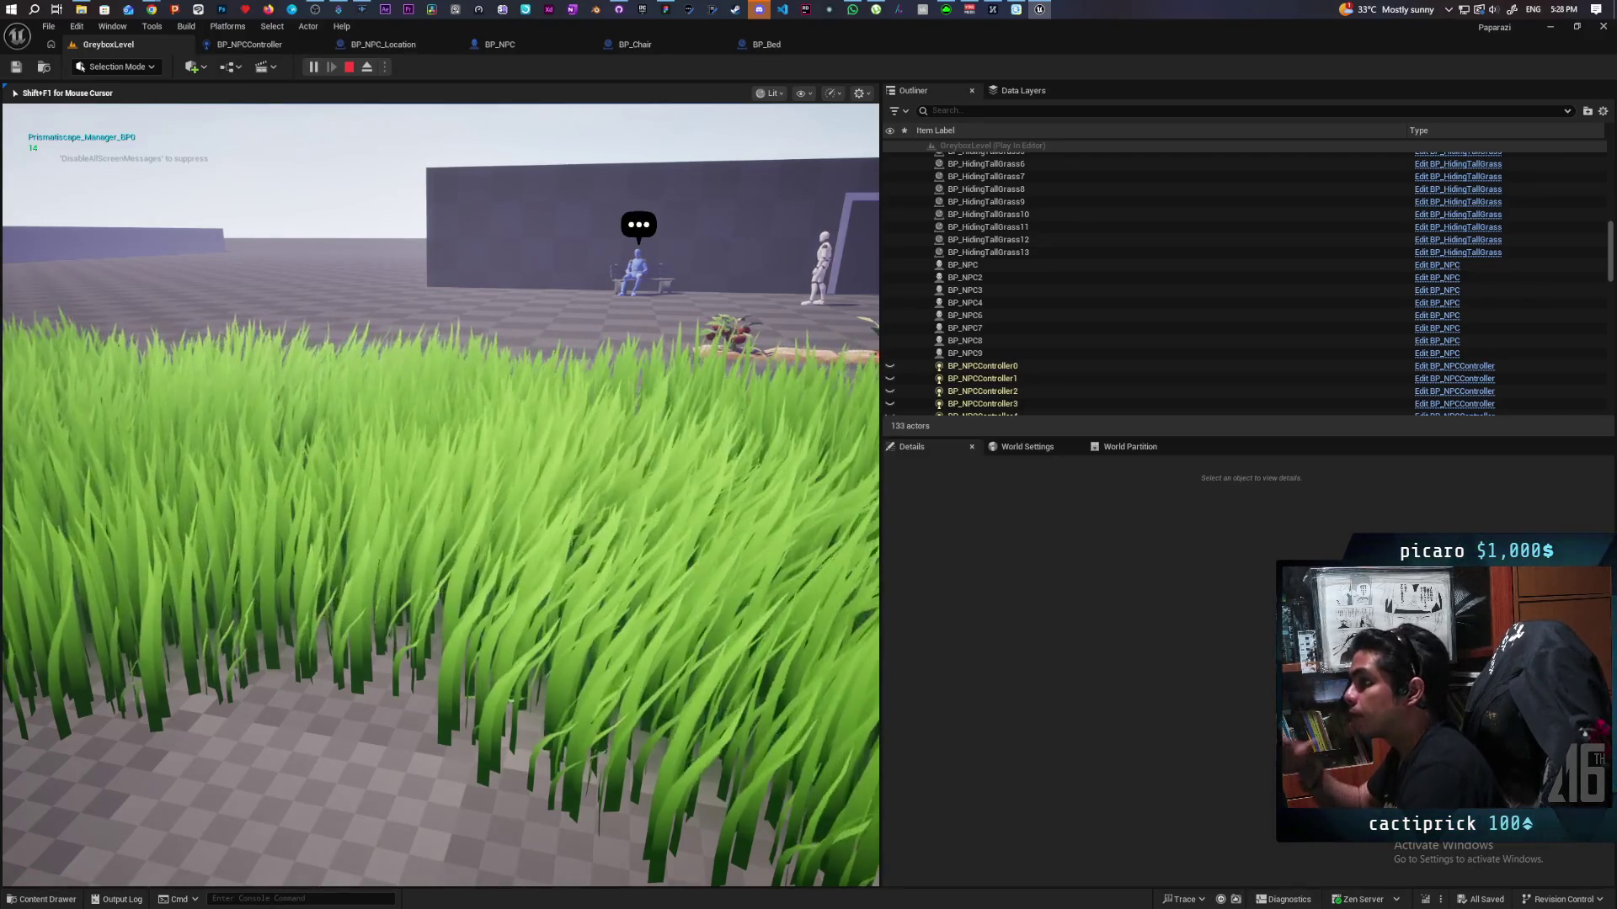
key("Escape")
left_click(250, 45)
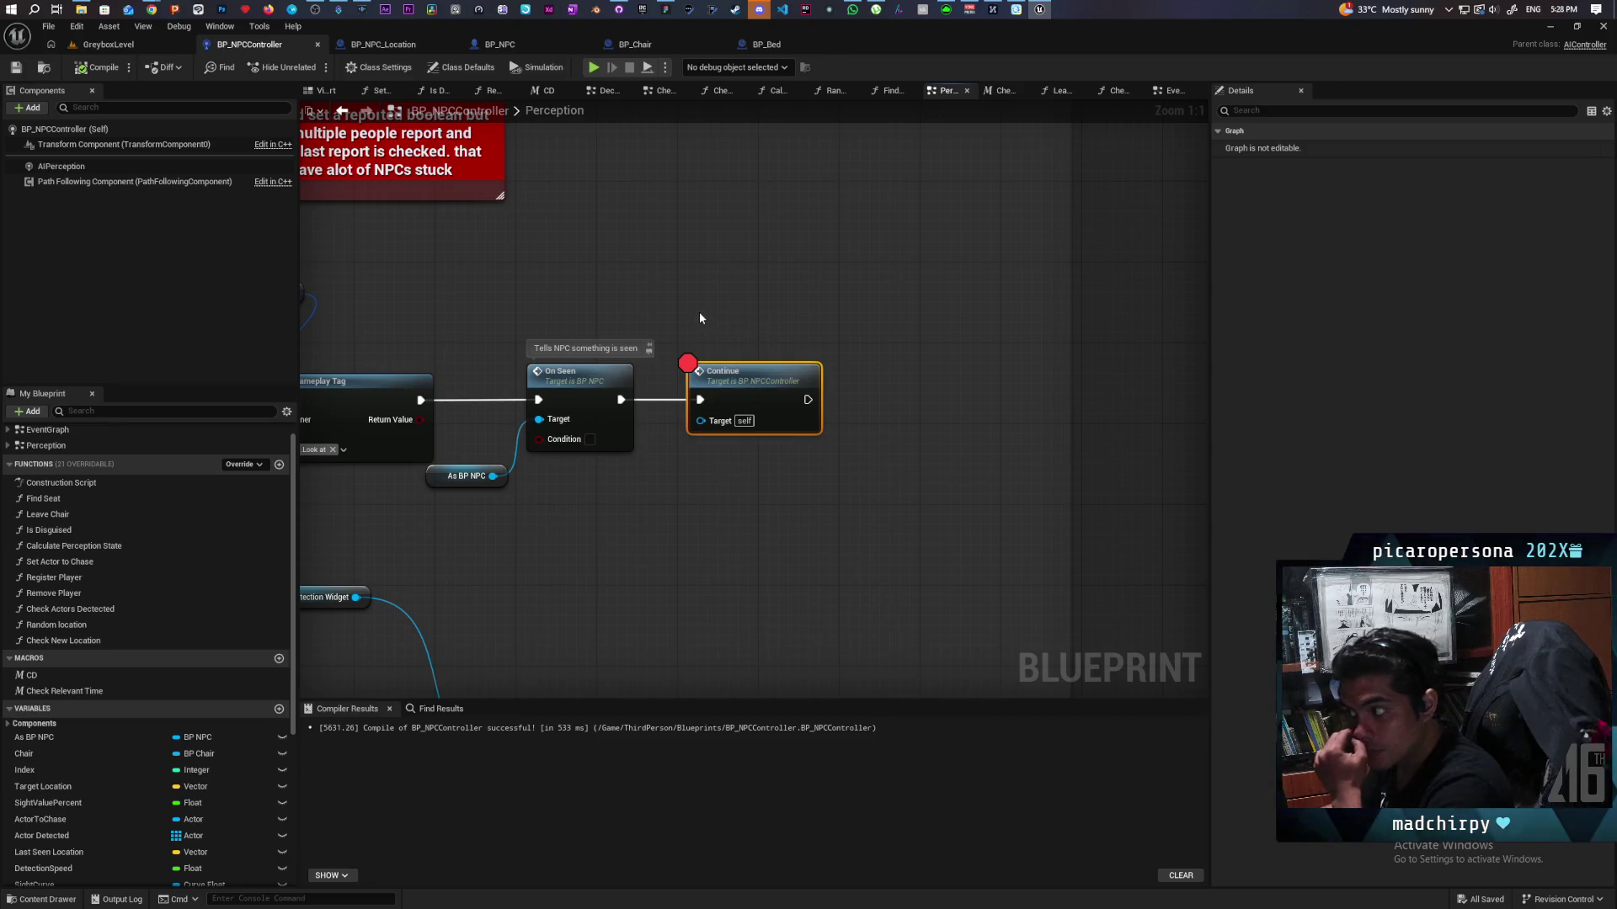
left_click(135, 45)
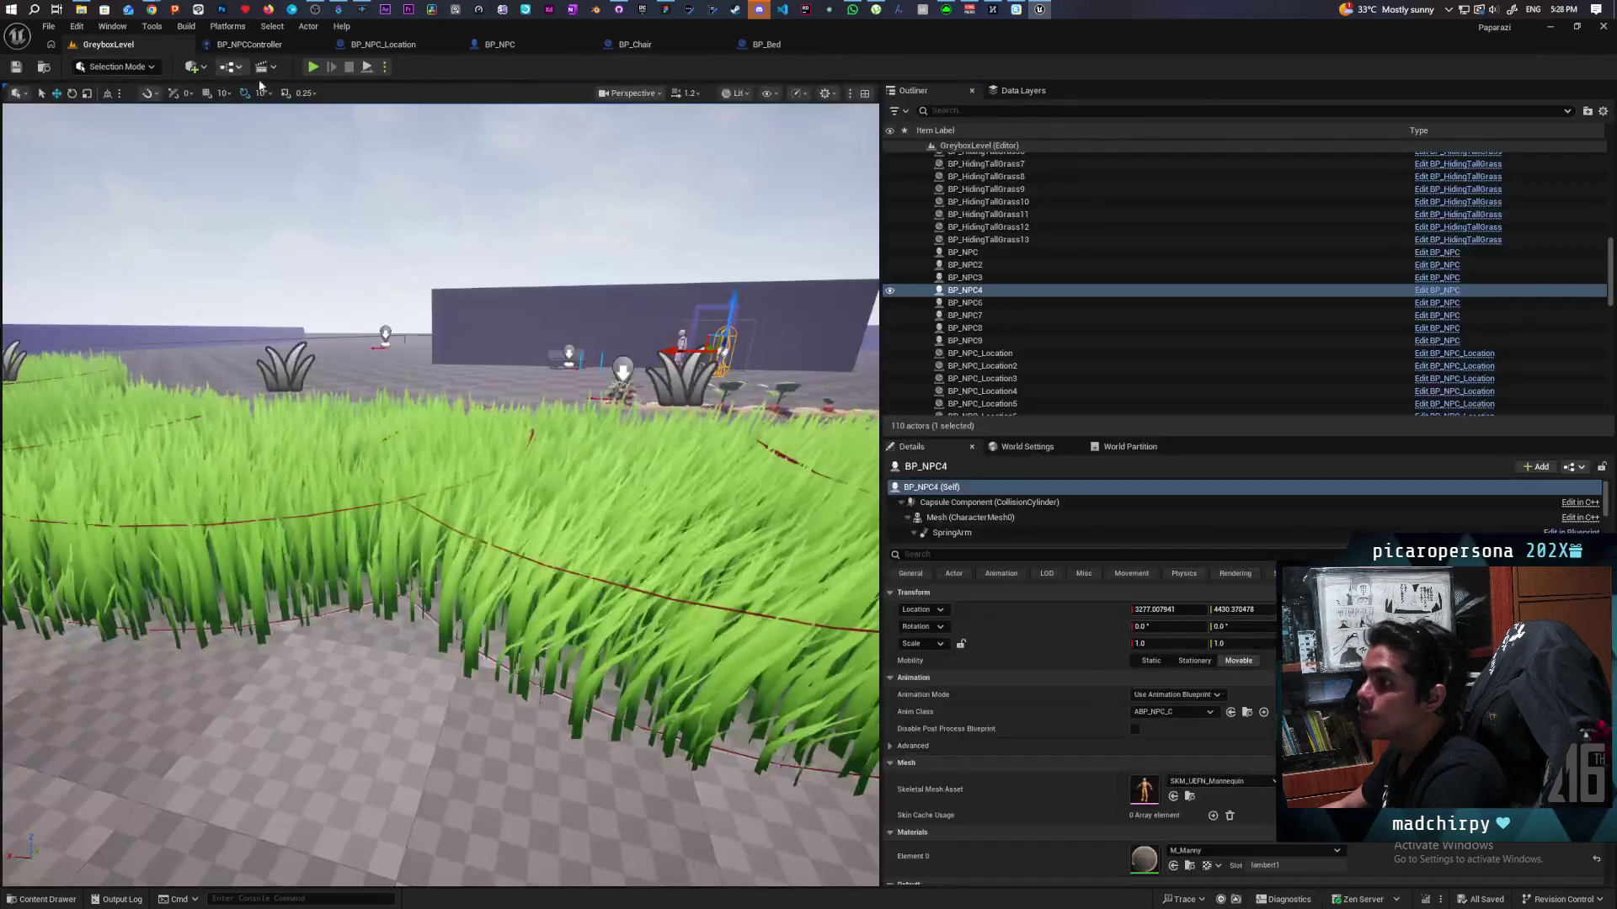
Step: Play again, walking the creature past the blue pillars and through the grass to the bench NPC, then backing away
left_click(313, 67)
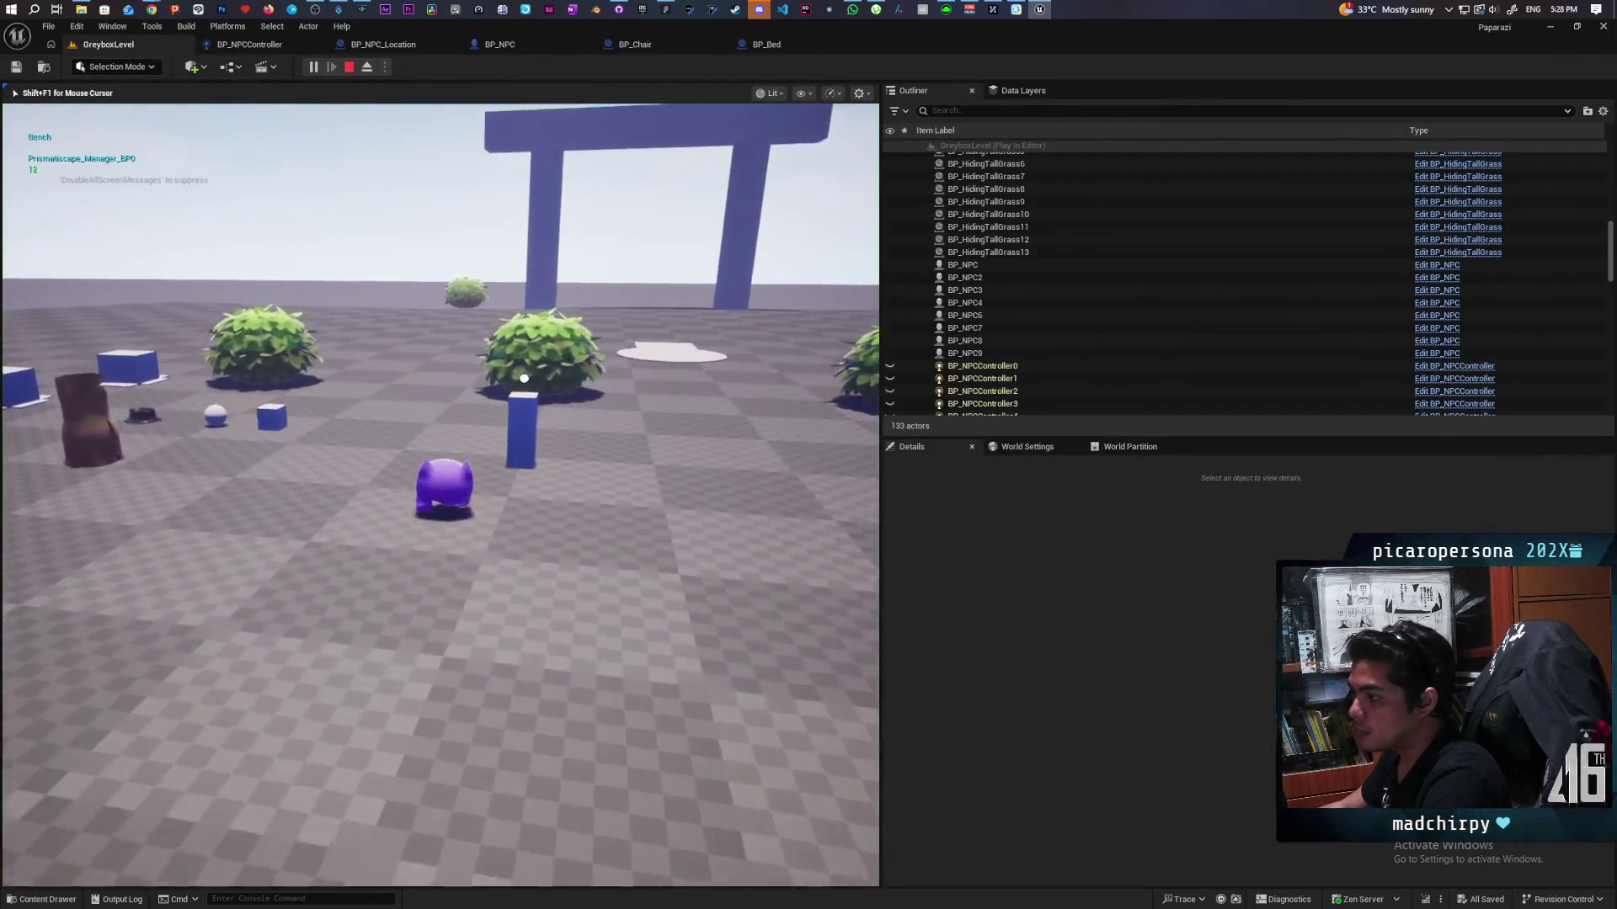
key("w")
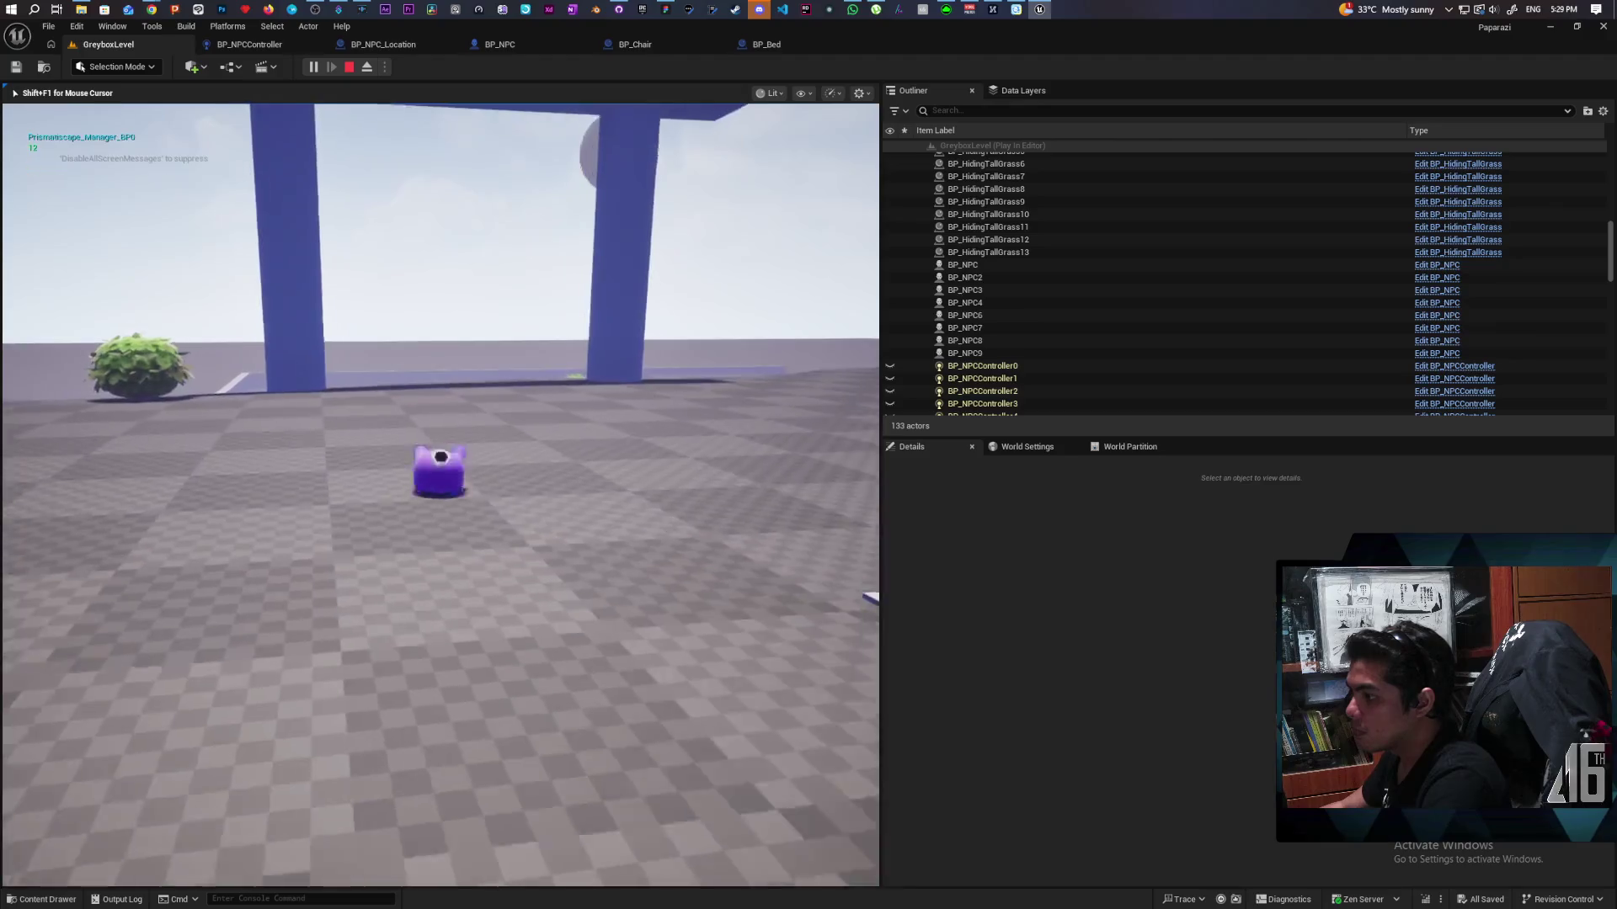
key("w")
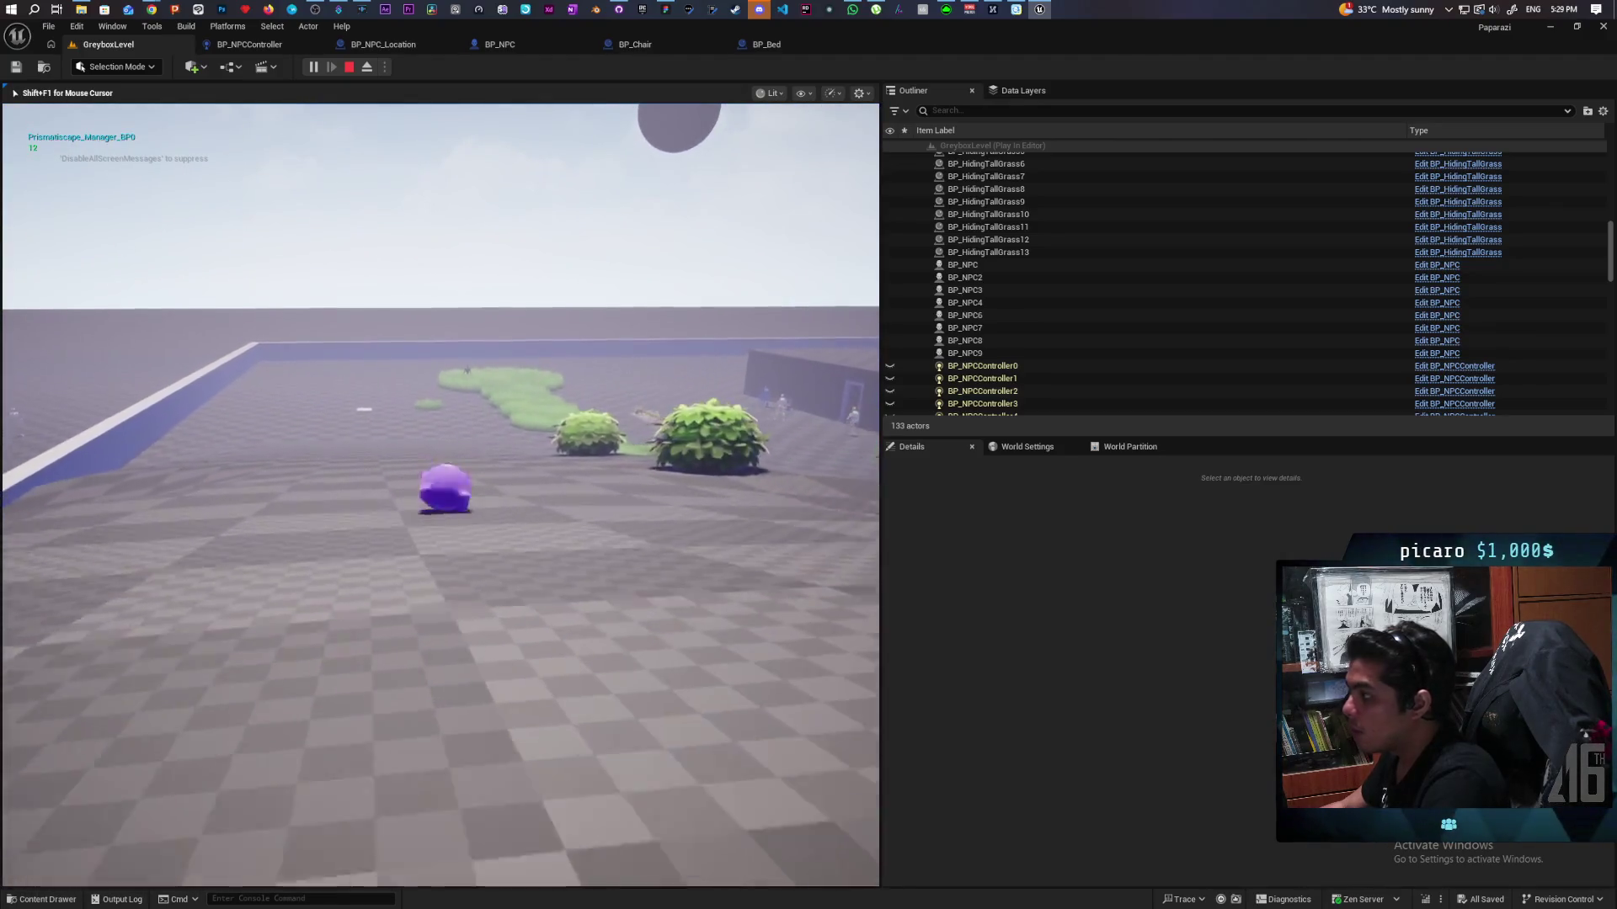
key("w")
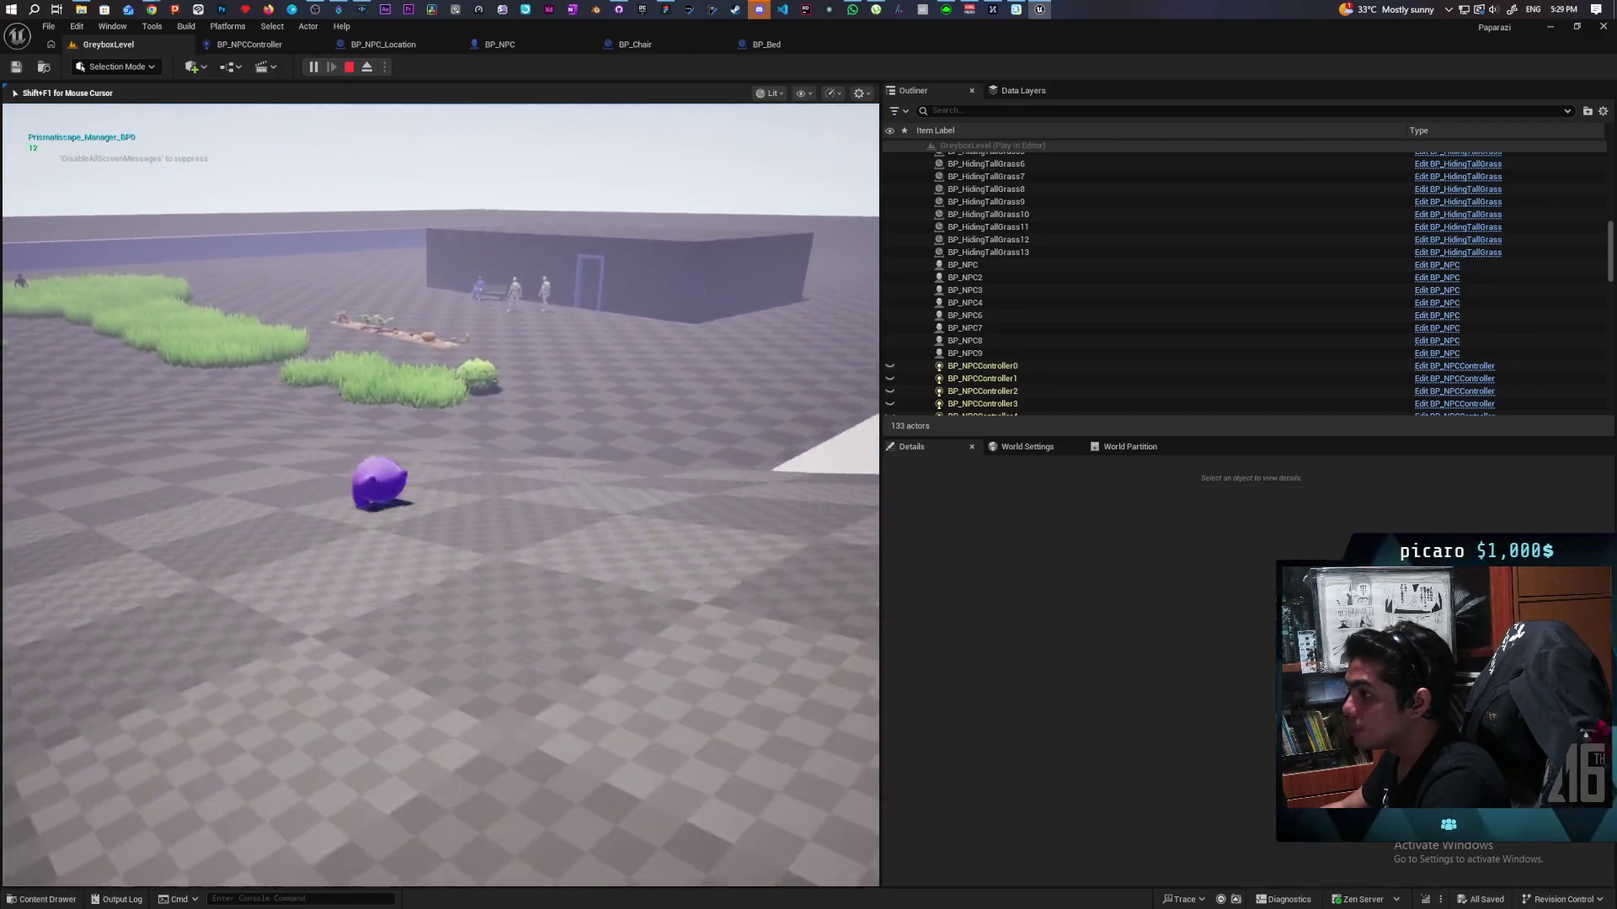
key("w")
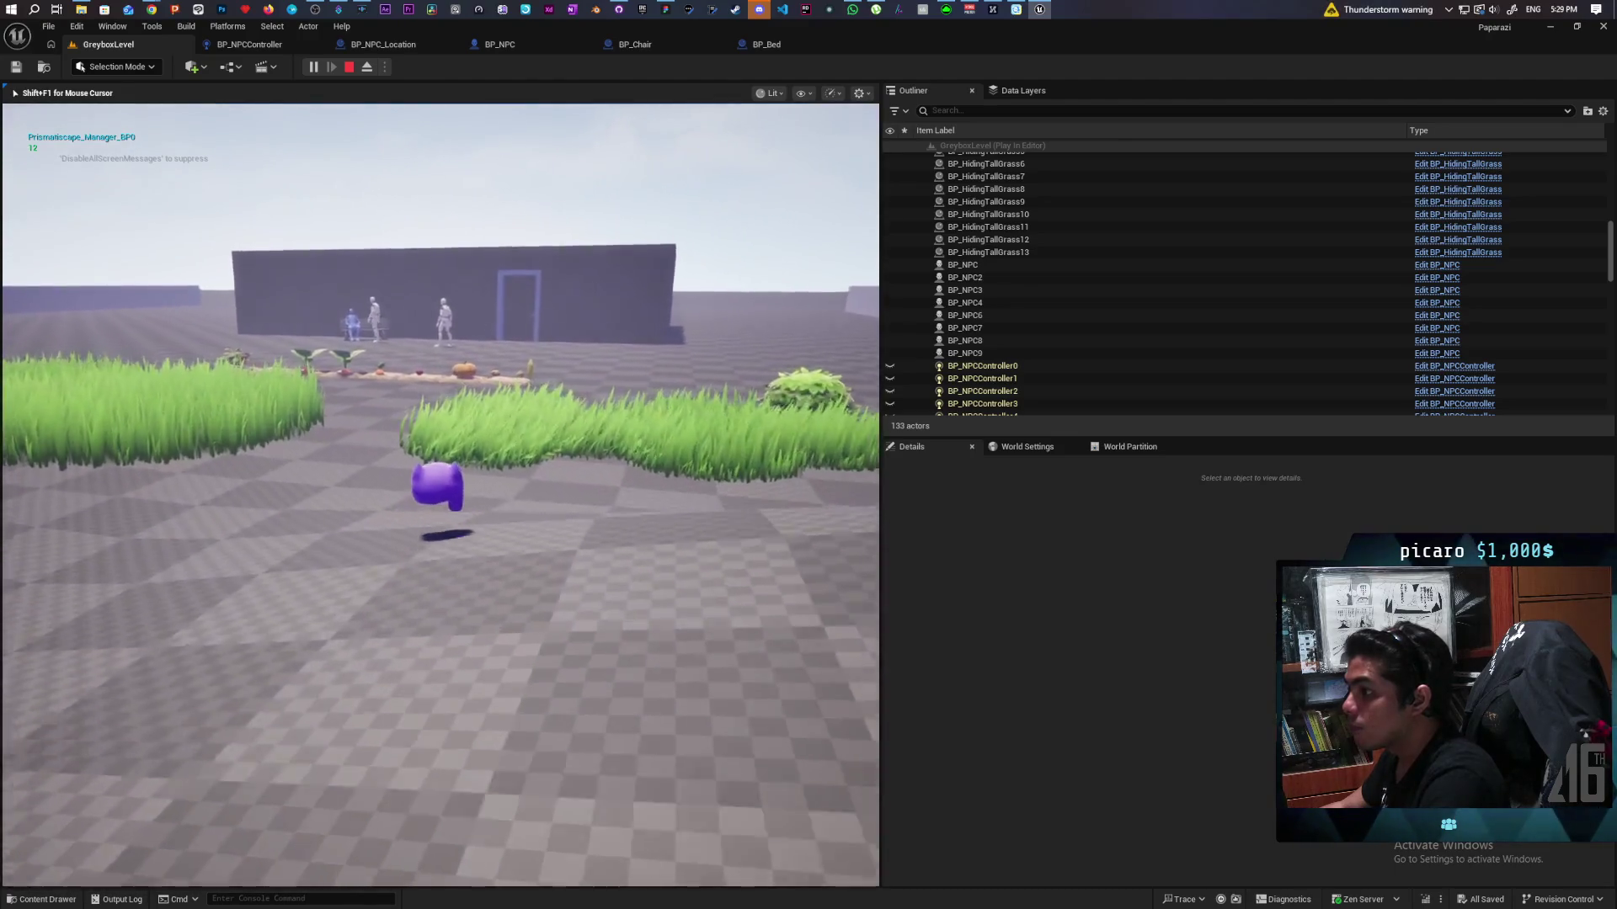
key("w")
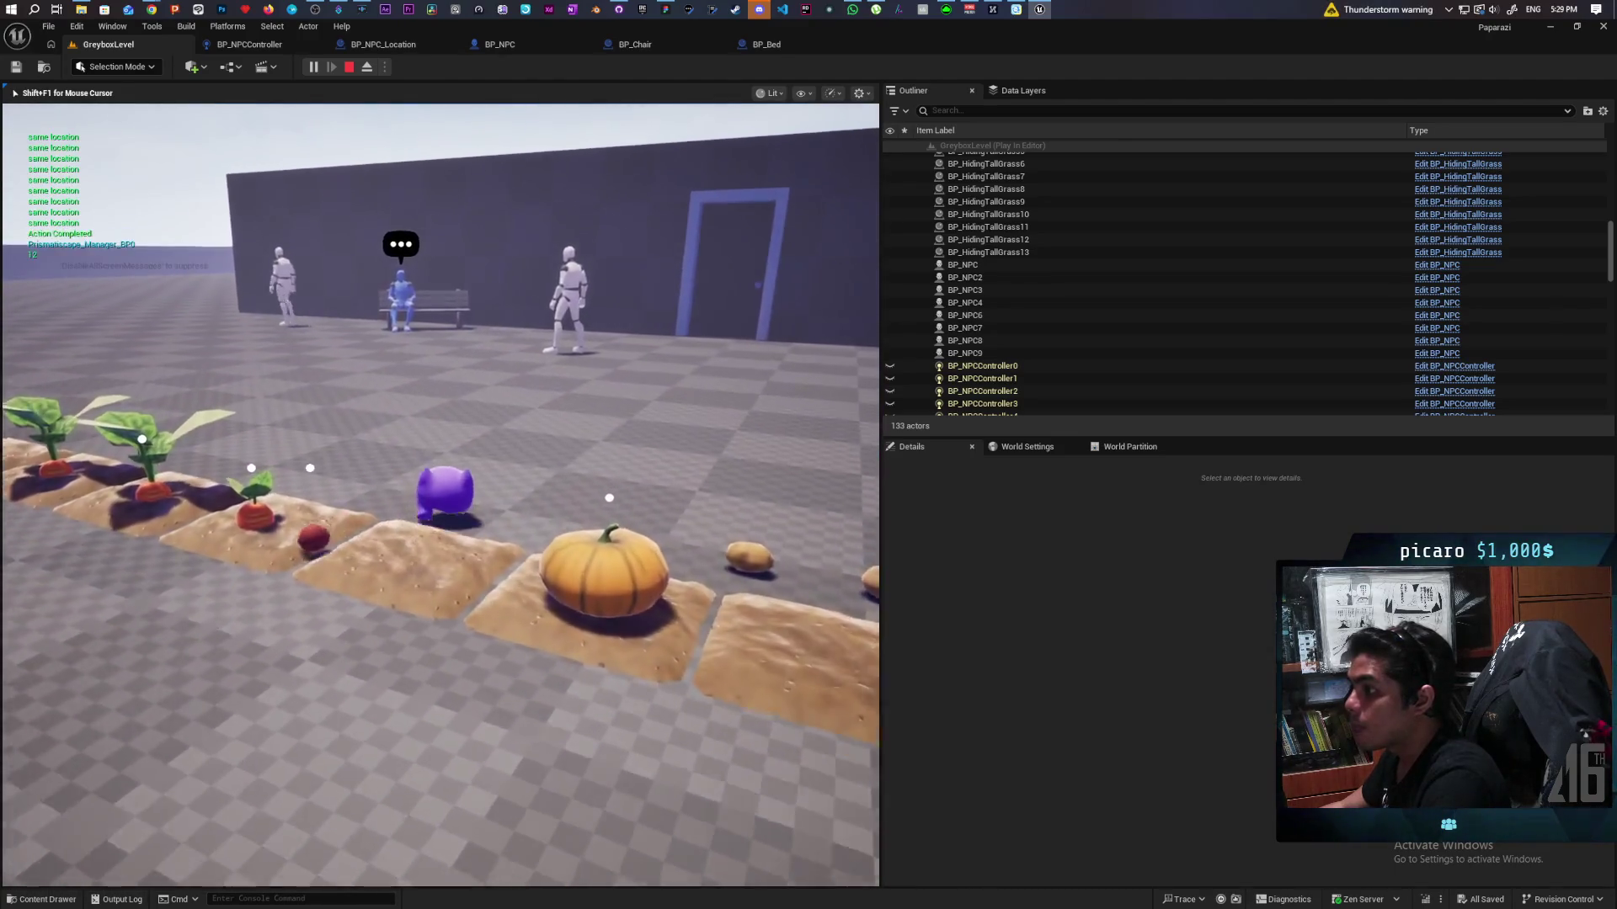
key("w")
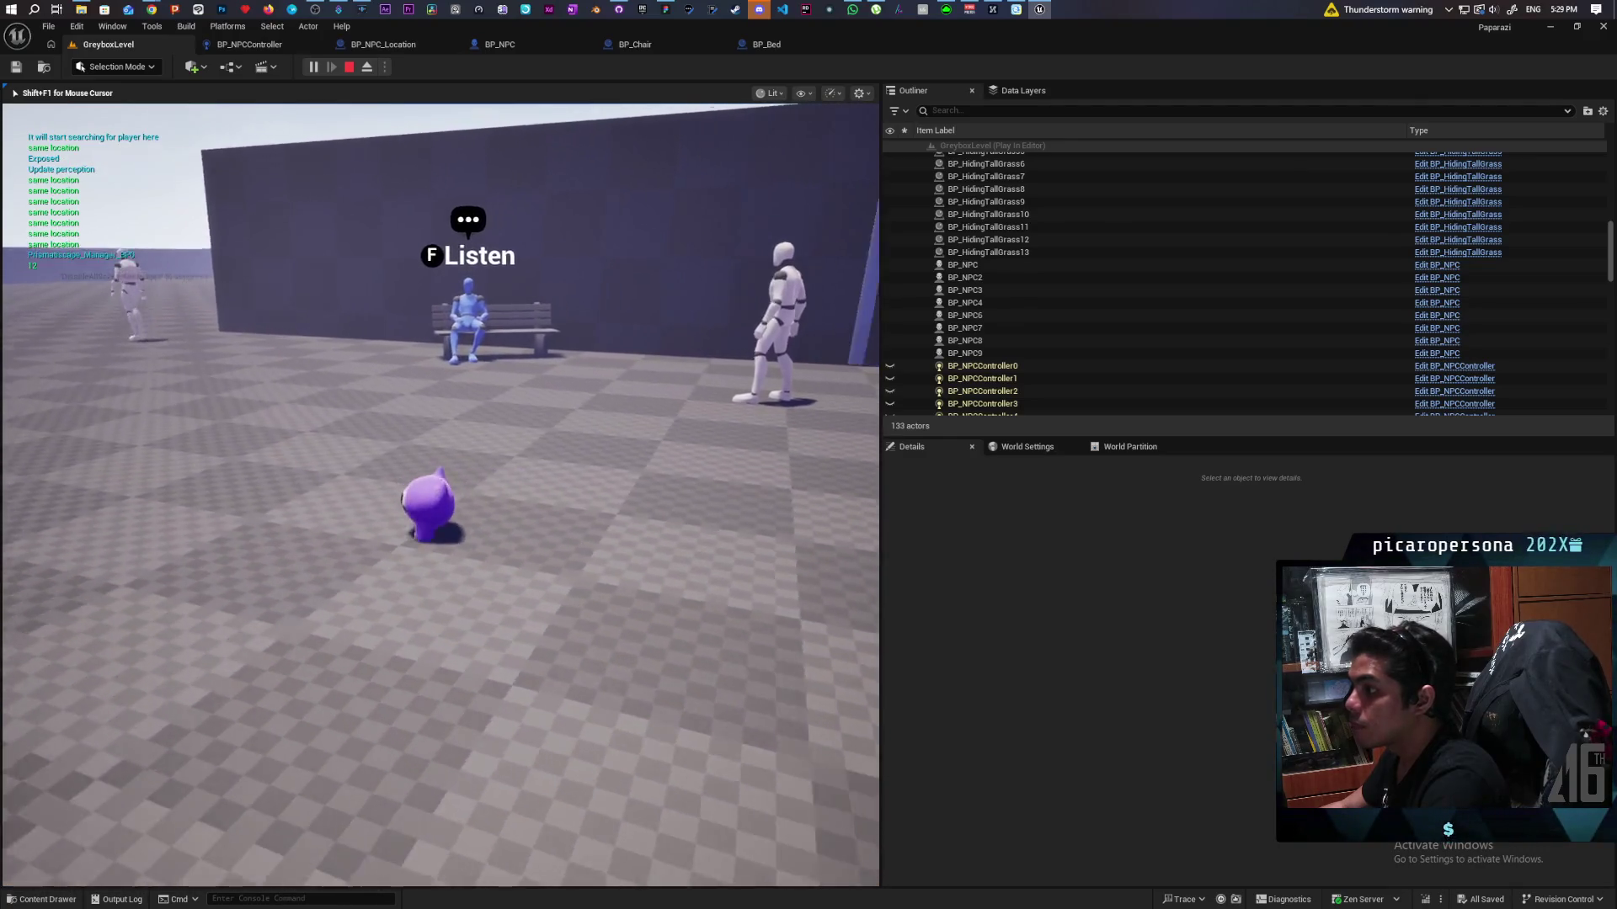
key("w")
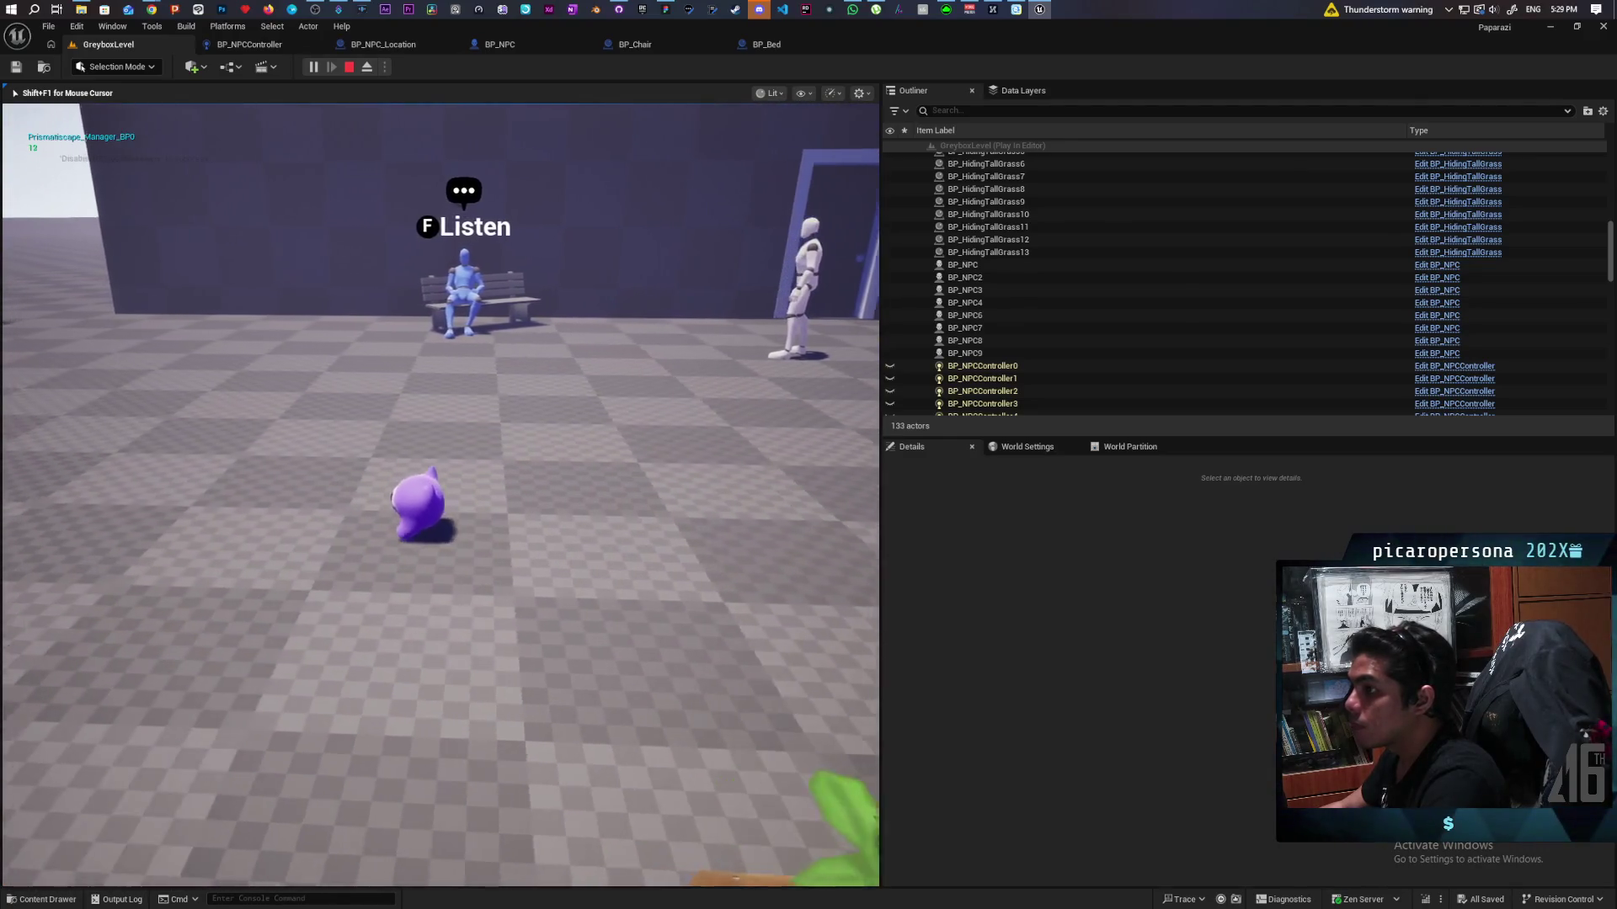
key("s")
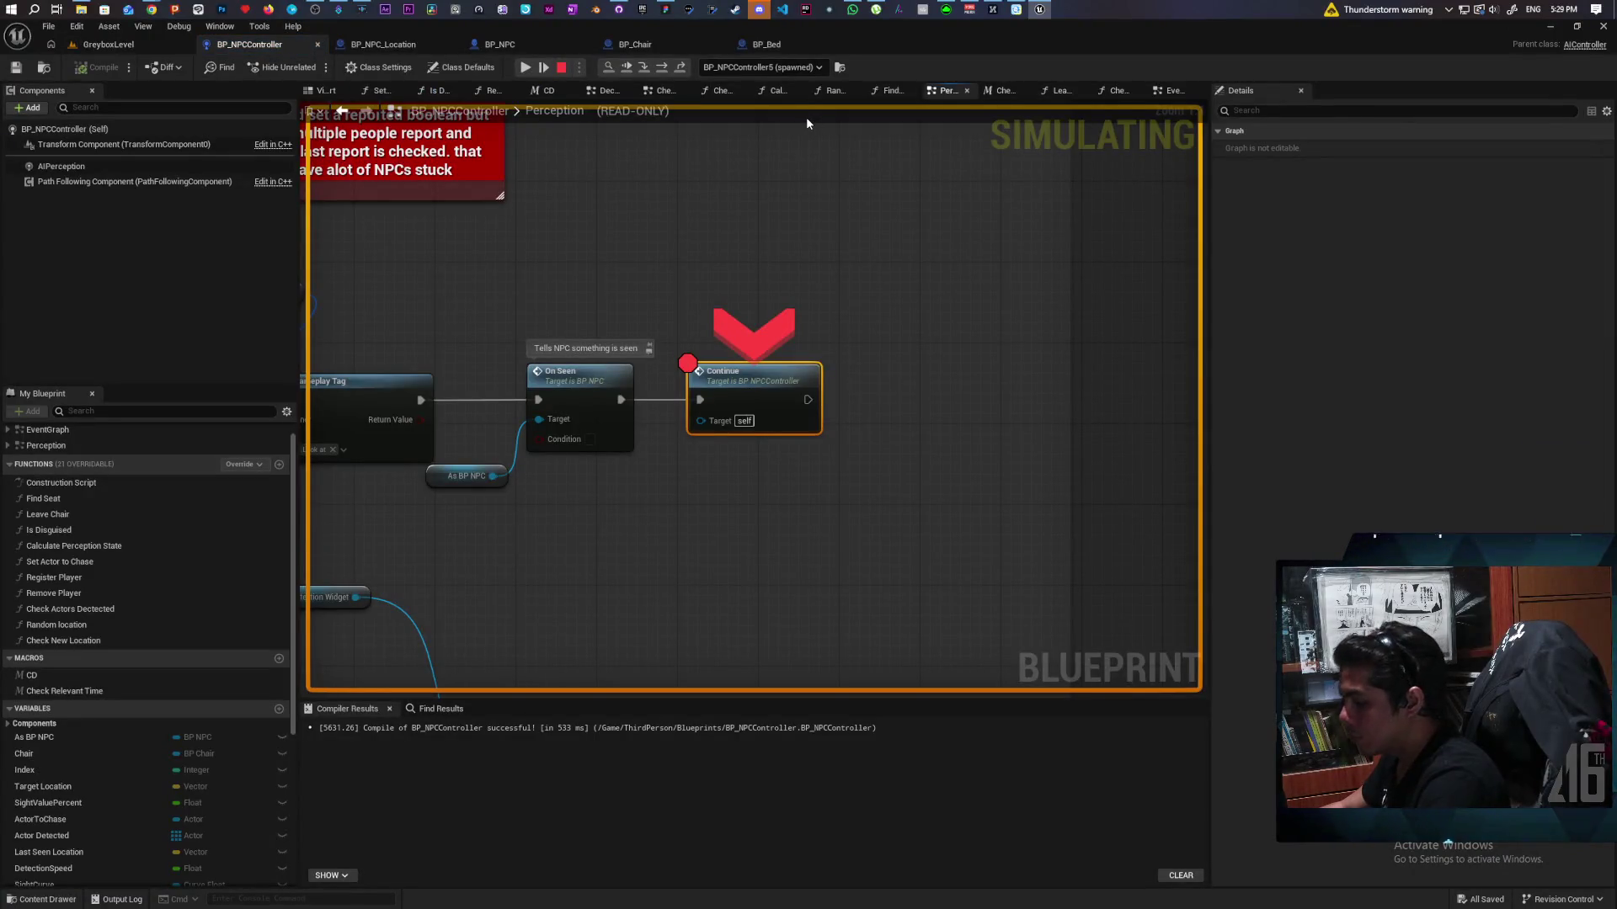
Step: Step Into from Continue through Complete Move To Location and Is Valid to AI MoveTo
key("F11")
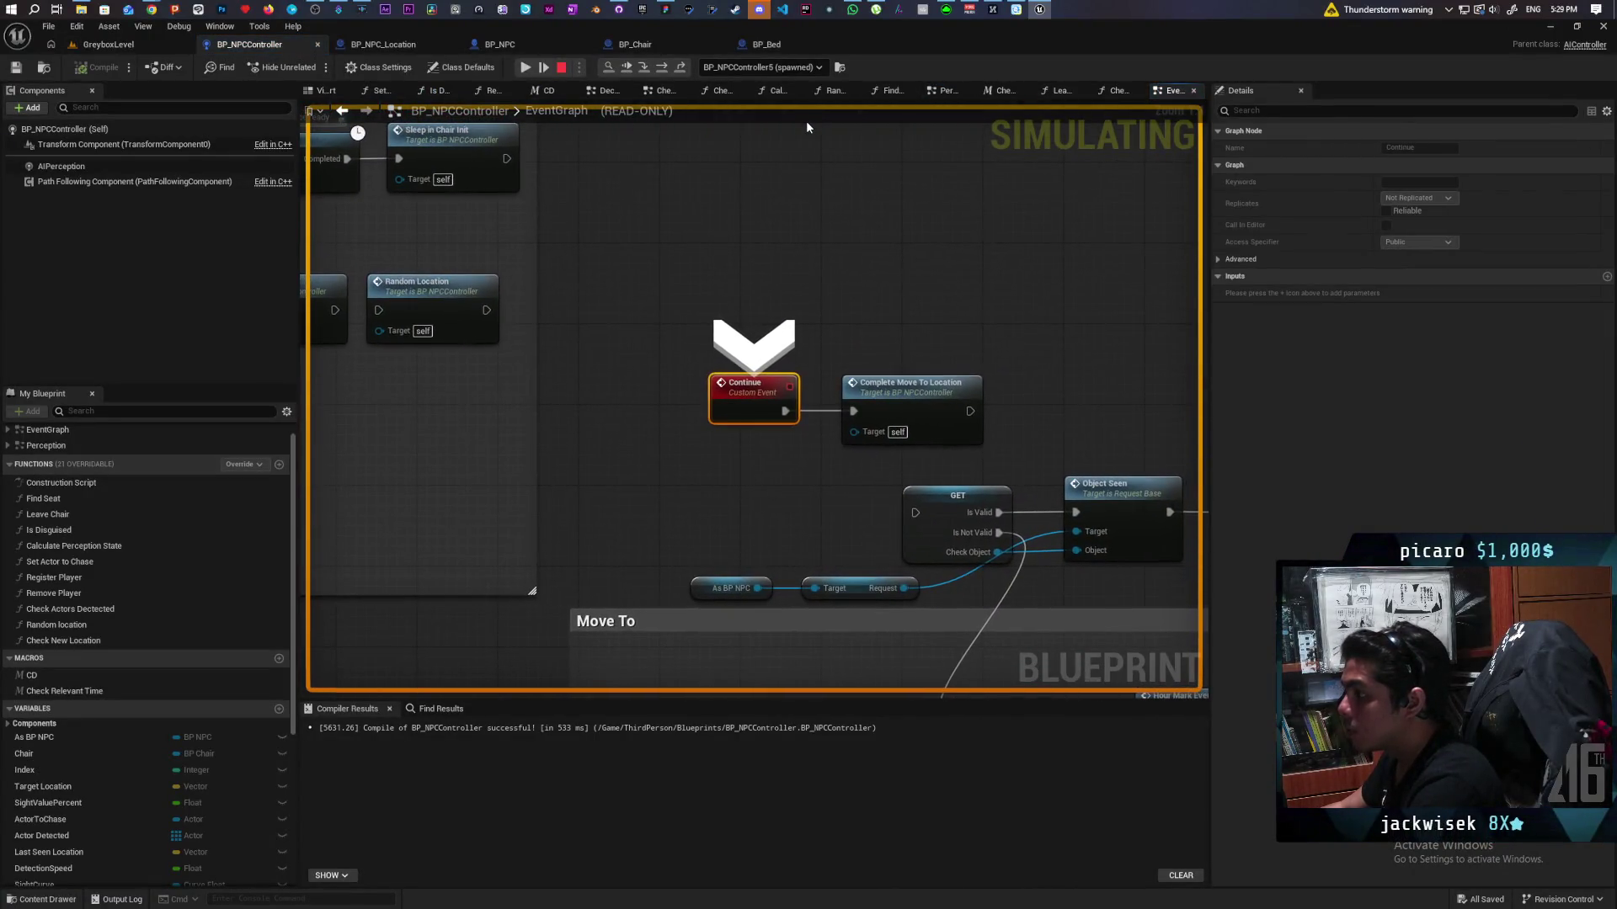
key("F11")
key("F11")
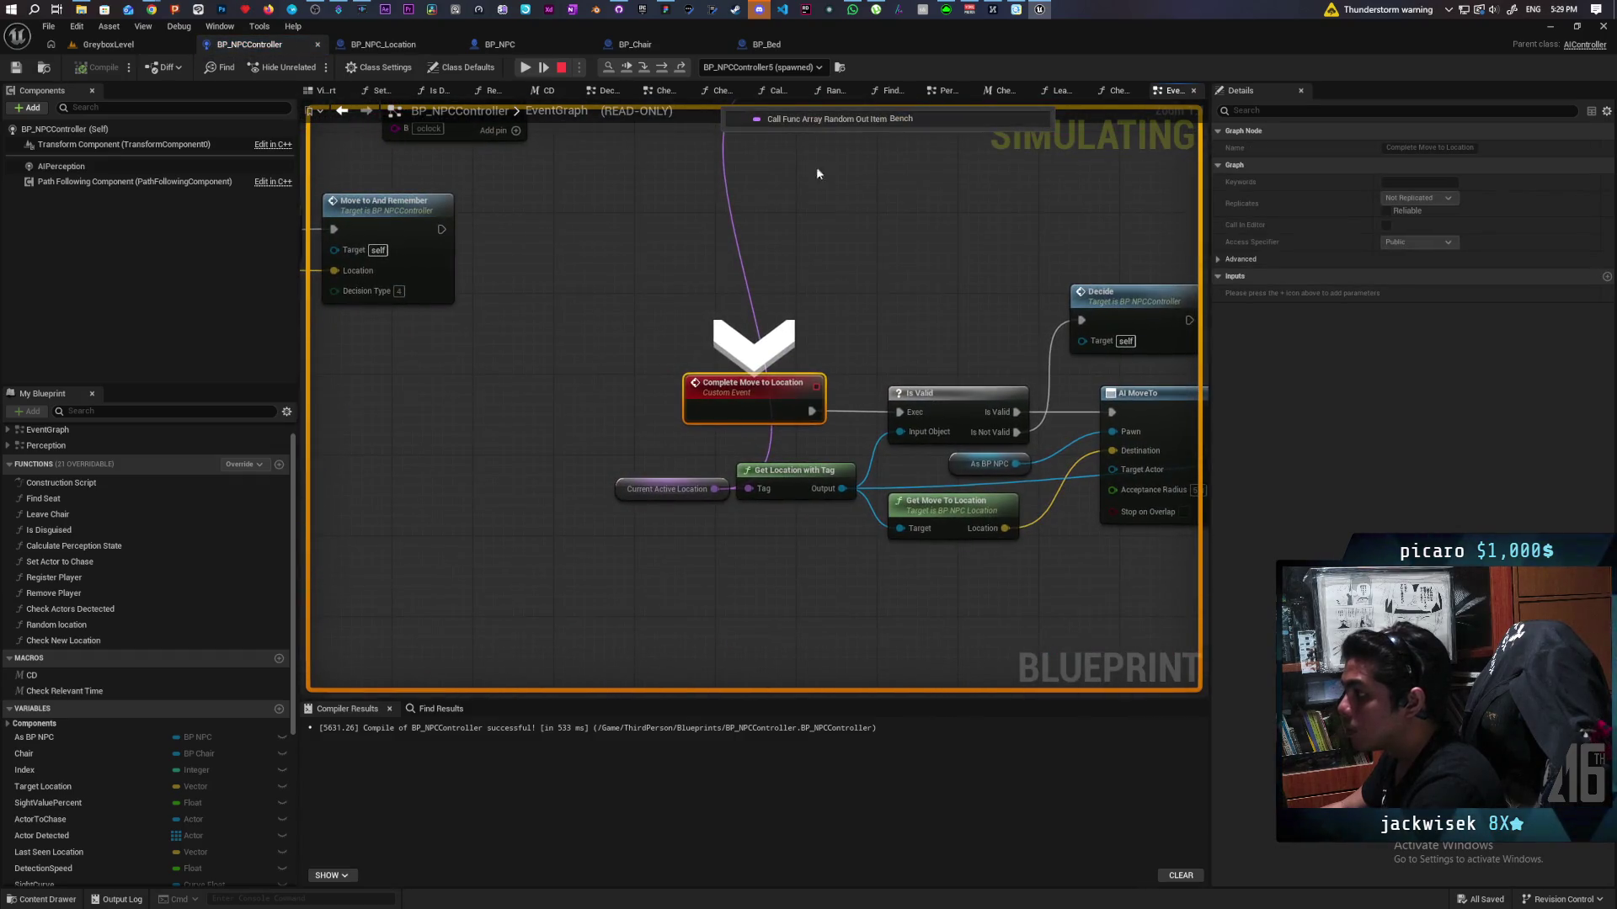
key("F11")
mouse_move(702, 417)
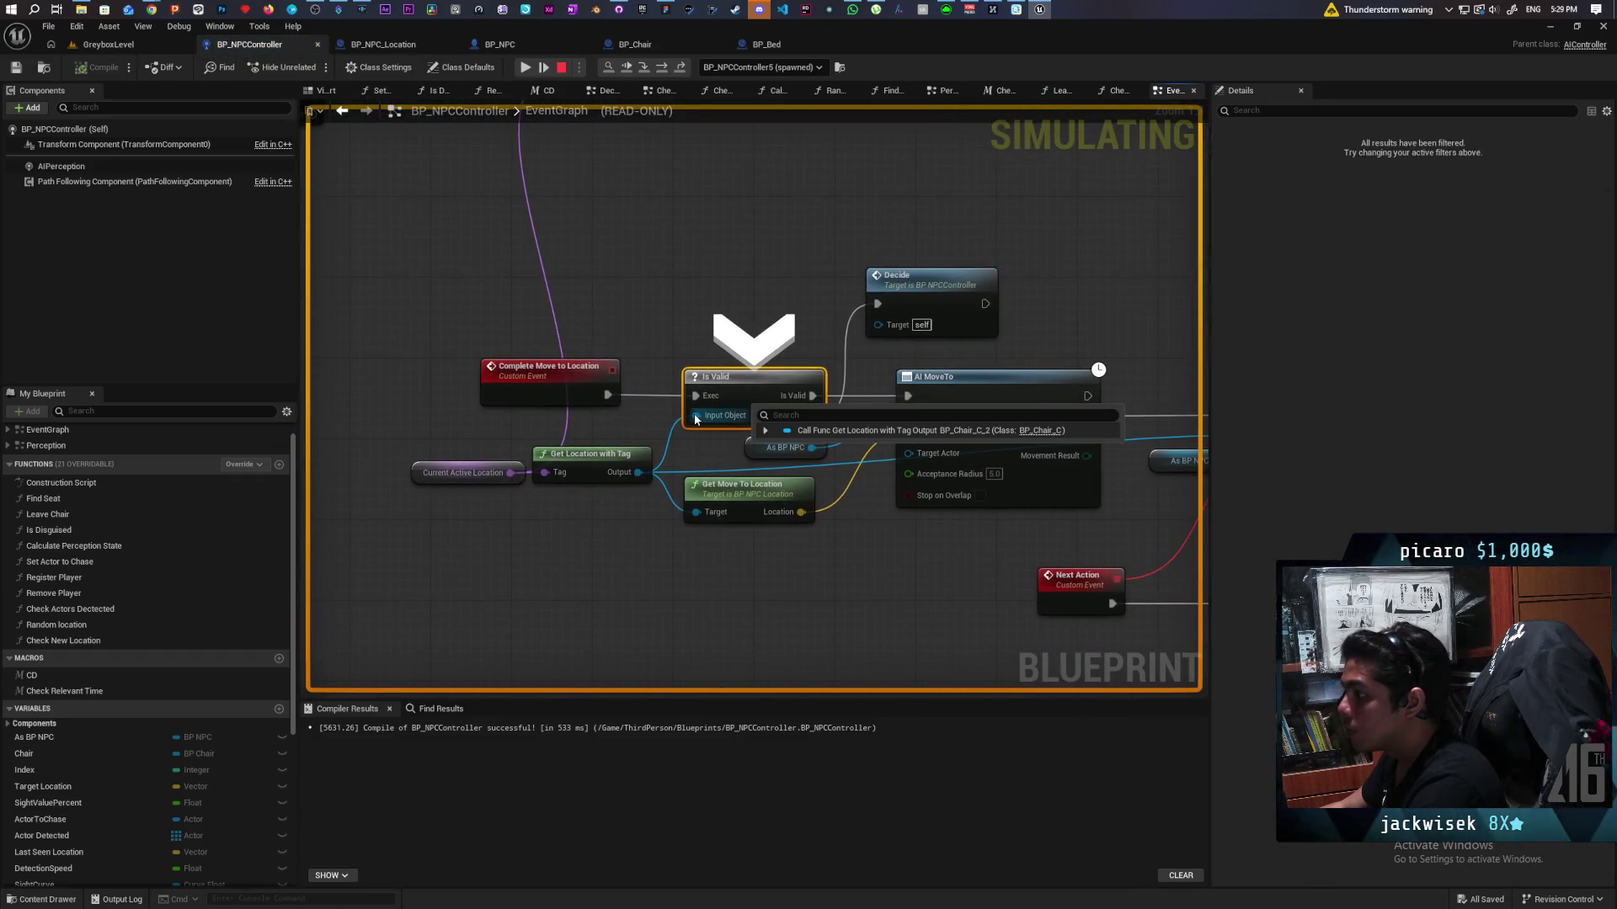
key("F11")
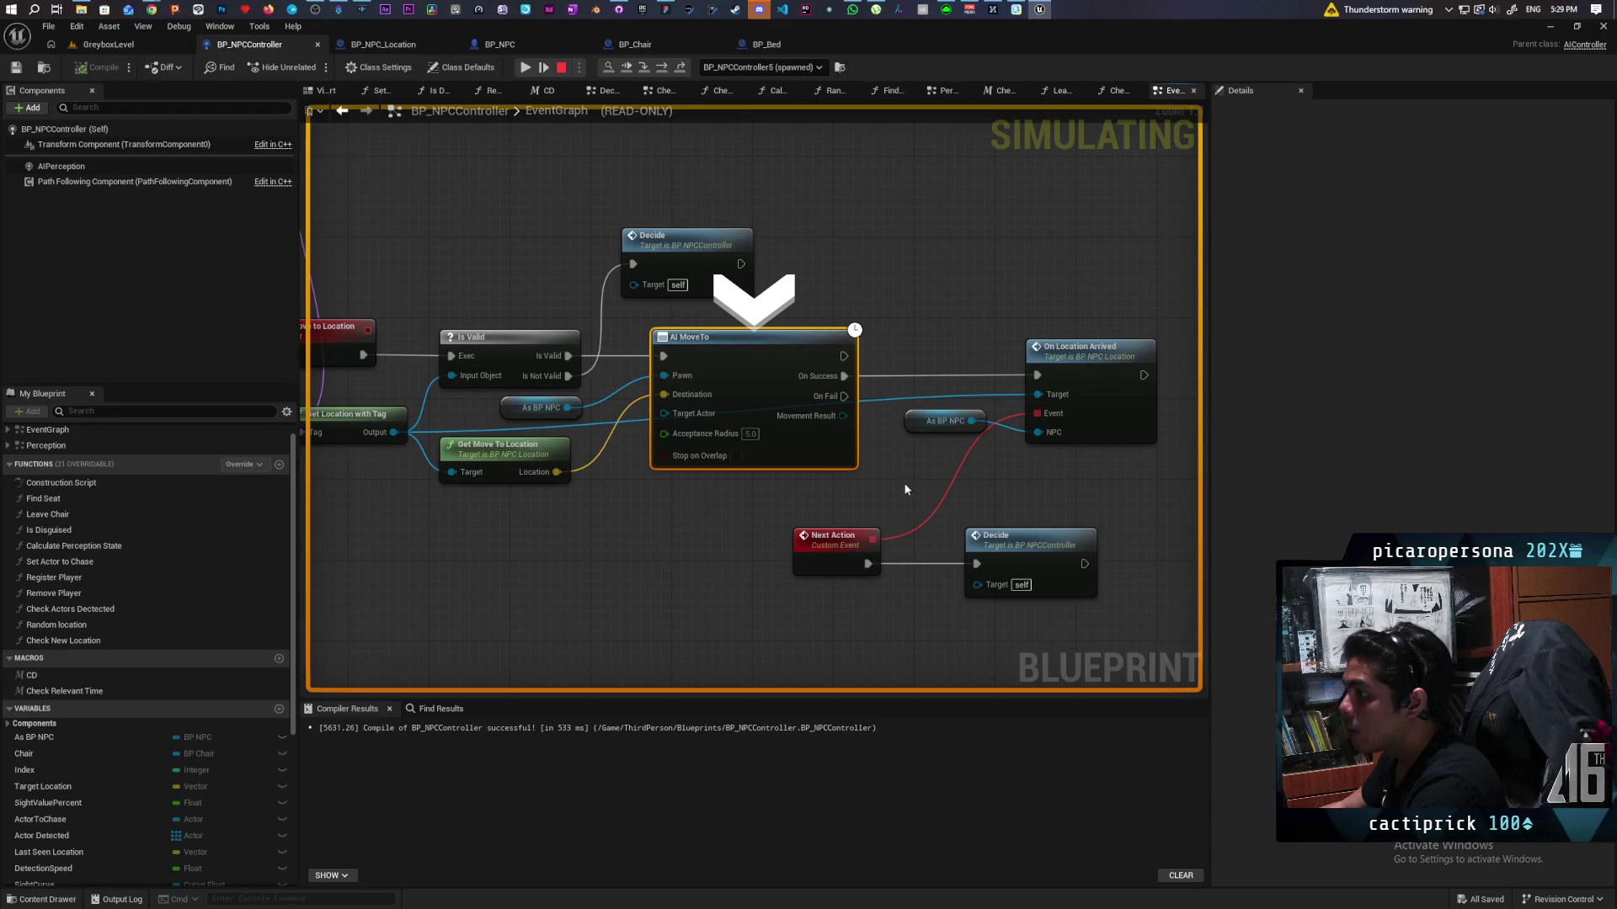
Step: Select the On Location Arrived node, resume execution, and stop the simulation
left_click(1092, 371)
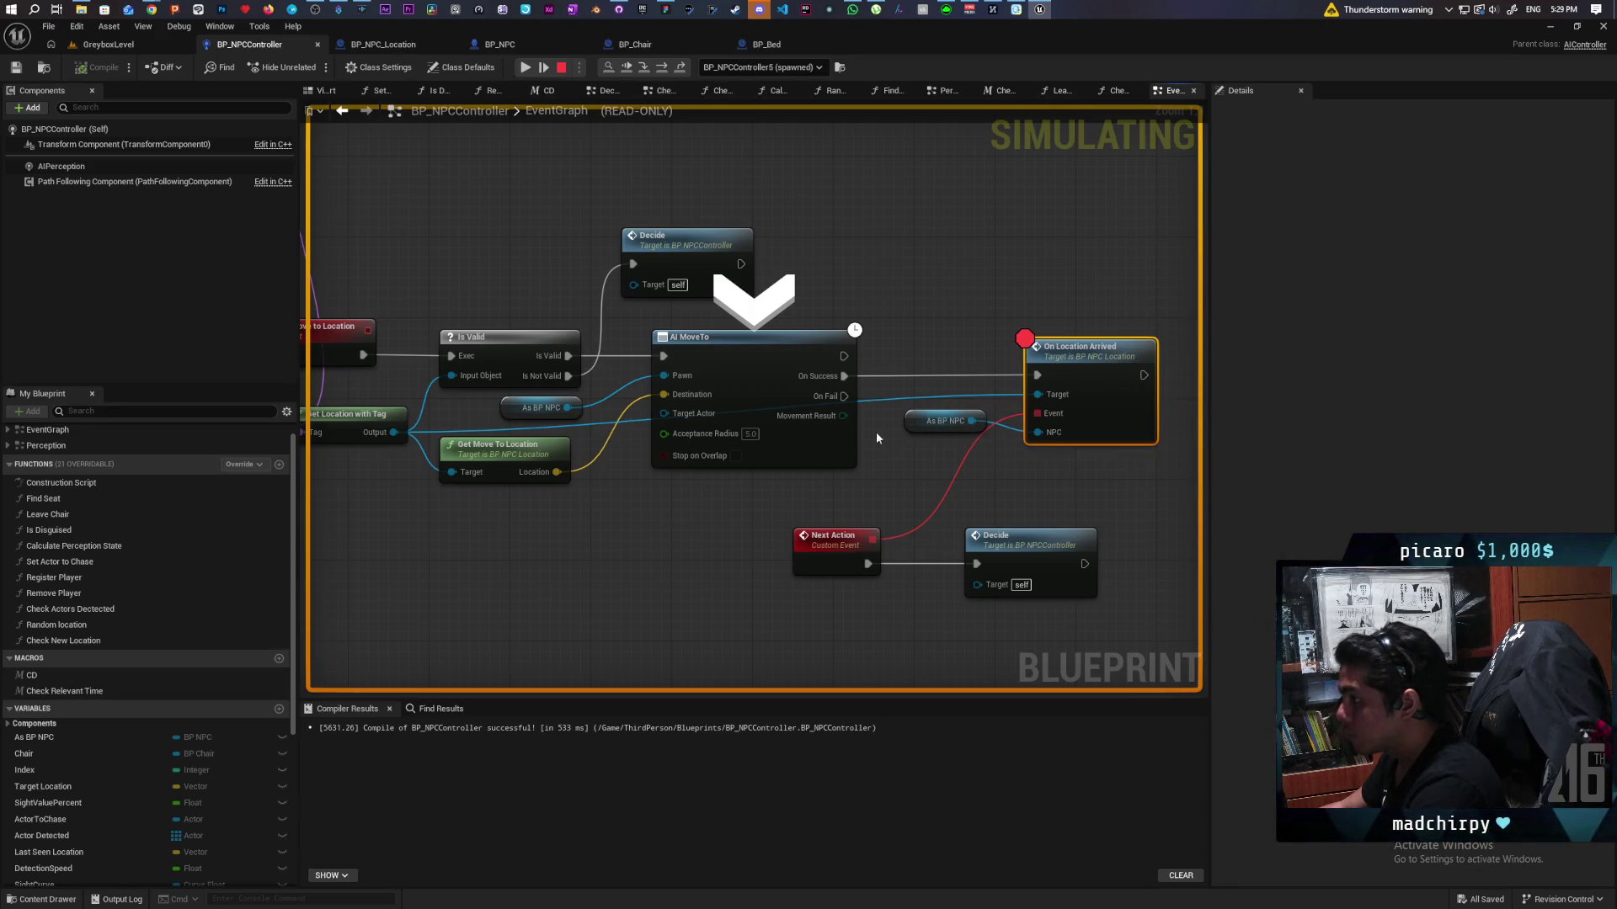
key("Pause")
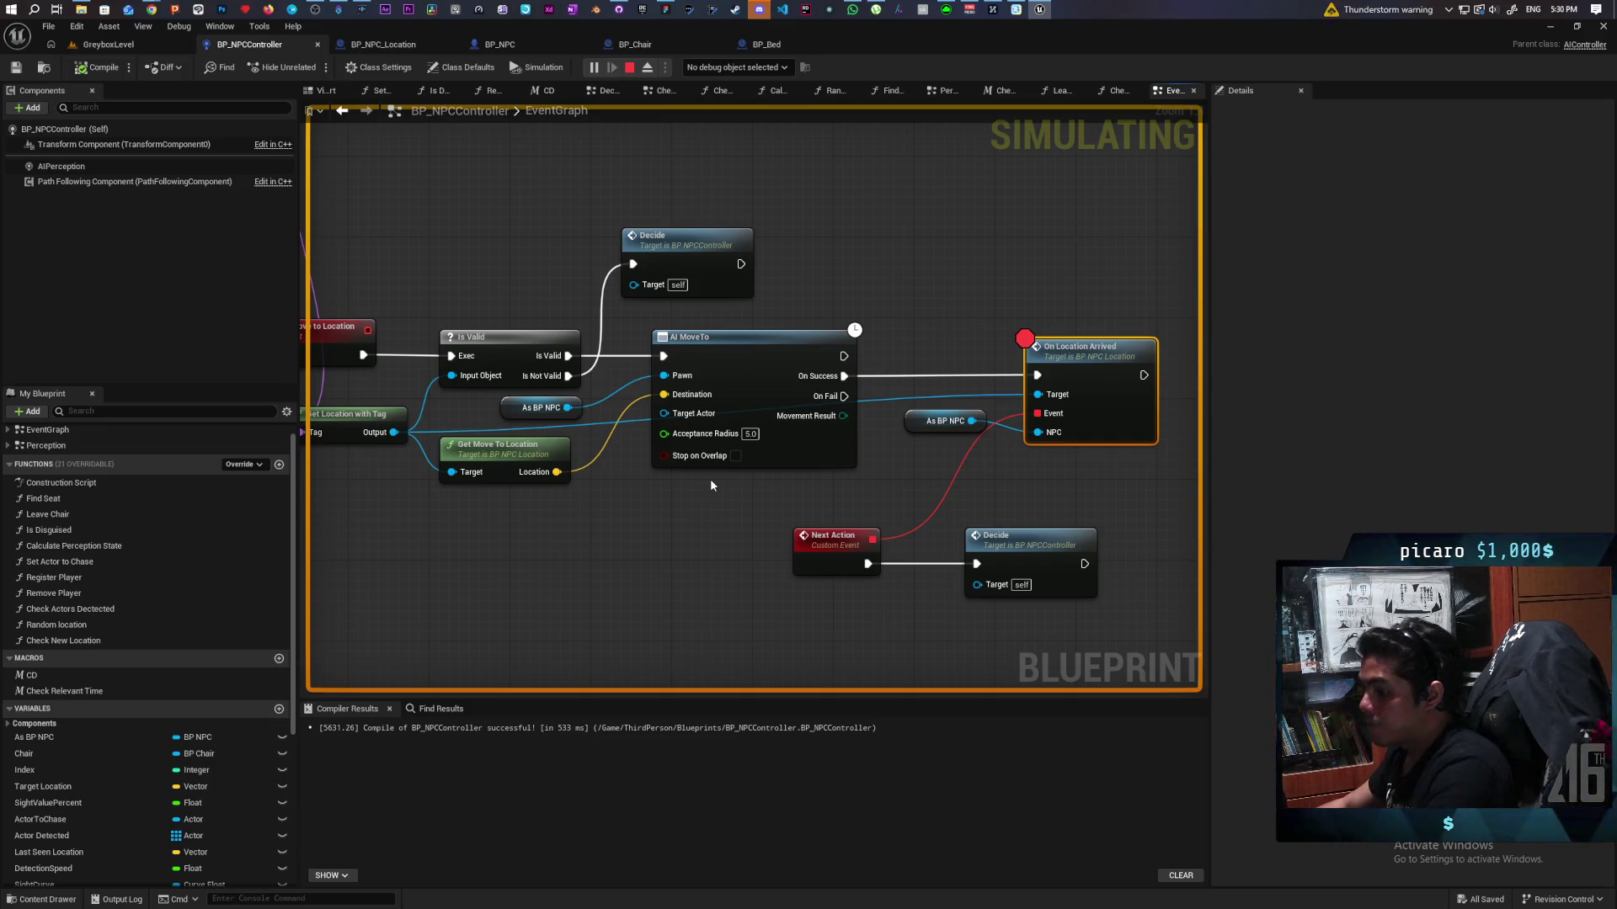
key("Escape")
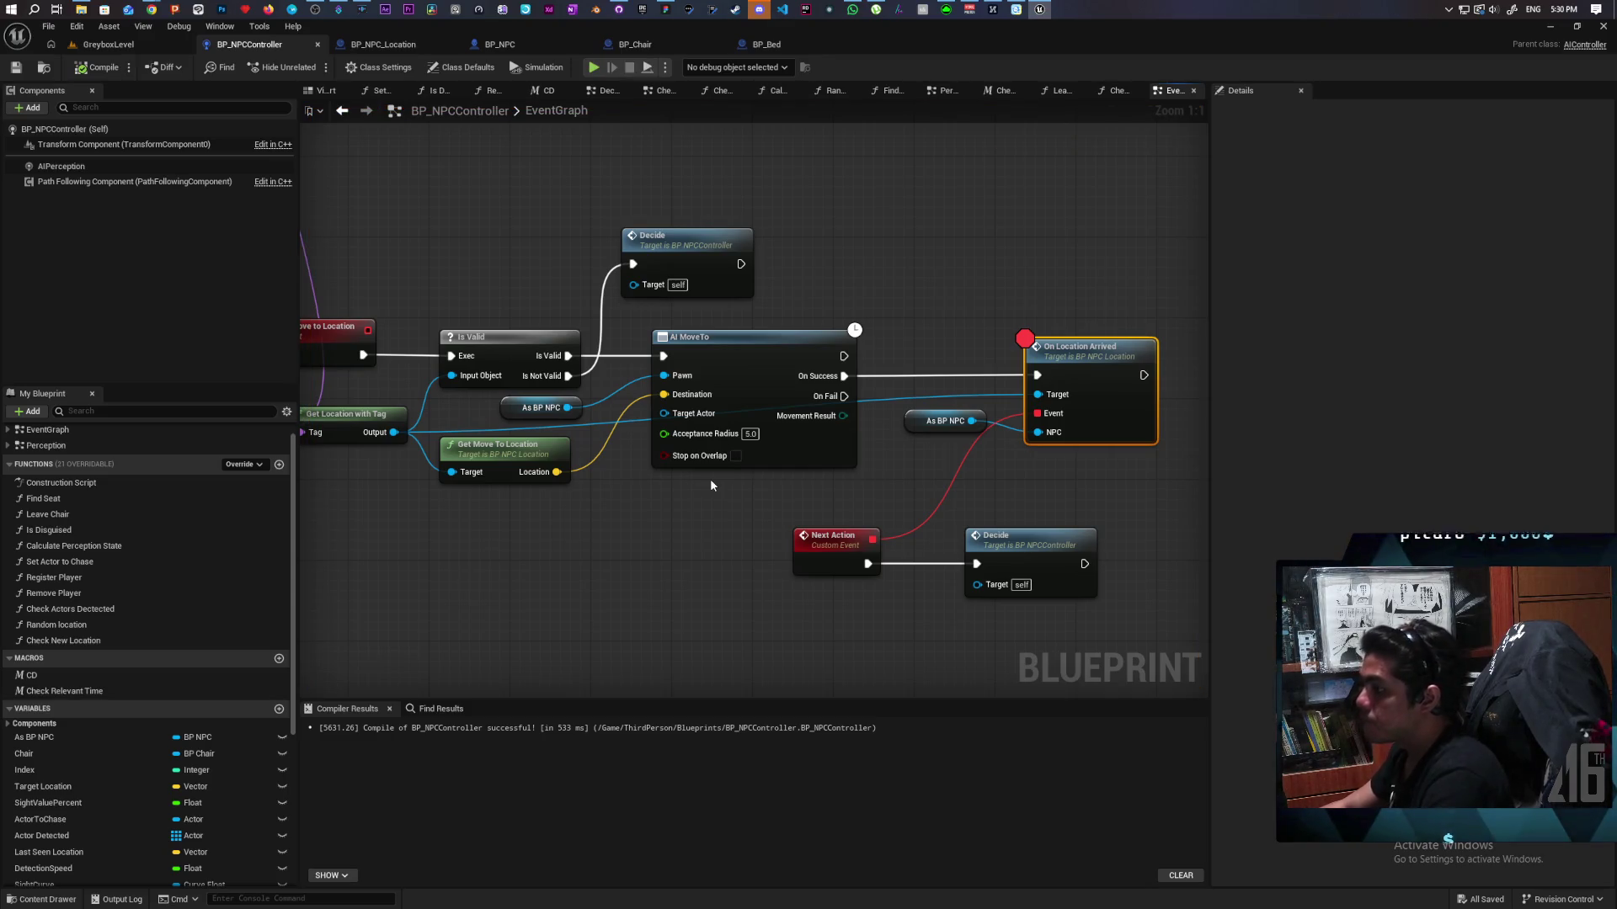